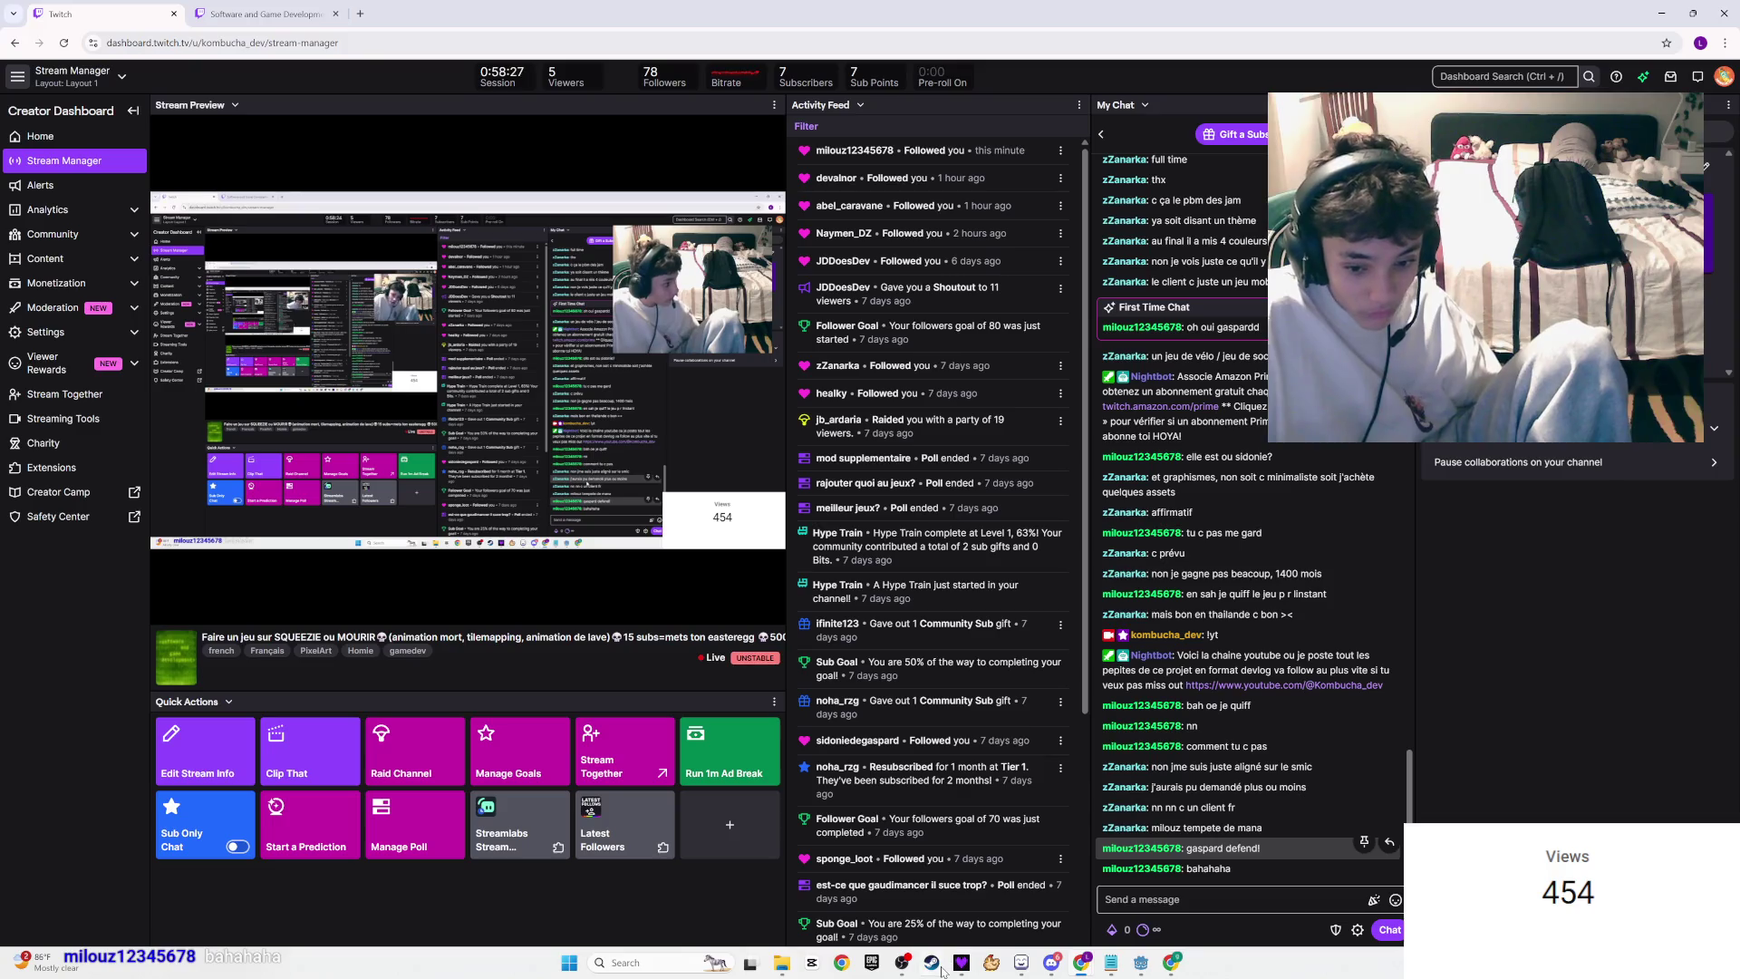
Step: Check OBS and Discord, then bring the '3 Devs Créent un Jeu pour 500 € !' video to the front
click(911, 970)
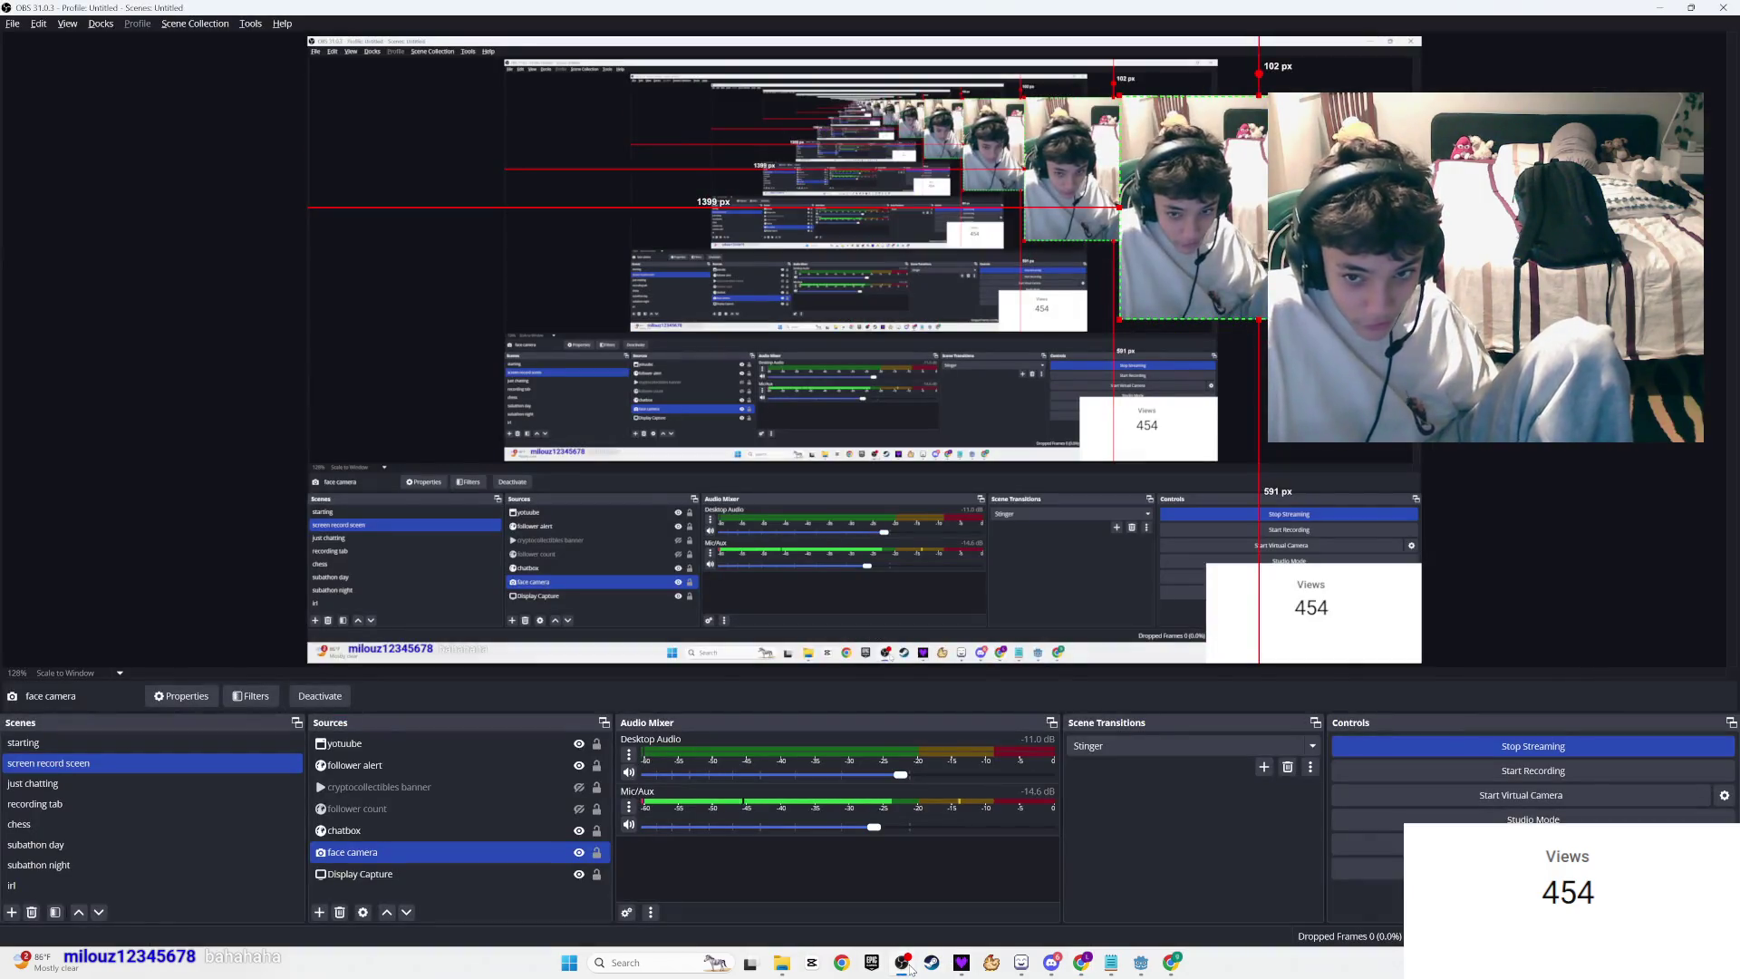
click(911, 970)
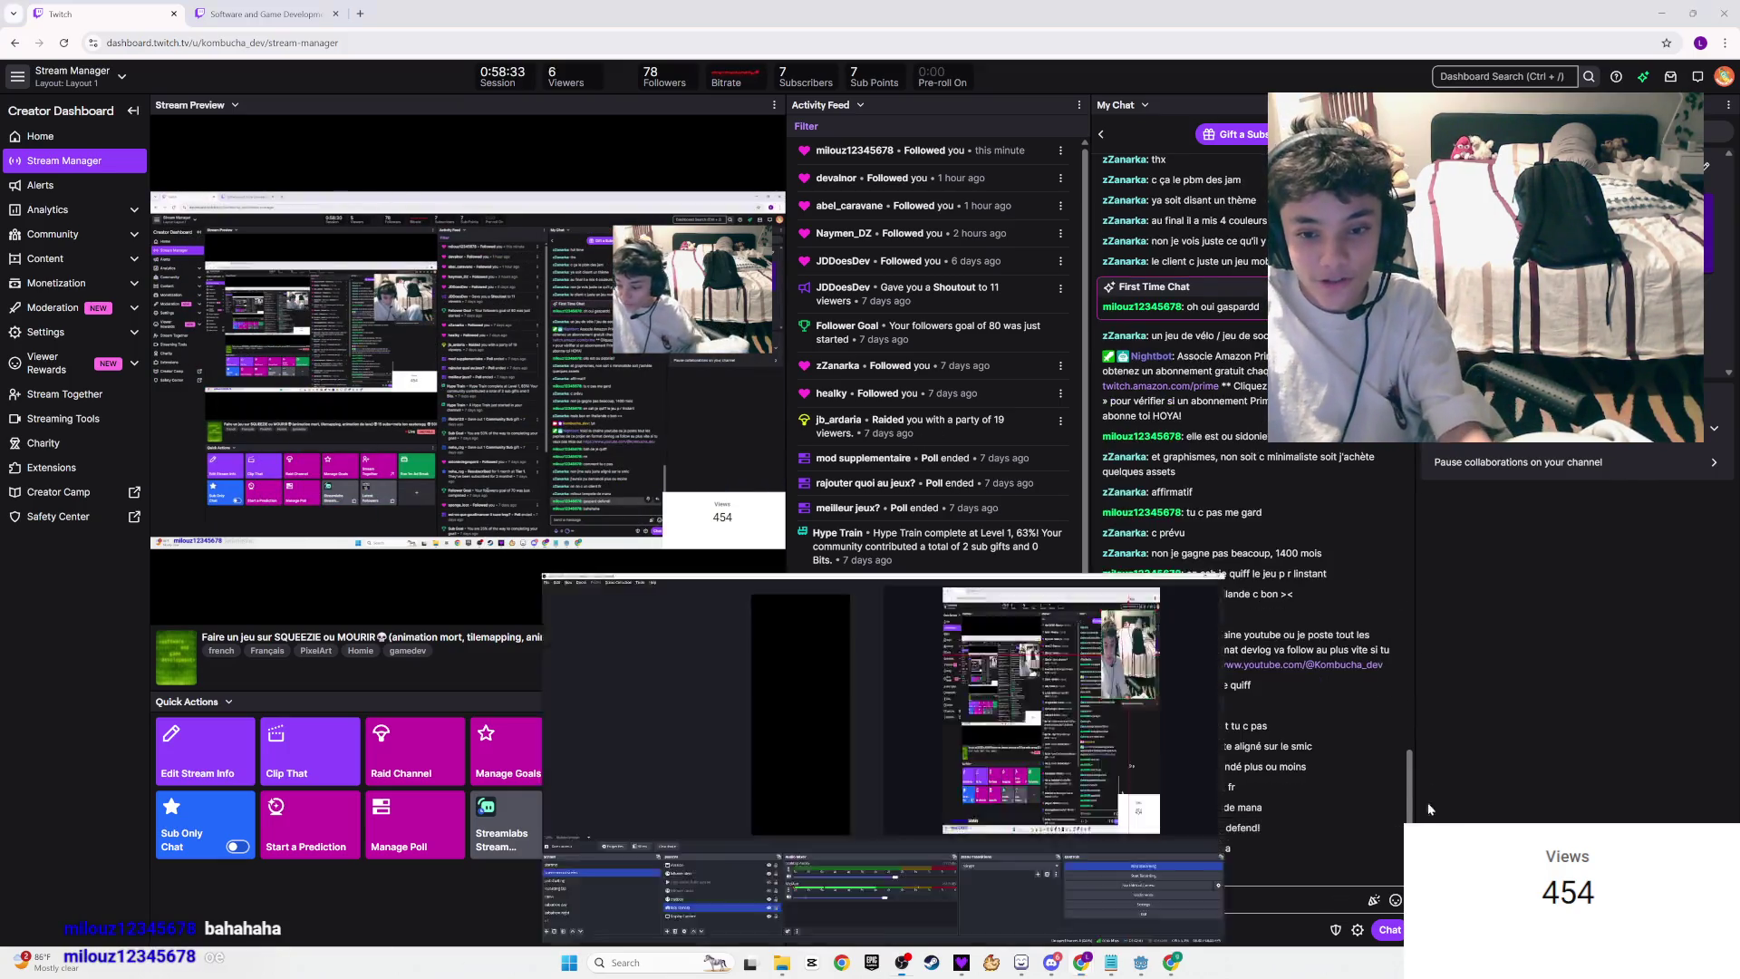
key(alt+Tab)
key(alt+Tab)
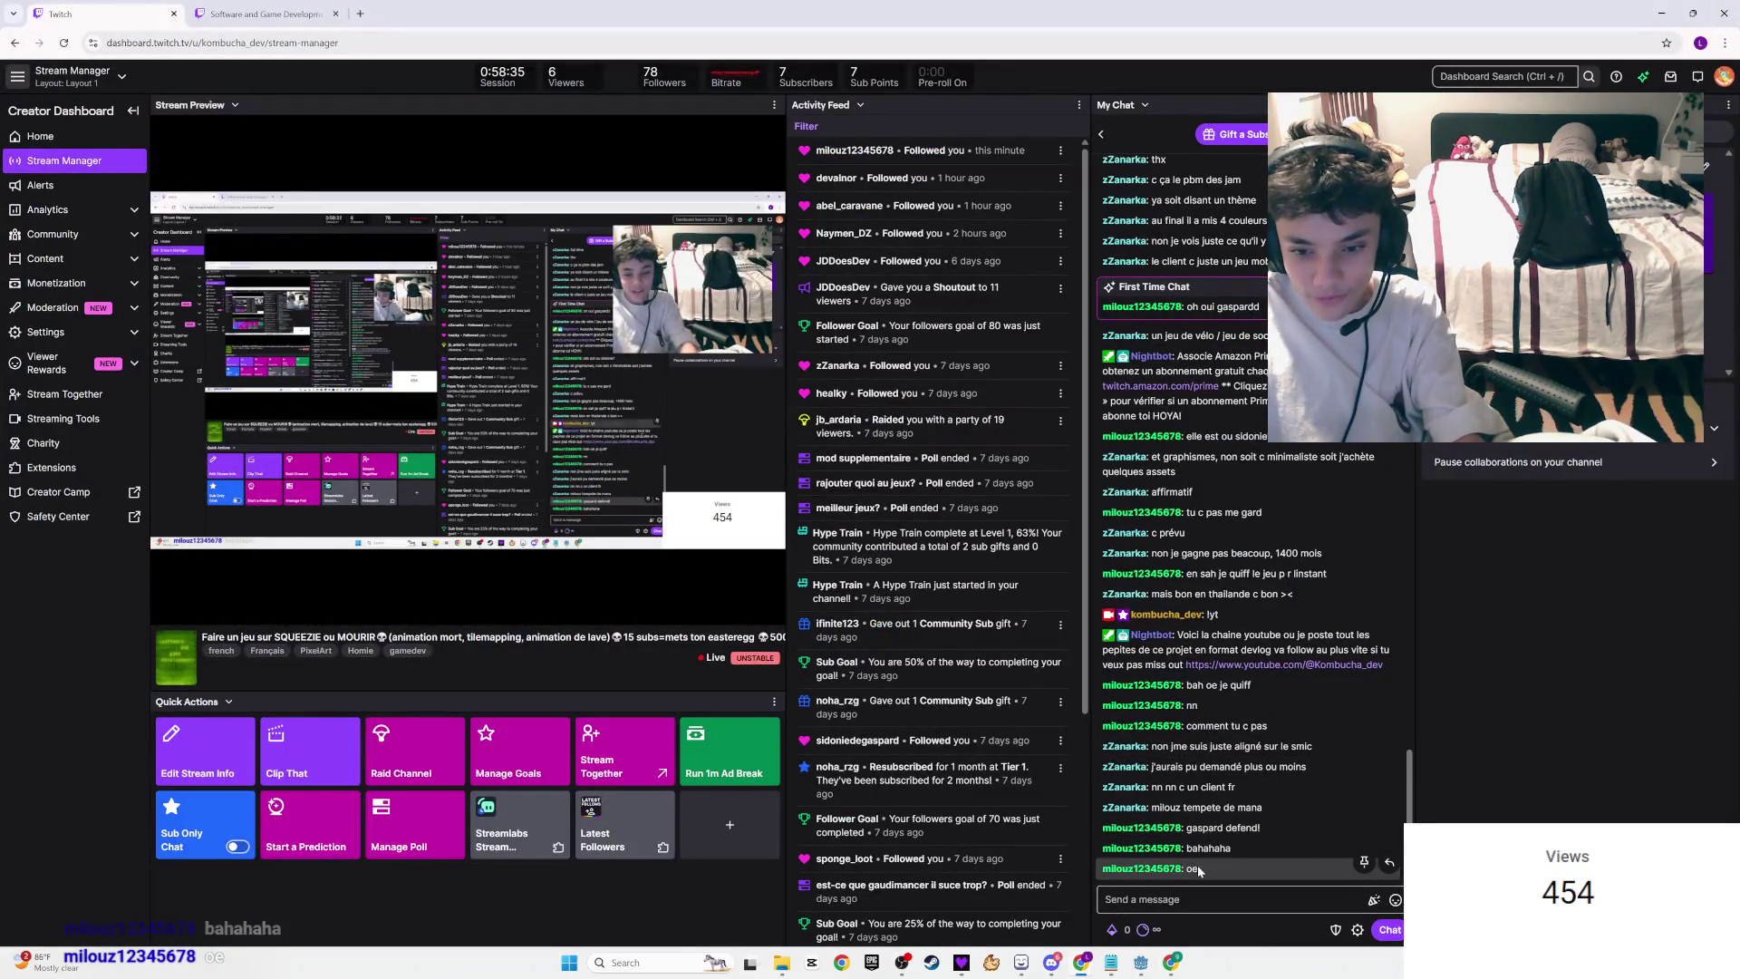
key(alt+Tab)
key(alt+Tab)
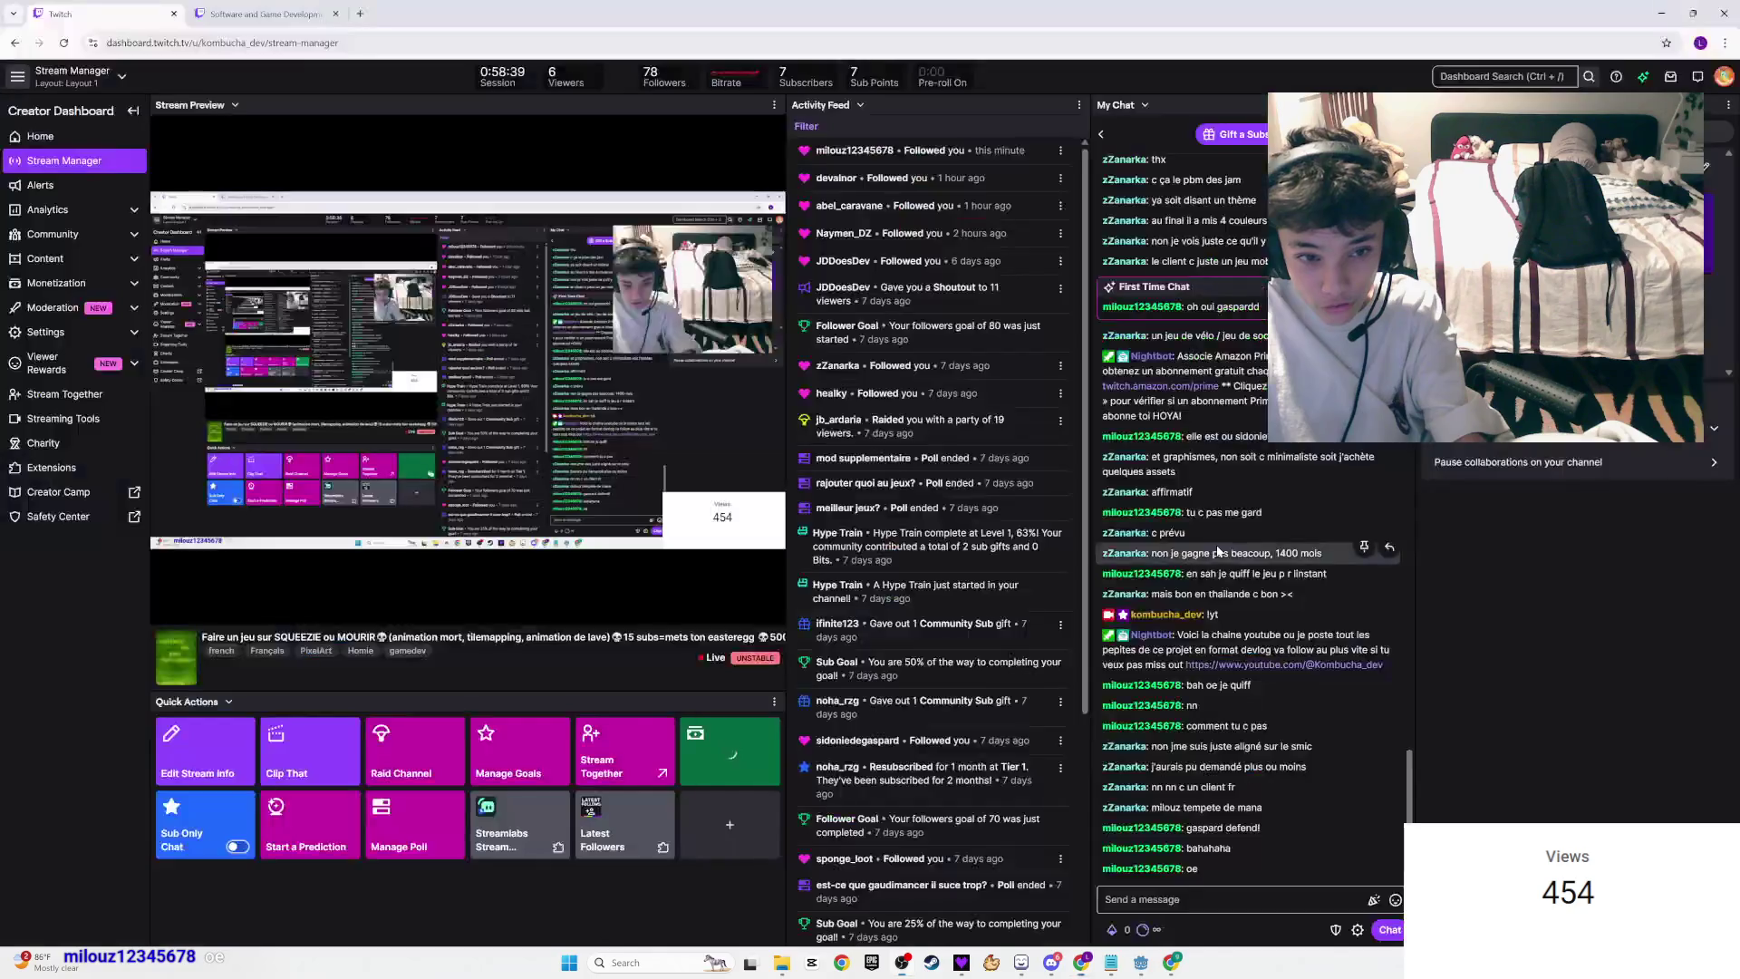
key(alt+Tab)
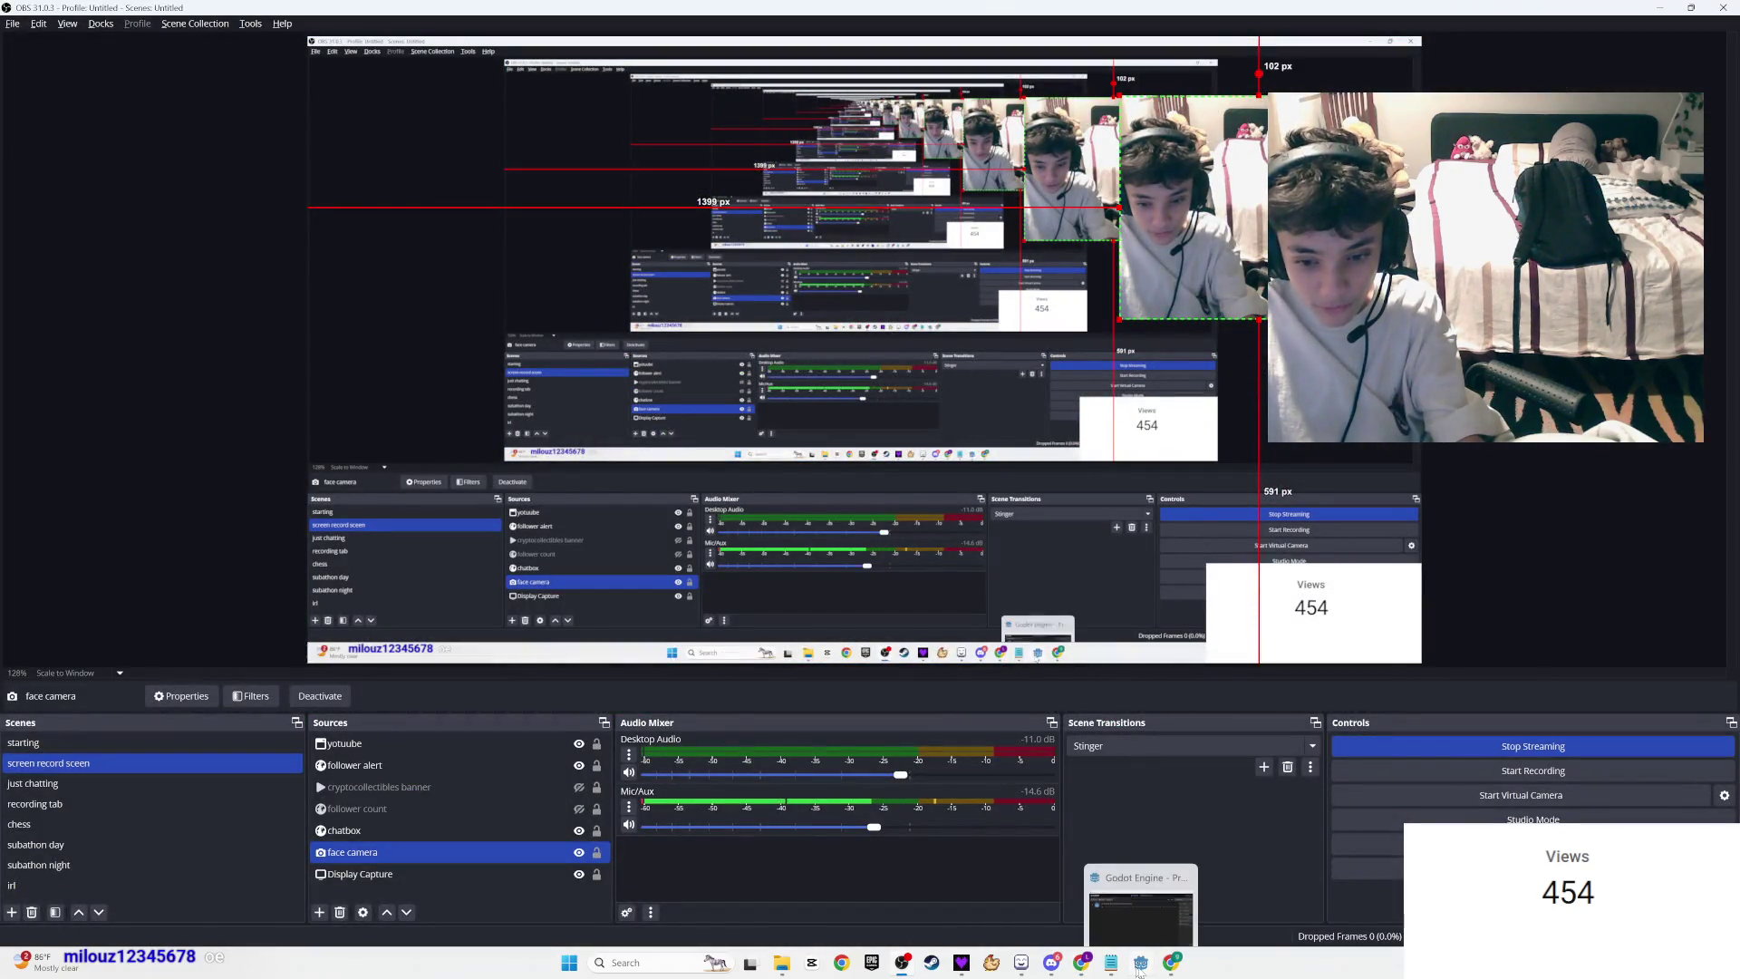
click(1051, 963)
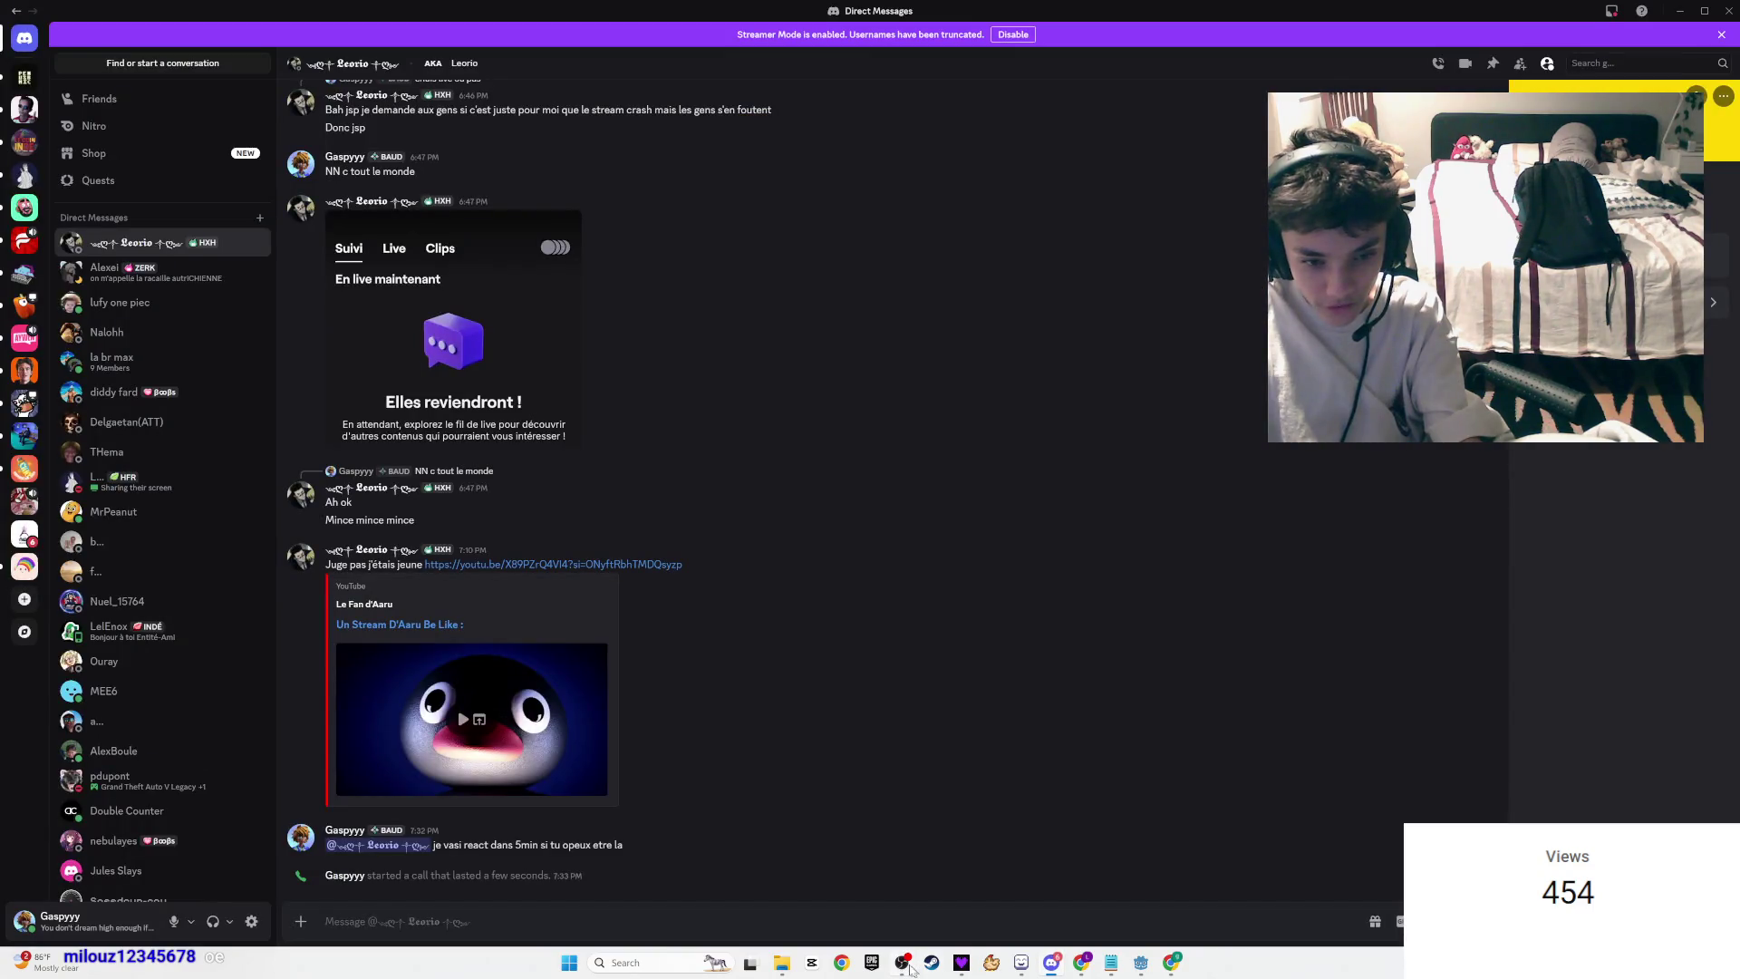
click(906, 966)
click(1017, 961)
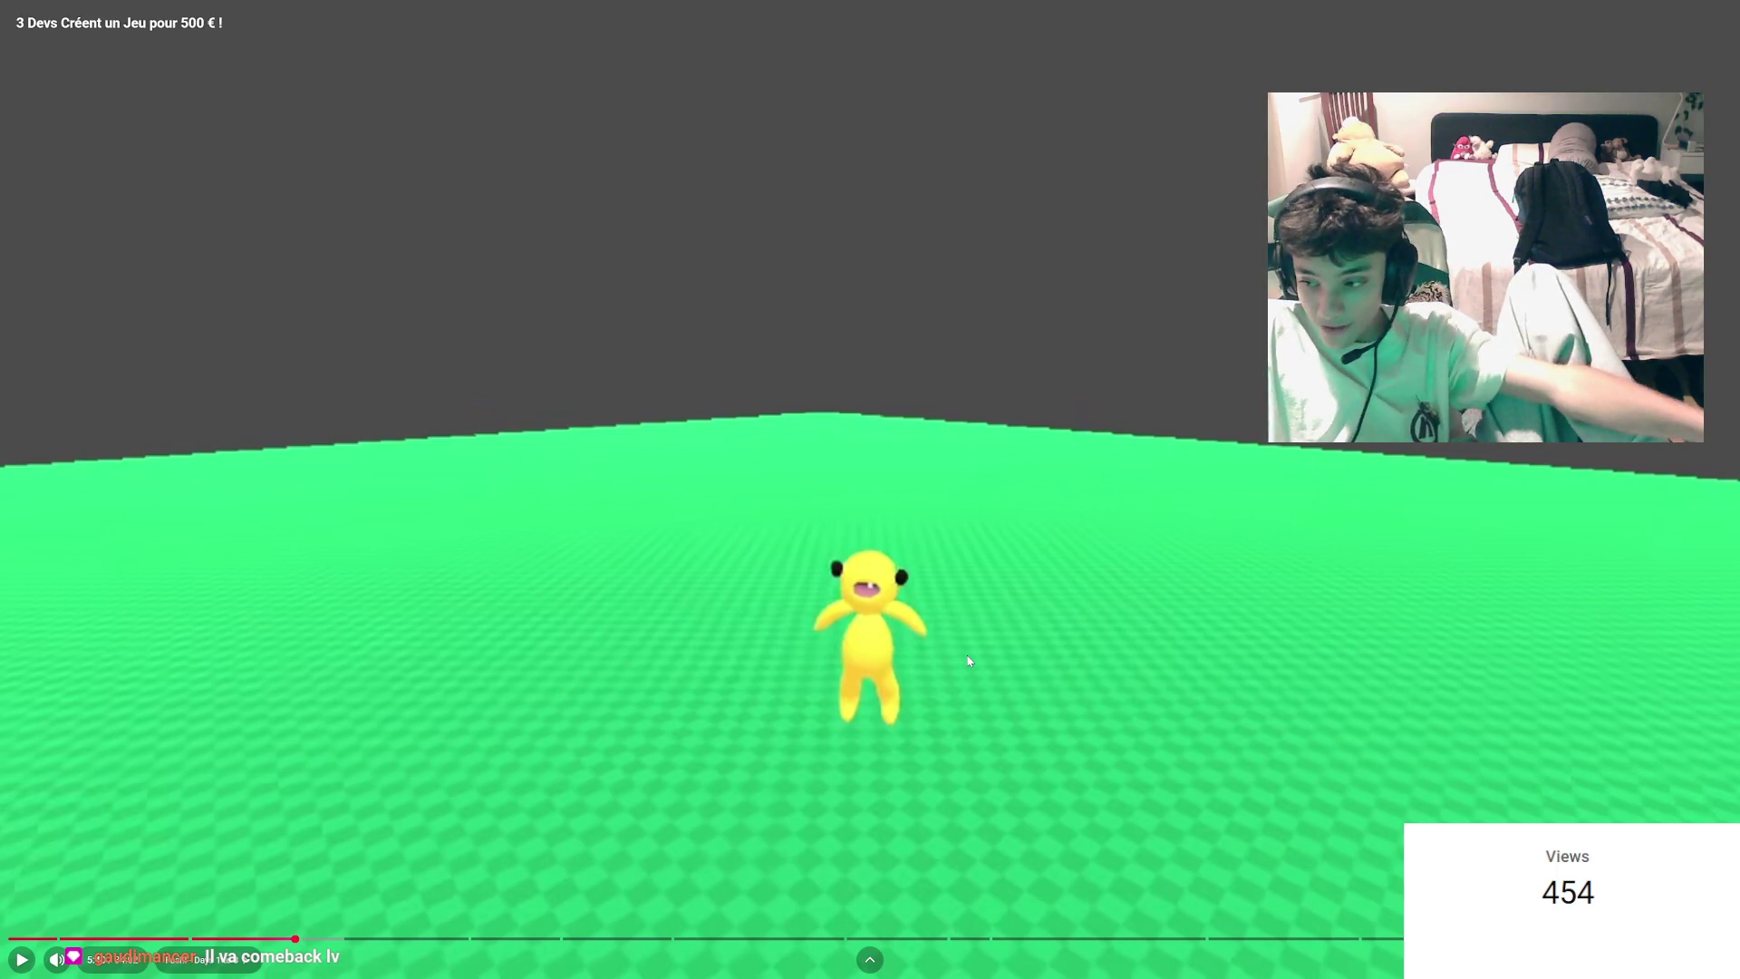
Step: Play the video, partly at 2x speed, and pause it at 6:03
click(897, 607)
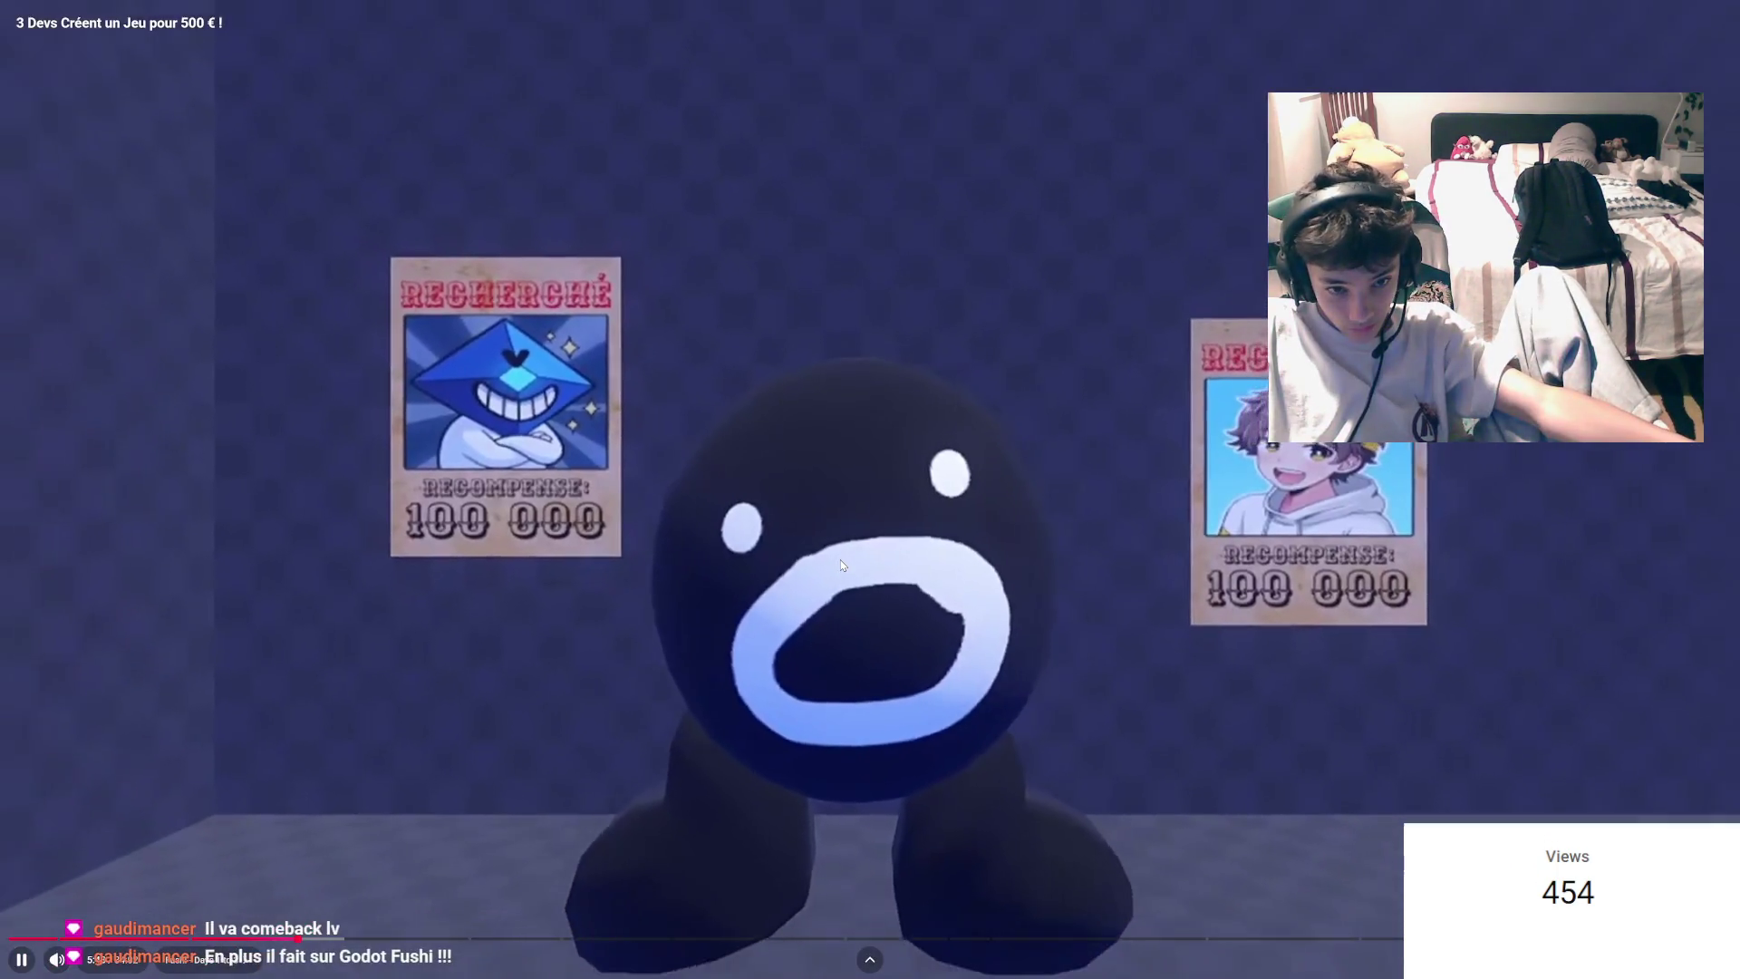
drag(840, 564, 830, 569)
click(751, 478)
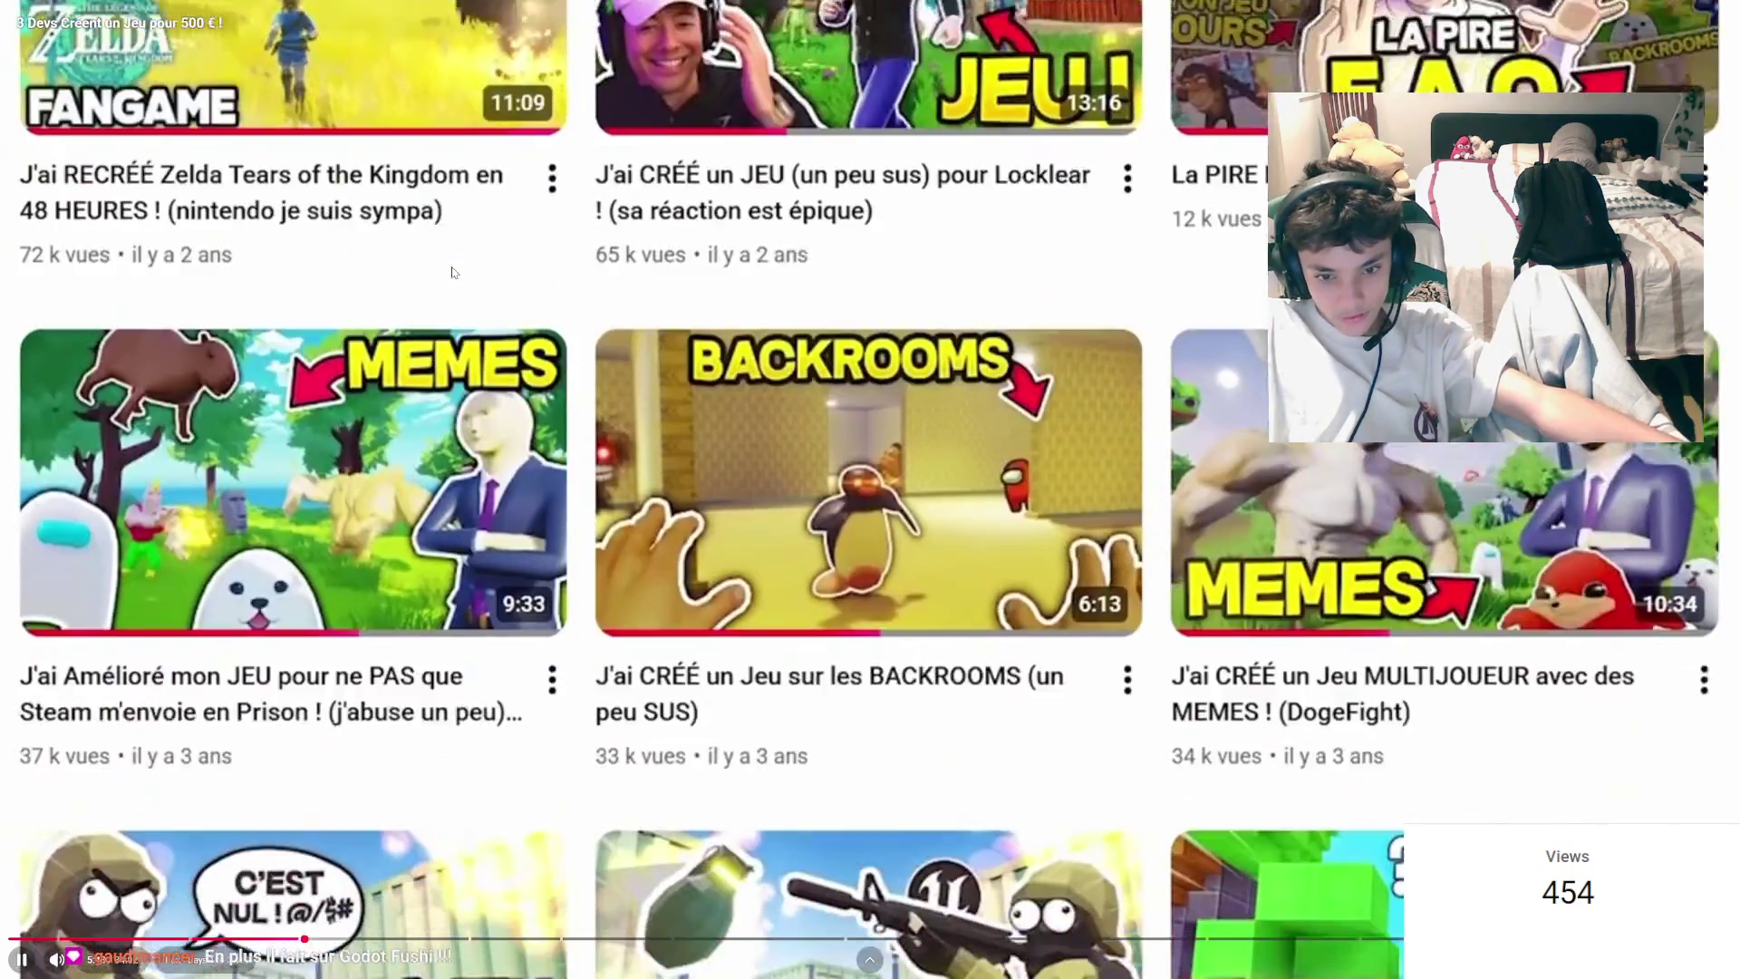
drag(635, 396, 635, 393)
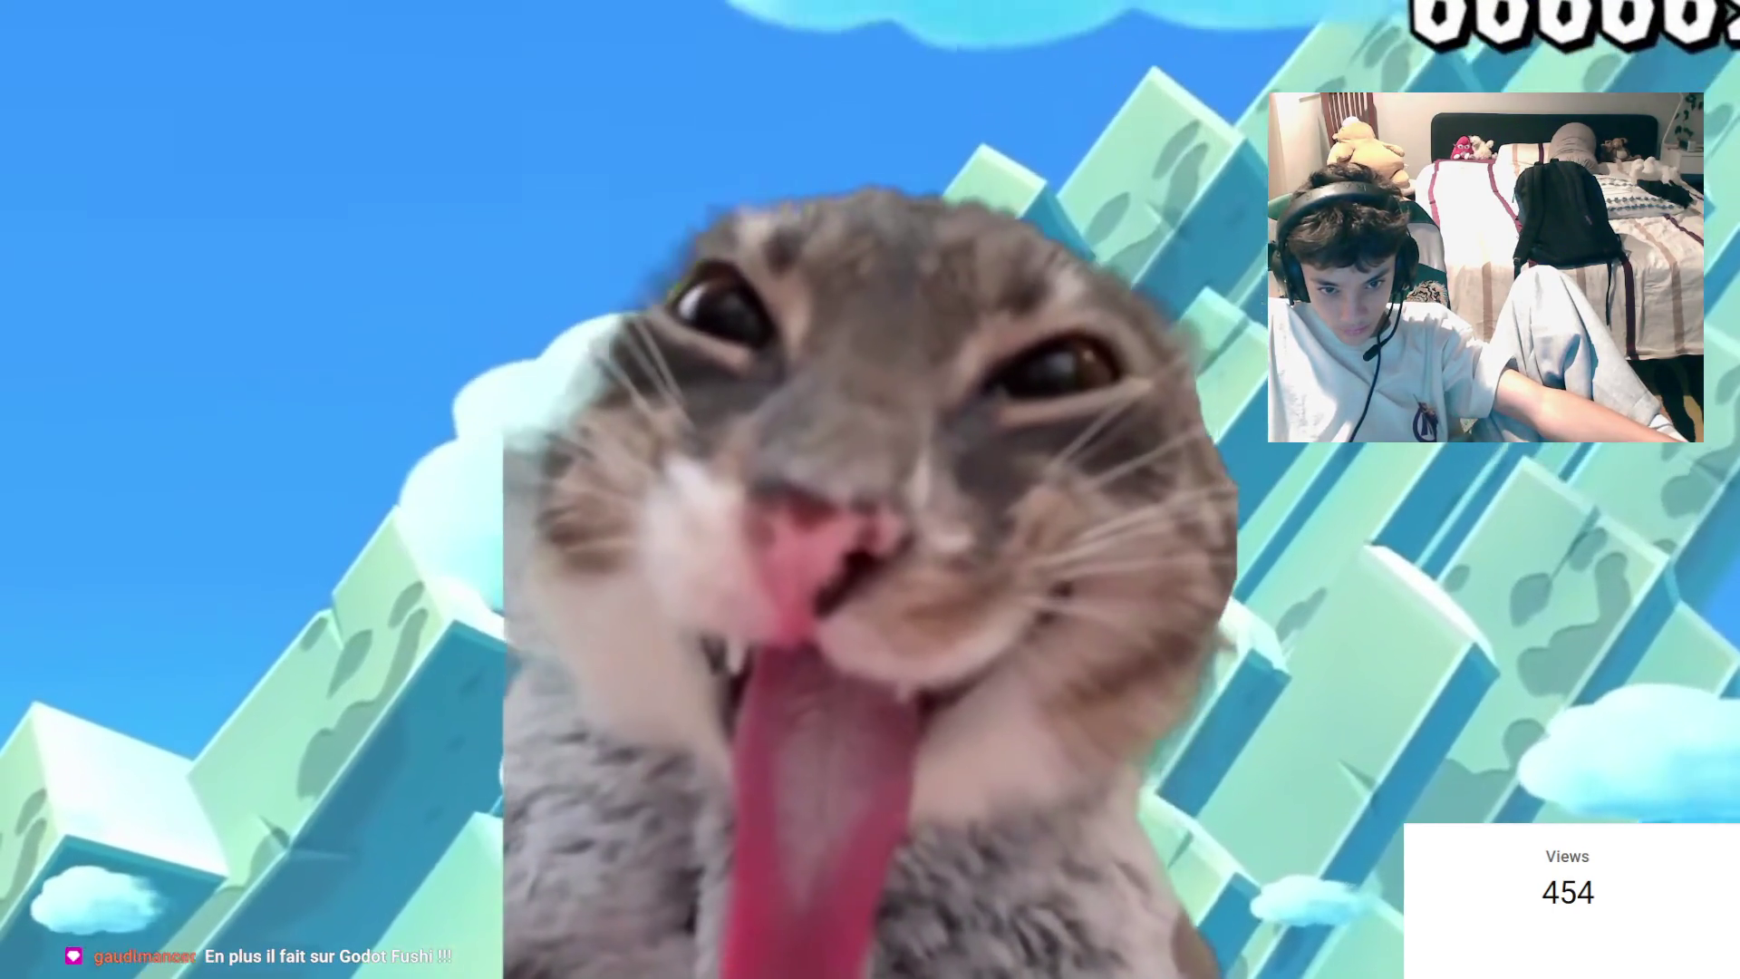
mouse_move(605, 367)
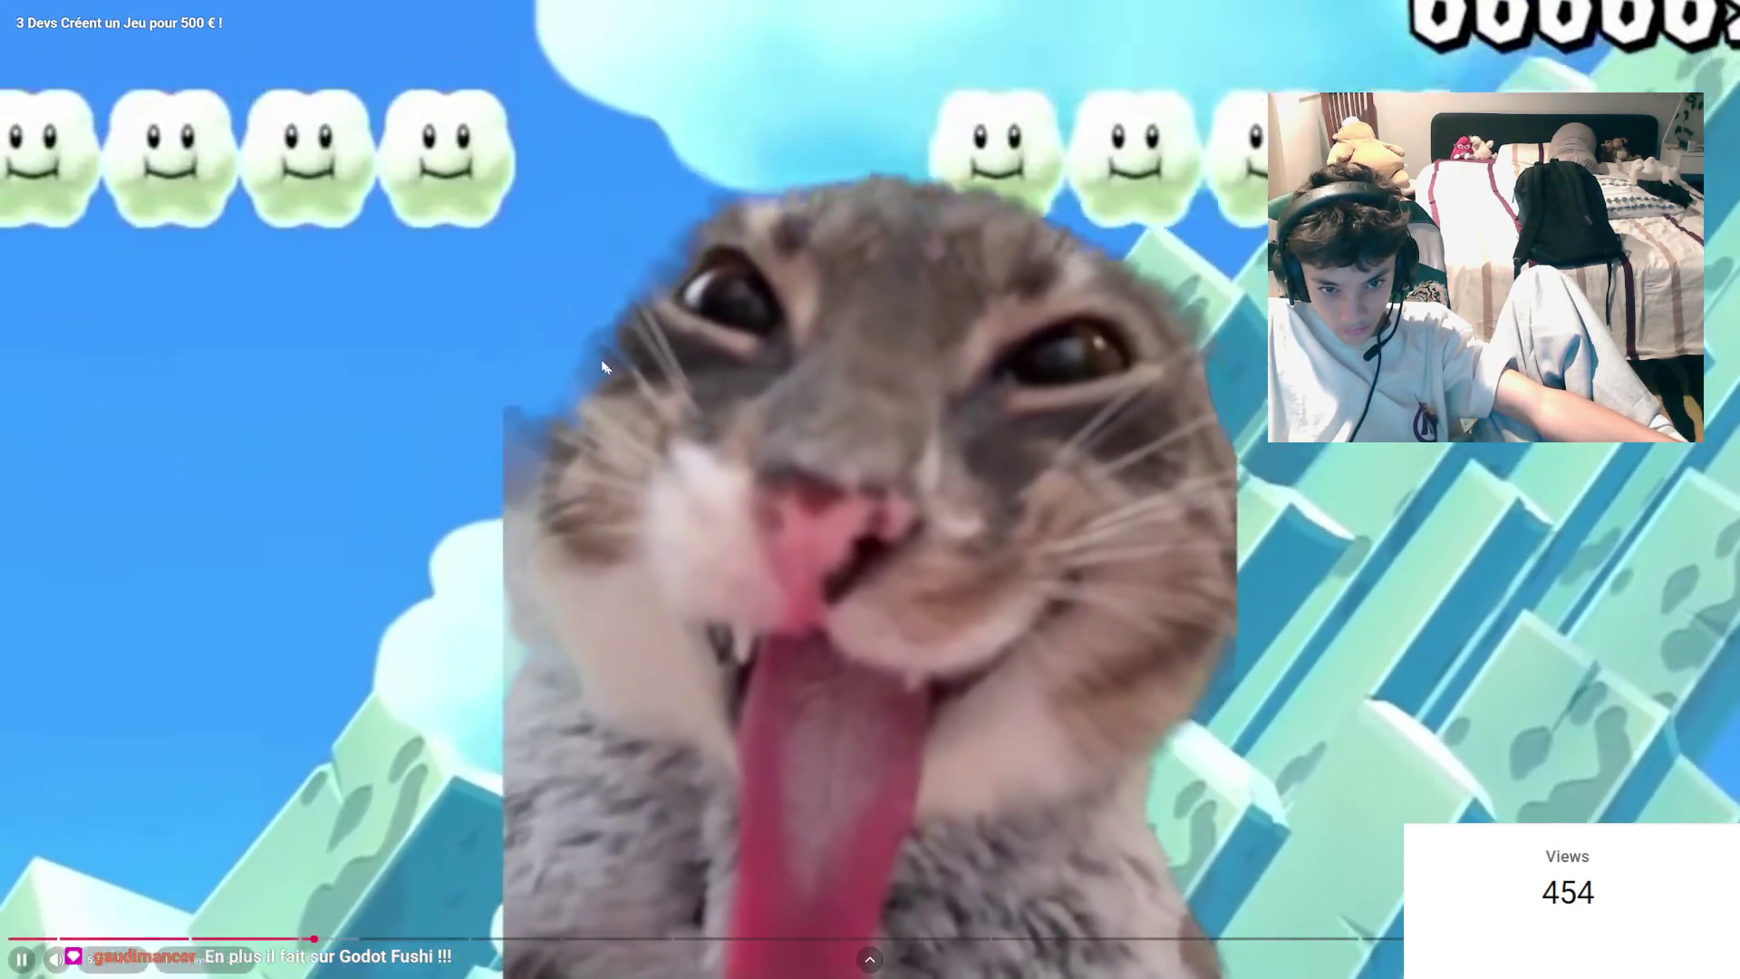
drag(602, 364, 596, 357)
click(597, 357)
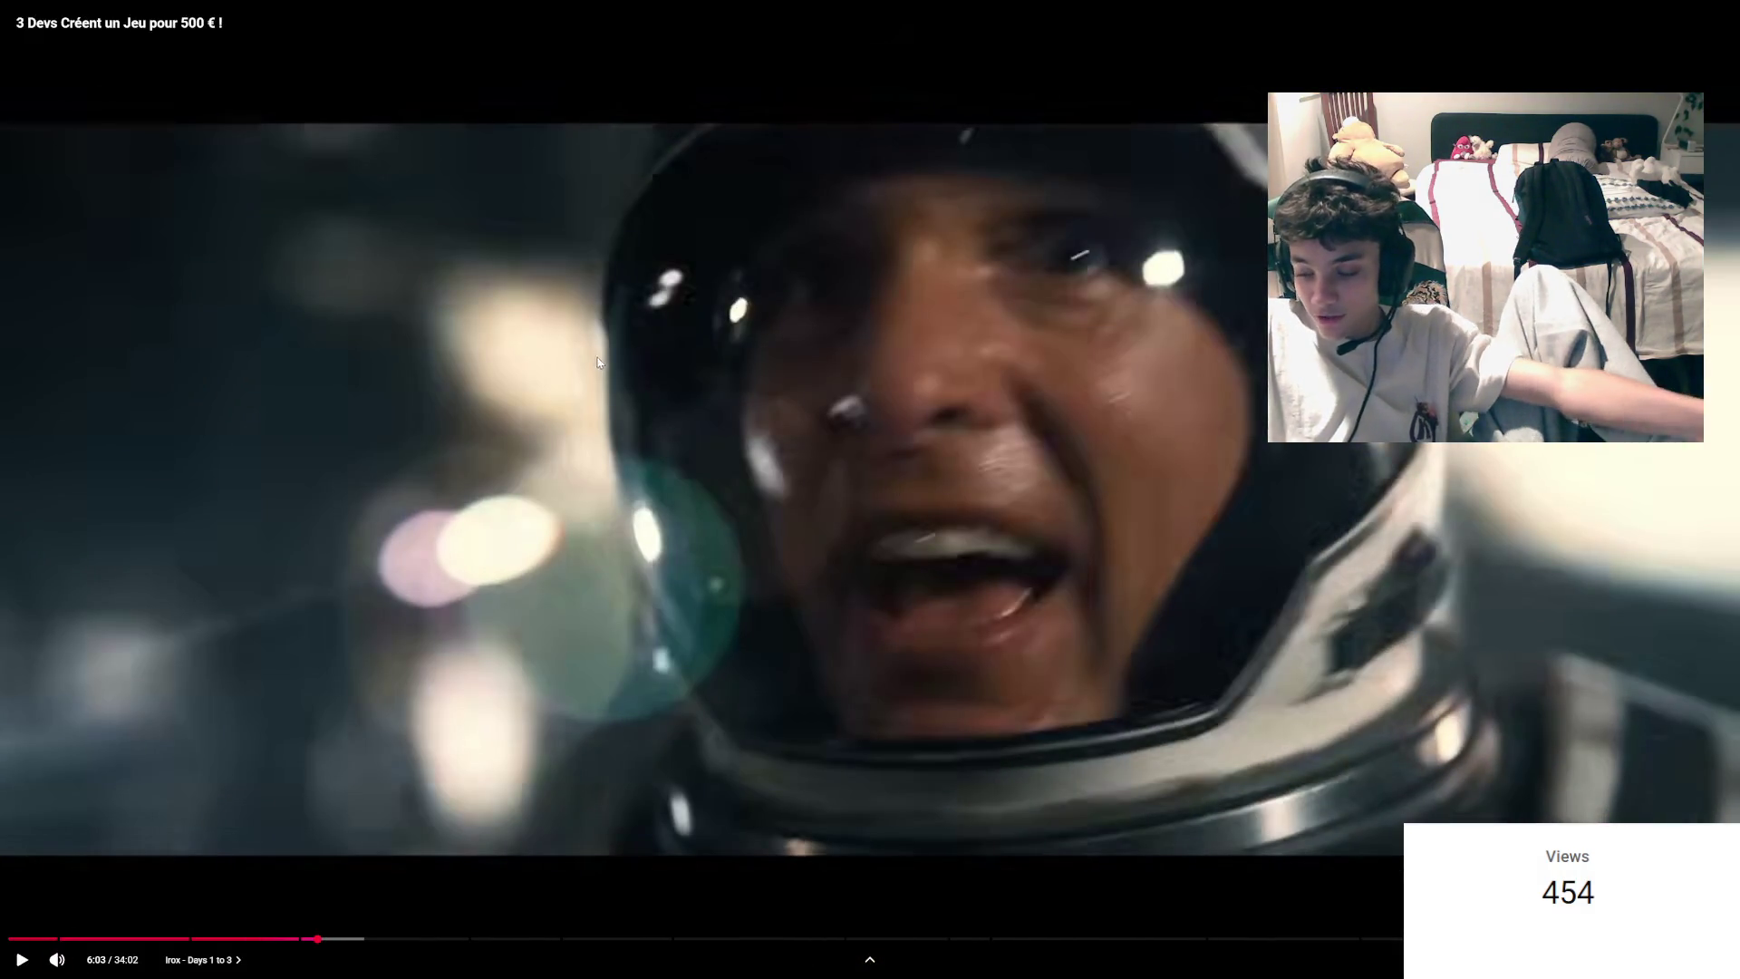
Step: Resume and continue at double speed to about 6:37 on the Unreal Engine scene
click(606, 367)
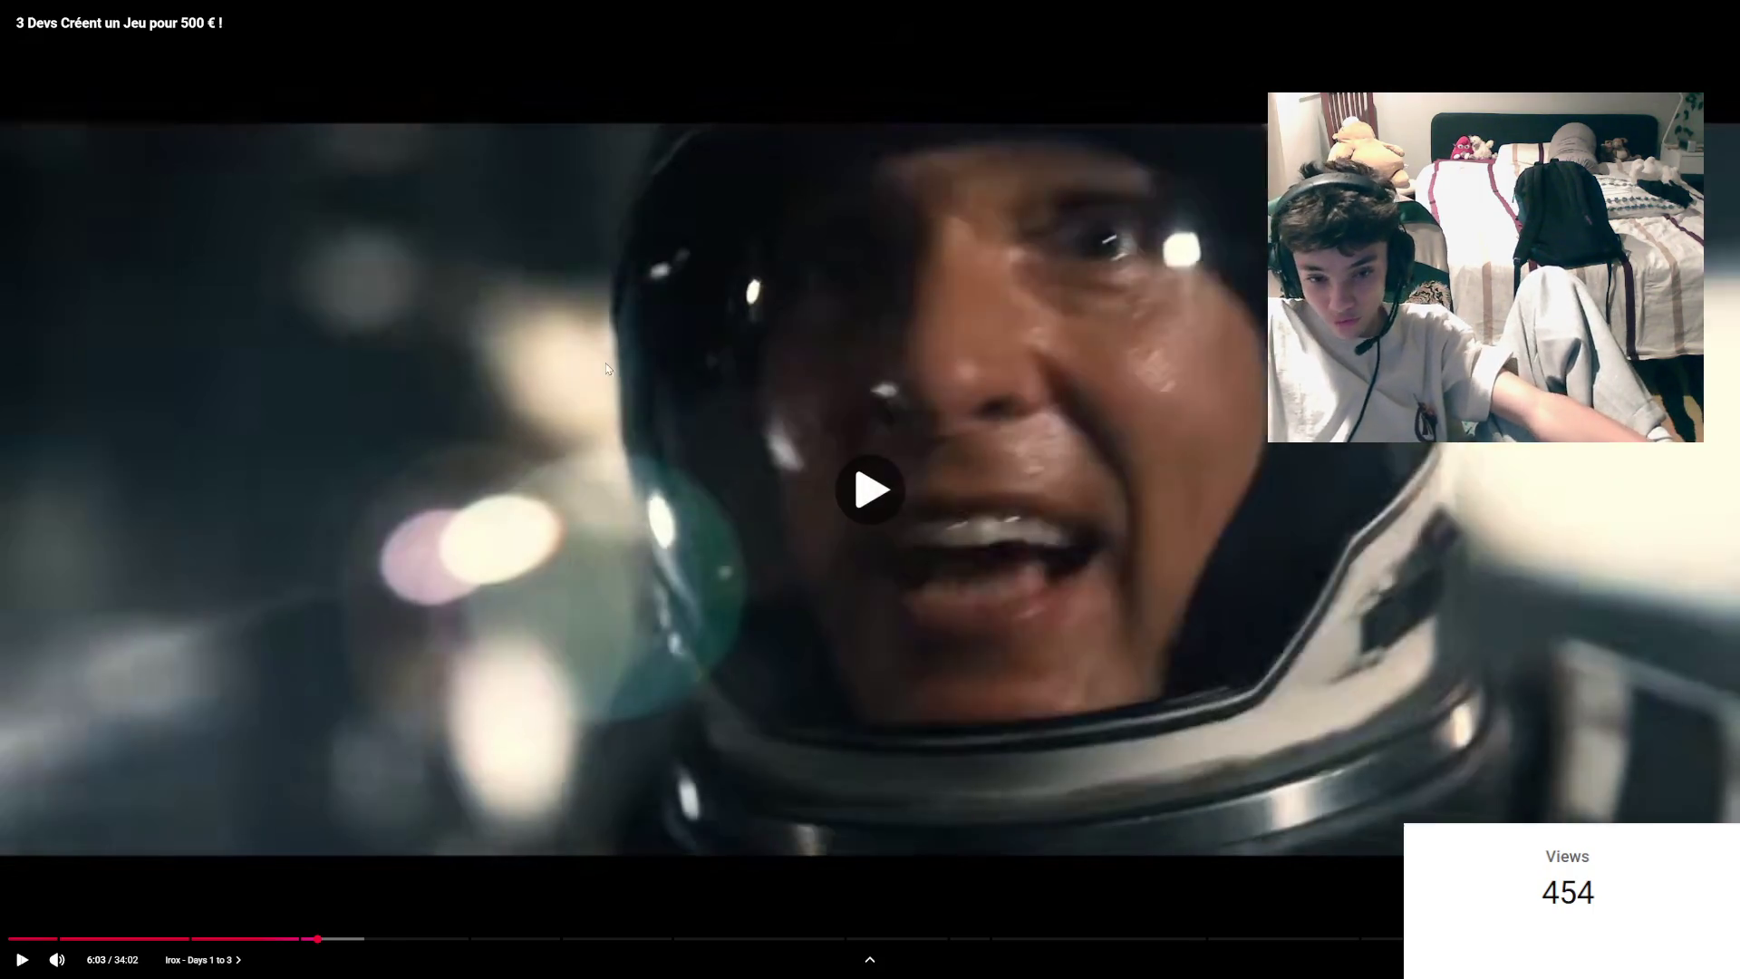
click(604, 371)
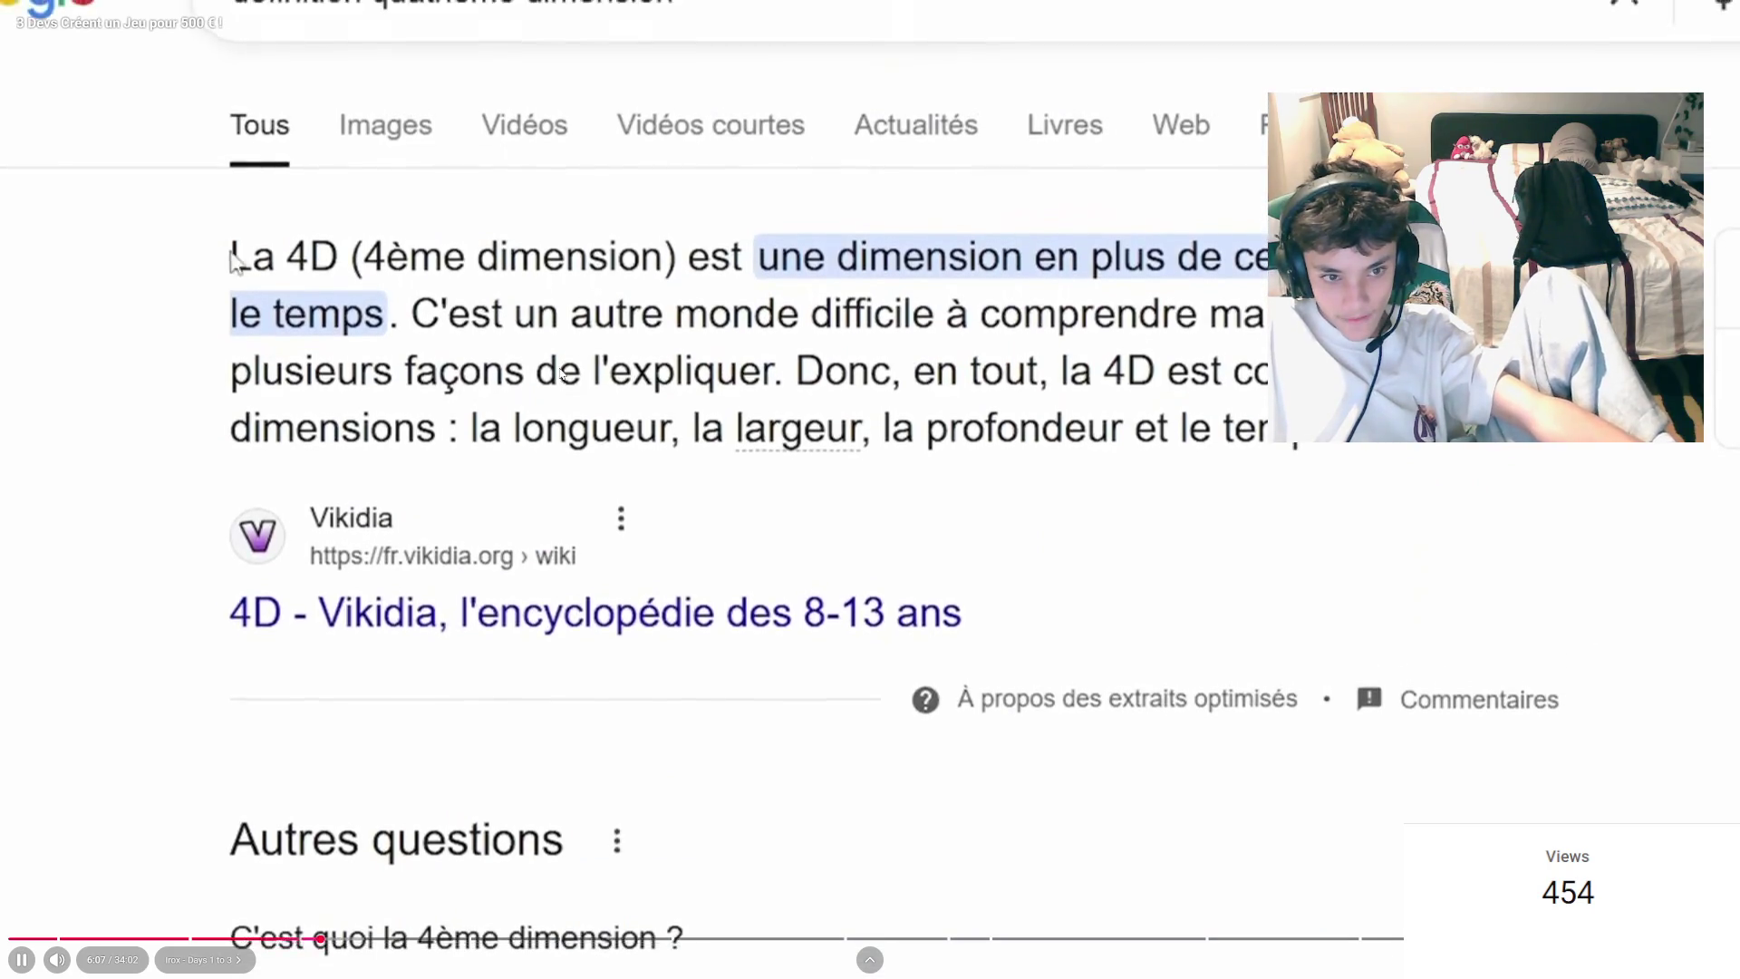
click(560, 371)
click(560, 372)
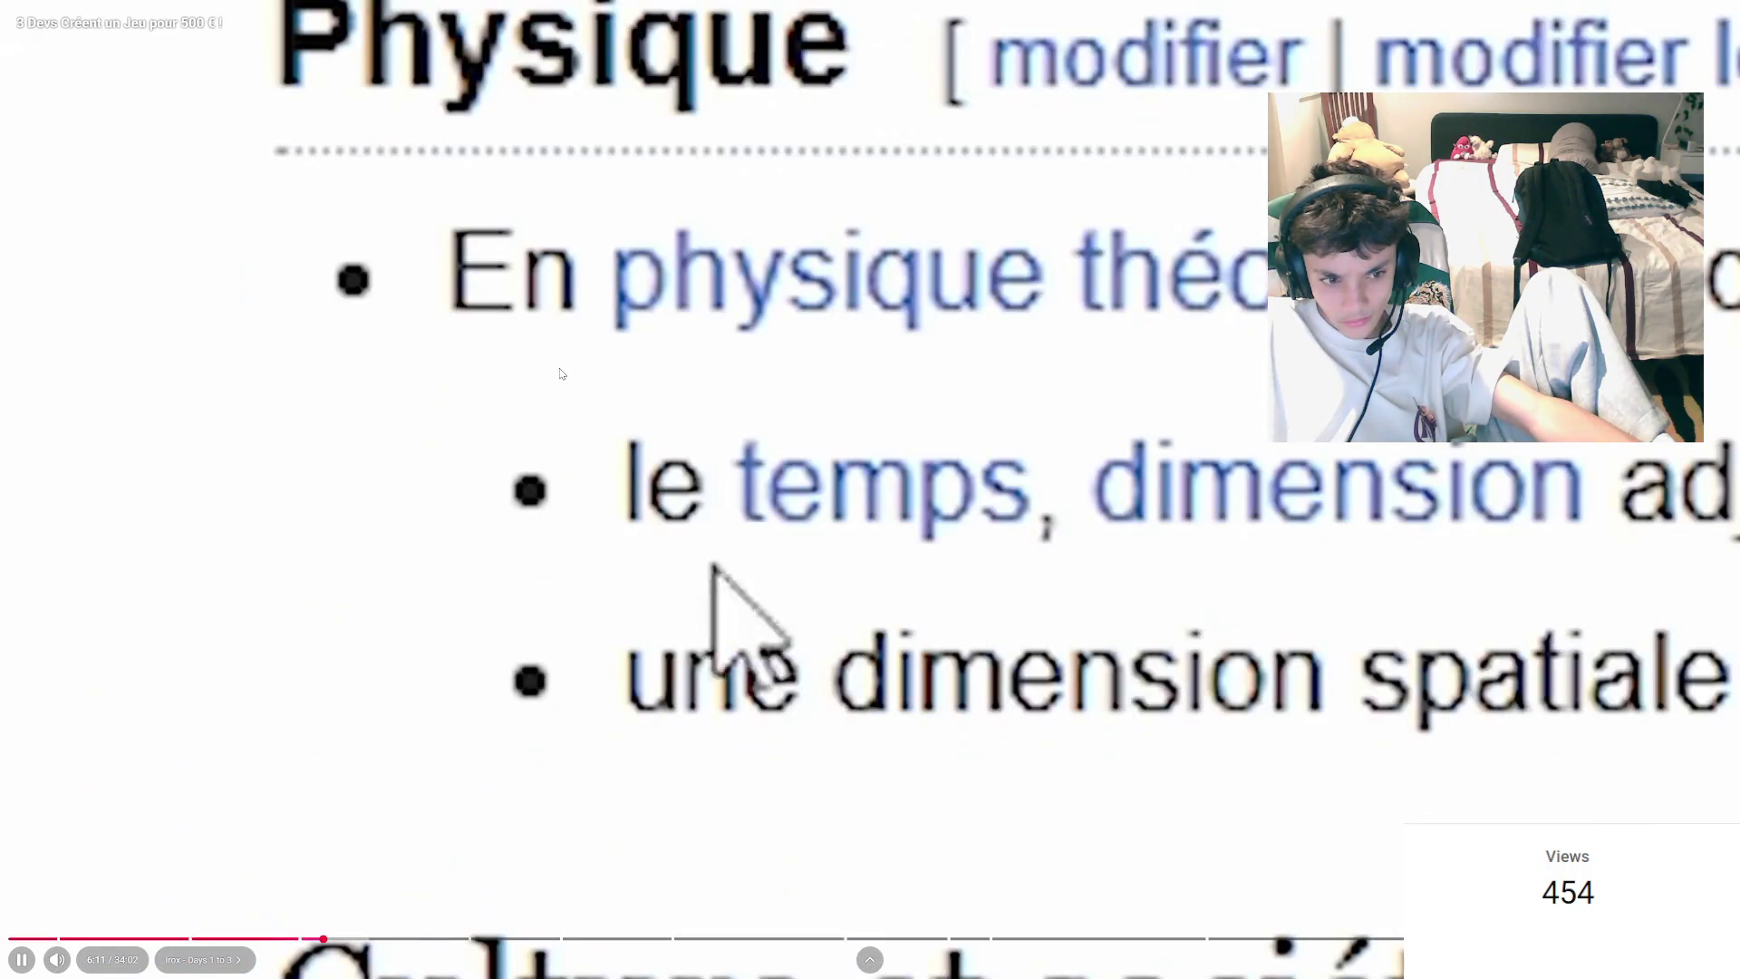
drag(561, 371, 549, 382)
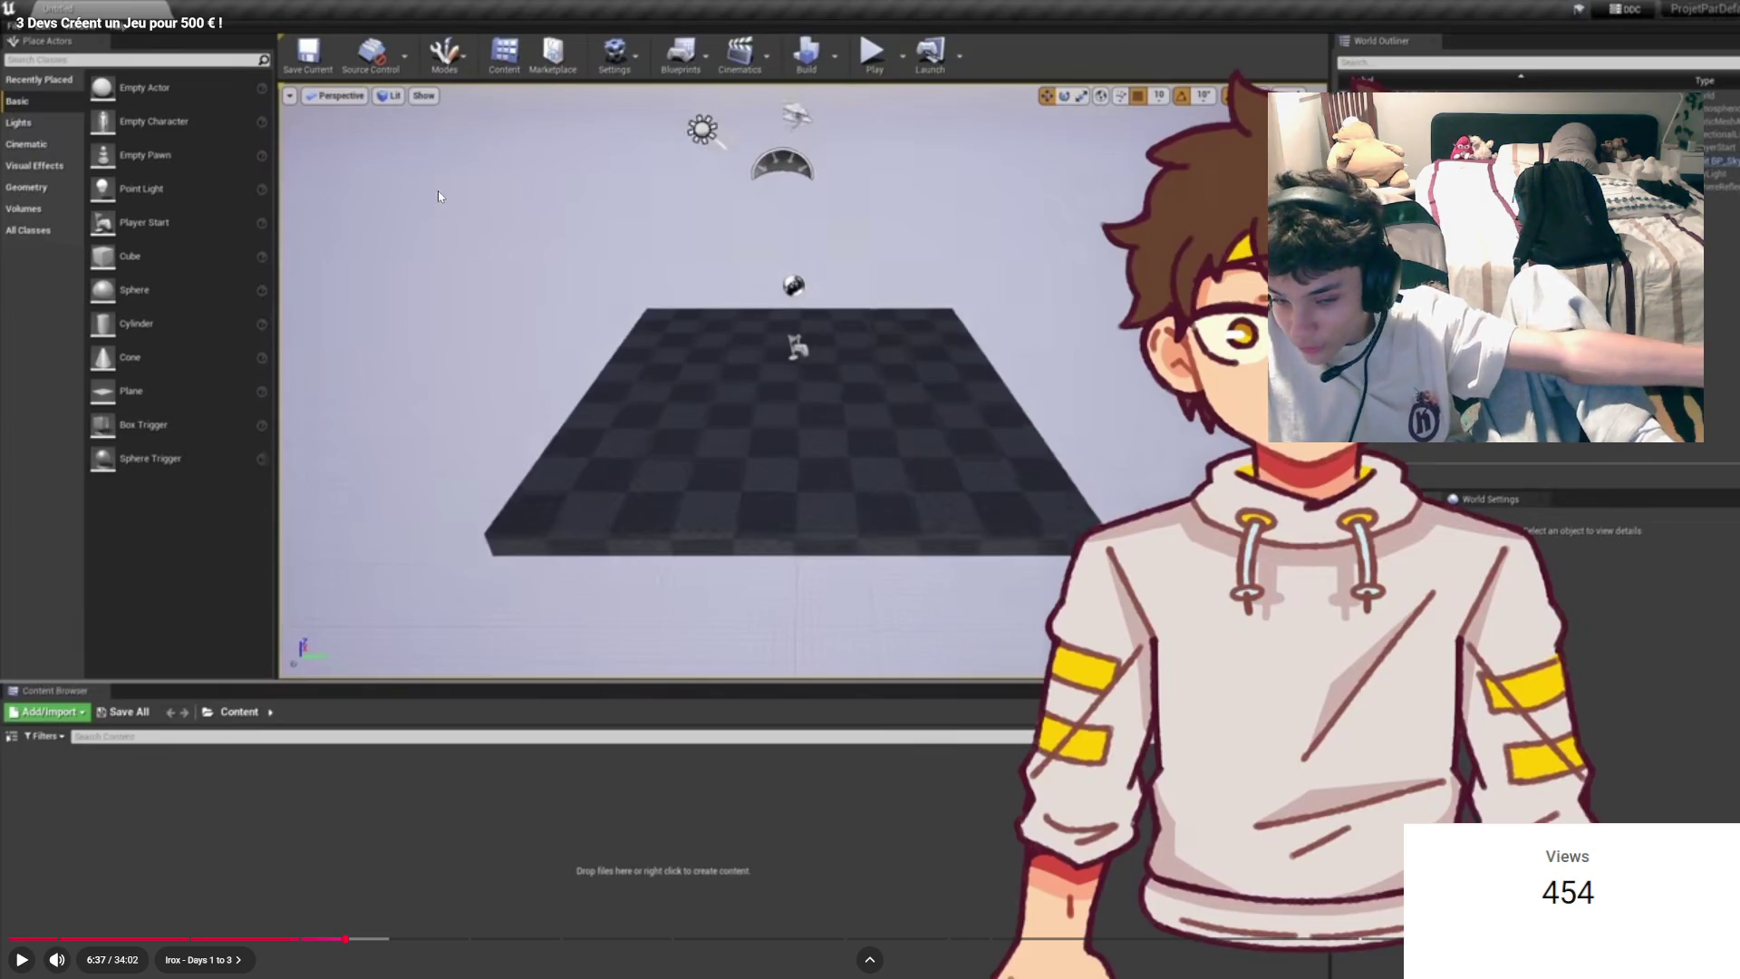
Step: Play on at 2x speed past the office scene, pausing on the alien frame
click(544, 355)
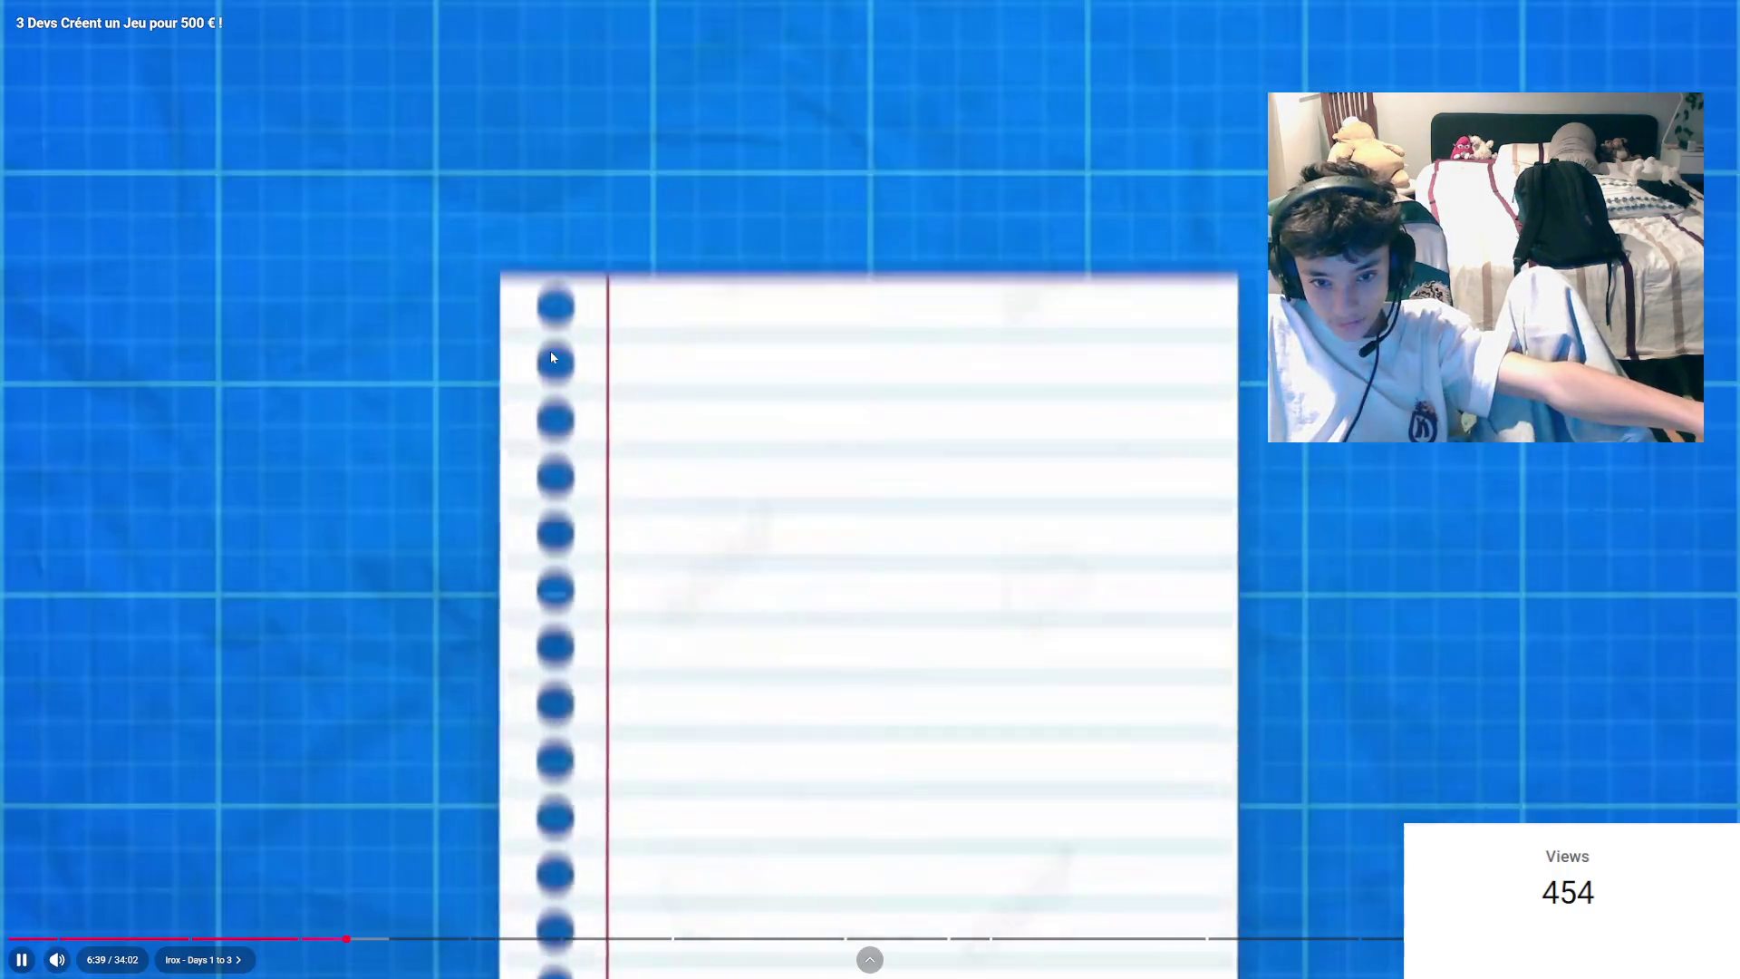
drag(551, 357, 551, 357)
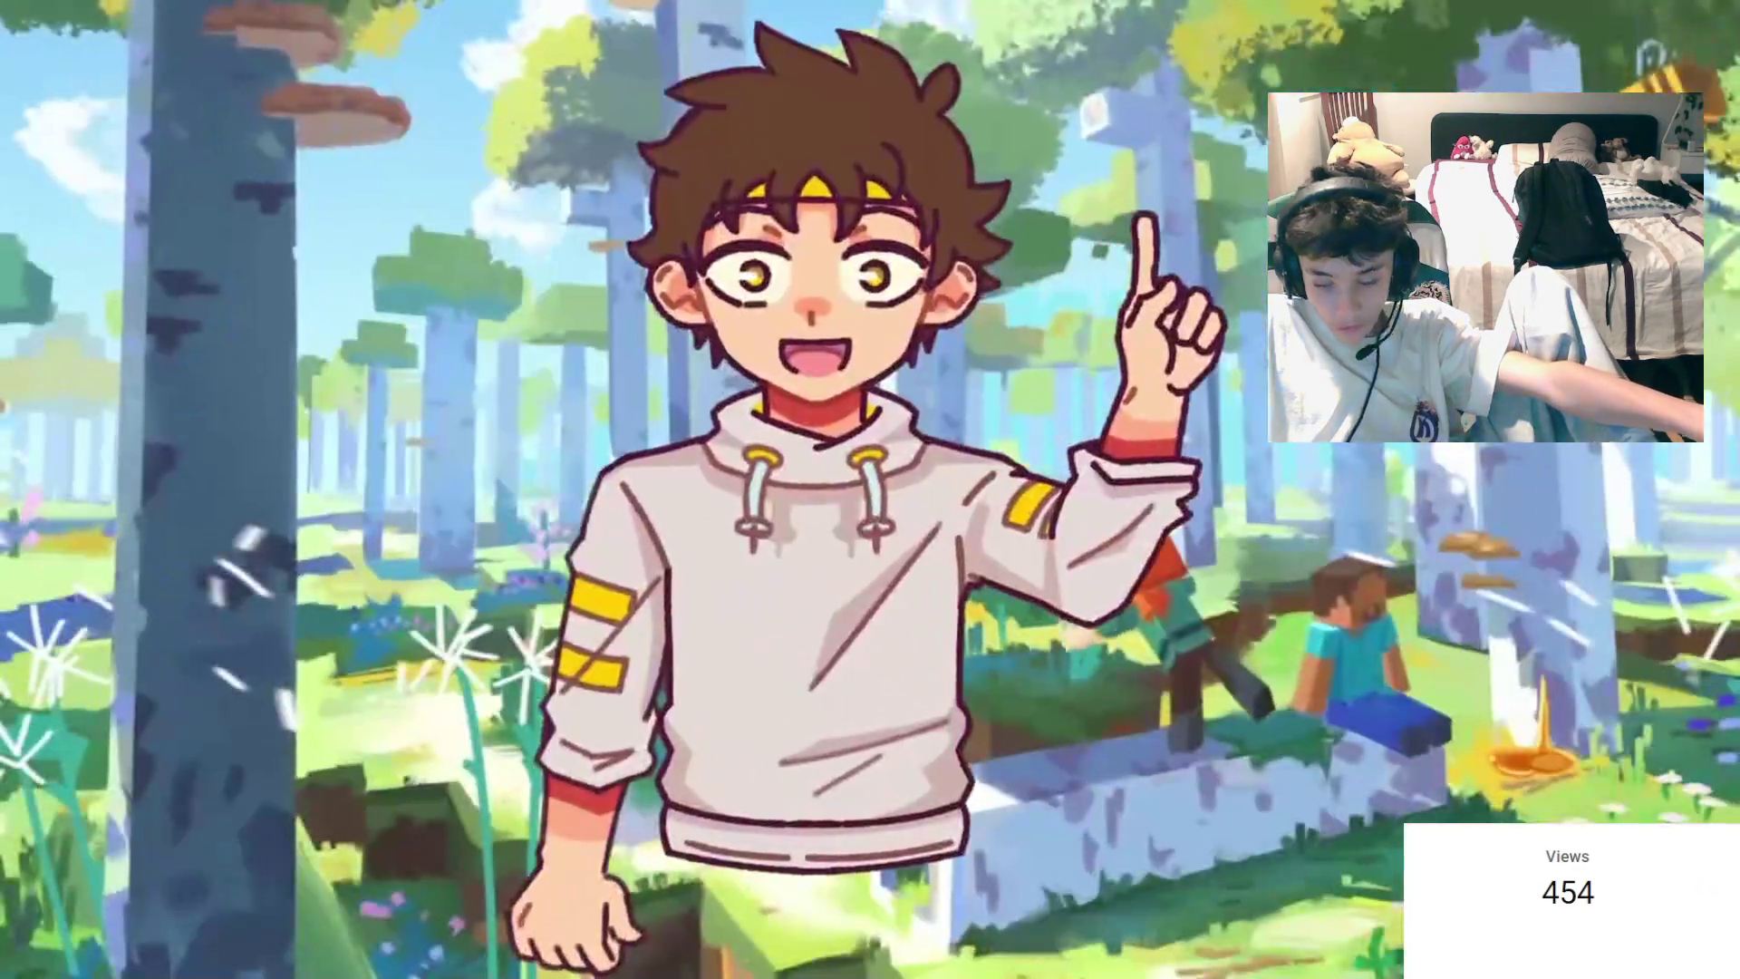
click(551, 354)
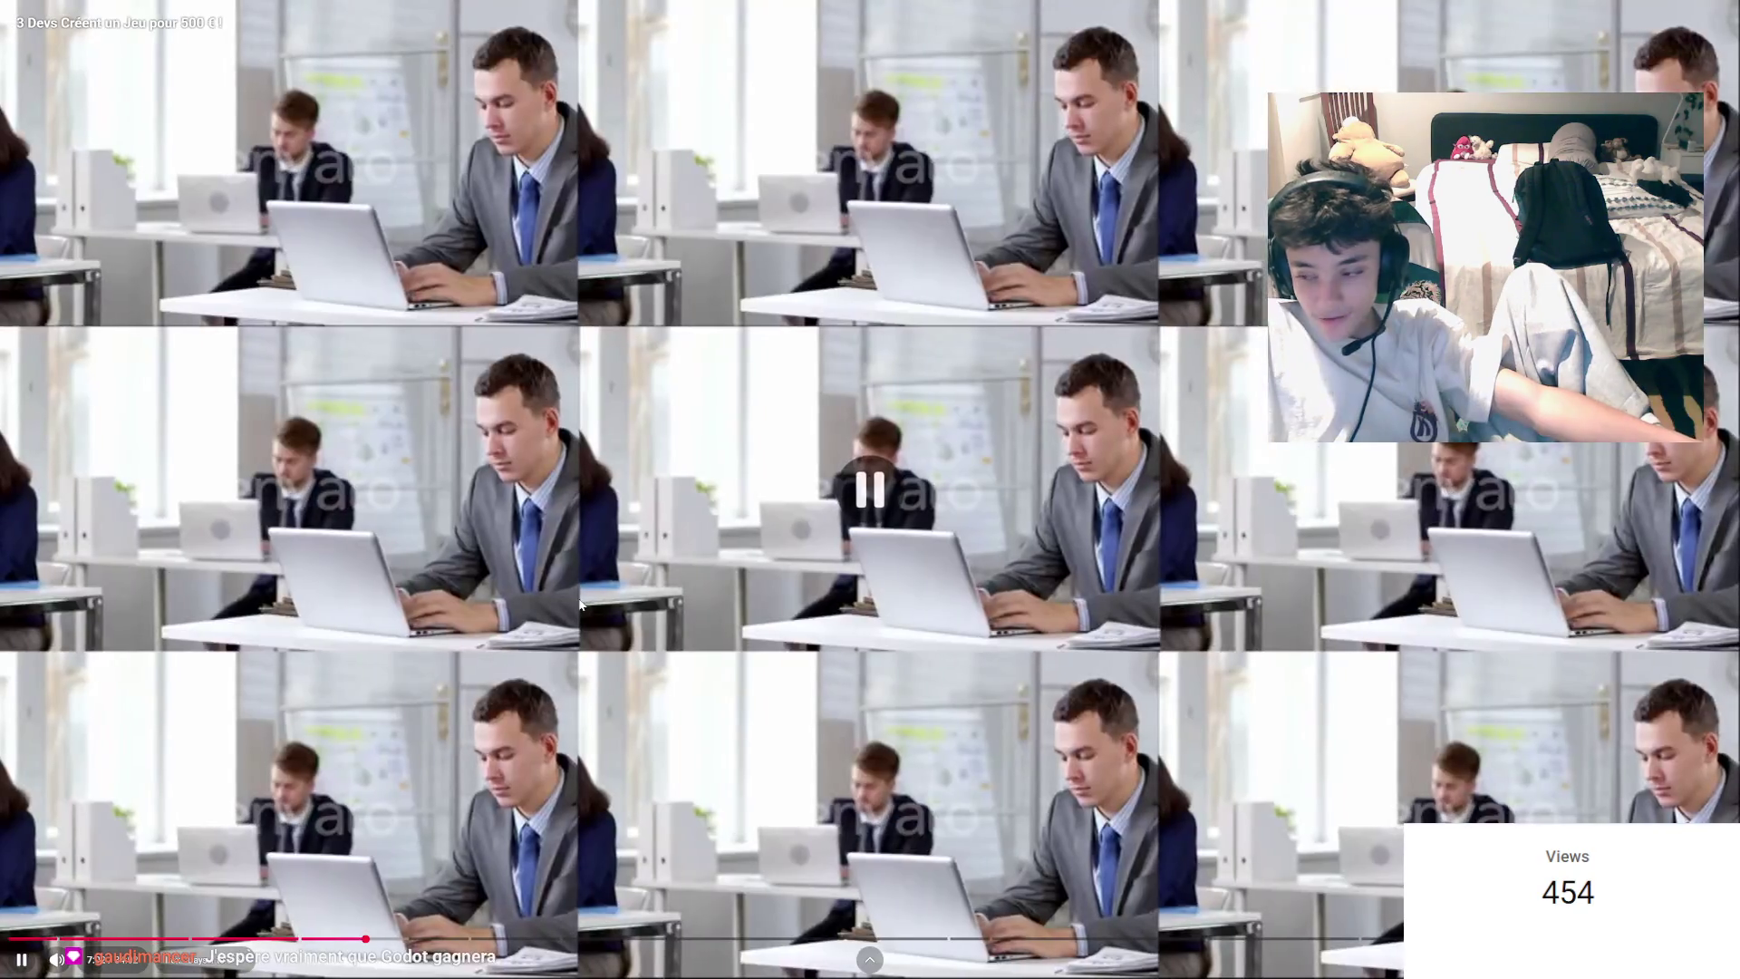
click(581, 606)
click(622, 468)
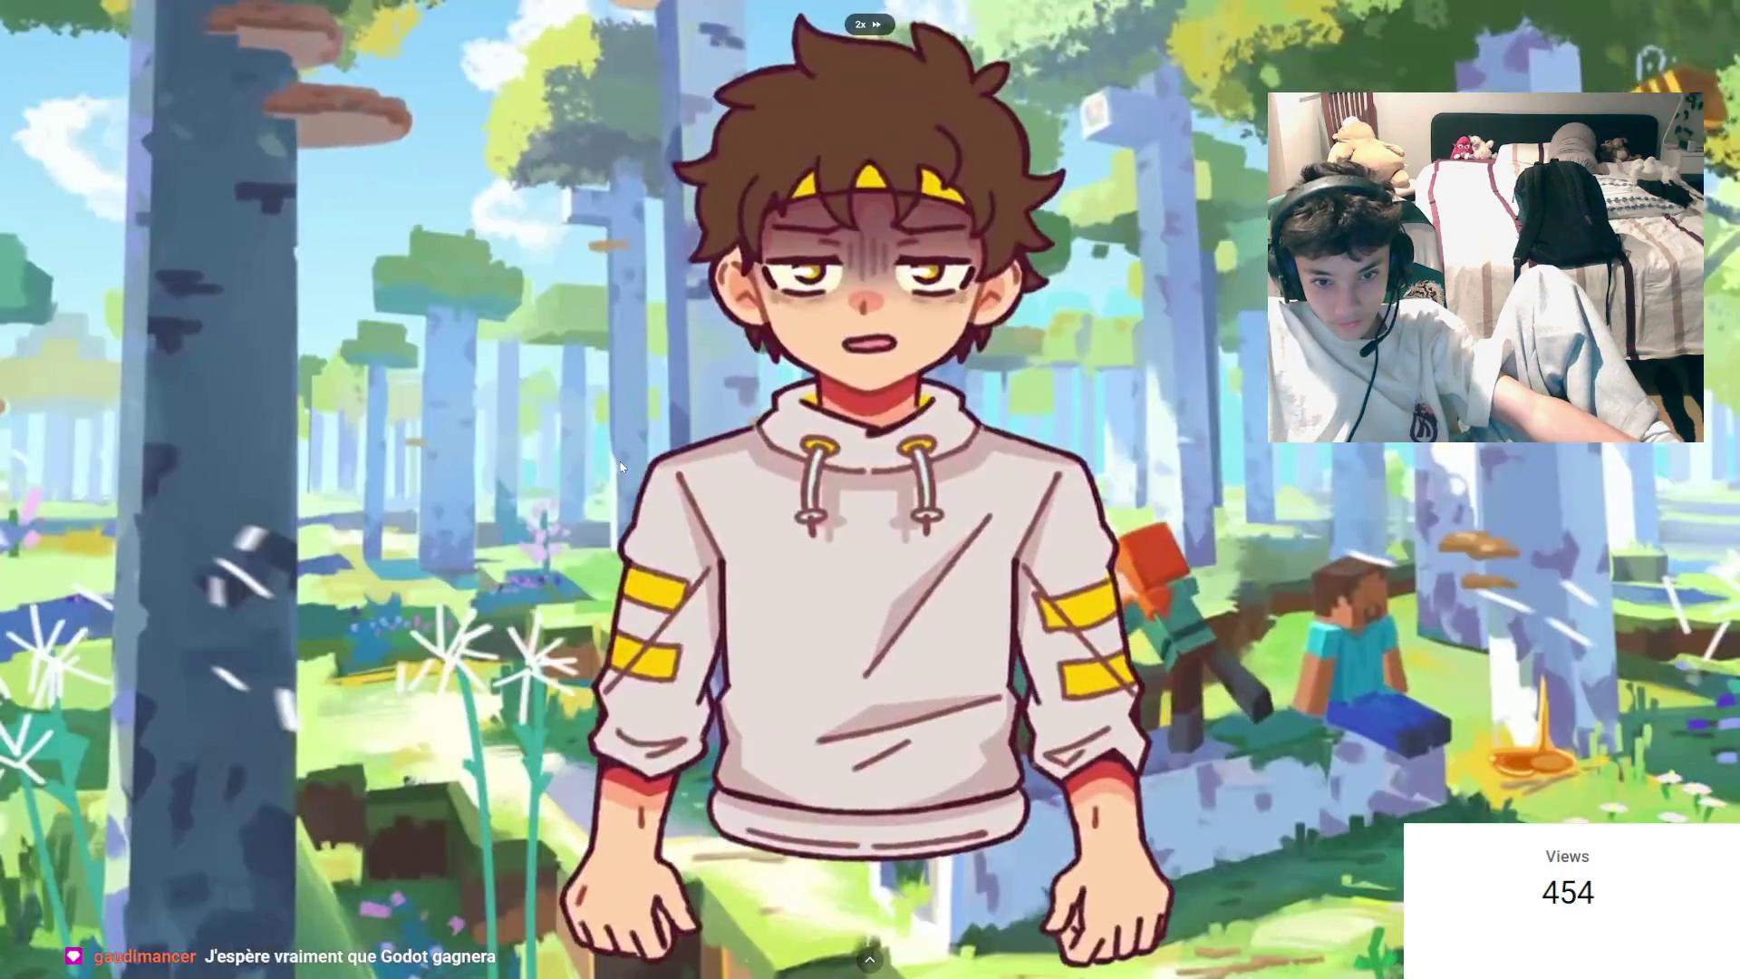
drag(621, 467, 620, 464)
click(620, 465)
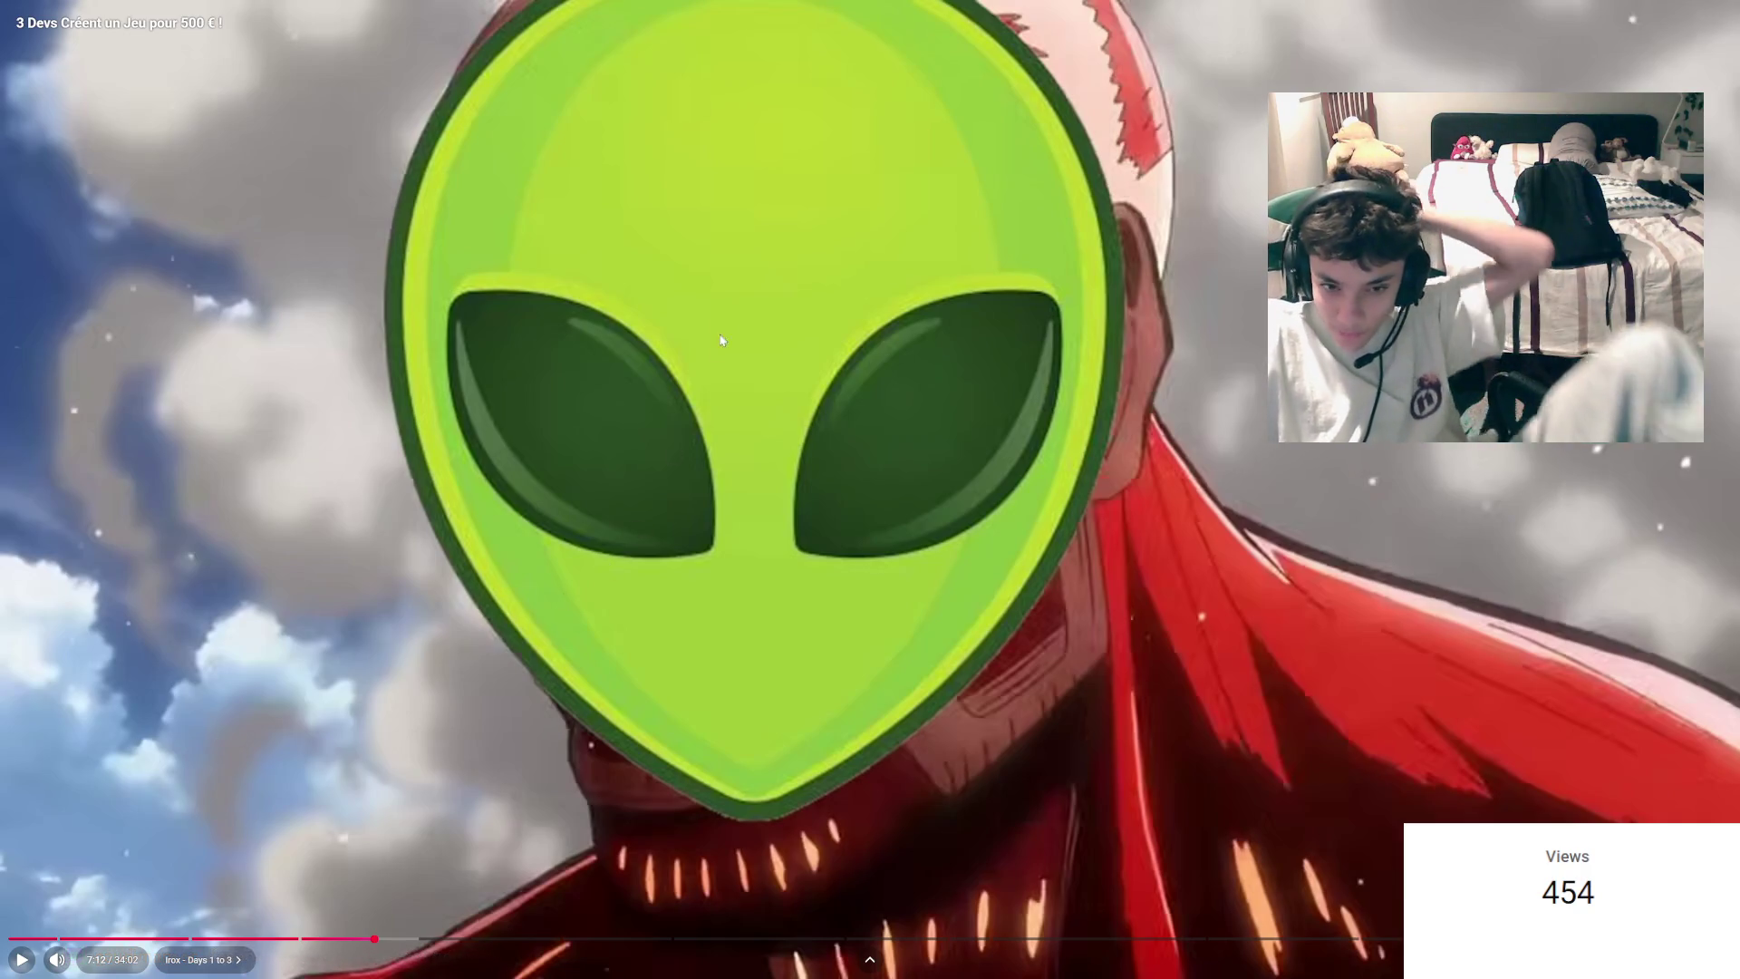
Step: Continue playback with a pause at 7:20, resuming into the character-painting timelapse at 7:31
click(784, 377)
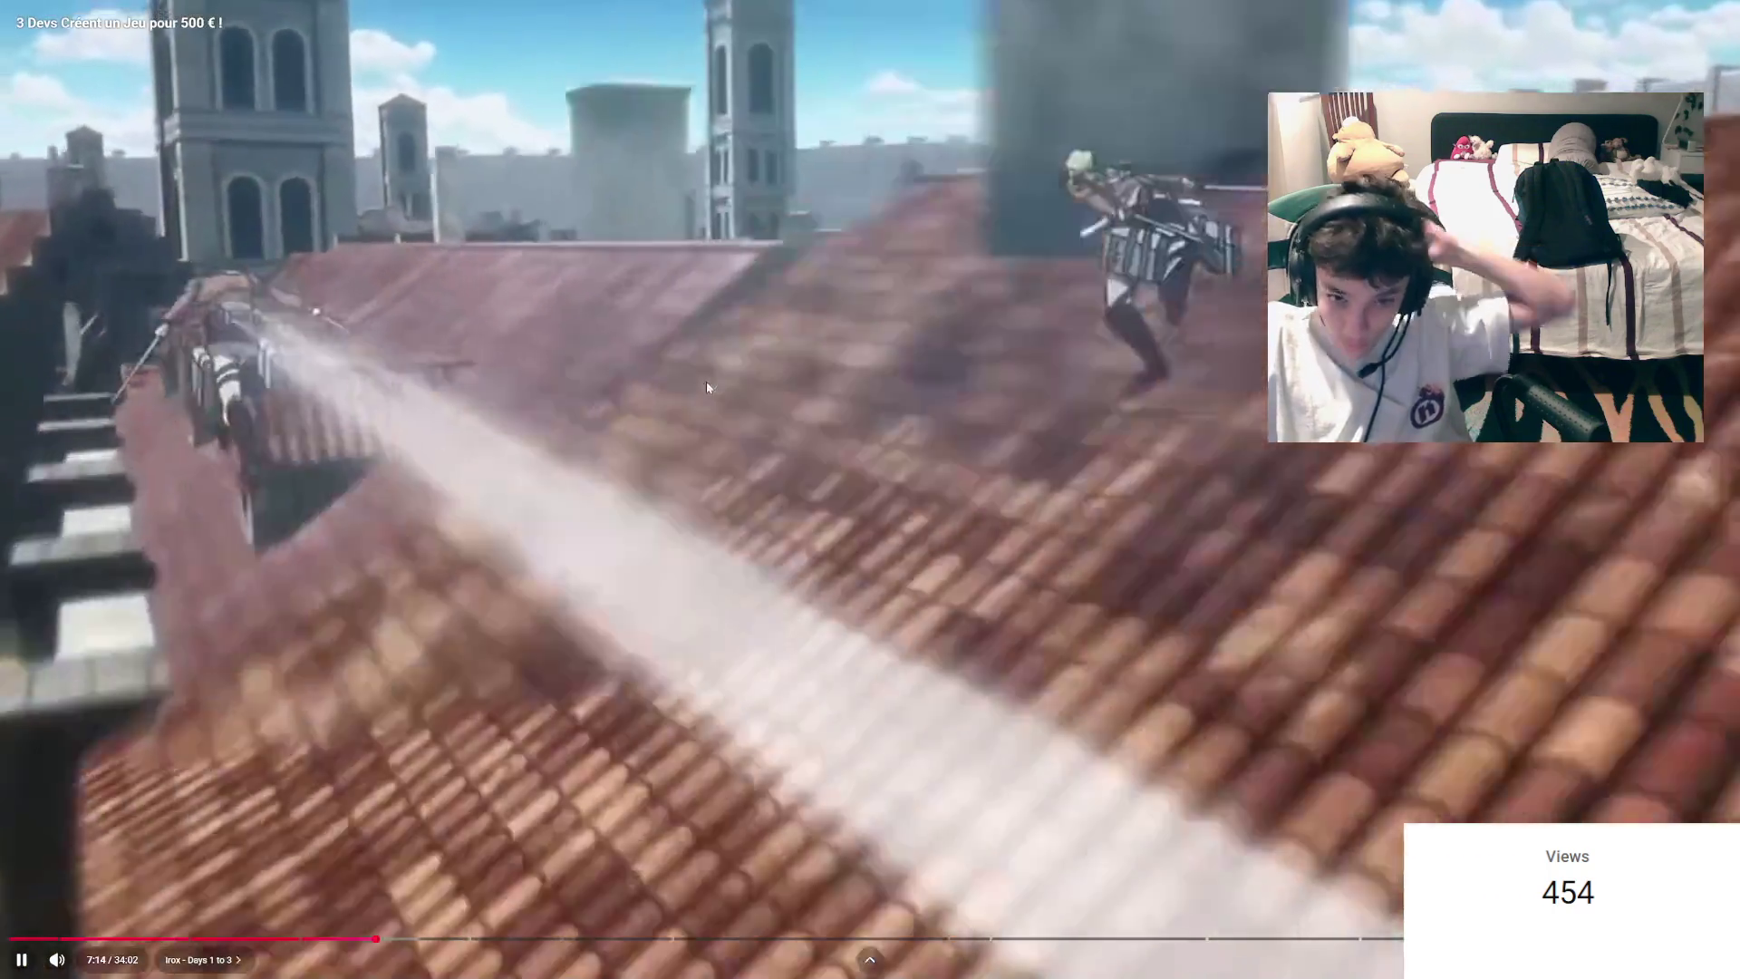
click(731, 482)
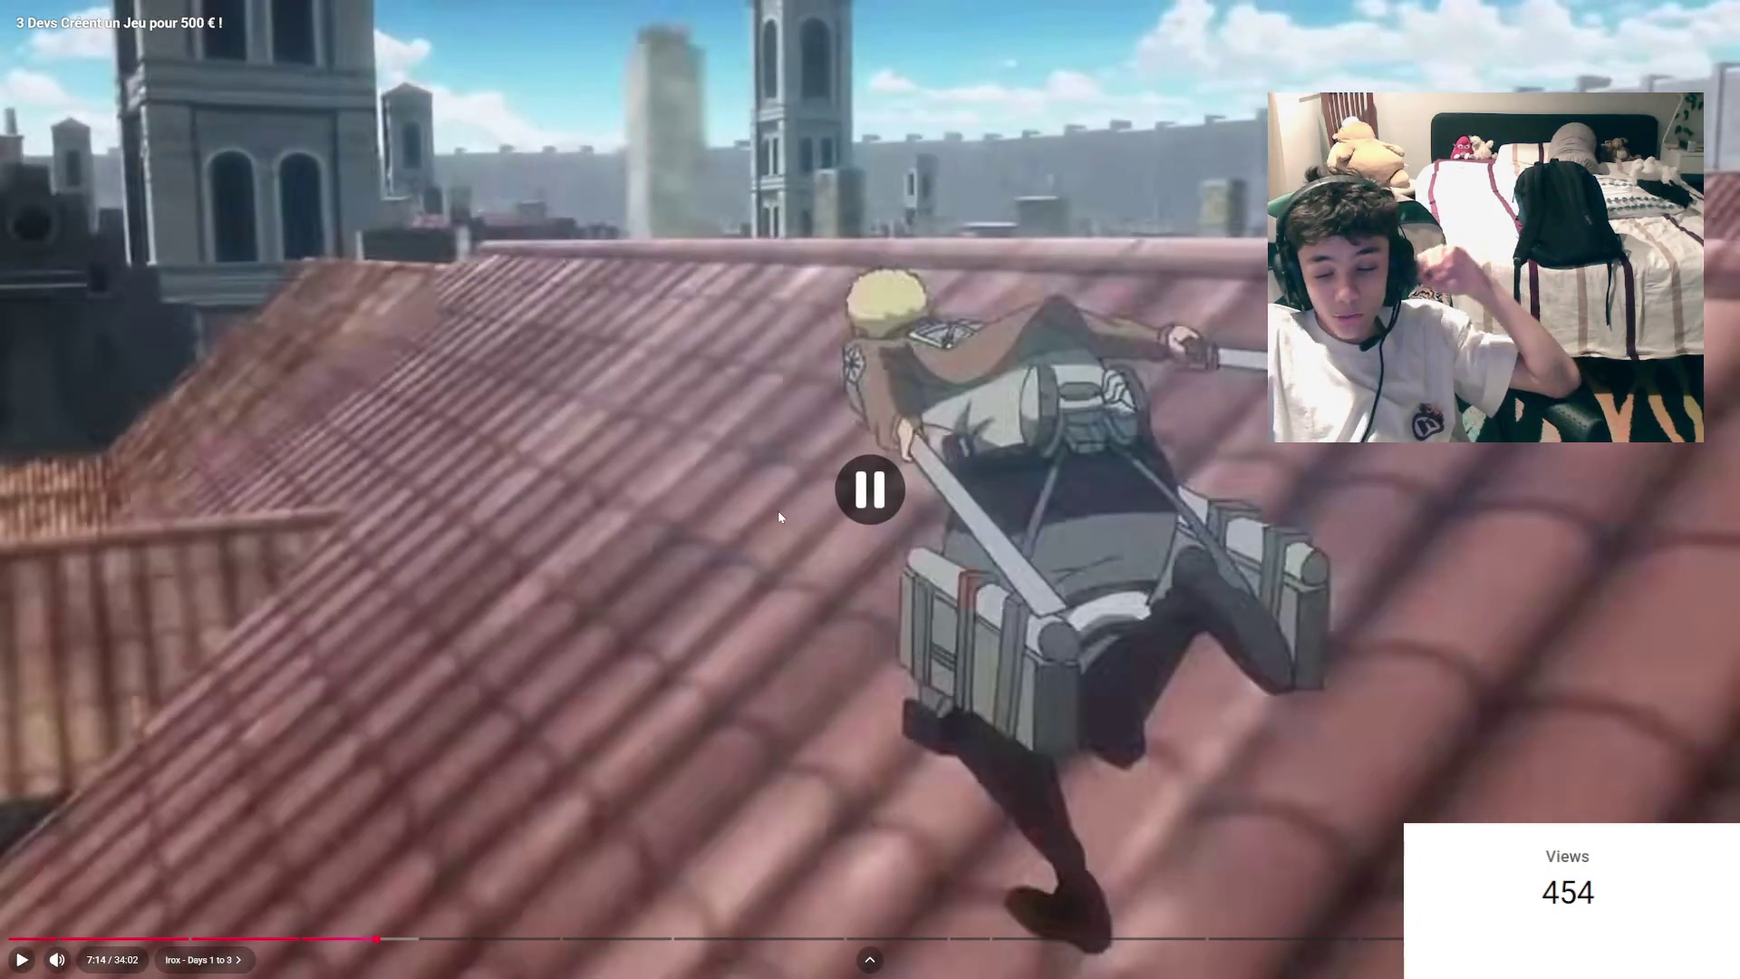
click(768, 492)
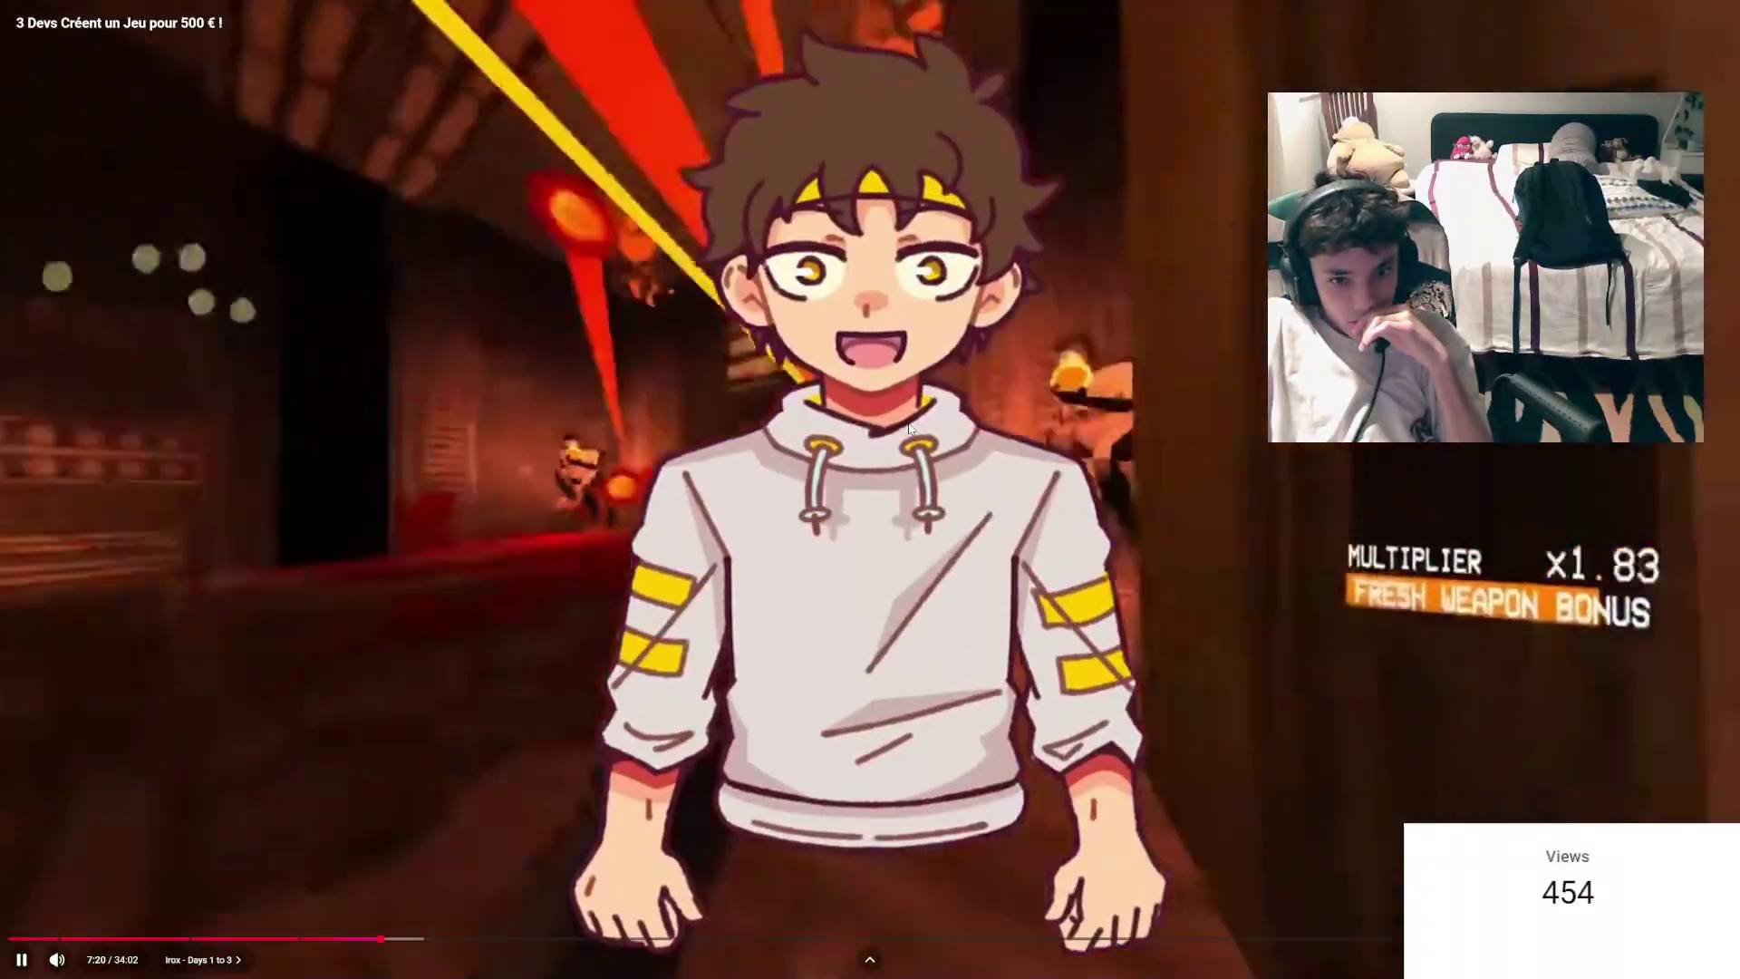
click(909, 427)
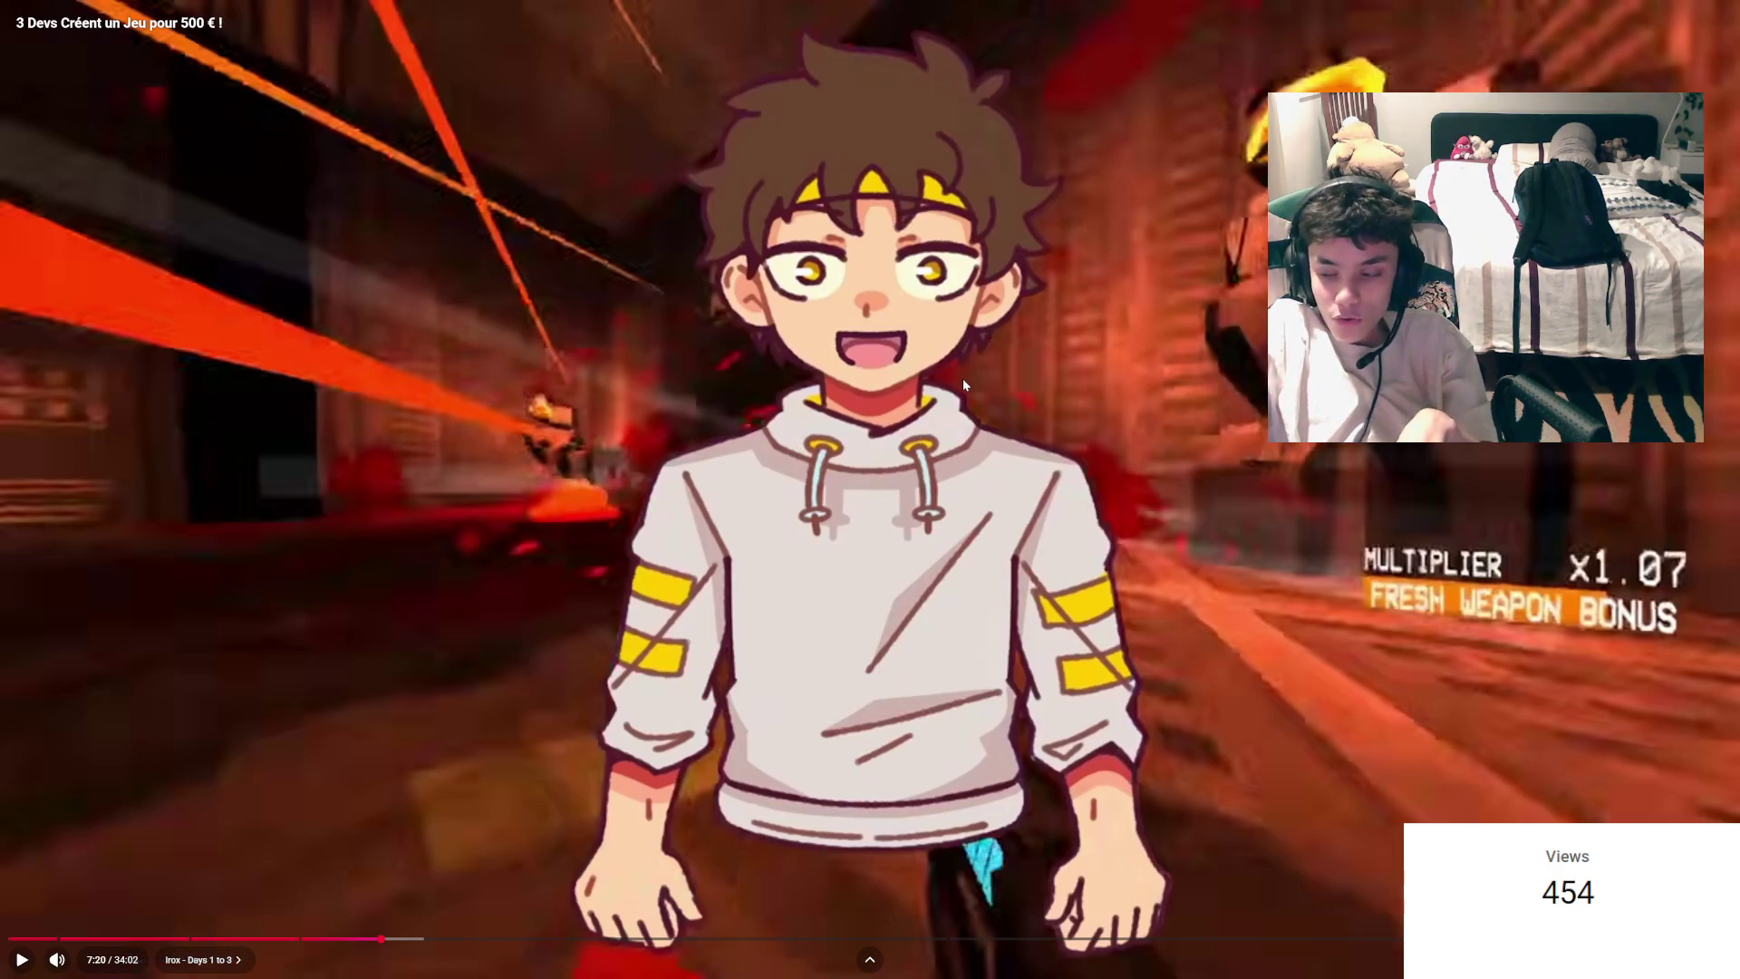
click(1009, 458)
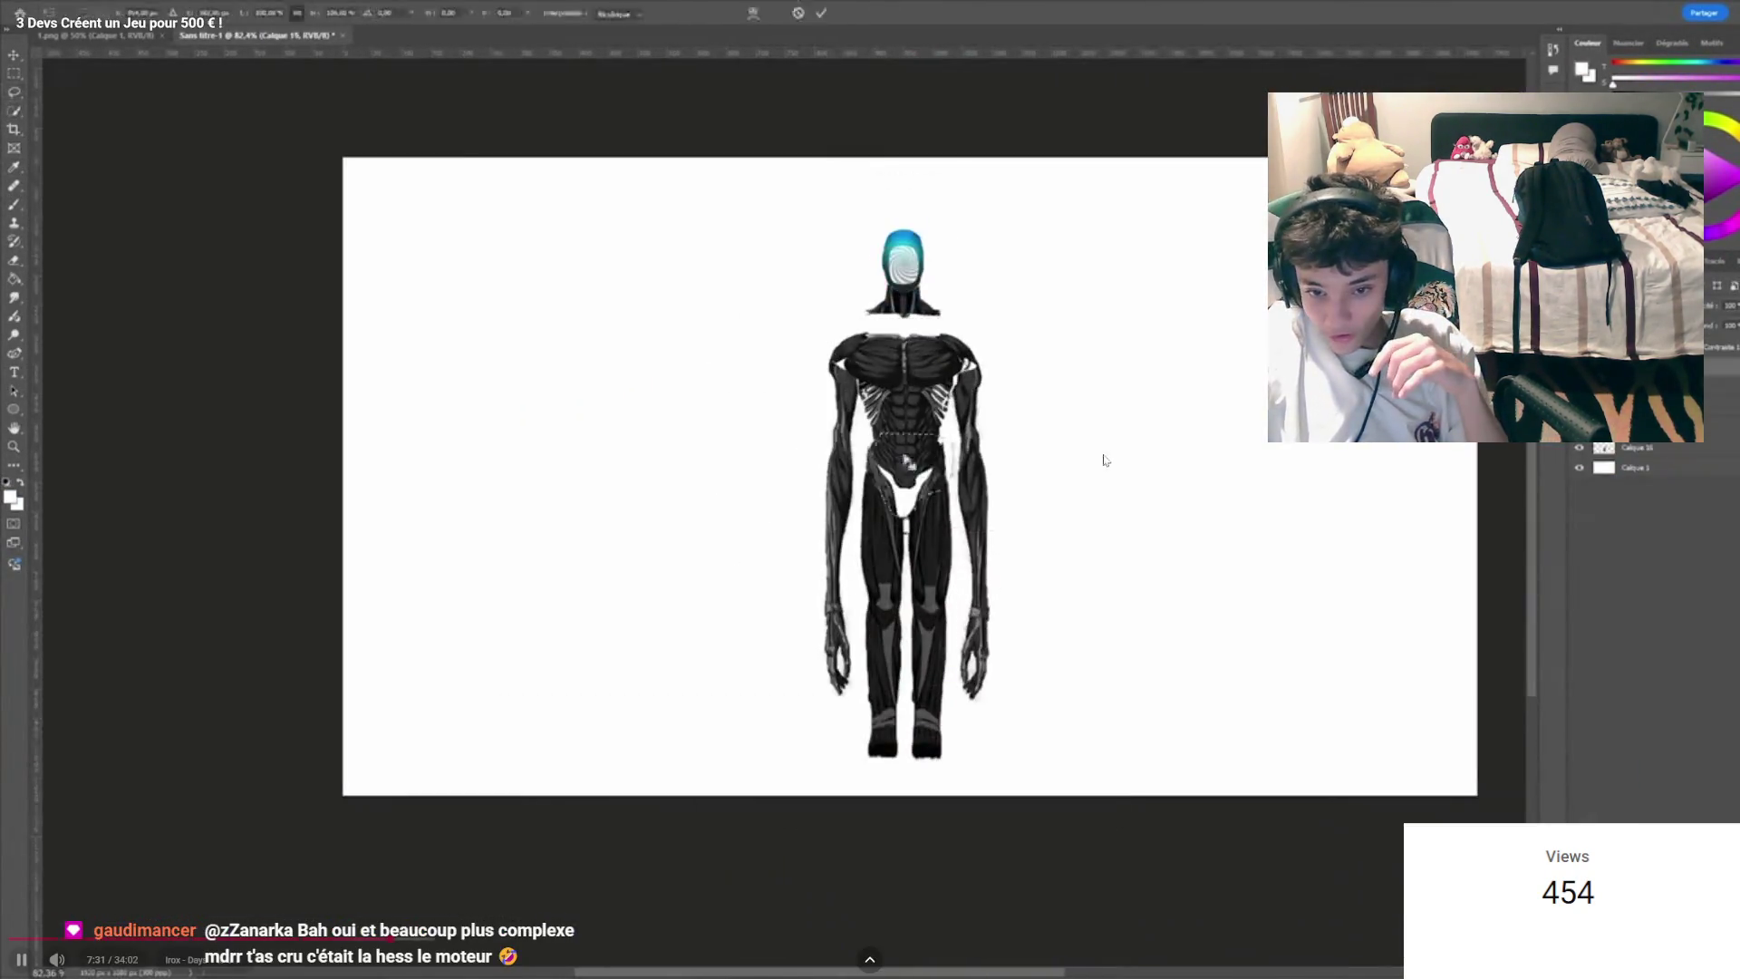
Step: Pause the painting timelapse at 7:32 and switch to the Twitch Stream Manager
click(1260, 404)
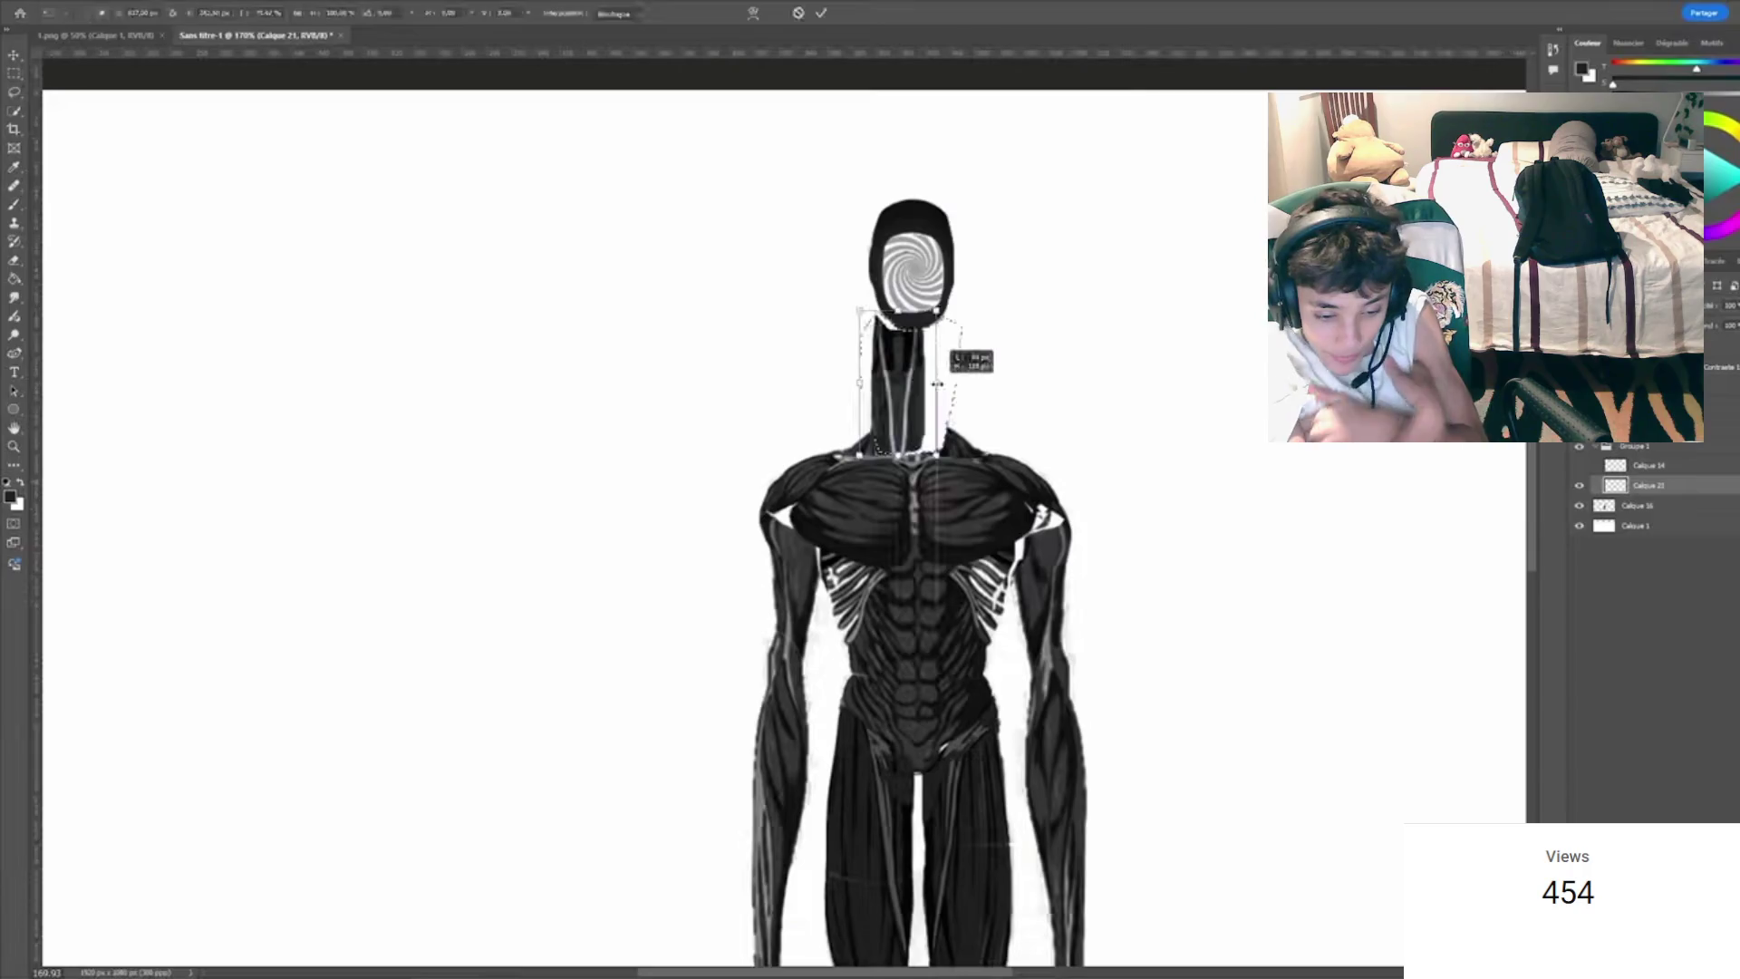
key(alt+Tab)
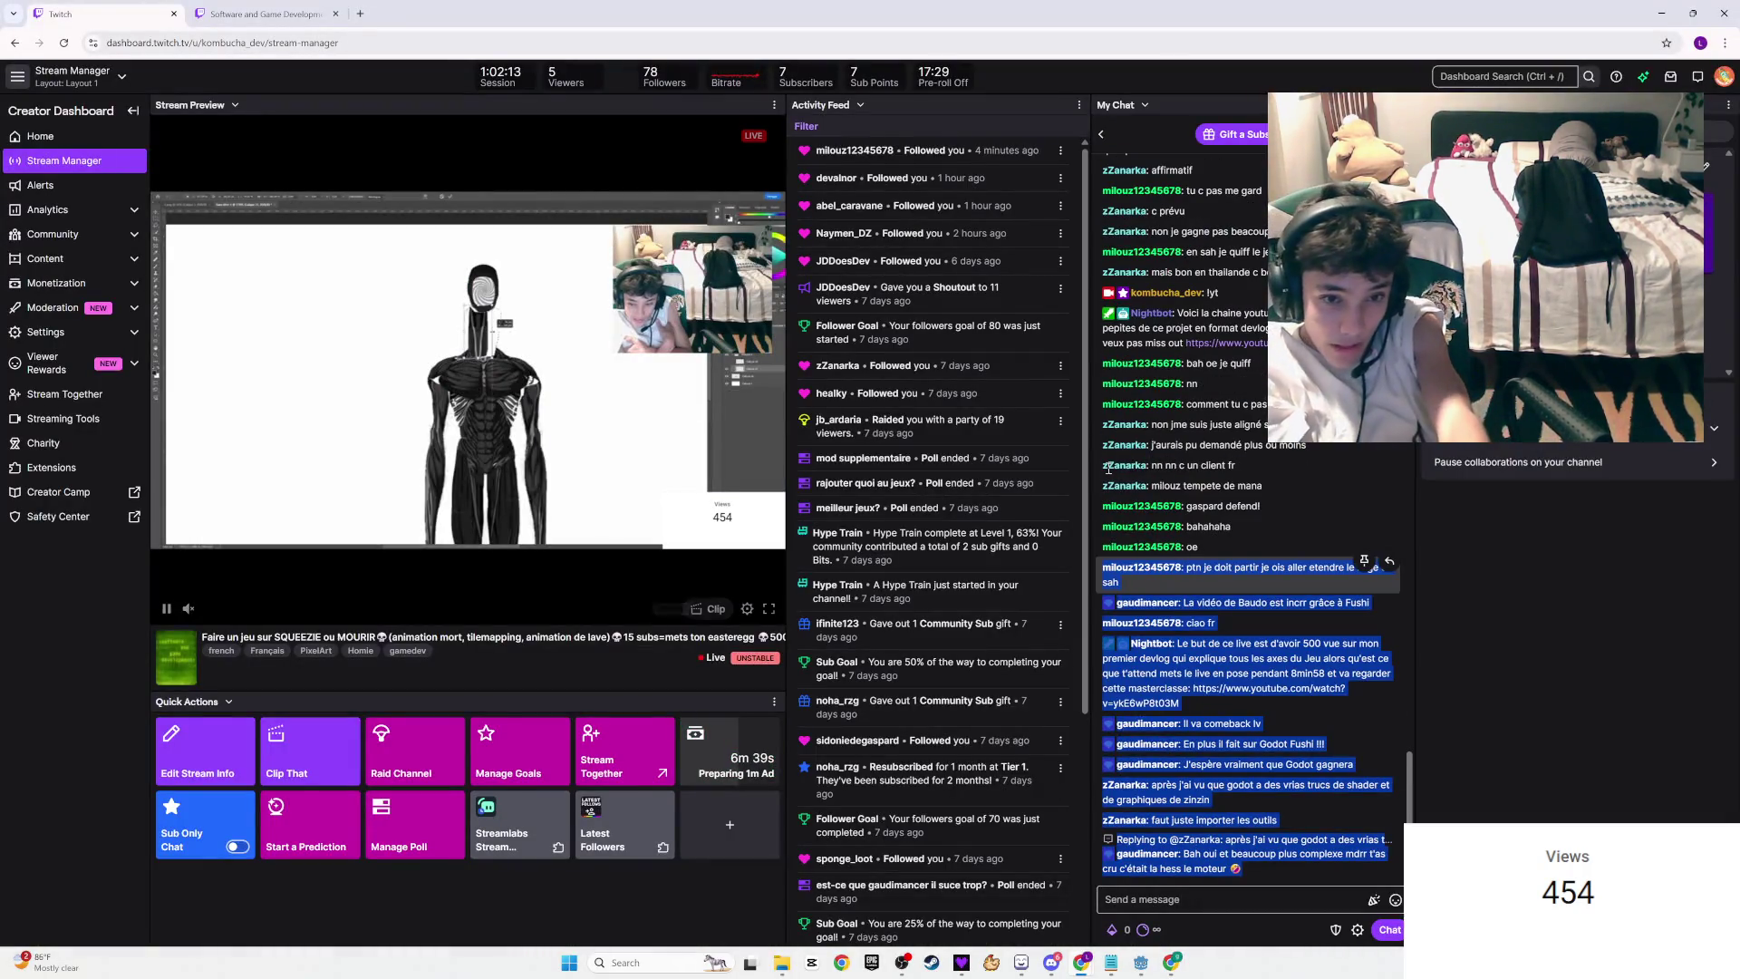
Step: Clear the chat selection and select the word NOUVEAU in the Twitch chat
click(1215, 445)
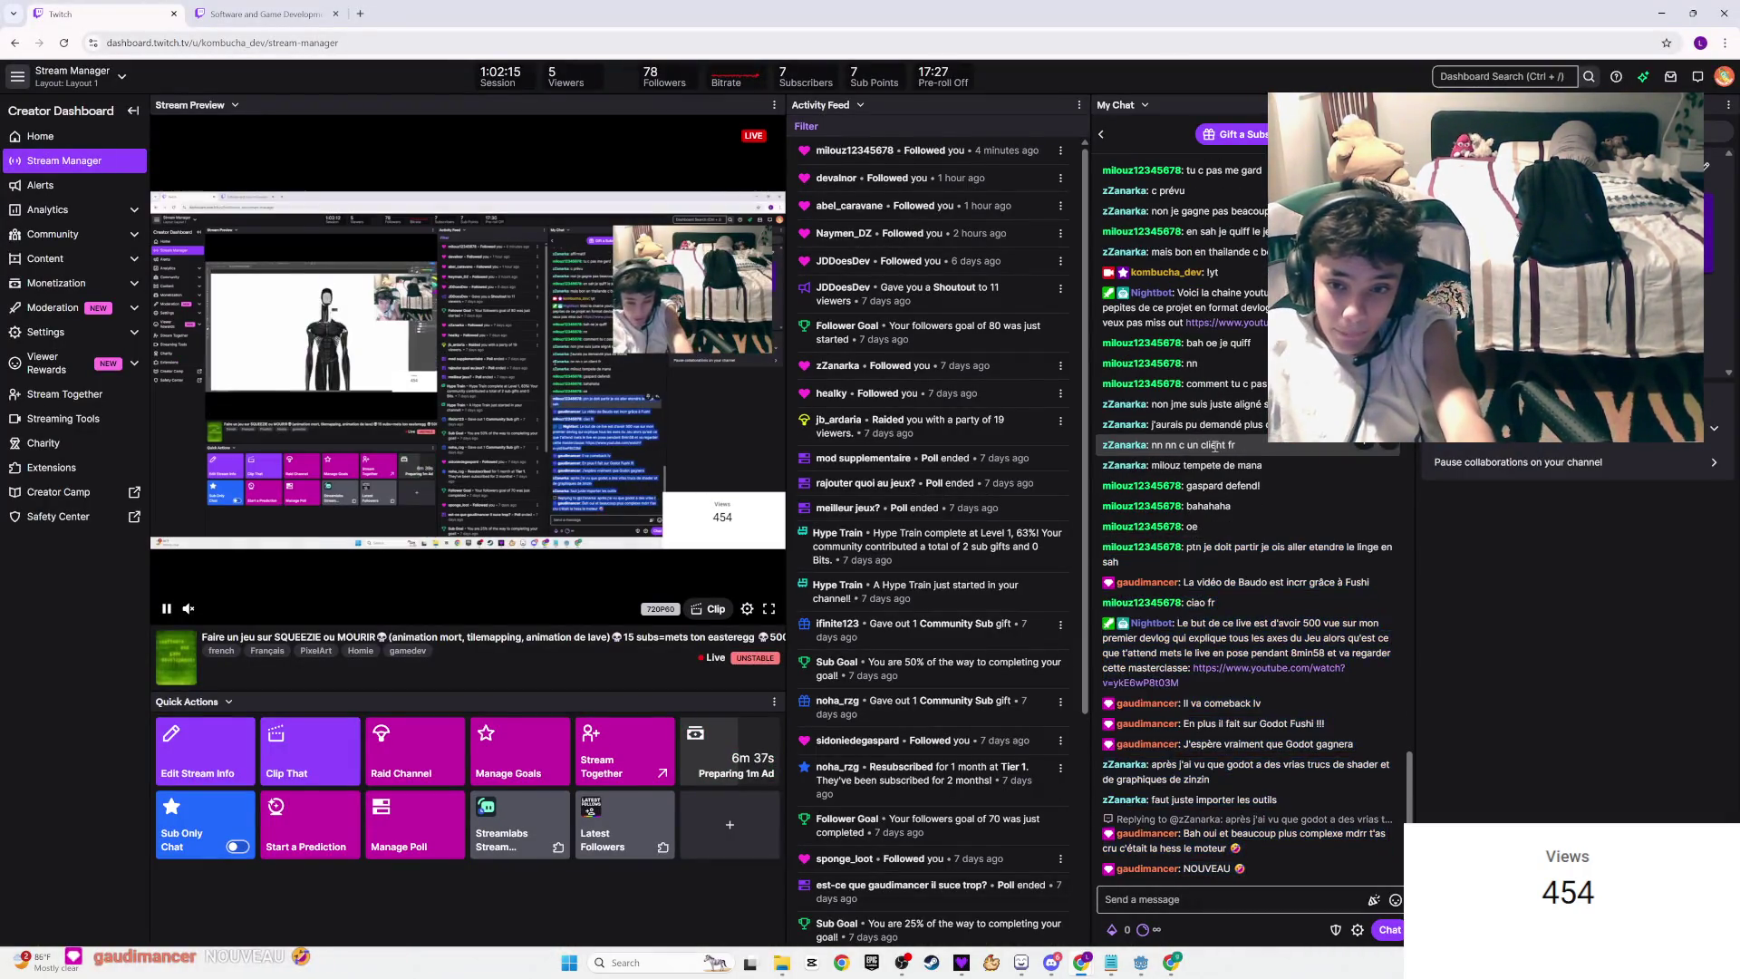
double_click(1206, 868)
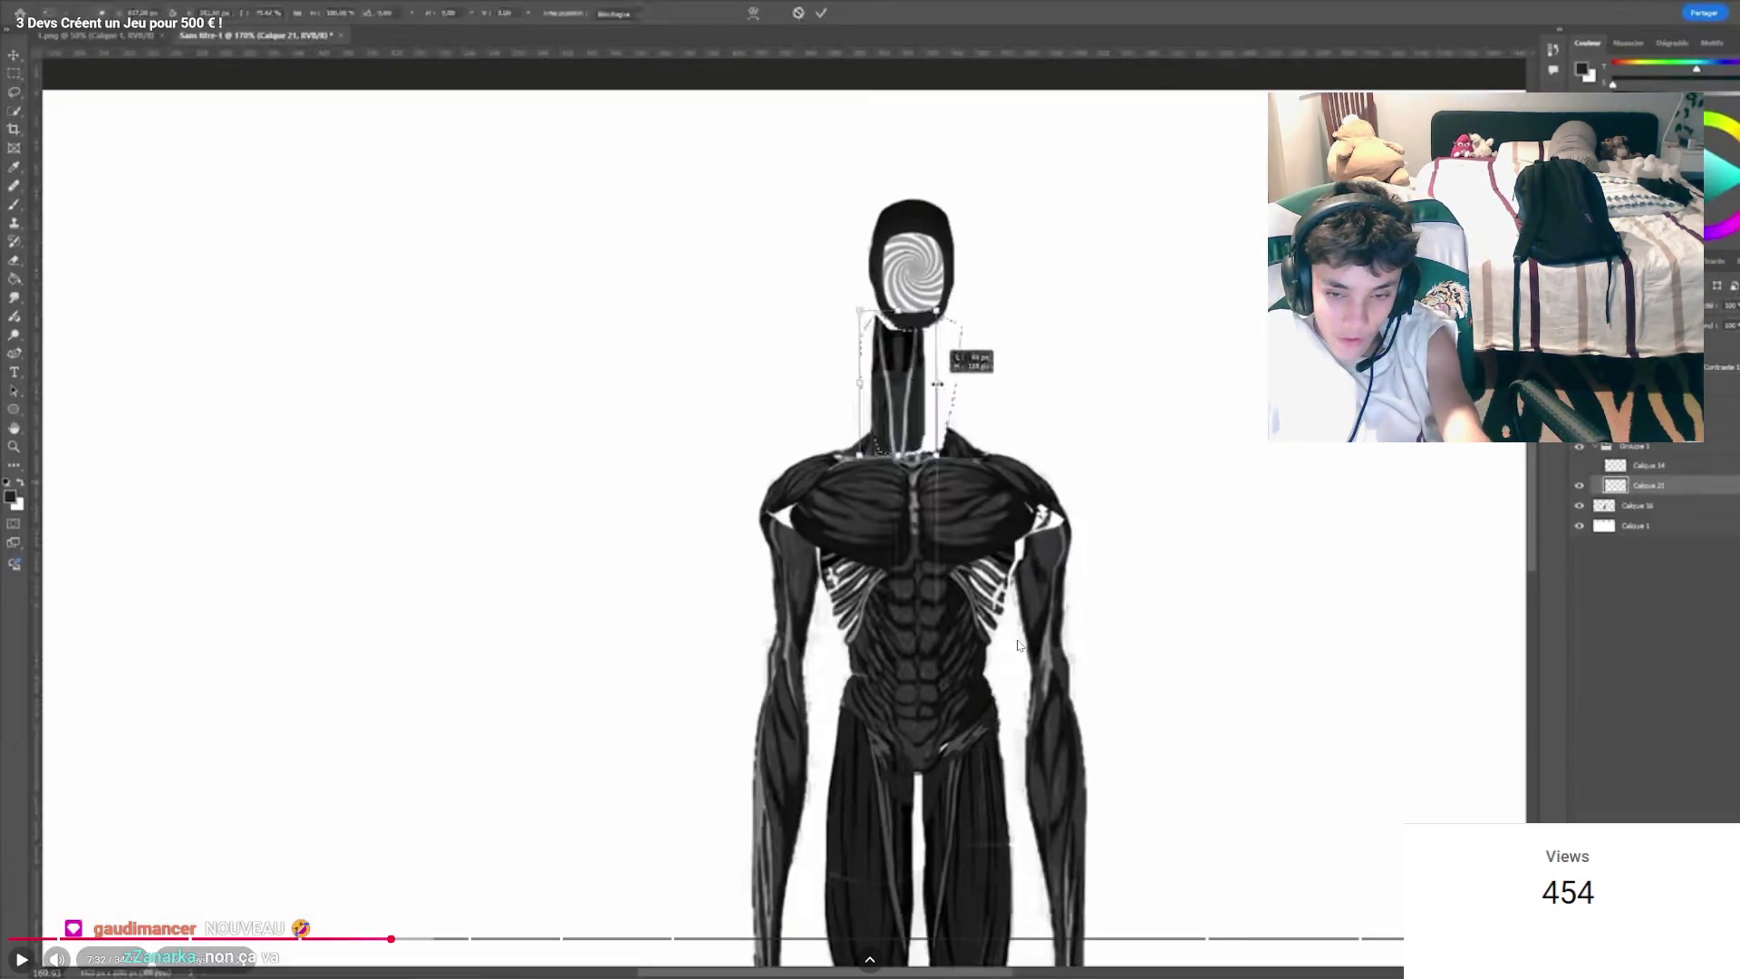
Step: Resume the video, pause at 7:38, then run at 2x to the creature model at 7:55
click(1017, 645)
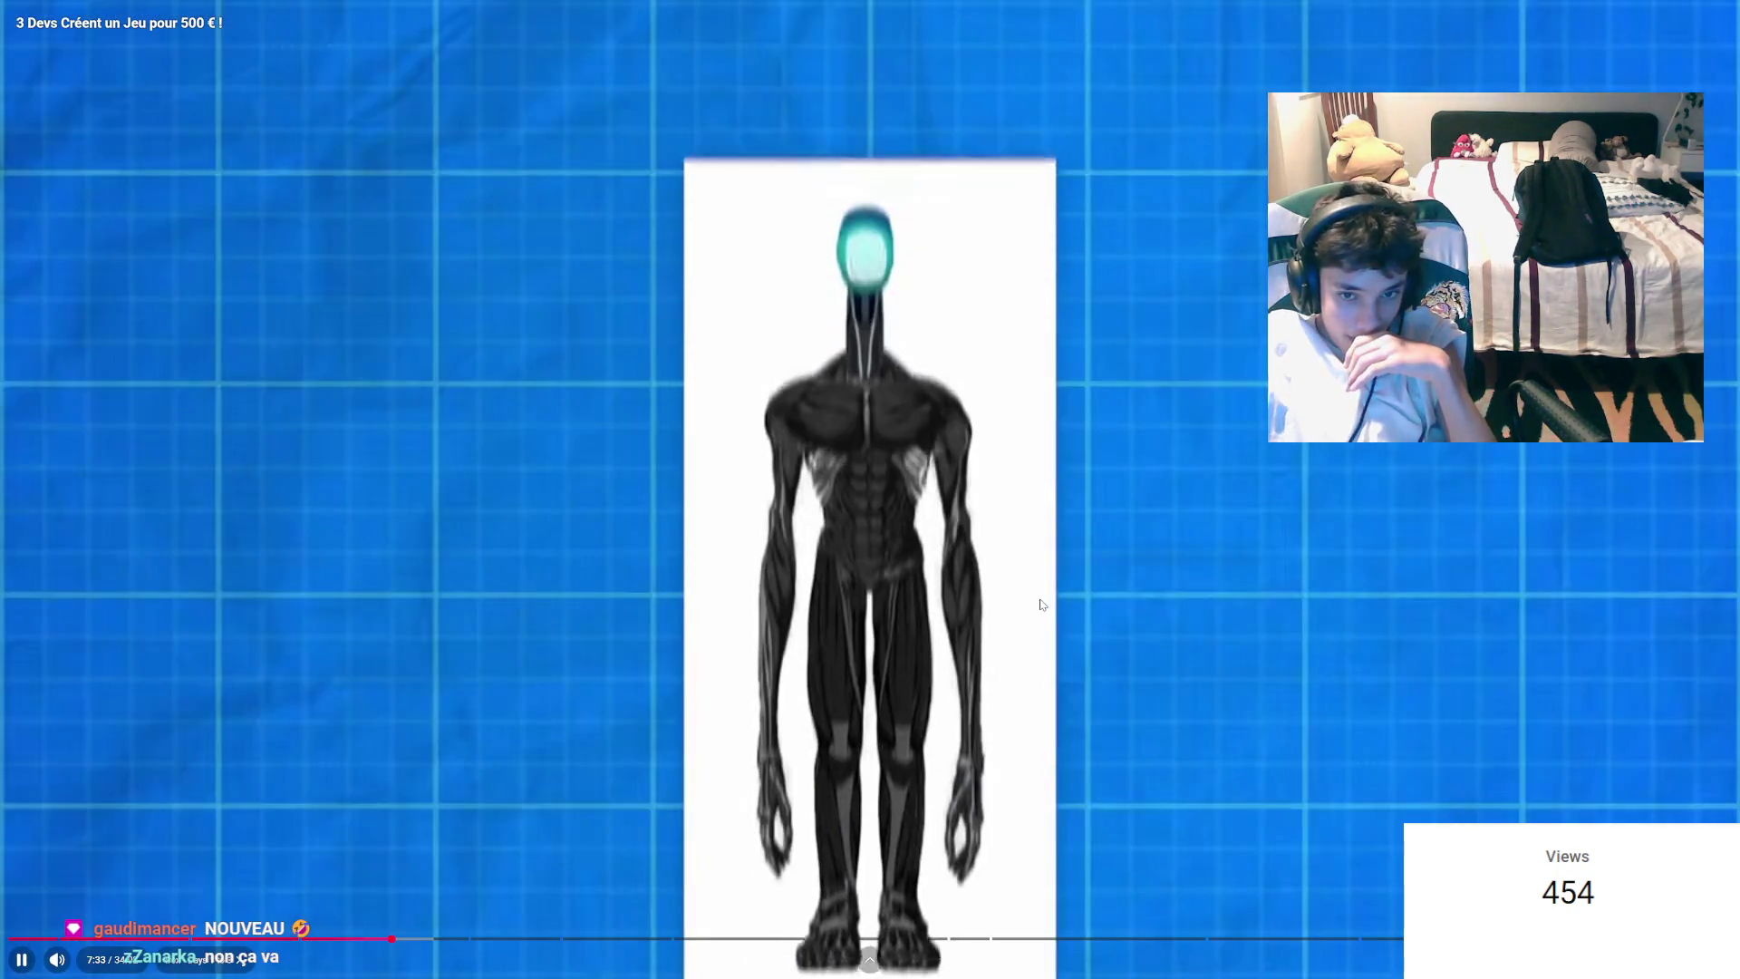
click(994, 588)
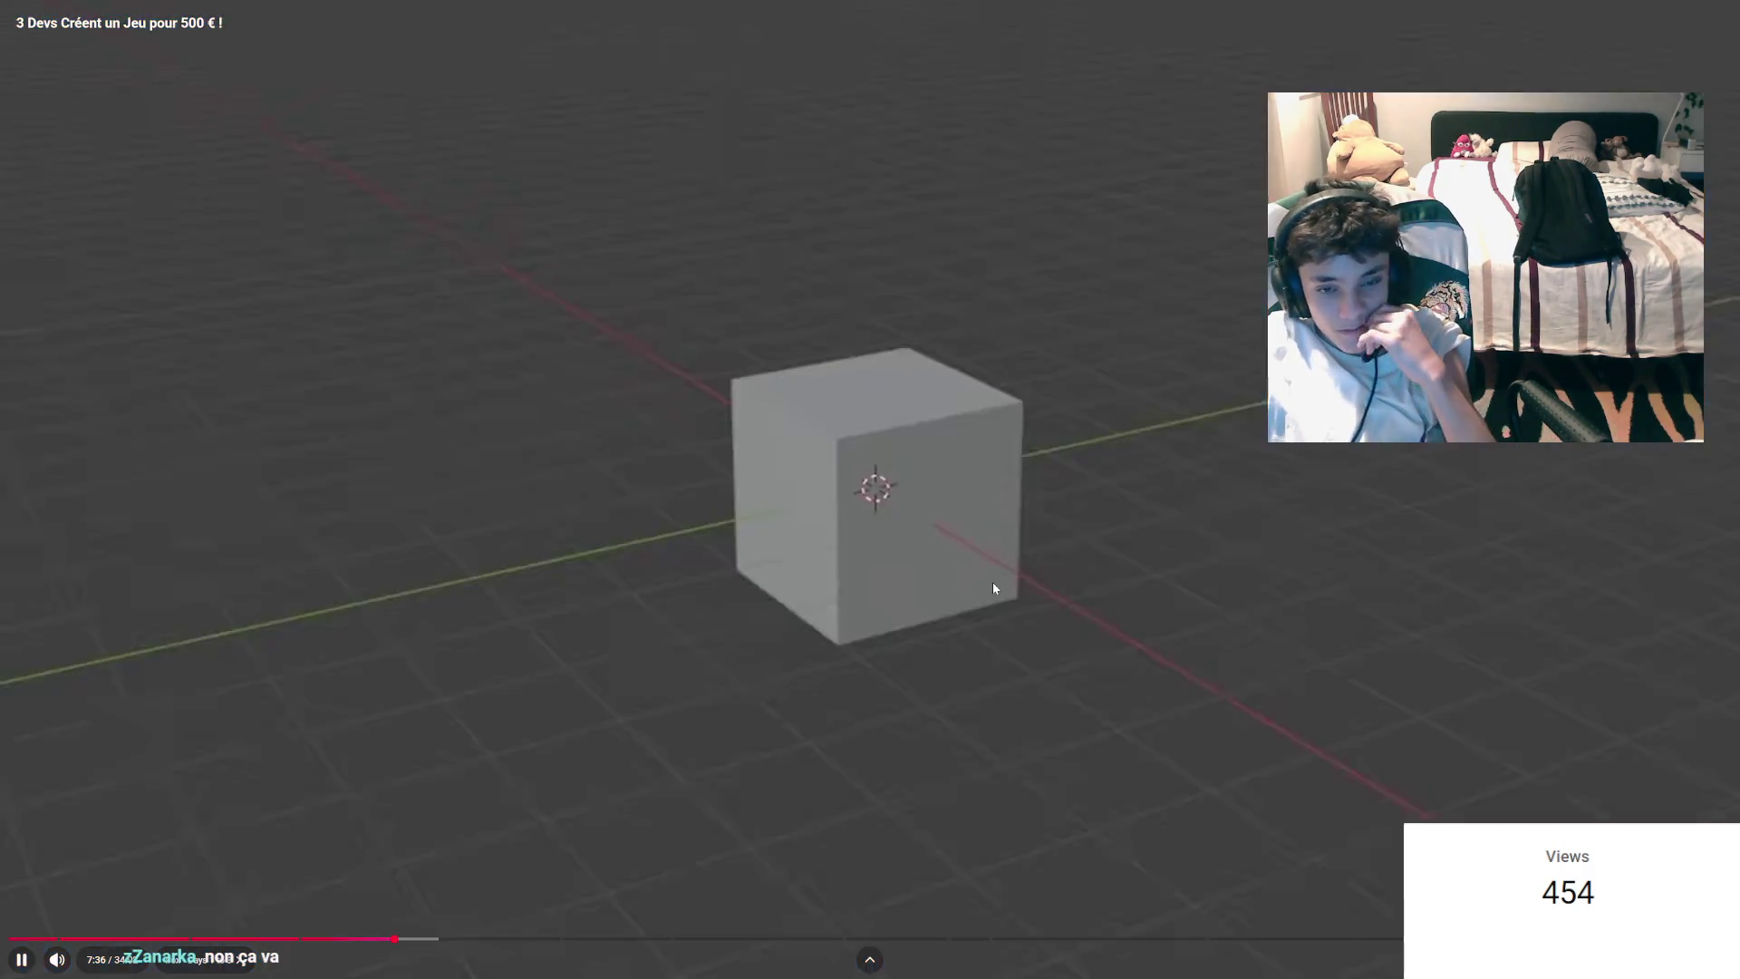
click(993, 588)
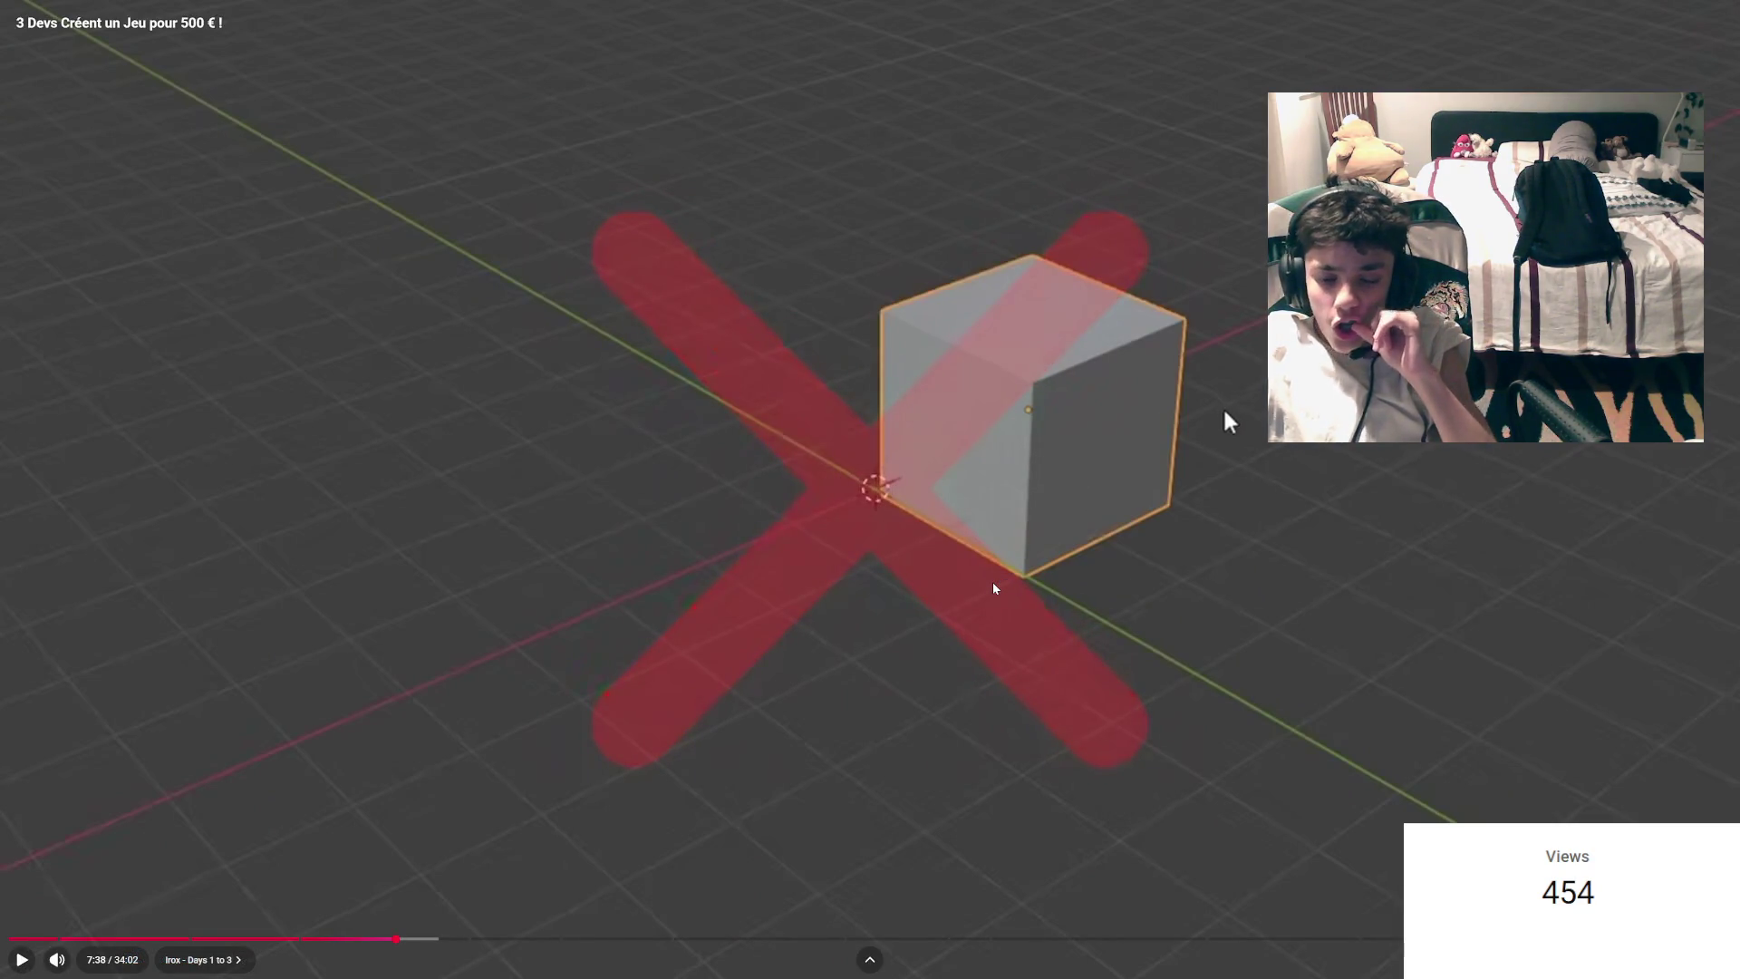
drag(993, 588, 983, 584)
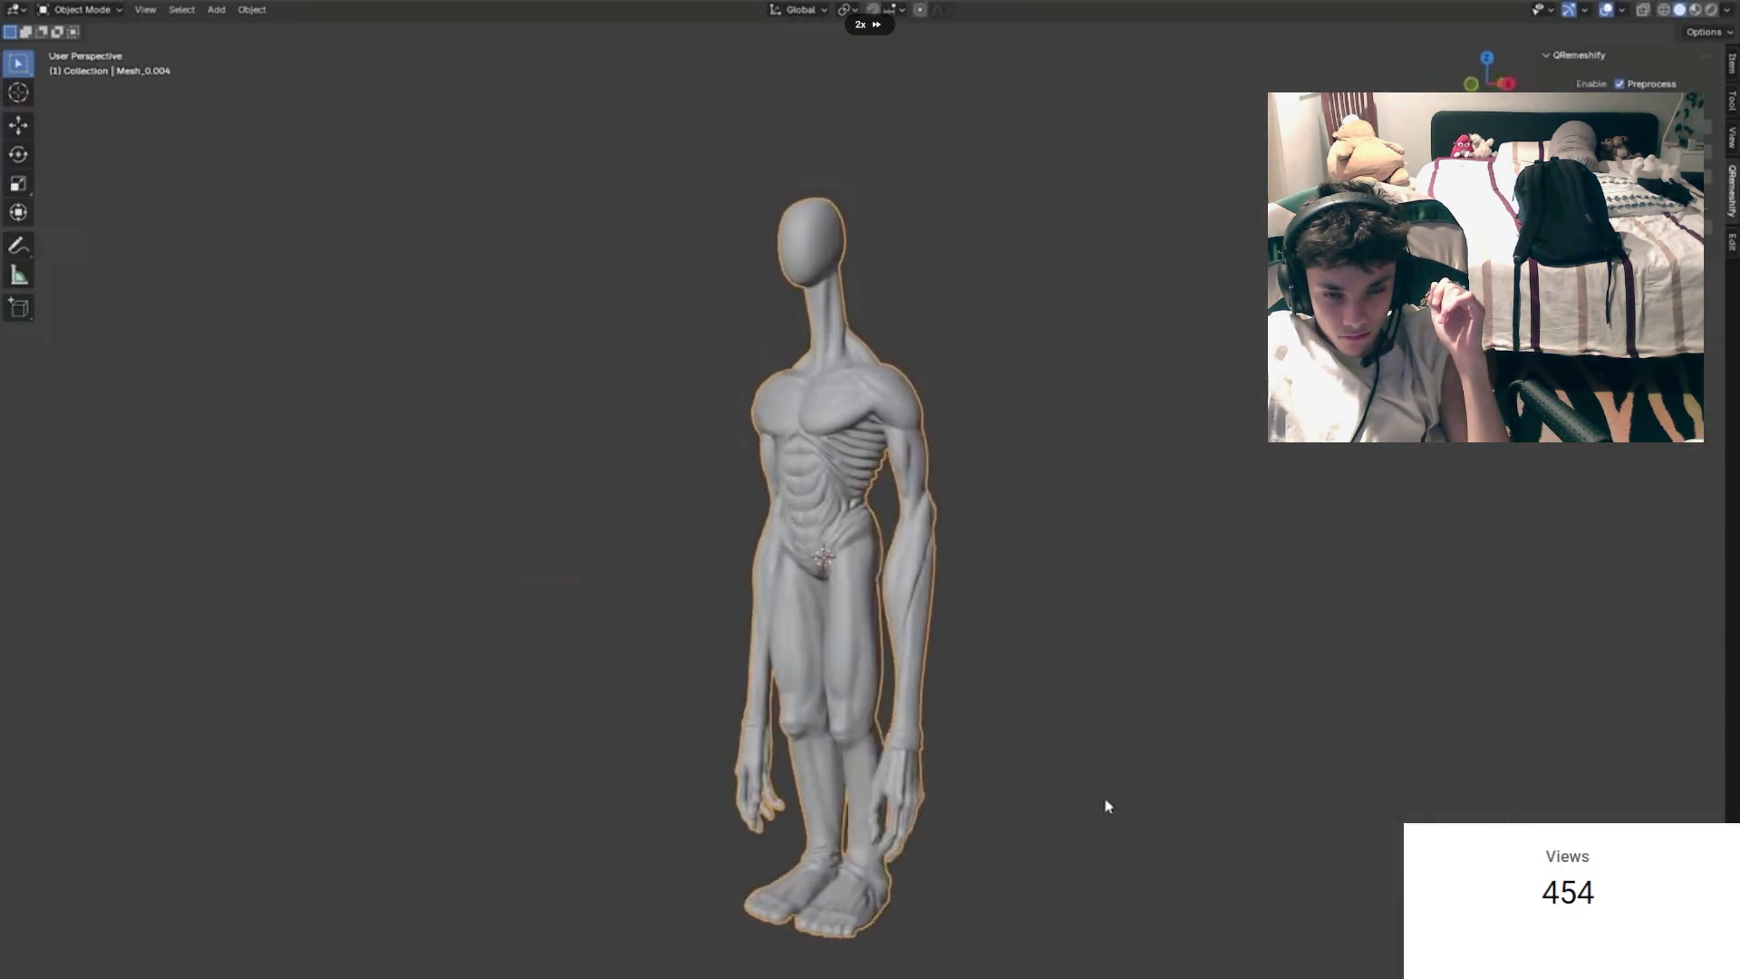
click(945, 574)
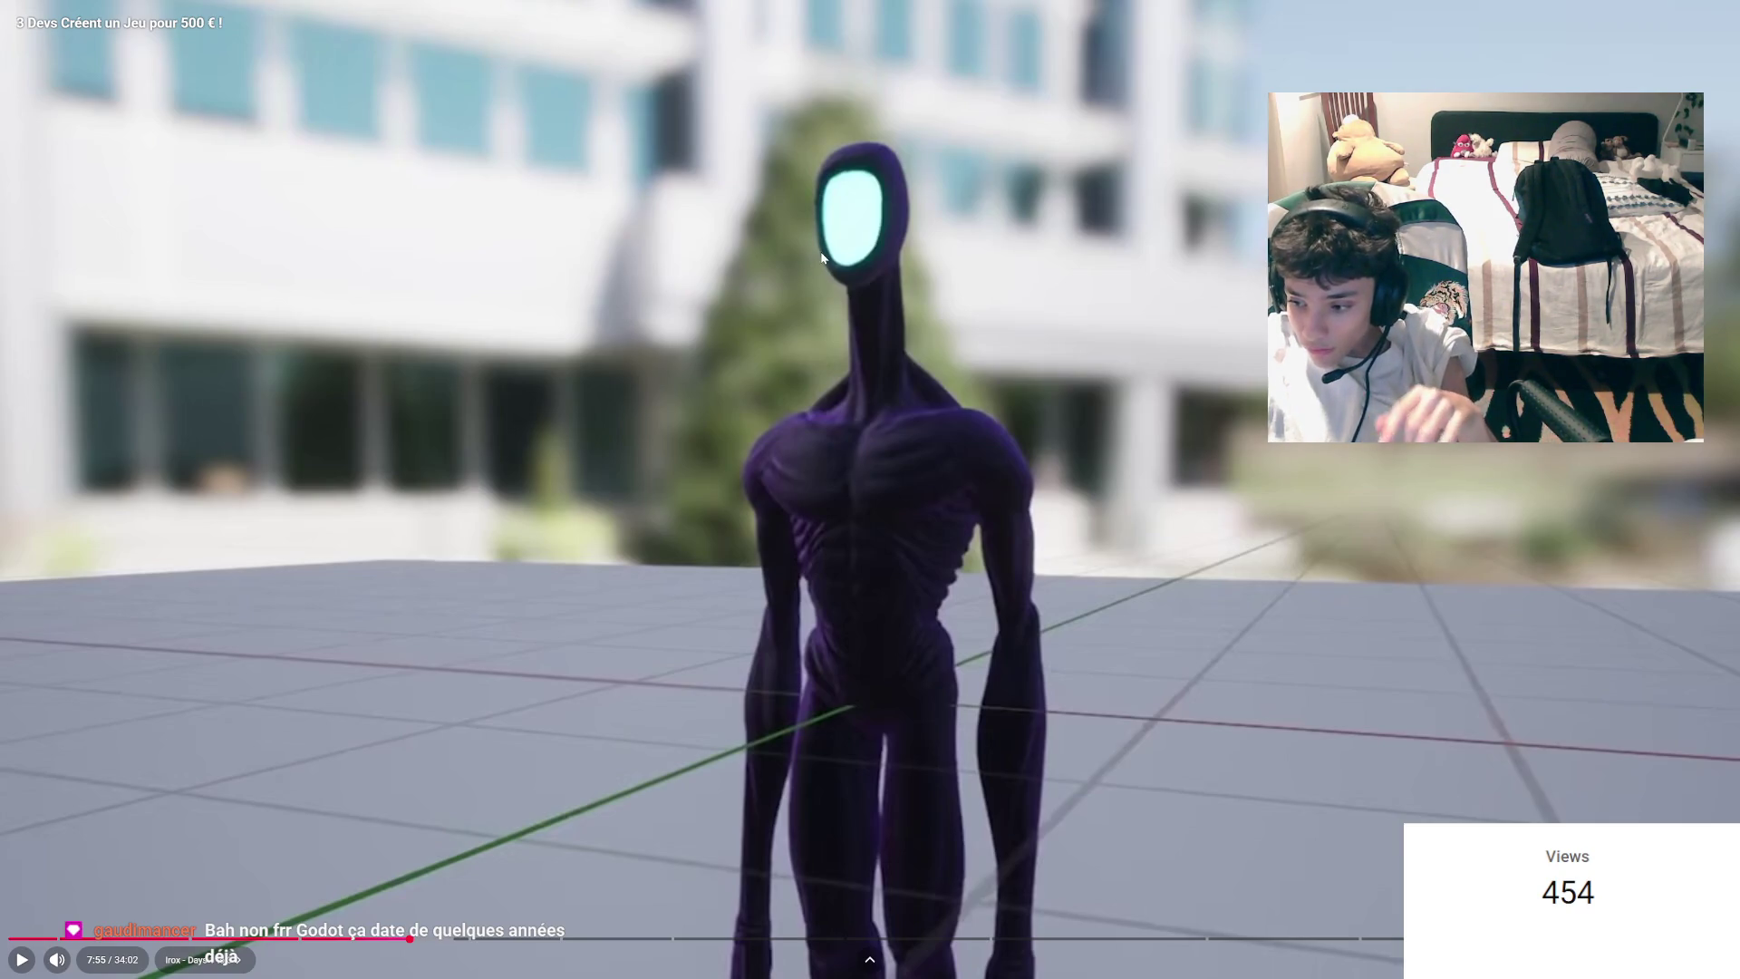
Step: Play and pause through the creature gameplay clips, stopping on the purple creature scene
click(877, 230)
click(860, 237)
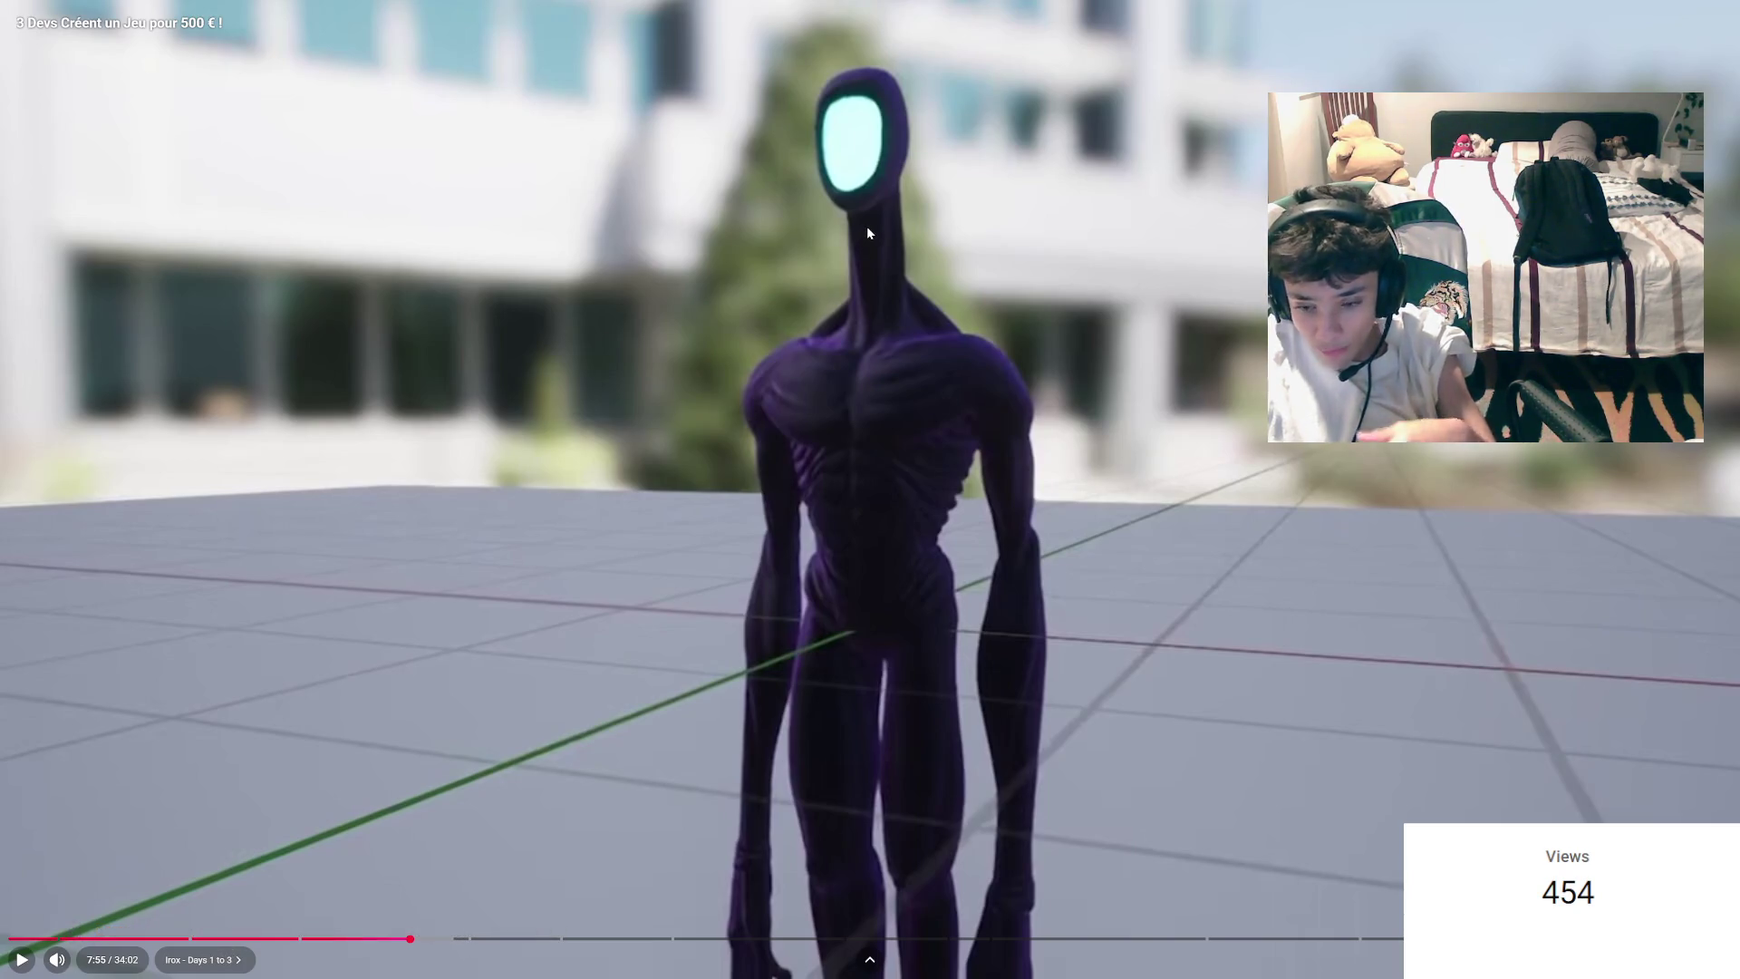
click(859, 228)
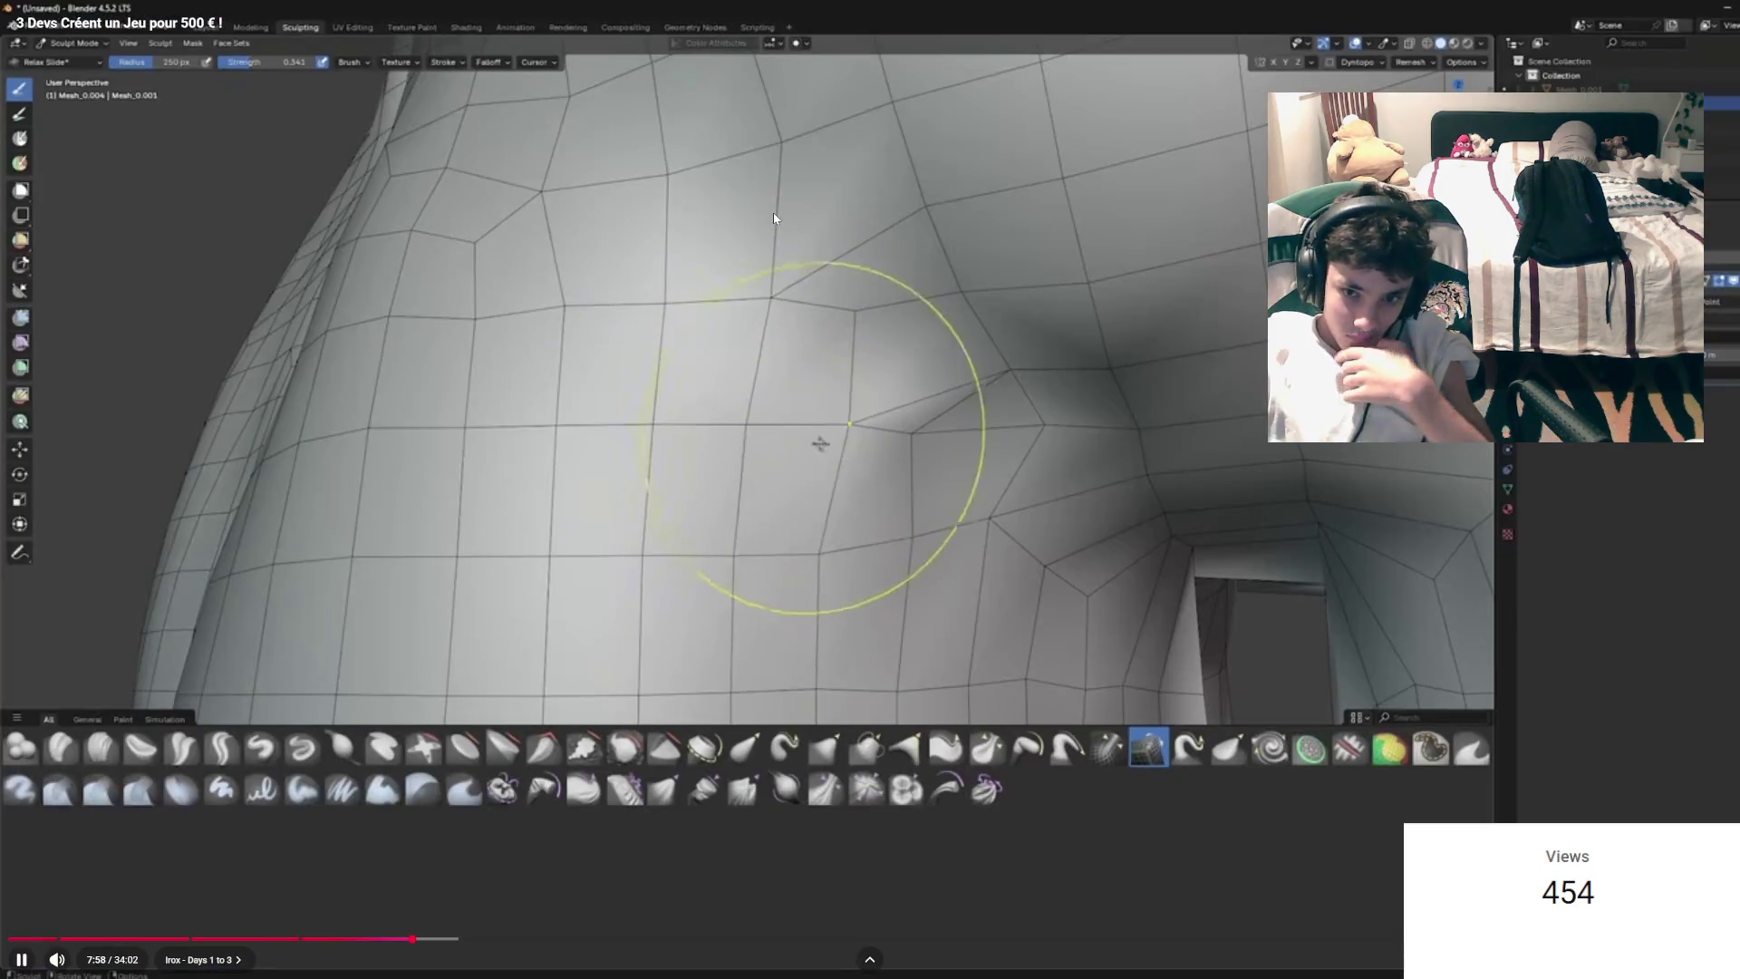
click(765, 212)
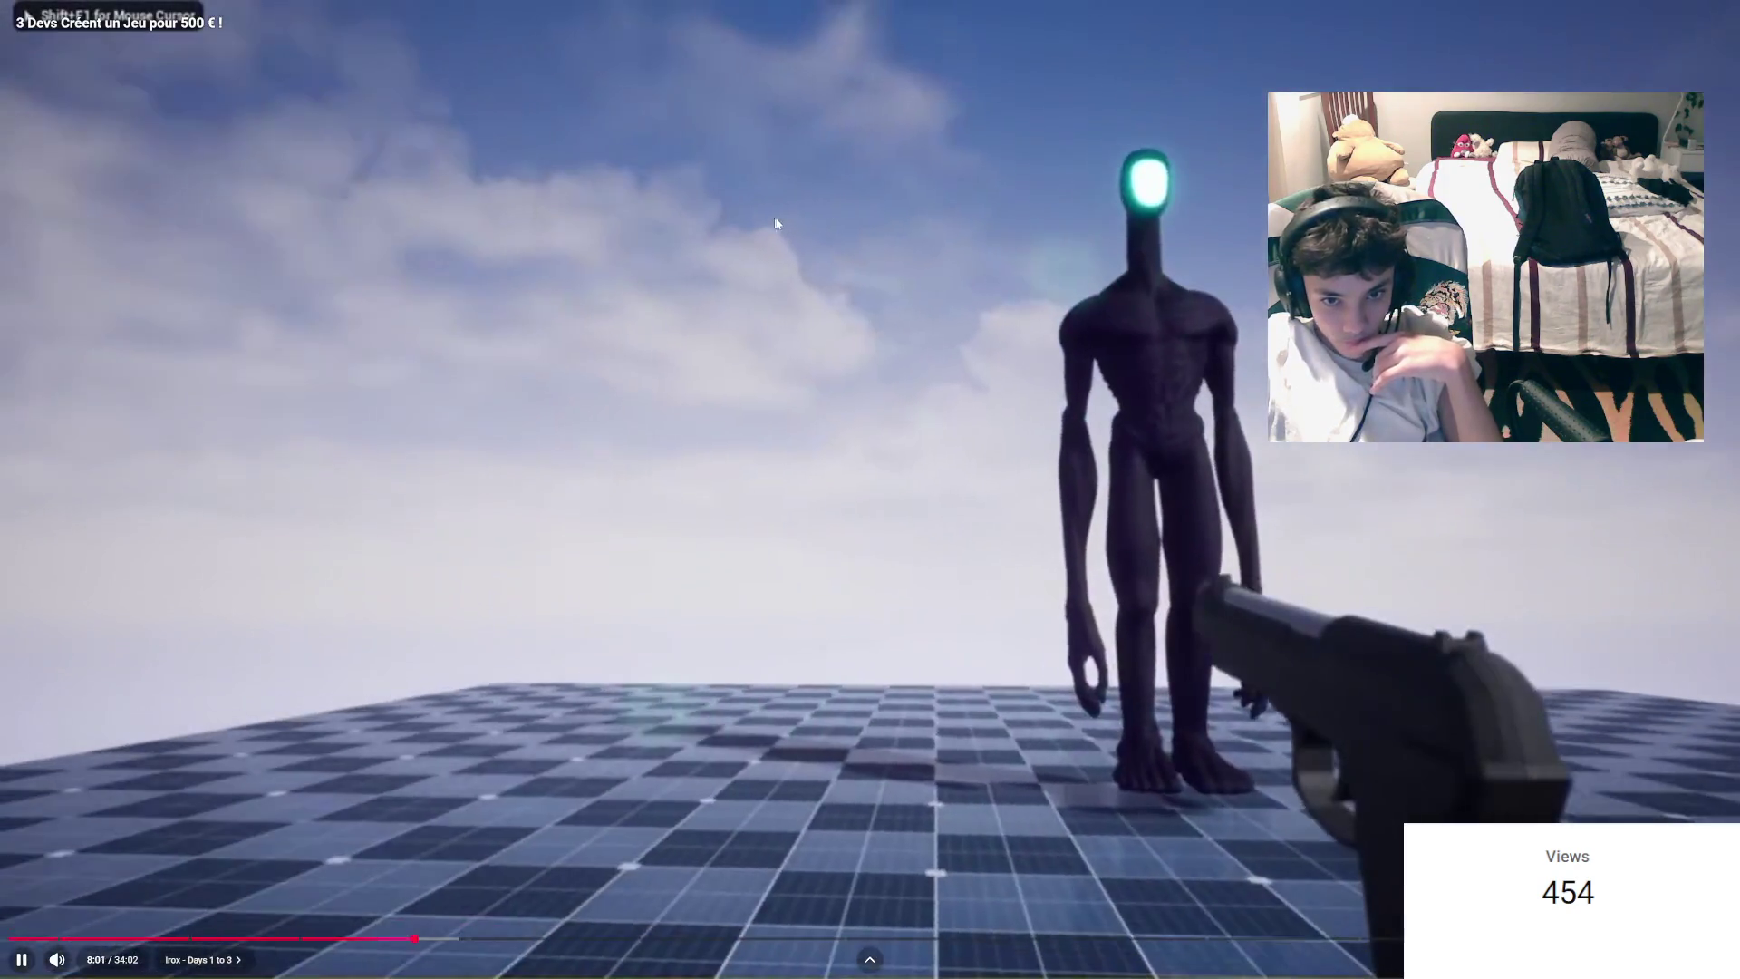
click(861, 254)
click(759, 170)
click(787, 582)
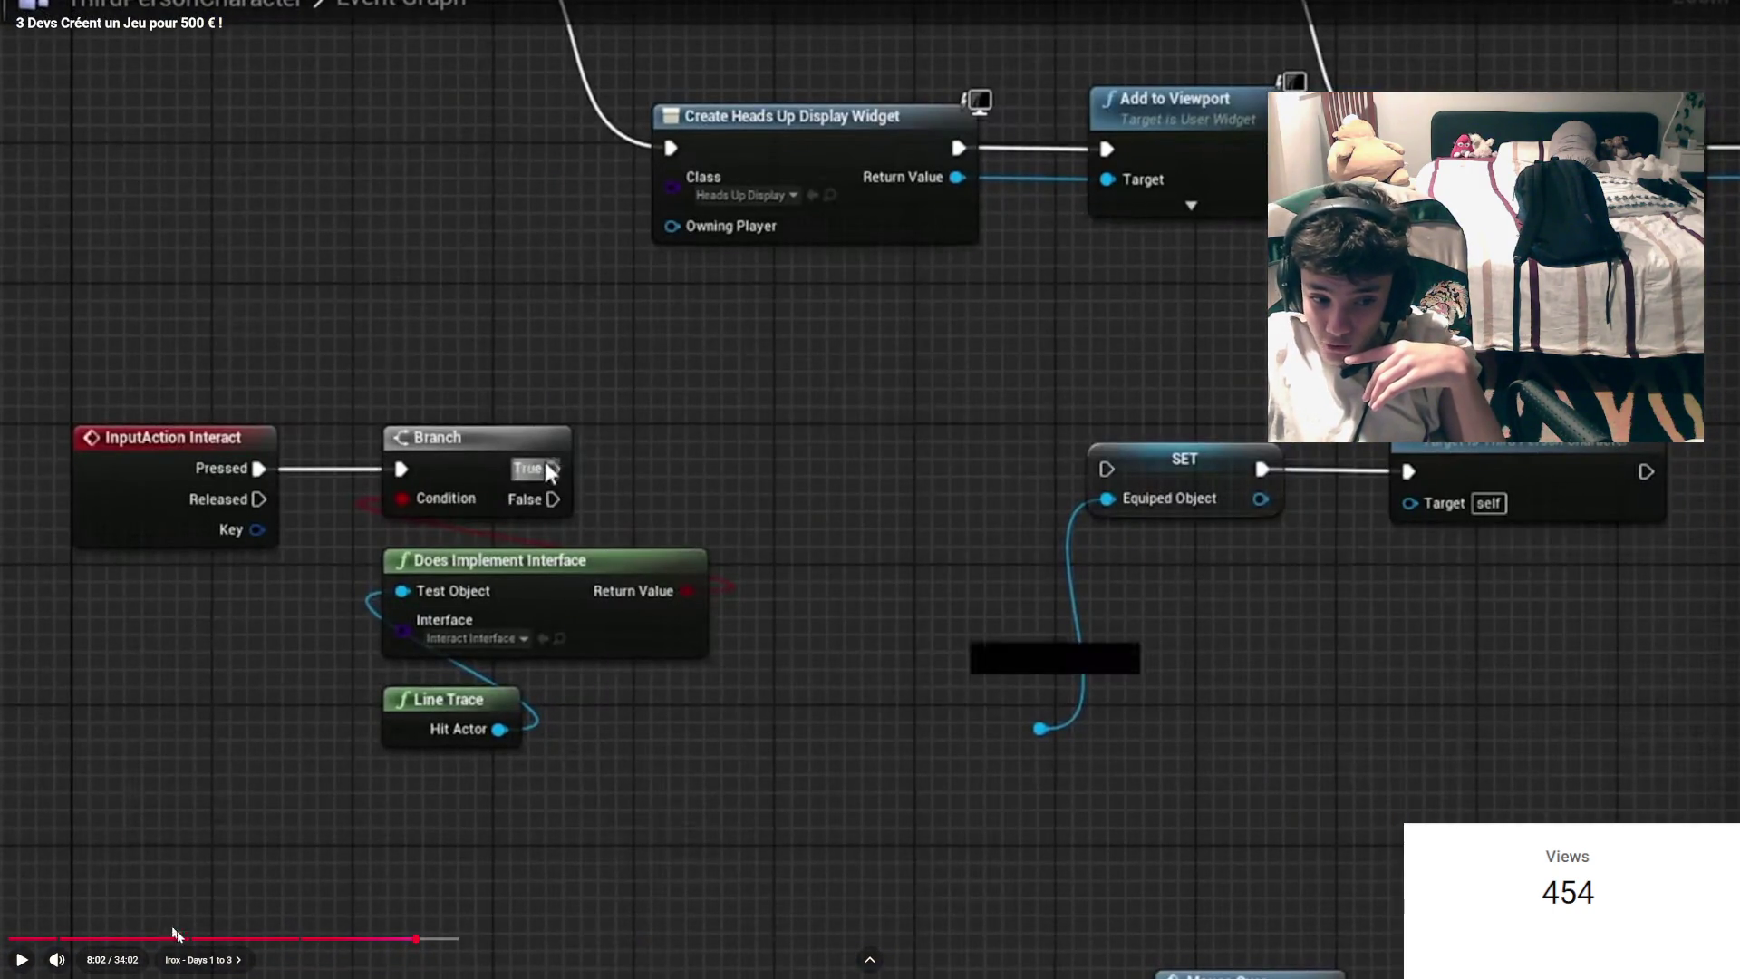
click(615, 722)
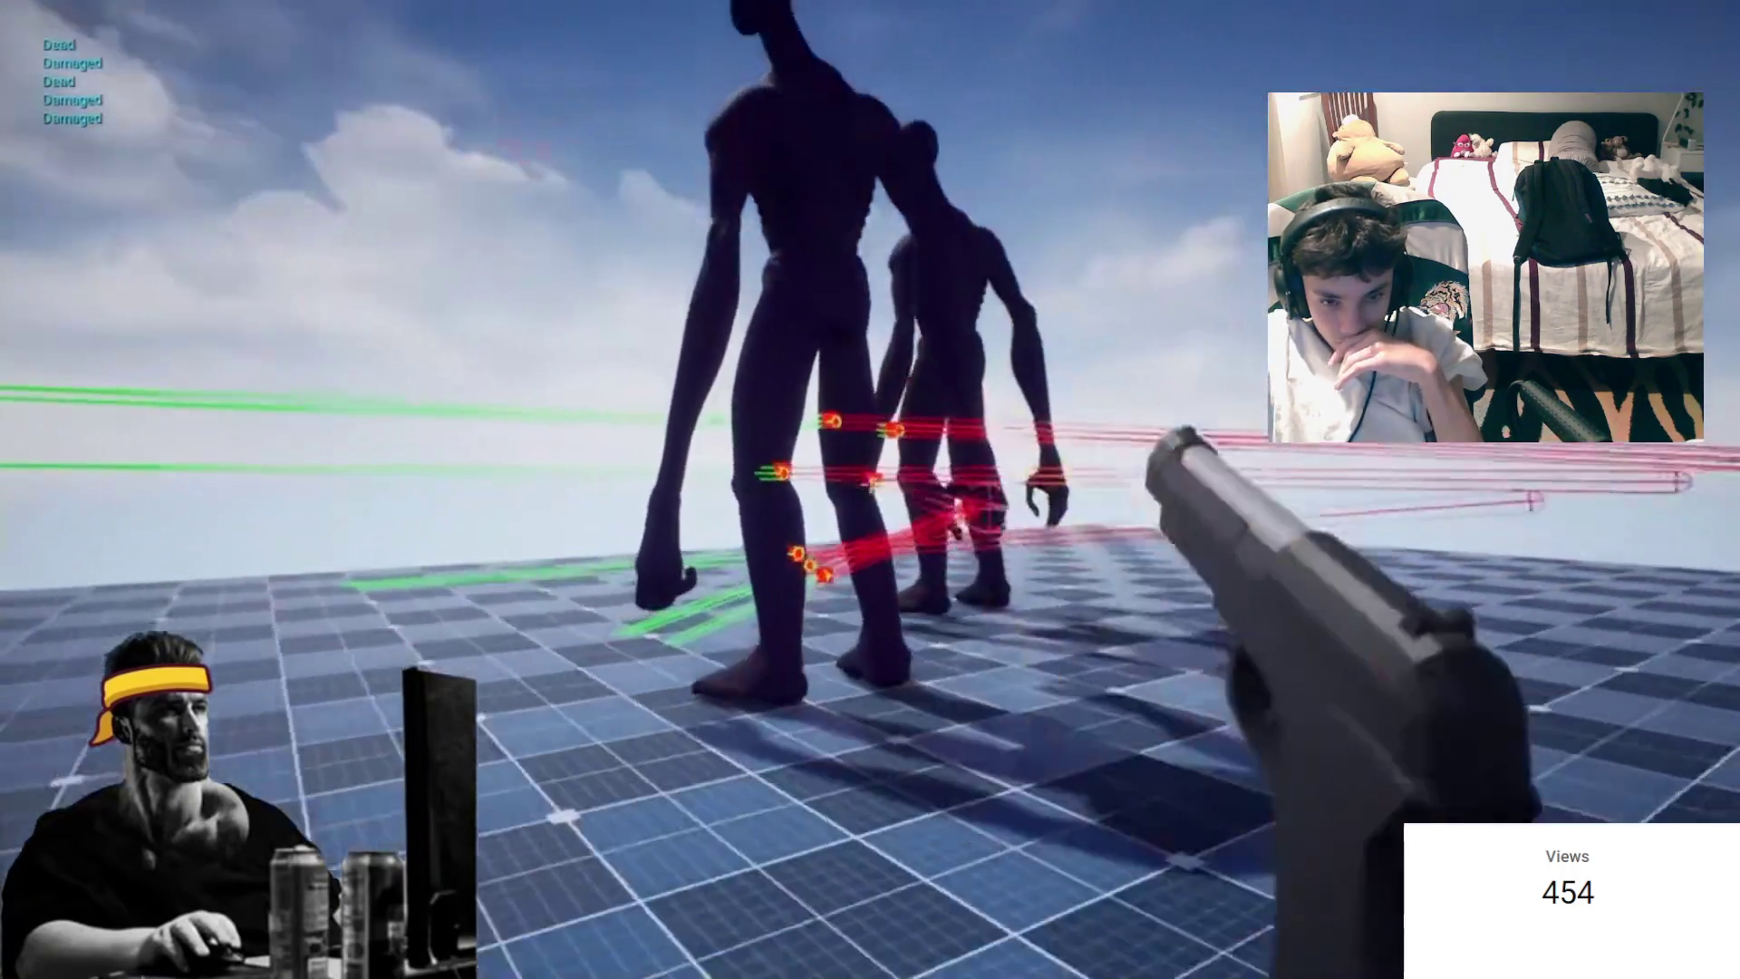
click(870, 490)
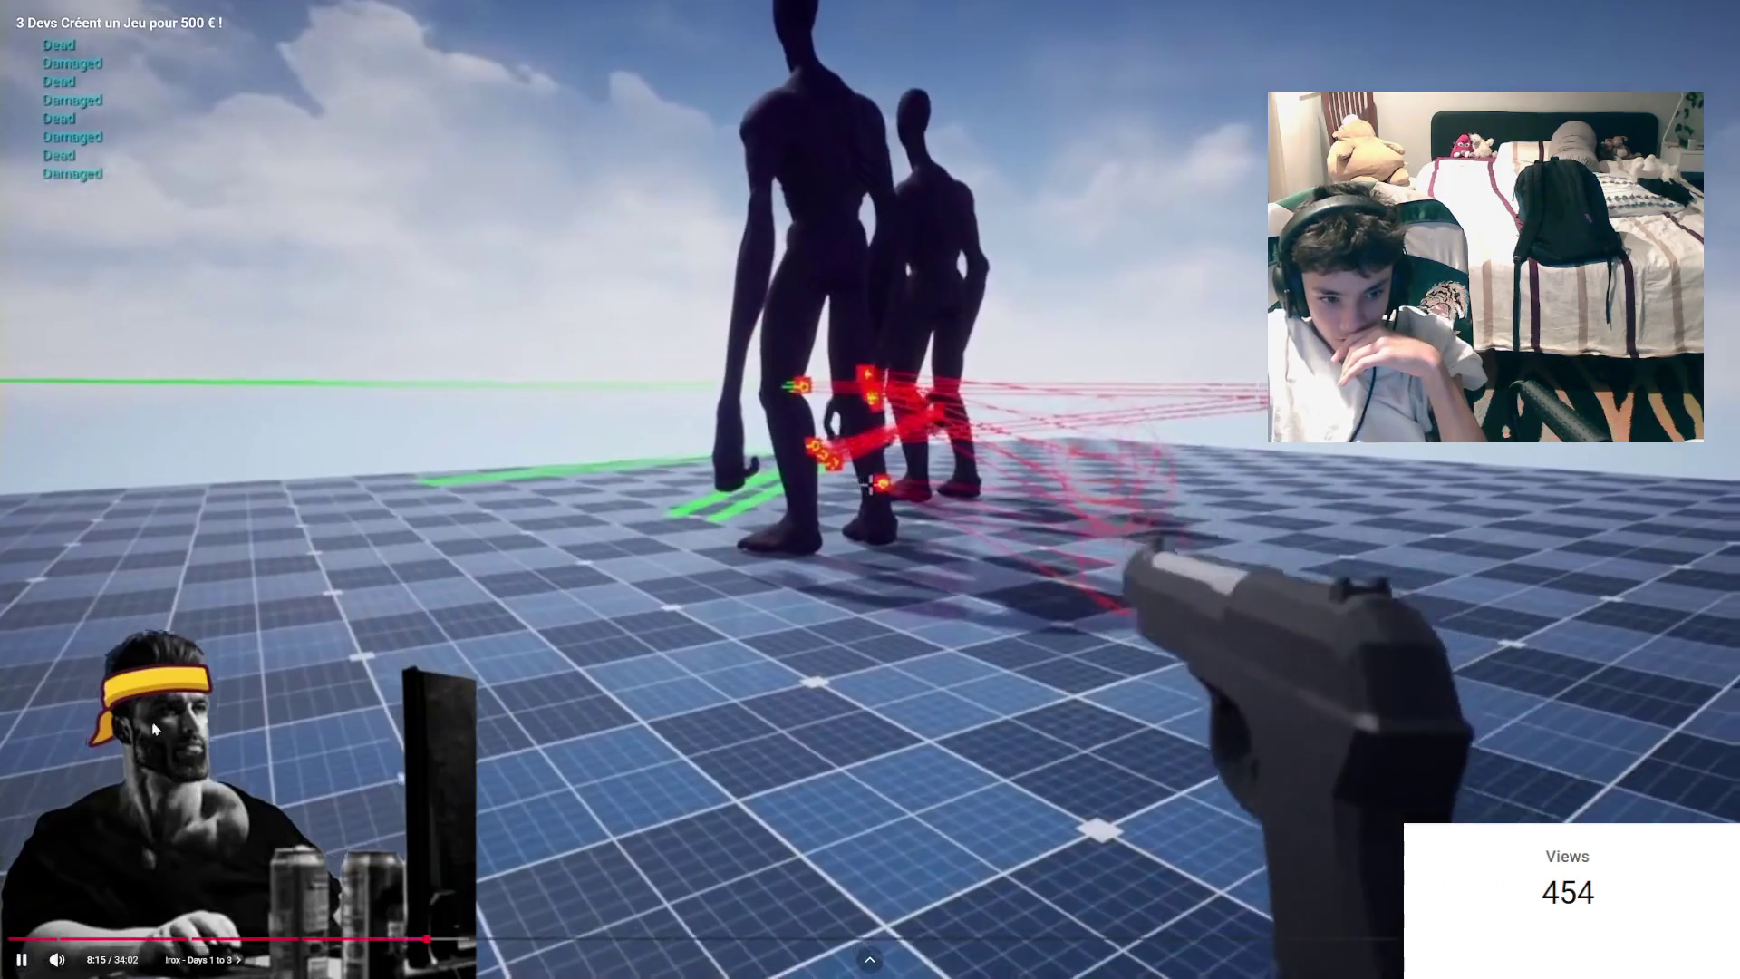
click(372, 513)
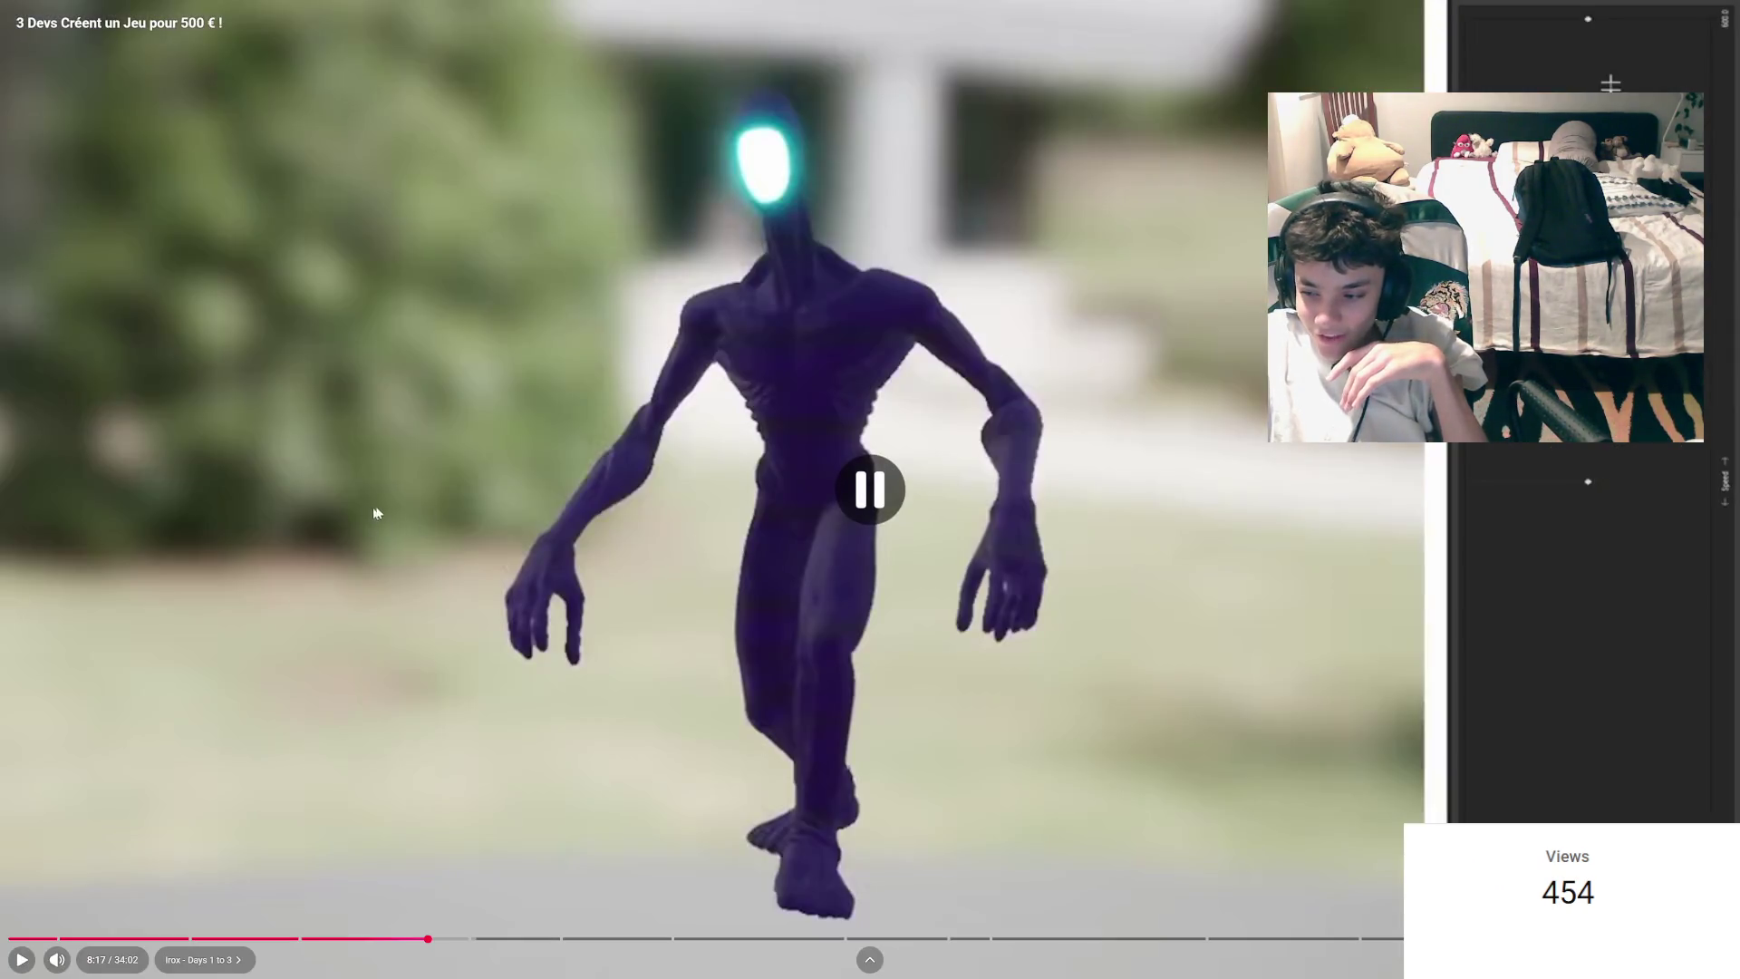
Step: Fast-forward at 2x speed to the team's video-call scene at 9:17
click(794, 463)
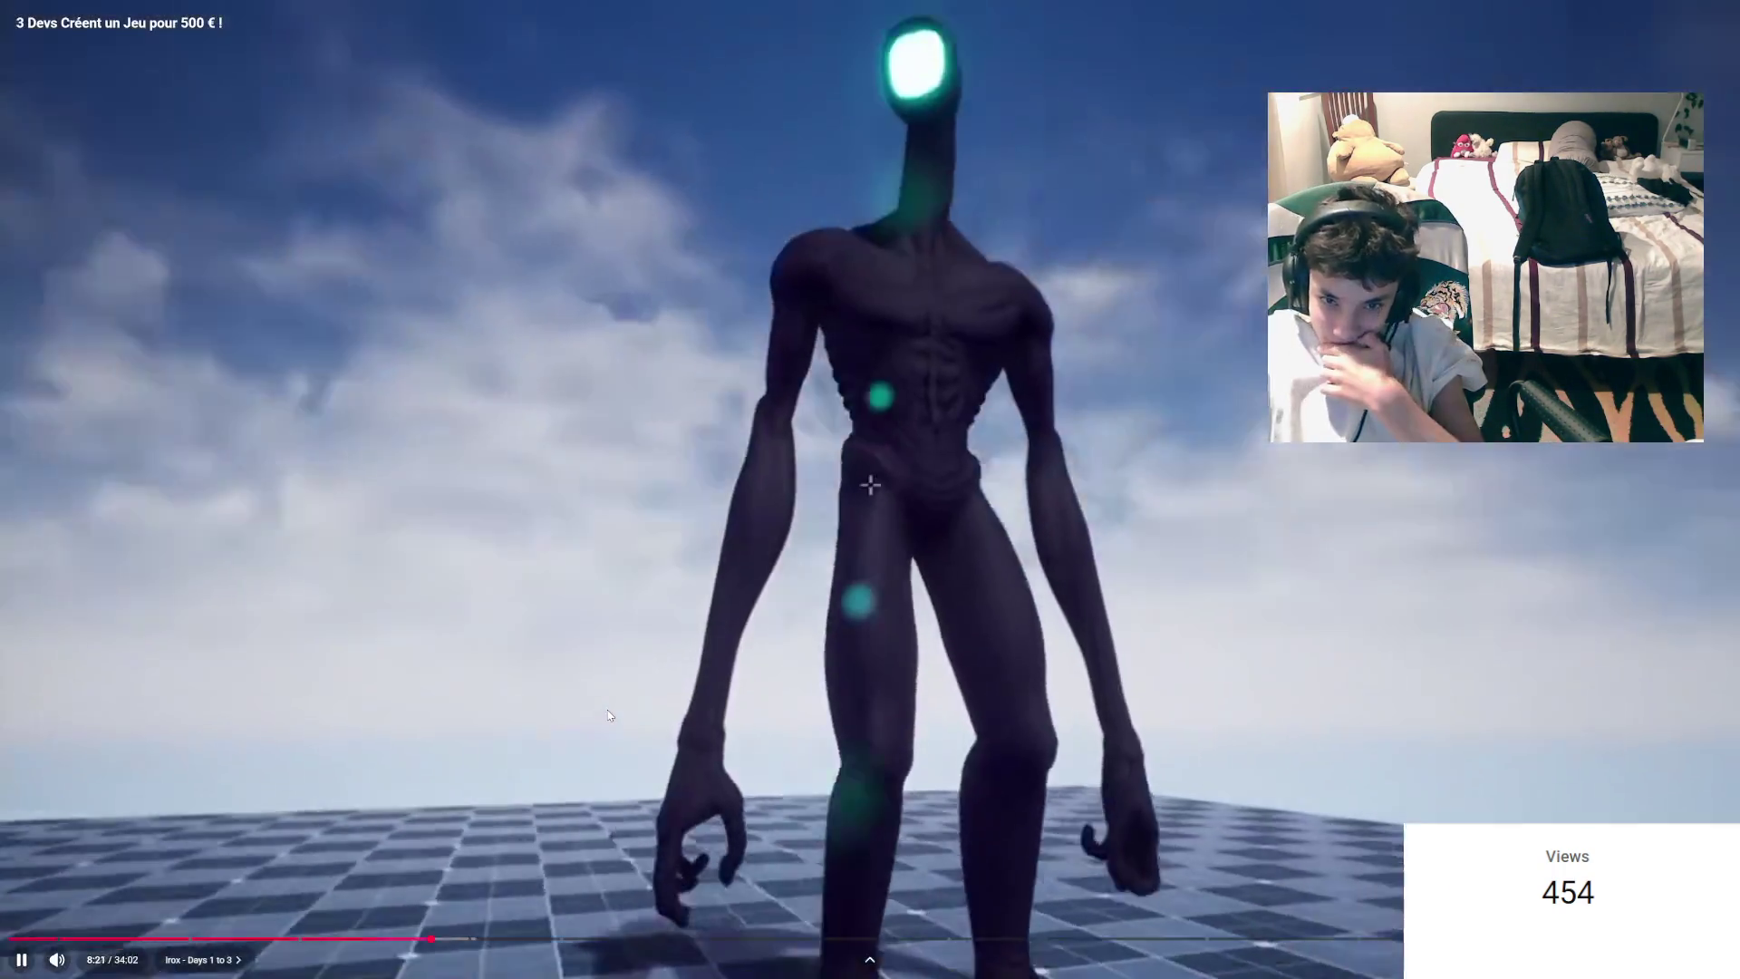
click(650, 649)
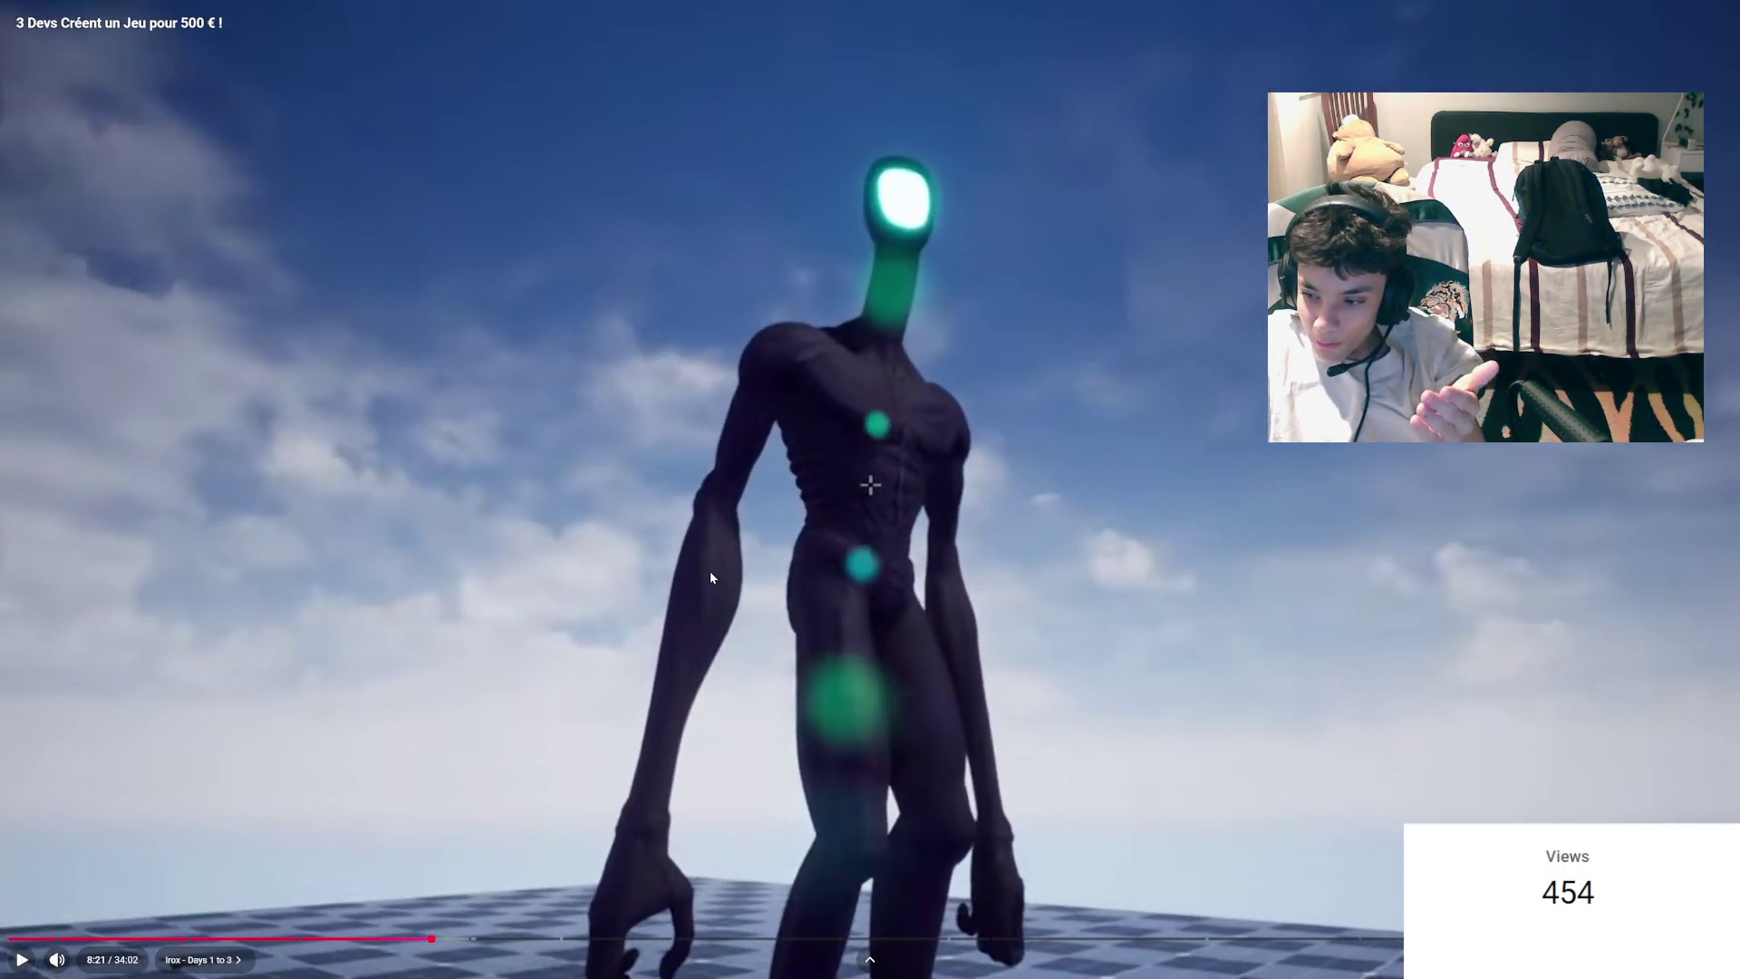
click(780, 479)
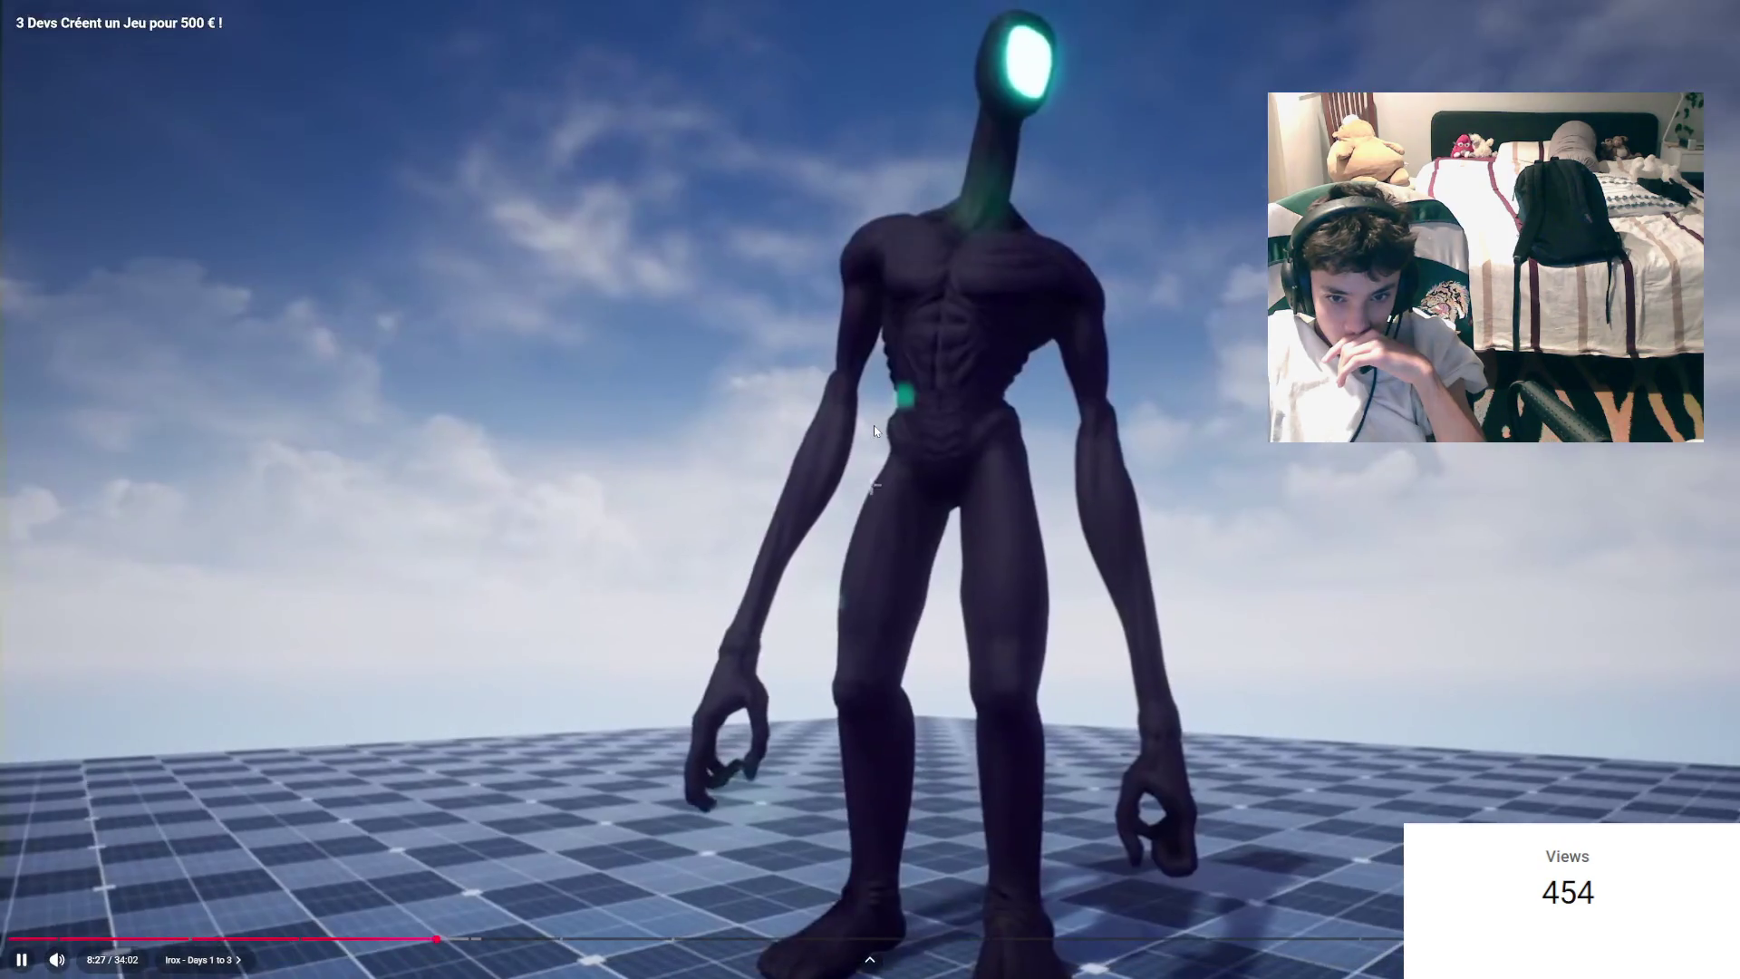
drag(874, 426, 874, 425)
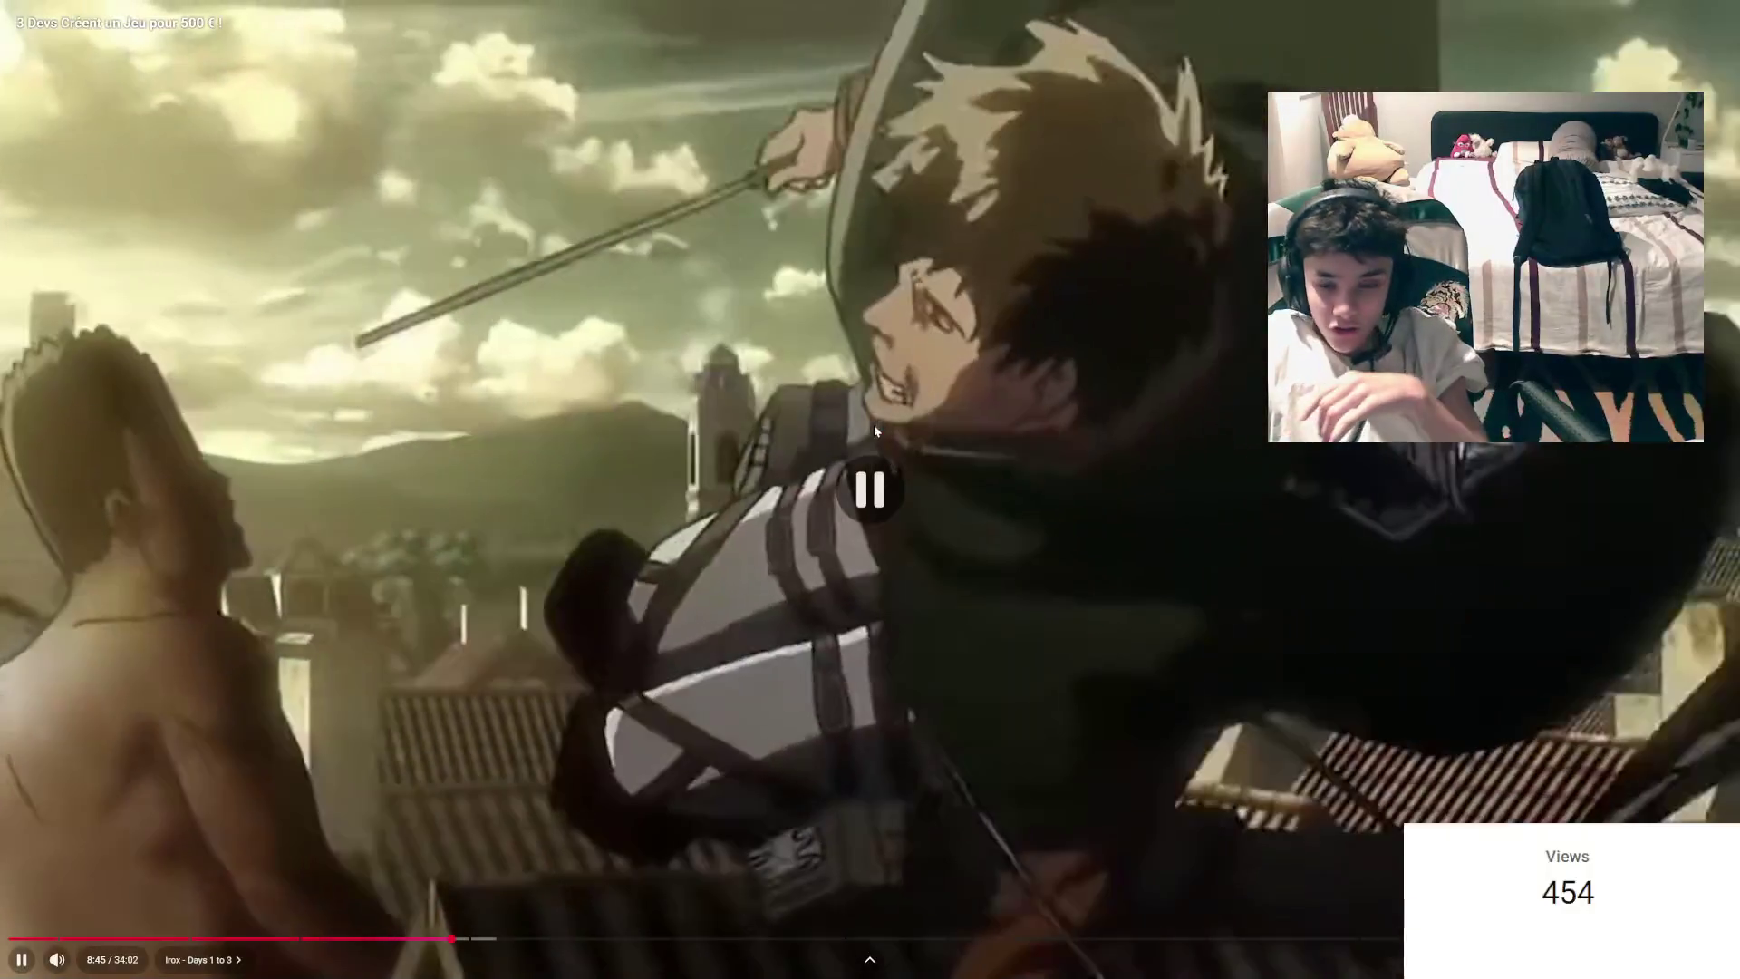
click(803, 449)
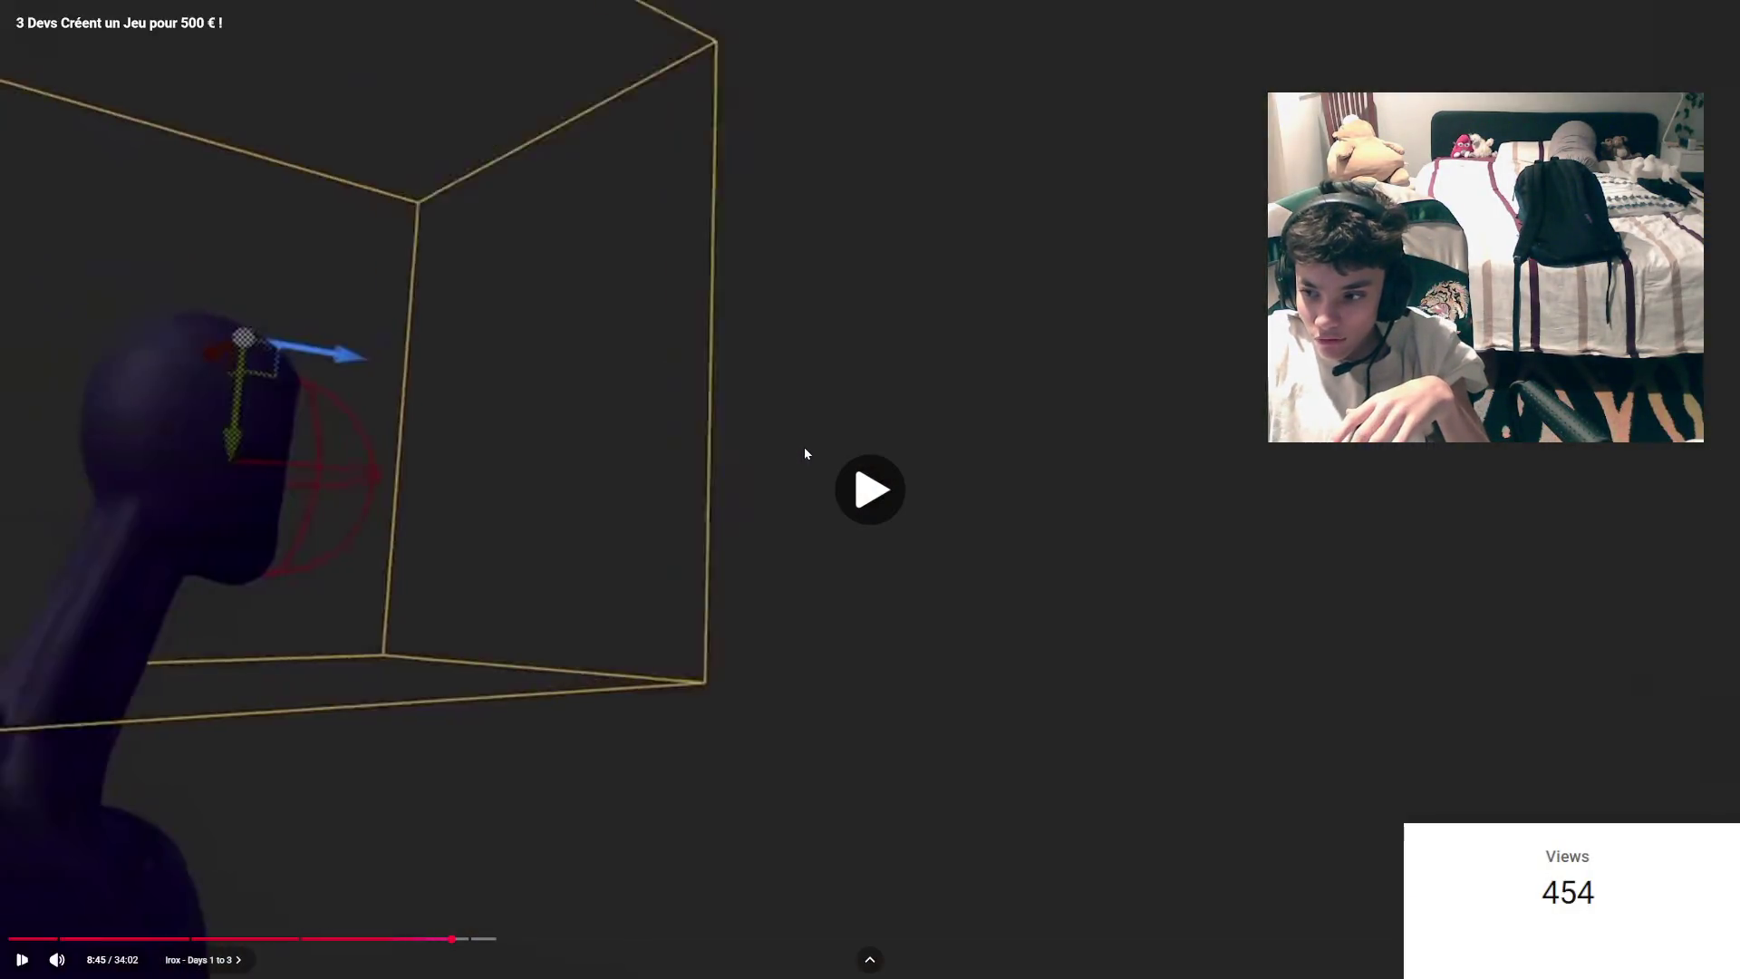
click(805, 453)
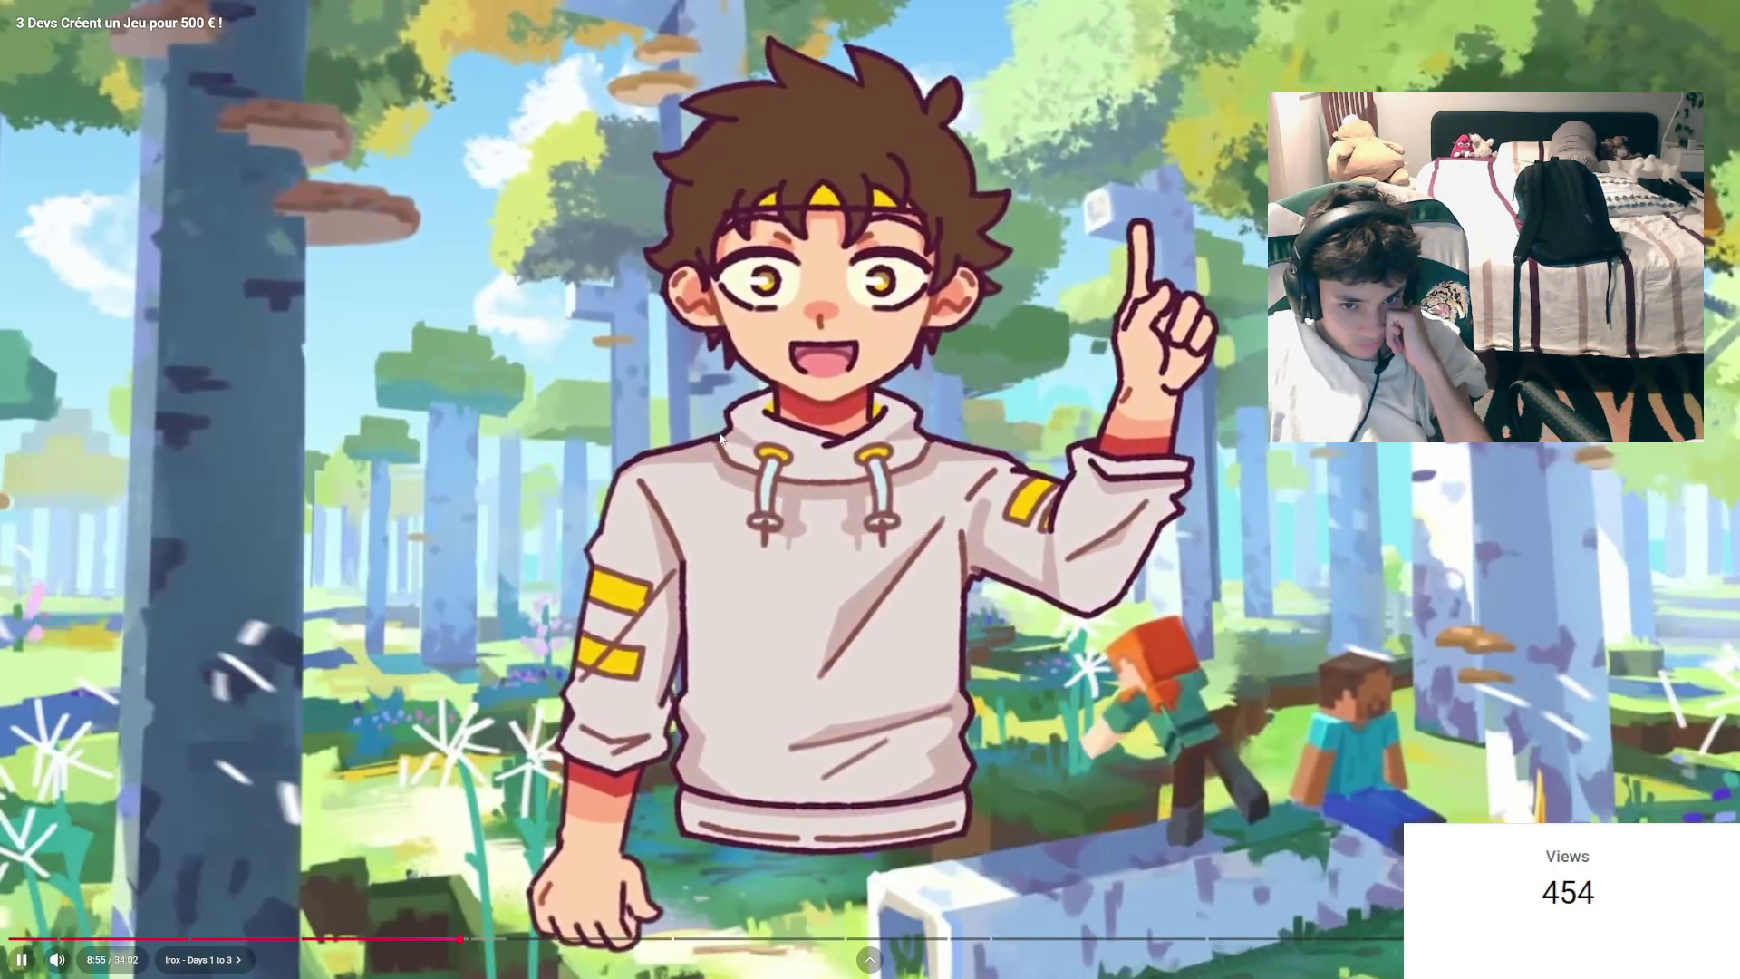
drag(721, 439, 712, 439)
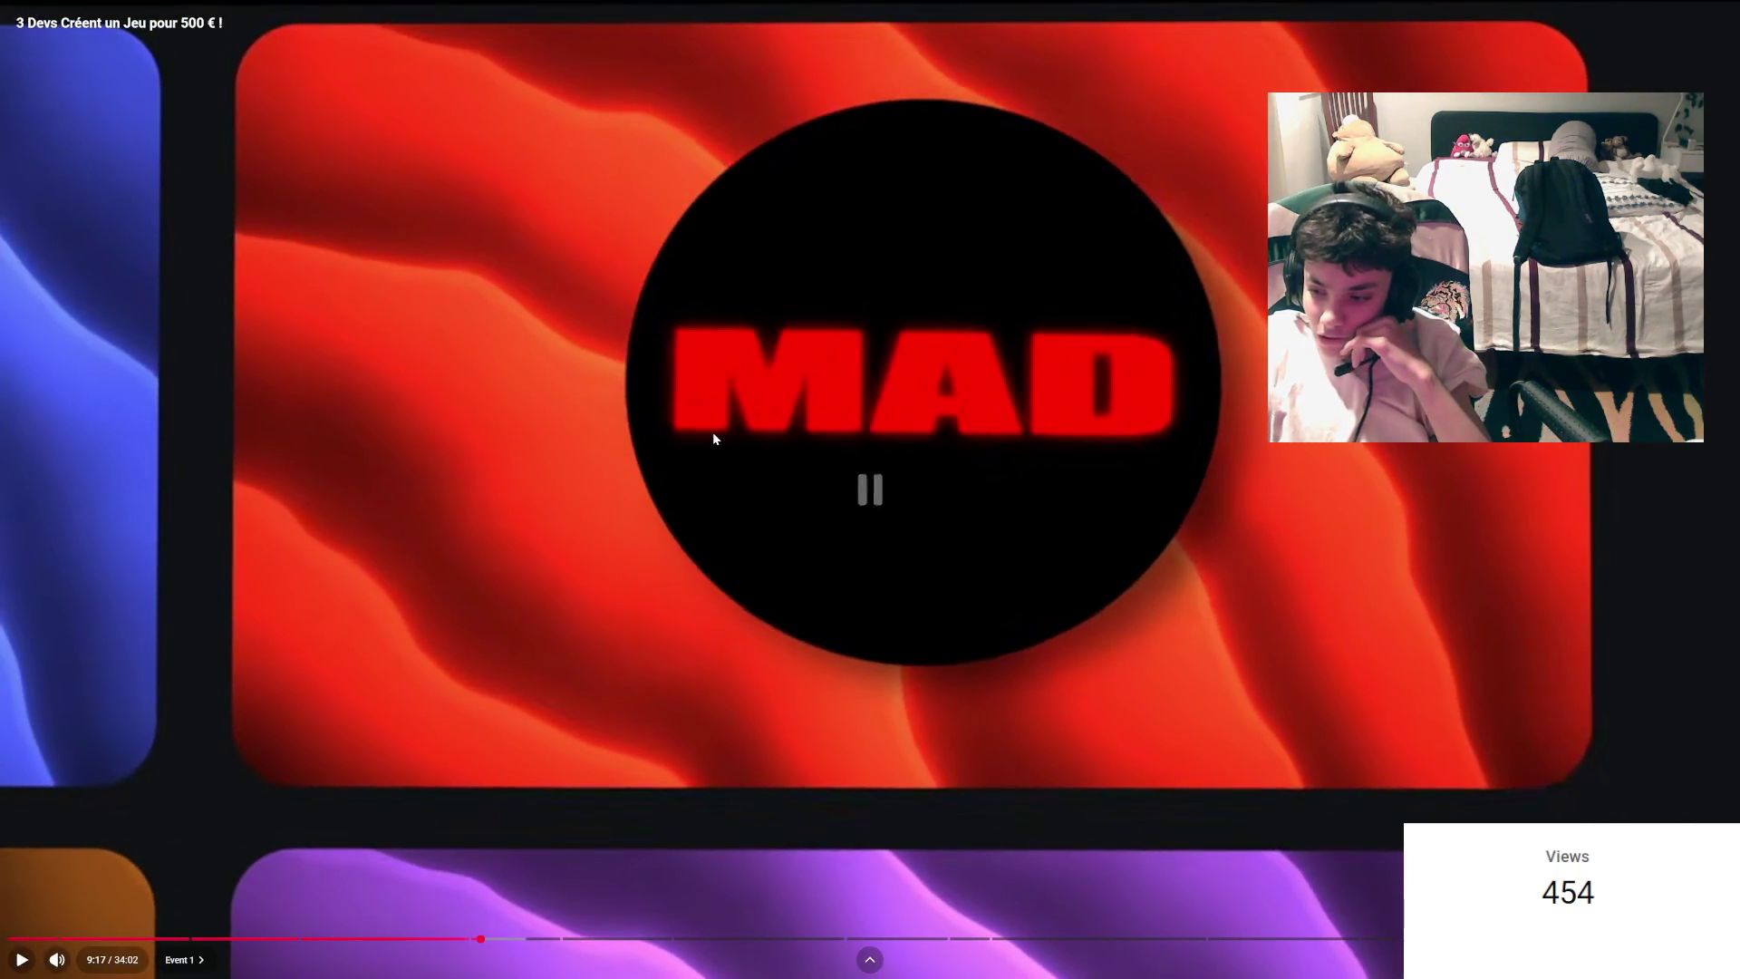
Step: Fast-forward at 2x to the spinning-wheel scene, pause at 10:15, and exit full screen
click(712, 438)
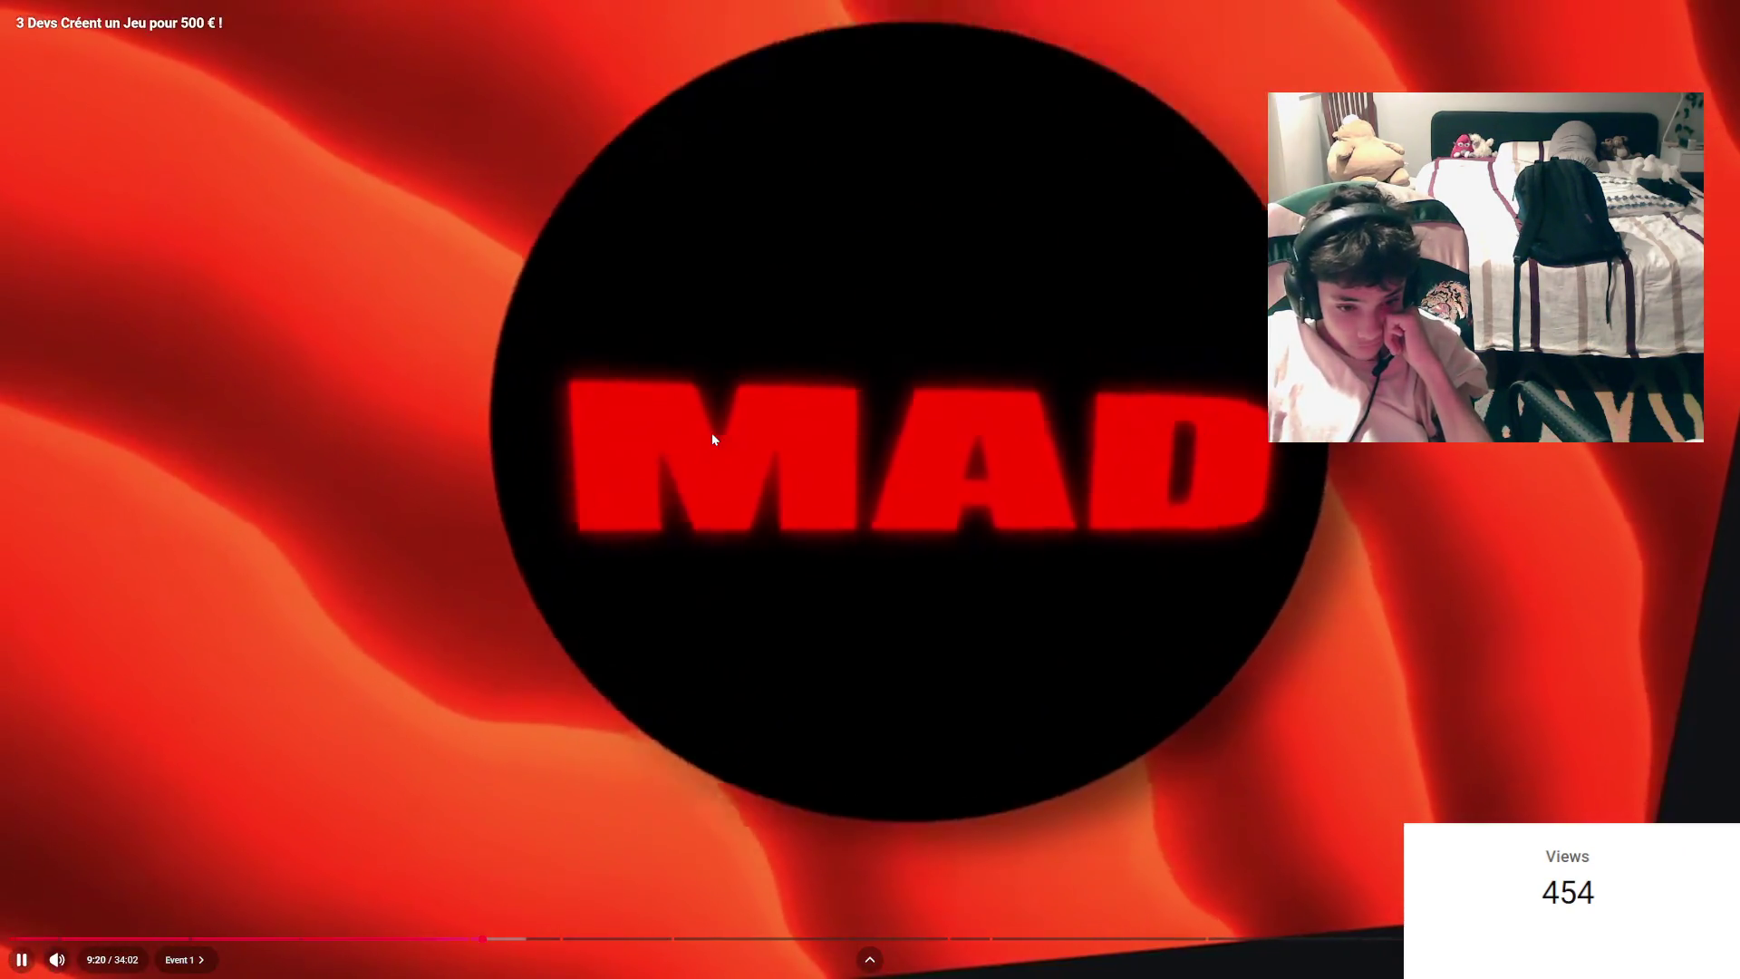
drag(713, 439, 713, 438)
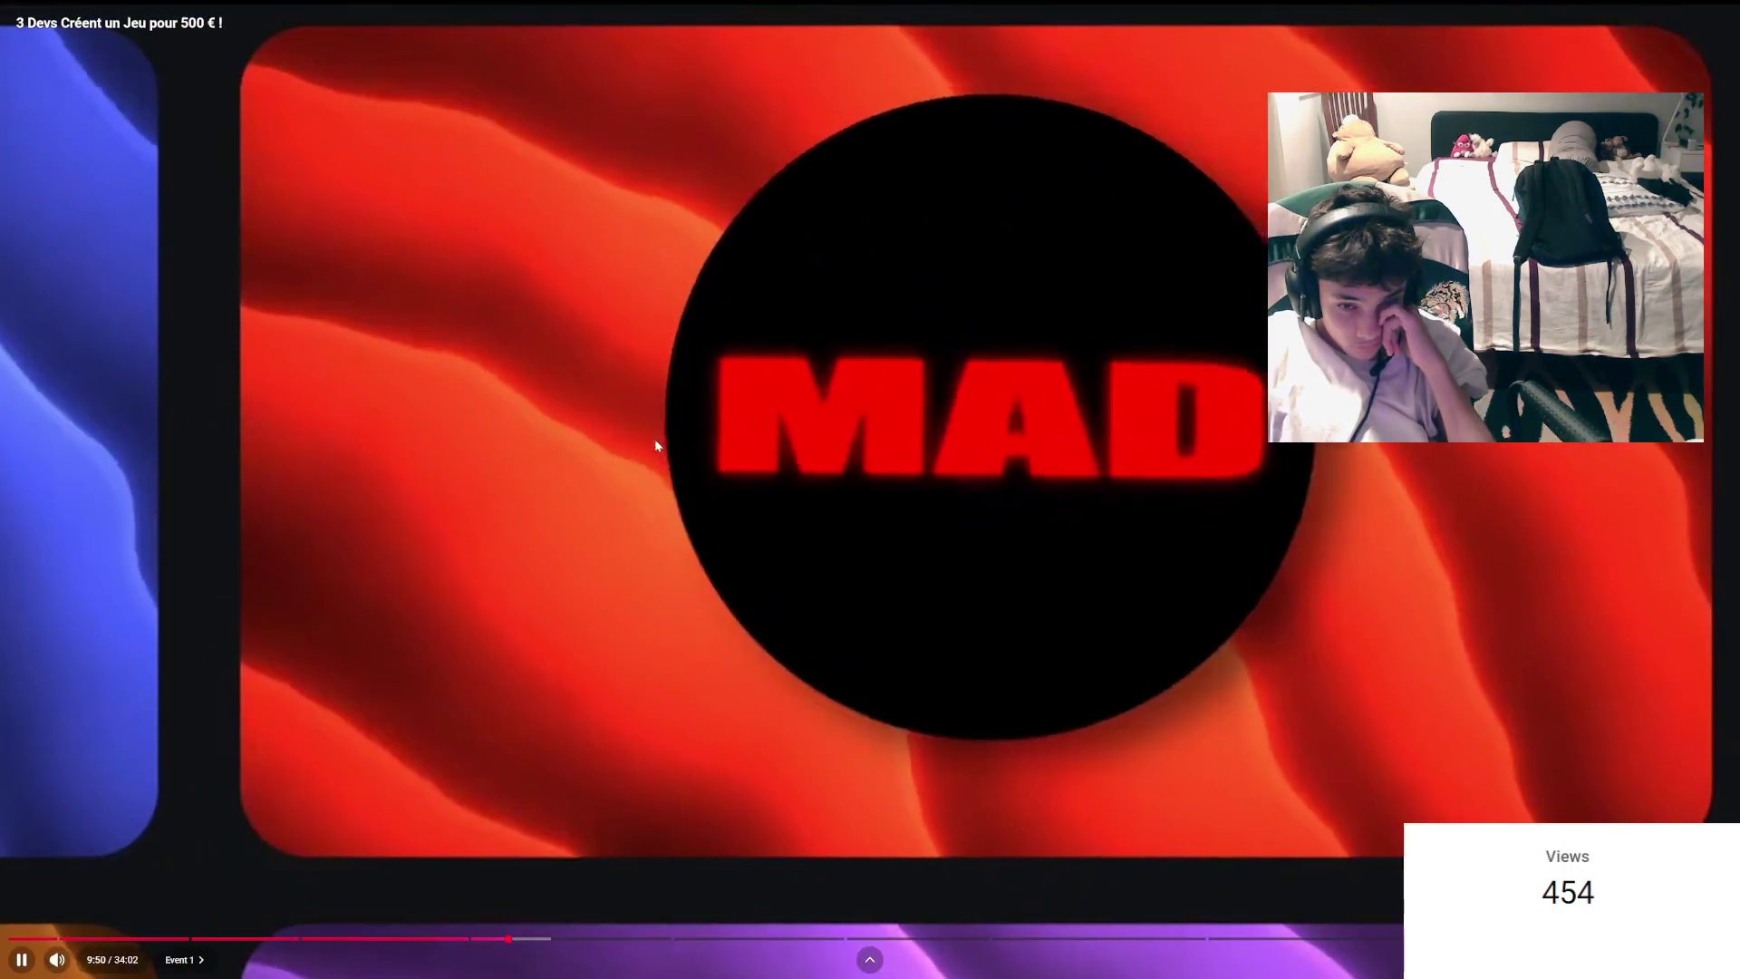
click(655, 441)
click(655, 438)
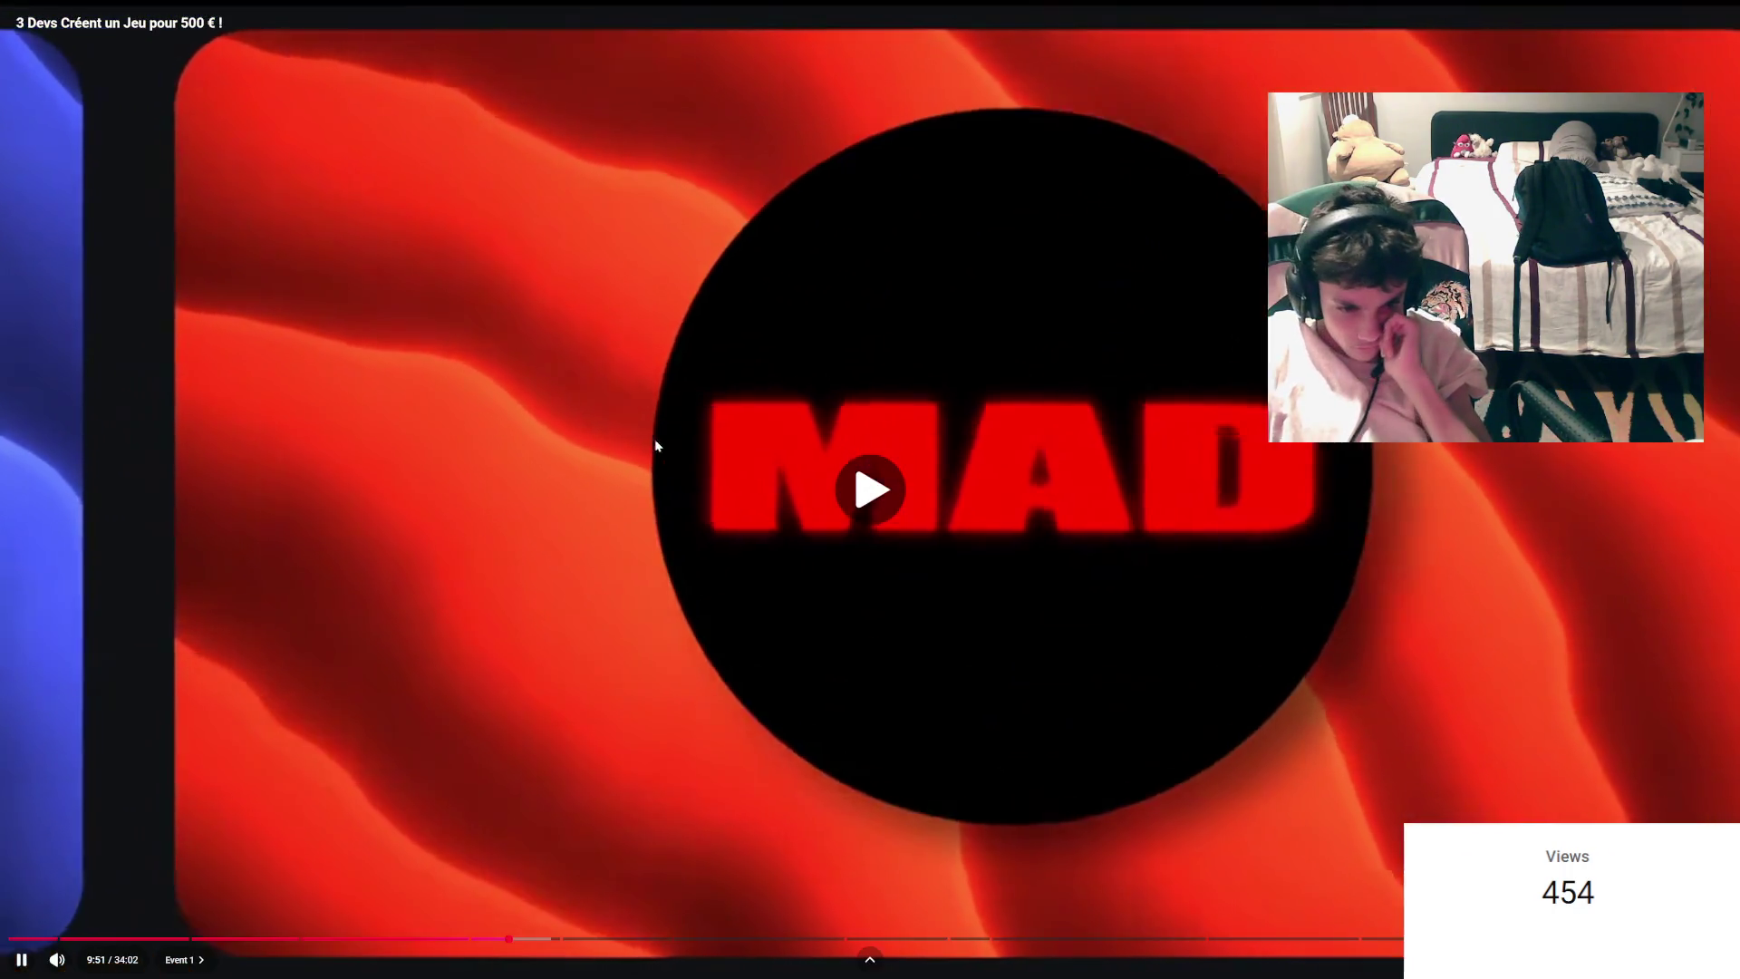
mouse_move(654, 439)
mouse_down()
mouse_move(619, 444)
mouse_move(646, 387)
mouse_up()
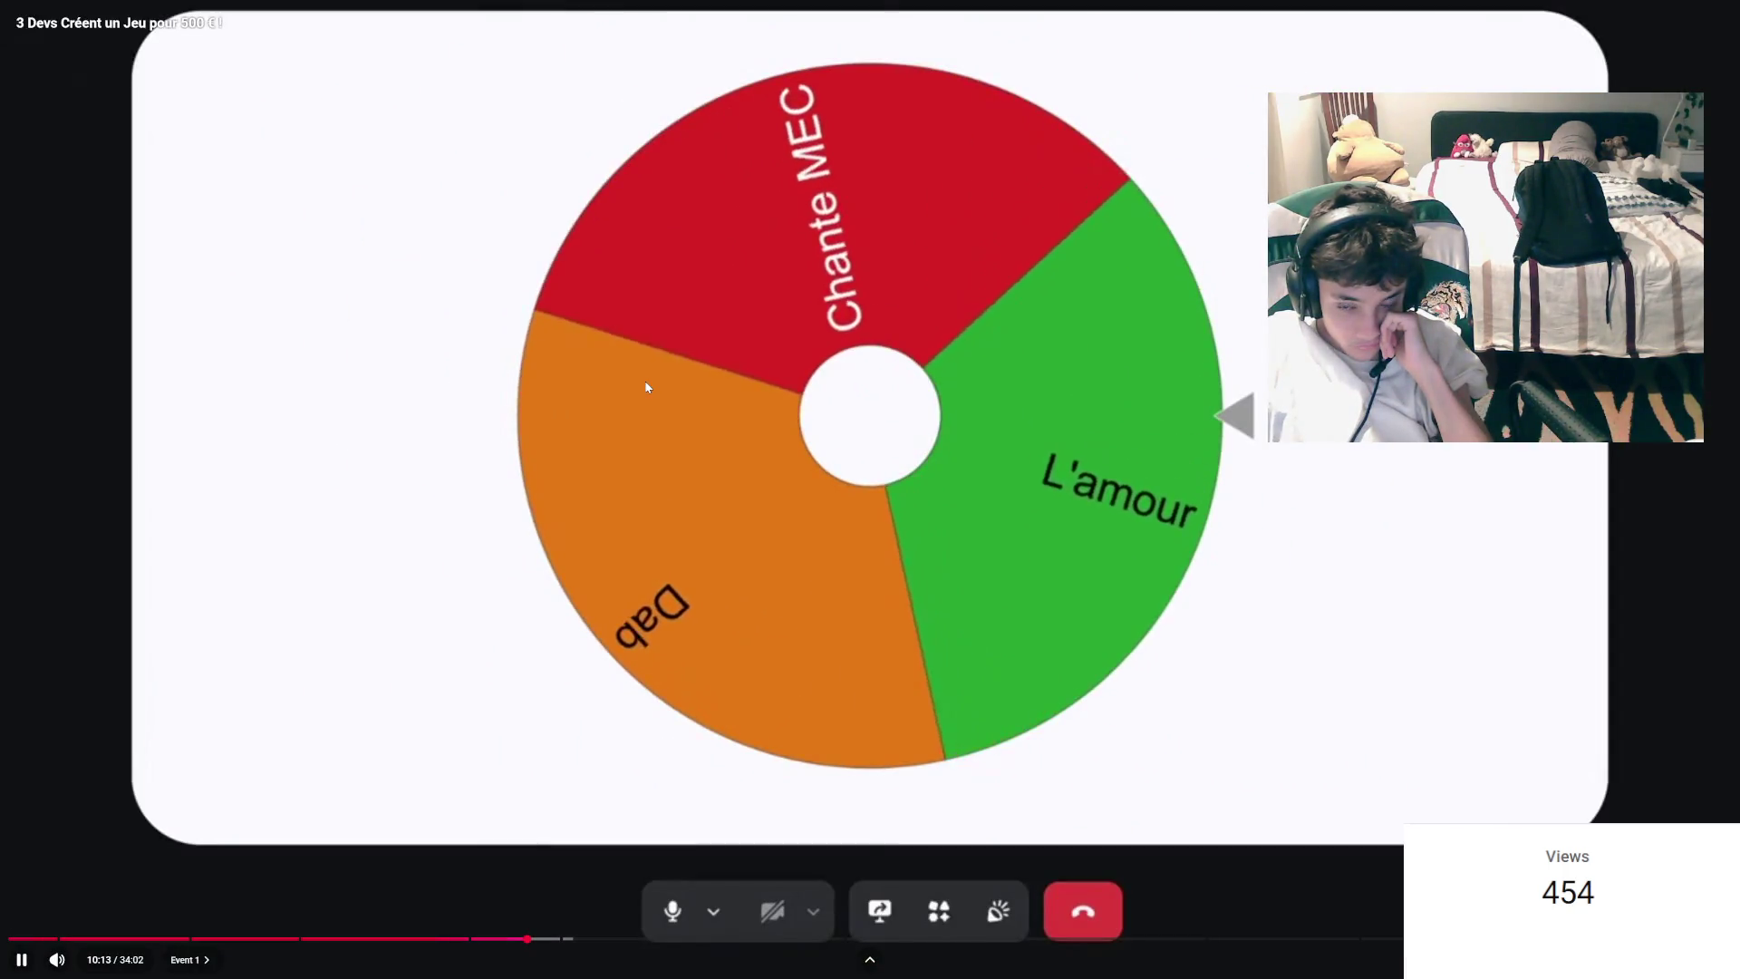
click(645, 387)
double_click(645, 387)
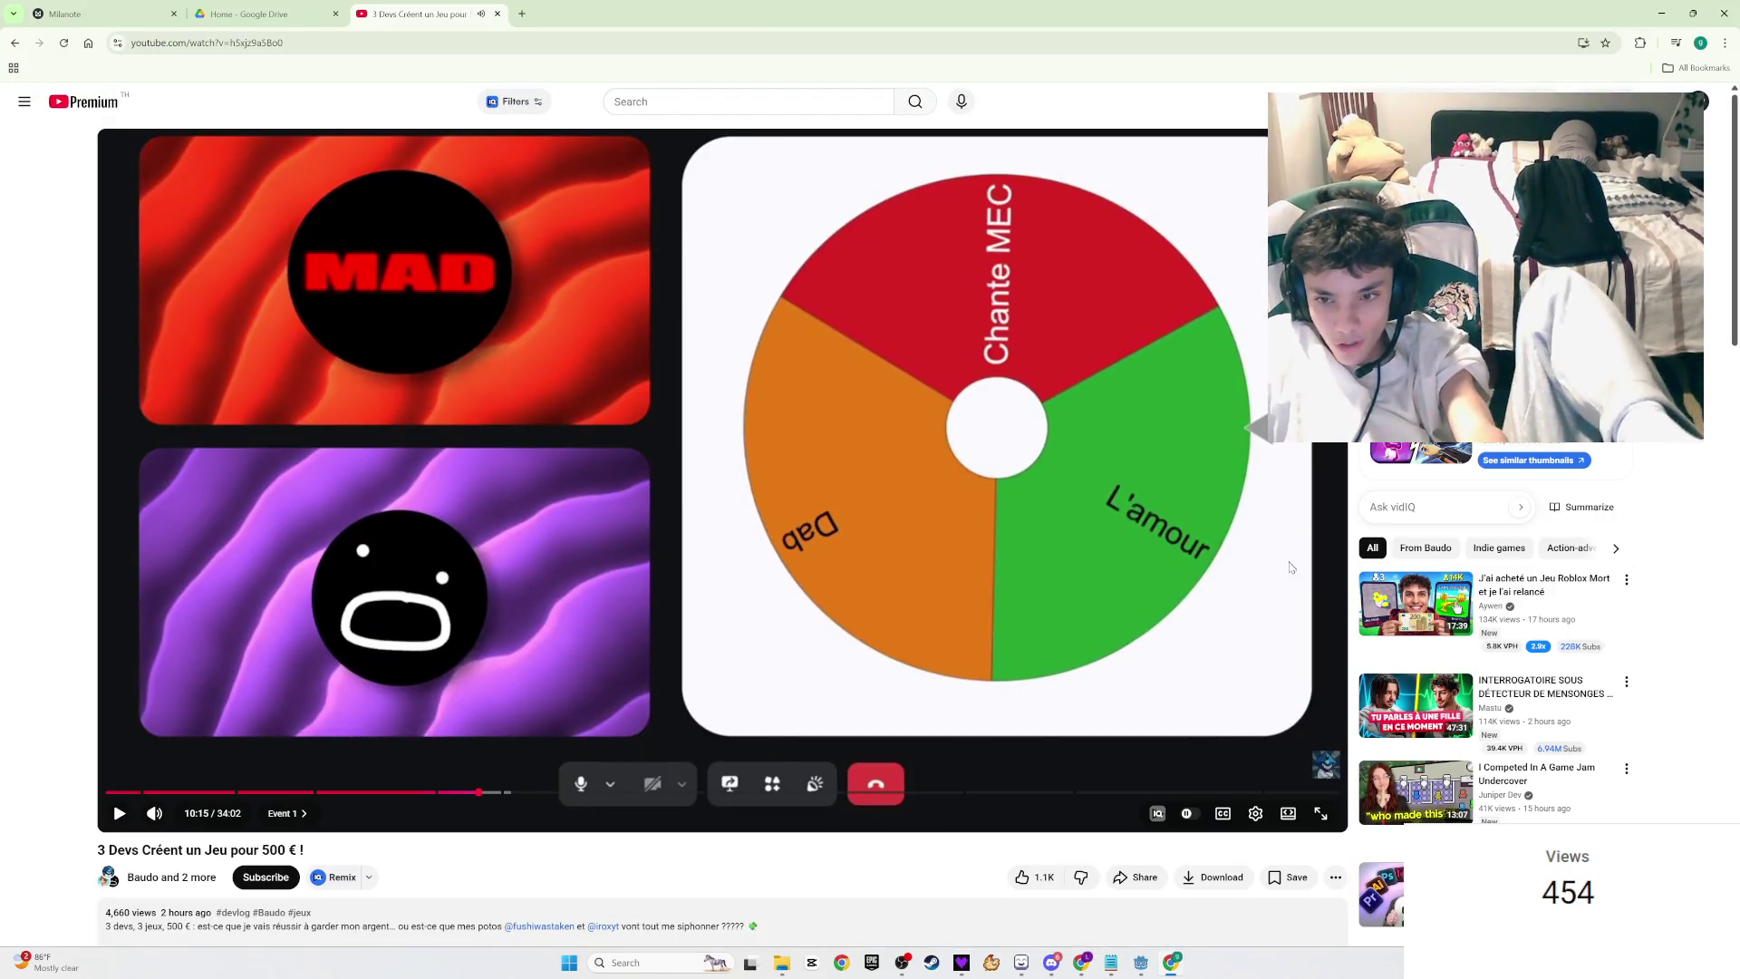
Step: Resume the video on the watch page and put it back into full screen with F
click(998, 668)
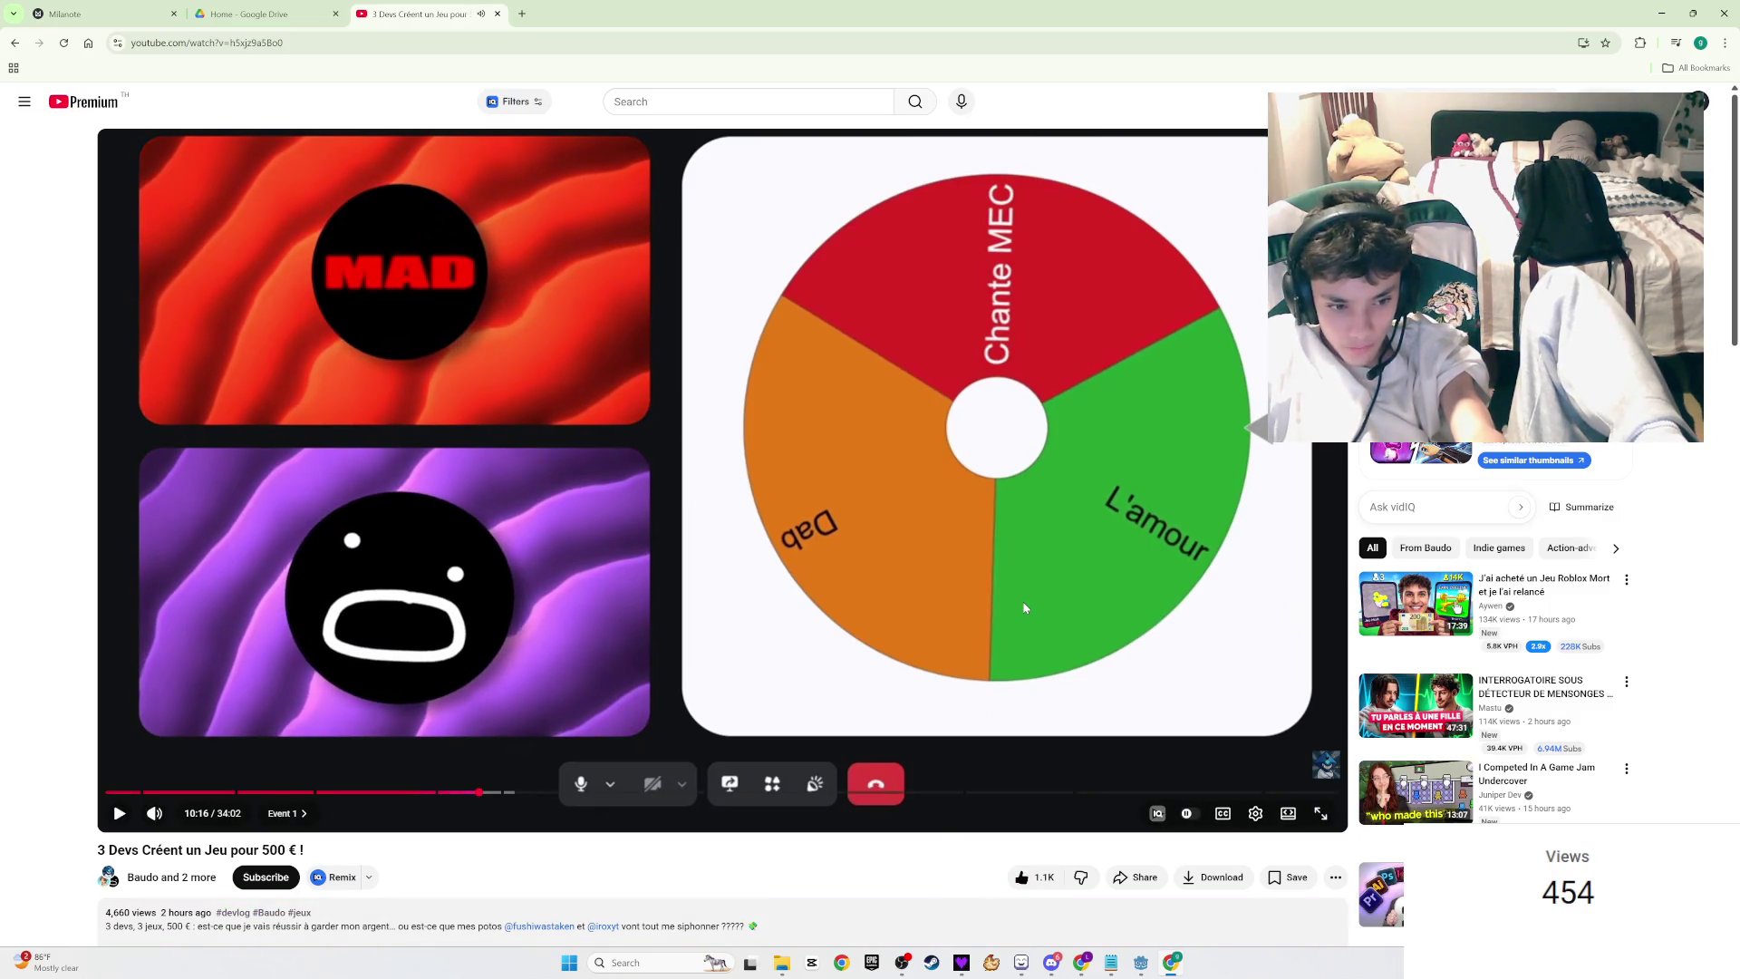
click(1023, 601)
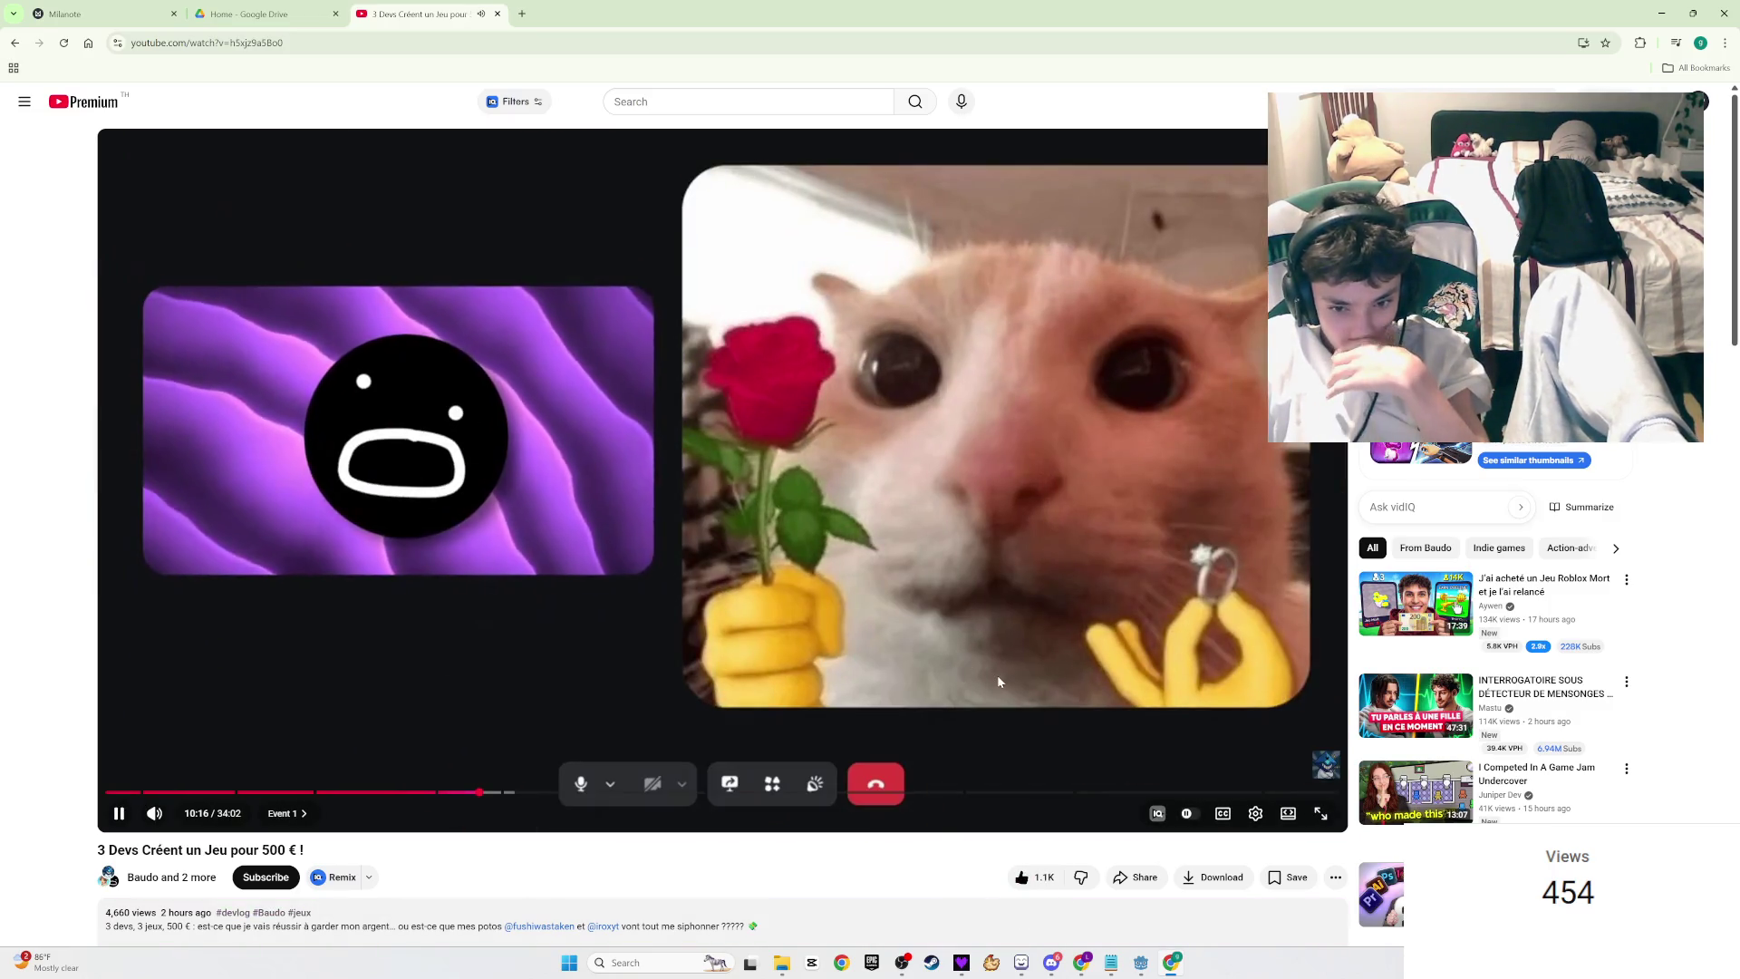
click(997, 674)
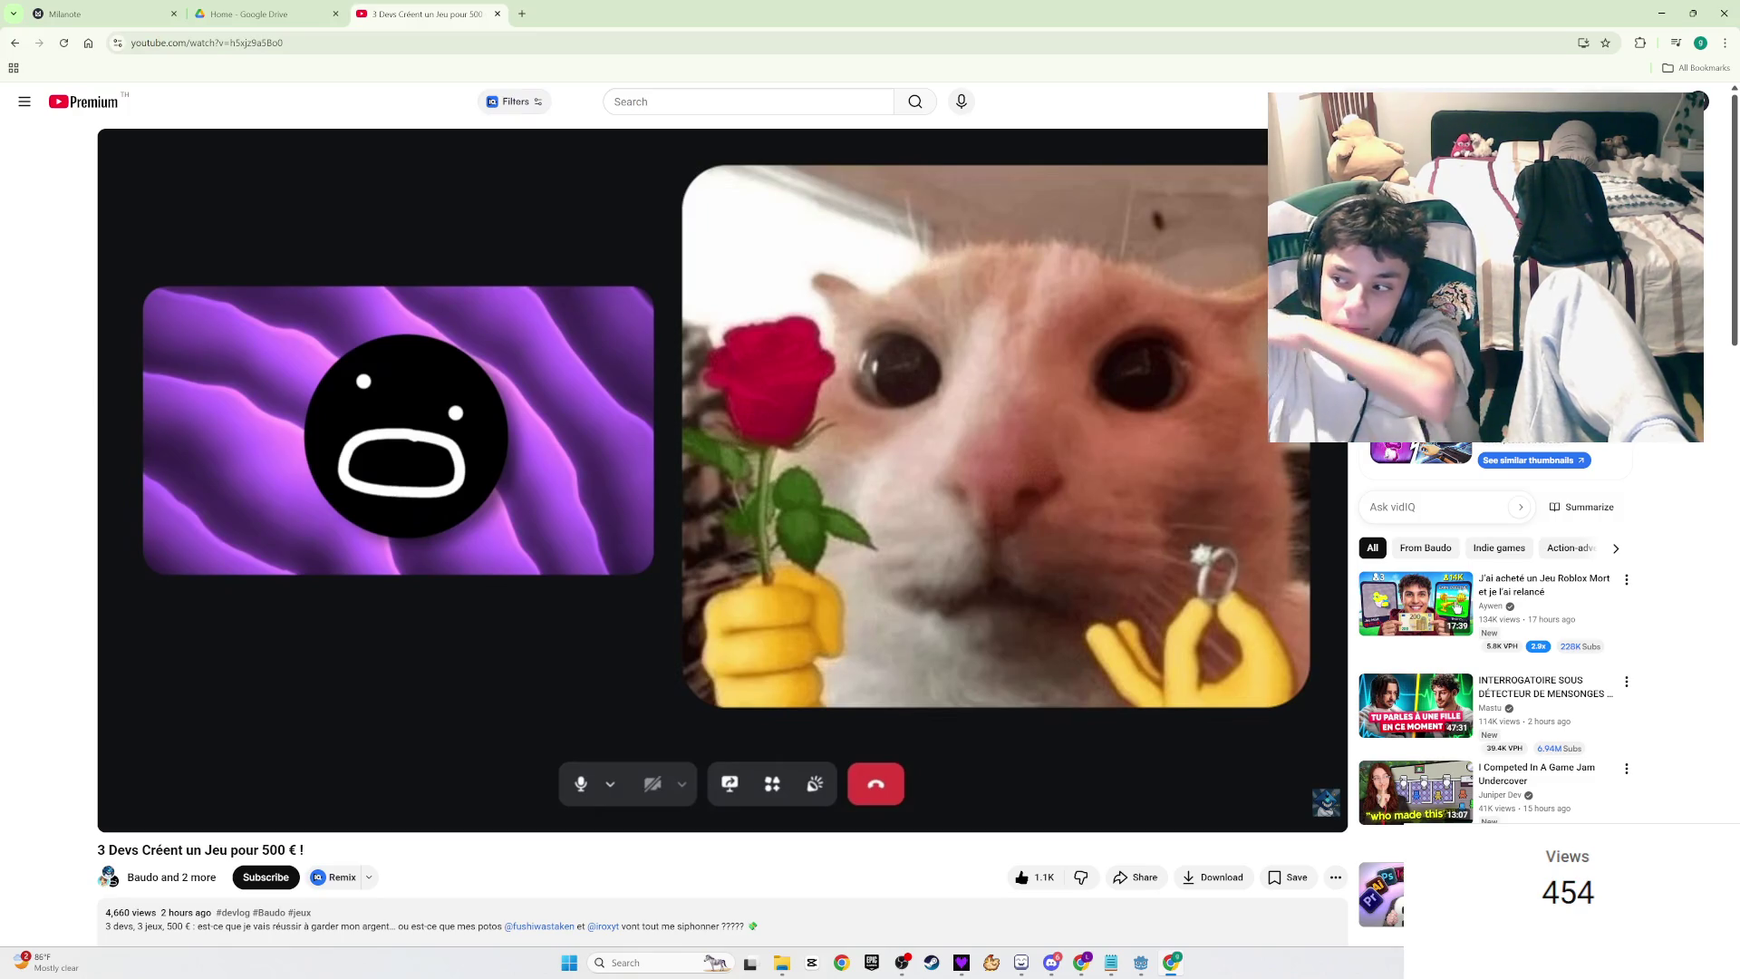
click(743, 362)
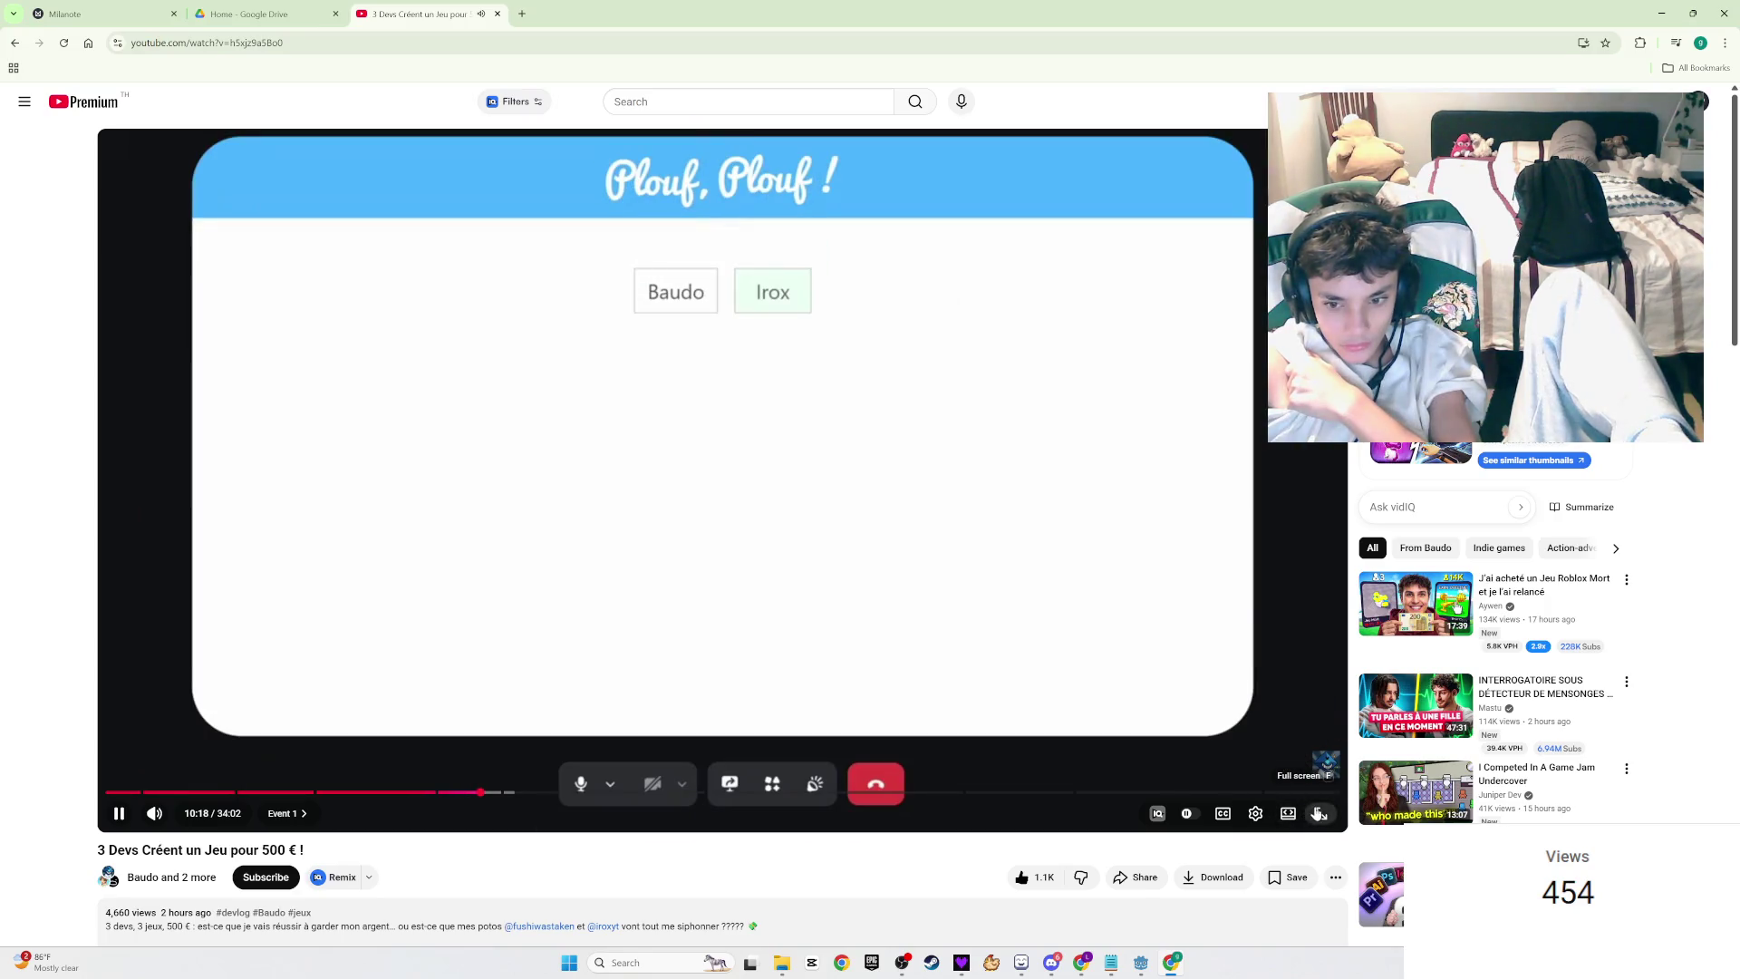
click(1320, 813)
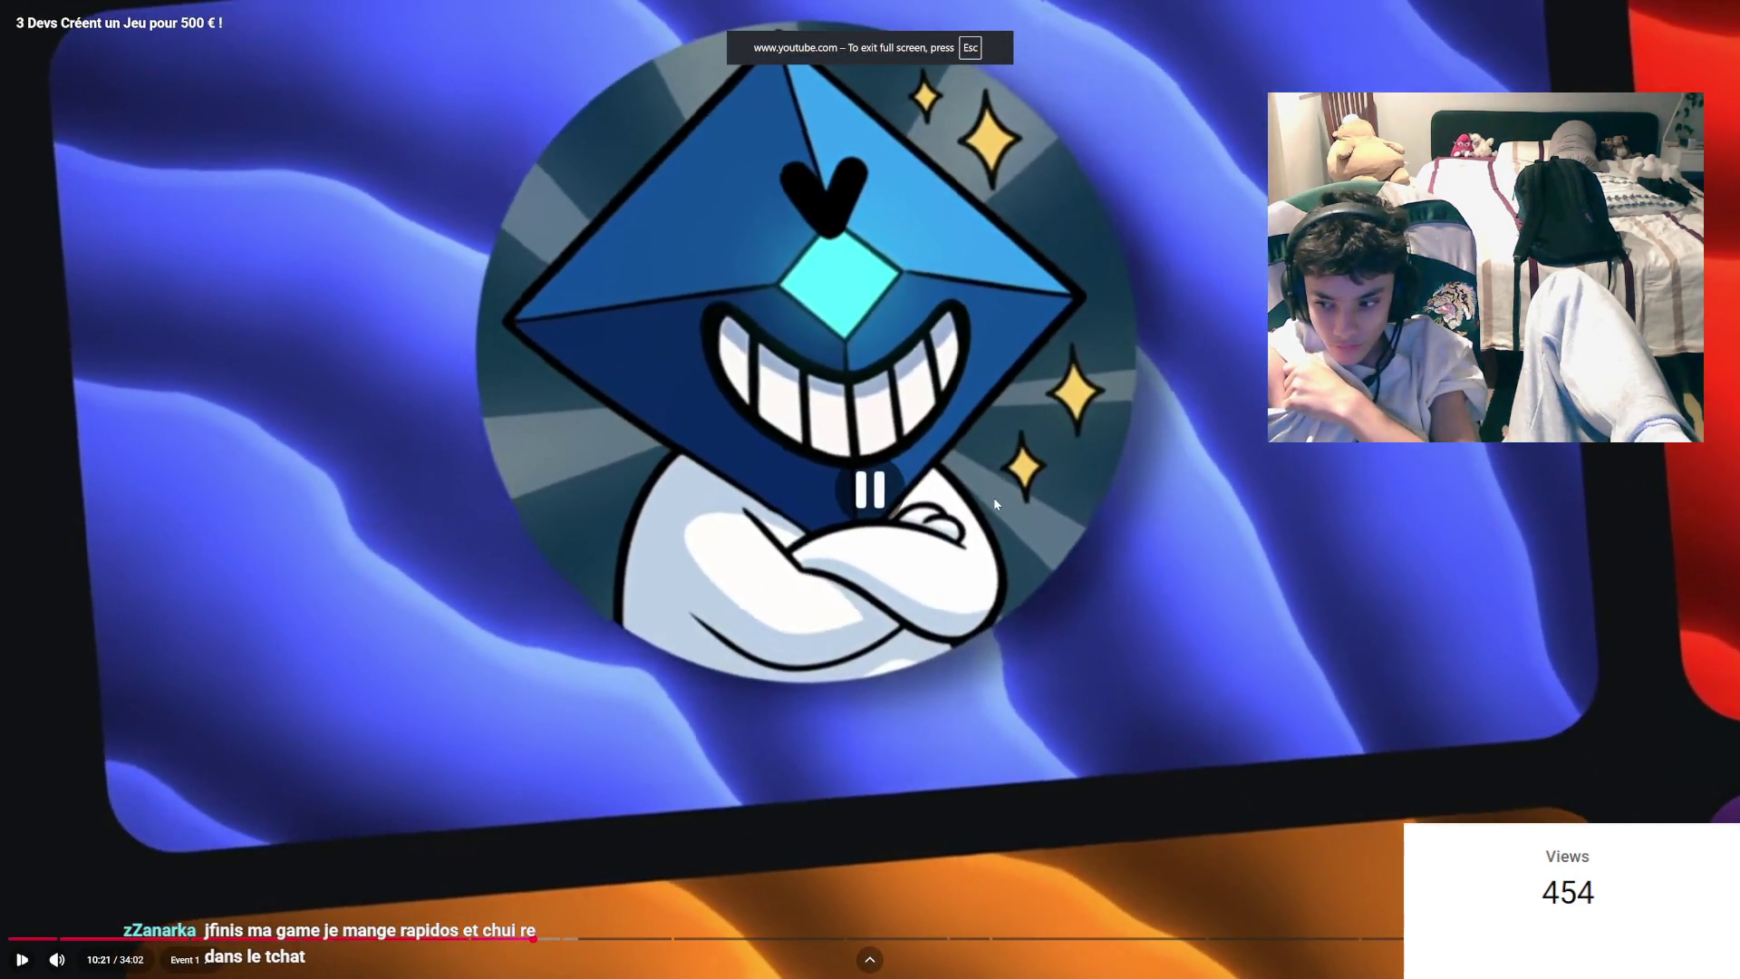
double_click(995, 504)
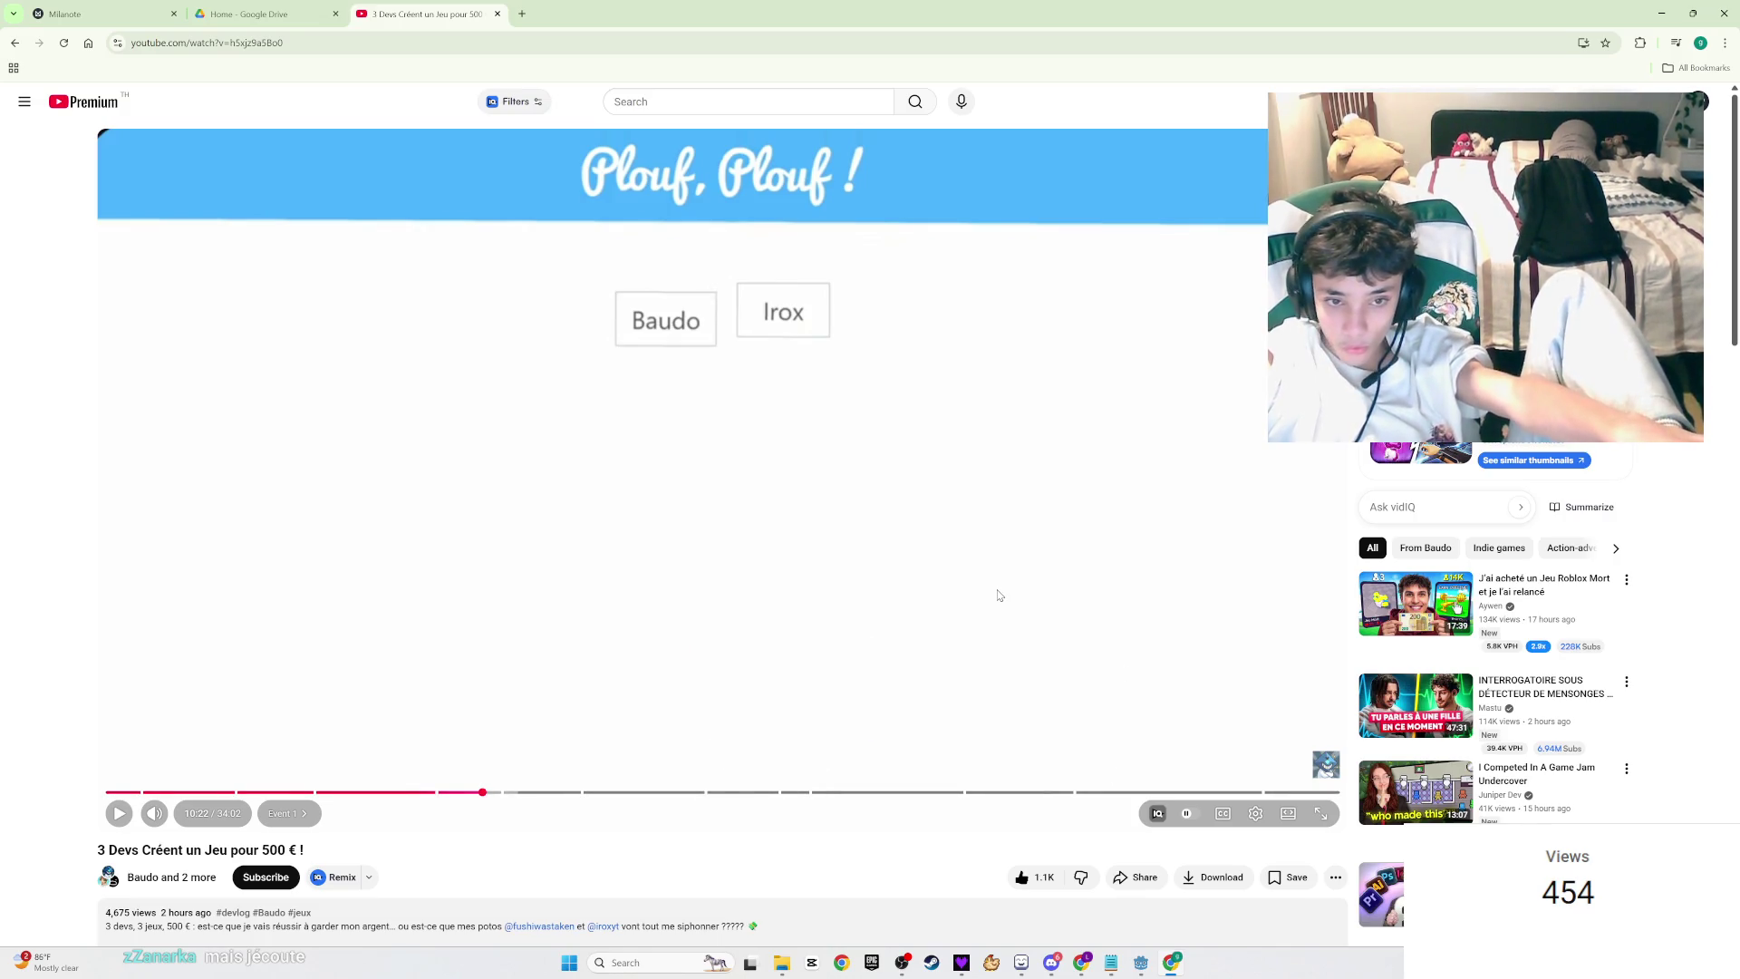
click(999, 595)
key(f)
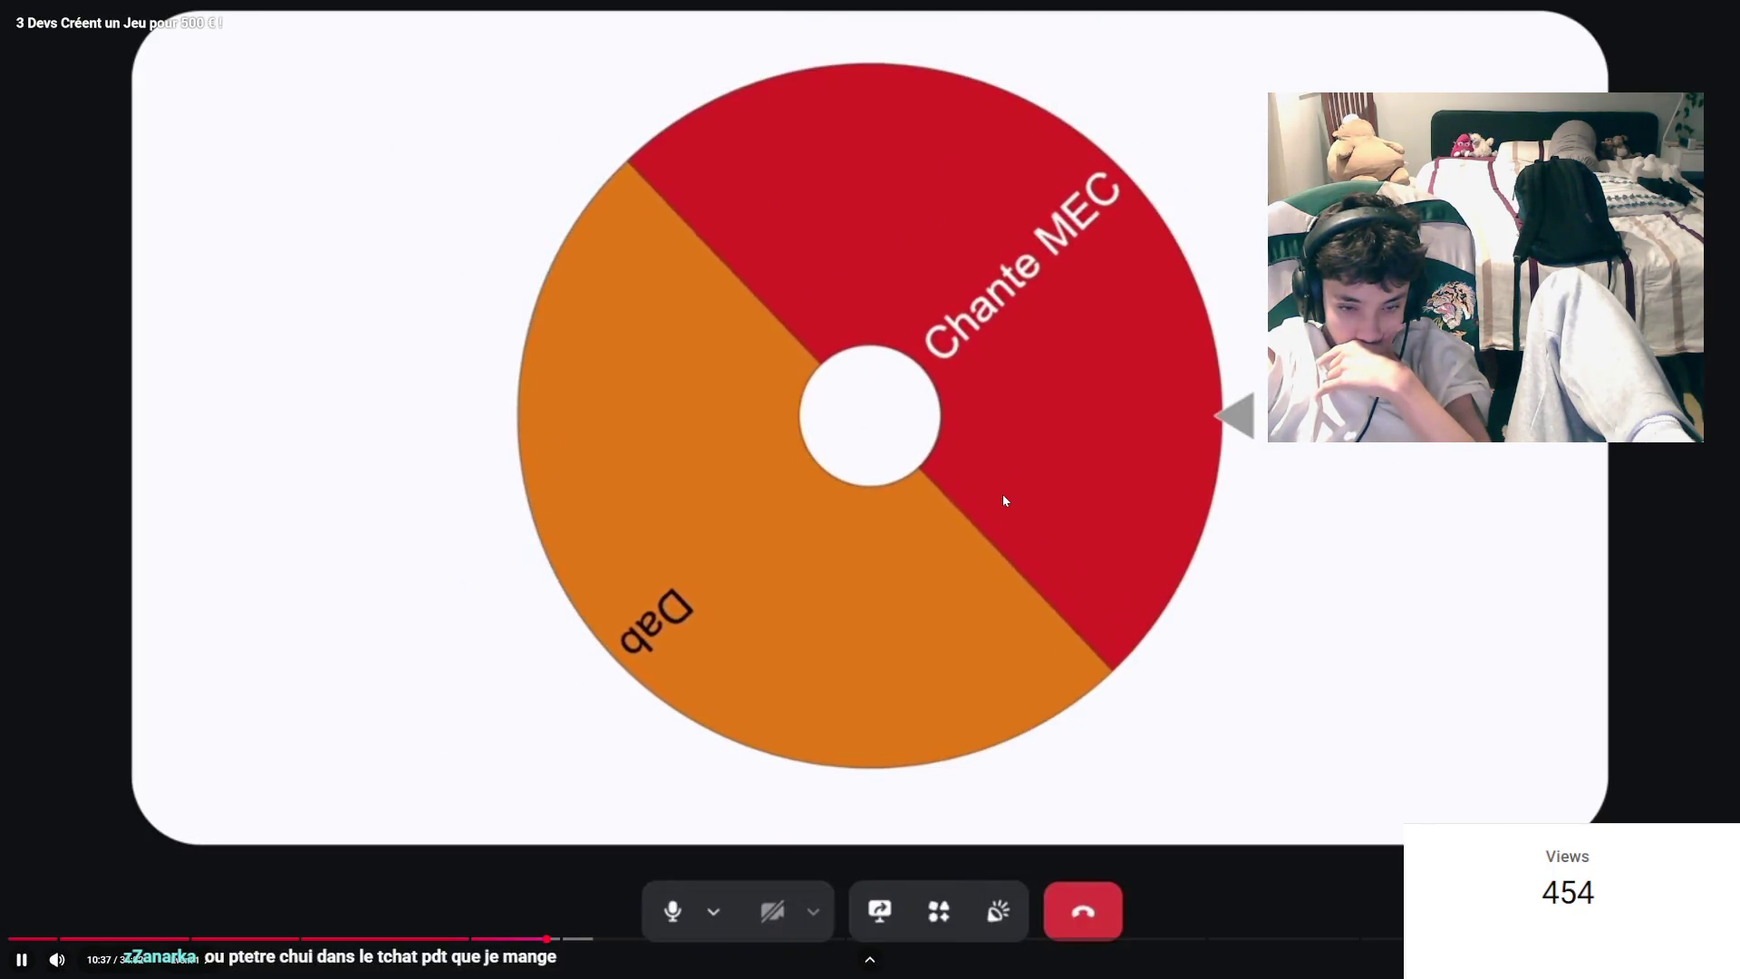
Step: Fast-forward at 2x past the avatar into the four-avatar call scene at 10:47
drag(1002, 493, 1002, 493)
click(1005, 497)
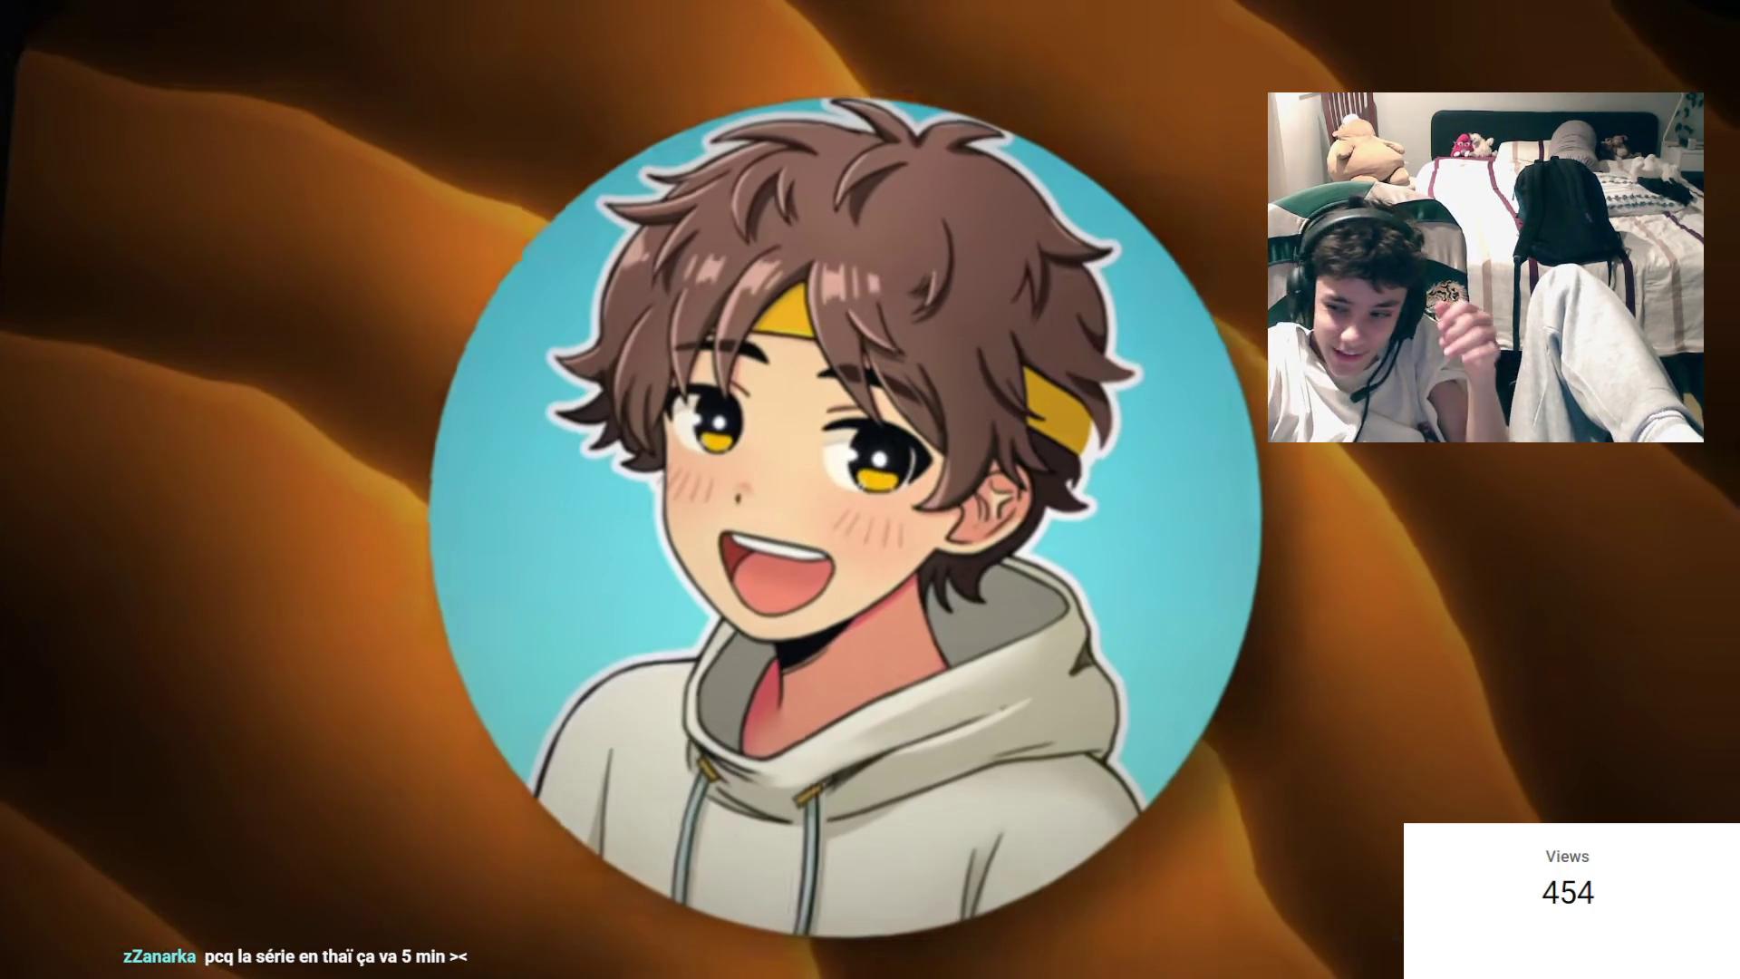
click(879, 302)
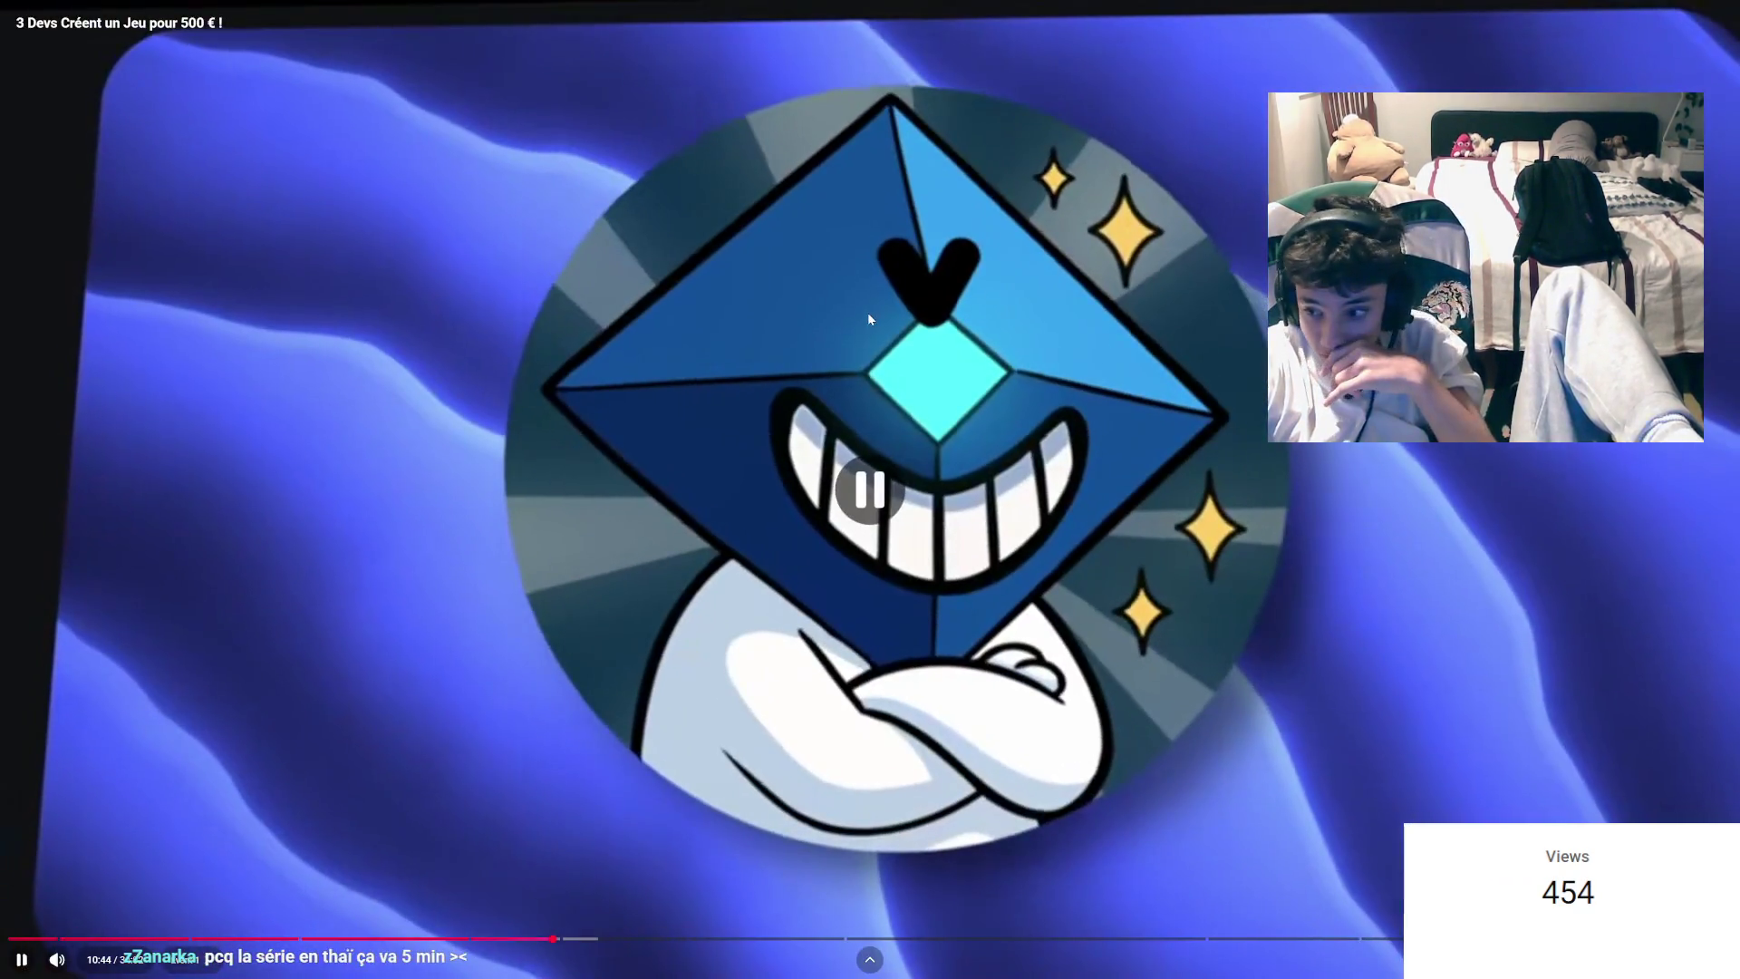
click(867, 311)
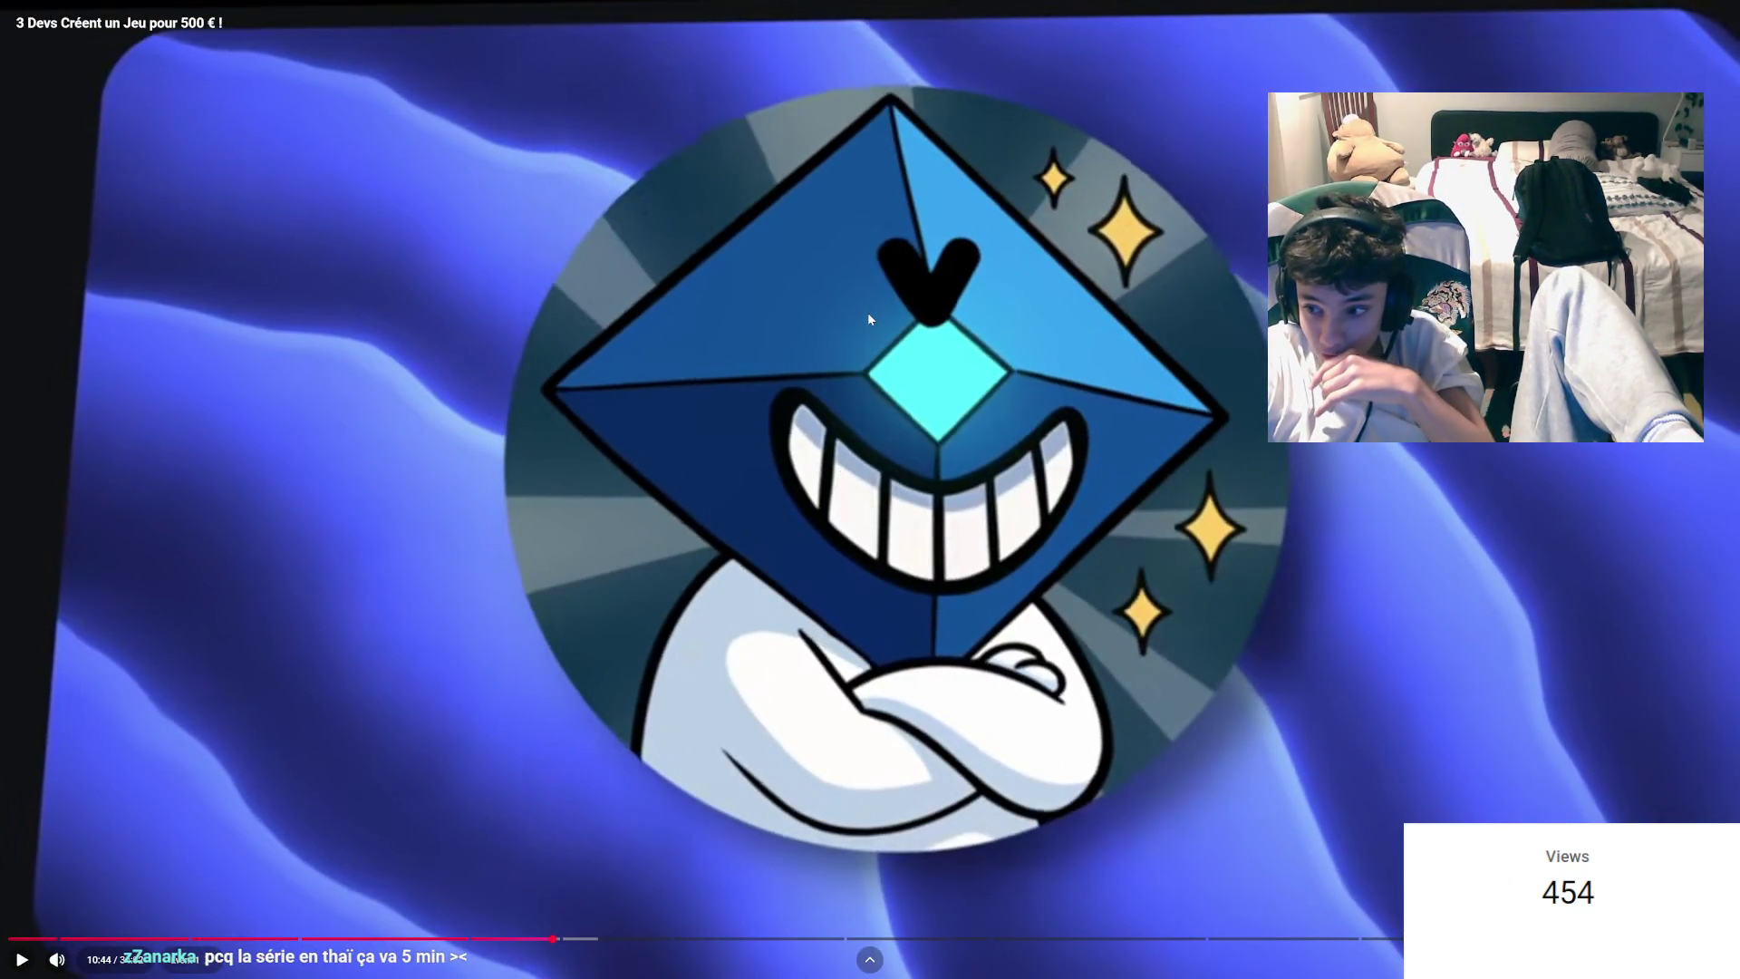
click(862, 341)
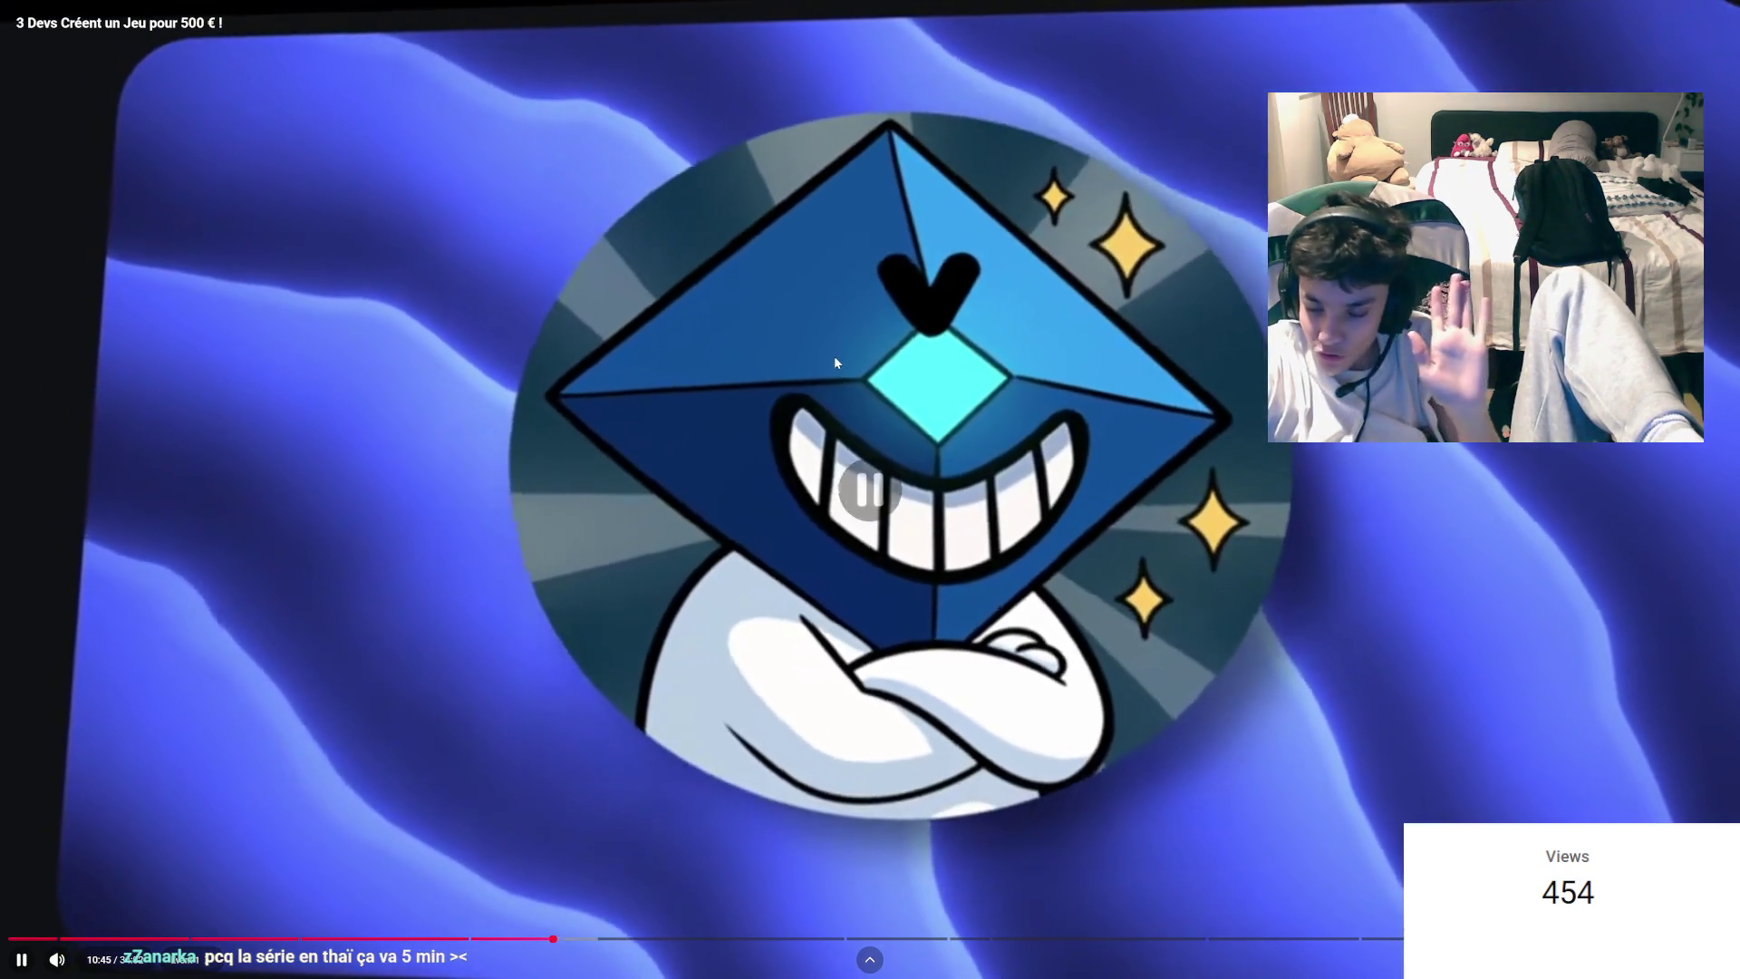
click(835, 359)
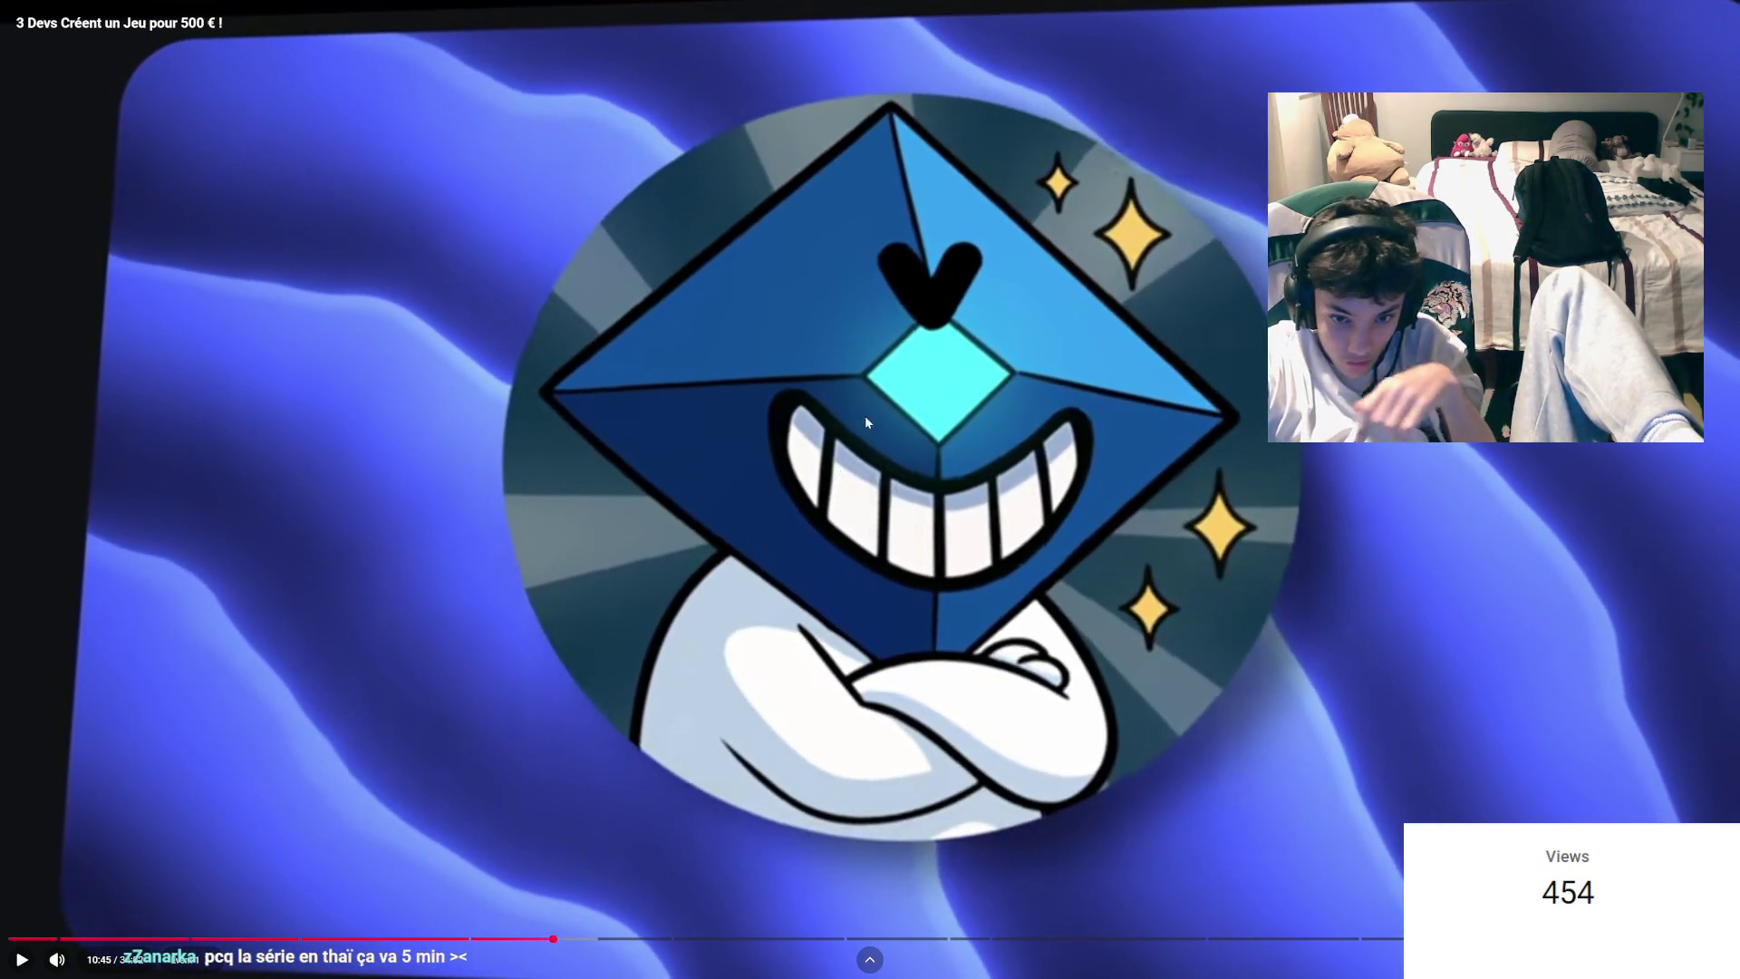
click(863, 420)
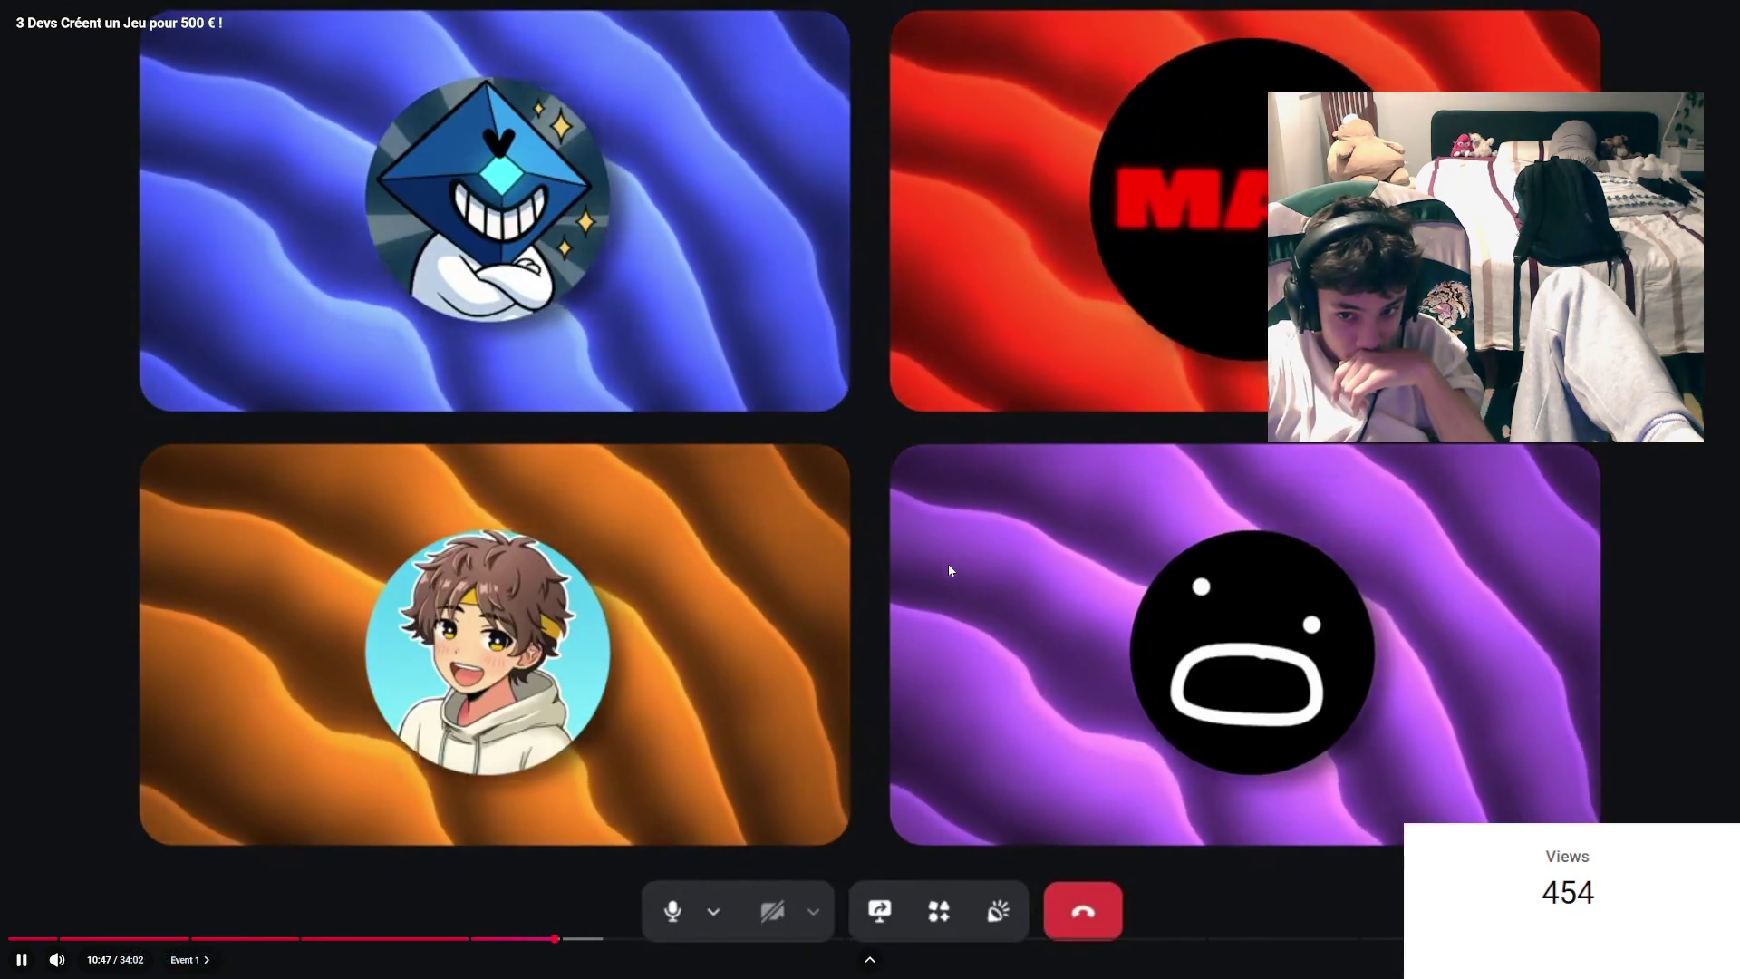
drag(950, 570, 950, 569)
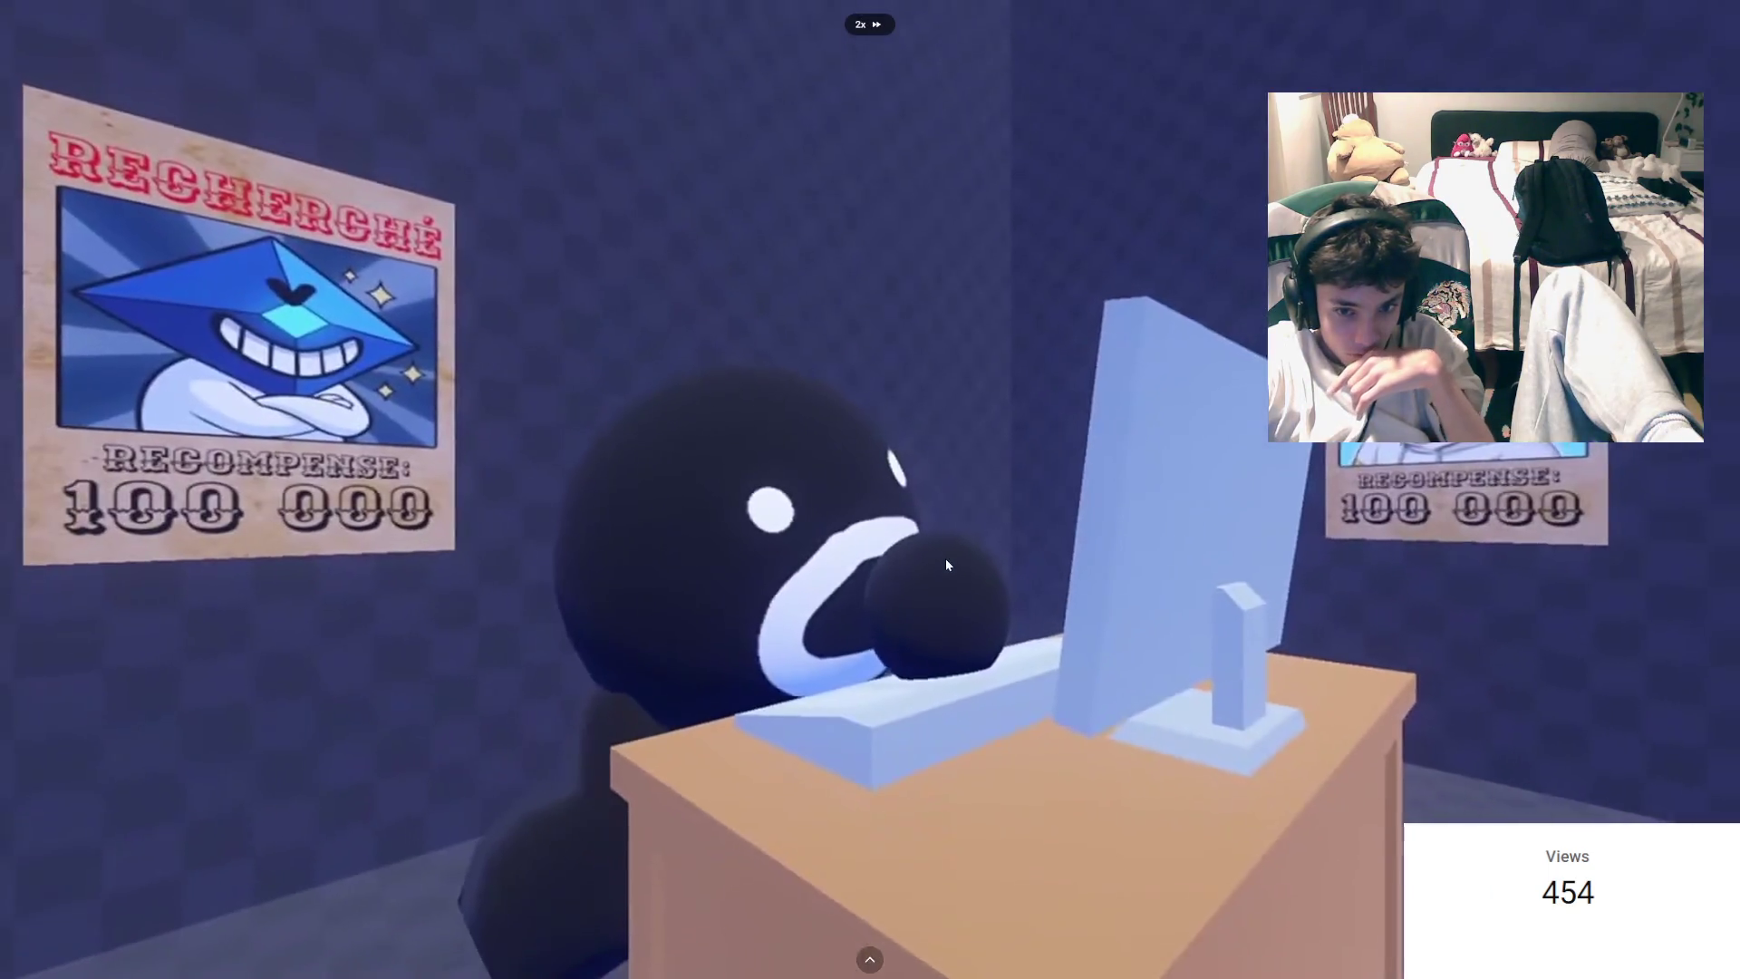
Step: Pause on the green field scene, then fast-forward at 2x through the night level to 13:06
click(944, 558)
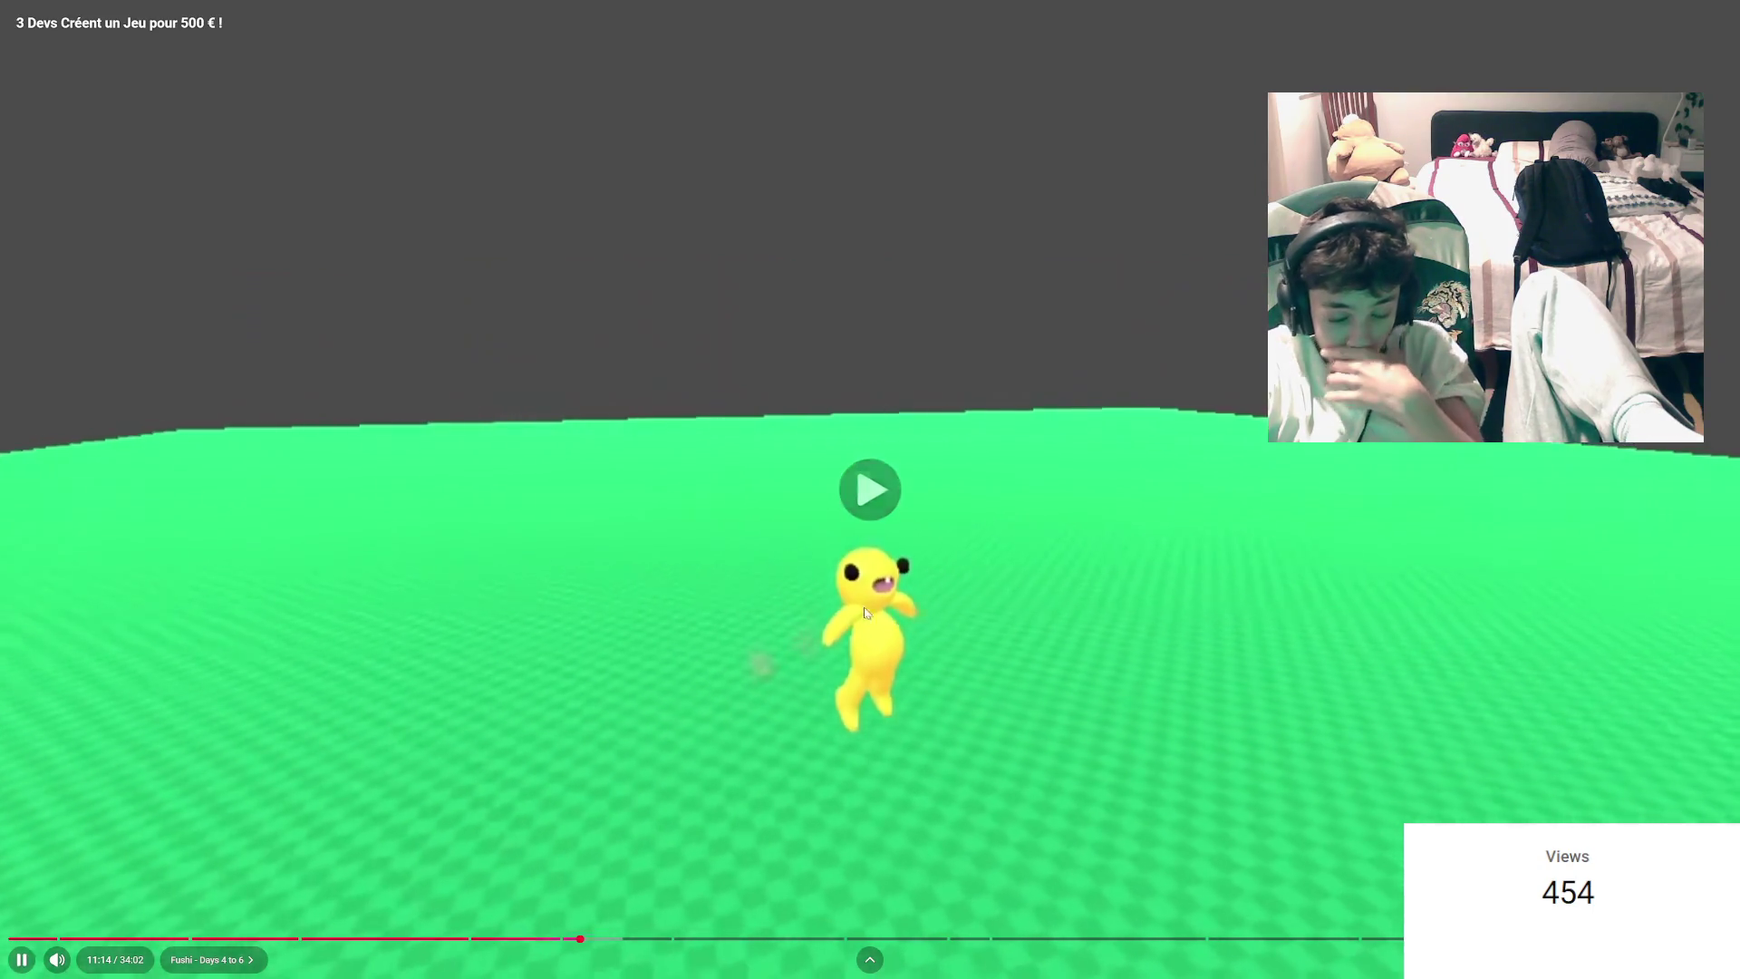
click(834, 586)
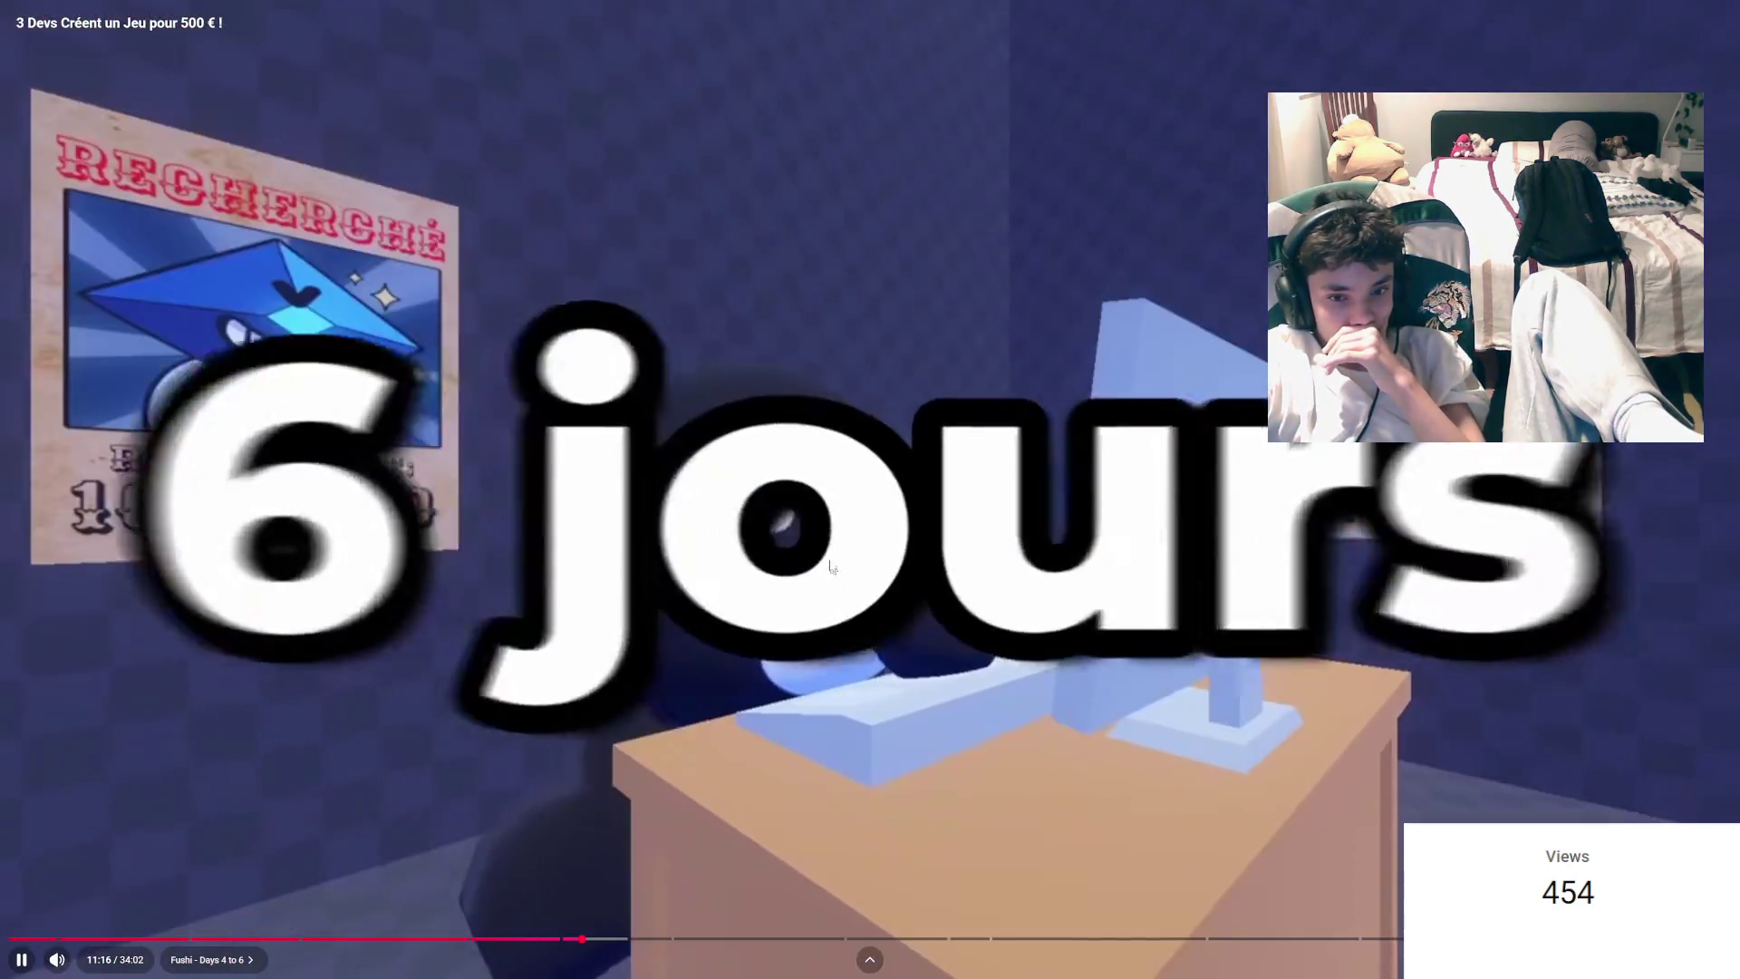
click(850, 546)
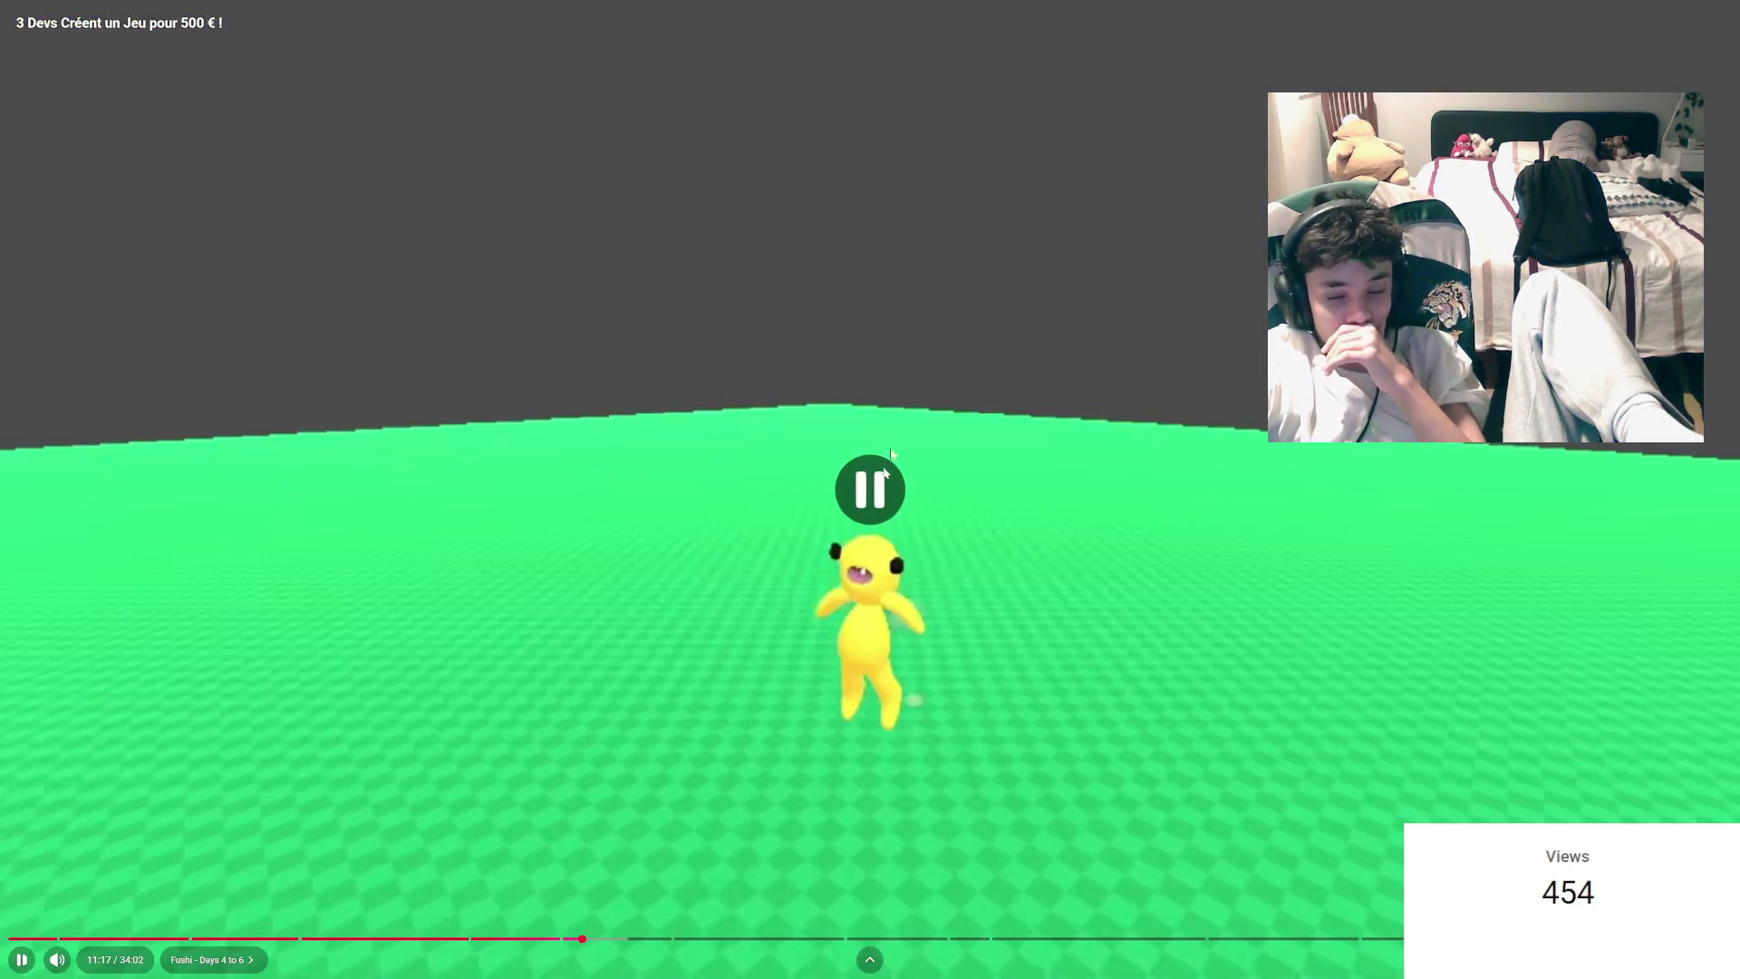
click(785, 377)
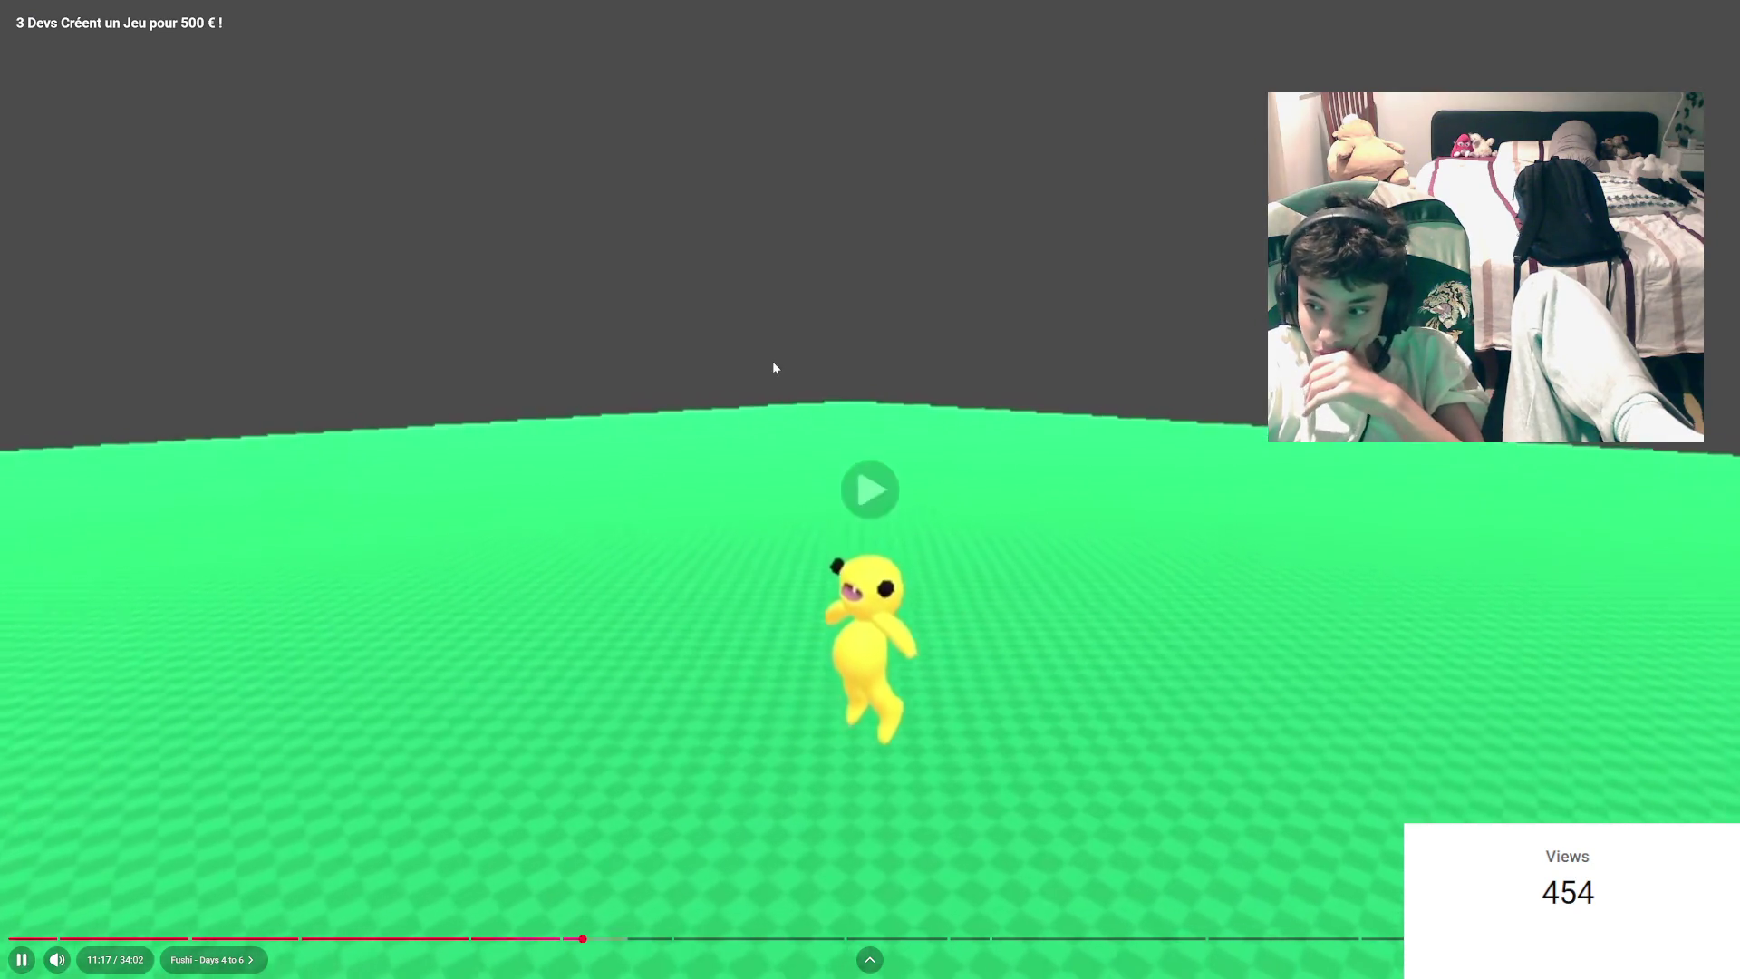
mouse_move(774, 367)
mouse_down()
mouse_move(652, 482)
mouse_move(707, 391)
mouse_move(562, 462)
mouse_up()
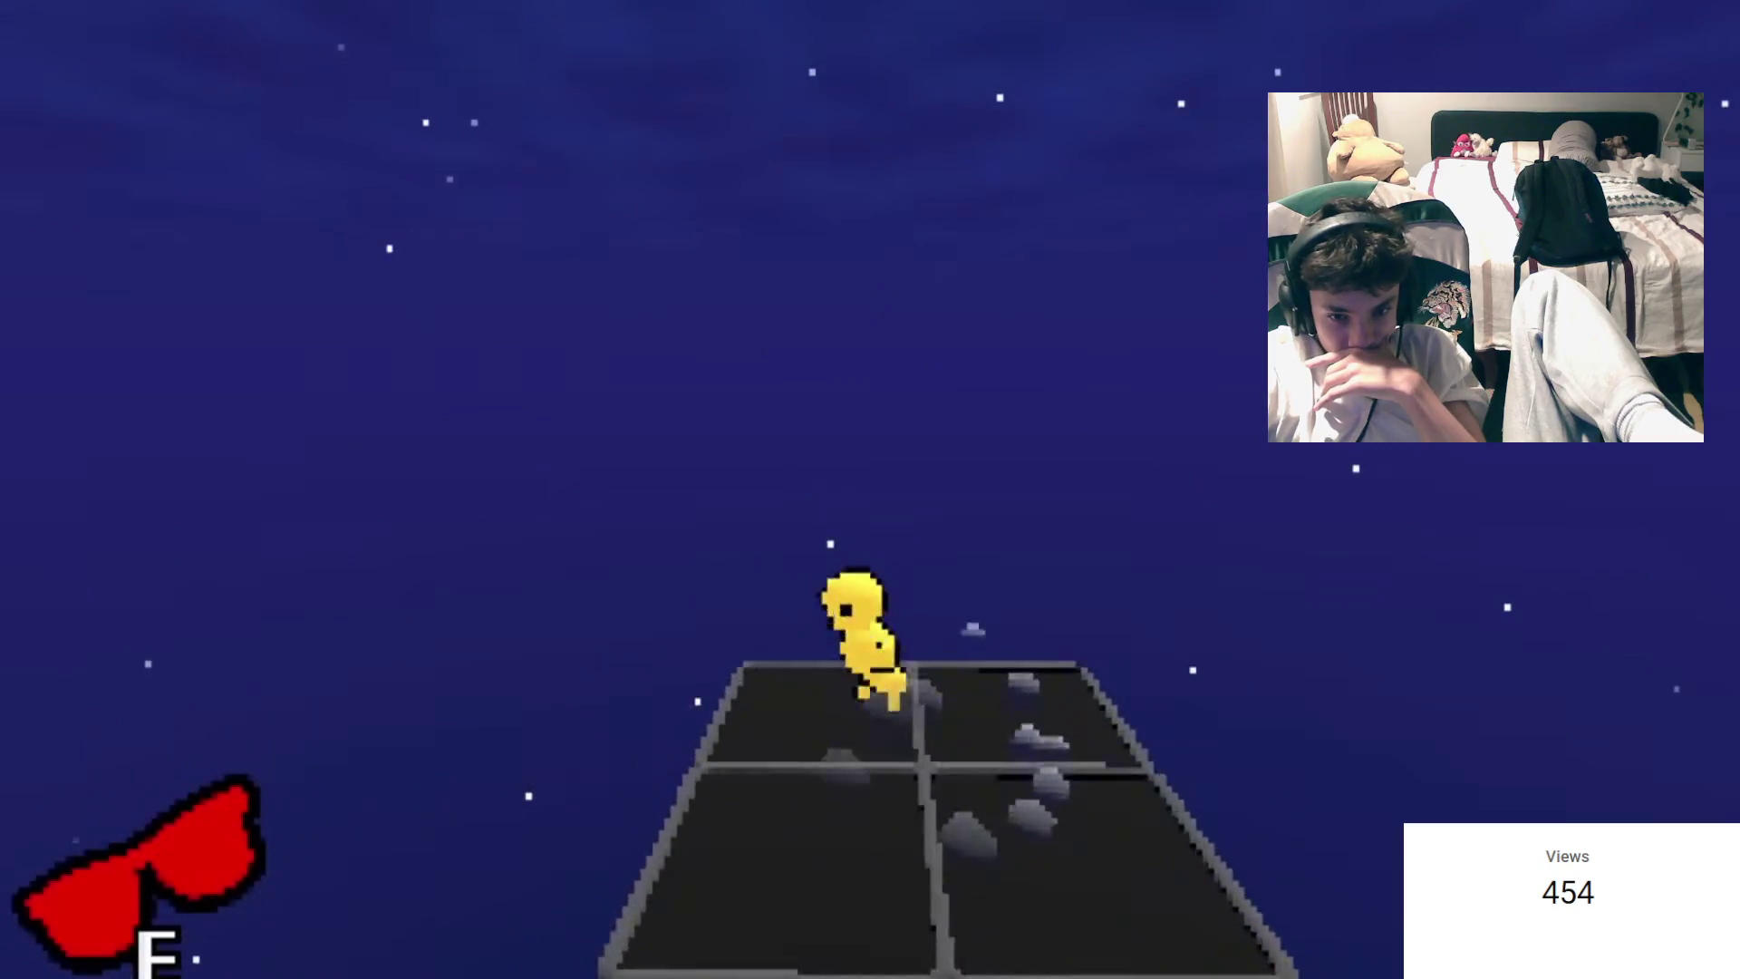
drag(814, 381, 866, 486)
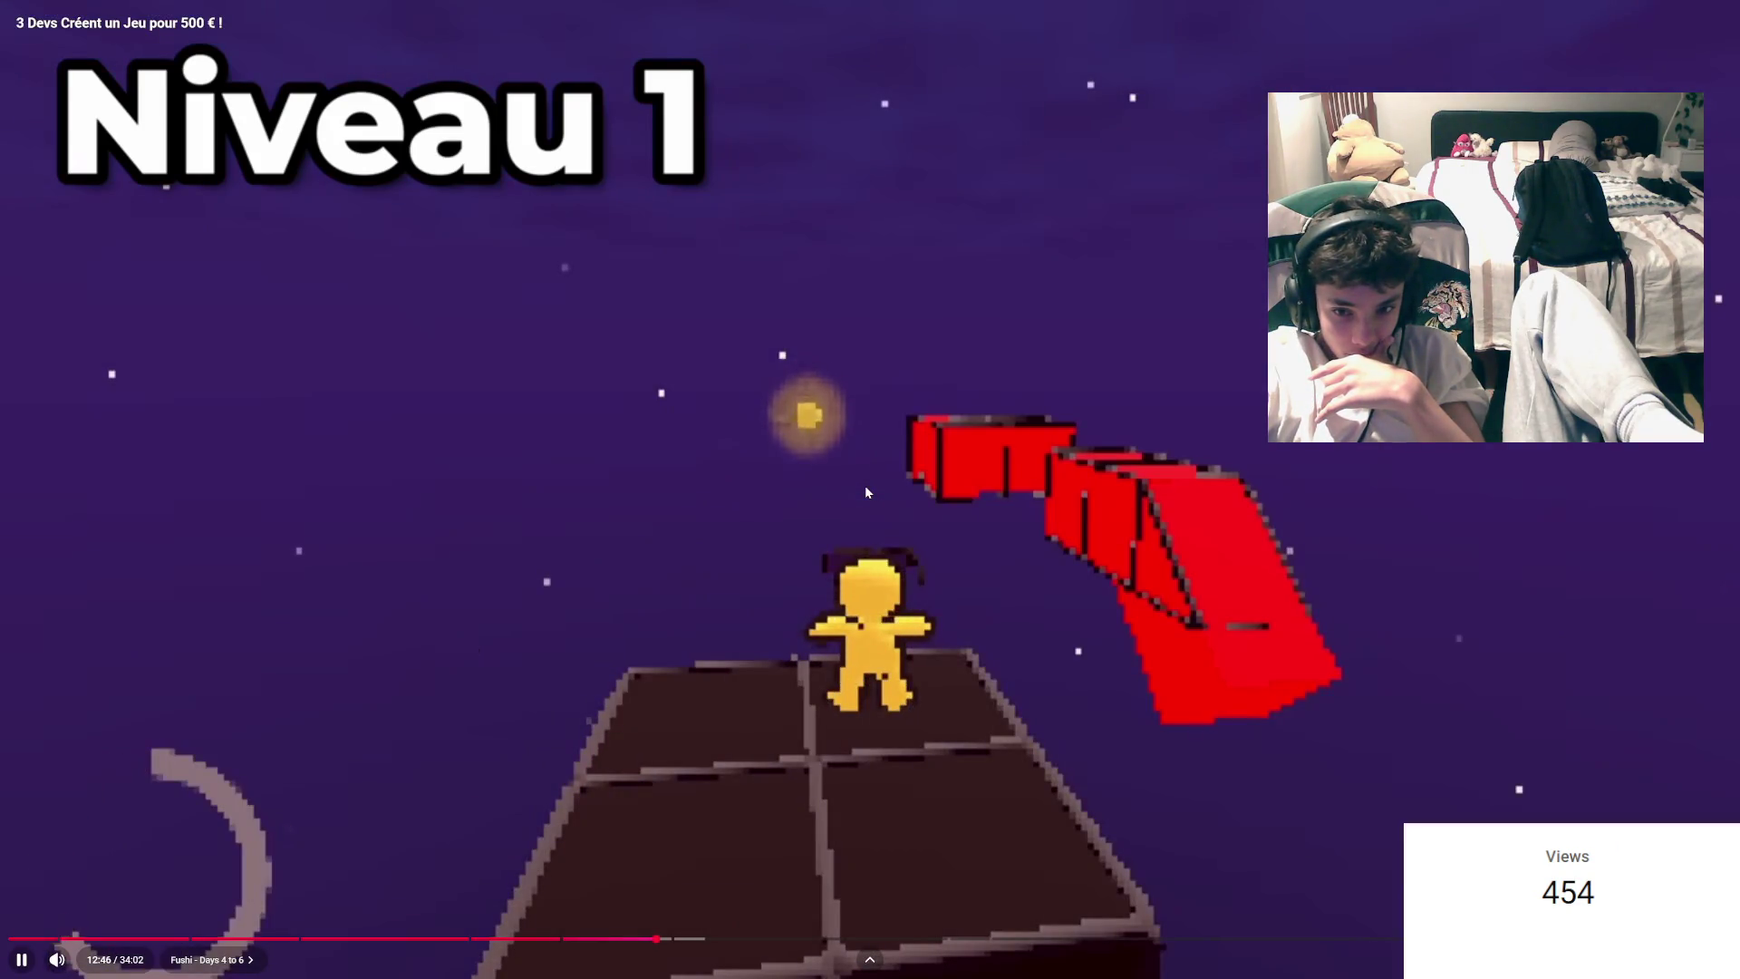
drag(865, 487, 544, 560)
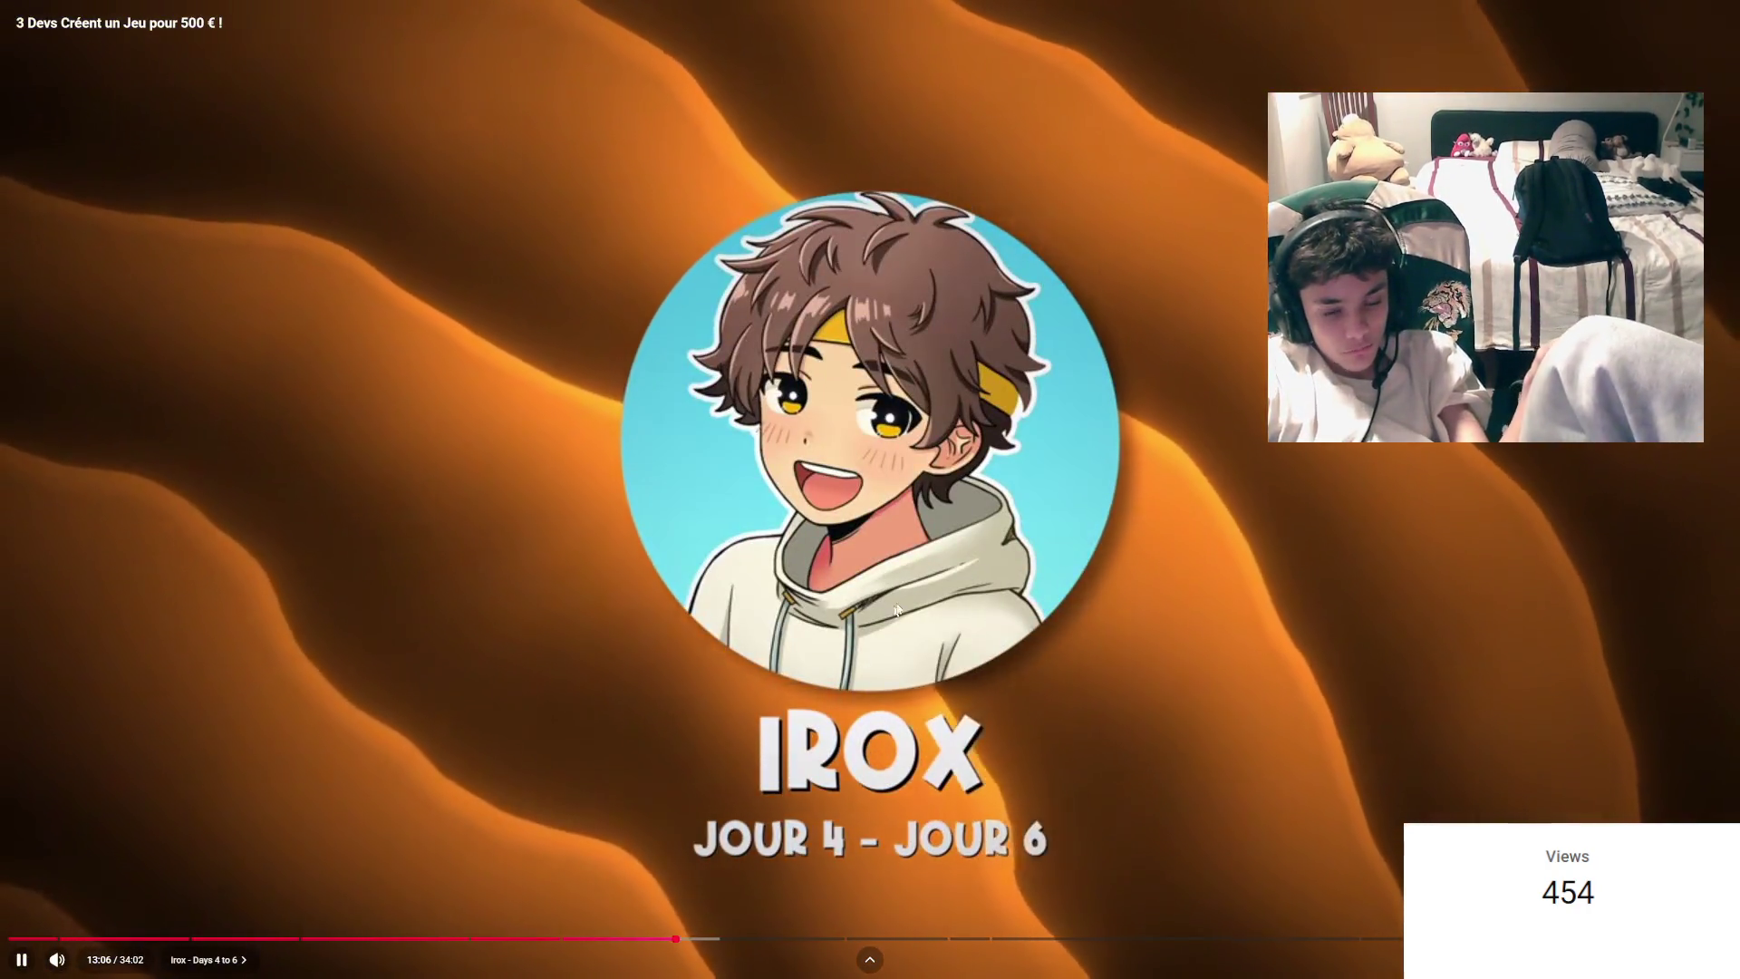
Step: Resume the video and fast-forward at 2x through the Irox days 4–6 footage to 15:32
click(736, 443)
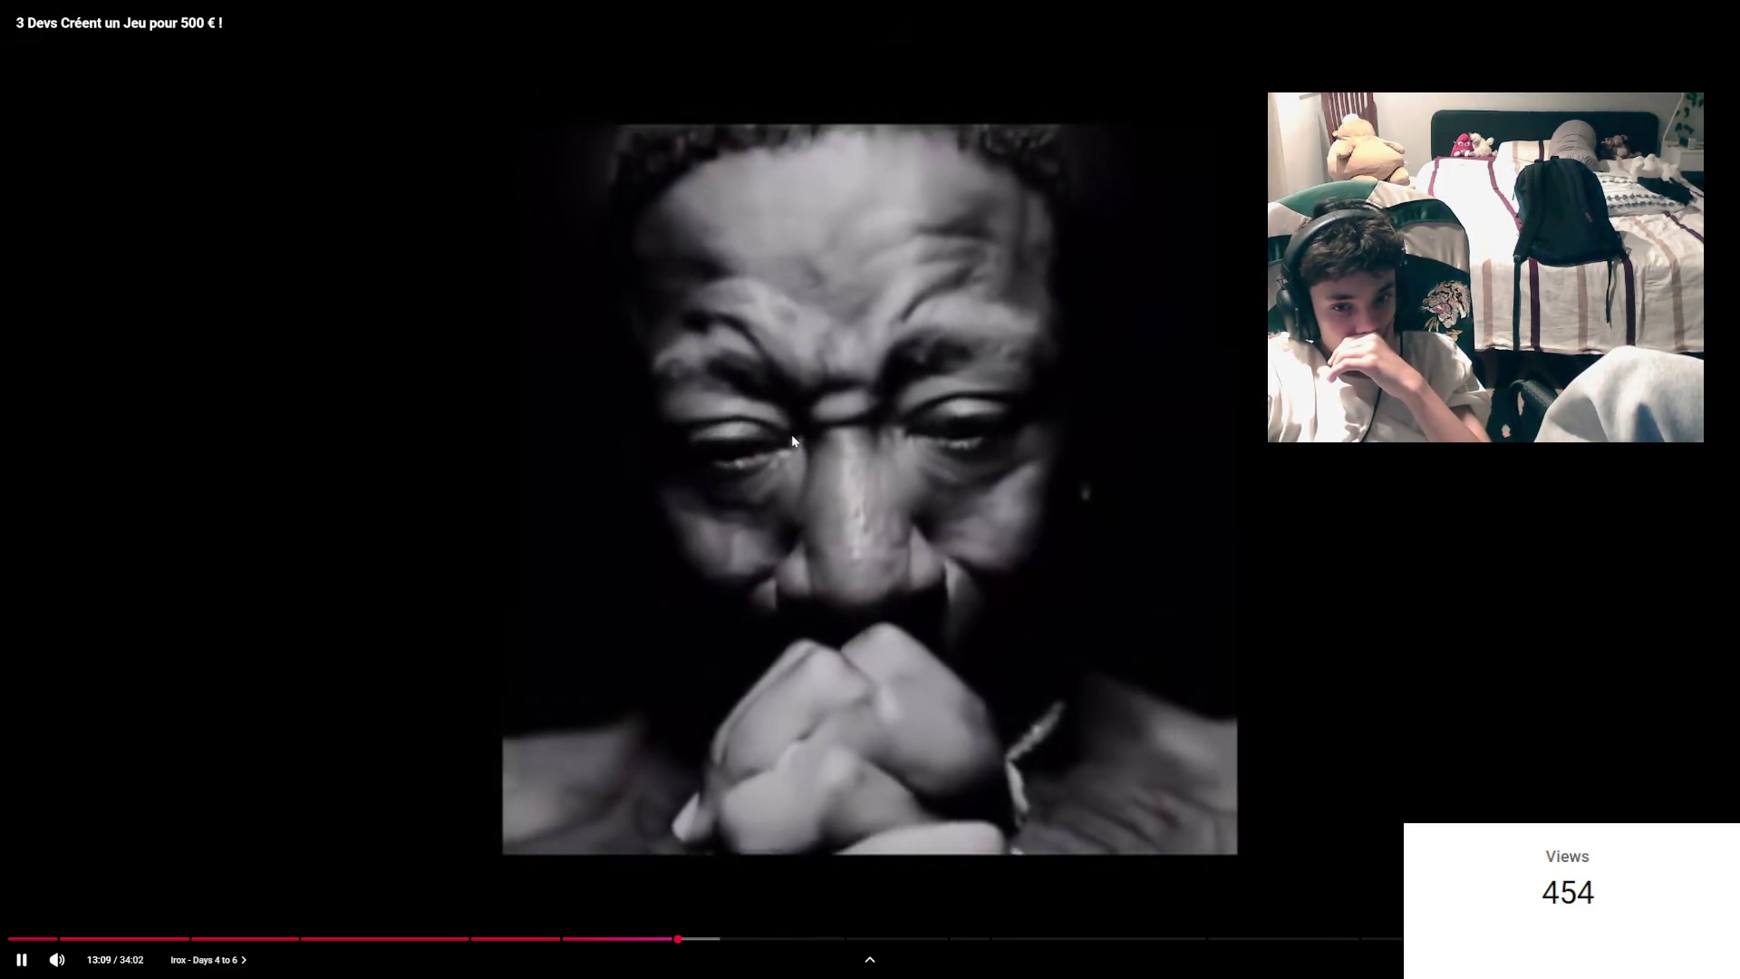
drag(791, 433, 705, 290)
drag(565, 288, 733, 358)
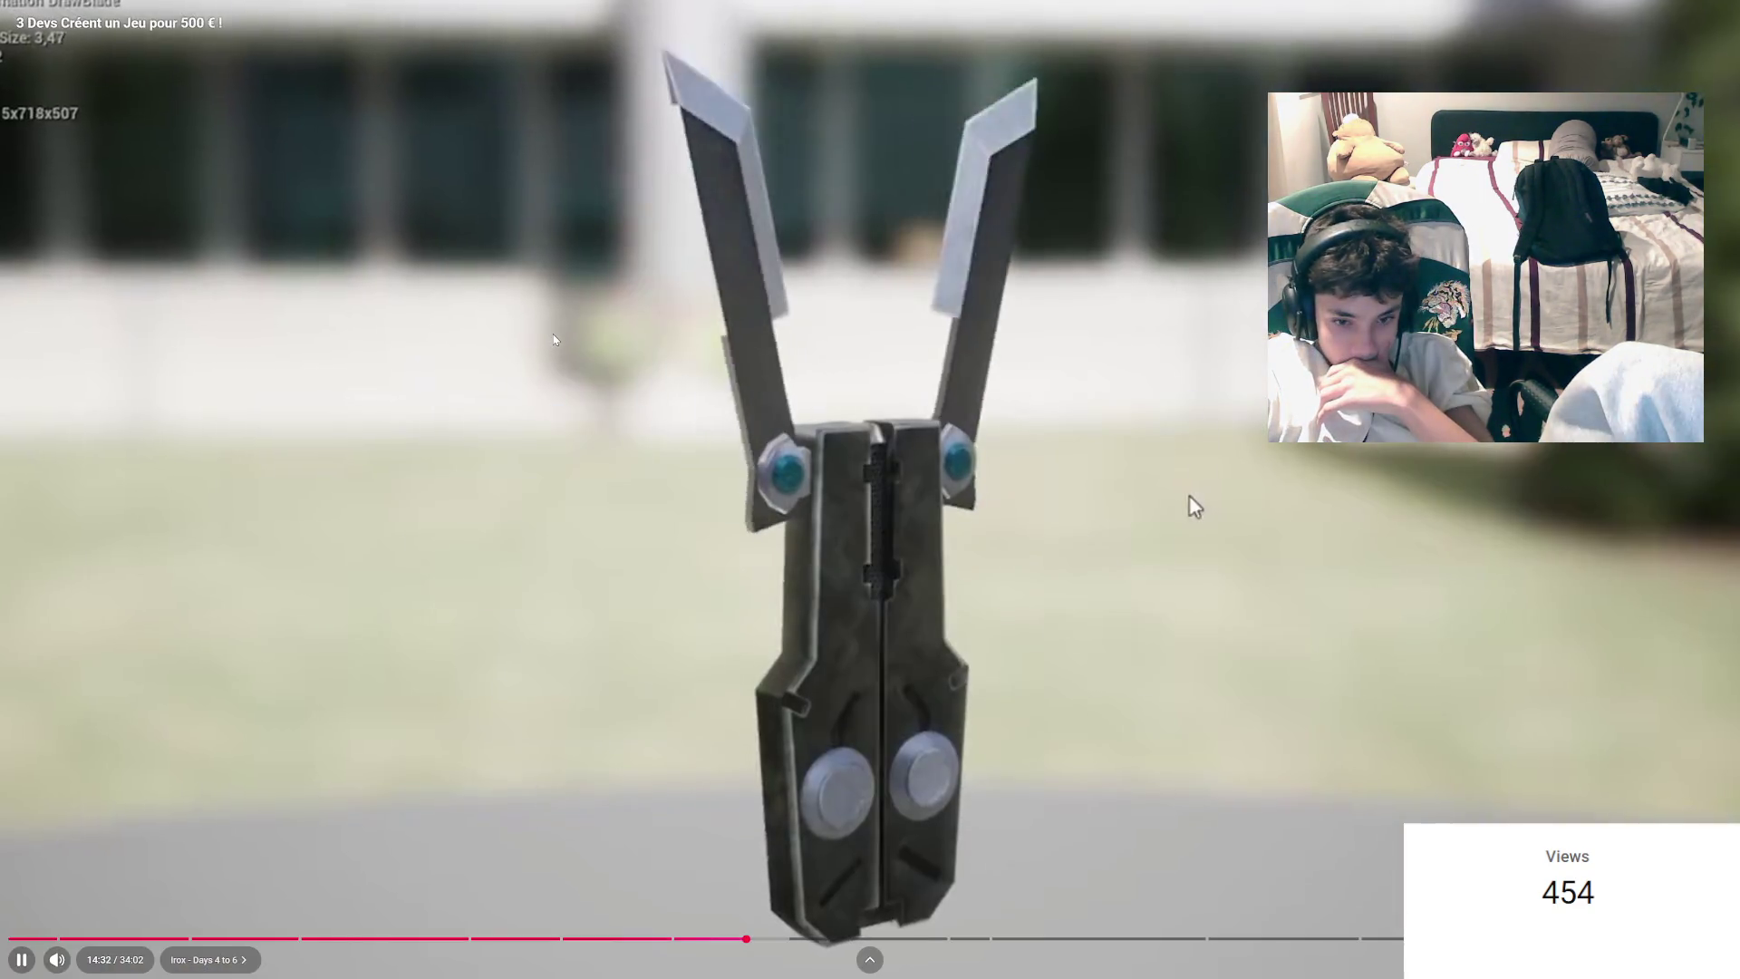
drag(554, 340, 542, 318)
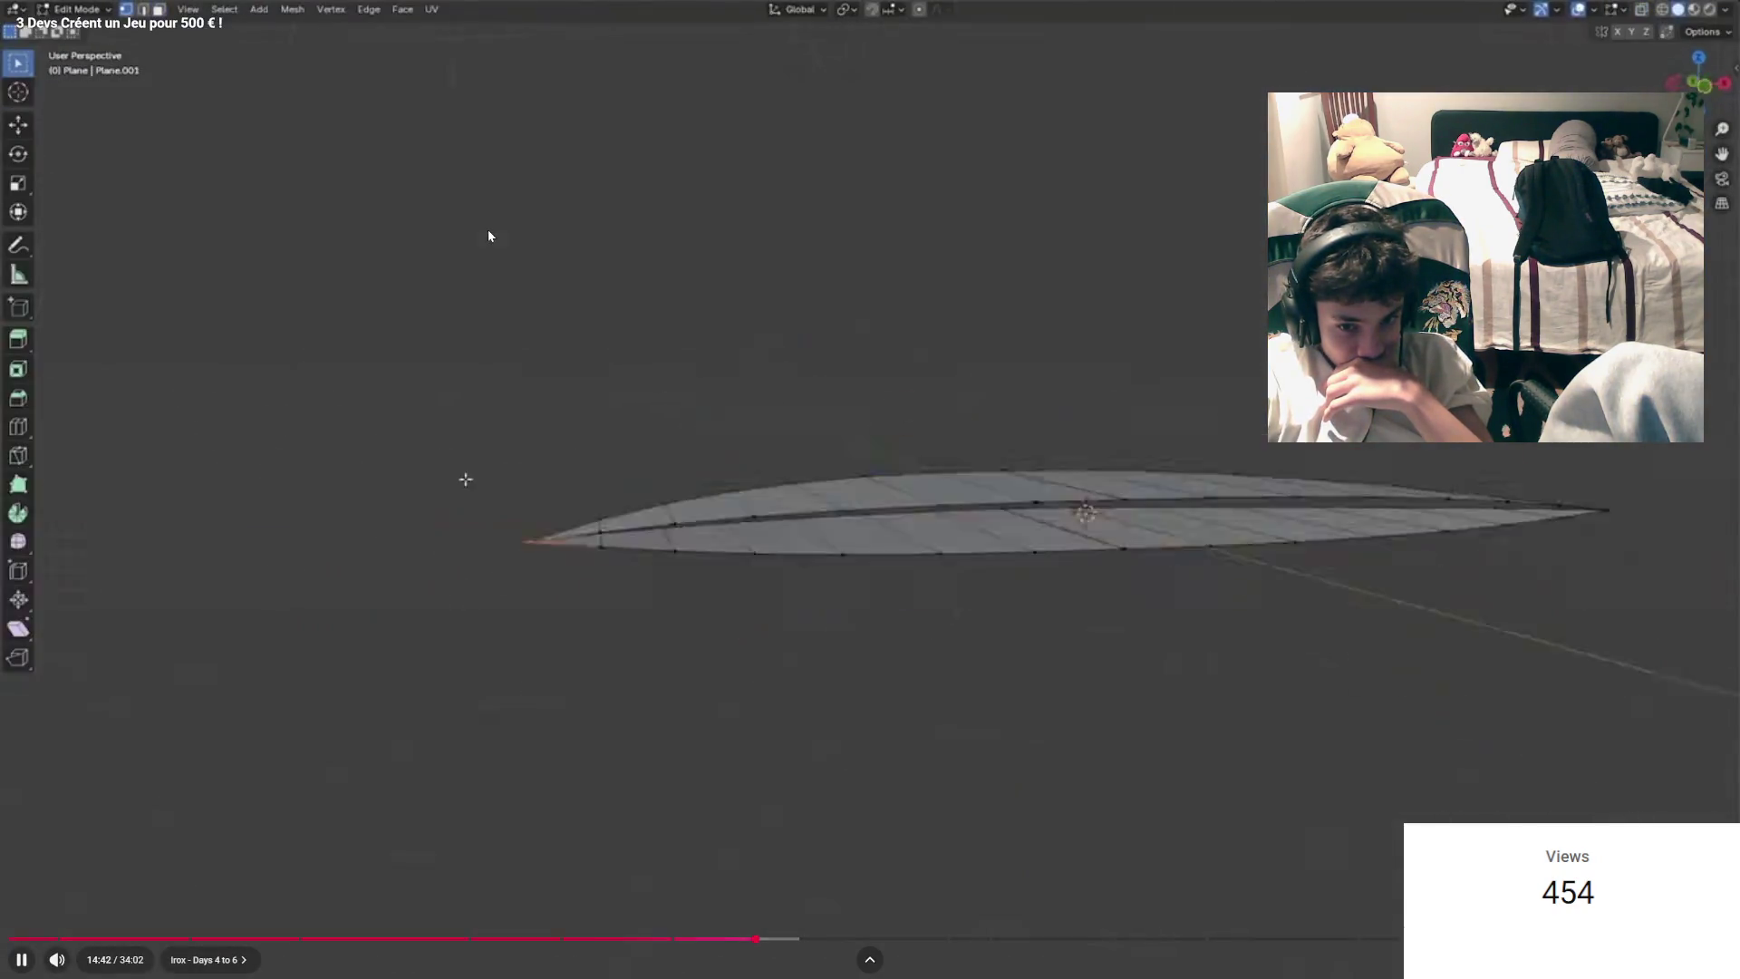
mouse_move(488, 235)
mouse_down()
mouse_move(489, 272)
mouse_move(634, 312)
mouse_move(527, 341)
mouse_up()
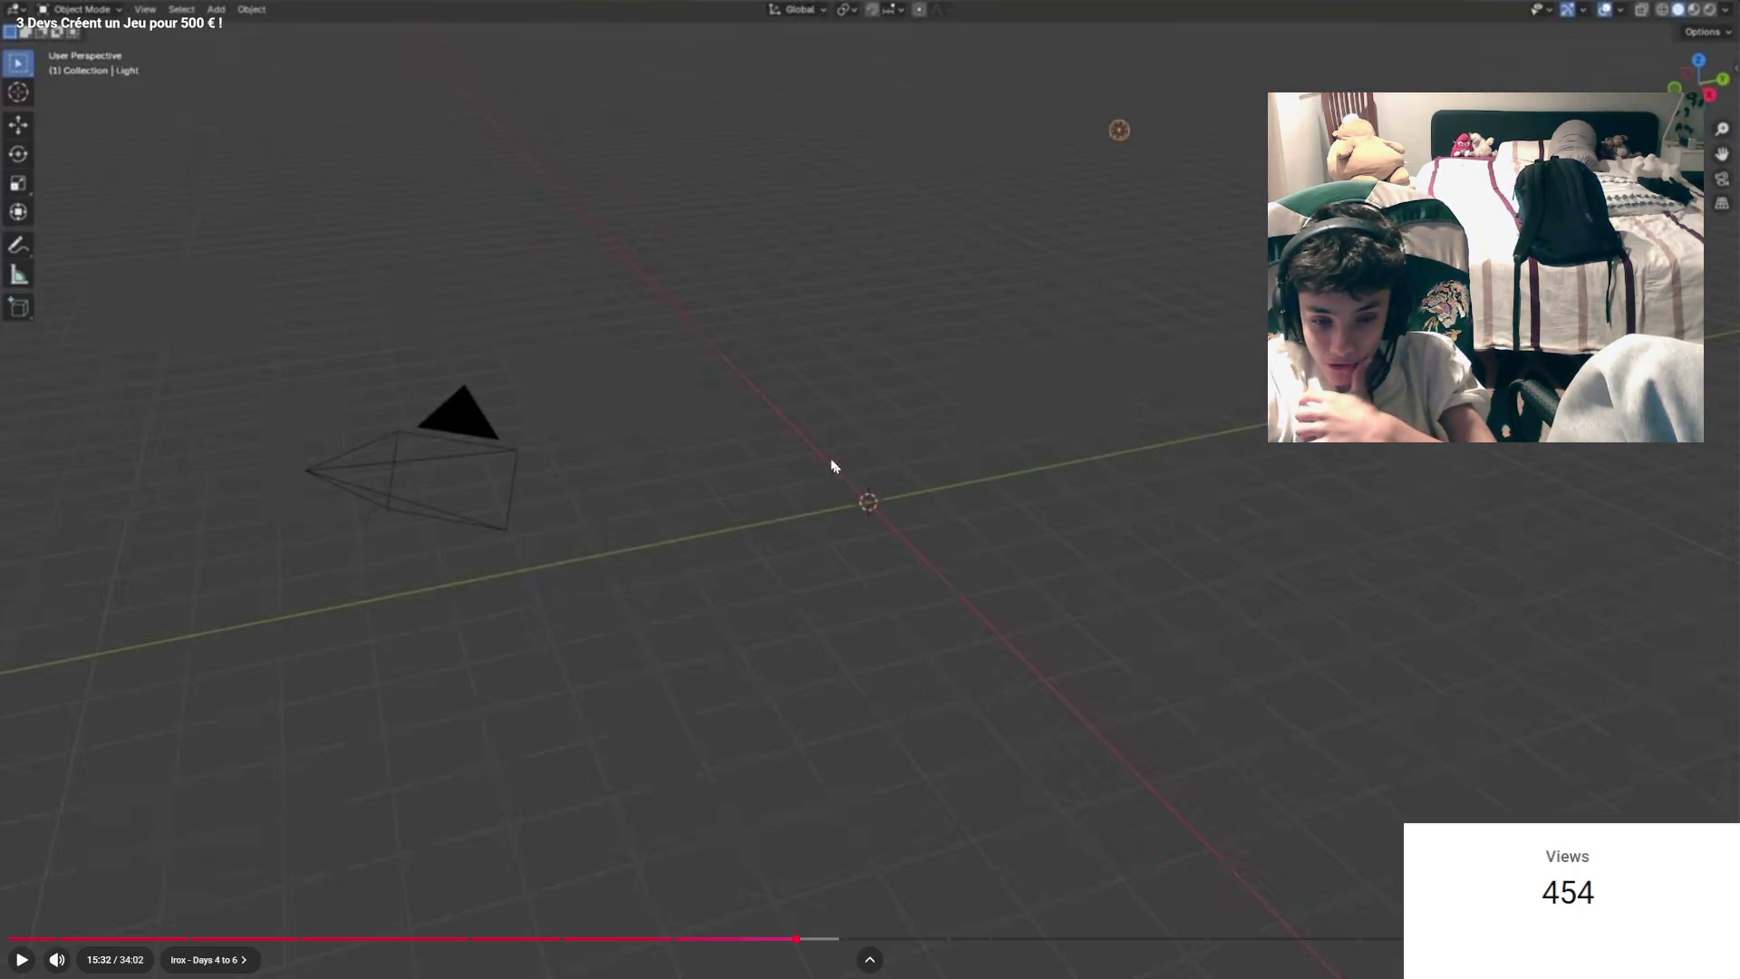
Step: Speed through the Blender, blueprint and 3D character scenes at 2x
drag(809, 442, 808, 439)
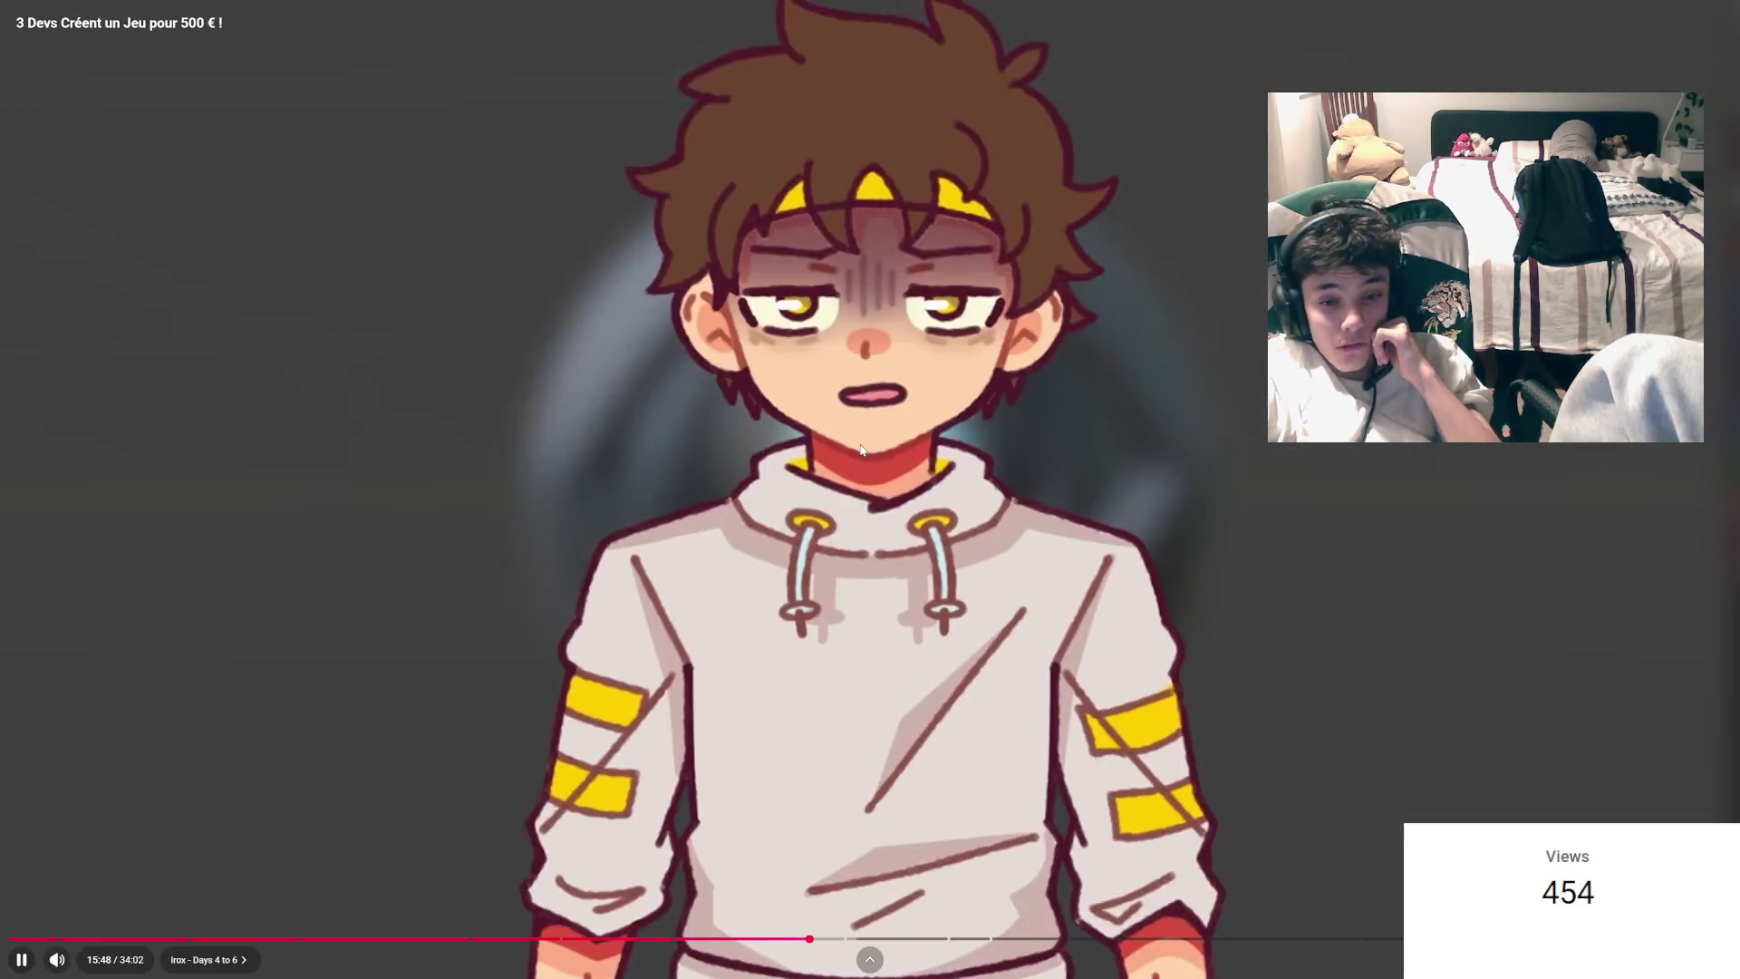
click(858, 442)
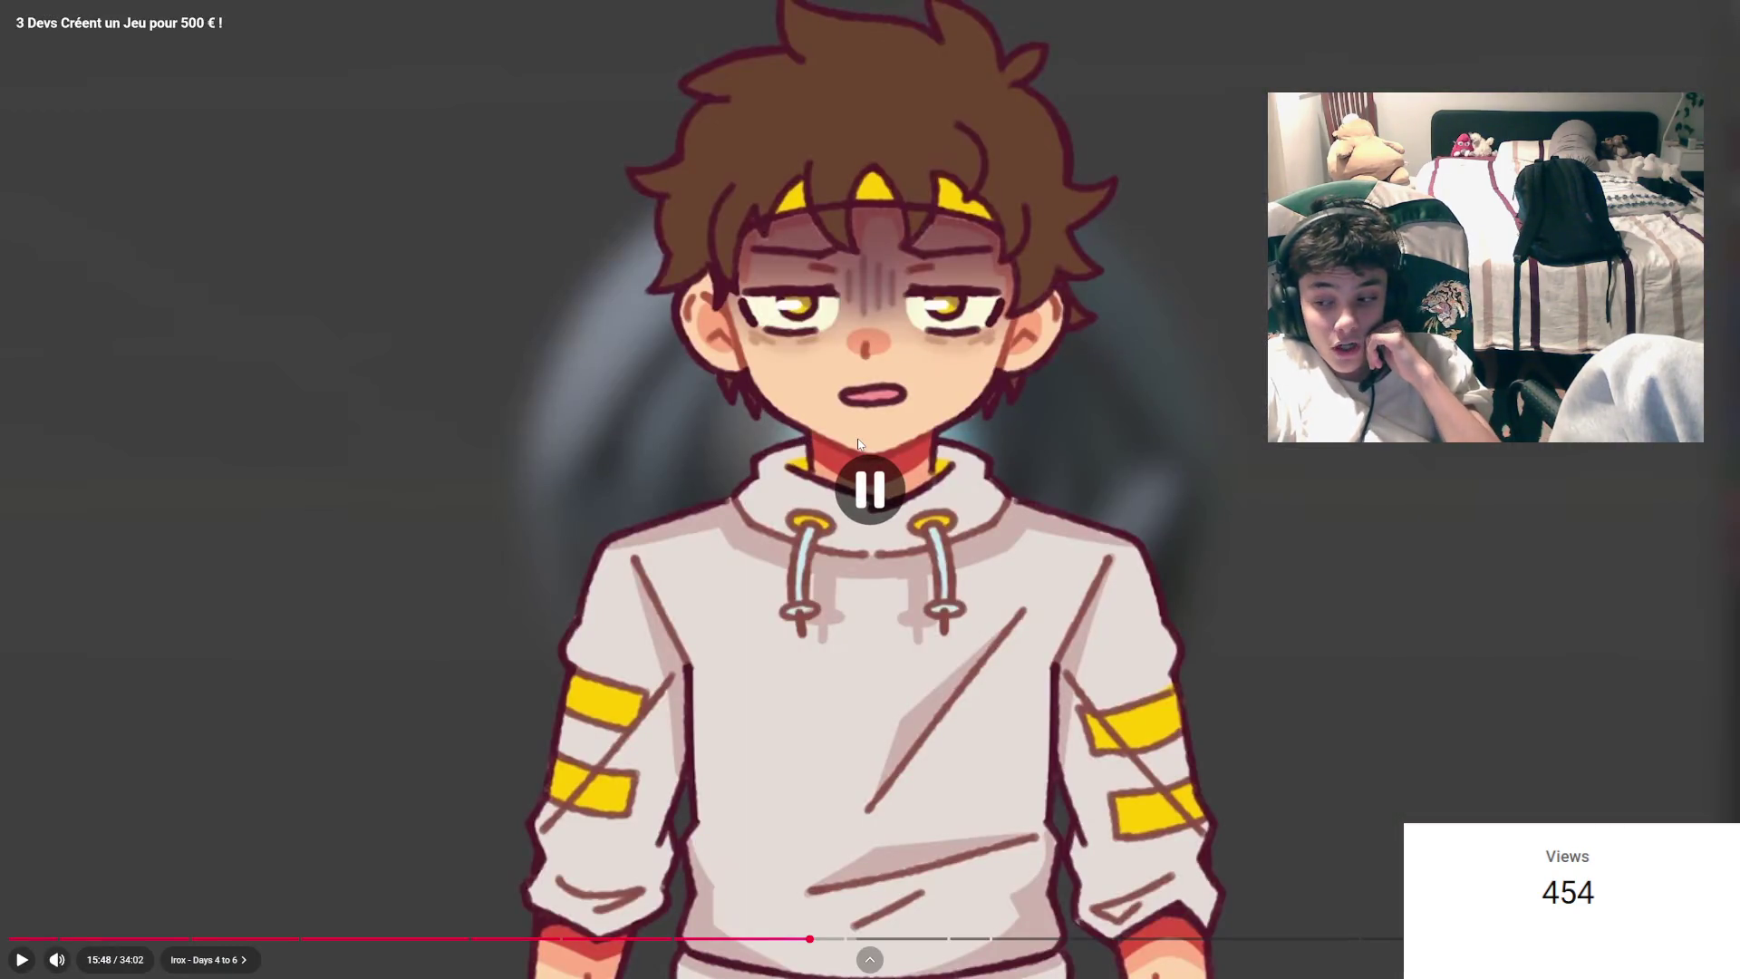
click(859, 442)
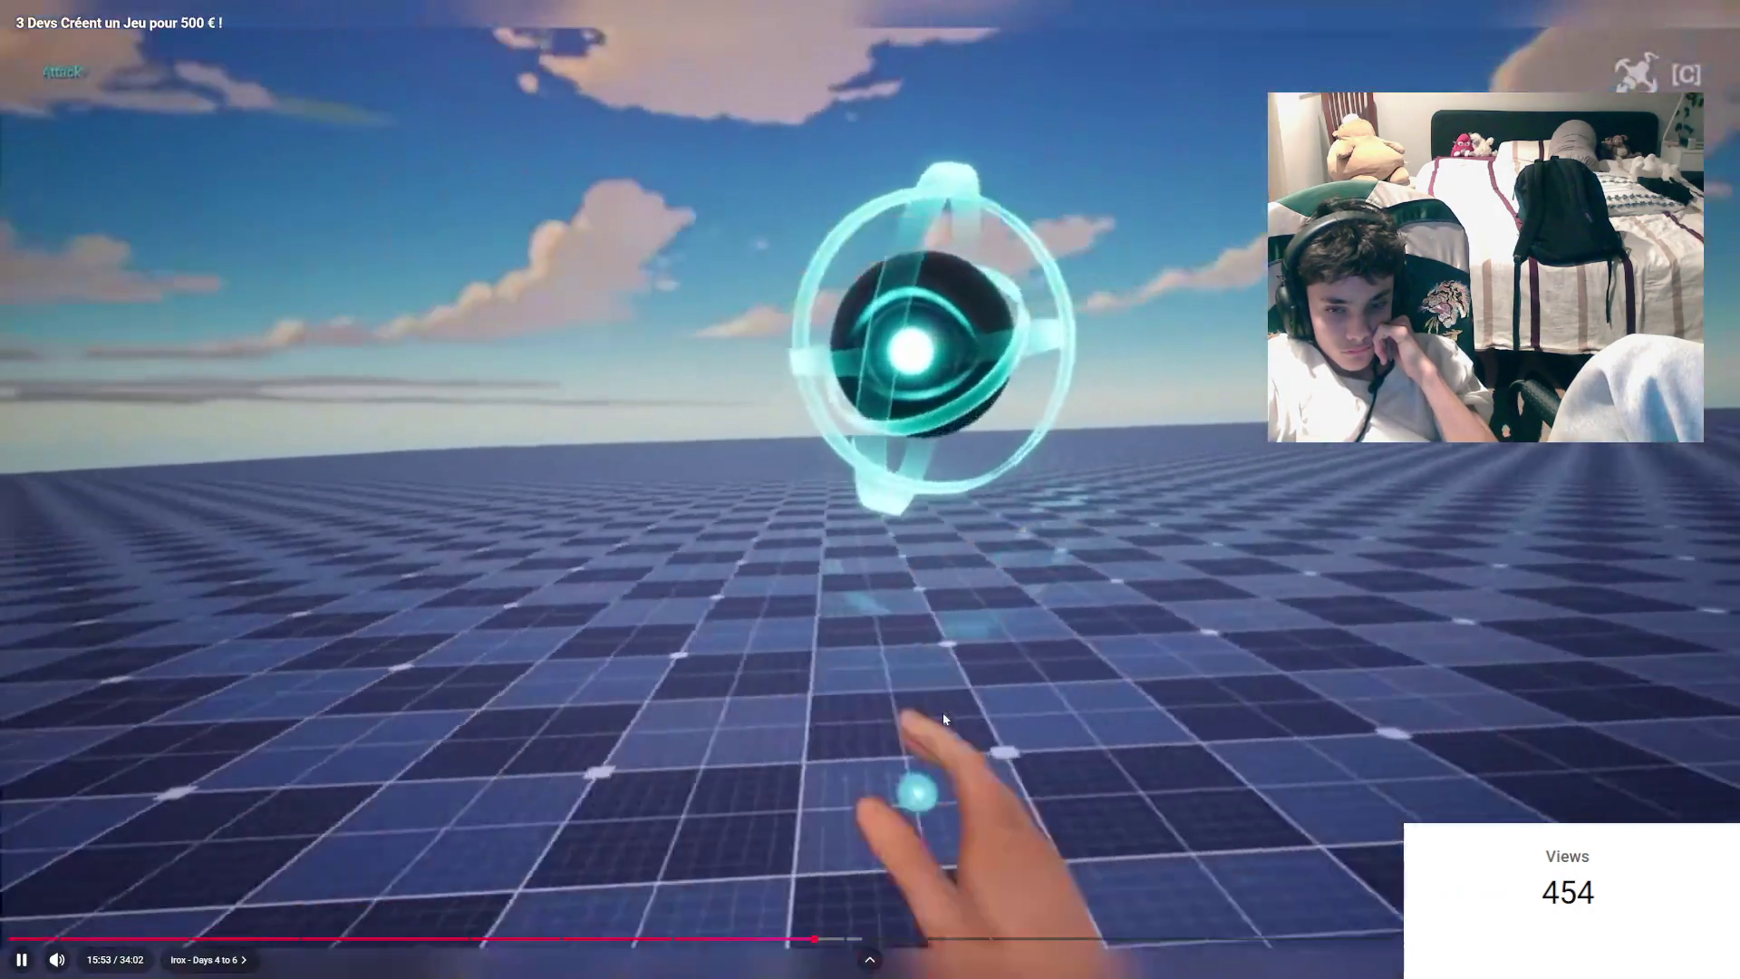
drag(942, 719, 944, 719)
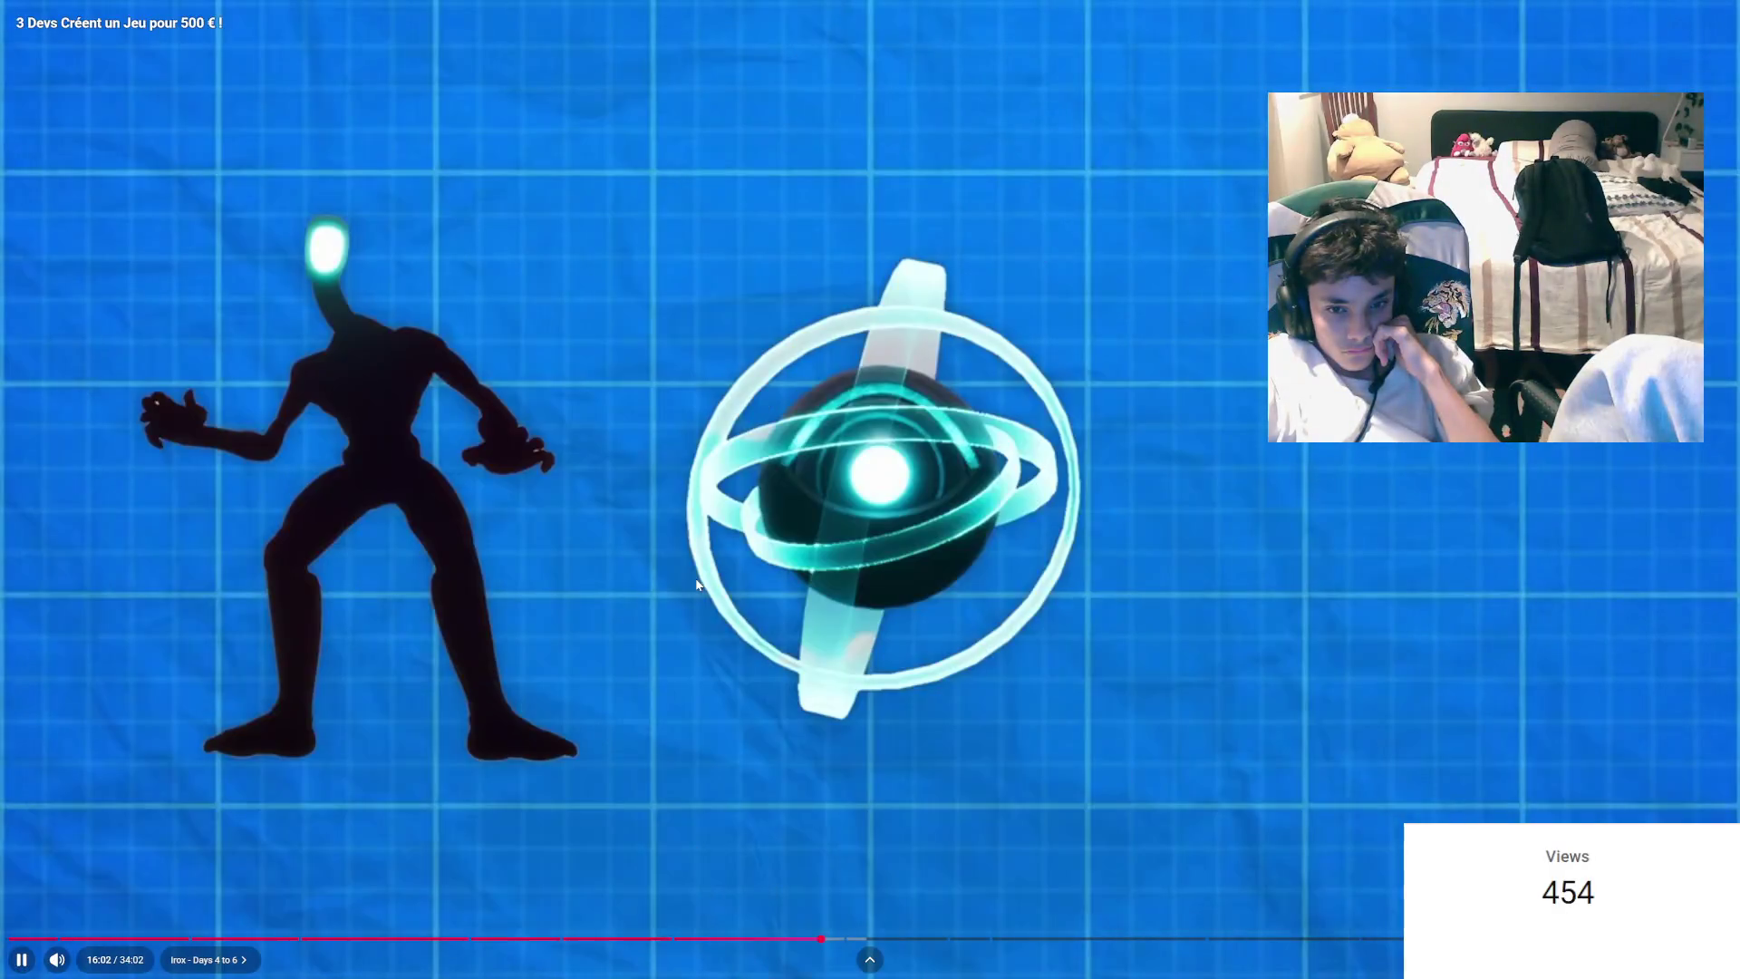
drag(698, 584, 695, 583)
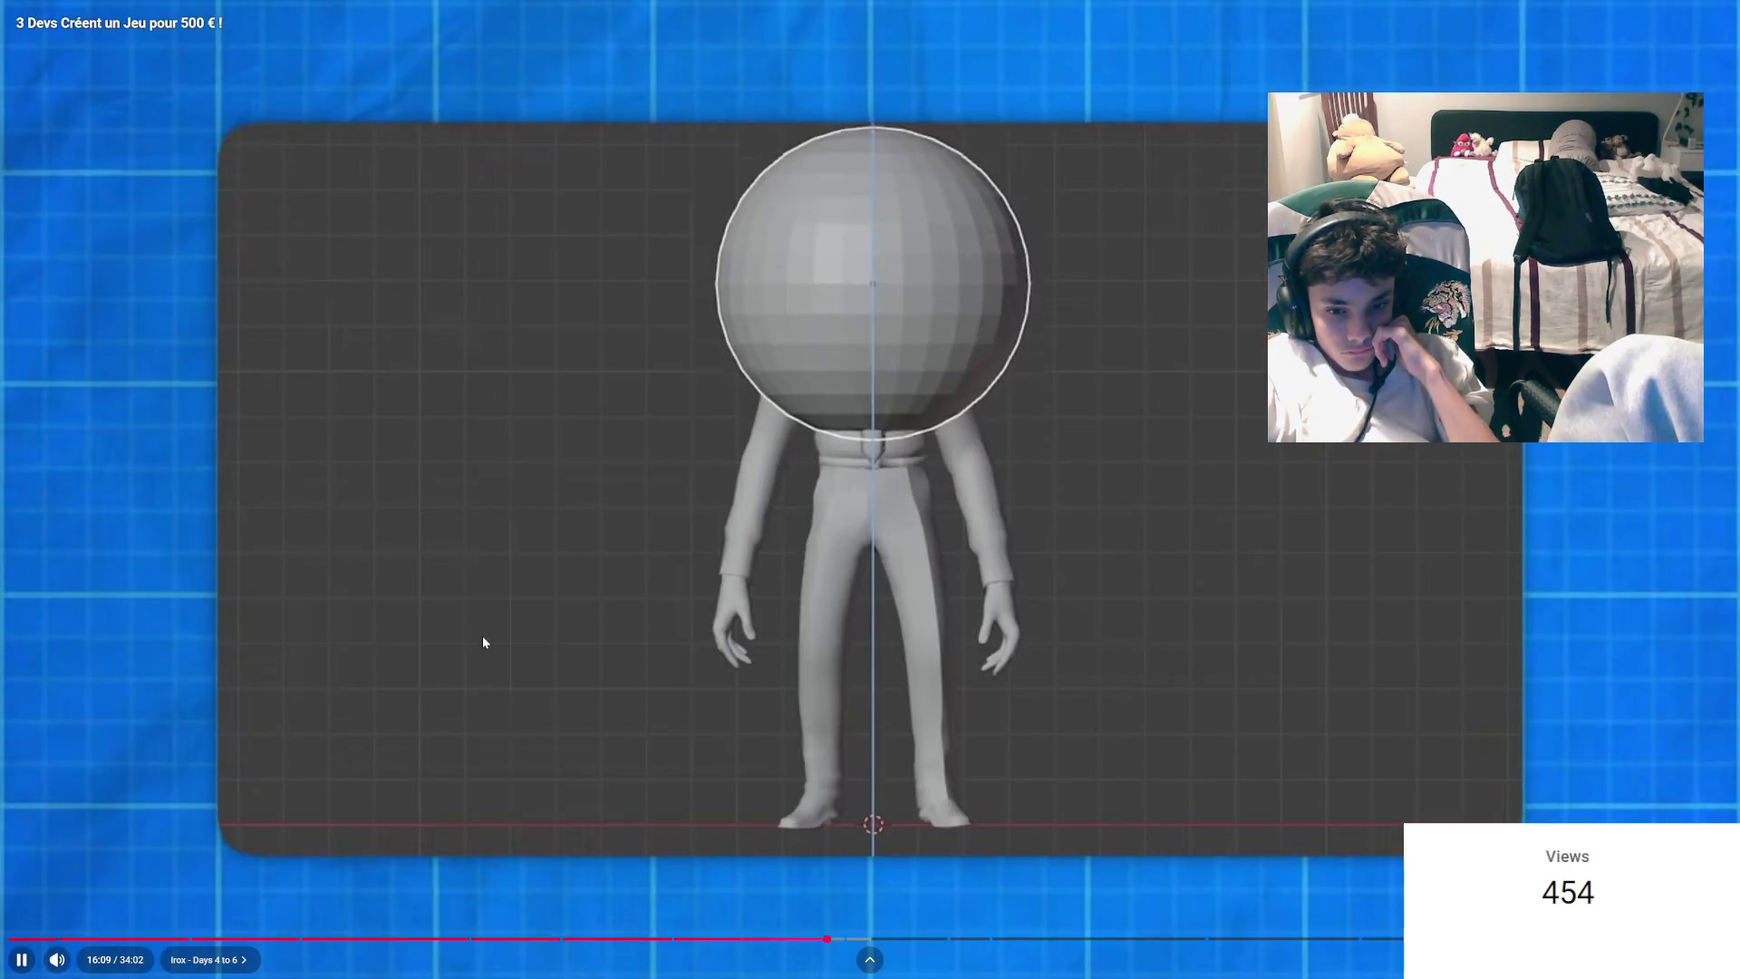
mouse_move(482, 641)
mouse_down()
mouse_move(1081, 497)
mouse_move(562, 639)
mouse_move(601, 614)
mouse_move(604, 543)
mouse_up()
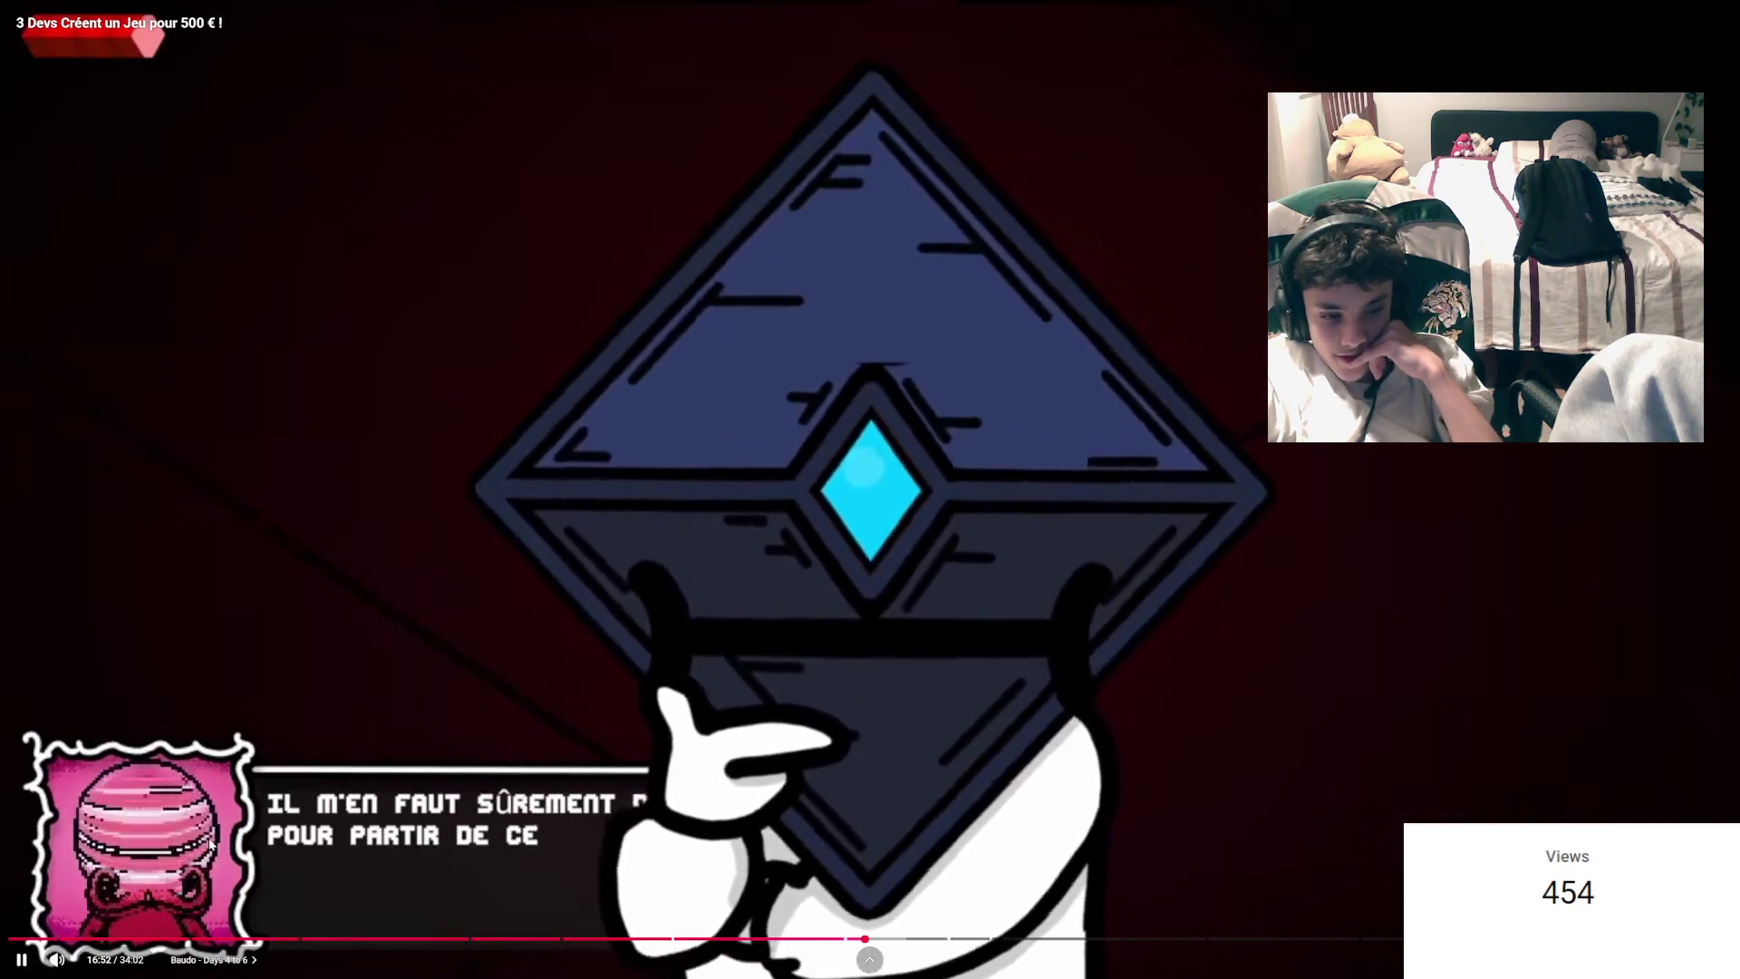
Step: Speed through Baudo's chapter and the game dialogue, pausing at 18:35 before the incoming call
drag(854, 600, 854, 600)
click(854, 599)
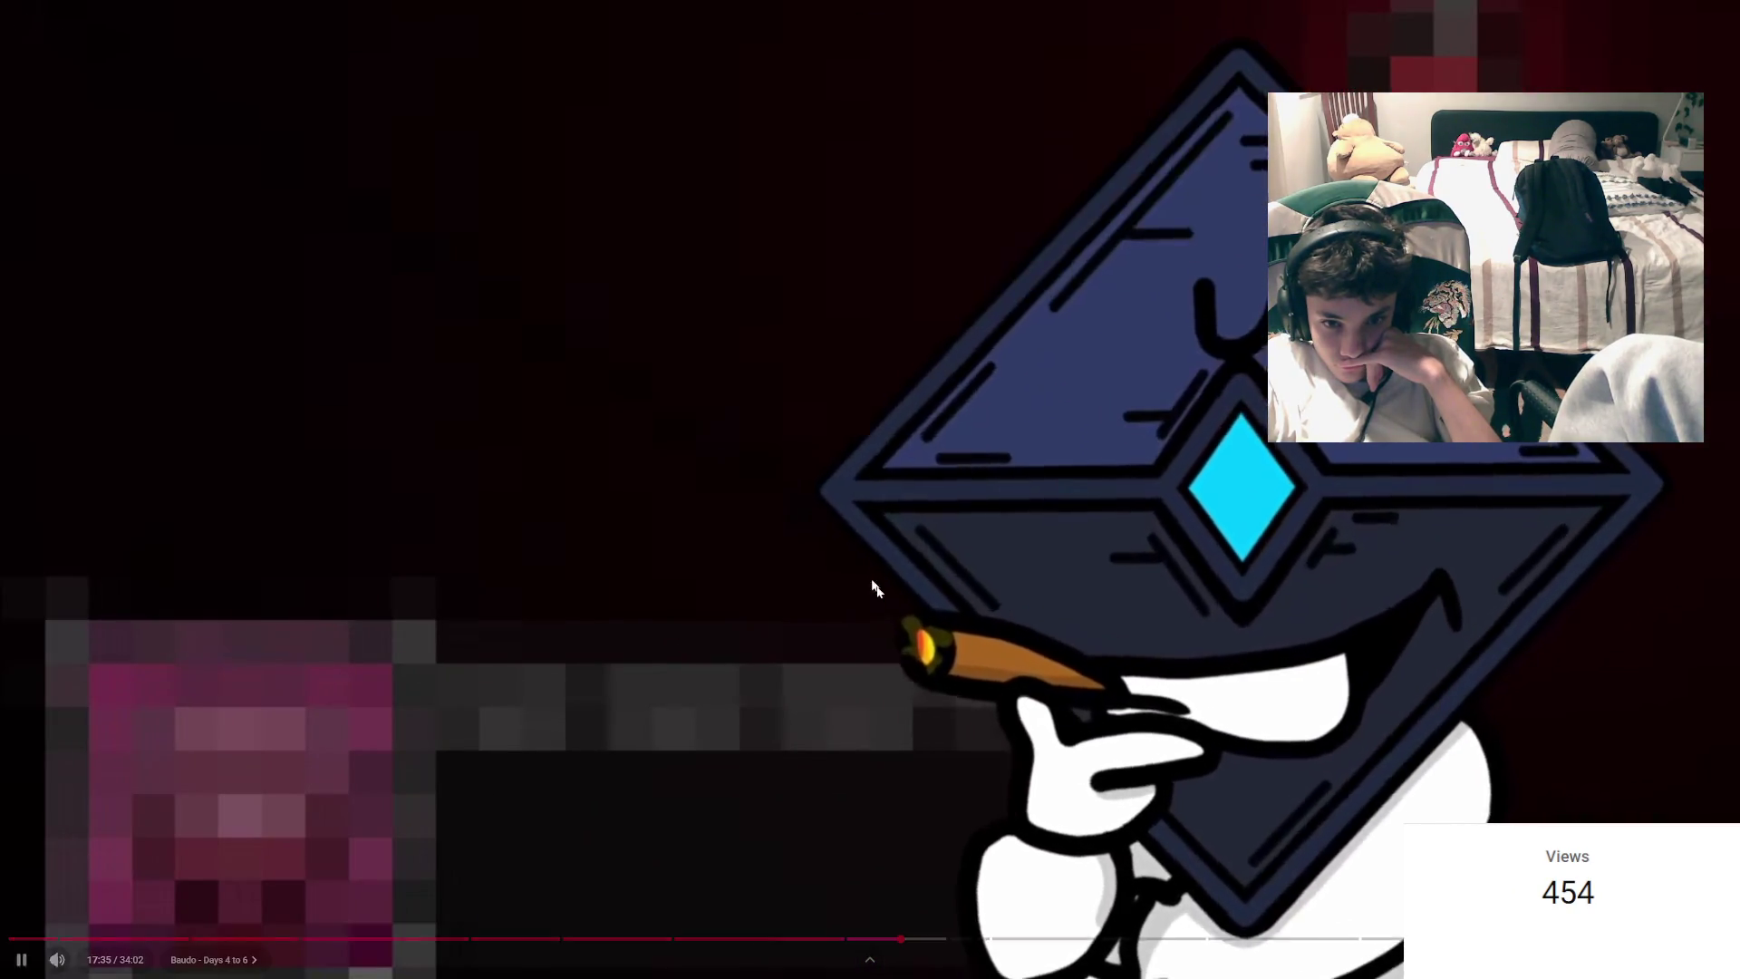
click(961, 625)
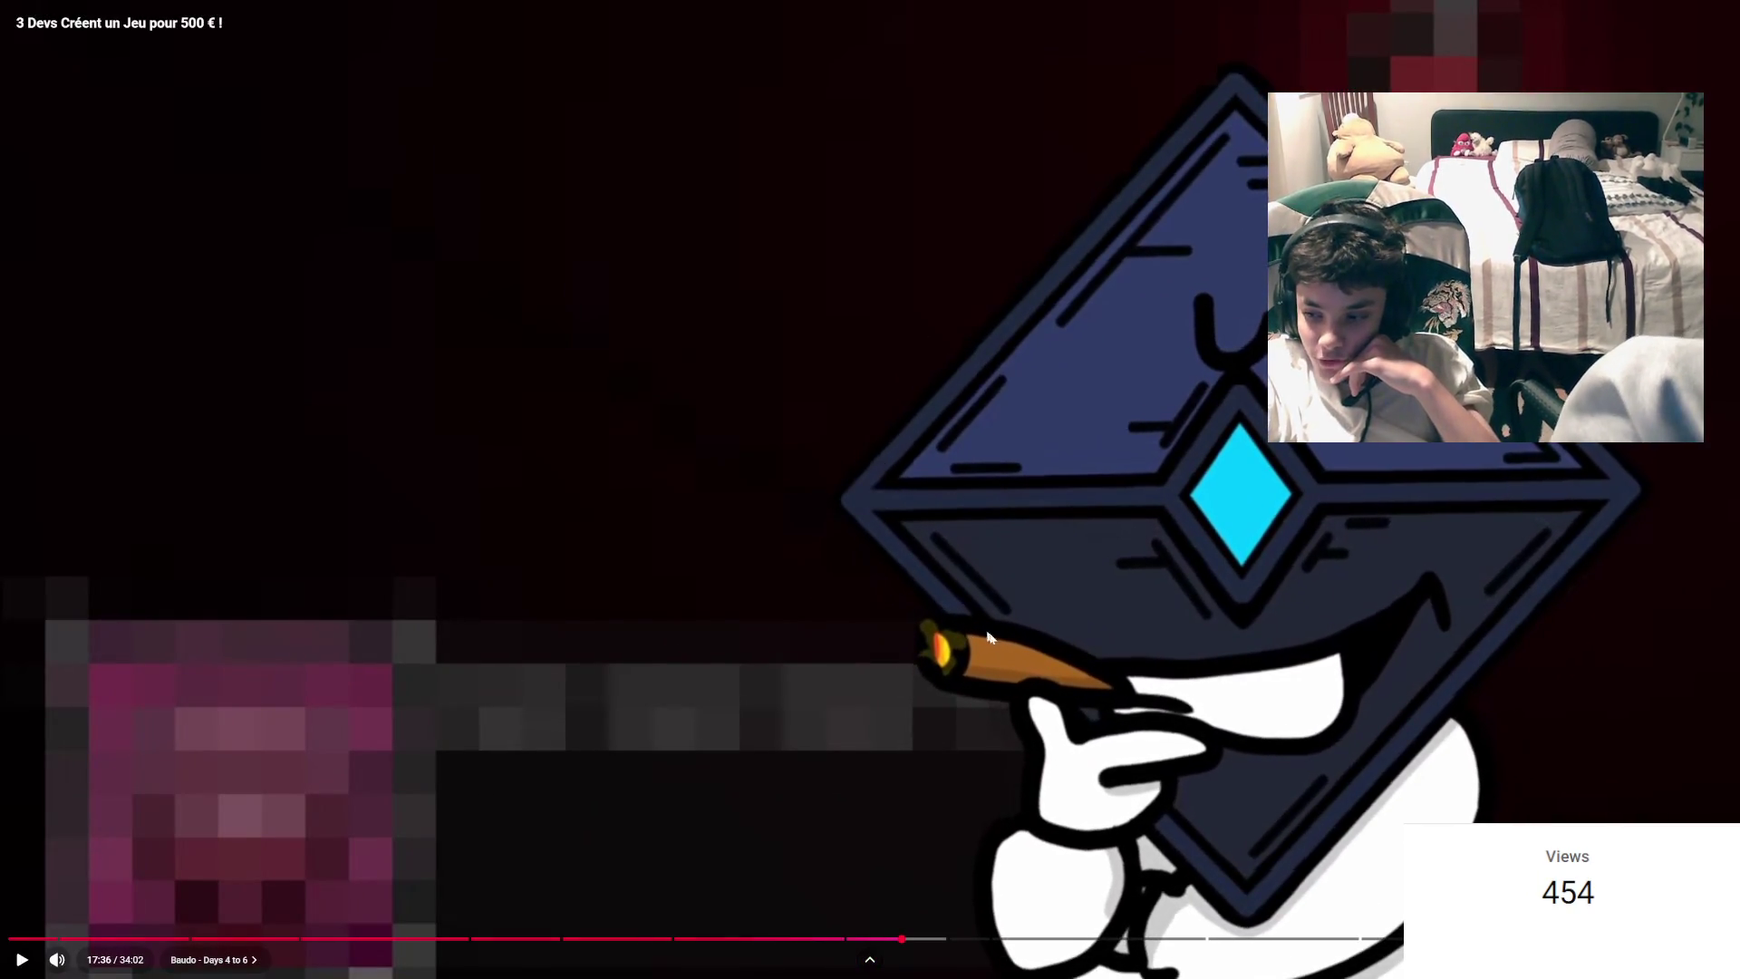
click(910, 569)
right_click(910, 569)
click(691, 544)
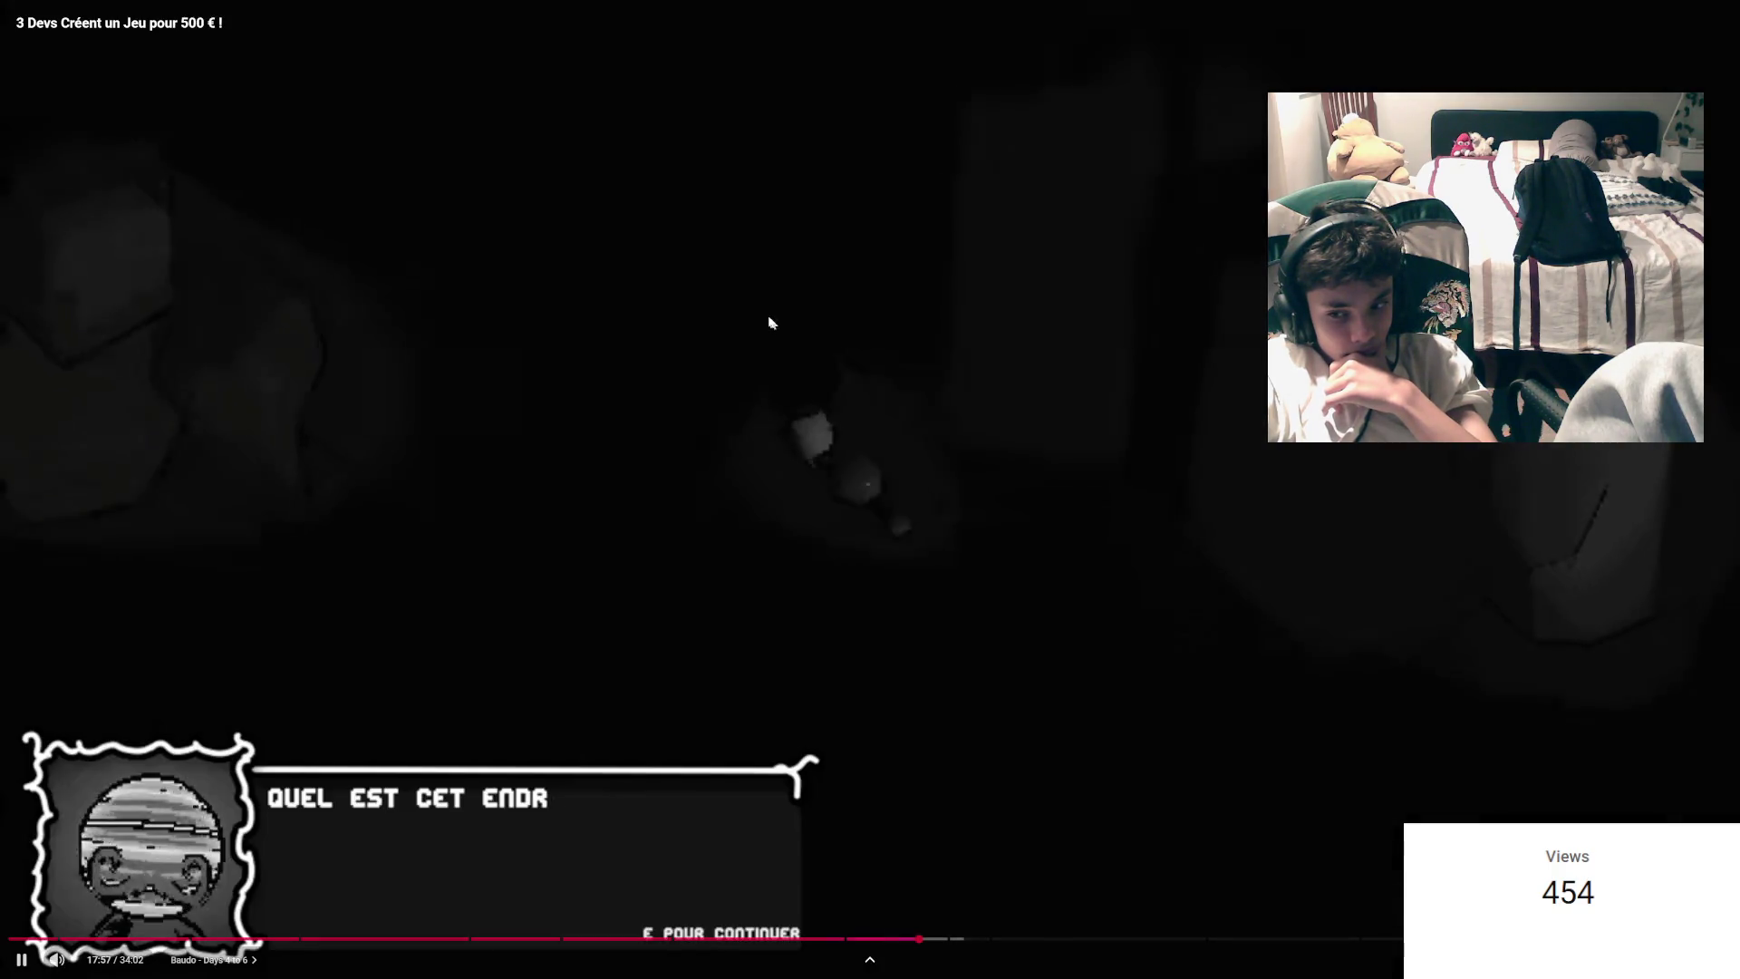
drag(763, 312, 641, 345)
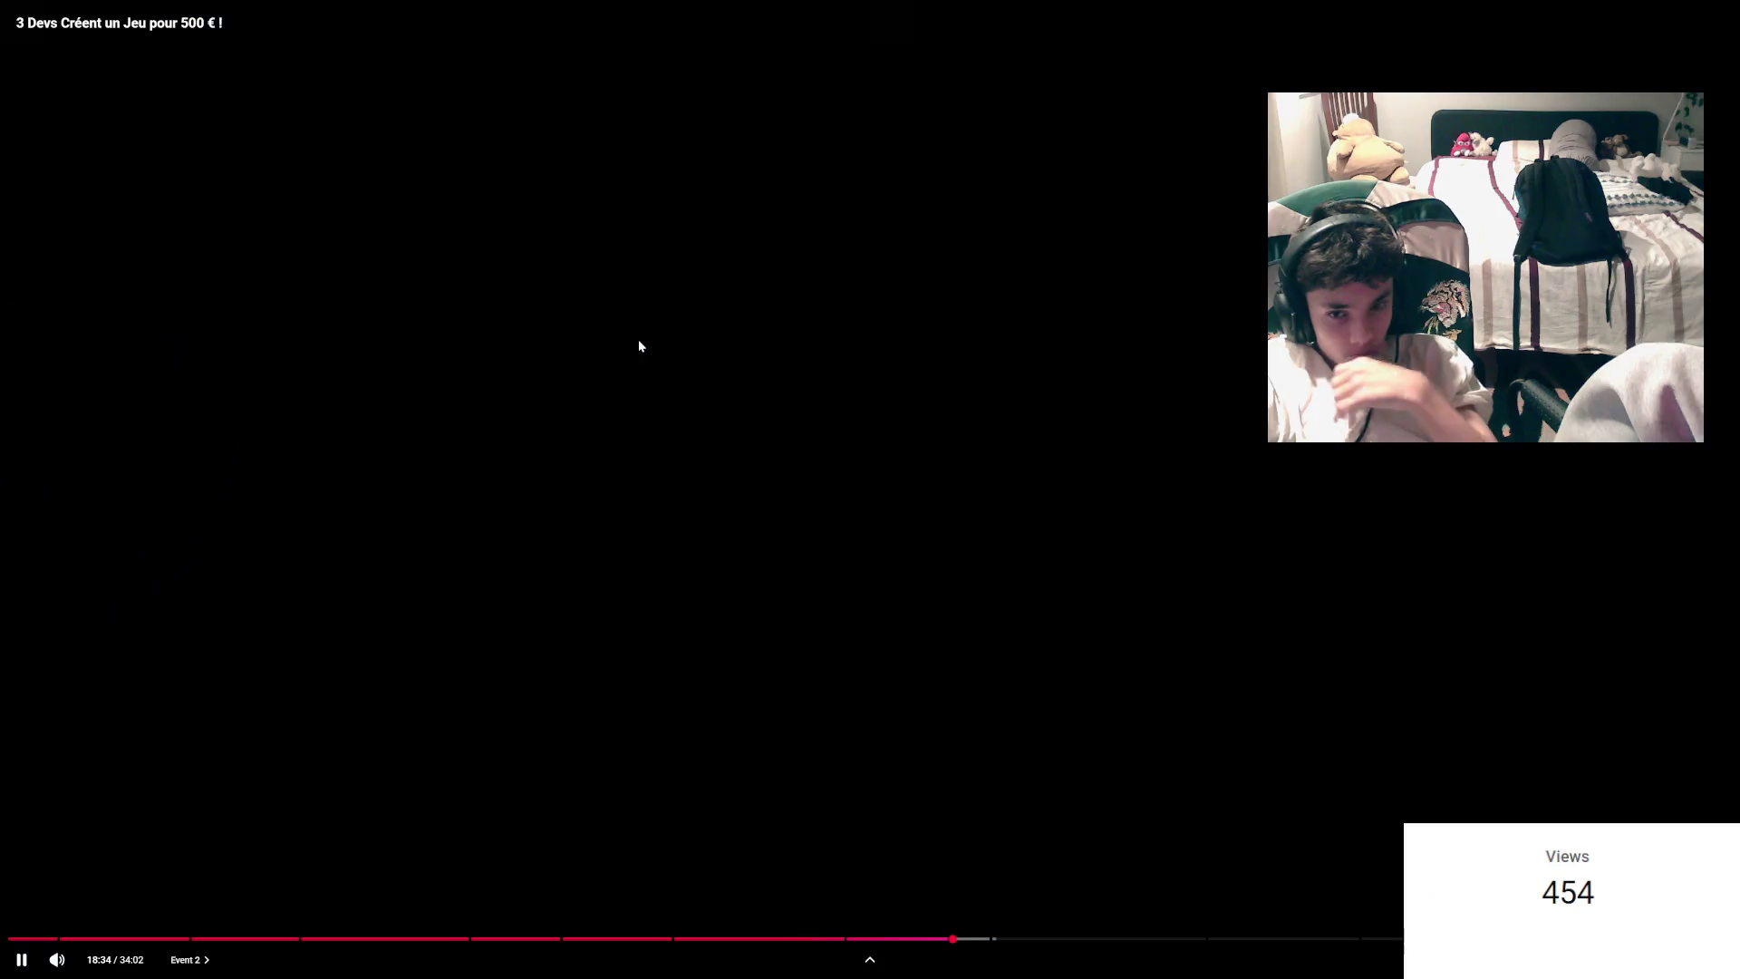
click(993, 618)
Step: Exit fullscreen, close the enlarged map on the Milanote board, and bring up the Studio analytics
key(Escape)
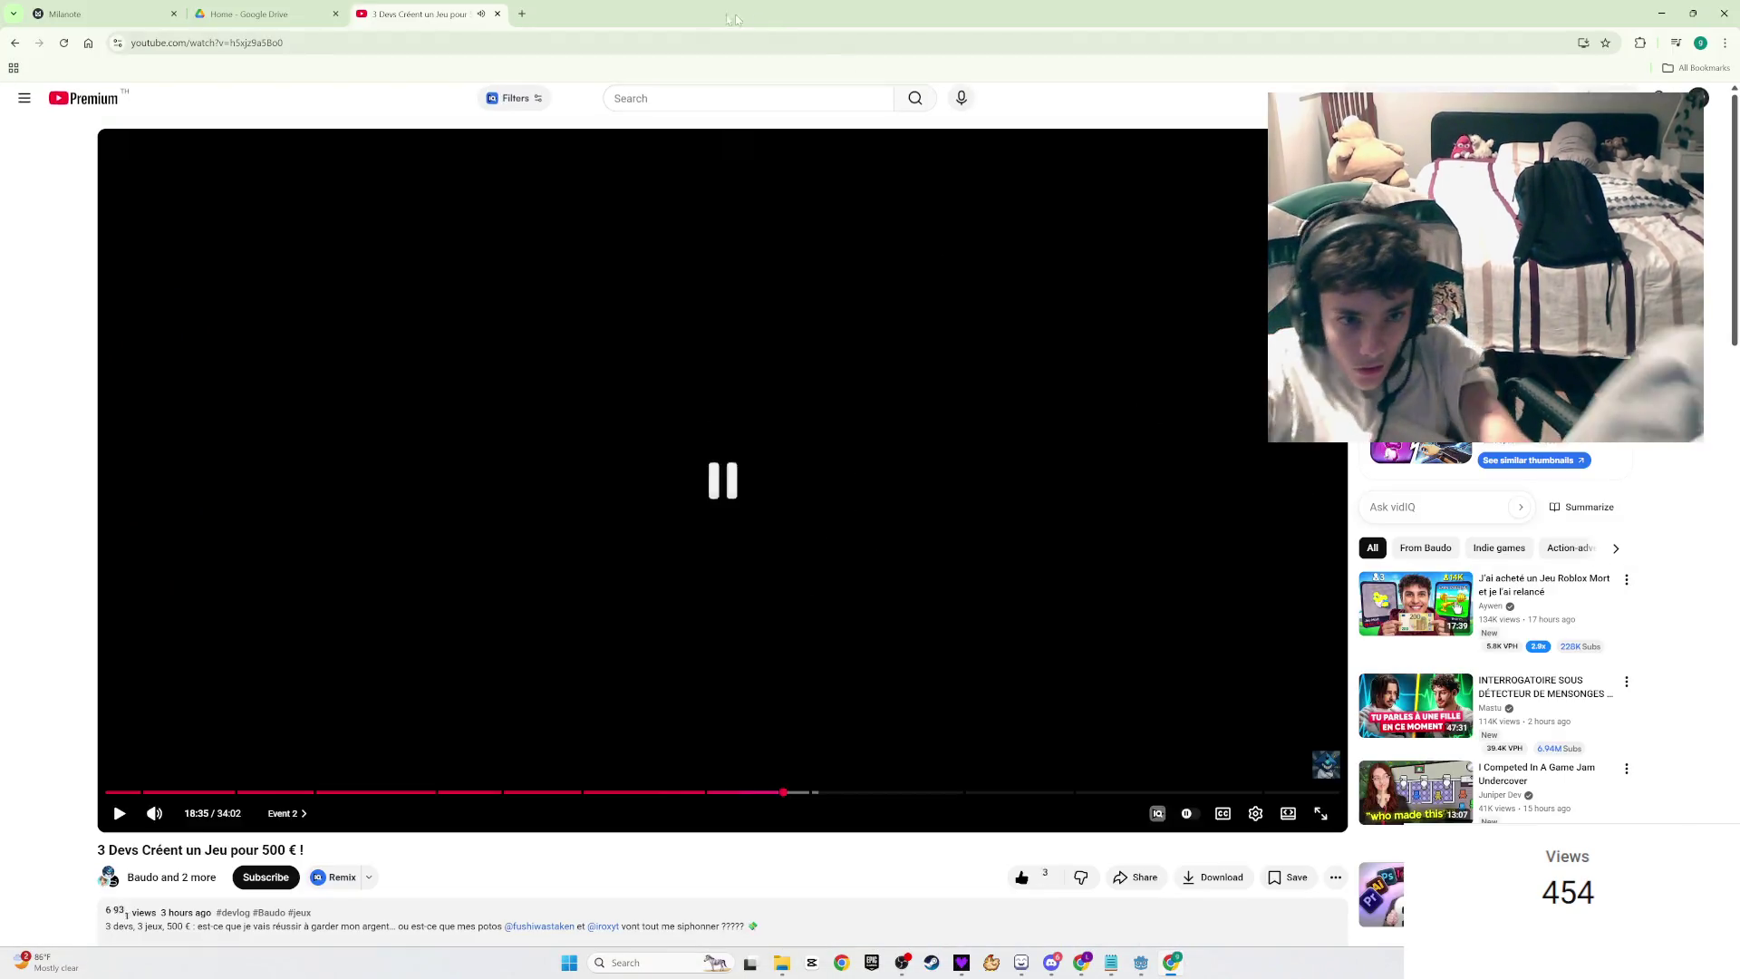
click(247, 16)
click(145, 14)
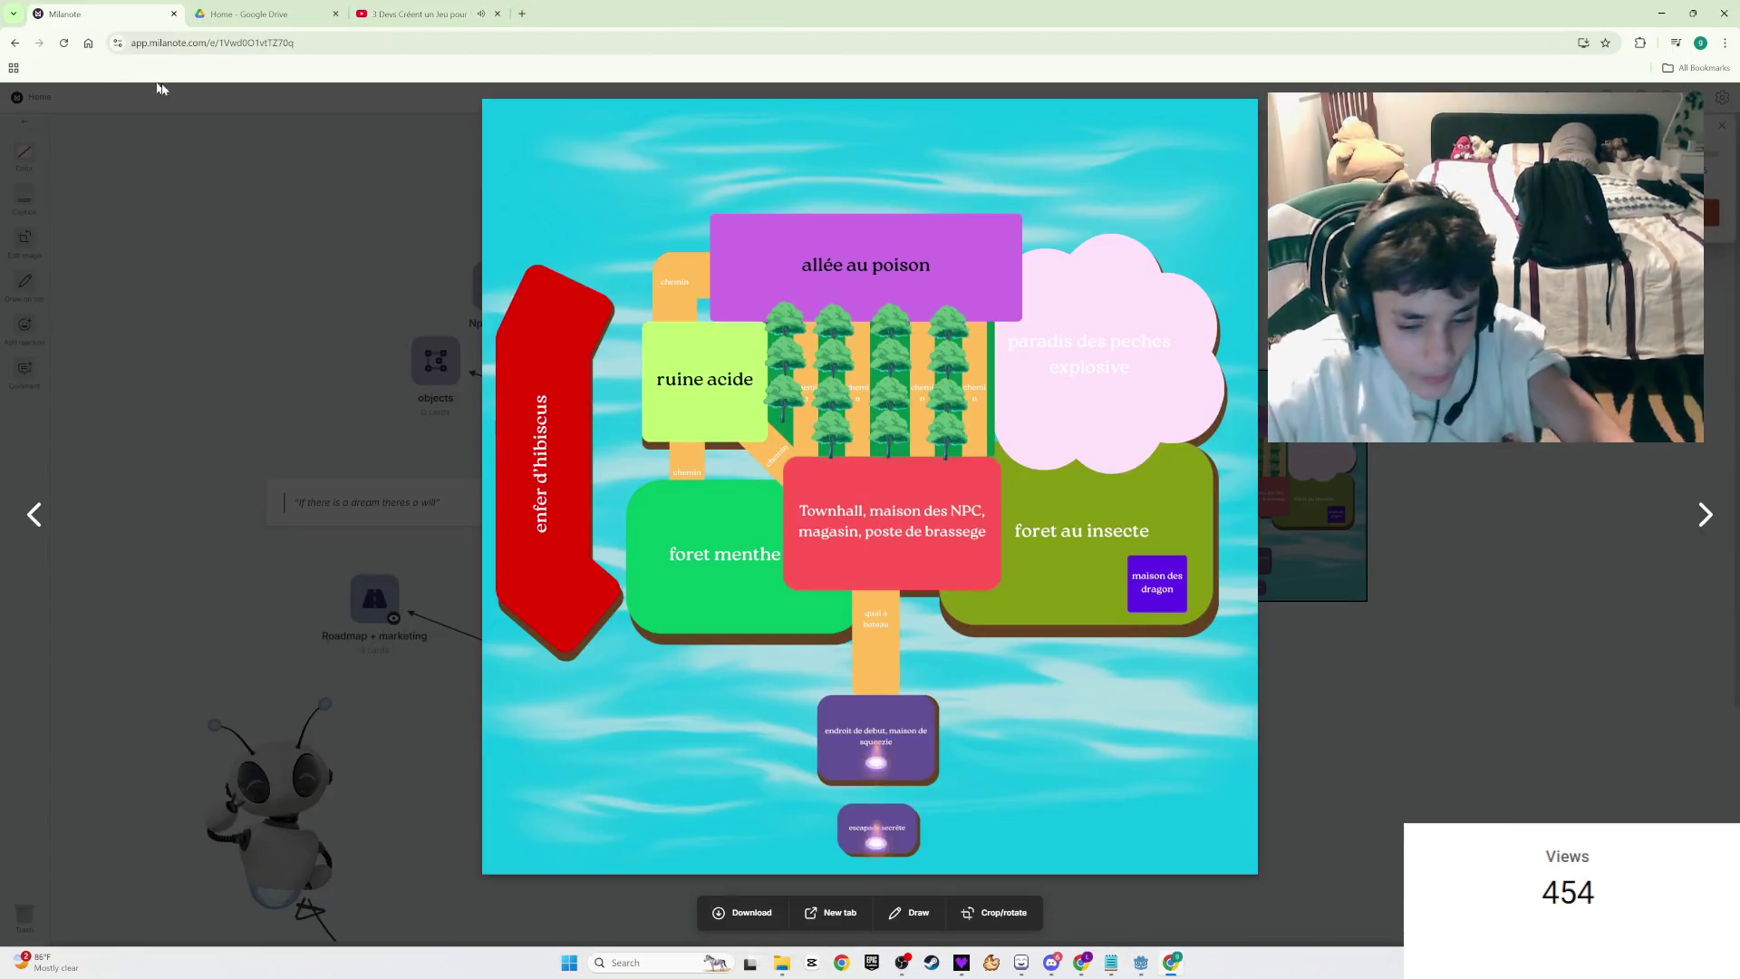
key(Escape)
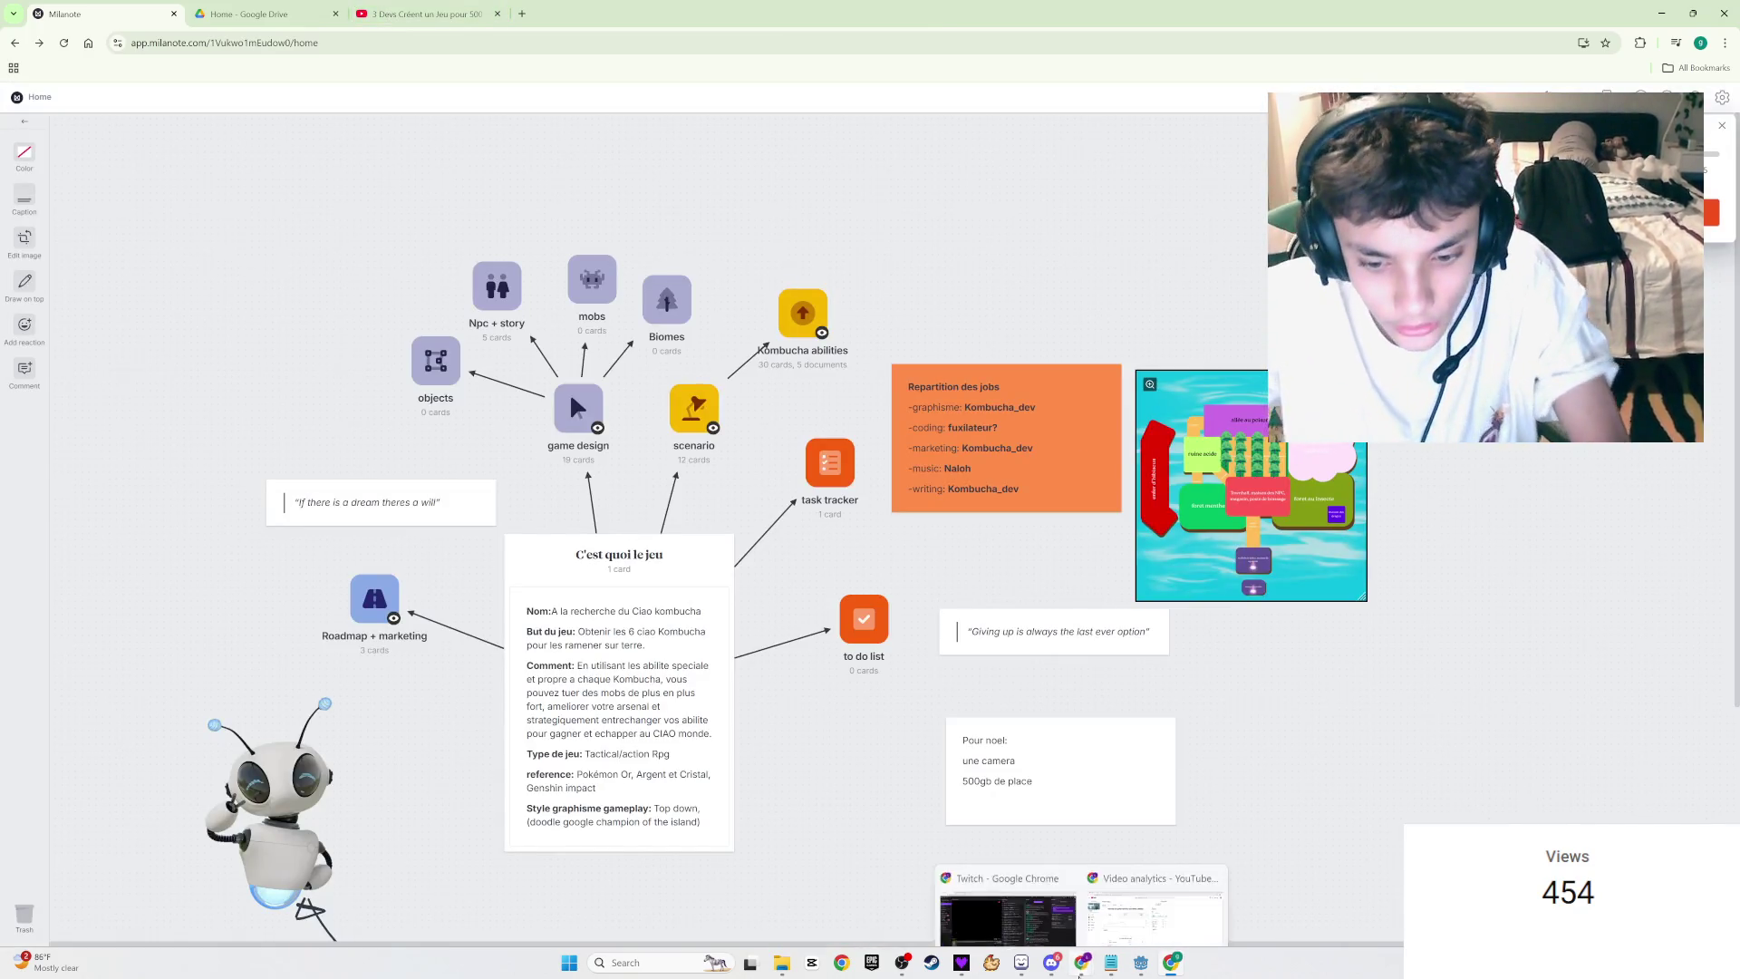
click(1102, 896)
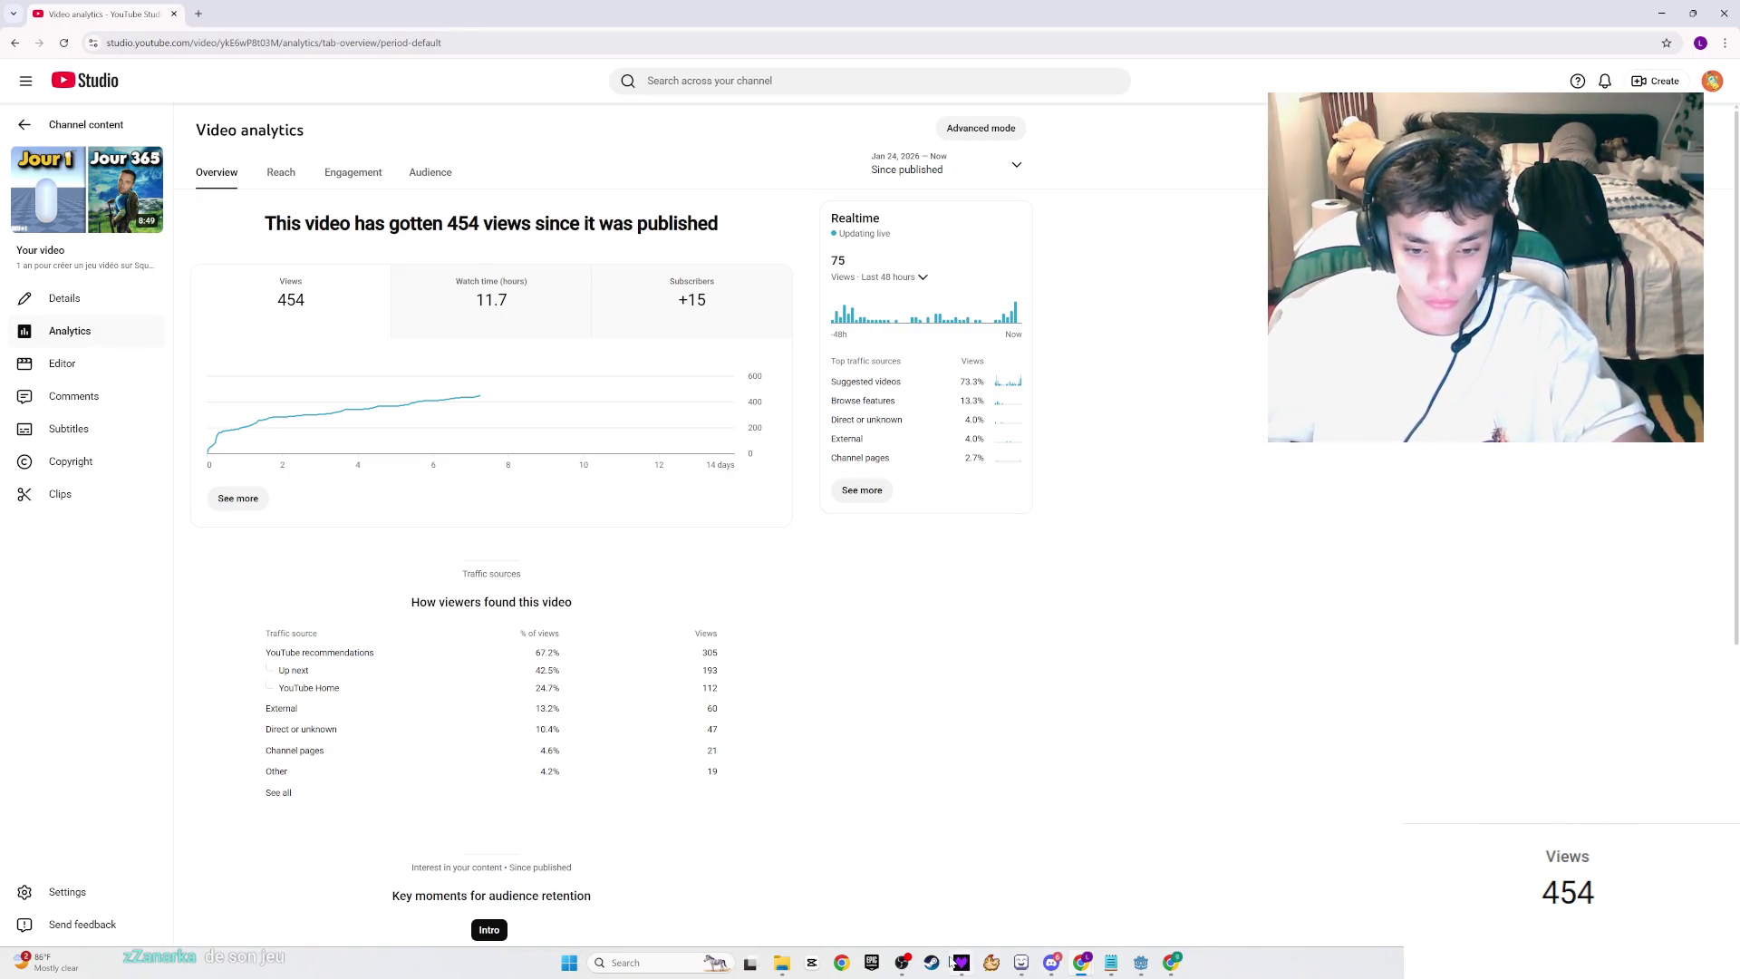
Step: Check the refreshed Studio analytics (455 views), then bring LibreSprite's sprite sheet to the front
click(903, 962)
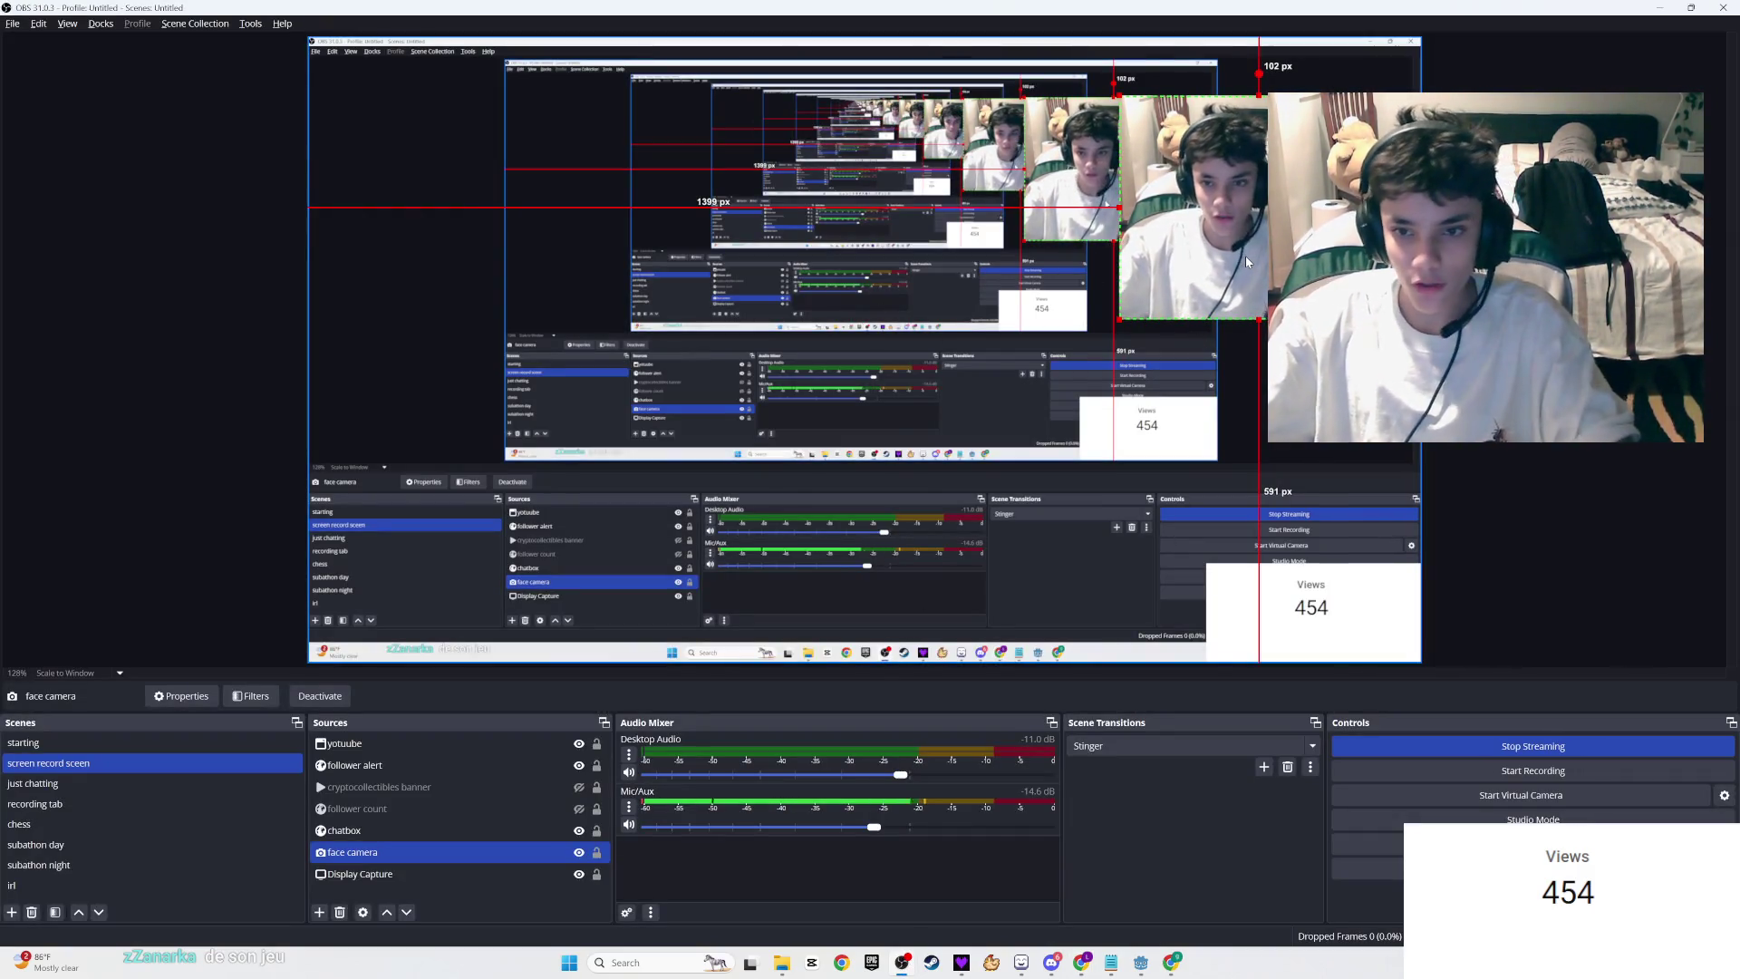
key(alt+Tab)
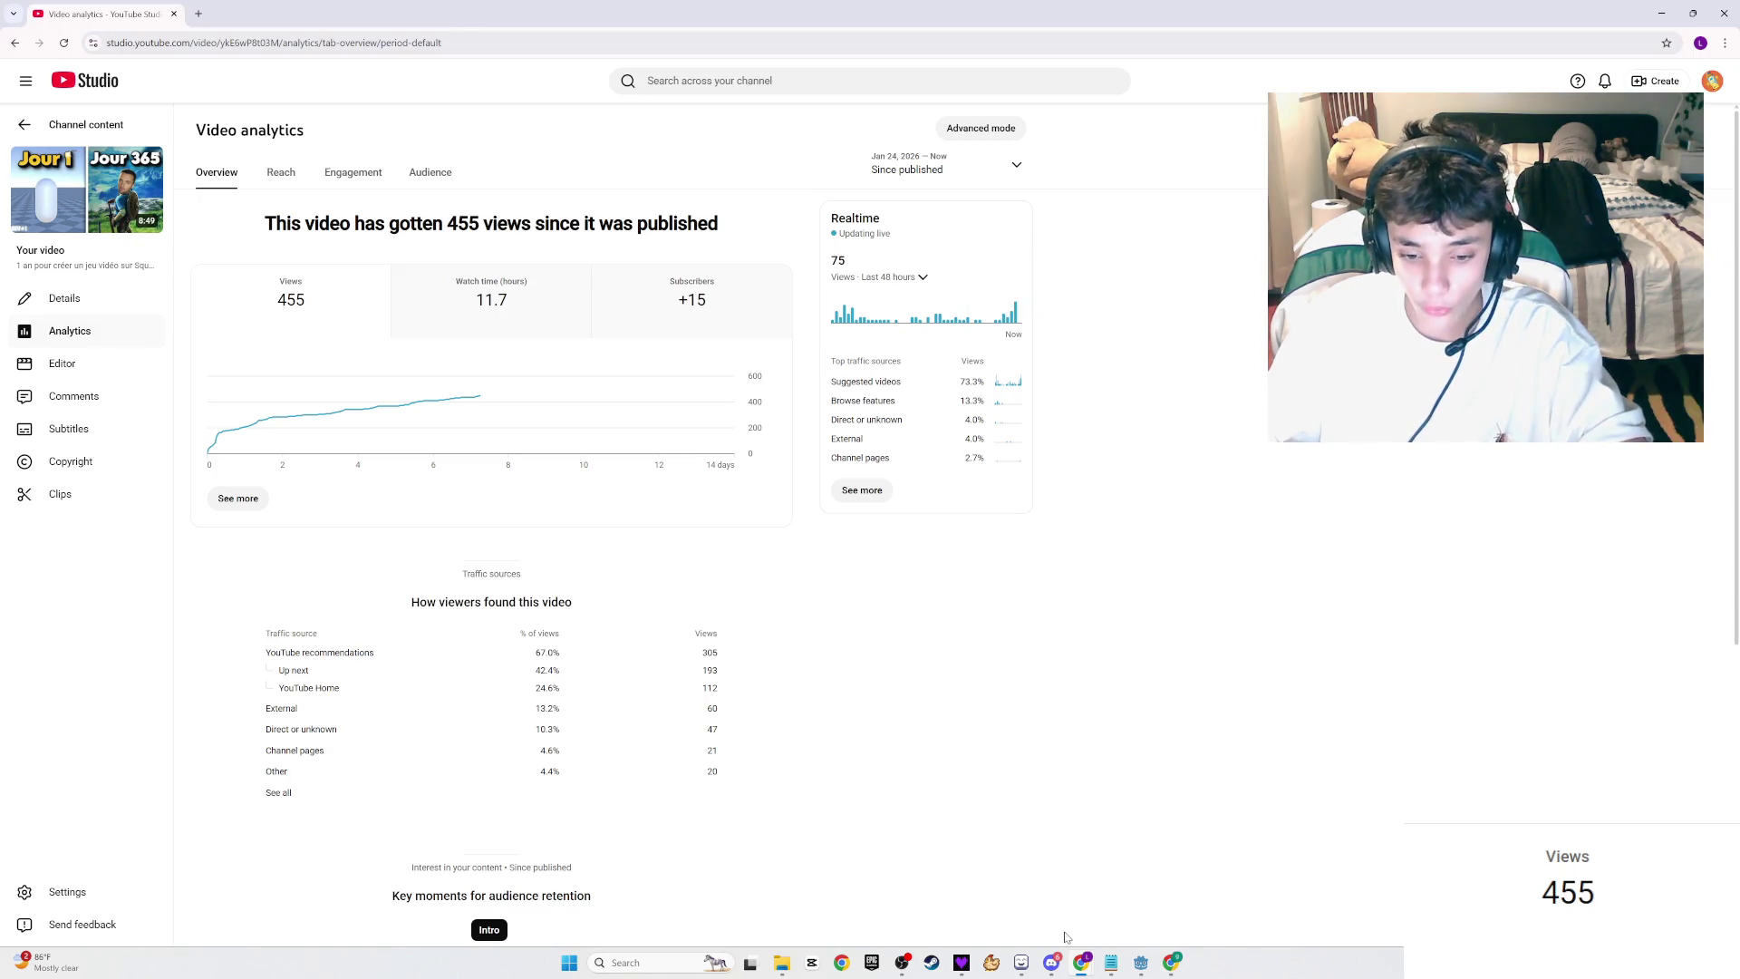
click(1051, 963)
click(1021, 963)
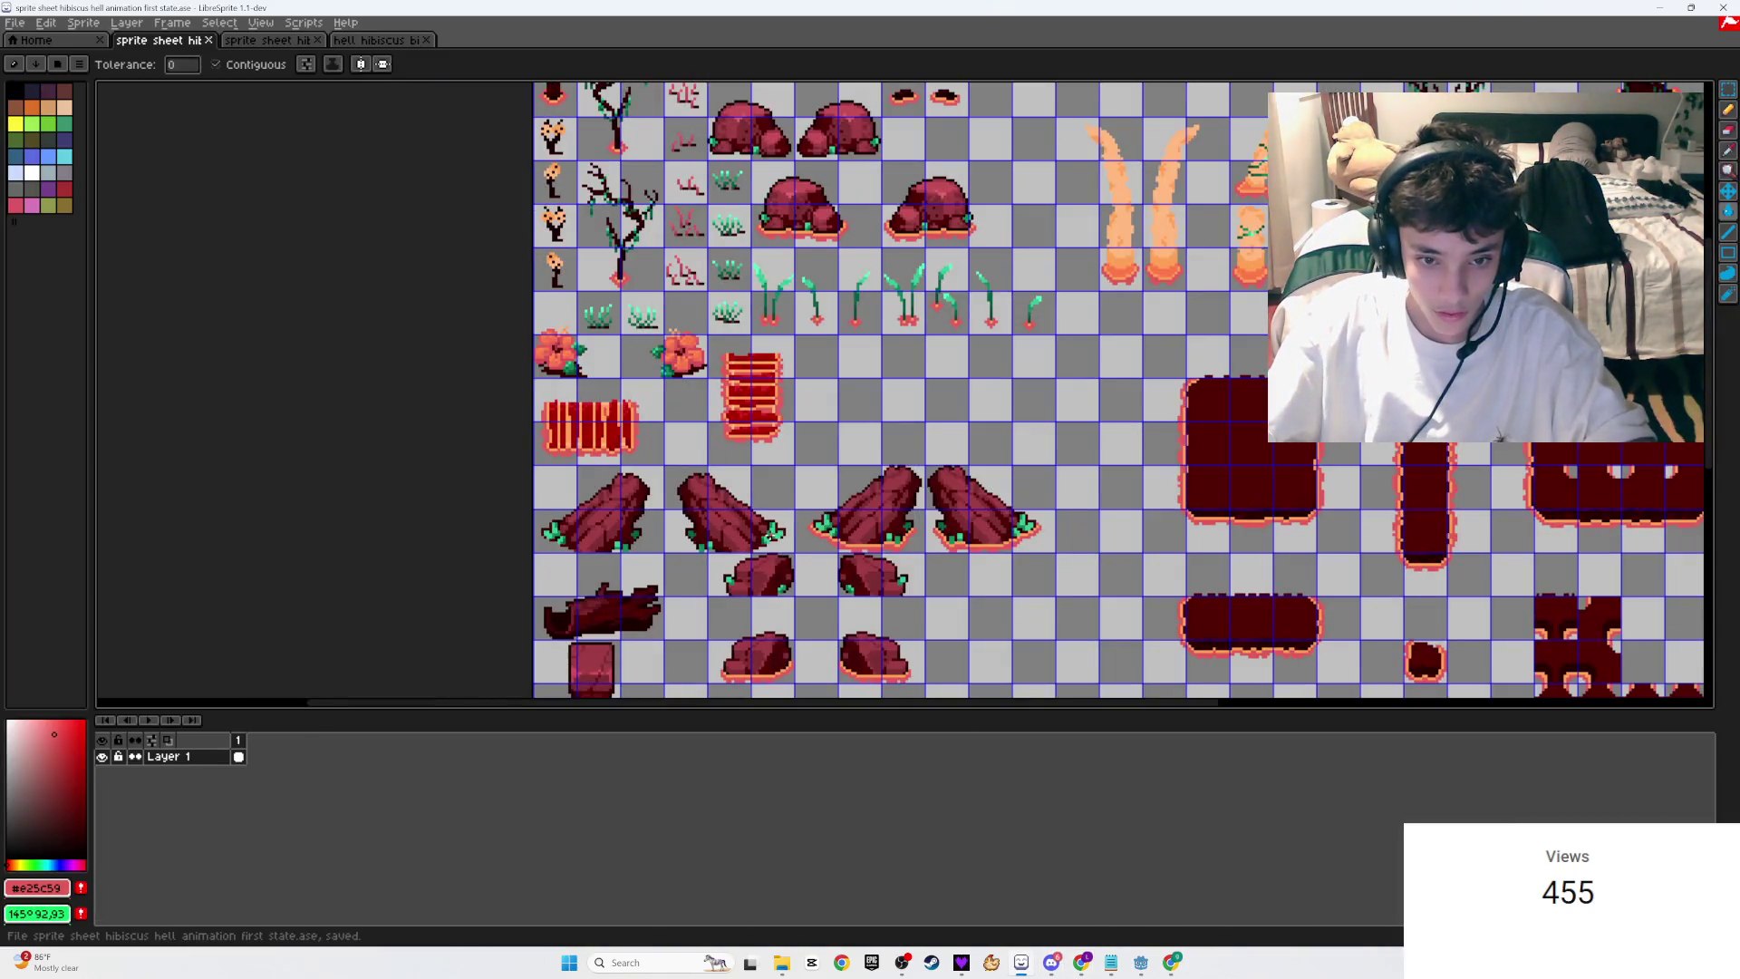
Step: Open the second-state sprite sheet, zoom to the fence, and set the Pencil to 1 px
drag(728, 480, 801, 419)
click(276, 45)
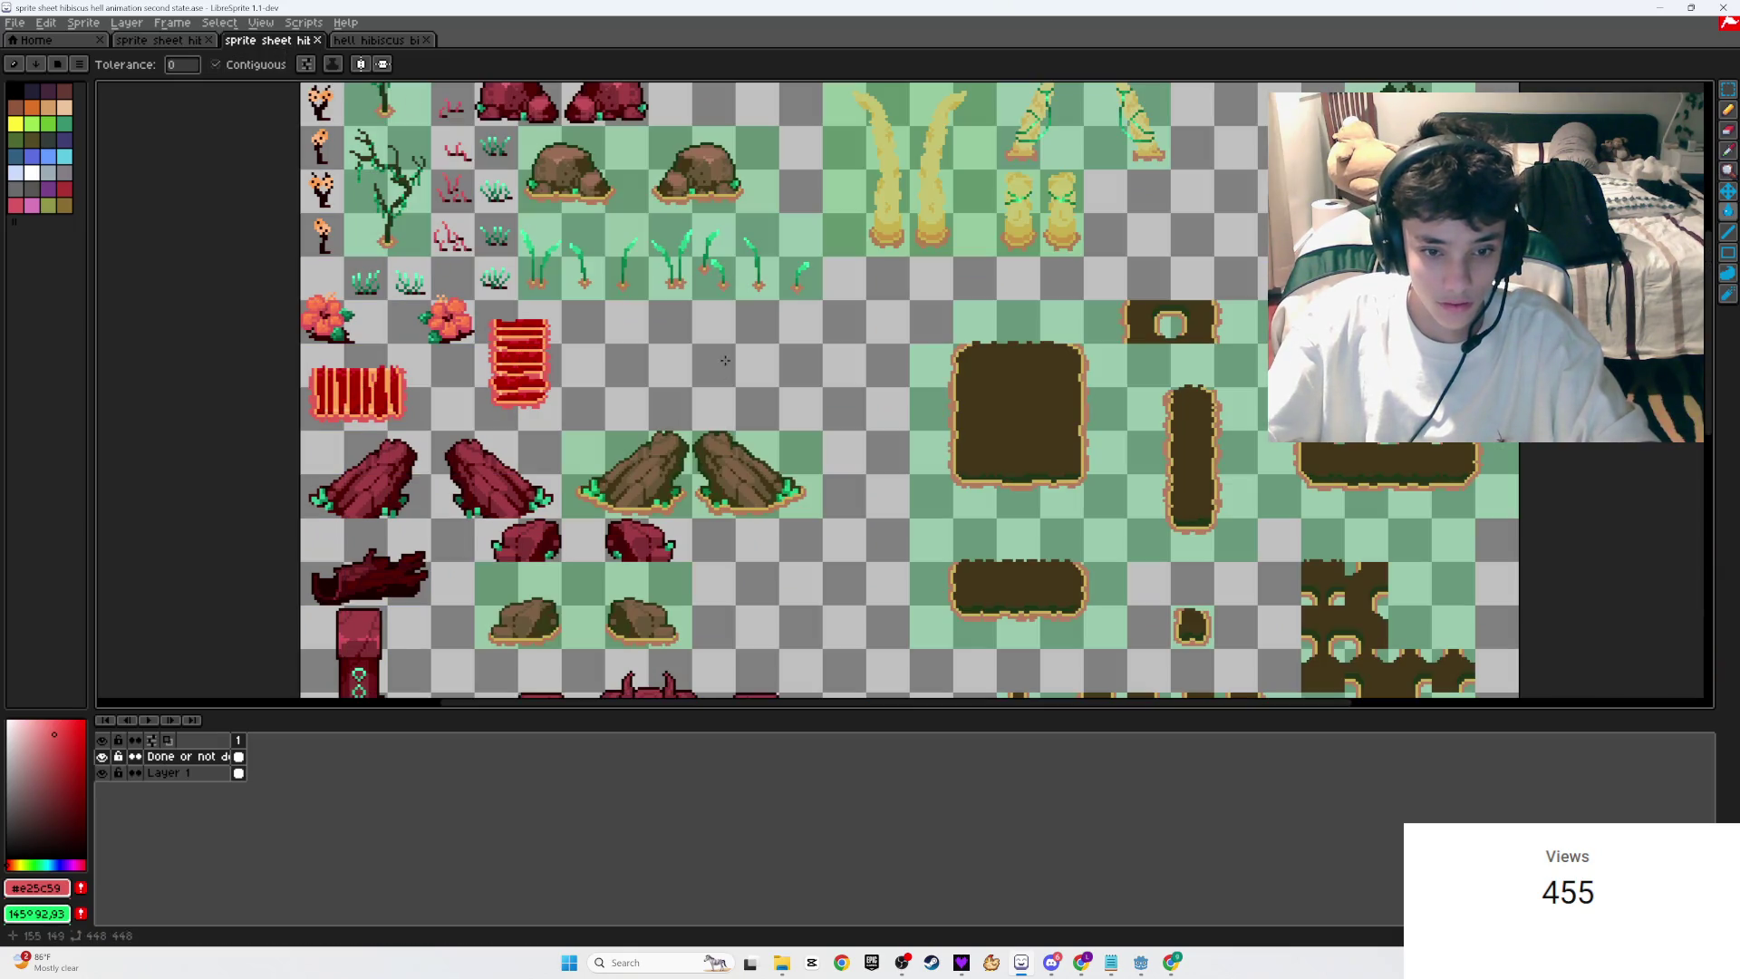
scroll(664, 354, up, 5)
scroll(923, 498, up, 2)
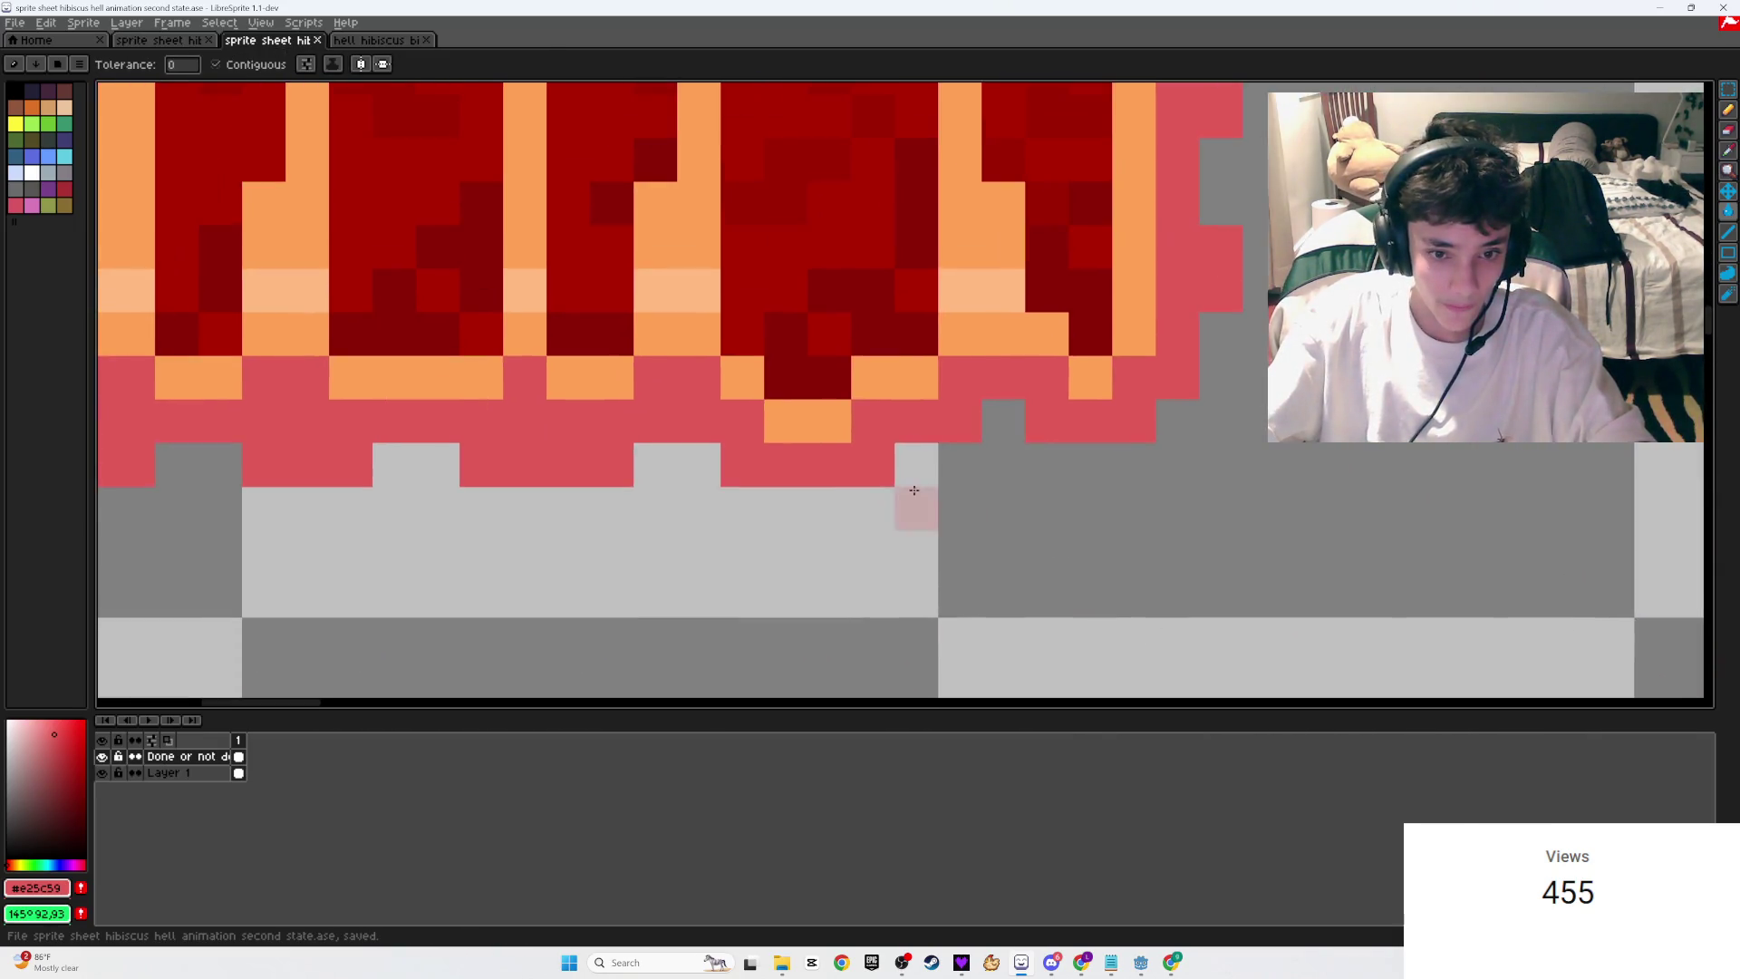
drag(773, 415, 893, 458)
key(b)
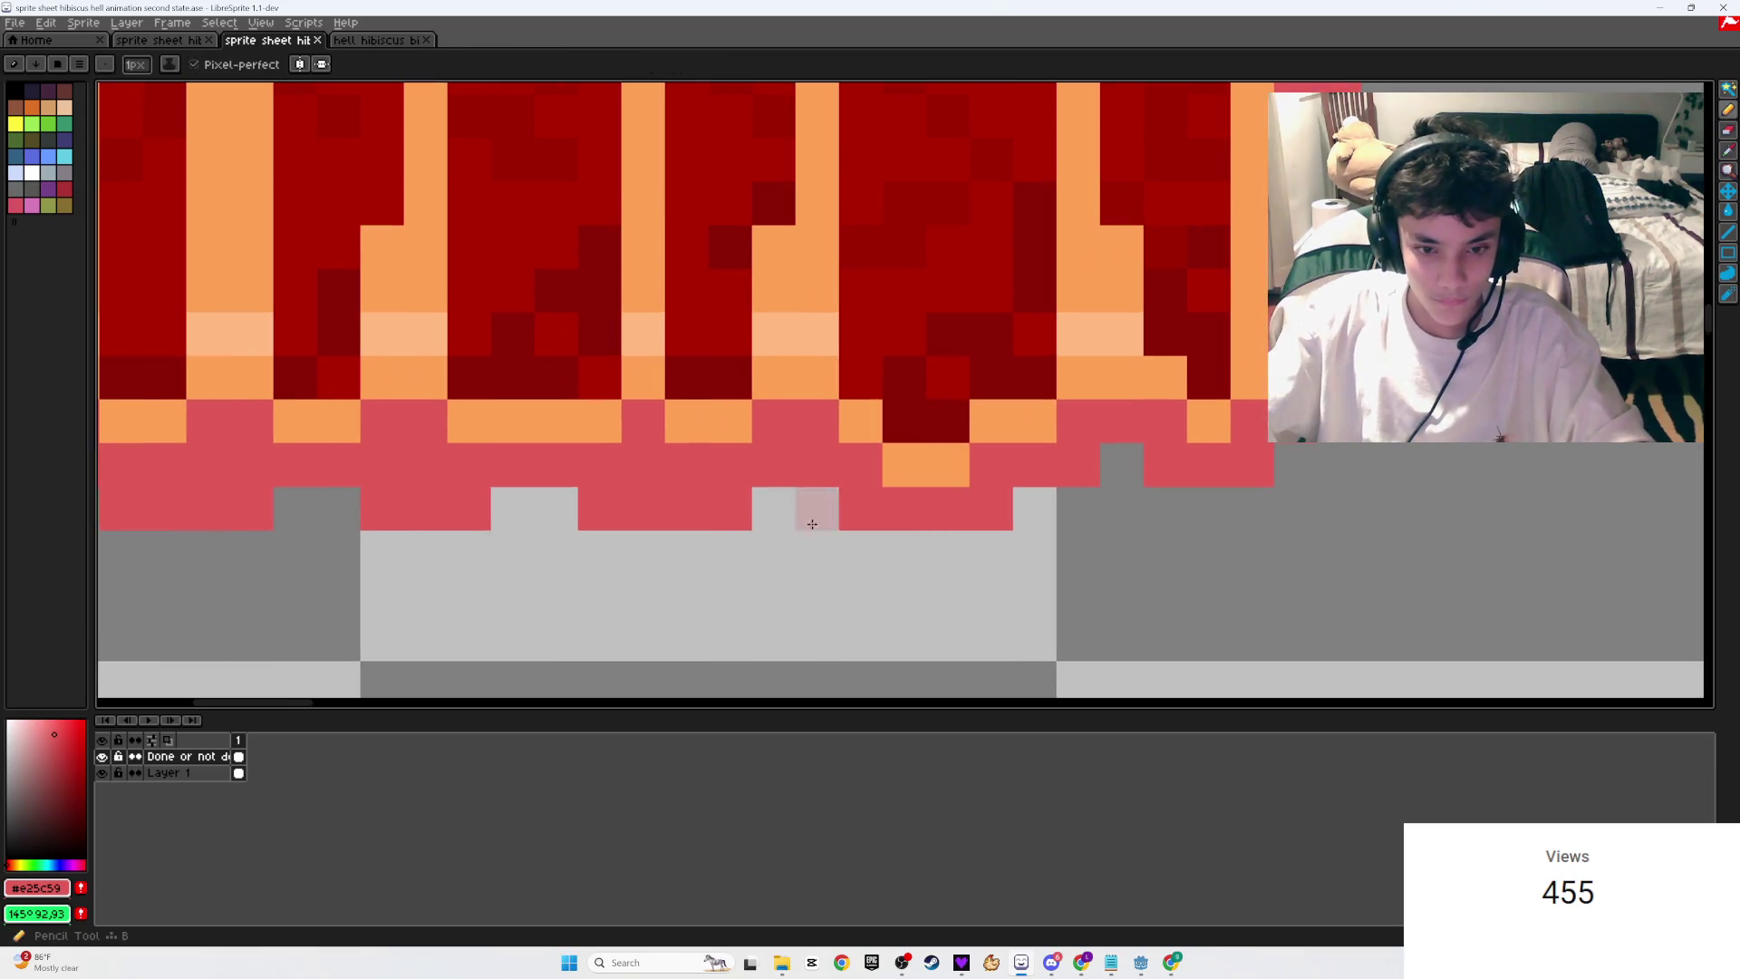
scroll(706, 490, up, 4)
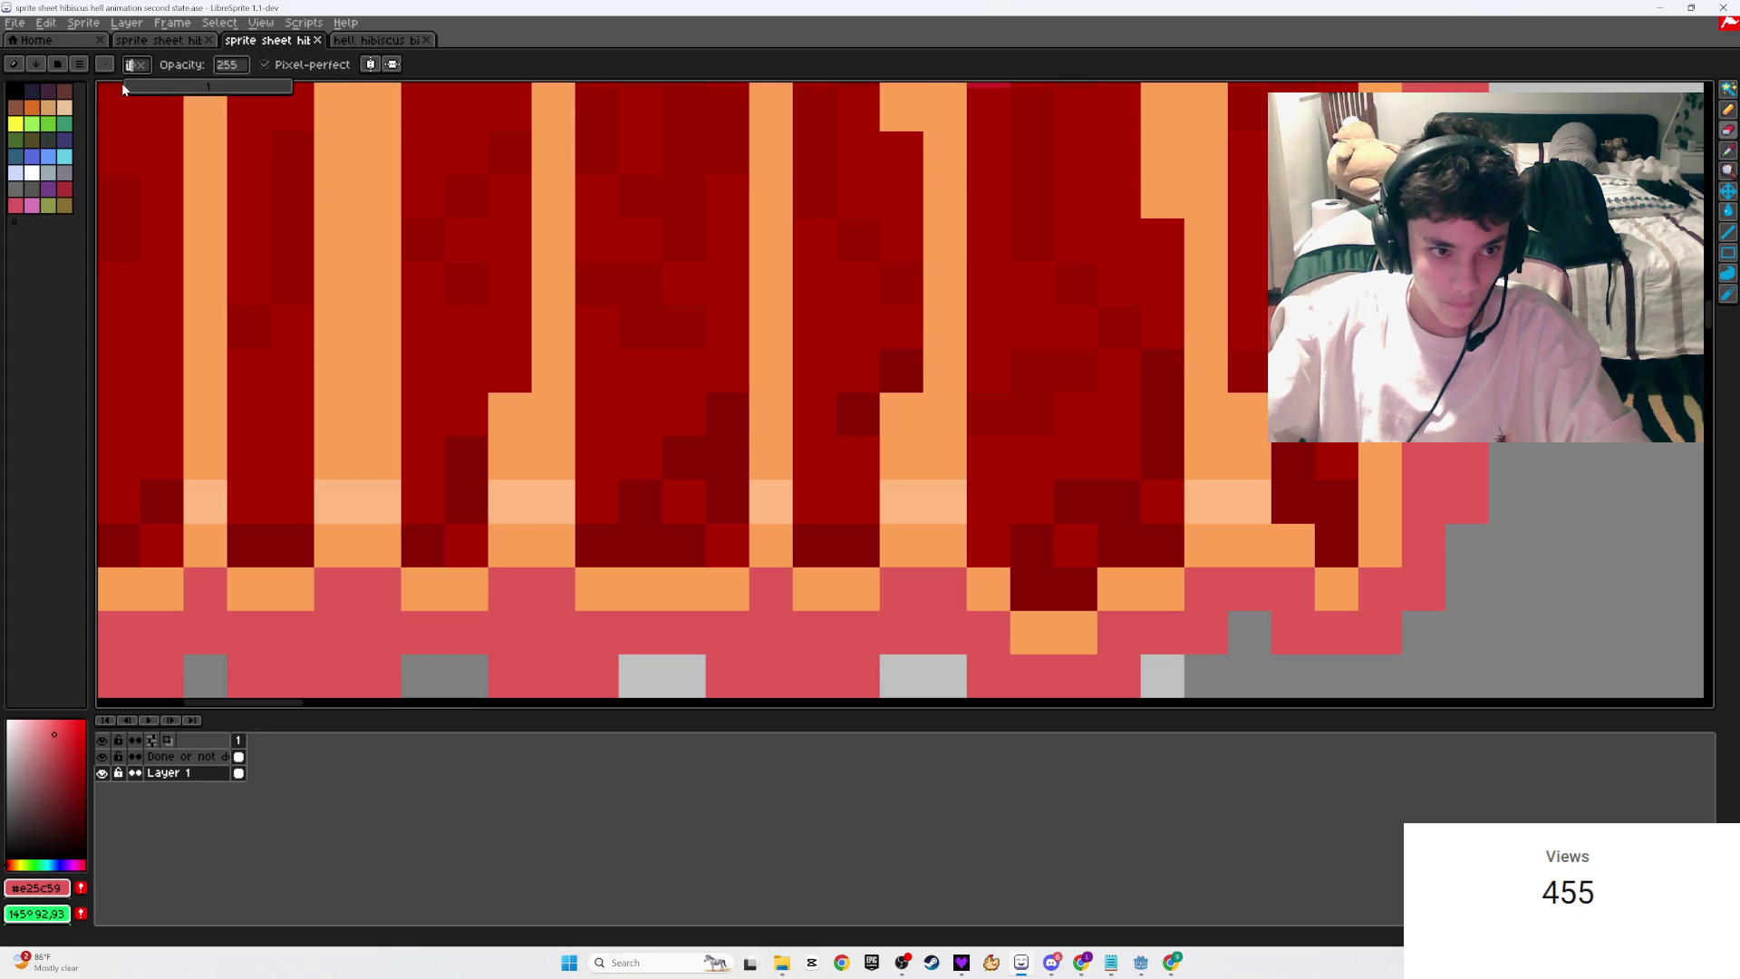
click(121, 84)
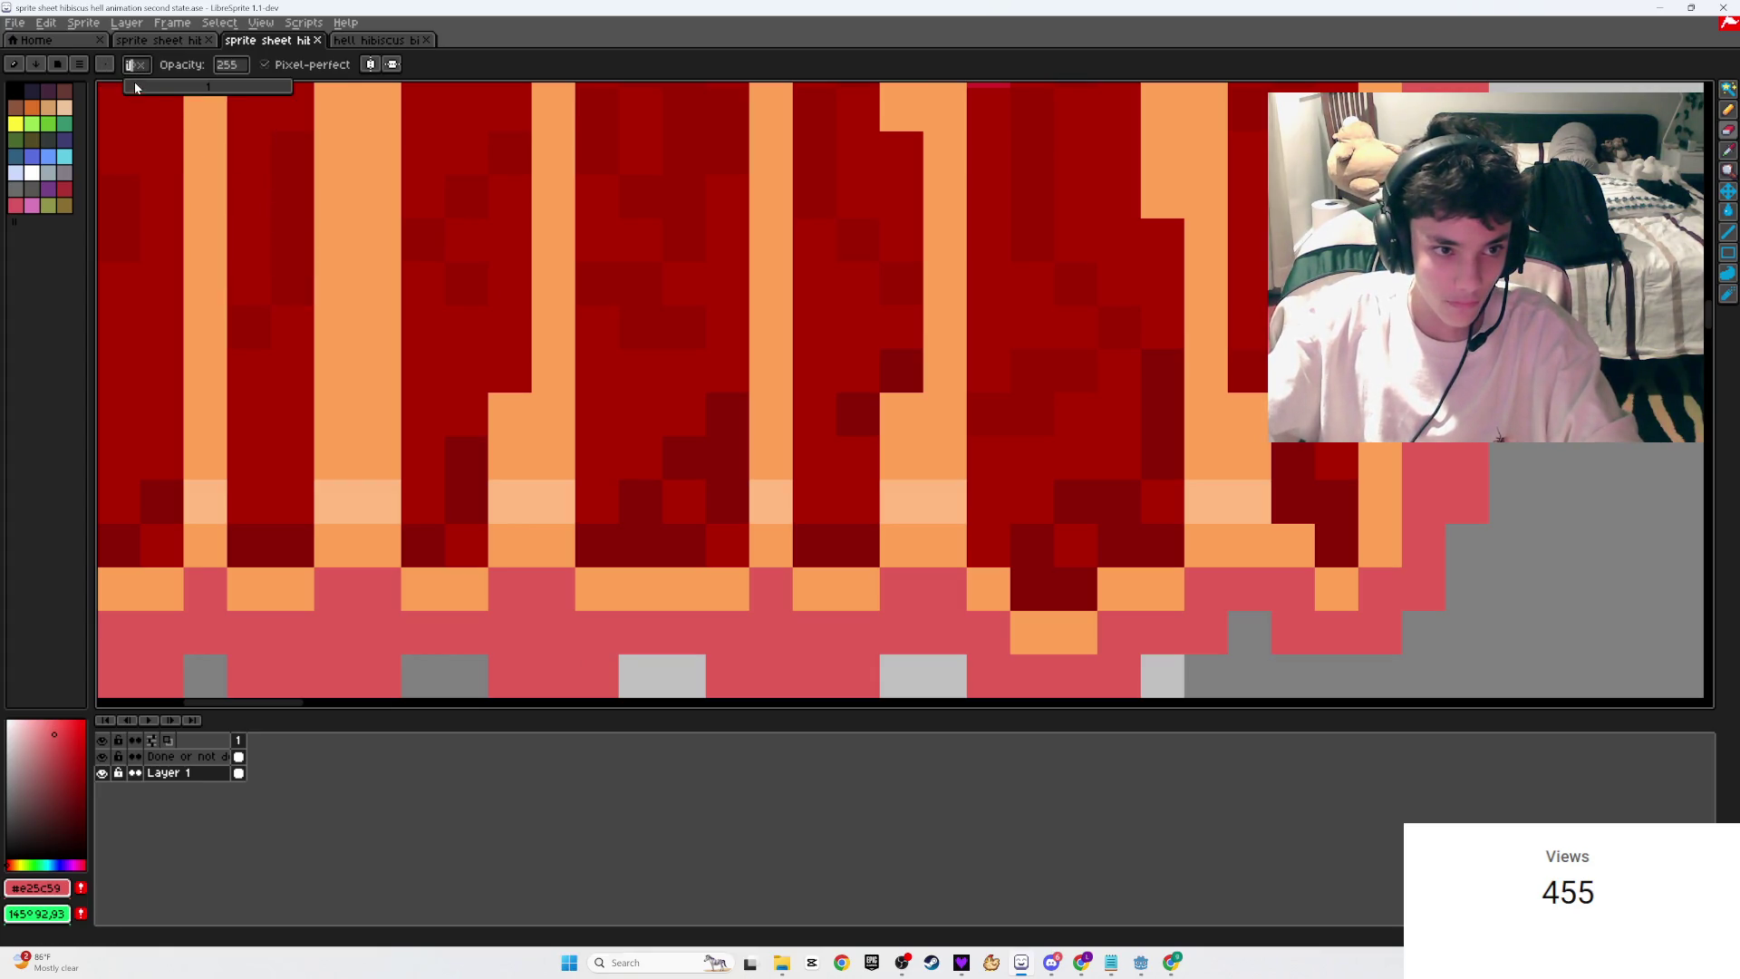
scroll(650, 253, down, 1)
Step: Magic-wand select the fence's orange pixels, erase the orange columns, then deselect
key(w)
click(650, 253)
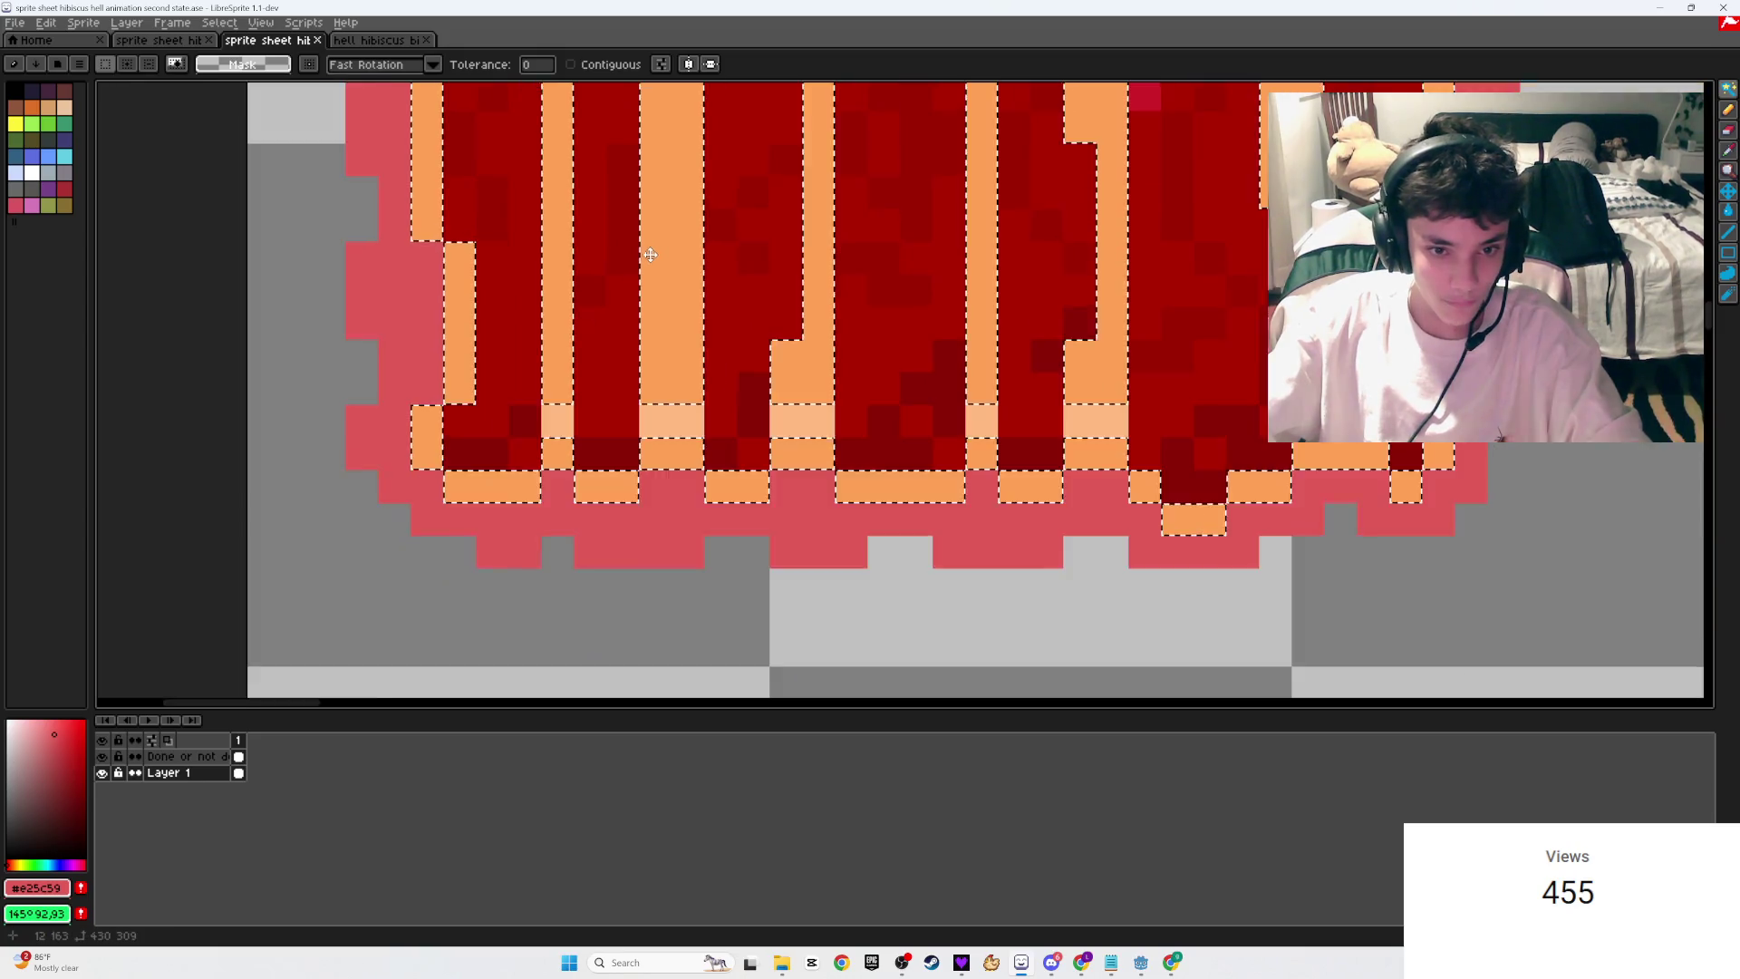
scroll(650, 253, down, 1)
key(e)
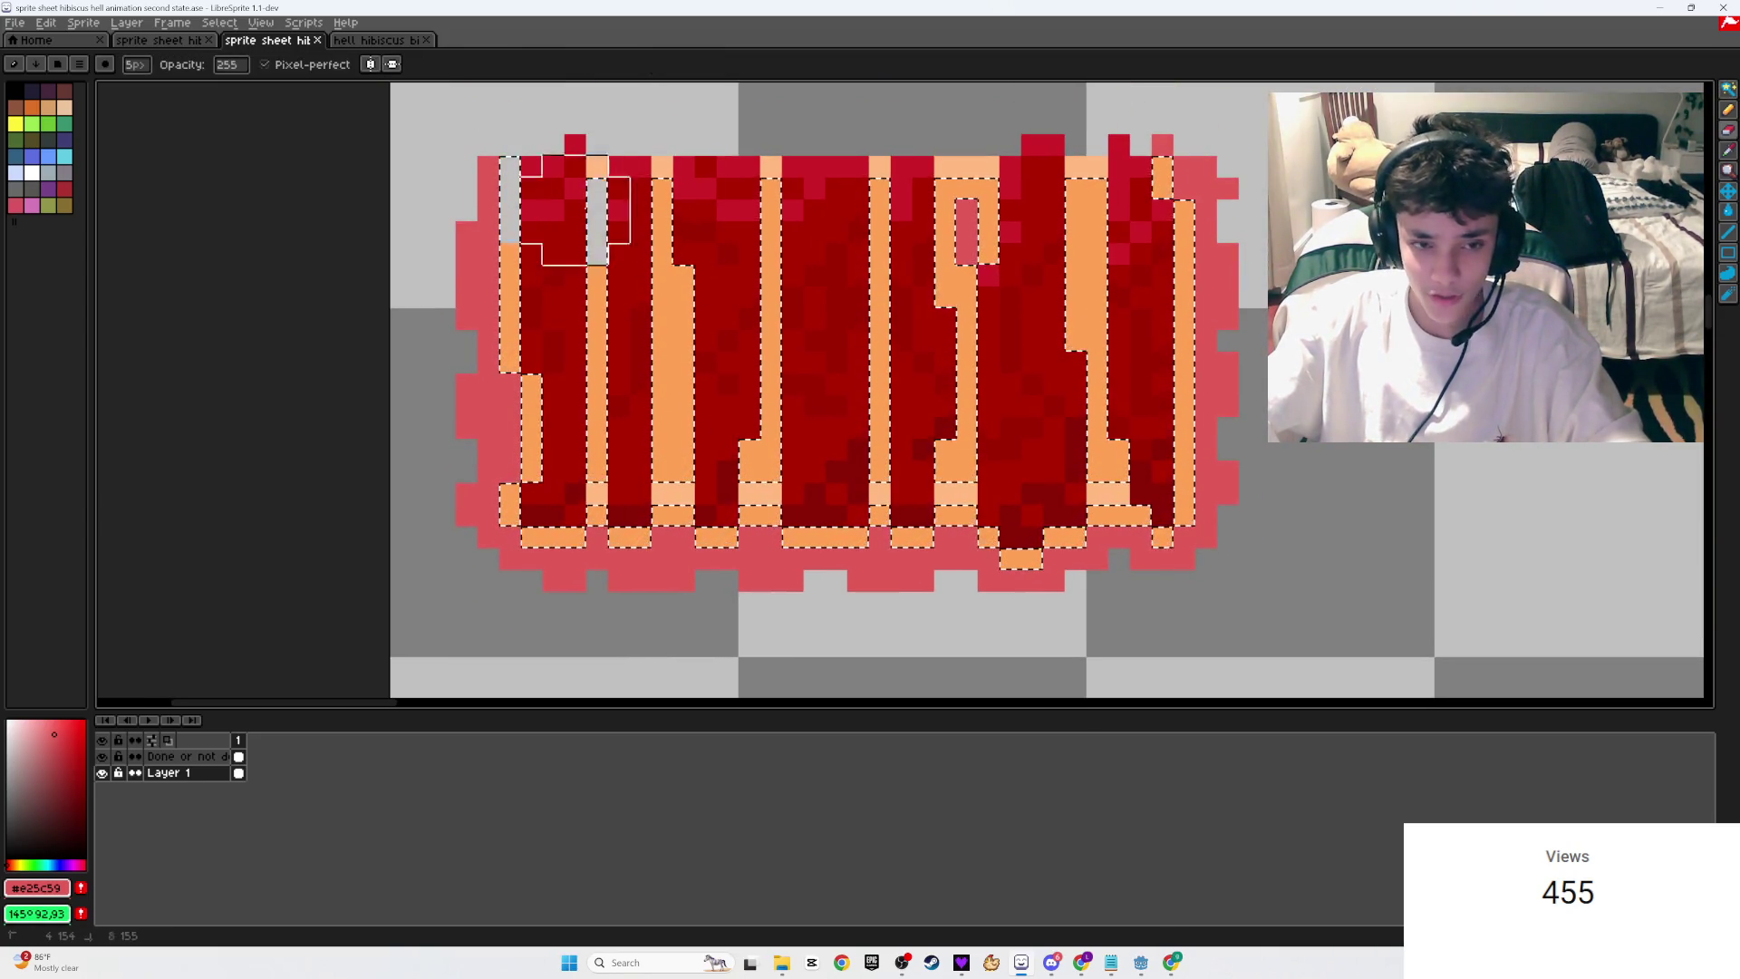
drag(559, 205, 1163, 302)
mouse_move(1169, 182)
mouse_down()
mouse_move(1166, 388)
mouse_move(725, 408)
mouse_move(1068, 311)
mouse_move(963, 564)
mouse_move(622, 291)
mouse_up()
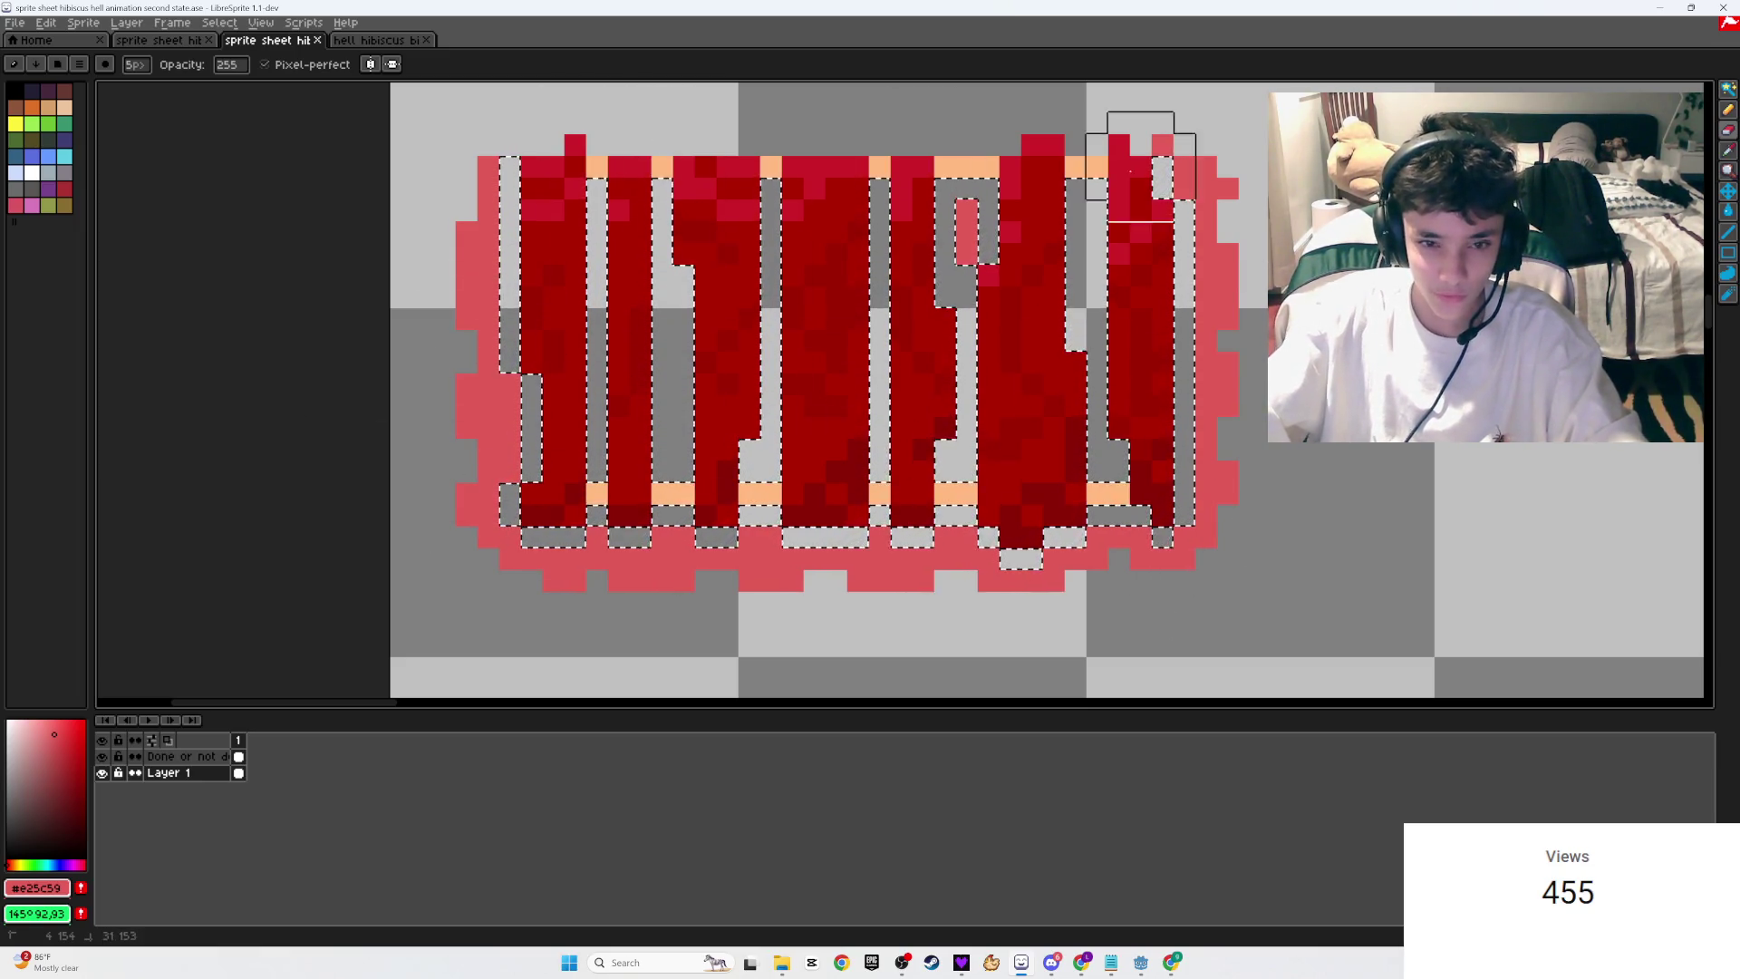
key(ctrl+d)
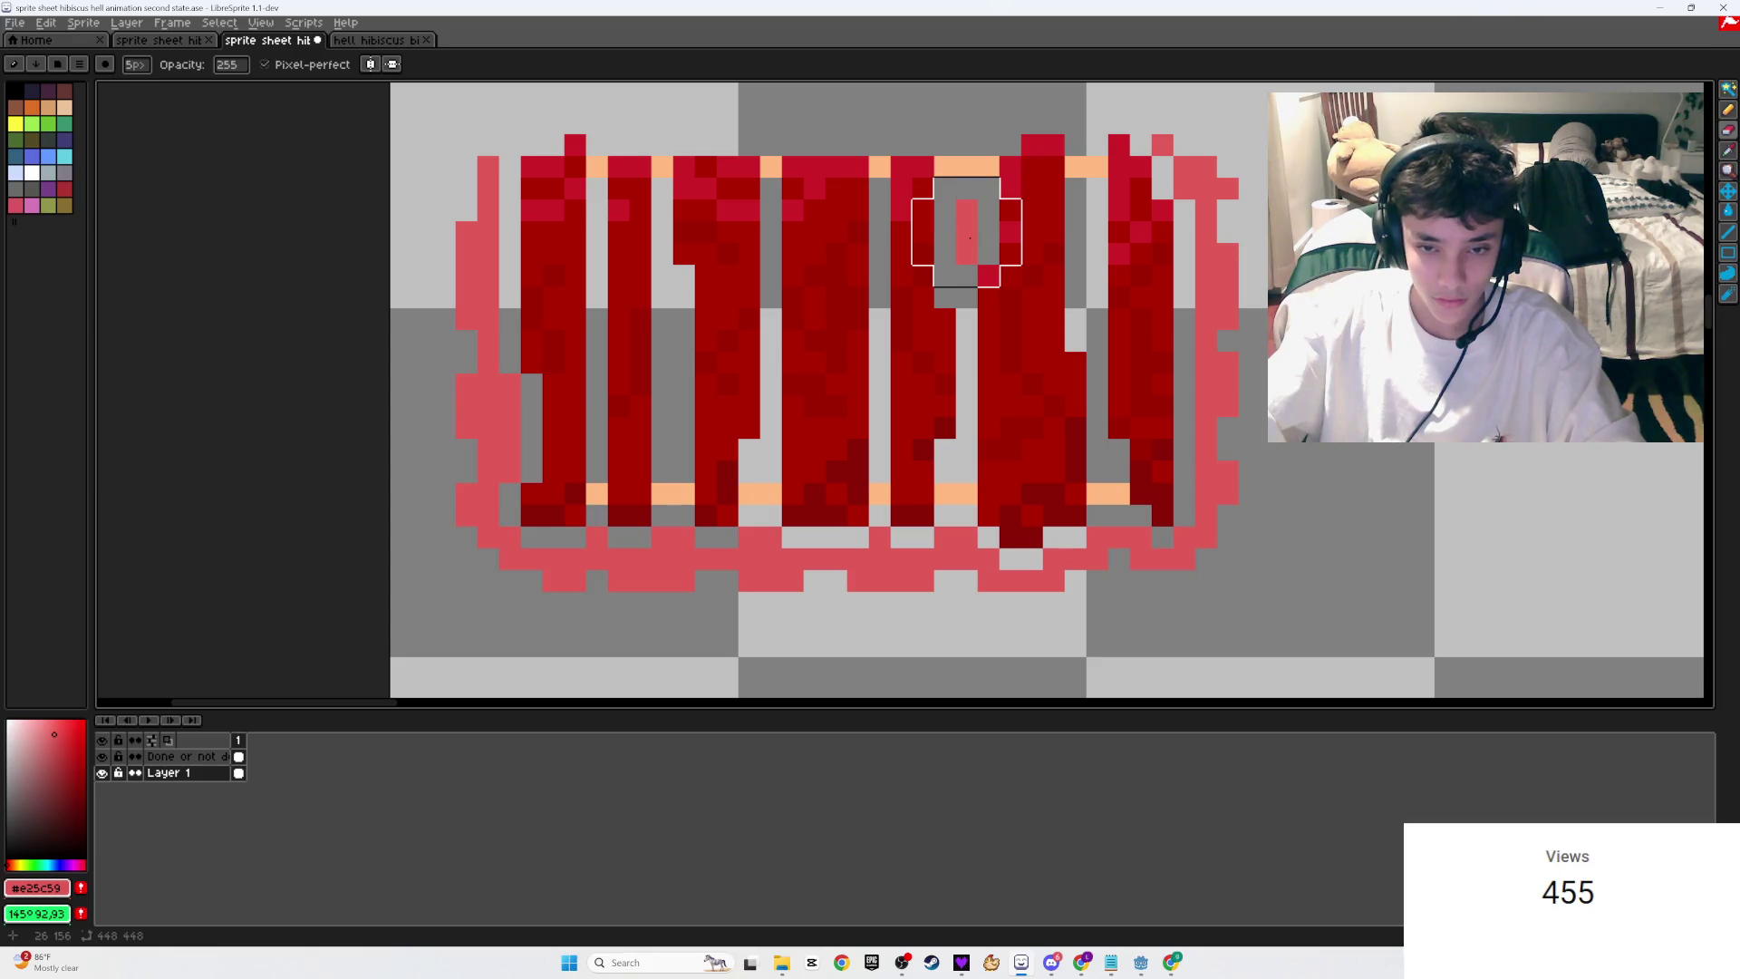
Step: Erase the pink outline along the right, bottom and left edges of the fence
drag(1206, 209, 797, 571)
drag(385, 575, 466, 297)
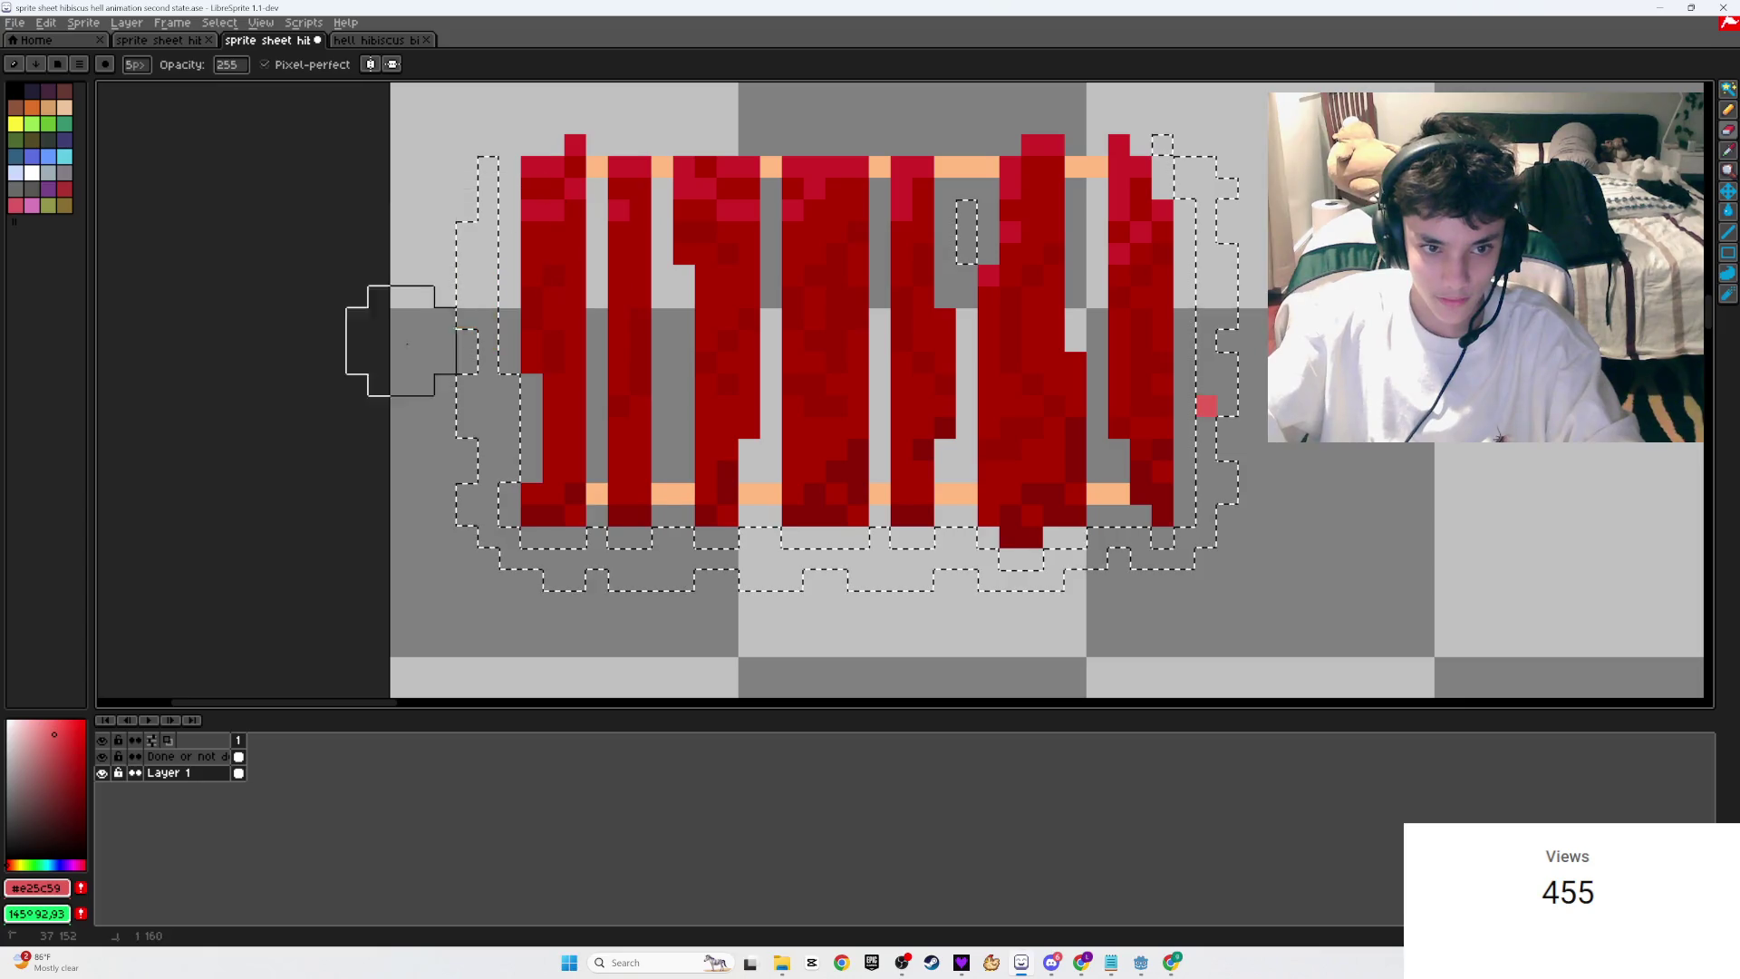
drag(1242, 210, 1229, 378)
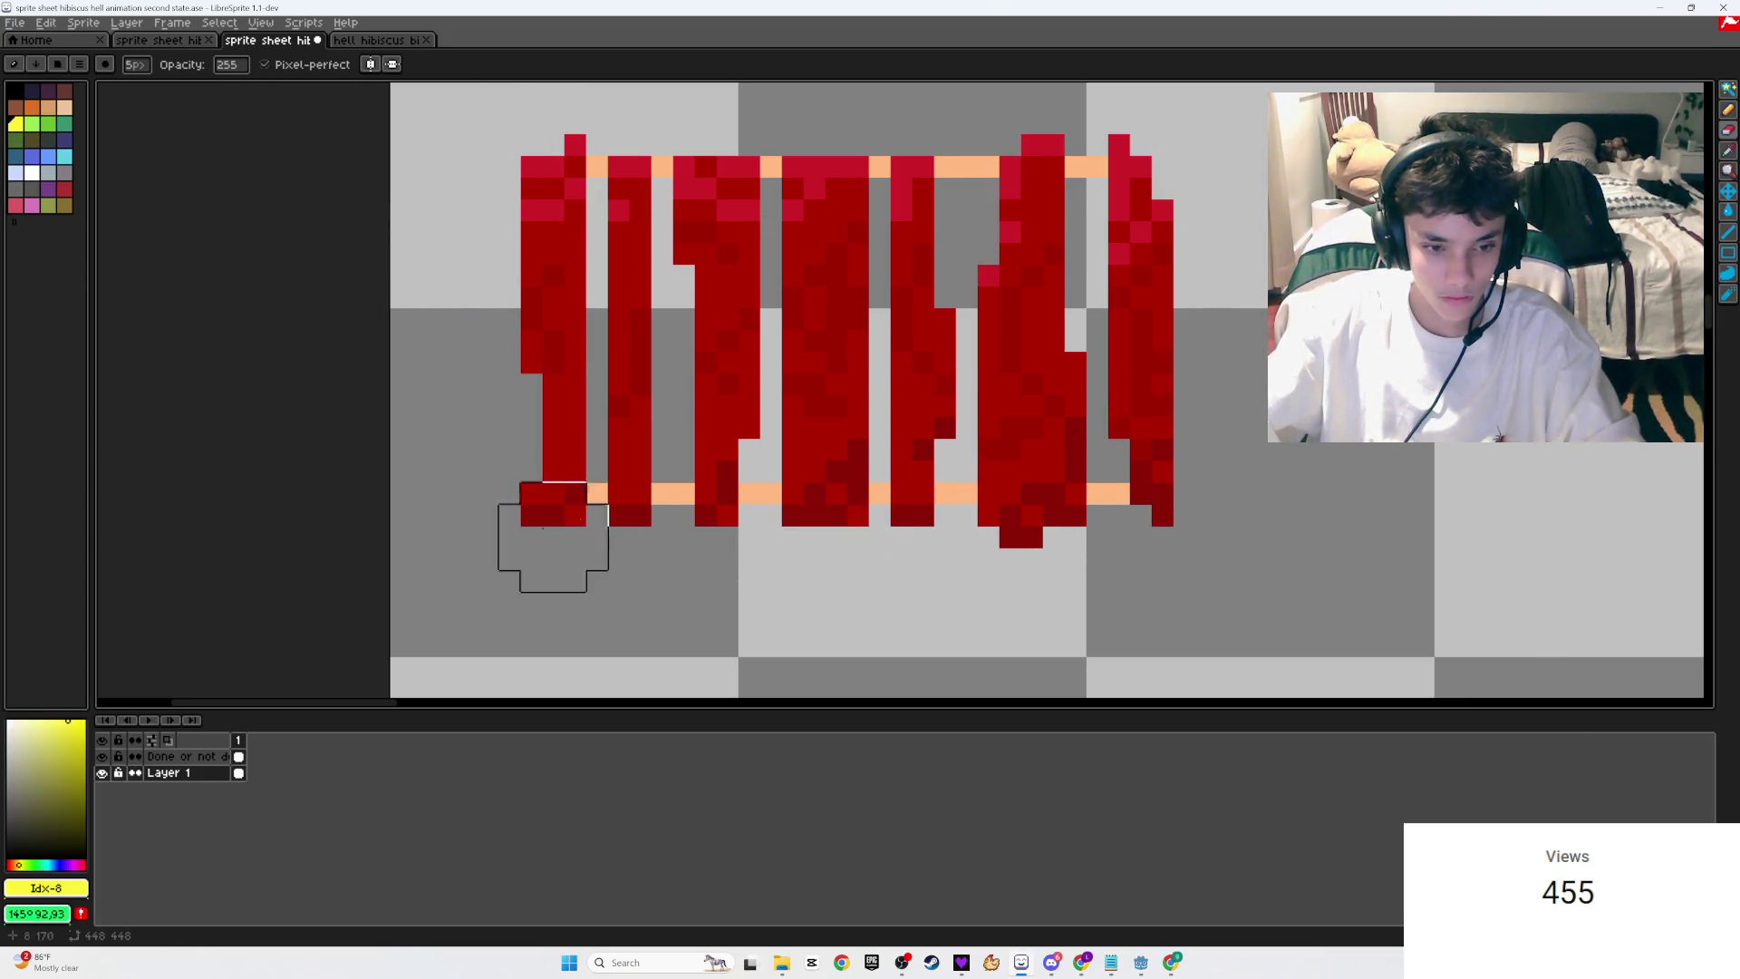
scroll(672, 498, down, 4)
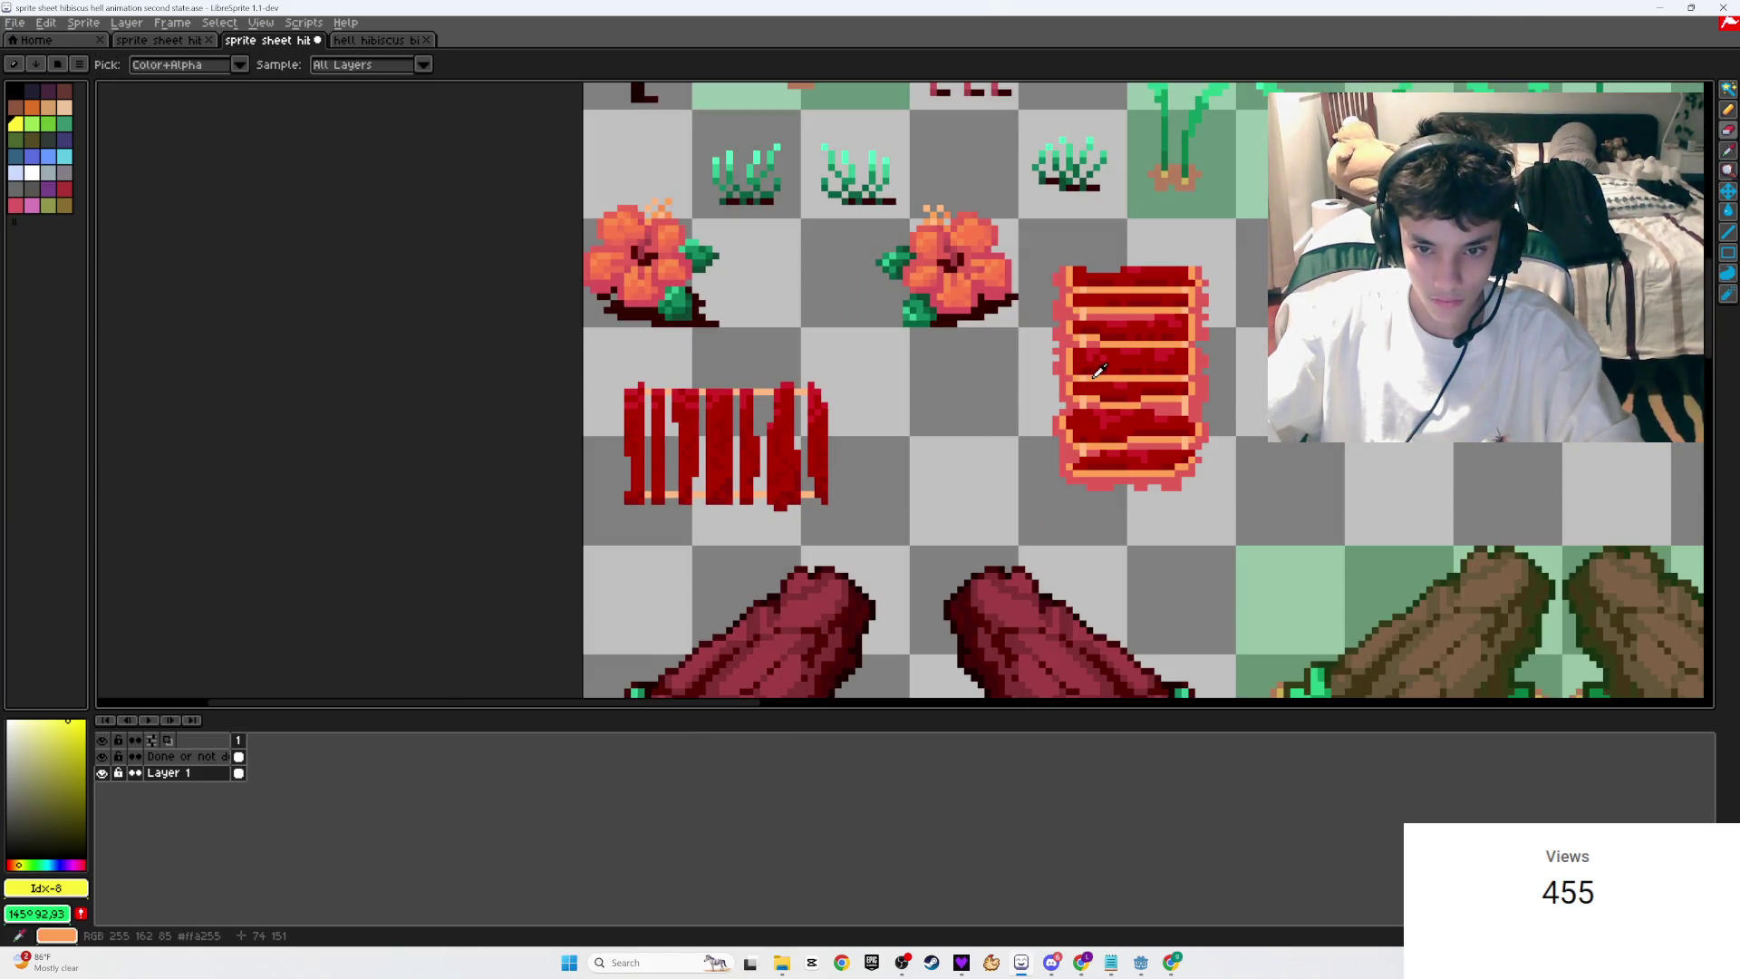
key(b)
scroll(716, 499, up, 5)
Step: Paint orange pixels to fill the gap in one of the fence's orange columns
click(814, 460)
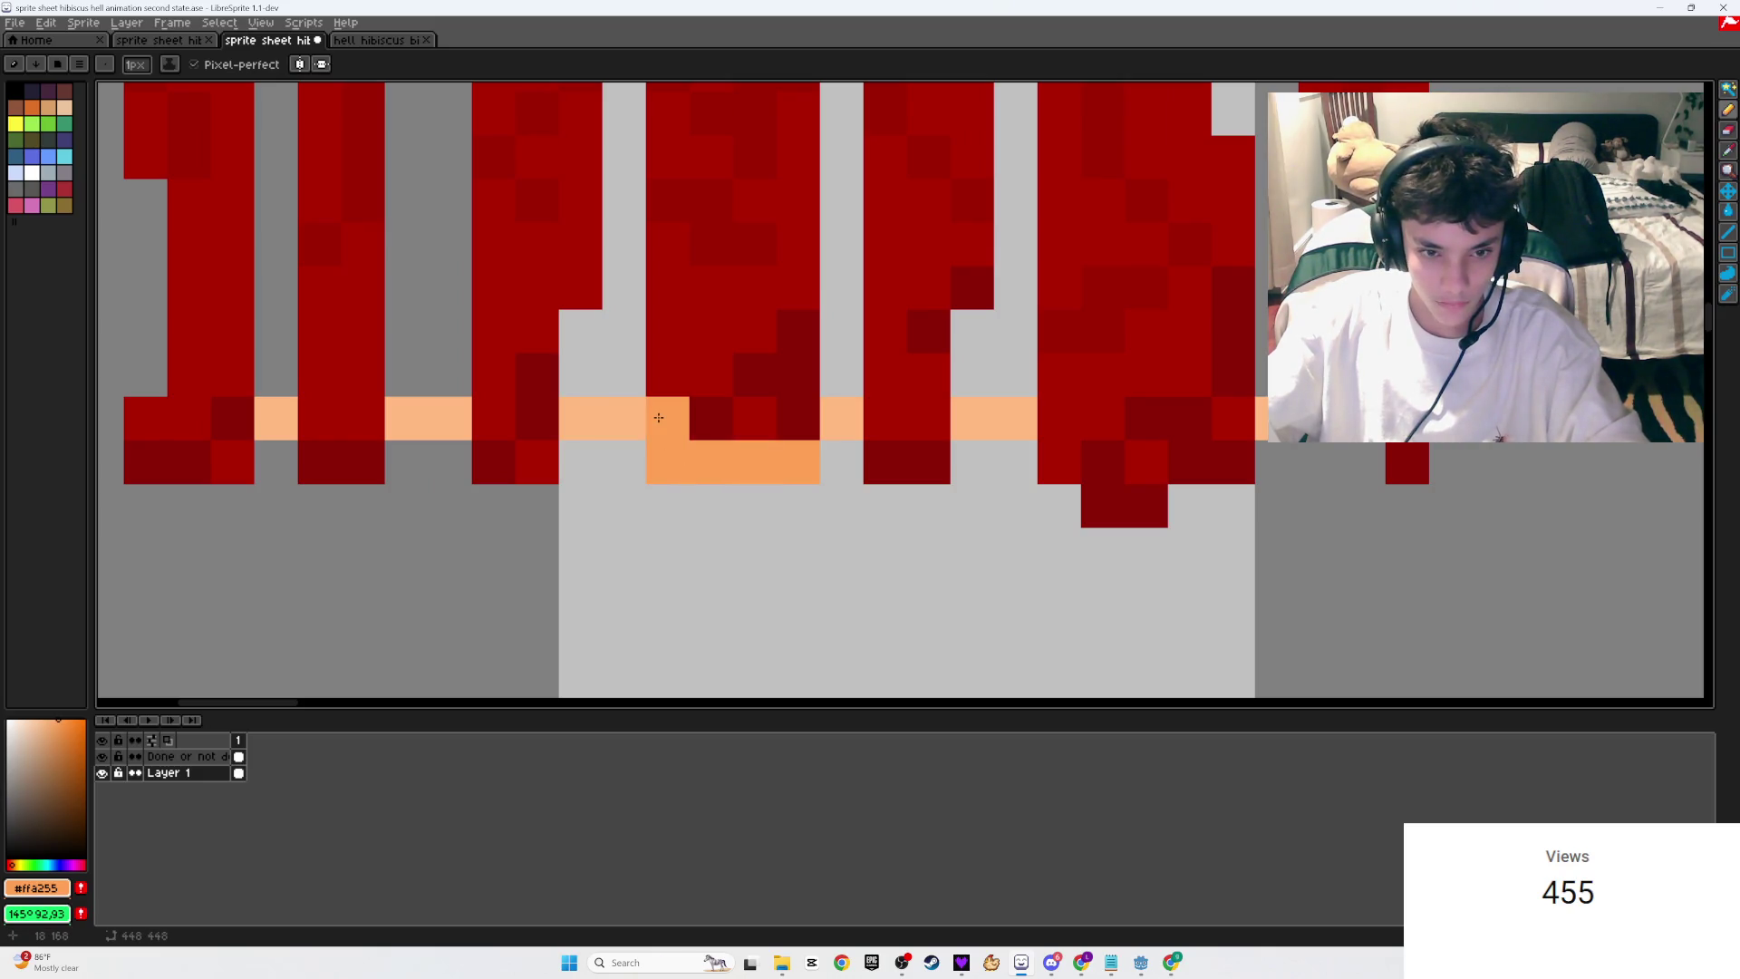
scroll(658, 418, down, 3)
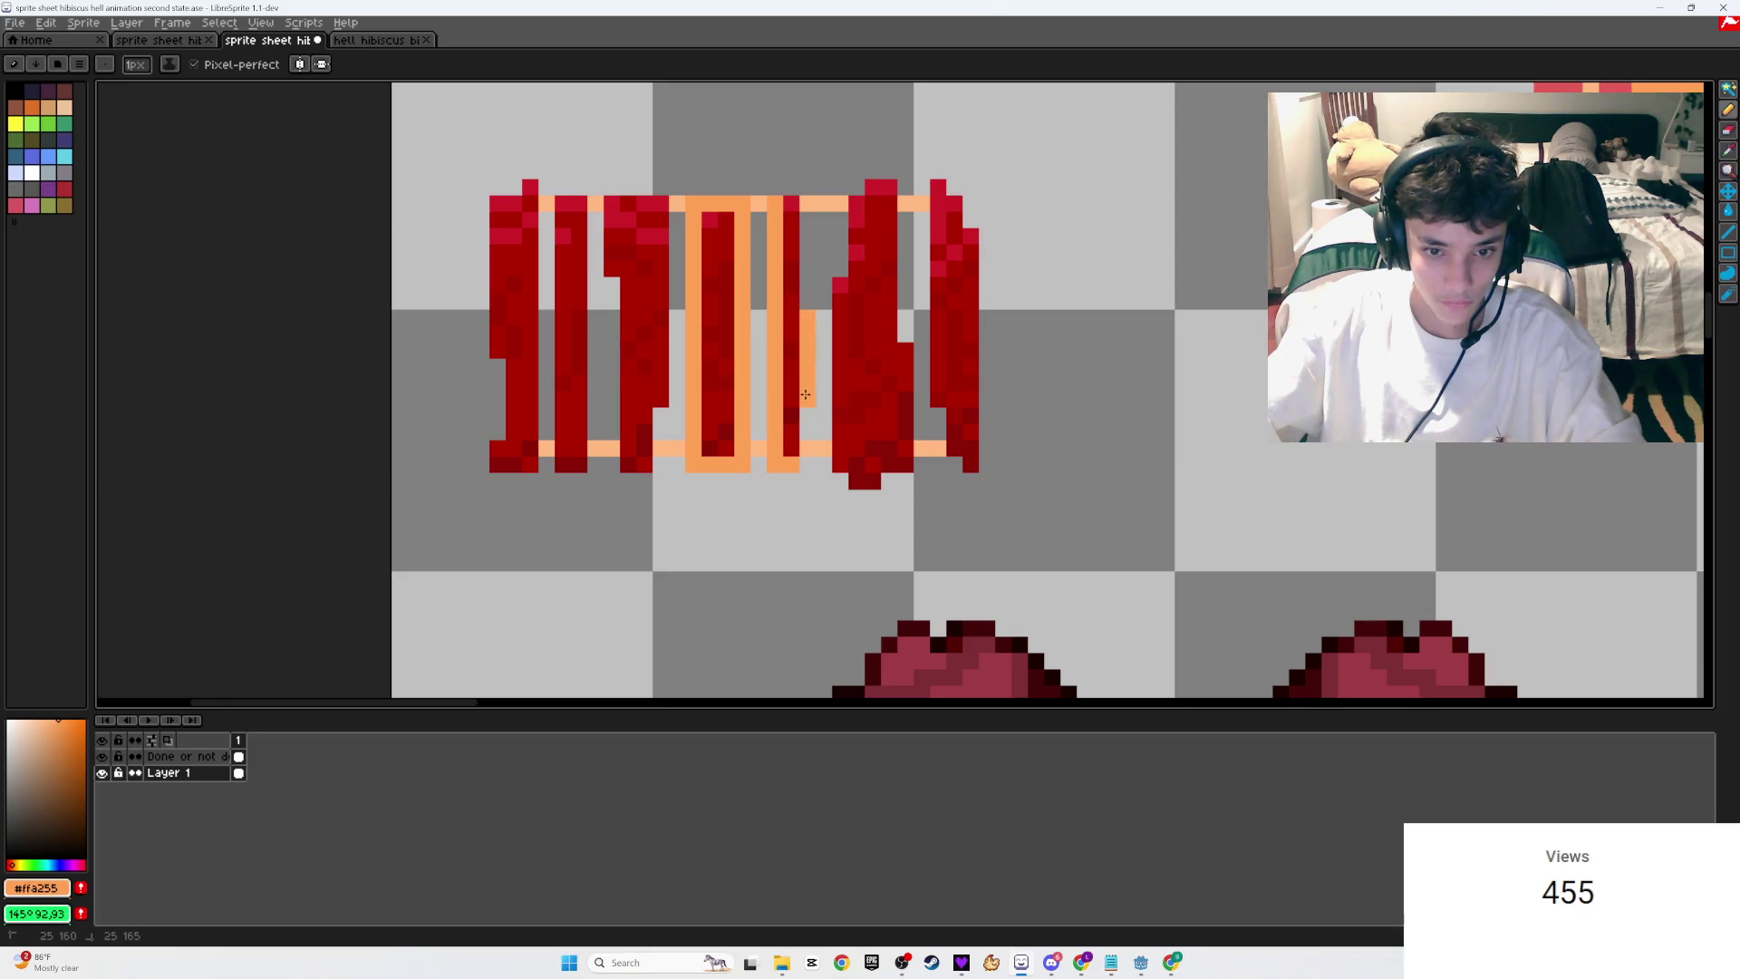
scroll(806, 394, down, 3)
scroll(812, 319, up, 4)
scroll(810, 306, down, 3)
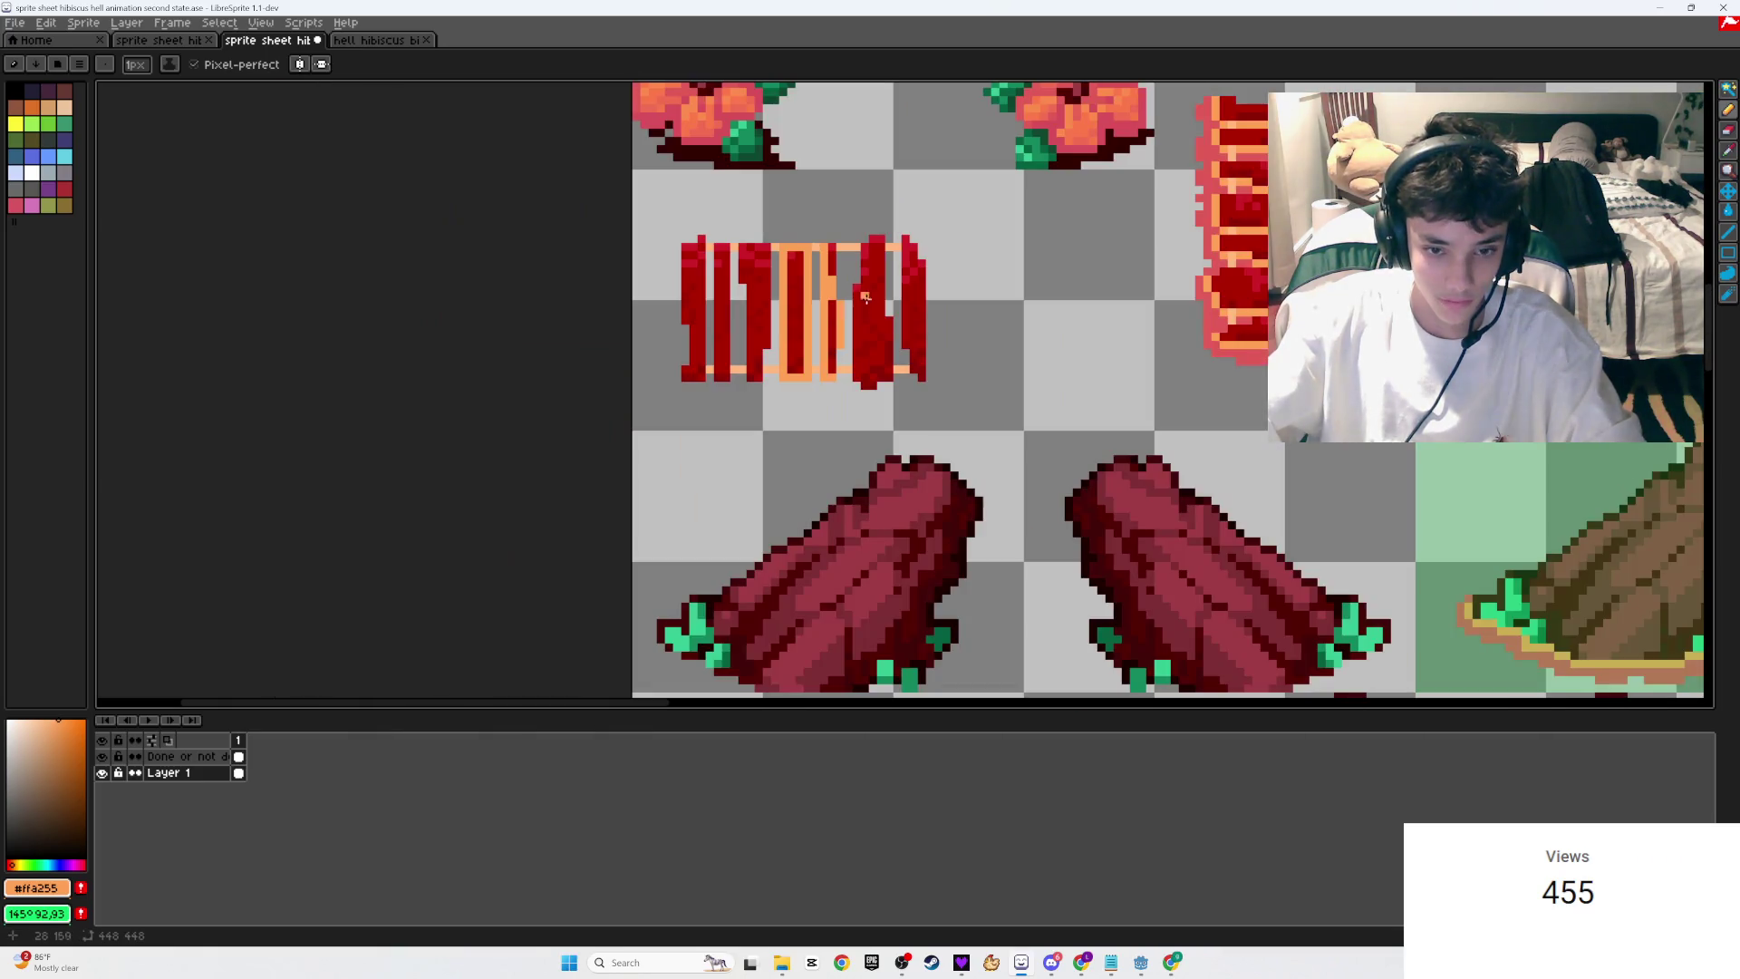
scroll(871, 330, up, 3)
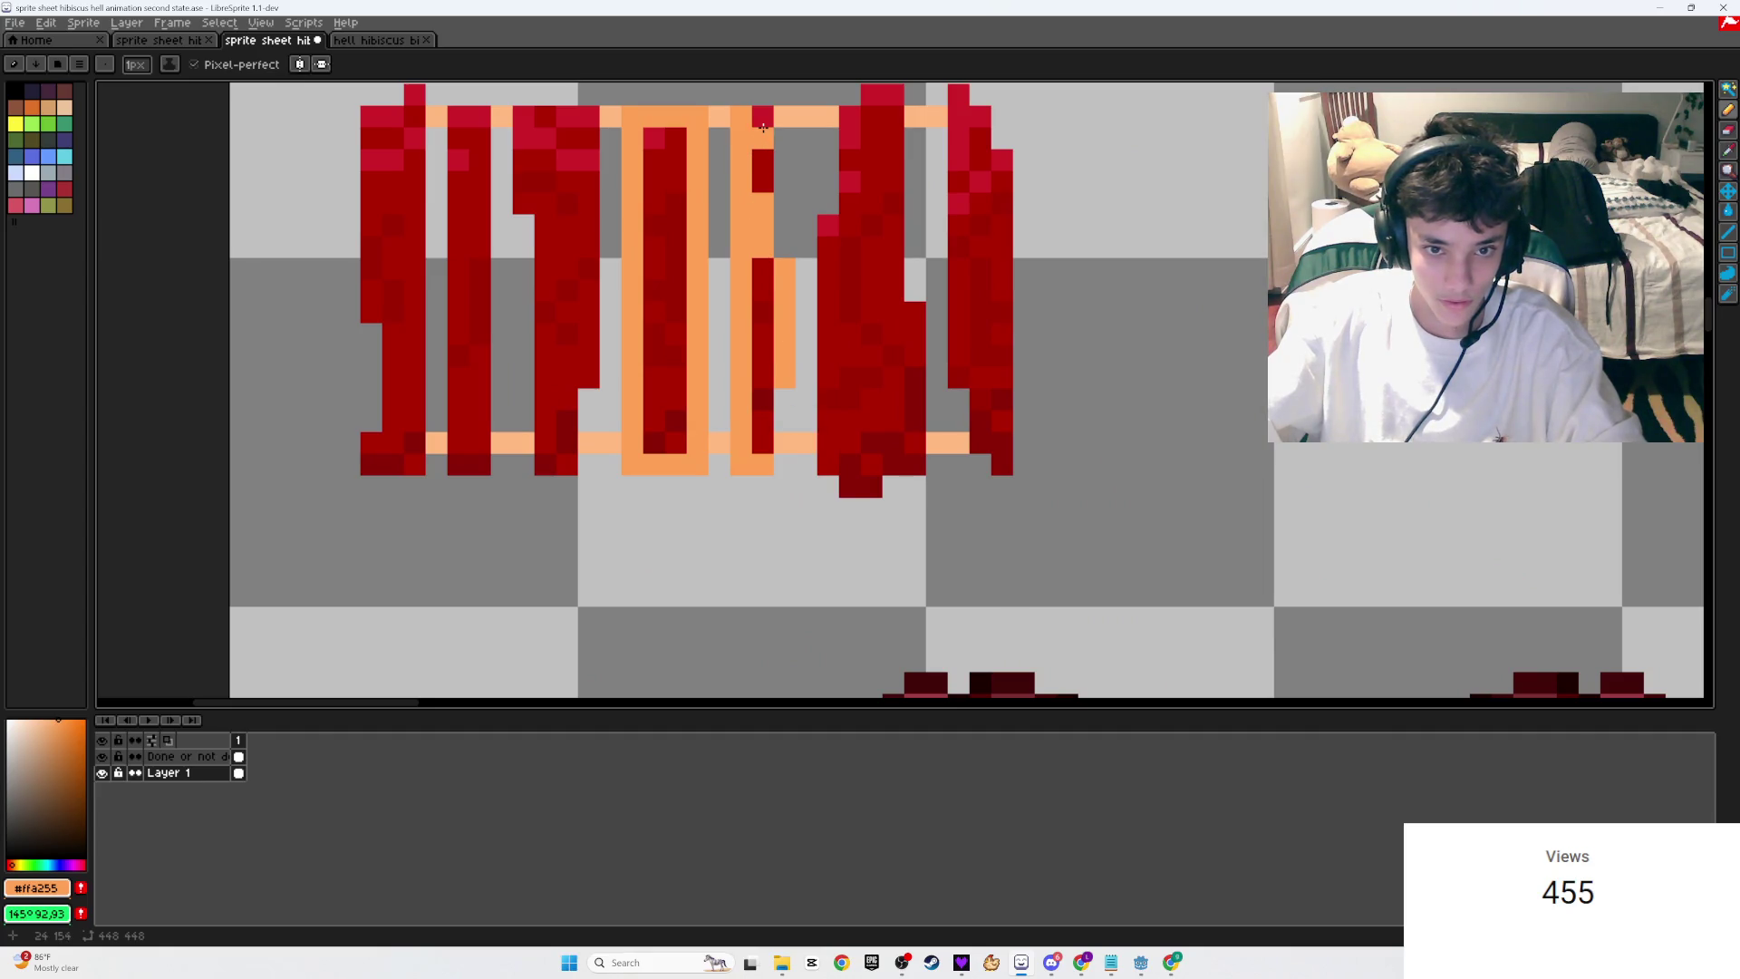
scroll(763, 163, down, 2)
scroll(768, 235, up, 3)
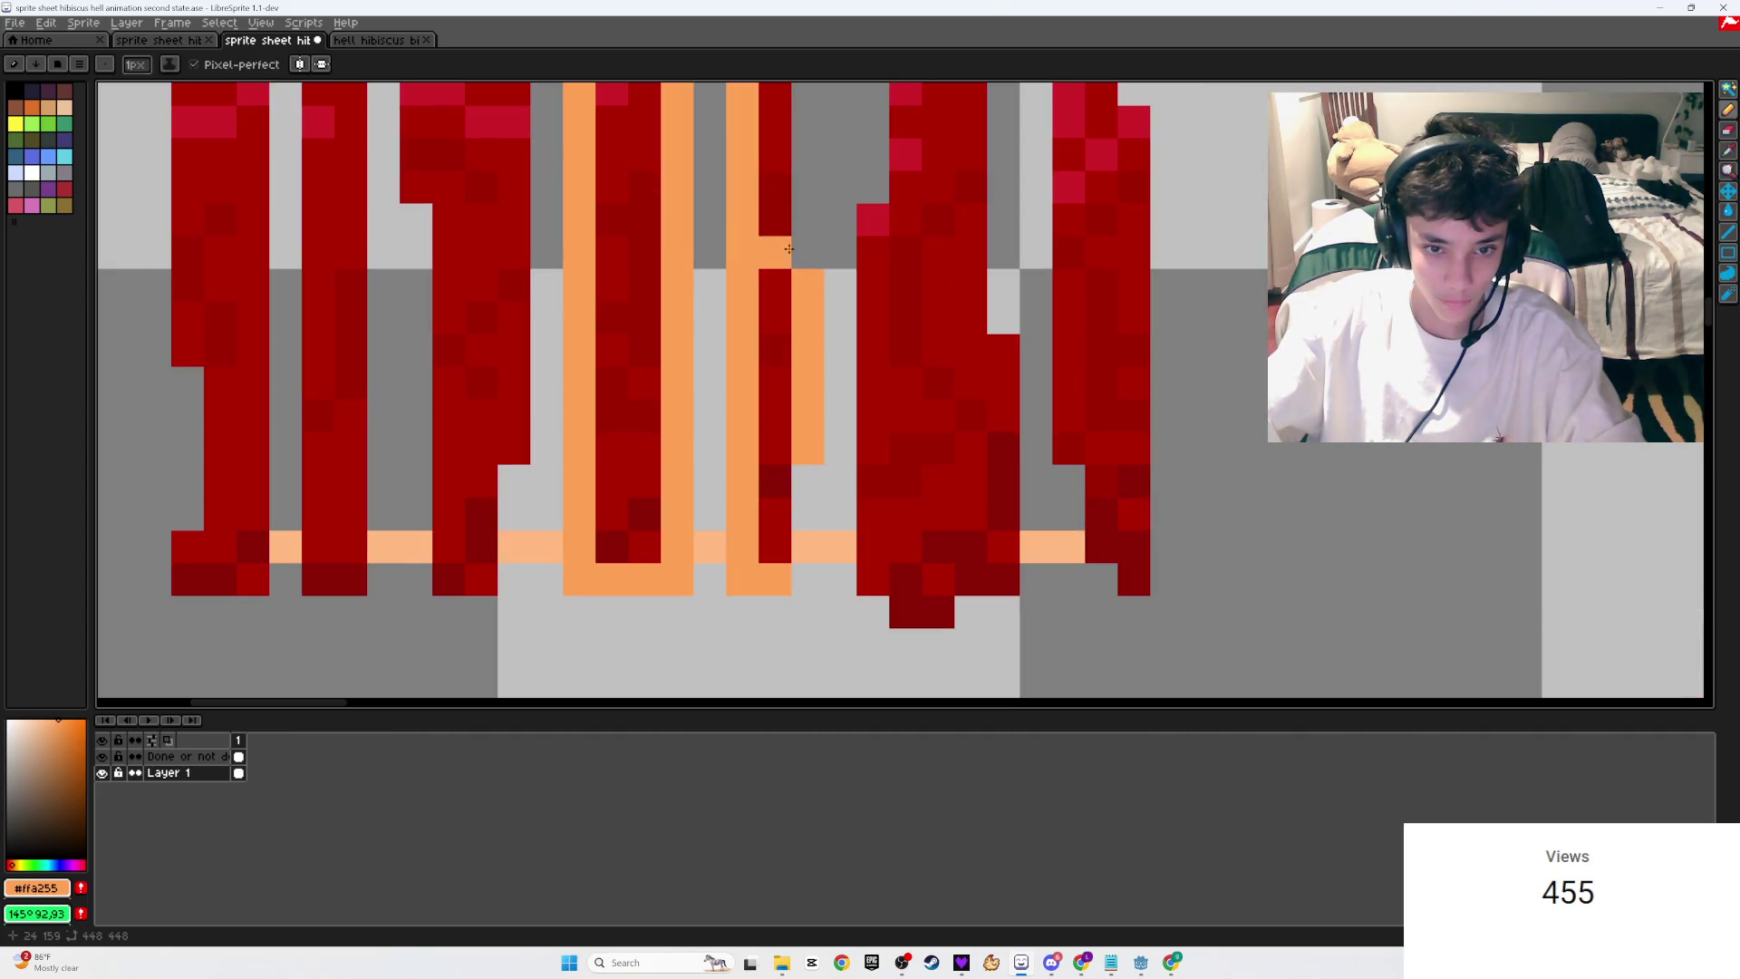
scroll(824, 398, down, 2)
drag(809, 323, 802, 505)
scroll(802, 505, down, 2)
Step: Complete the orange column, extend the left columns to the top rail, and save
drag(776, 448, 774, 440)
scroll(788, 436, down, 2)
scroll(787, 439, up, 2)
click(788, 442)
mouse_move(797, 278)
mouse_down()
mouse_move(781, 227)
mouse_move(813, 93)
mouse_up()
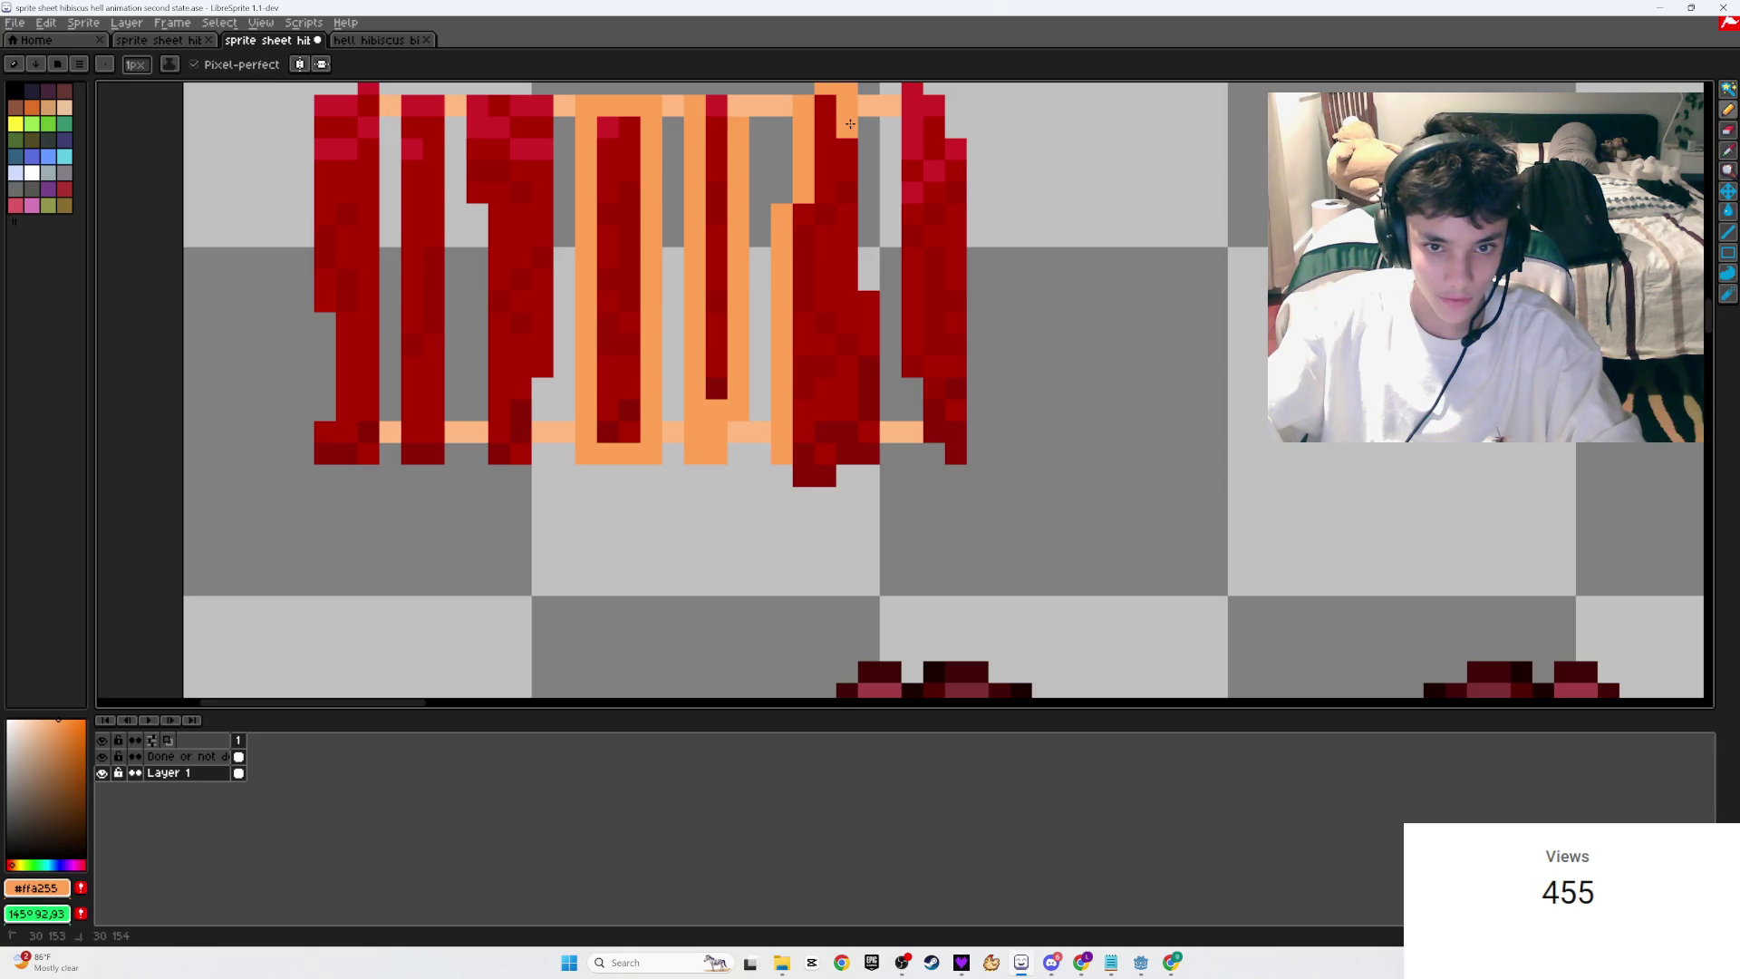
mouse_move(854, 207)
mouse_down()
mouse_move(868, 466)
mouse_move(847, 453)
mouse_move(812, 477)
mouse_up()
key(ctrl+s)
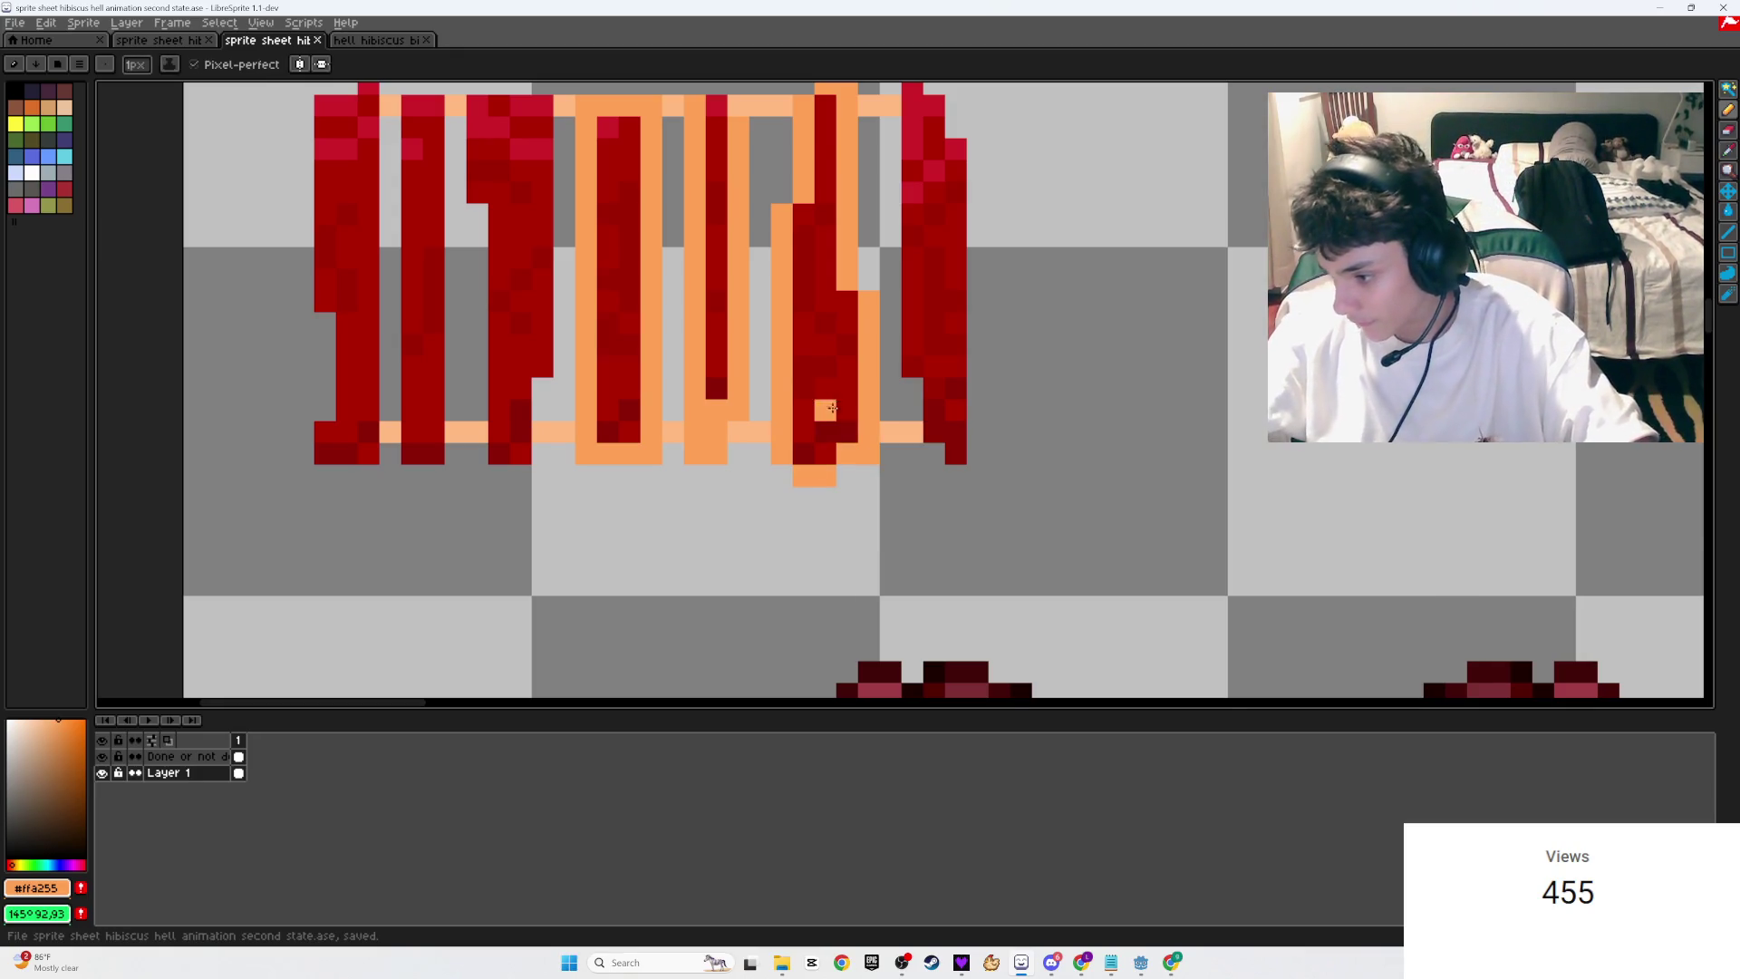
Step: Add orange pixels at the bottom-right corner and a straight orange line down the right slat, then save
scroll(781, 332, down, 3)
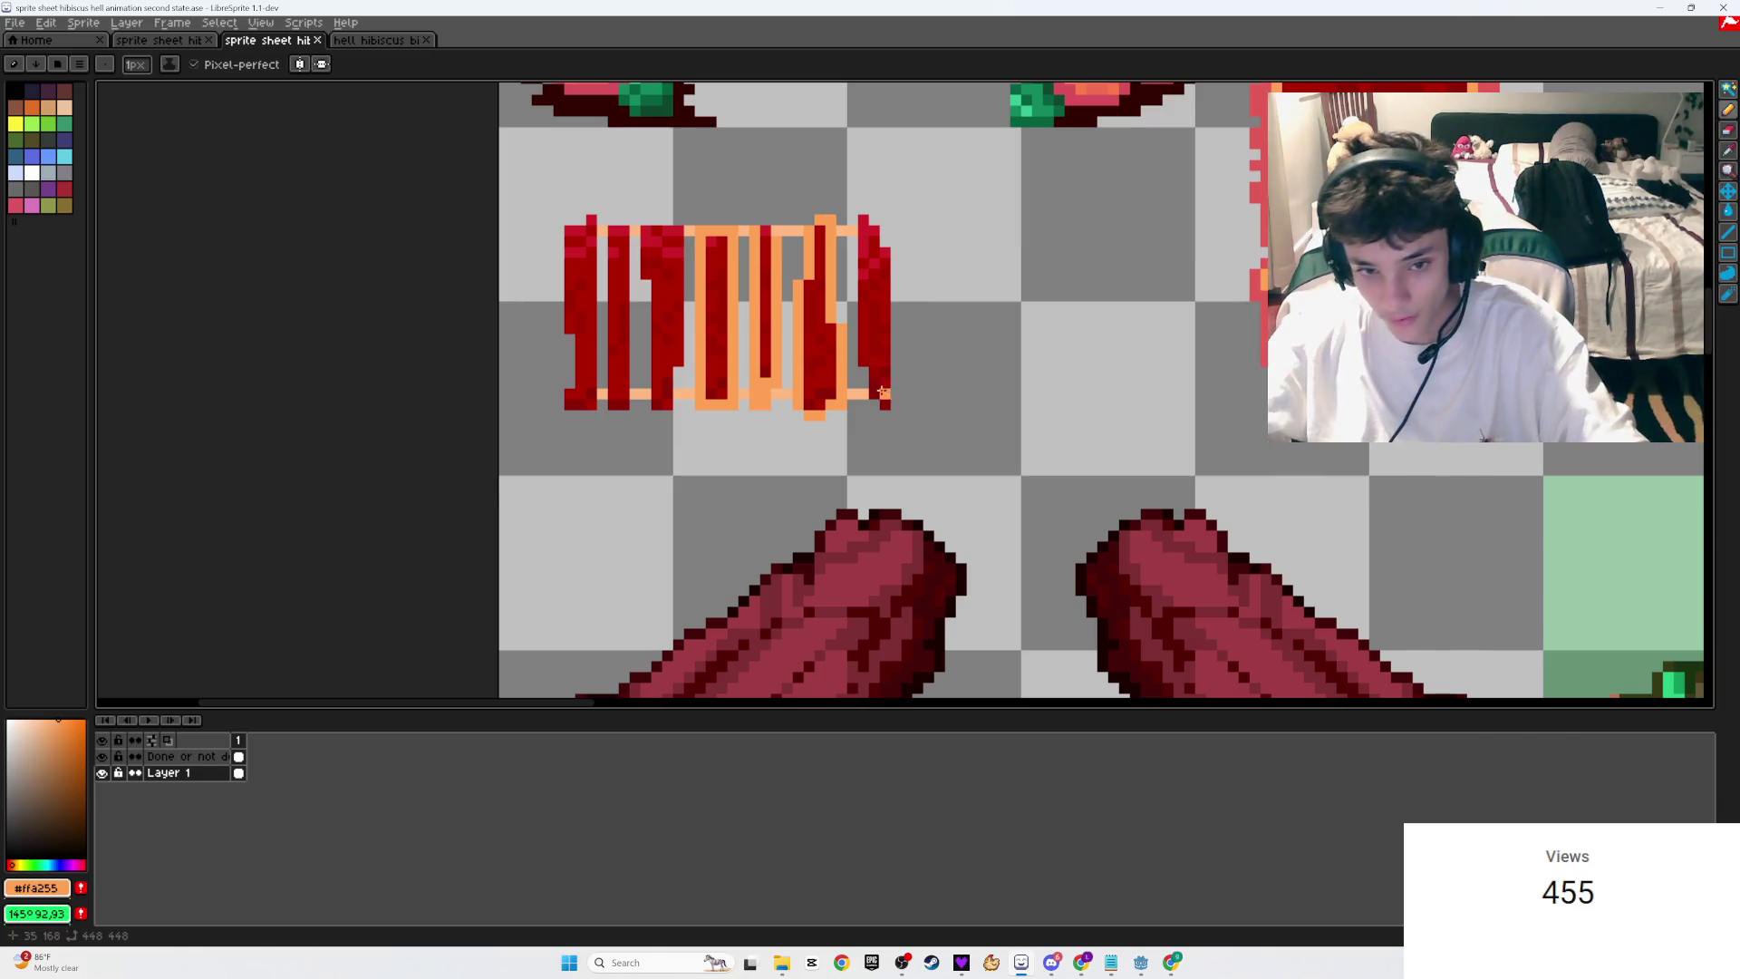
scroll(813, 359, up, 3)
drag(928, 436, 904, 392)
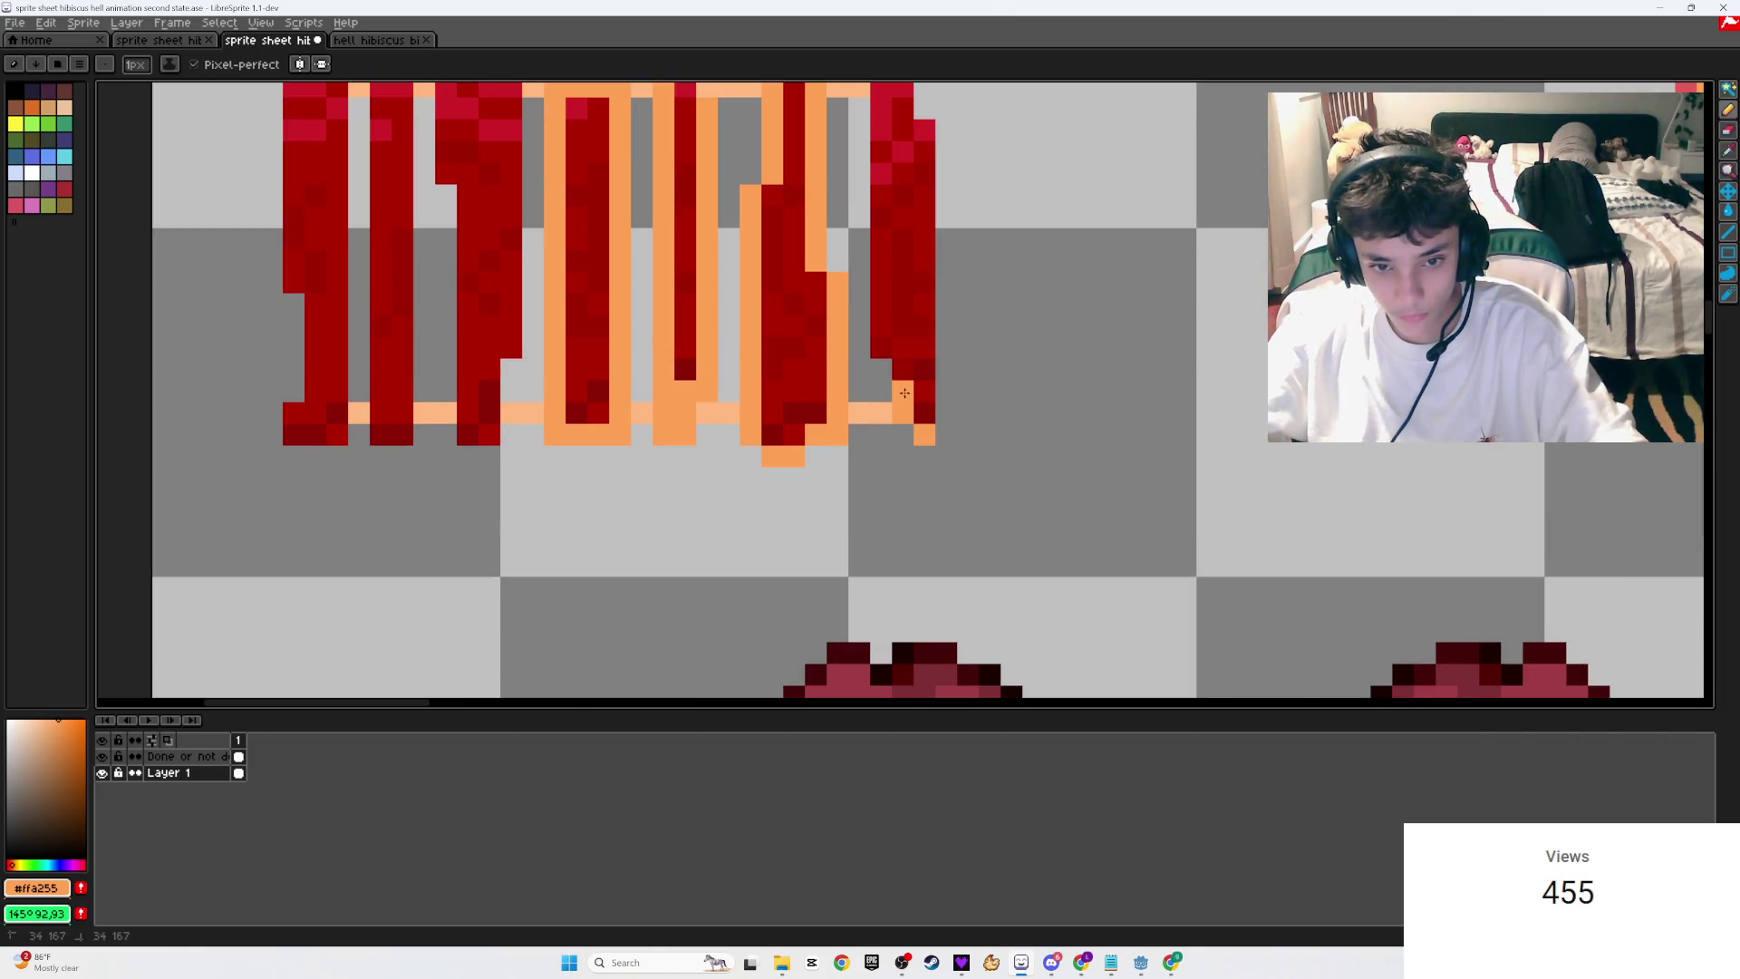
scroll(883, 341, down, 1)
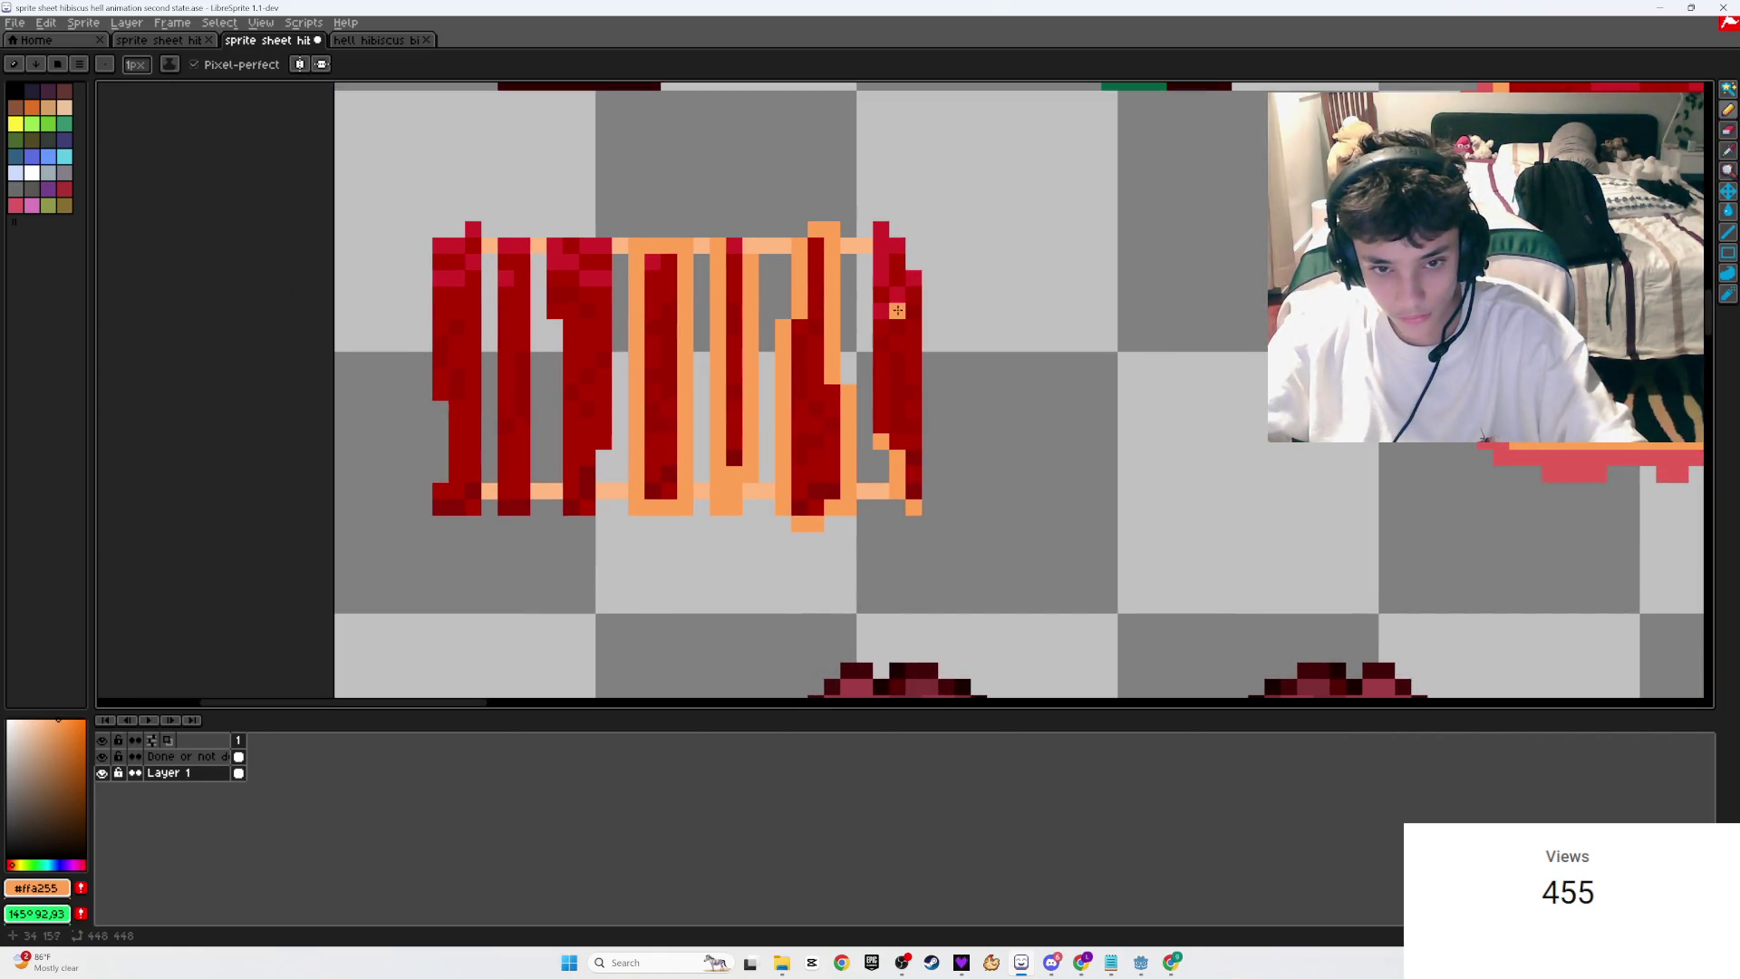
shift+click(880, 232)
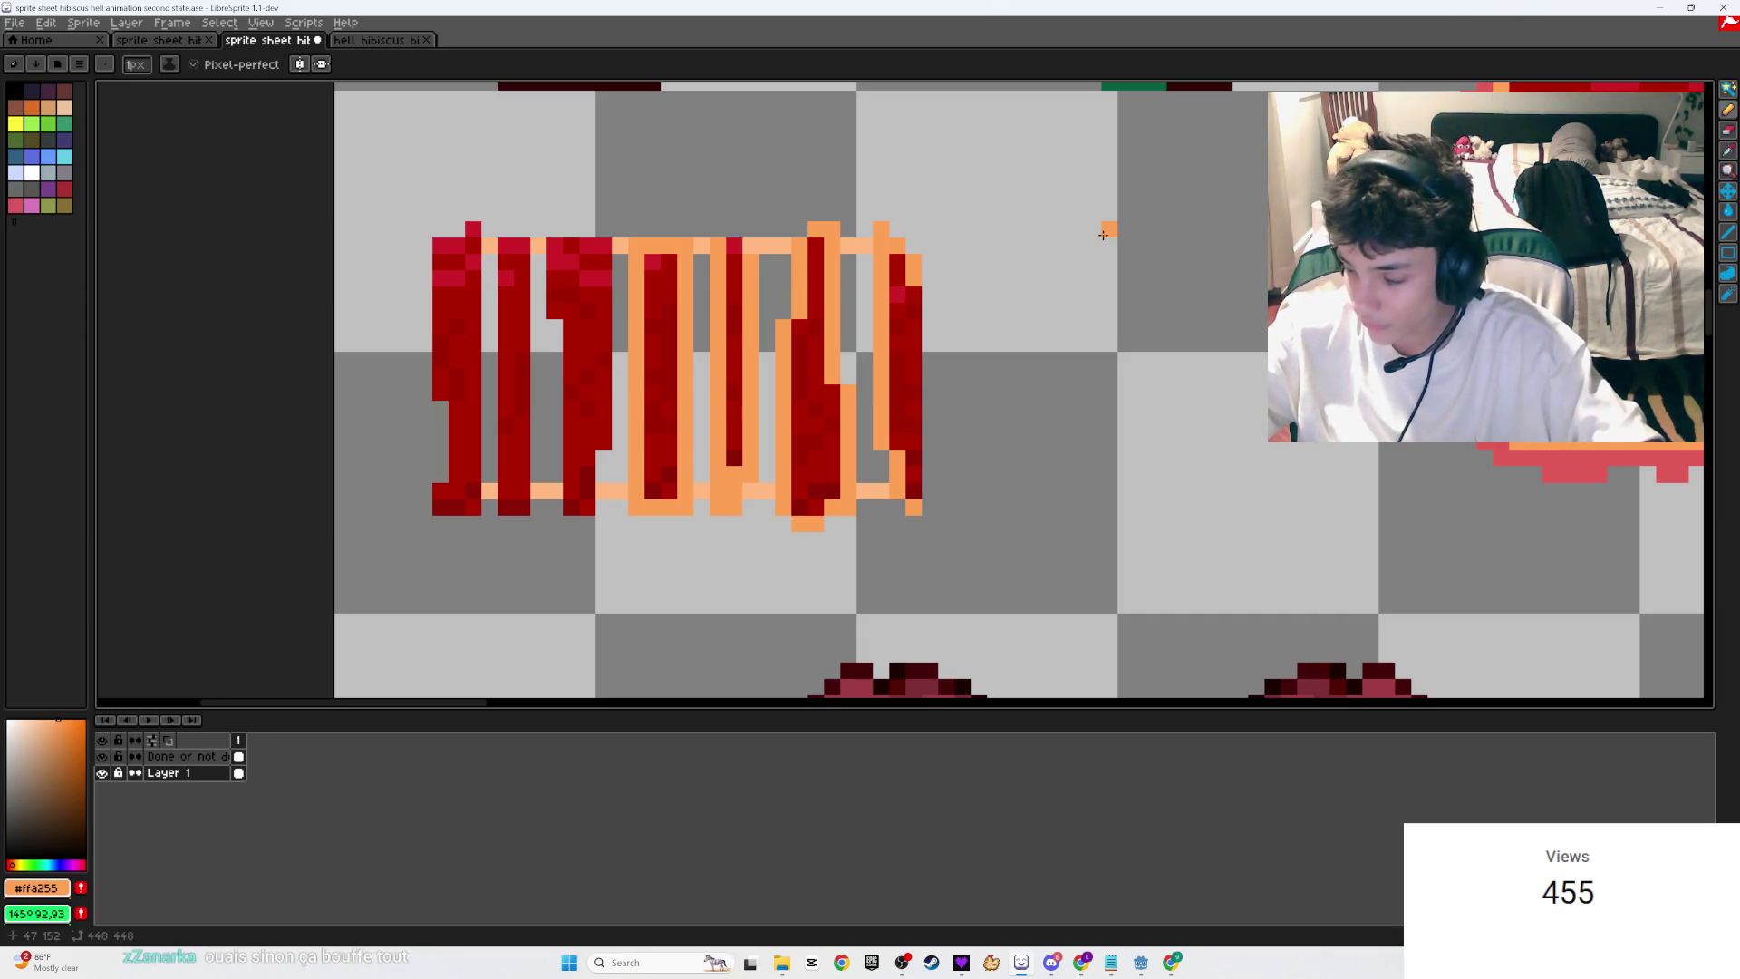
key(alt+Tab)
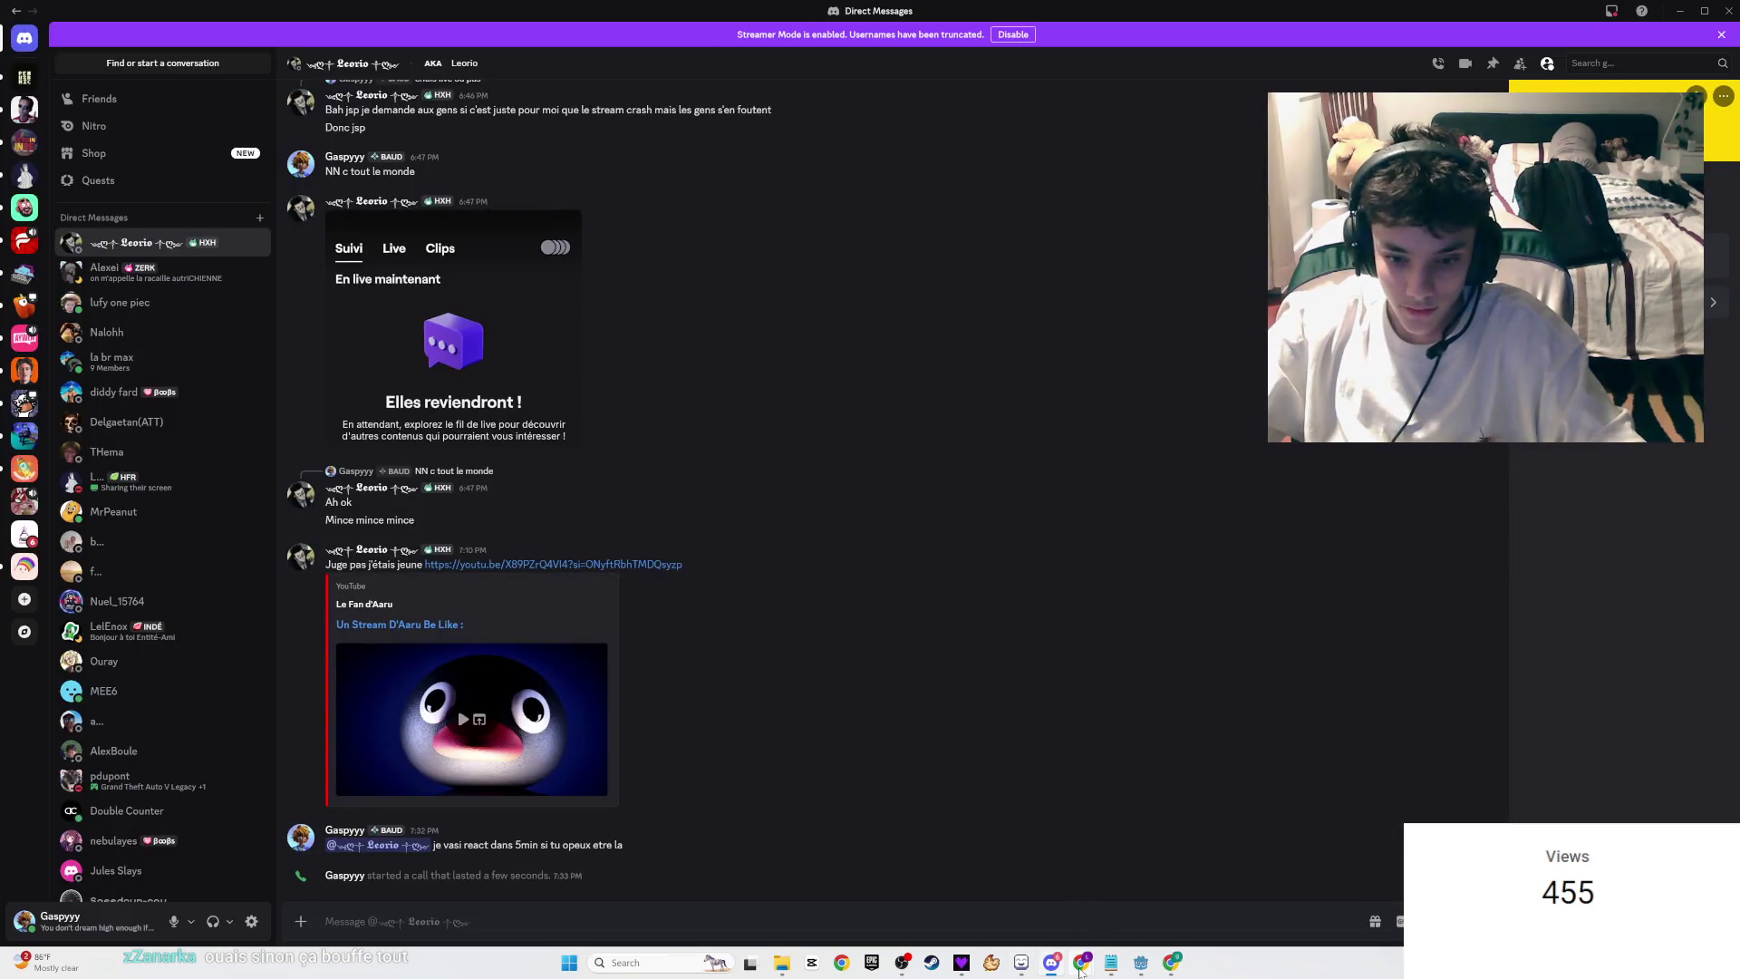
click(1079, 968)
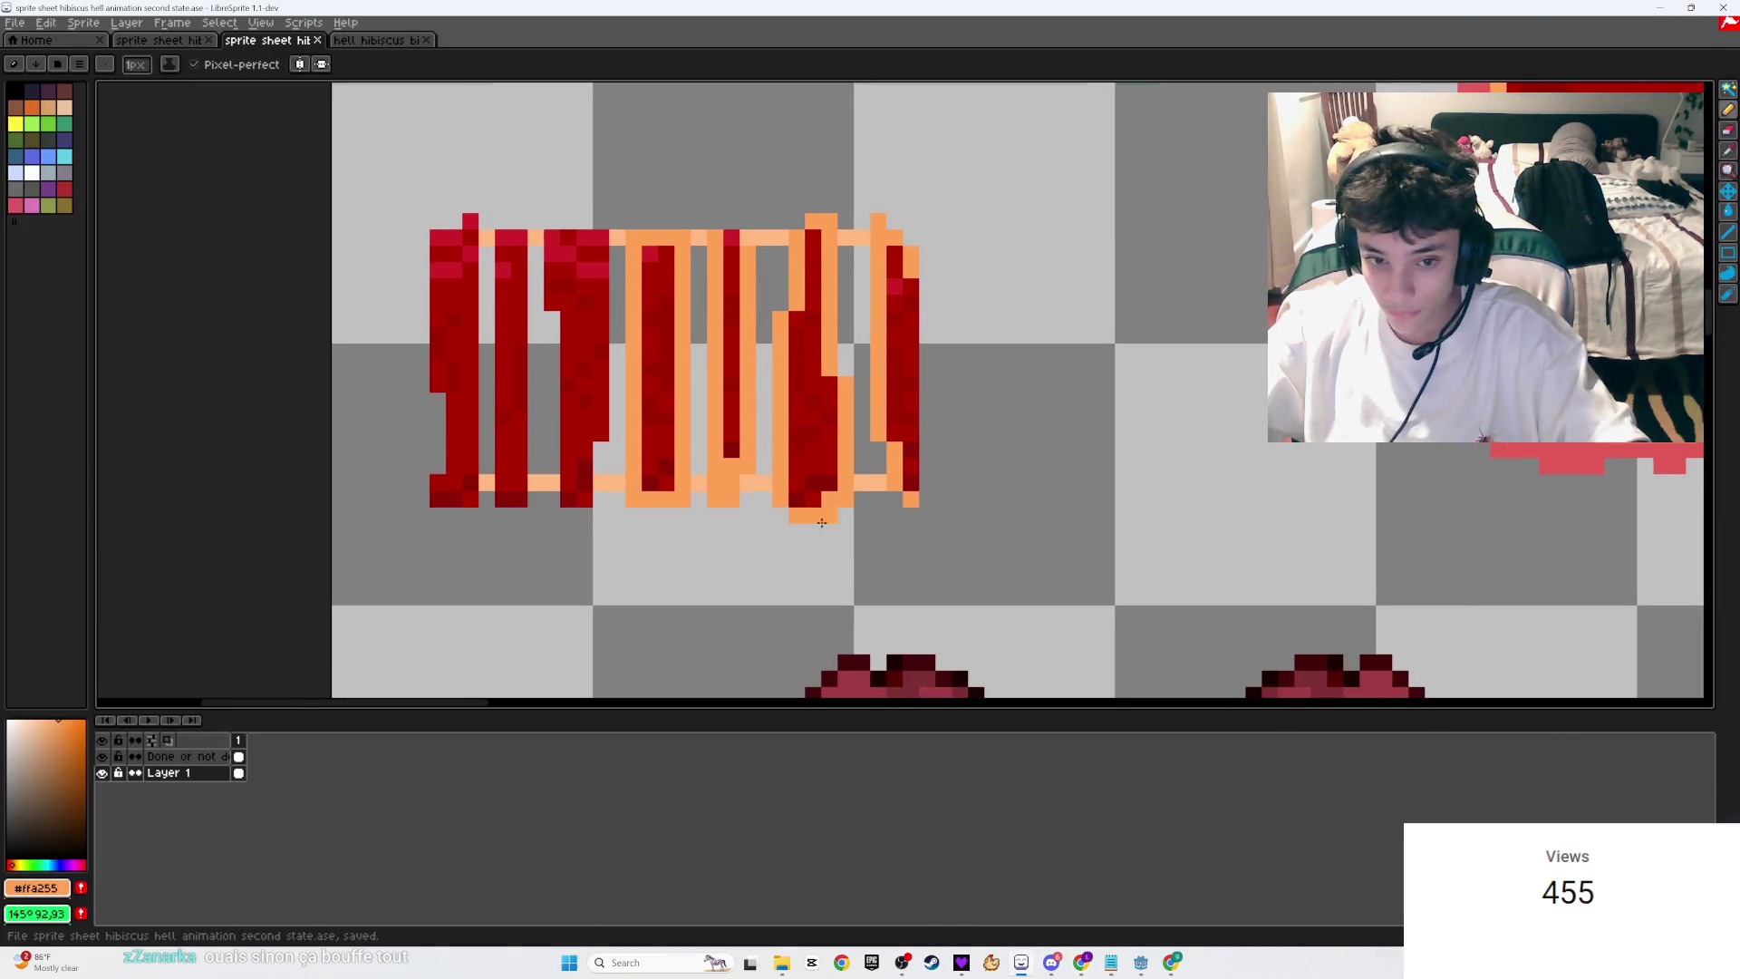
click(918, 283)
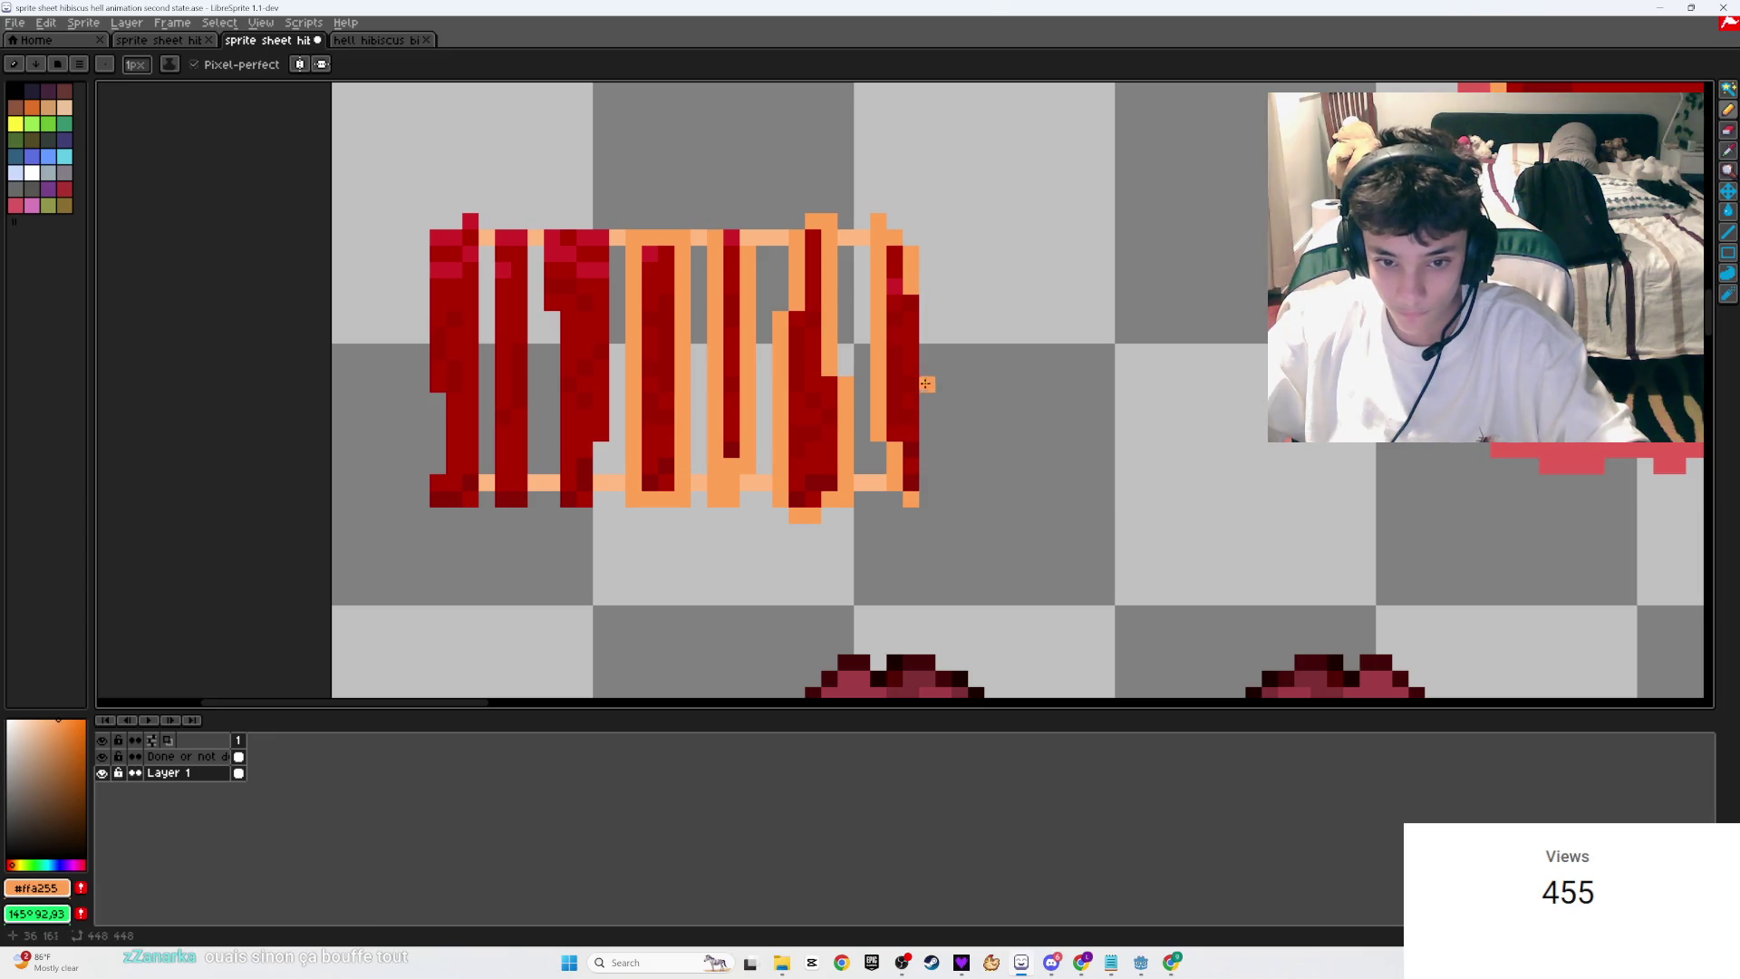
shift+click(914, 420)
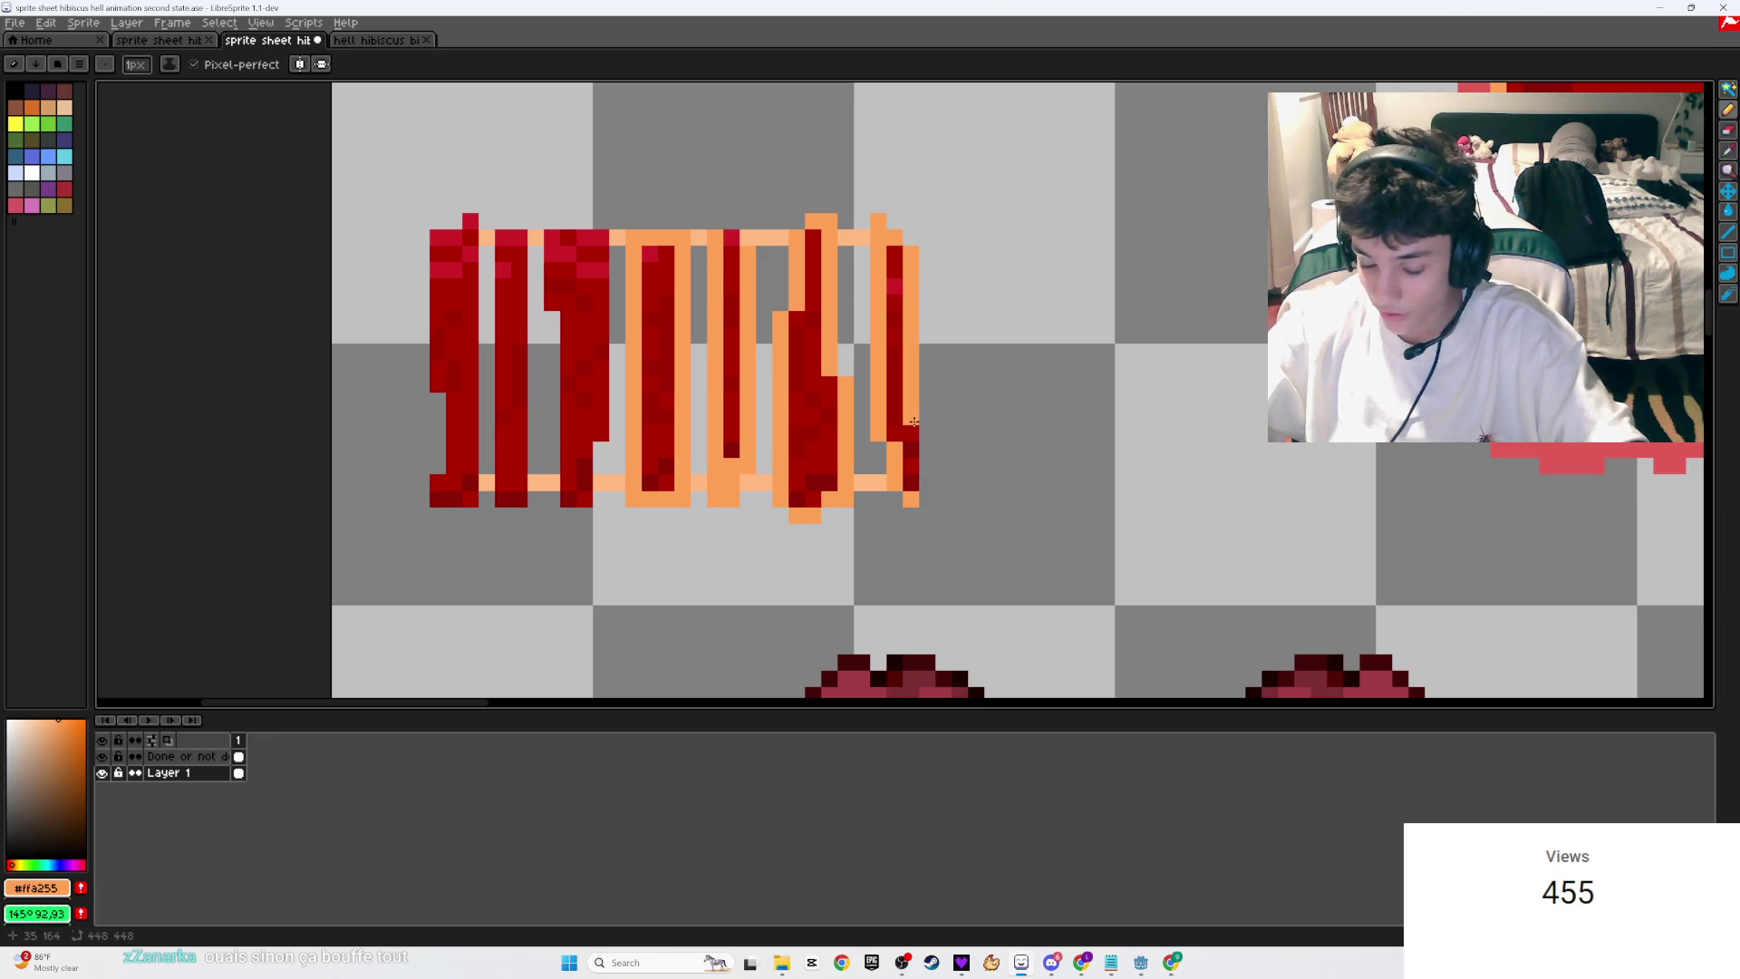
key(ctrl+s)
Step: Keep the brush at 1 px and draw an orange line down a slat's side
scroll(924, 489, down, 4)
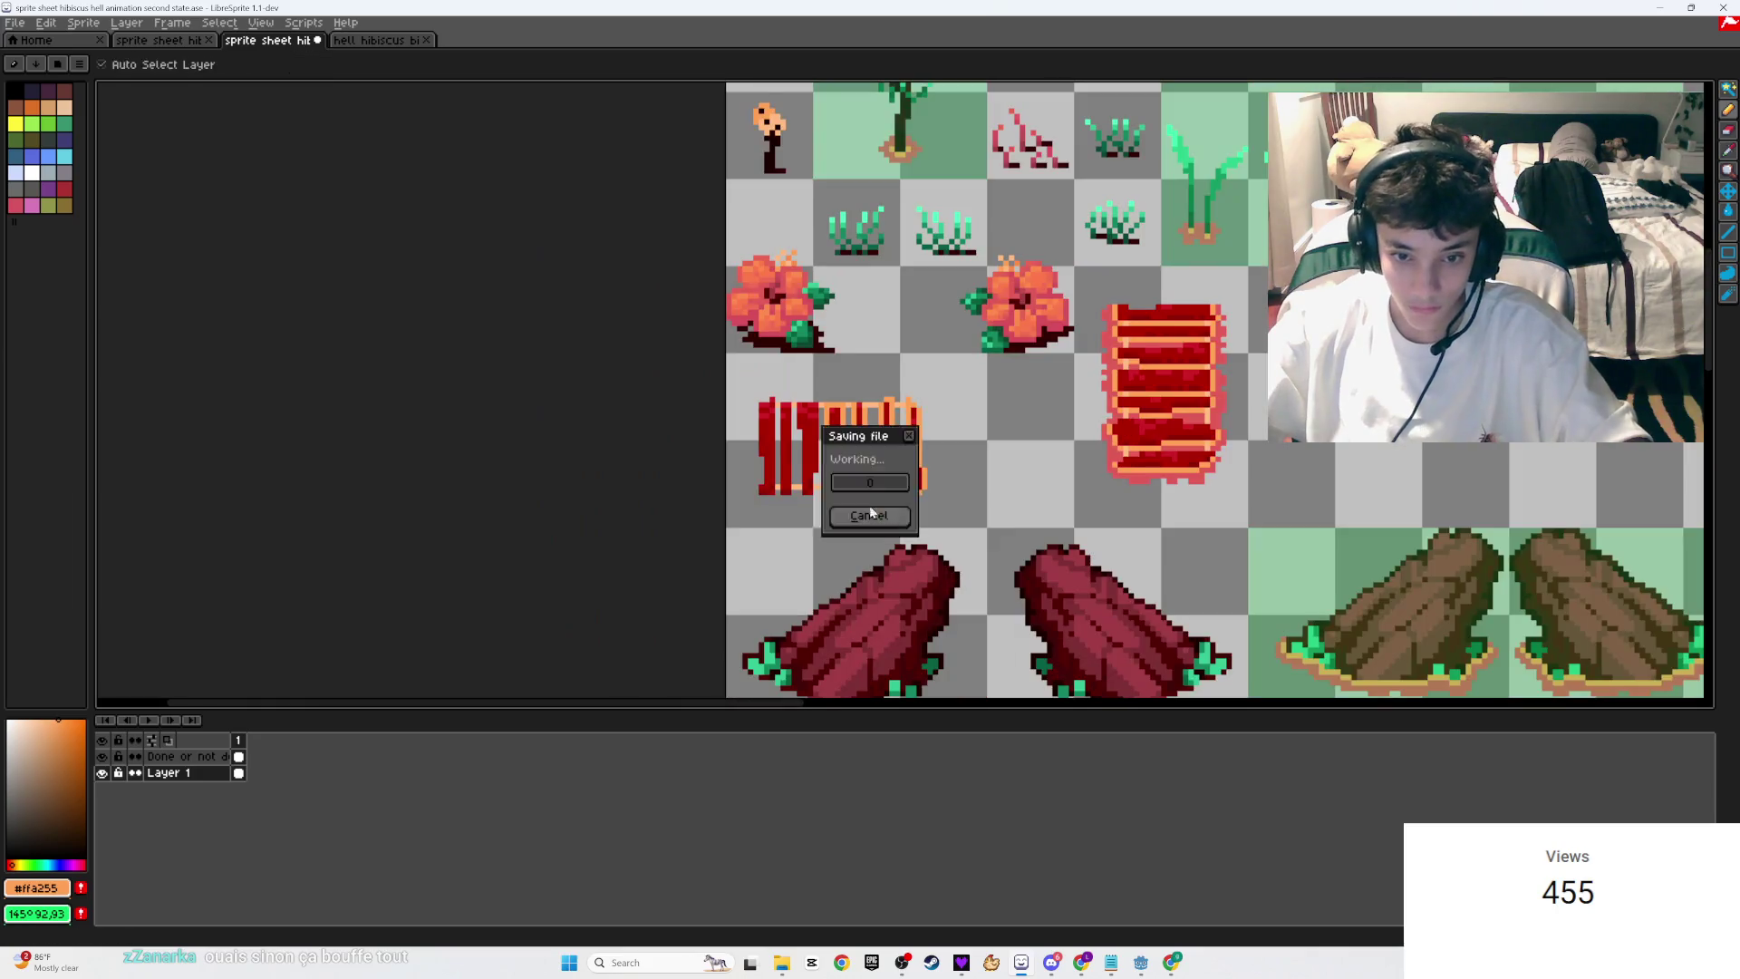
scroll(967, 435, up, 3)
scroll(968, 435, up, 1)
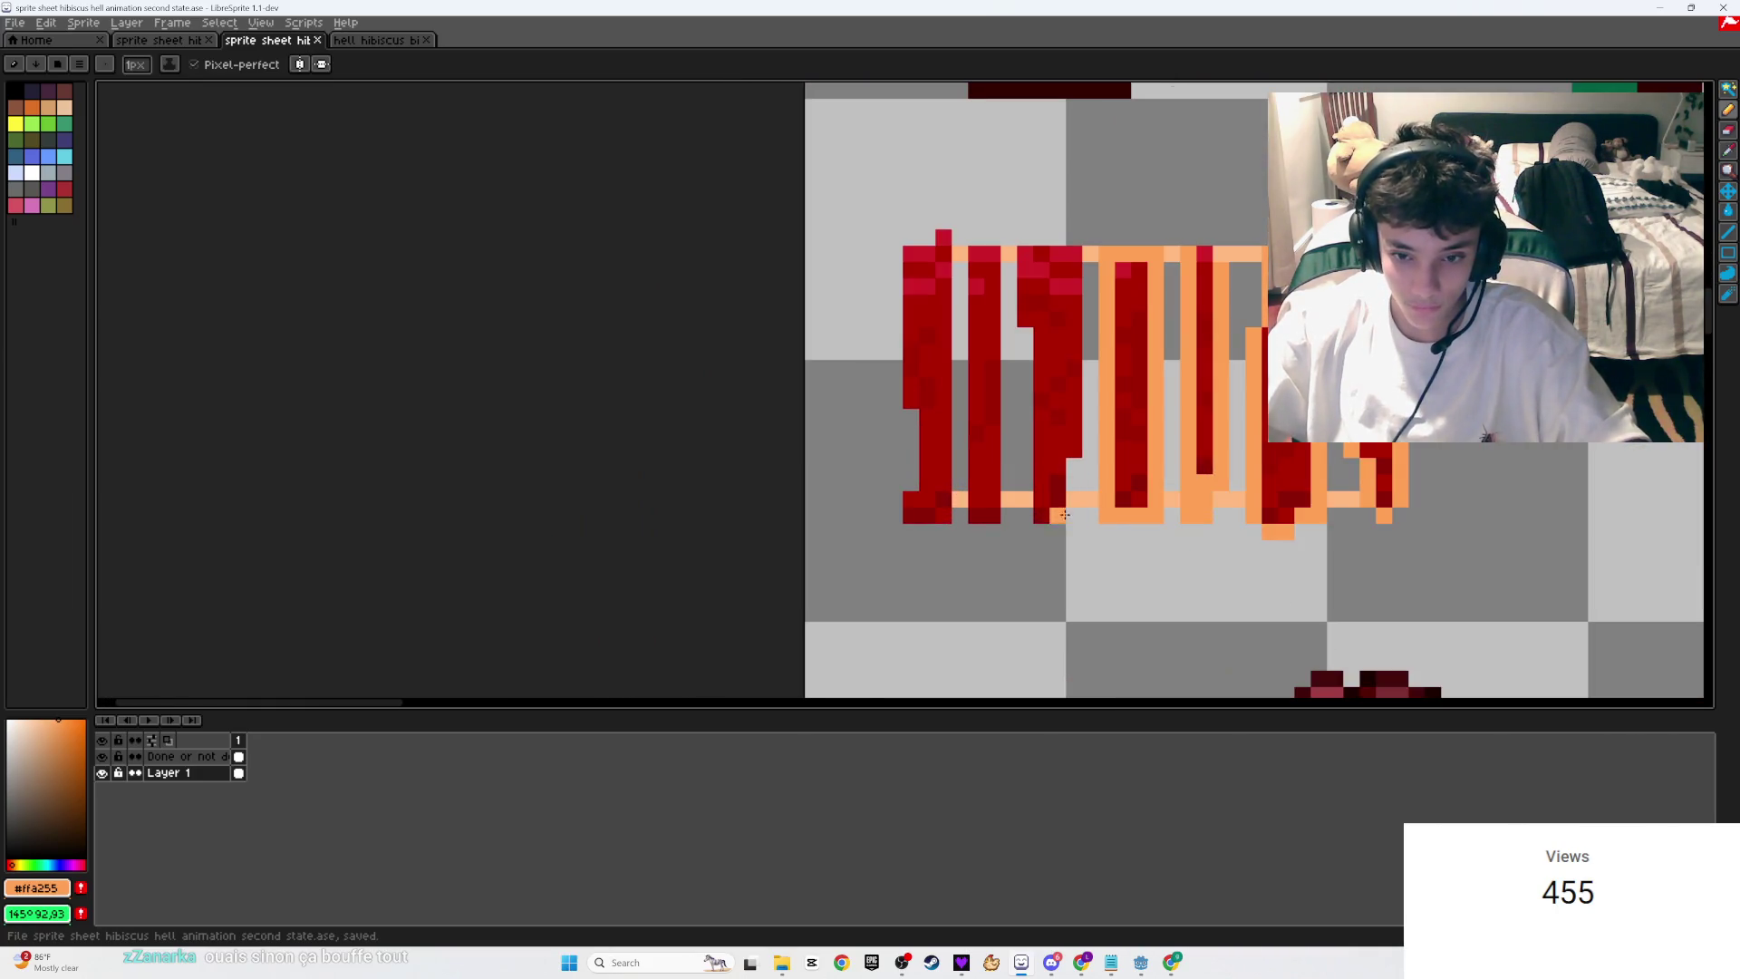
key(plus)
key(plus)
key(plus)
key(minus)
key(minus)
key(minus)
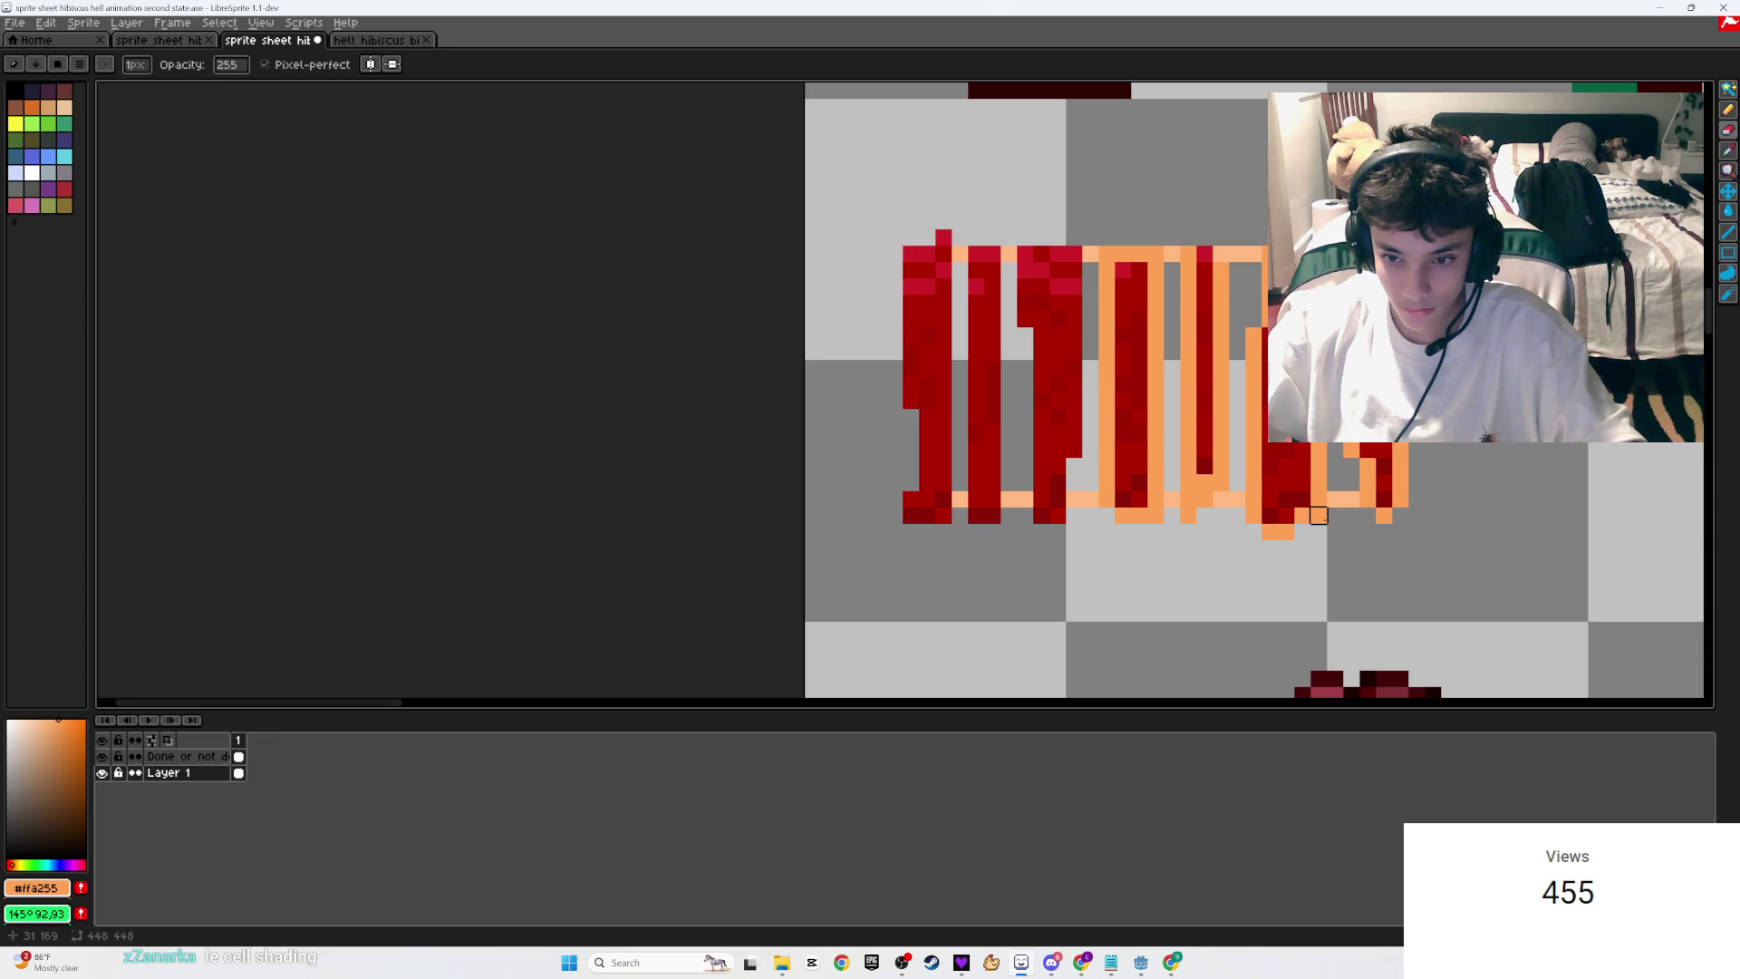
scroll(1221, 566, up, 1)
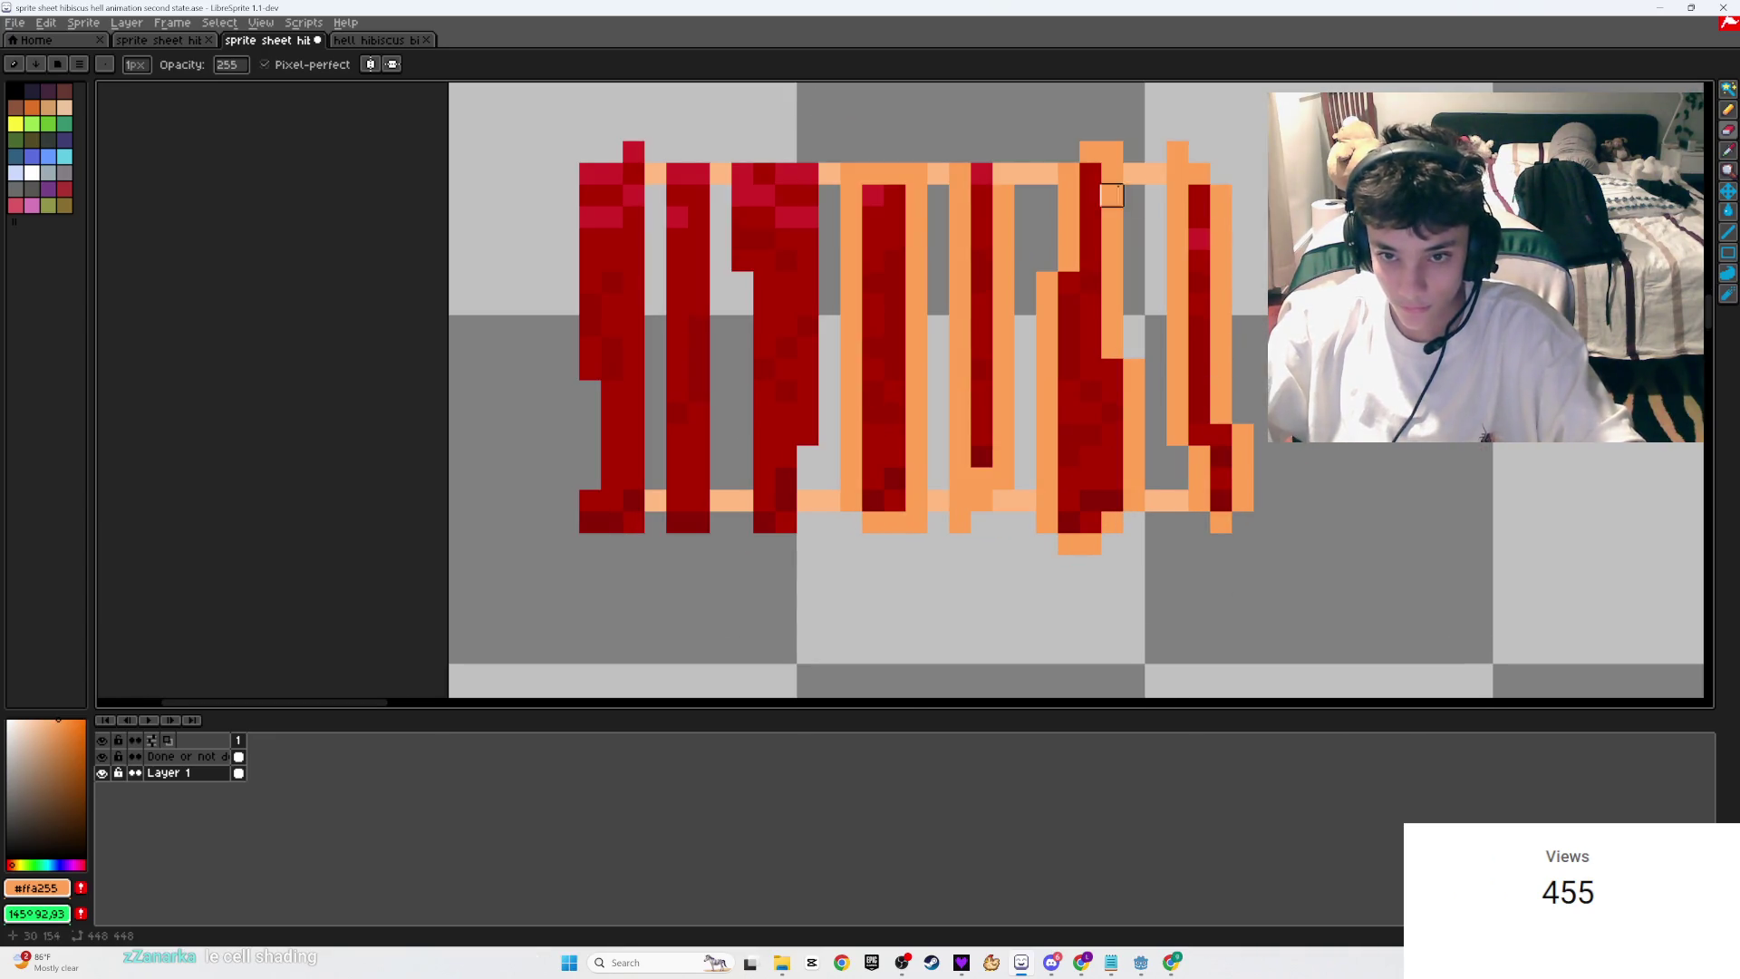
drag(1177, 173, 1227, 296)
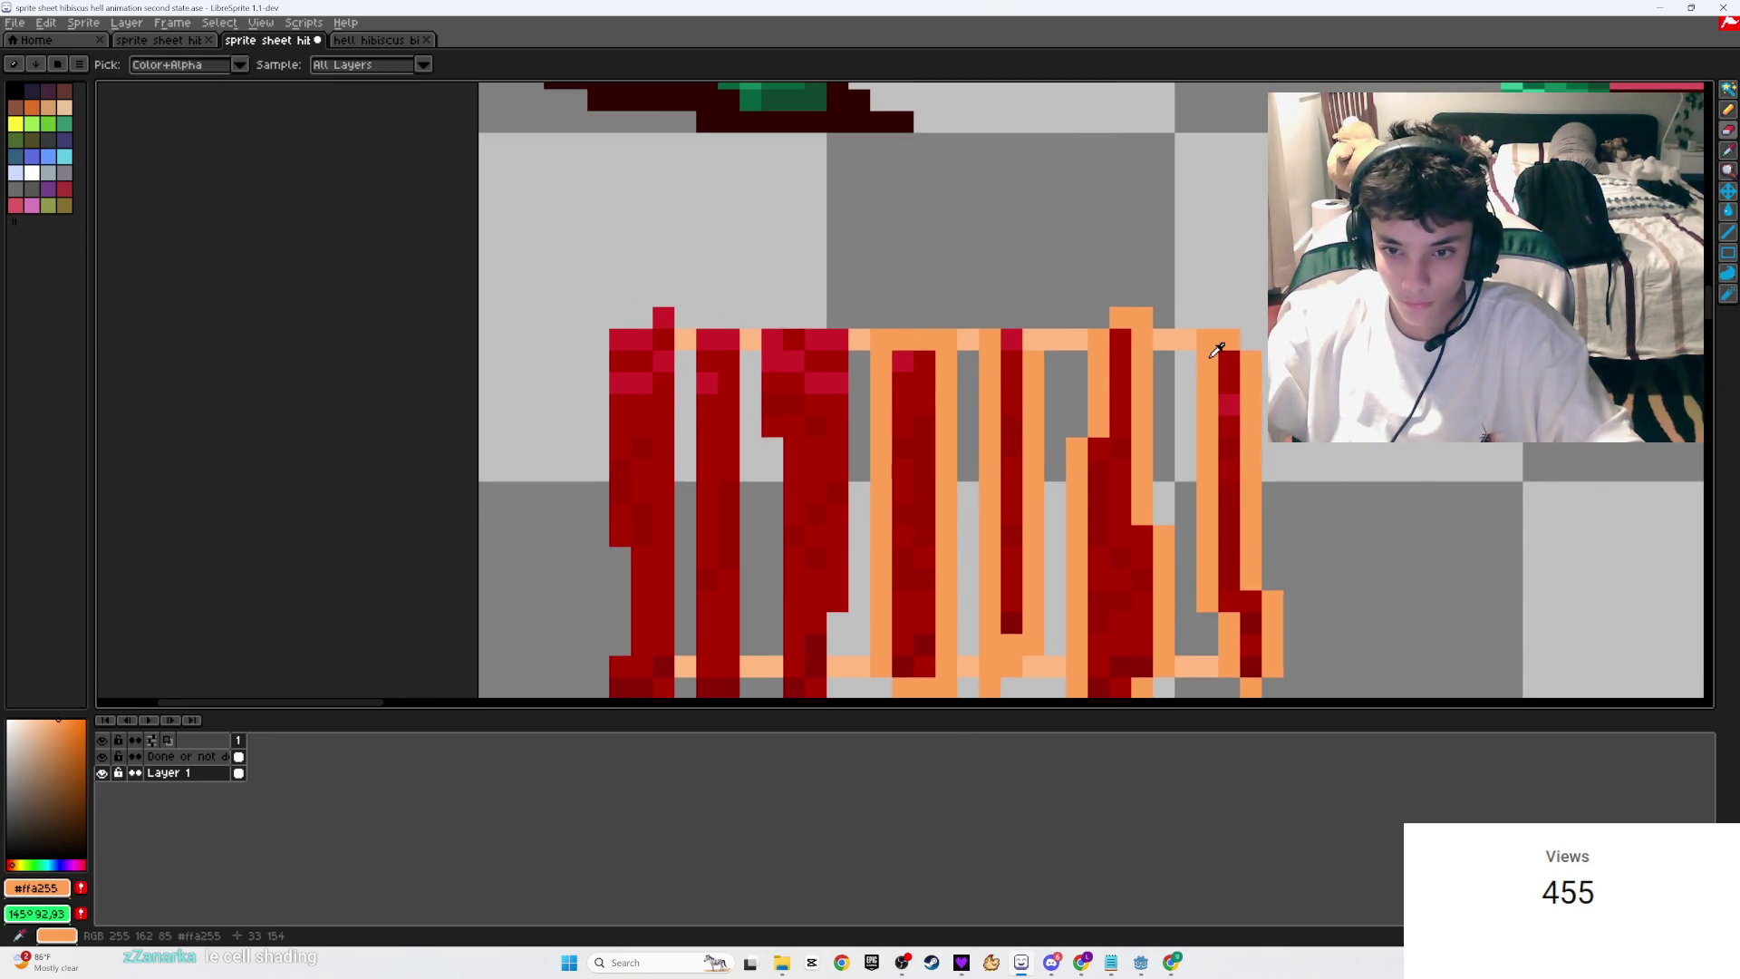
drag(804, 338, 970, 301)
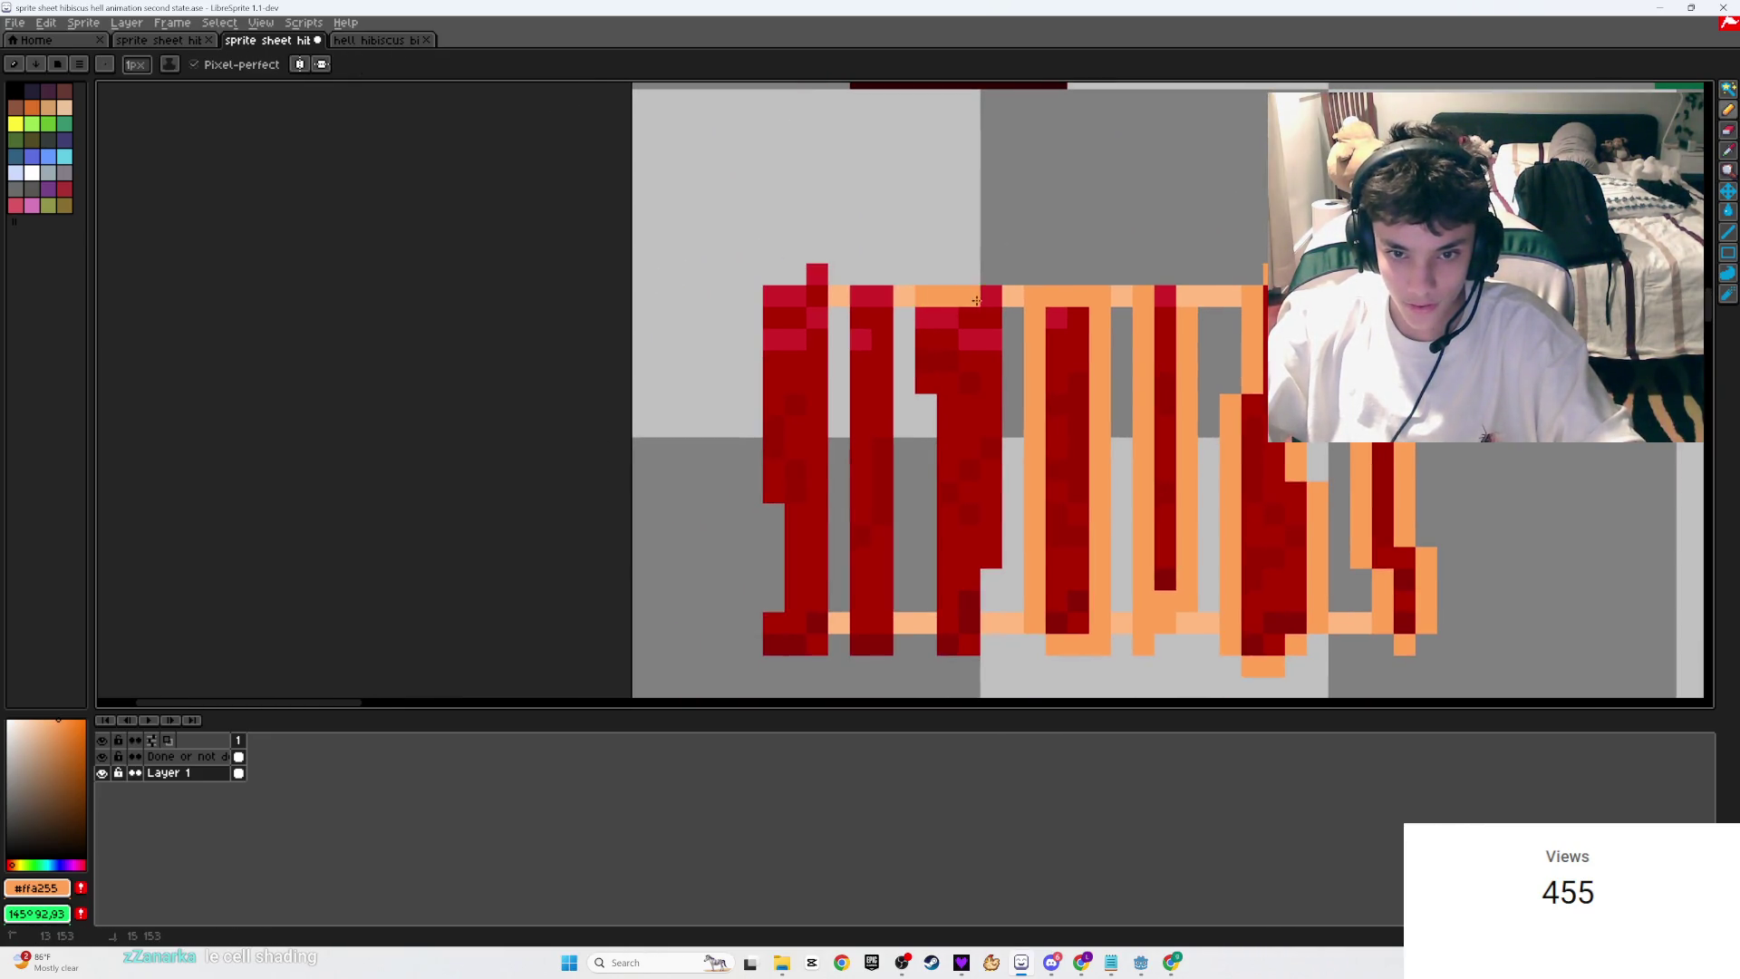
shift+click(990, 558)
drag(981, 580, 974, 643)
Step: Paint orange lines along the remaining slat edges up to the top rail and save
shift+click(926, 381)
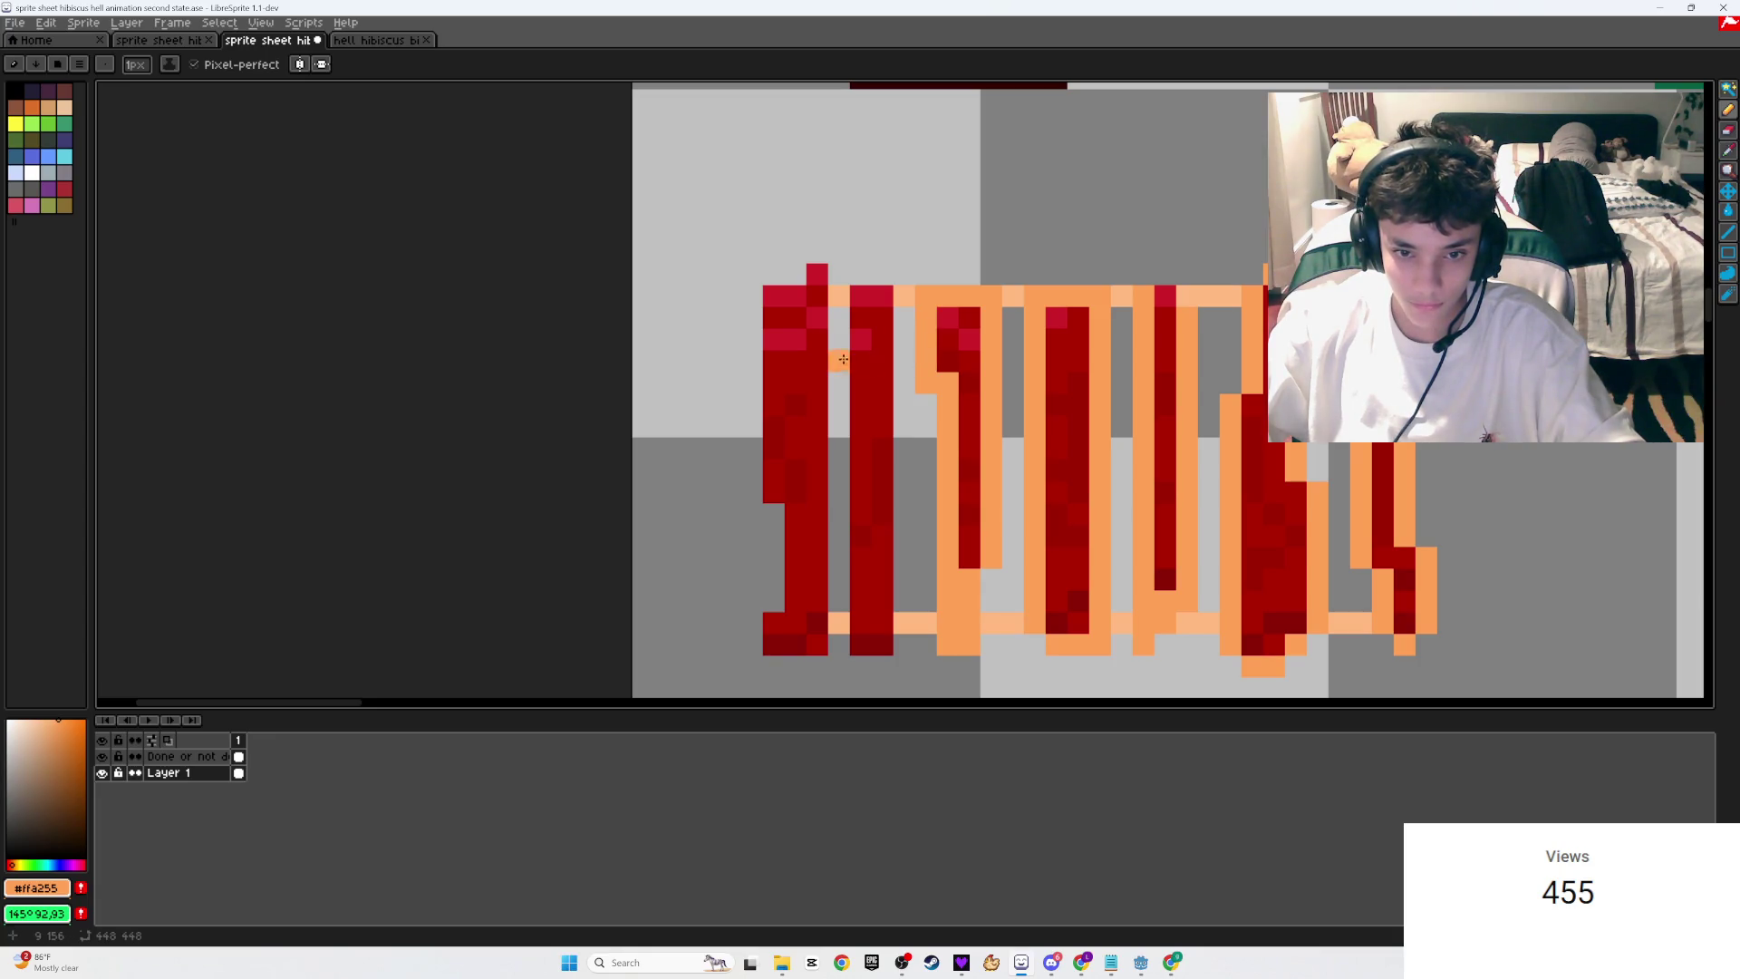
shift+click(860, 649)
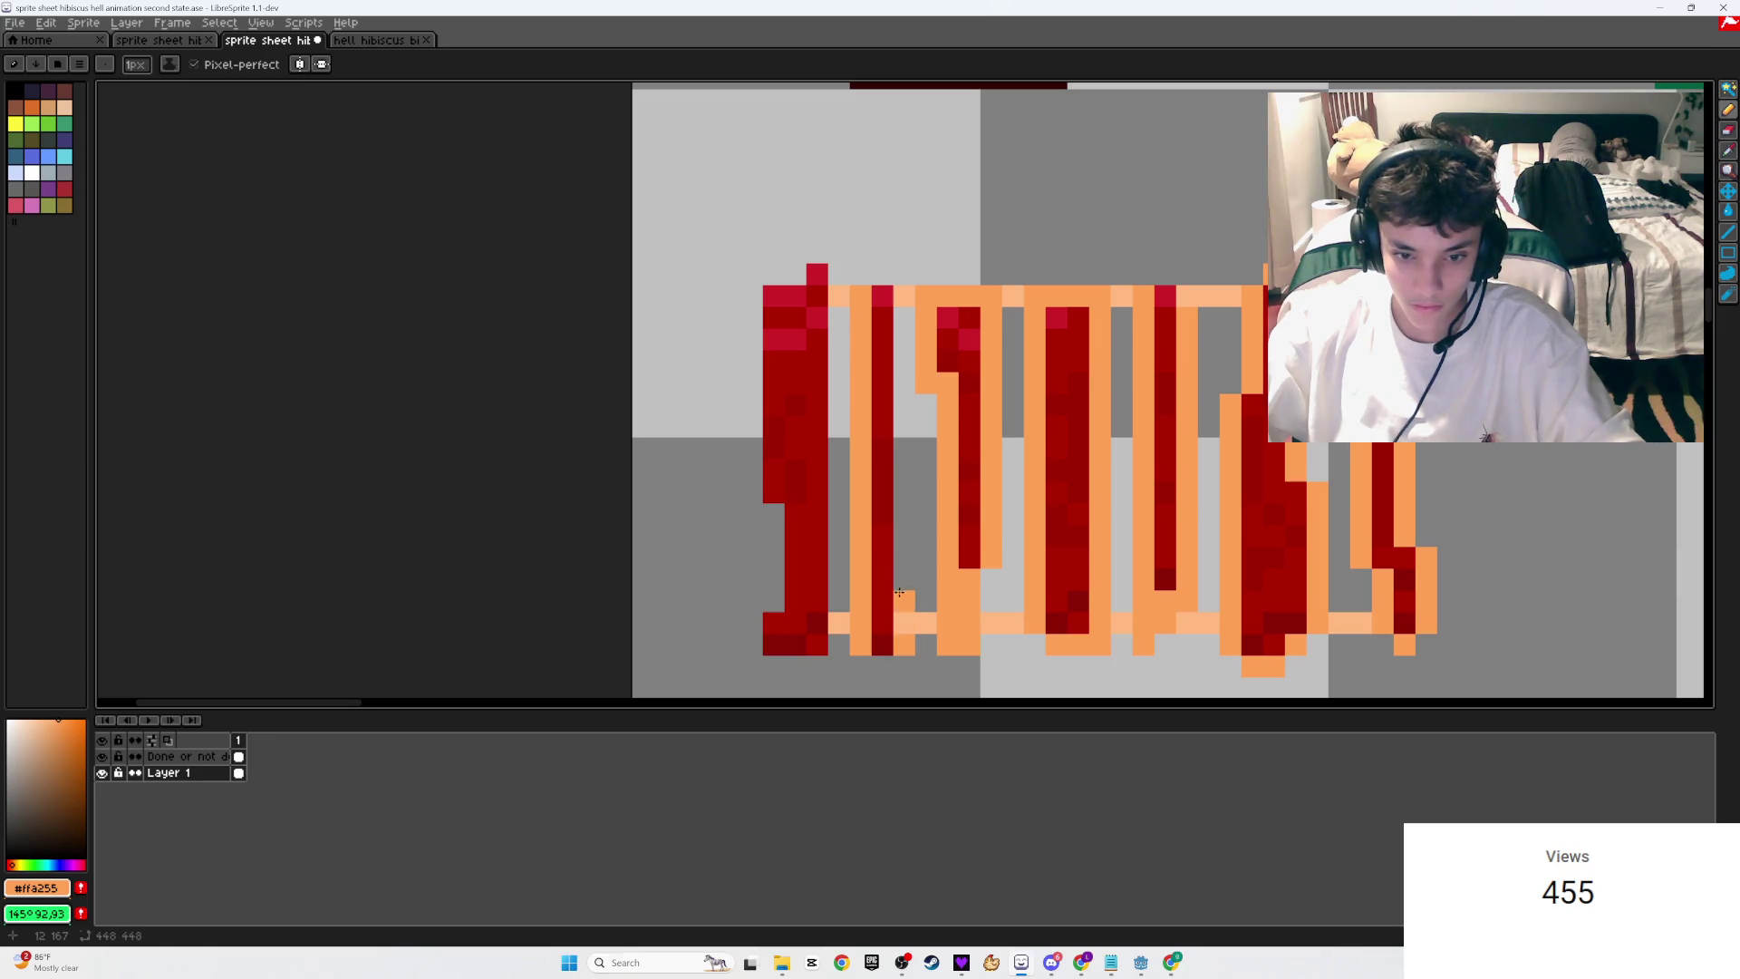
shift+click(906, 318)
scroll(965, 477, down, 5)
key(ctrl+s)
scroll(965, 478, up, 4)
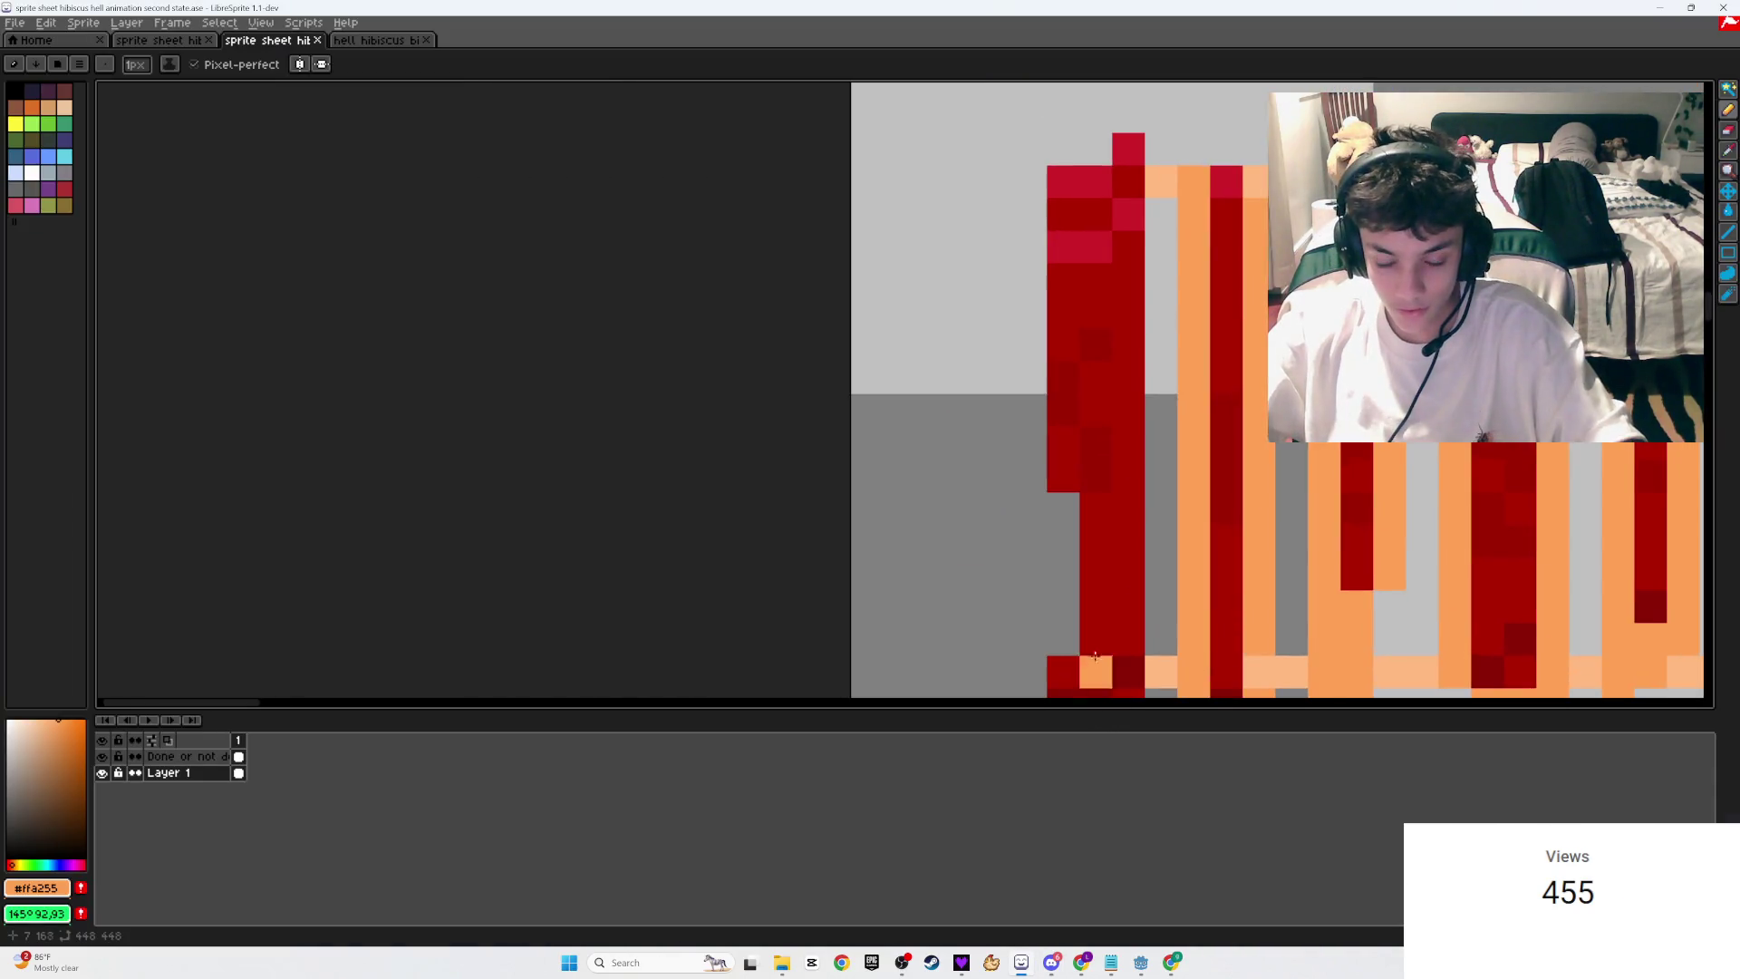
Step: Extend the bottom orange rail, then rewind the YouTube video from 18:35 to 18:18
mouse_move(1095, 654)
mouse_down()
mouse_move(1067, 625)
mouse_move(1132, 625)
mouse_up()
click(1172, 962)
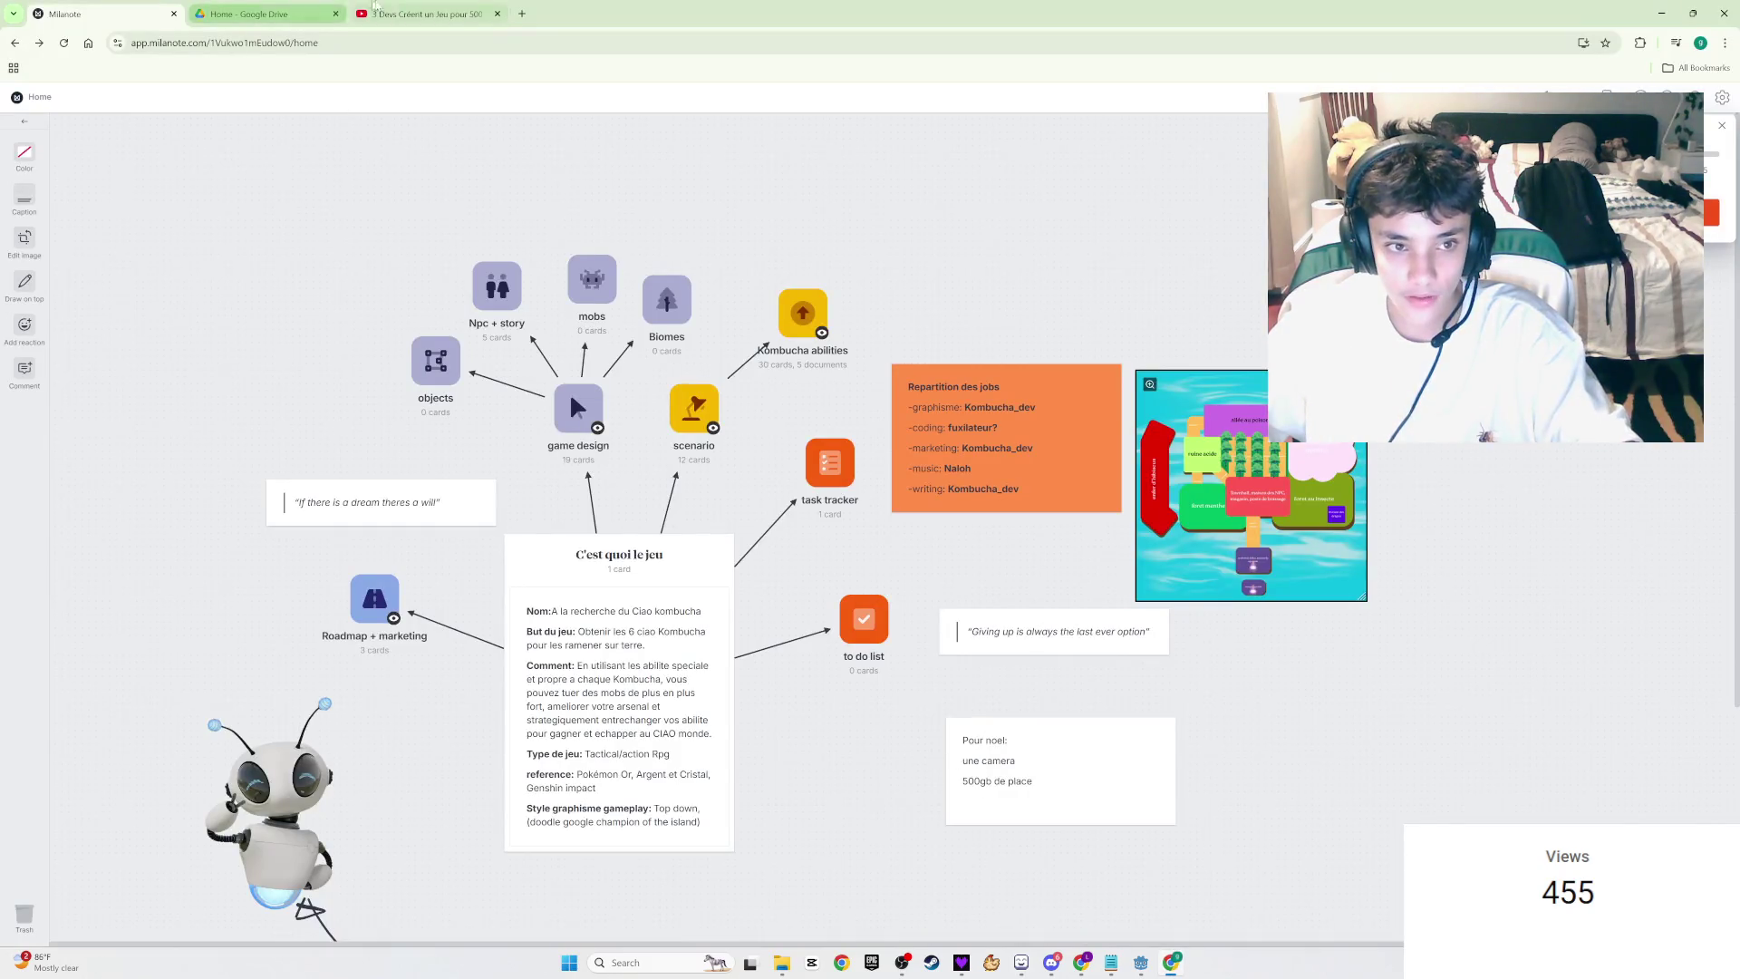
key(ctrl+shift+Tab)
mouse_move(781, 794)
mouse_down()
mouse_move(758, 795)
mouse_move(772, 797)
mouse_up()
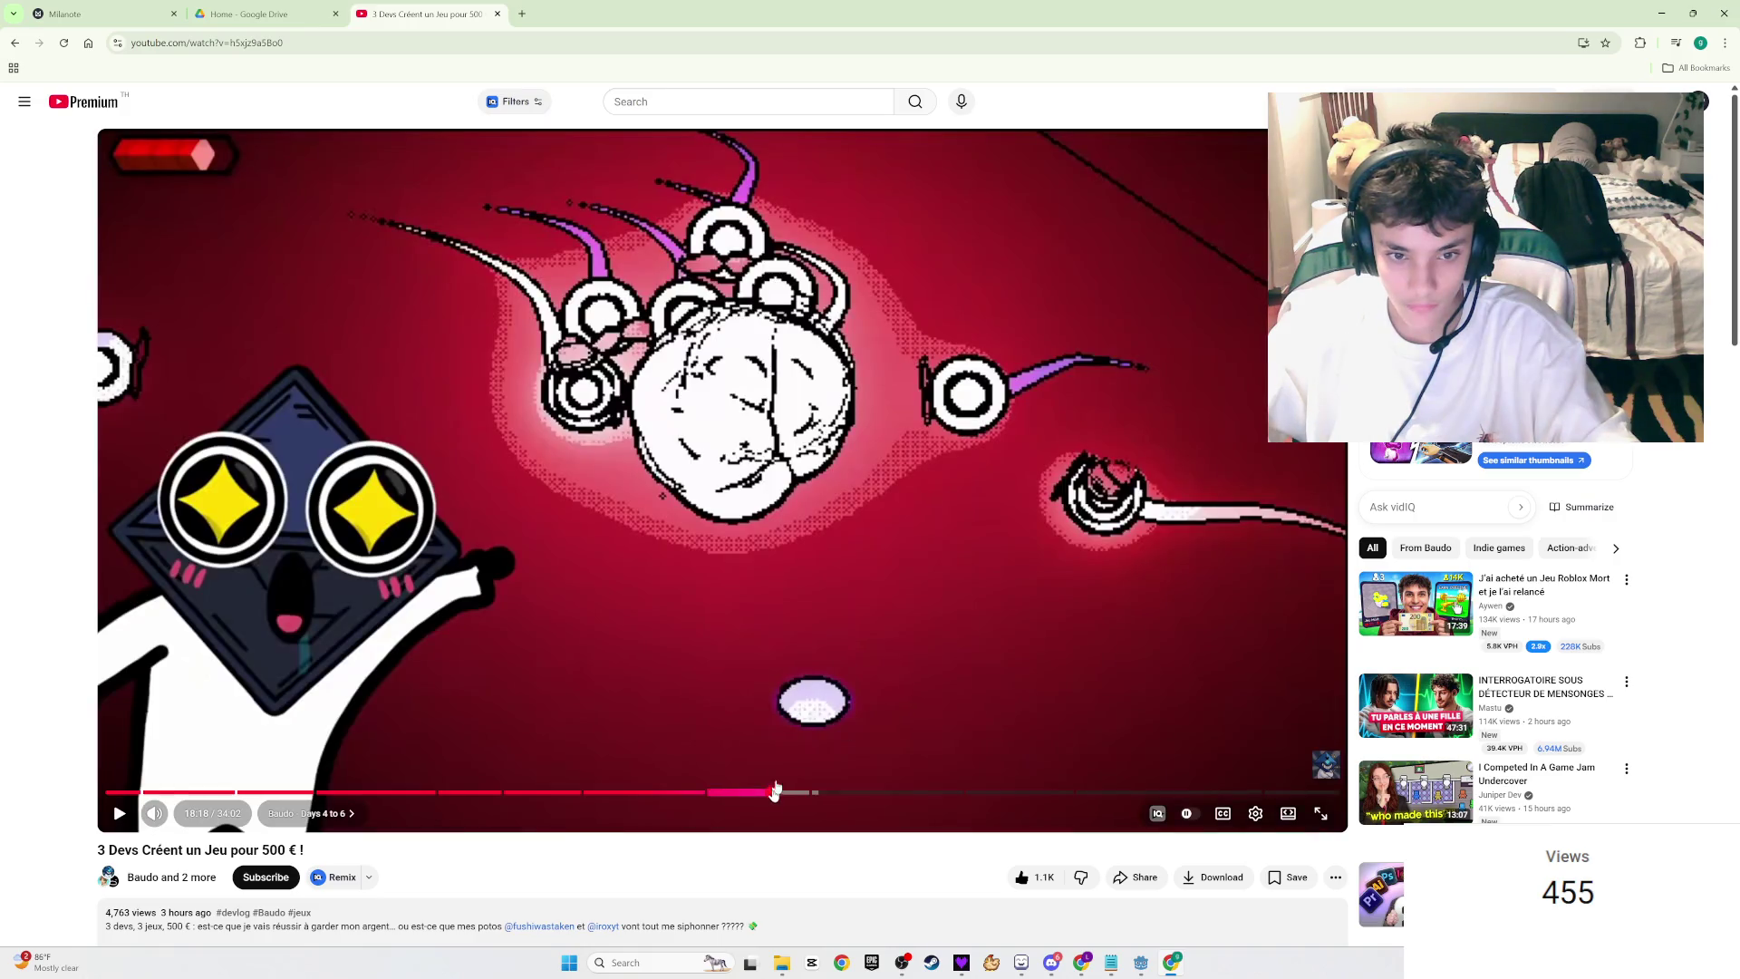
key(alt+Tab)
Step: Paint orange pixels beside the left slat's base, undoing and erasing misplaced ones, and save
click(992, 644)
click(1025, 611)
key(ctrl+z)
click(1029, 638)
key(ctrl+s)
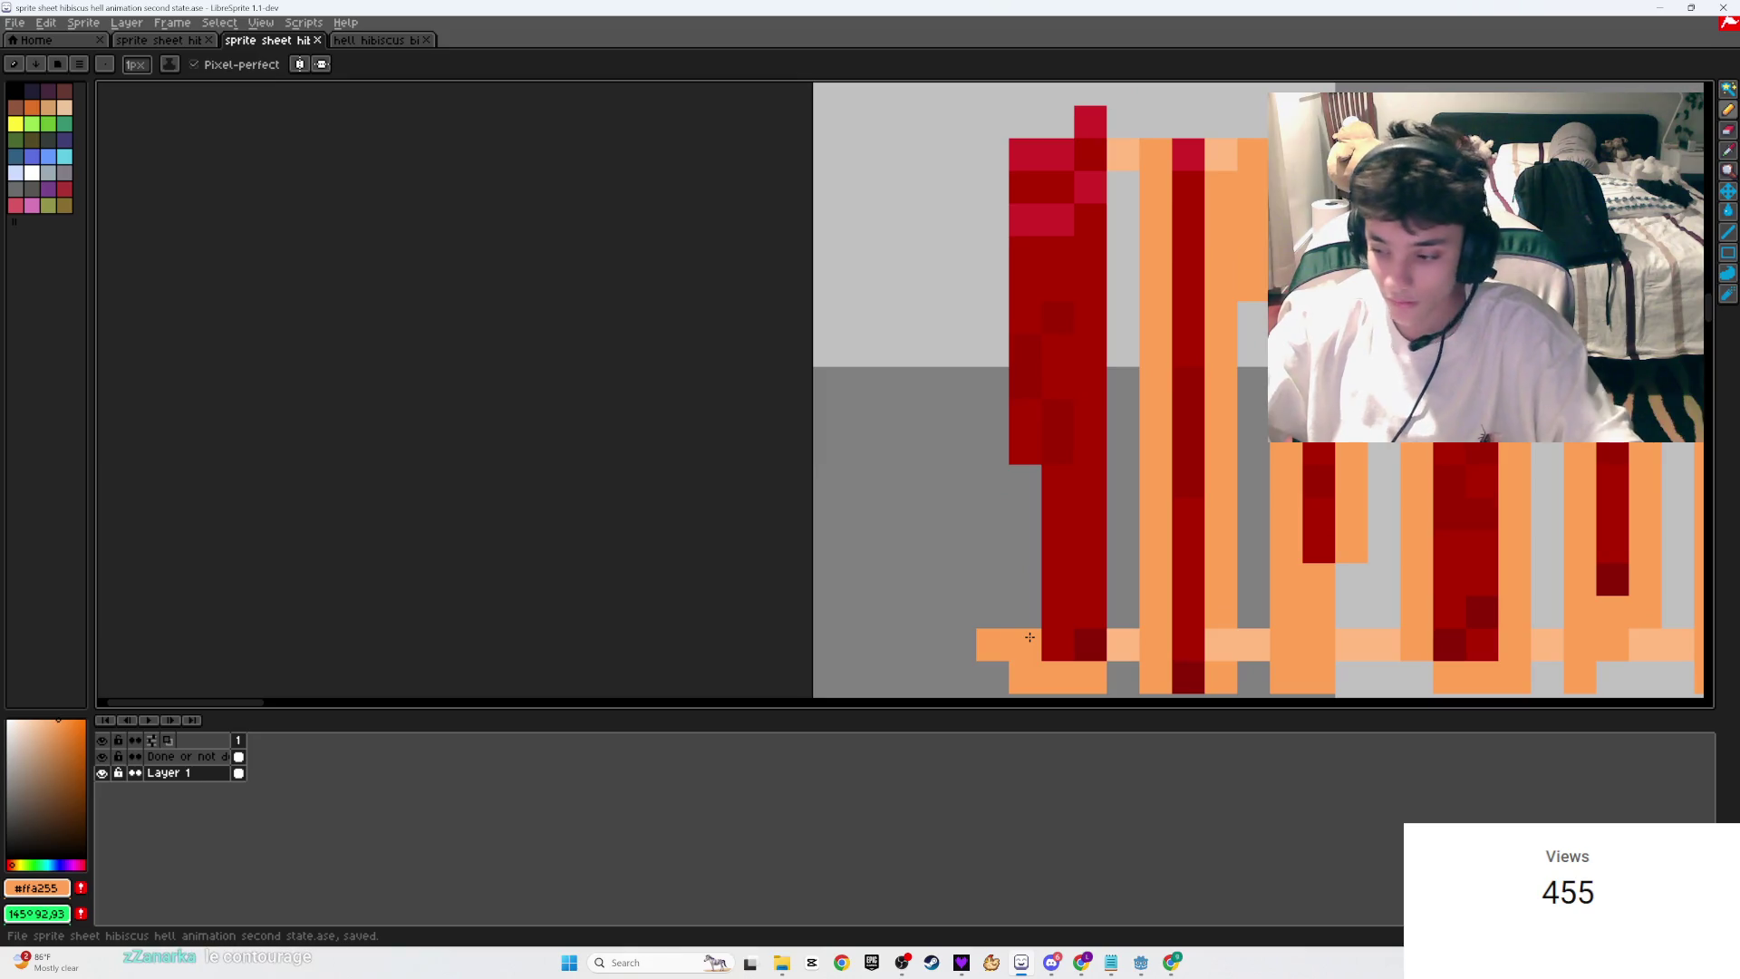
key(e)
click(993, 645)
key(b)
click(1026, 645)
Step: Outline the left slat in orange up to its top and down its full edge
drag(1058, 612, 1025, 447)
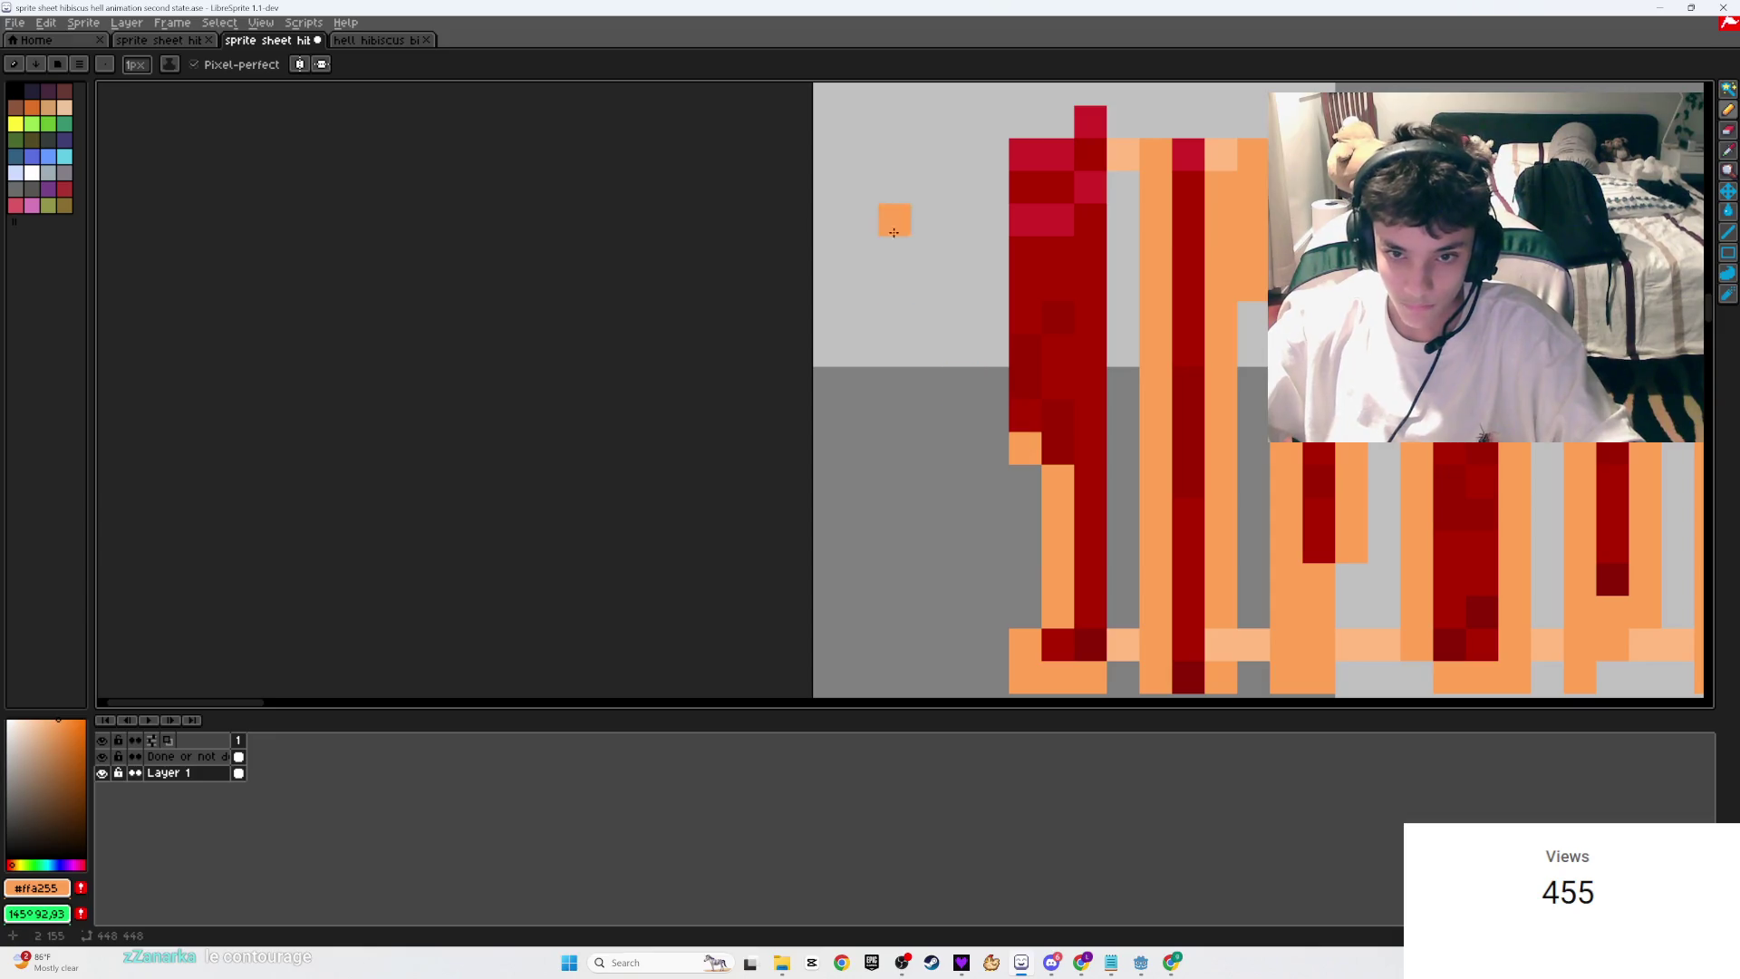
shift+click(1025, 154)
click(1090, 122)
click(1094, 145)
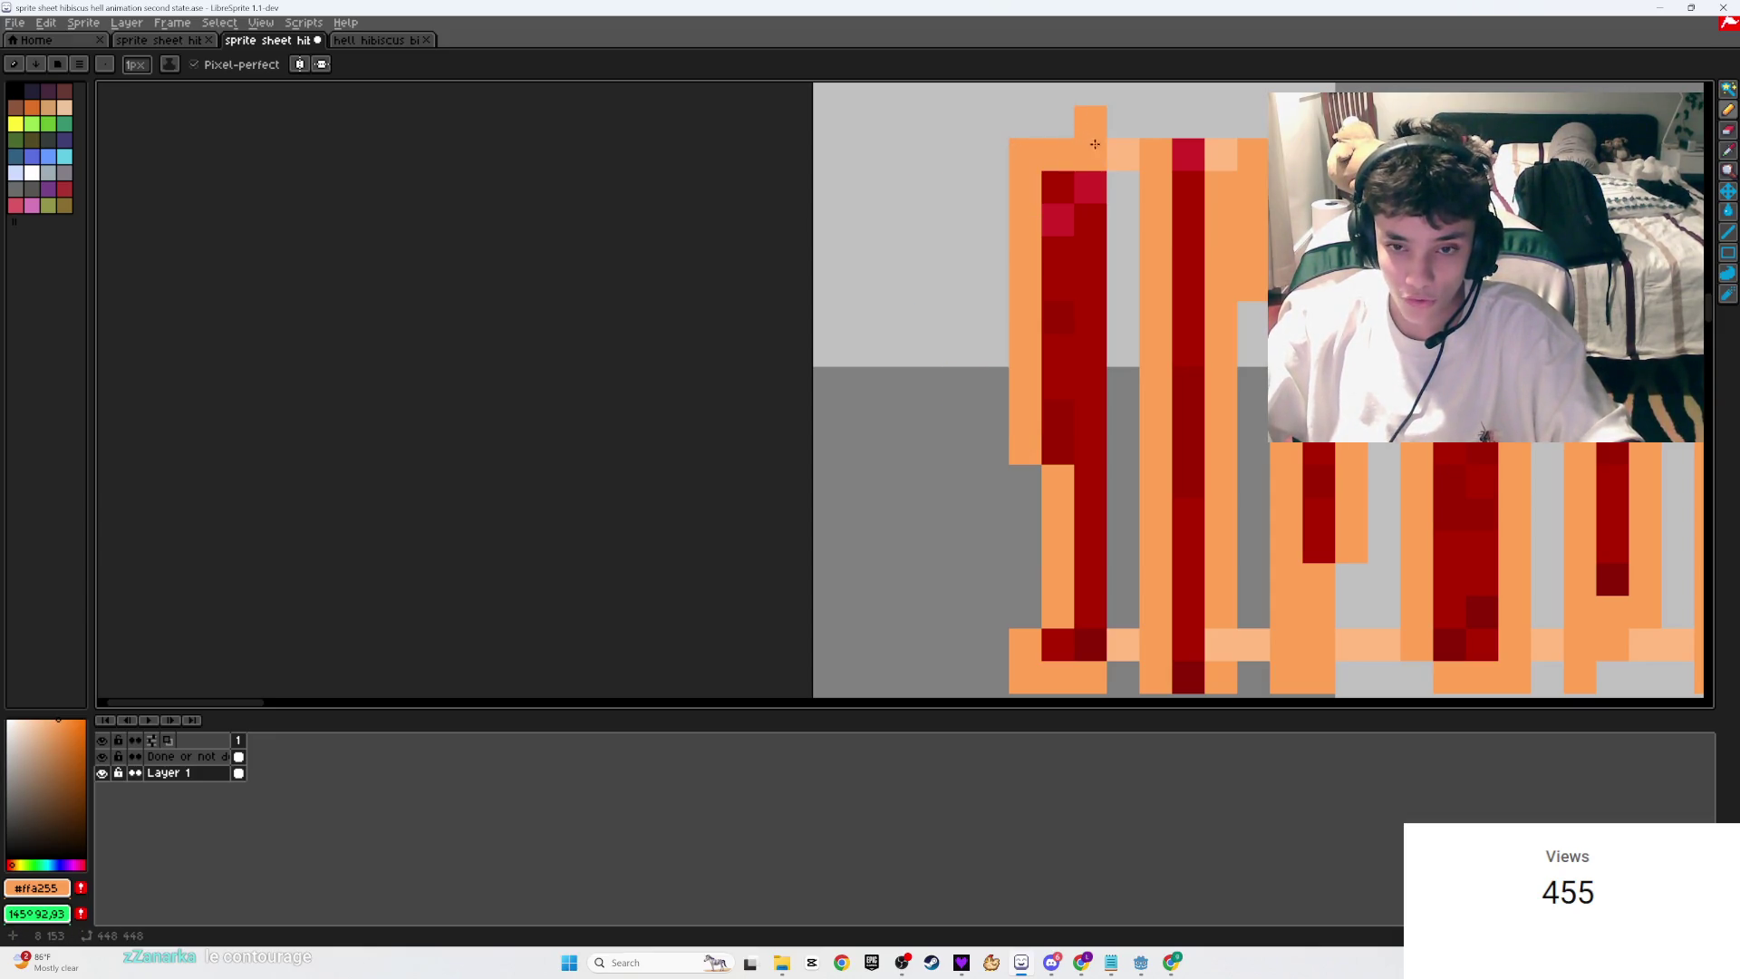
drag(1090, 186, 1099, 445)
scroll(1098, 444, down, 5)
scroll(898, 453, up, 5)
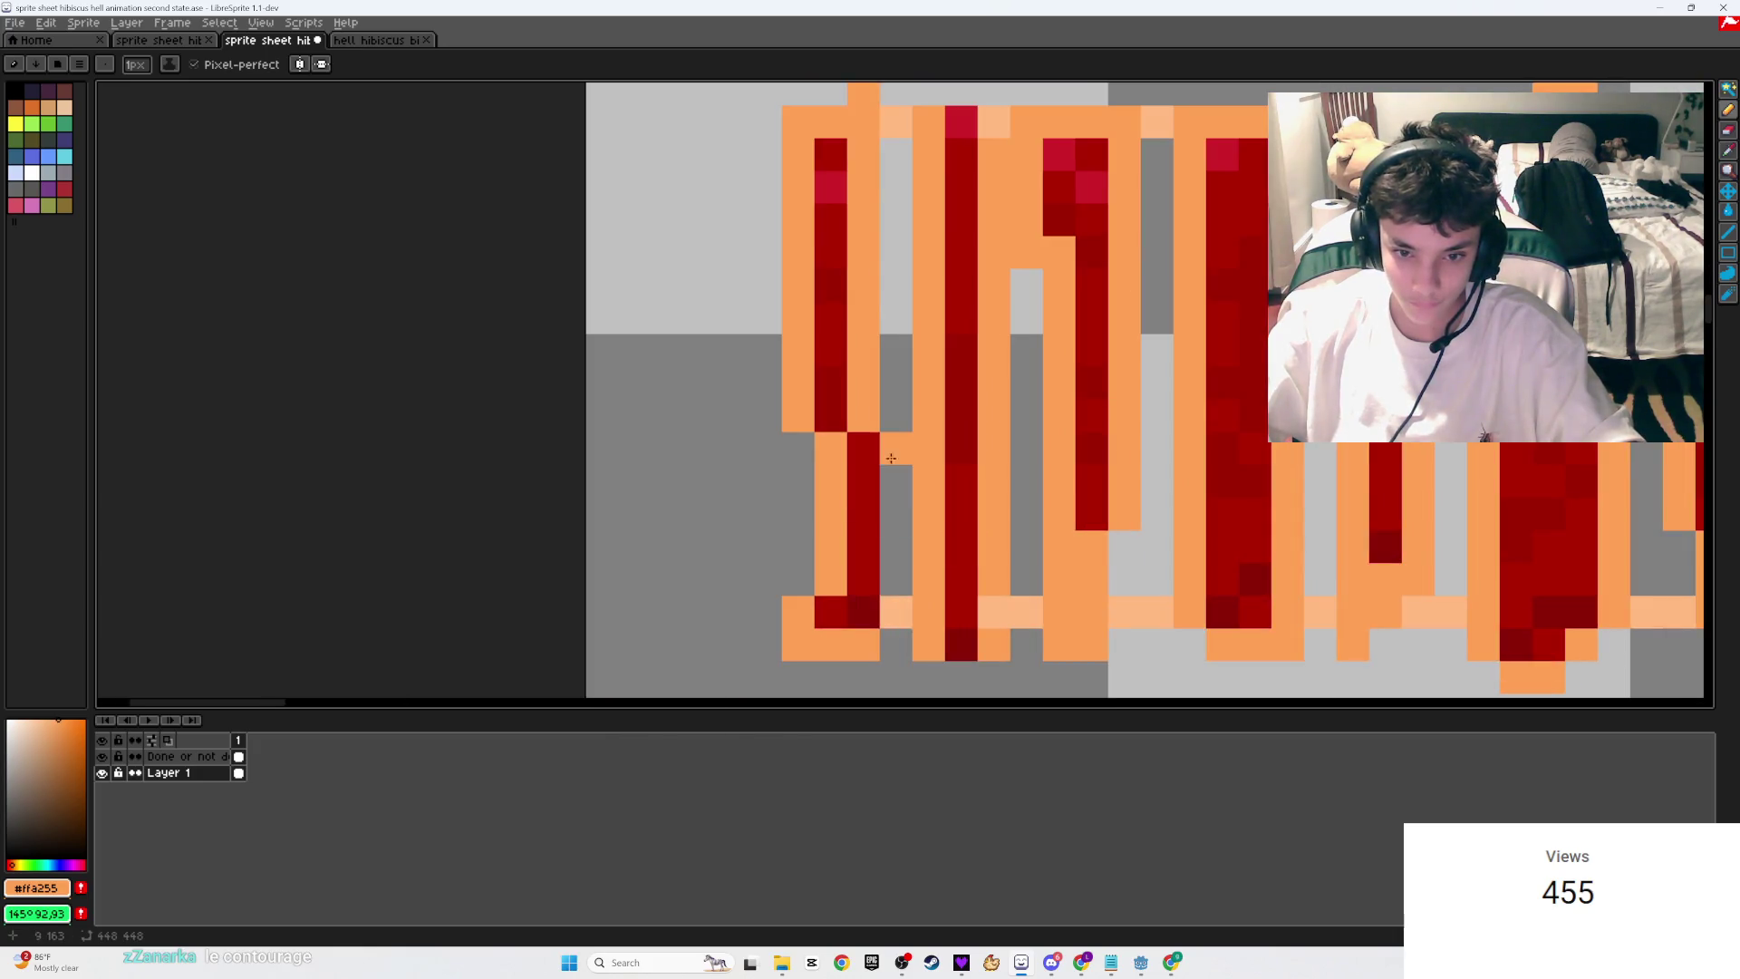
Step: Paint the next slat's edge orange downward and save the sprite sheet
drag(896, 466, 891, 554)
scroll(891, 554, down, 2)
scroll(893, 565, down, 3)
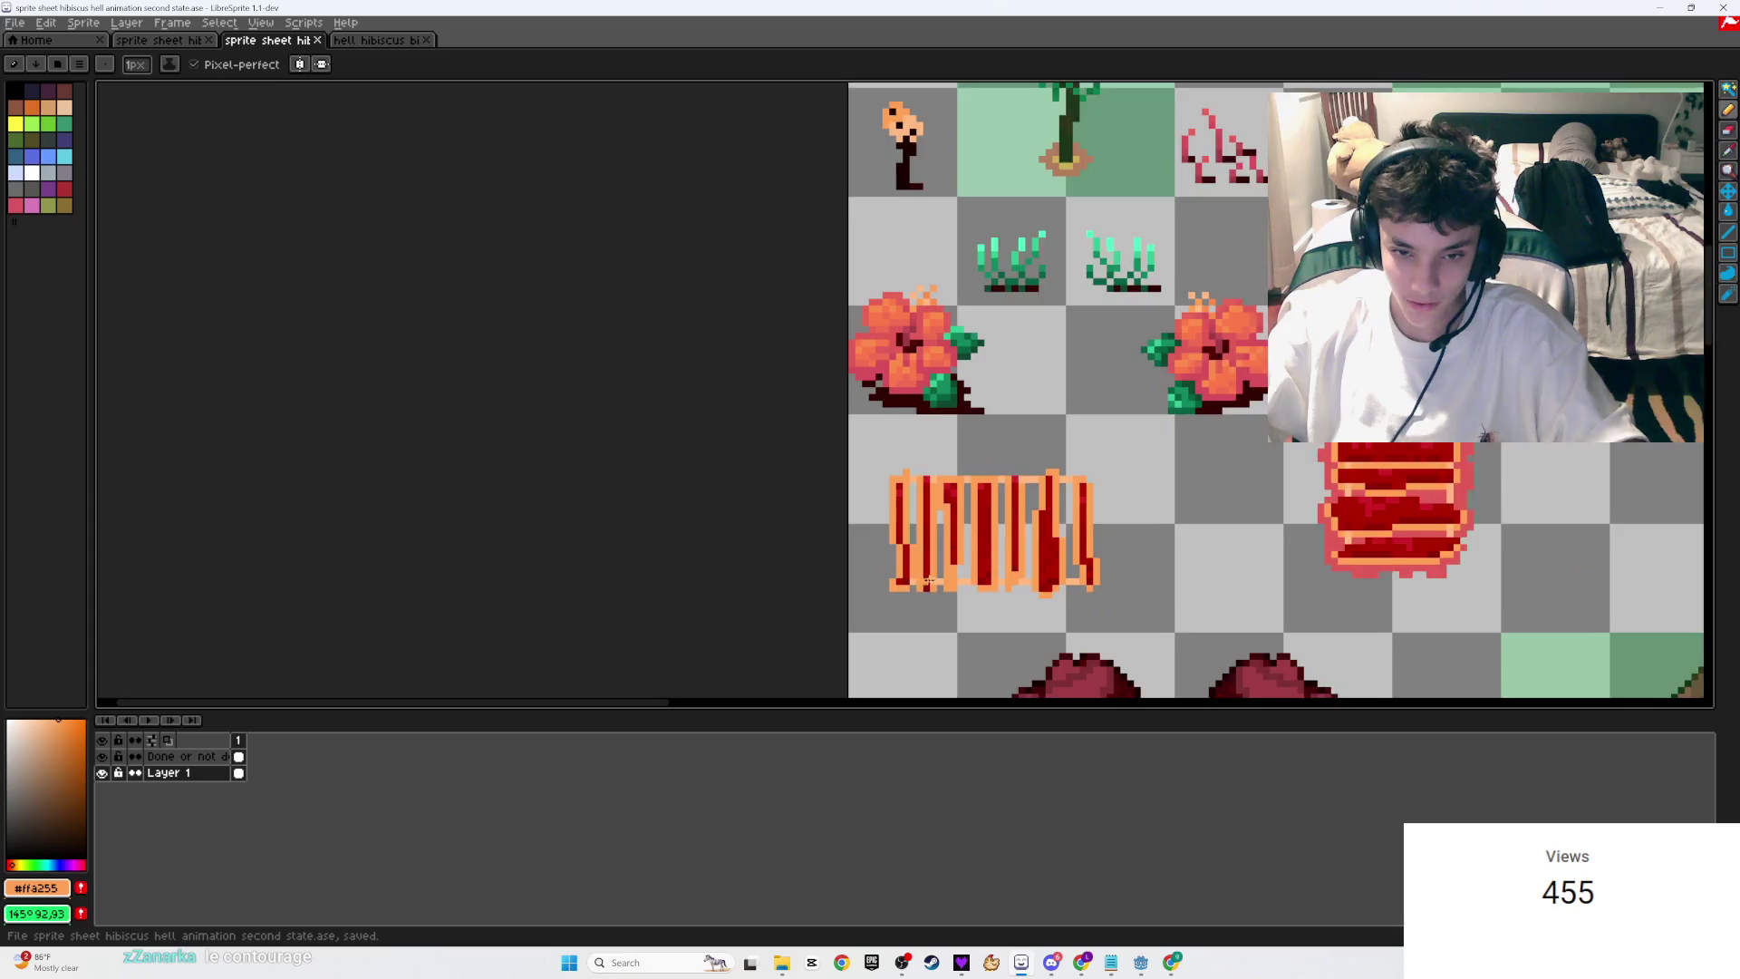
scroll(1025, 434, up, 2)
key(ctrl+s)
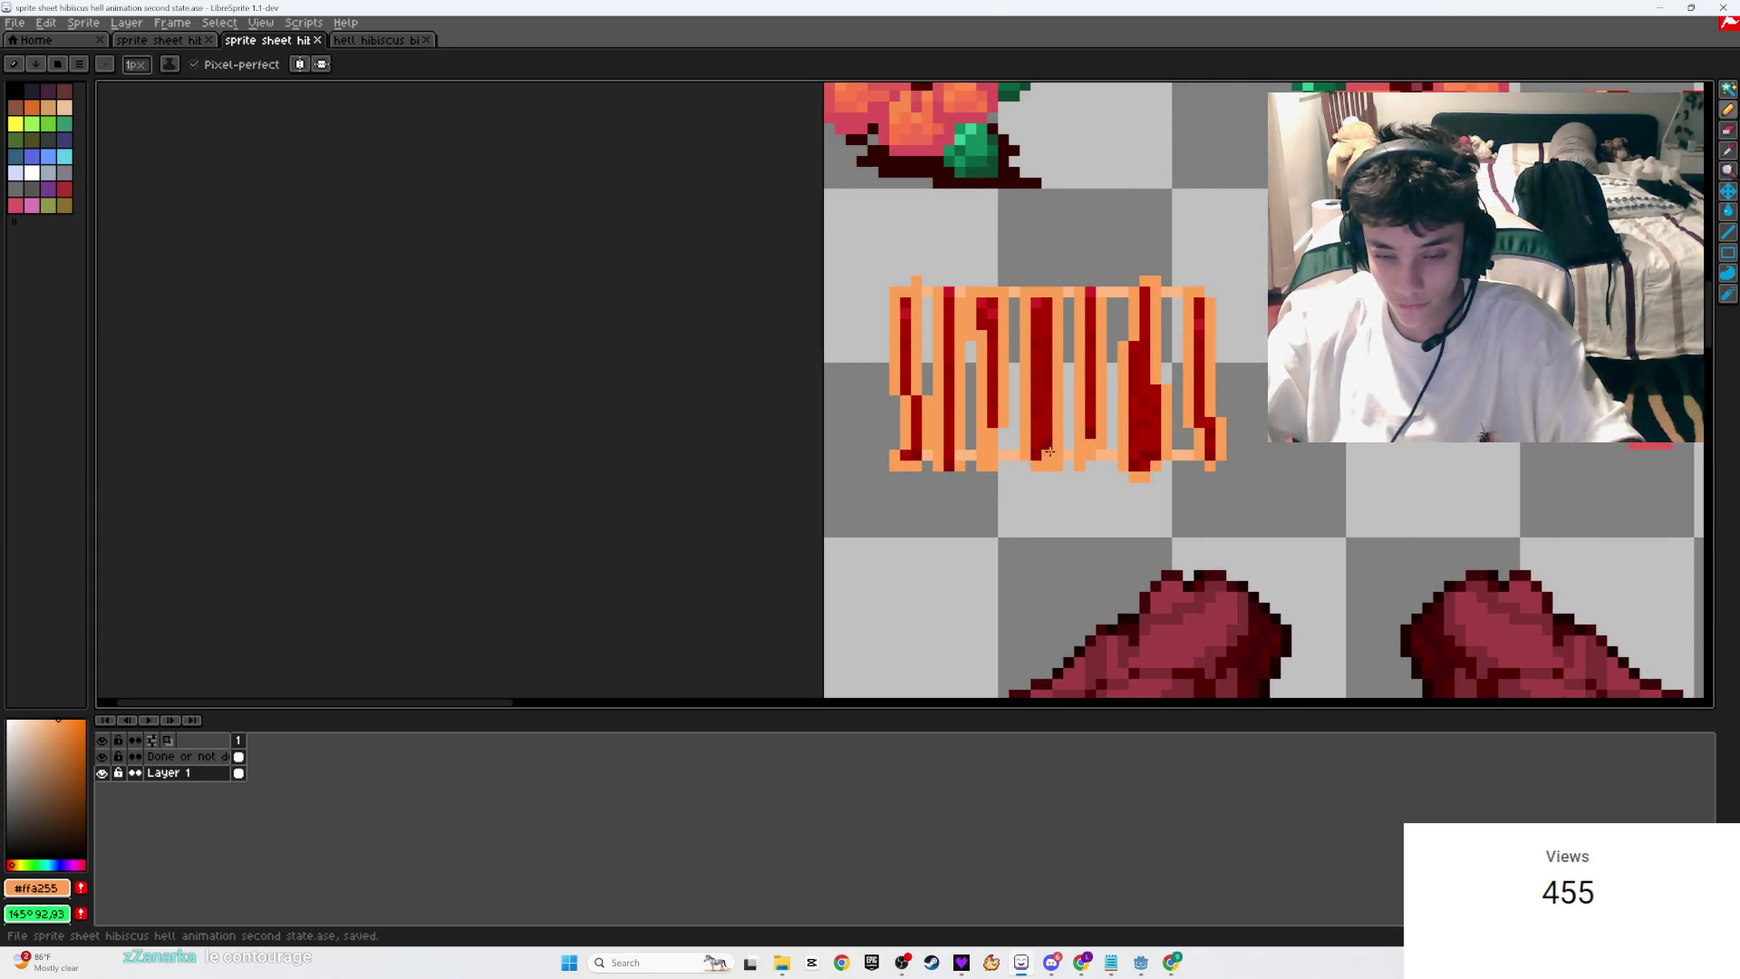
scroll(1045, 453, down, 3)
scroll(988, 362, up, 2)
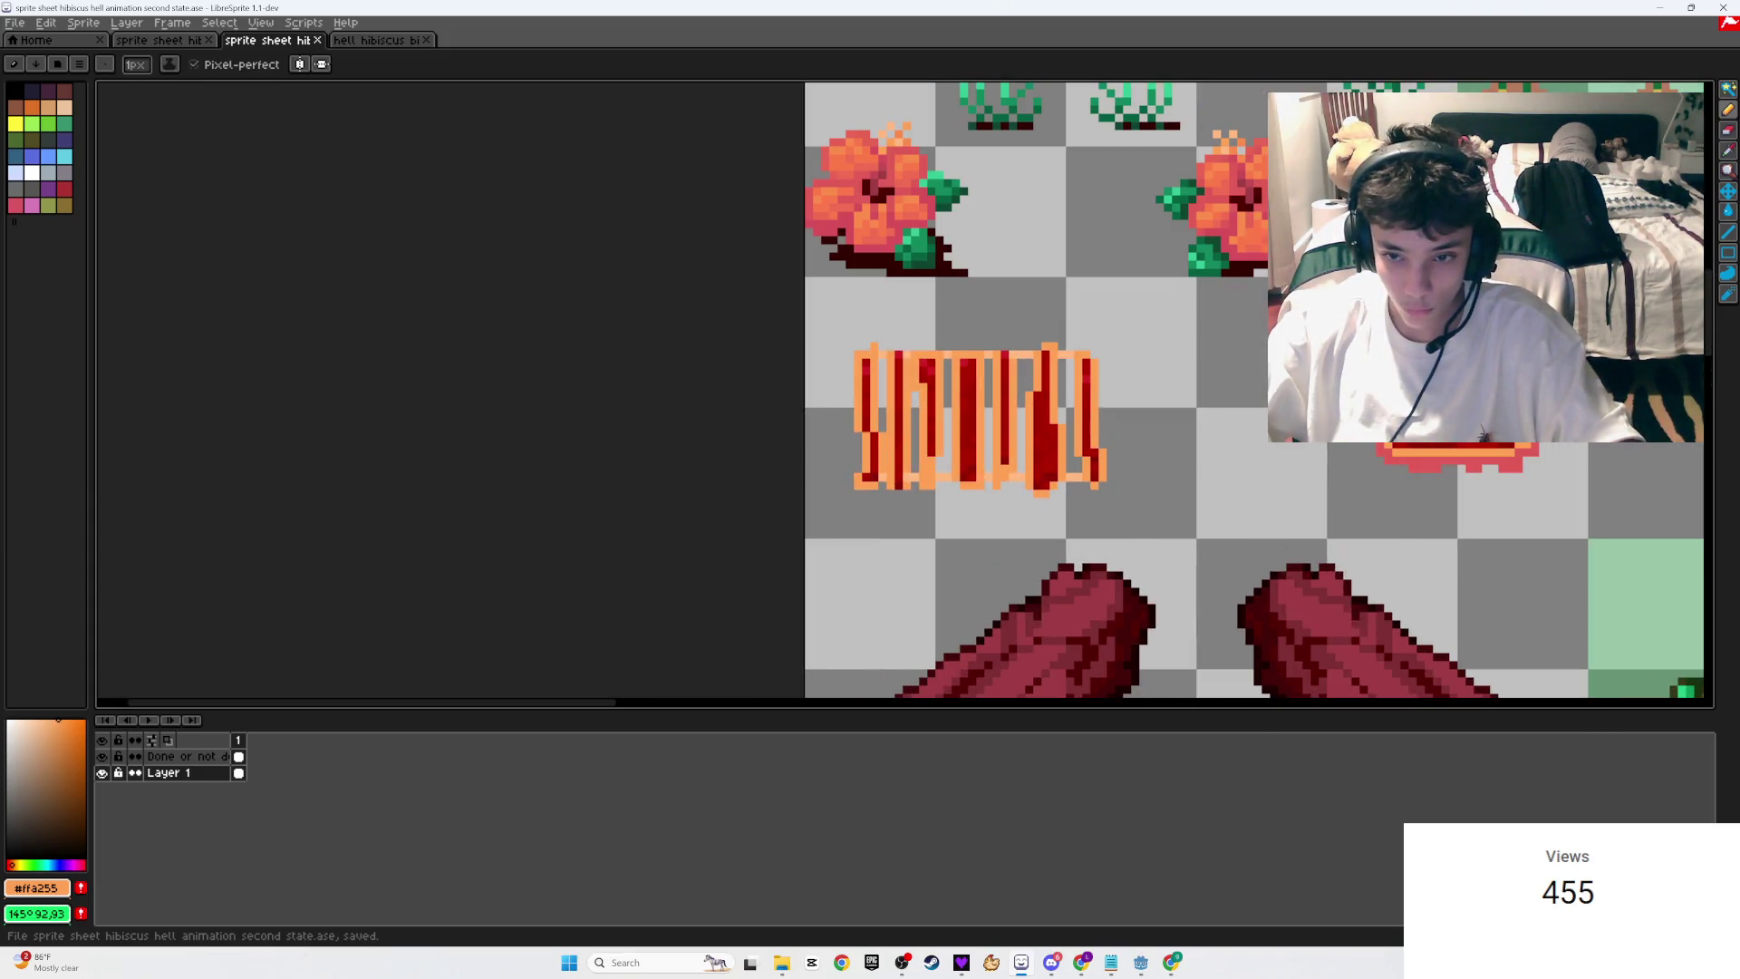
scroll(1051, 507, up, 2)
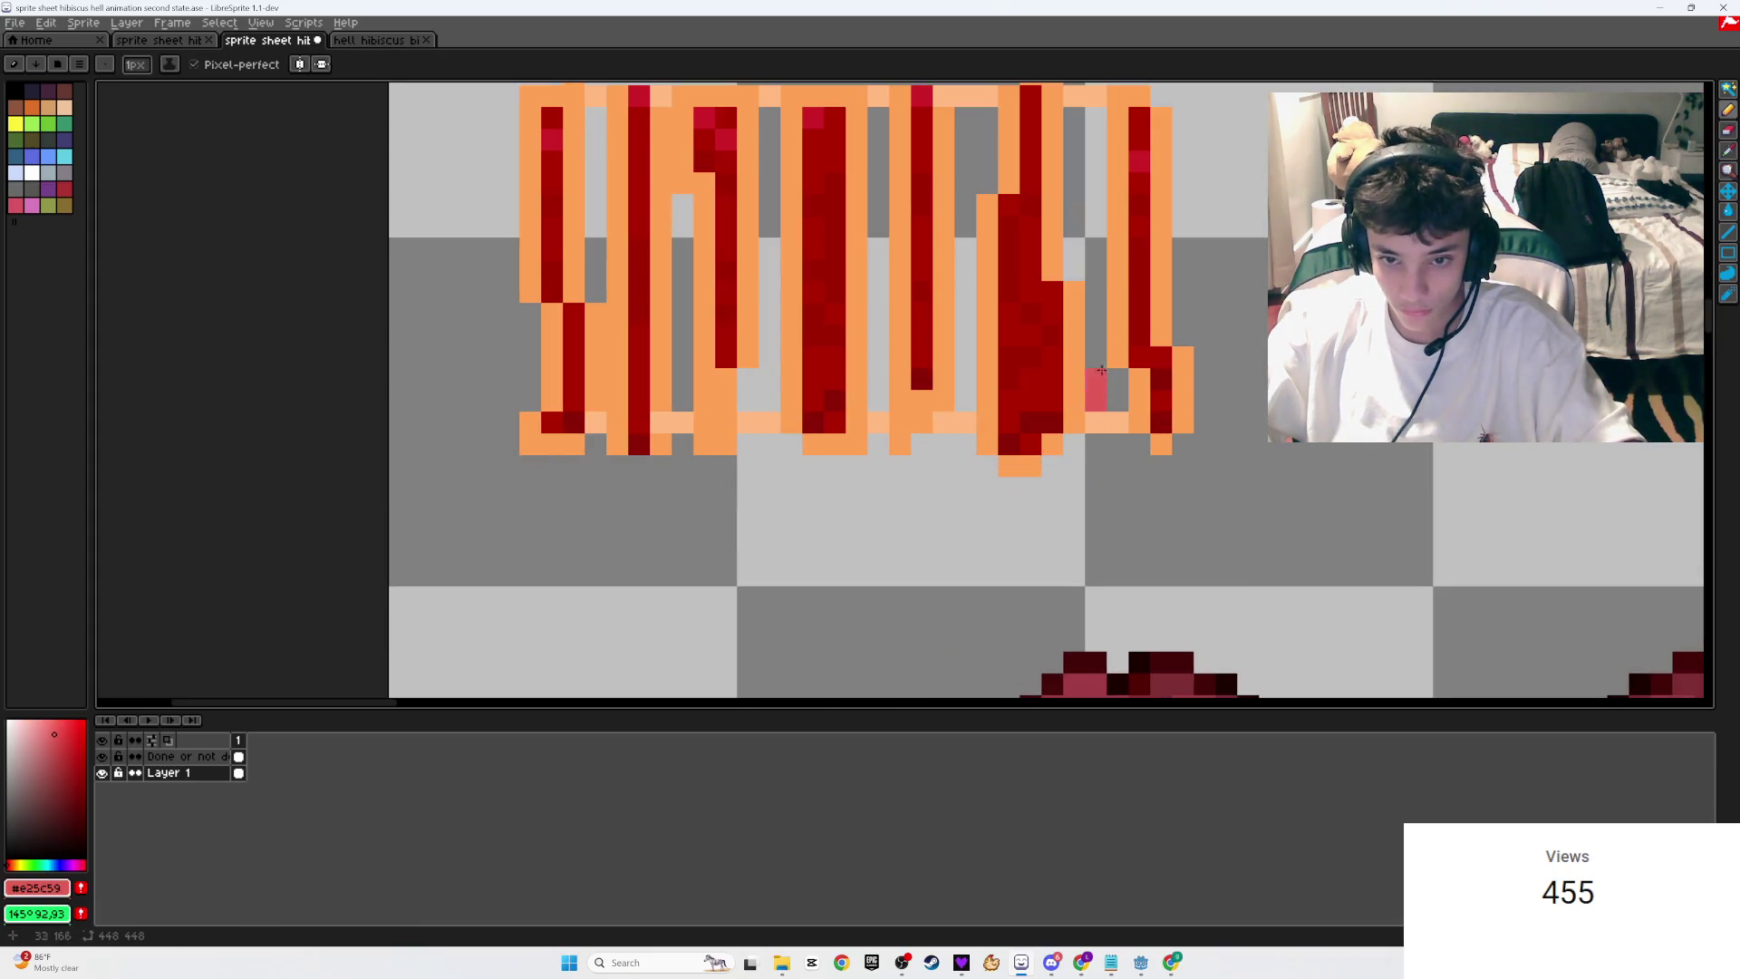
Step: Fill the gaps between the slats with light red #e25c59 using pencil columns and bucket fills
shift+click(1096, 118)
drag(1073, 126, 1076, 245)
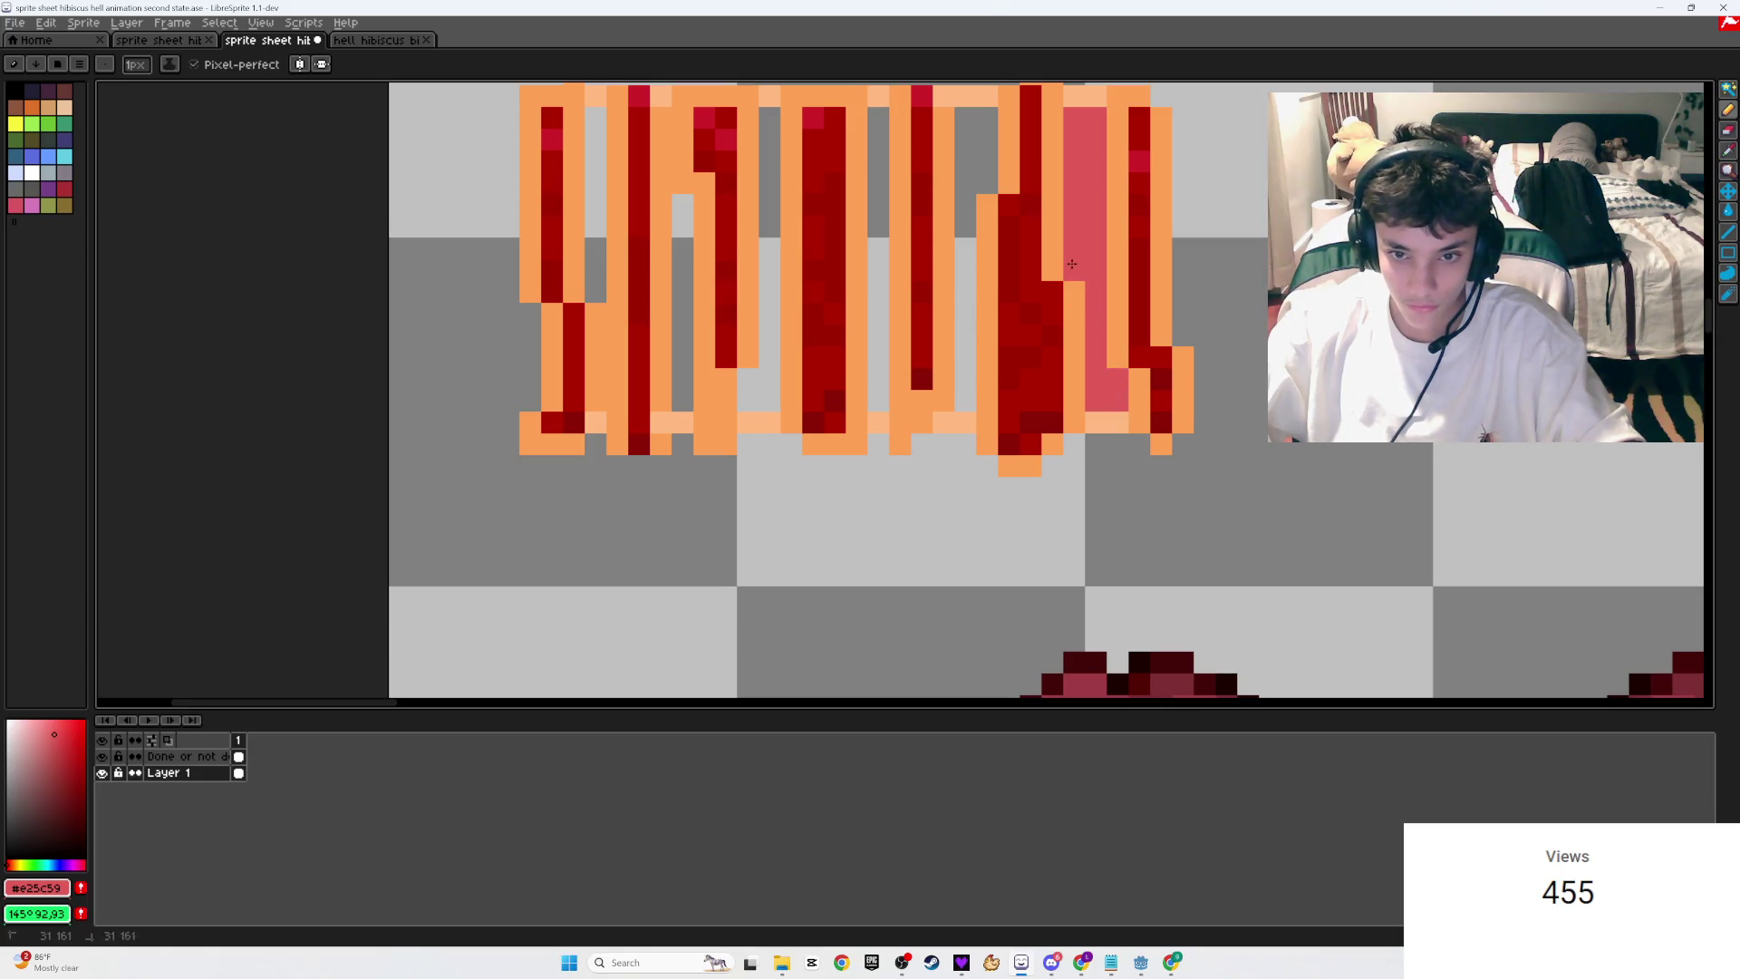
key(g)
click(967, 263)
click(872, 265)
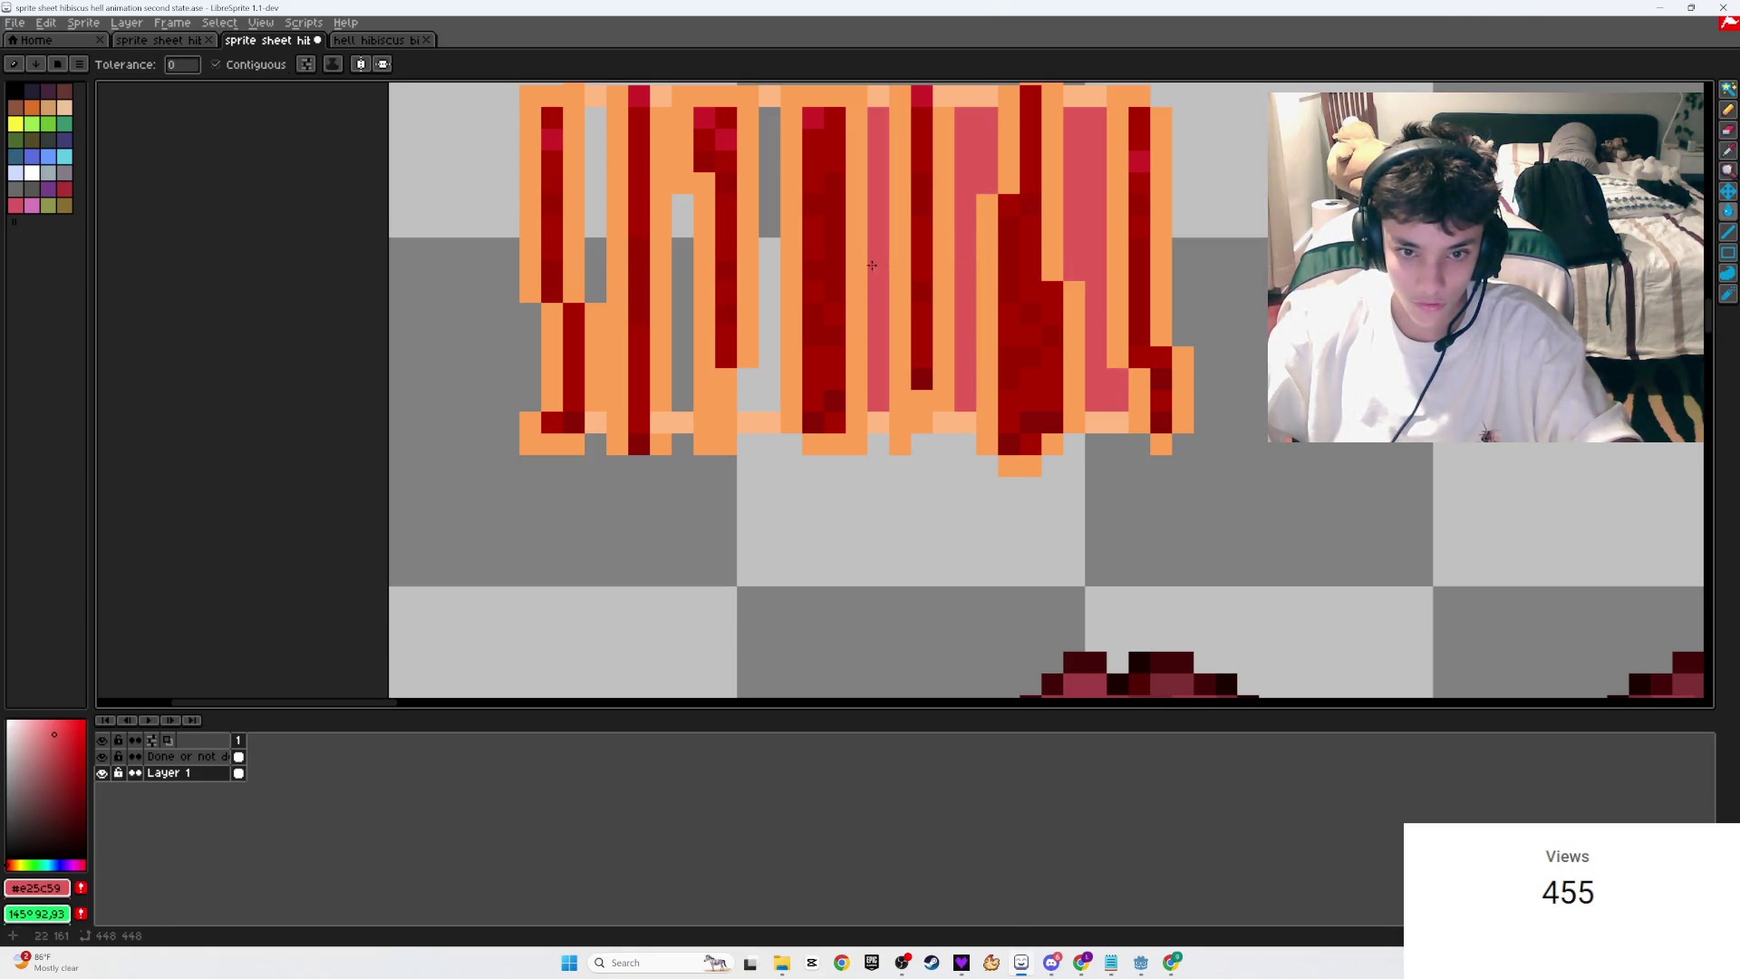
click(763, 277)
click(684, 265)
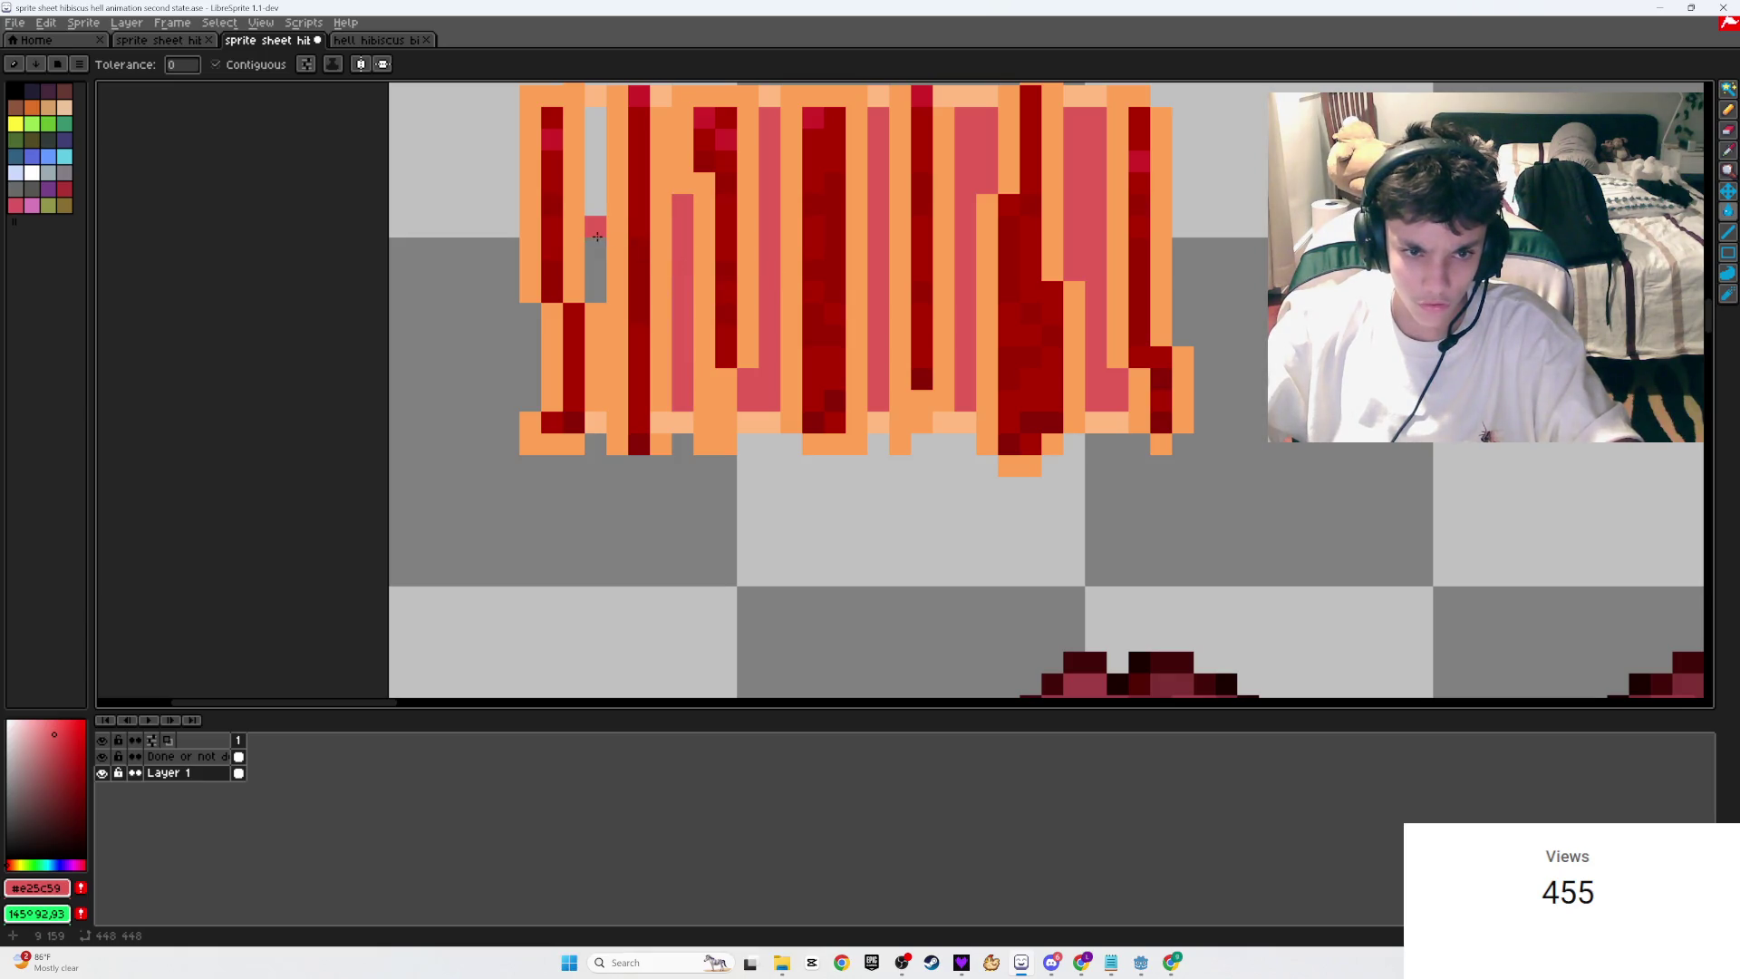
click(597, 236)
Step: Draw a light-red row along the fence top with corner pixels, then save
key(b)
mouse_move(601, 76)
mouse_down()
mouse_move(761, 207)
mouse_move(740, 188)
mouse_move(689, 204)
mouse_up()
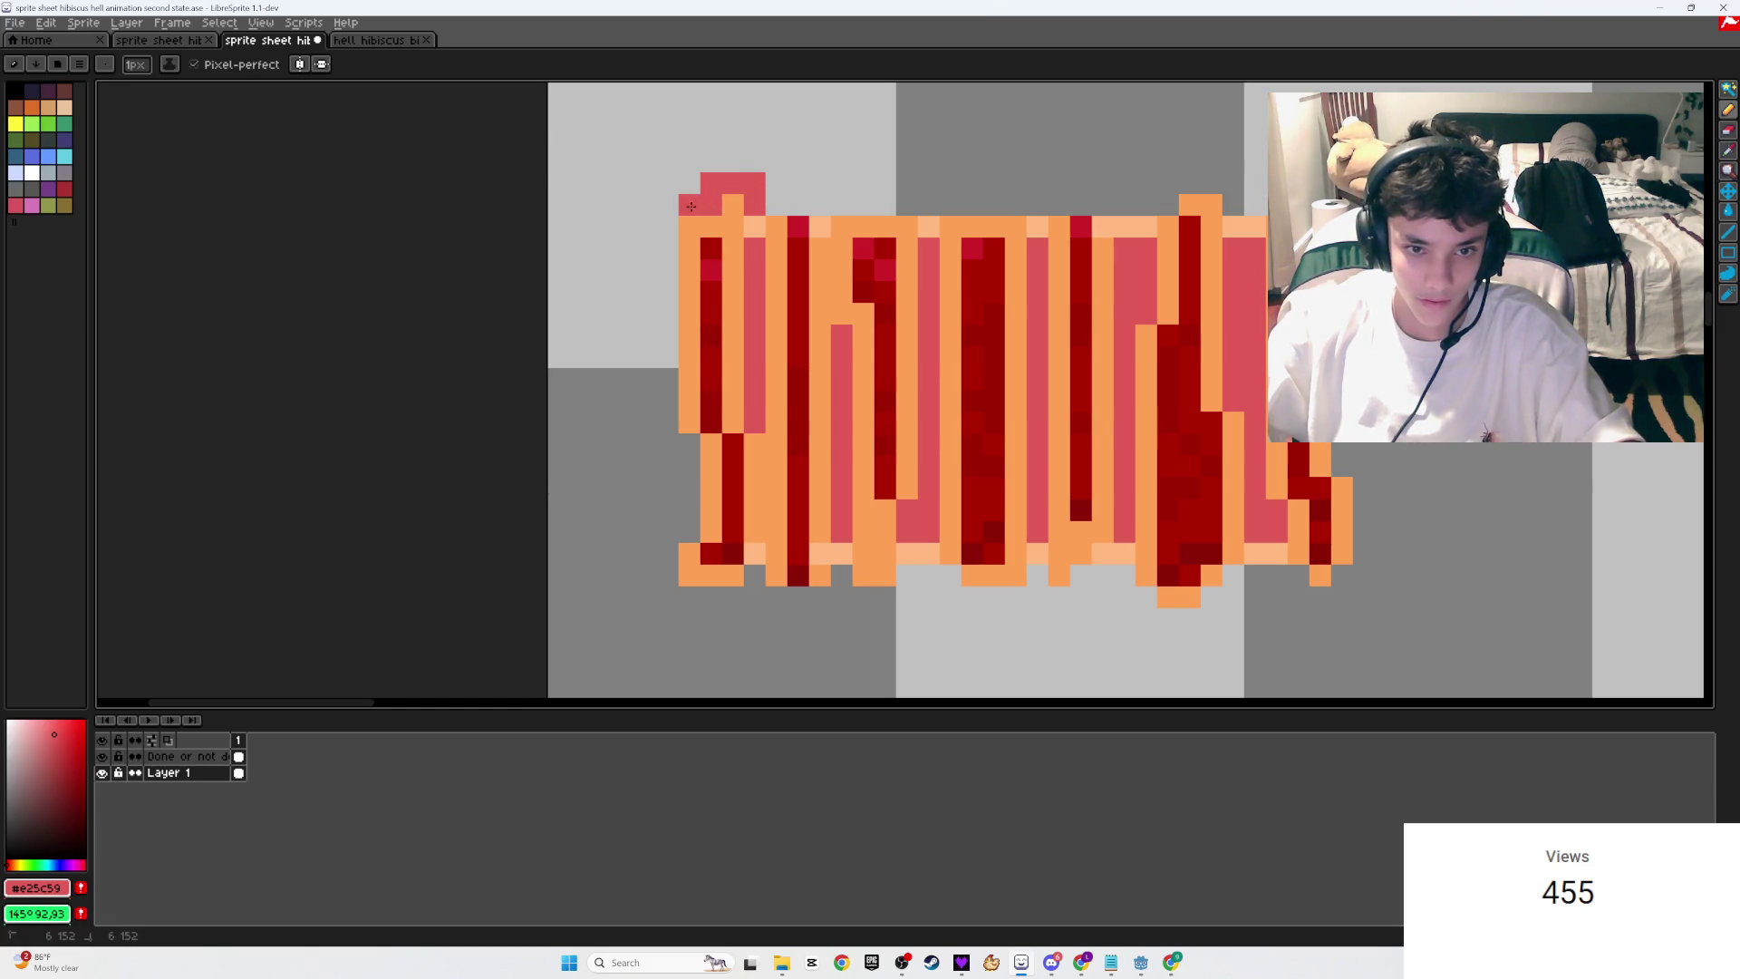
shift+click(1174, 187)
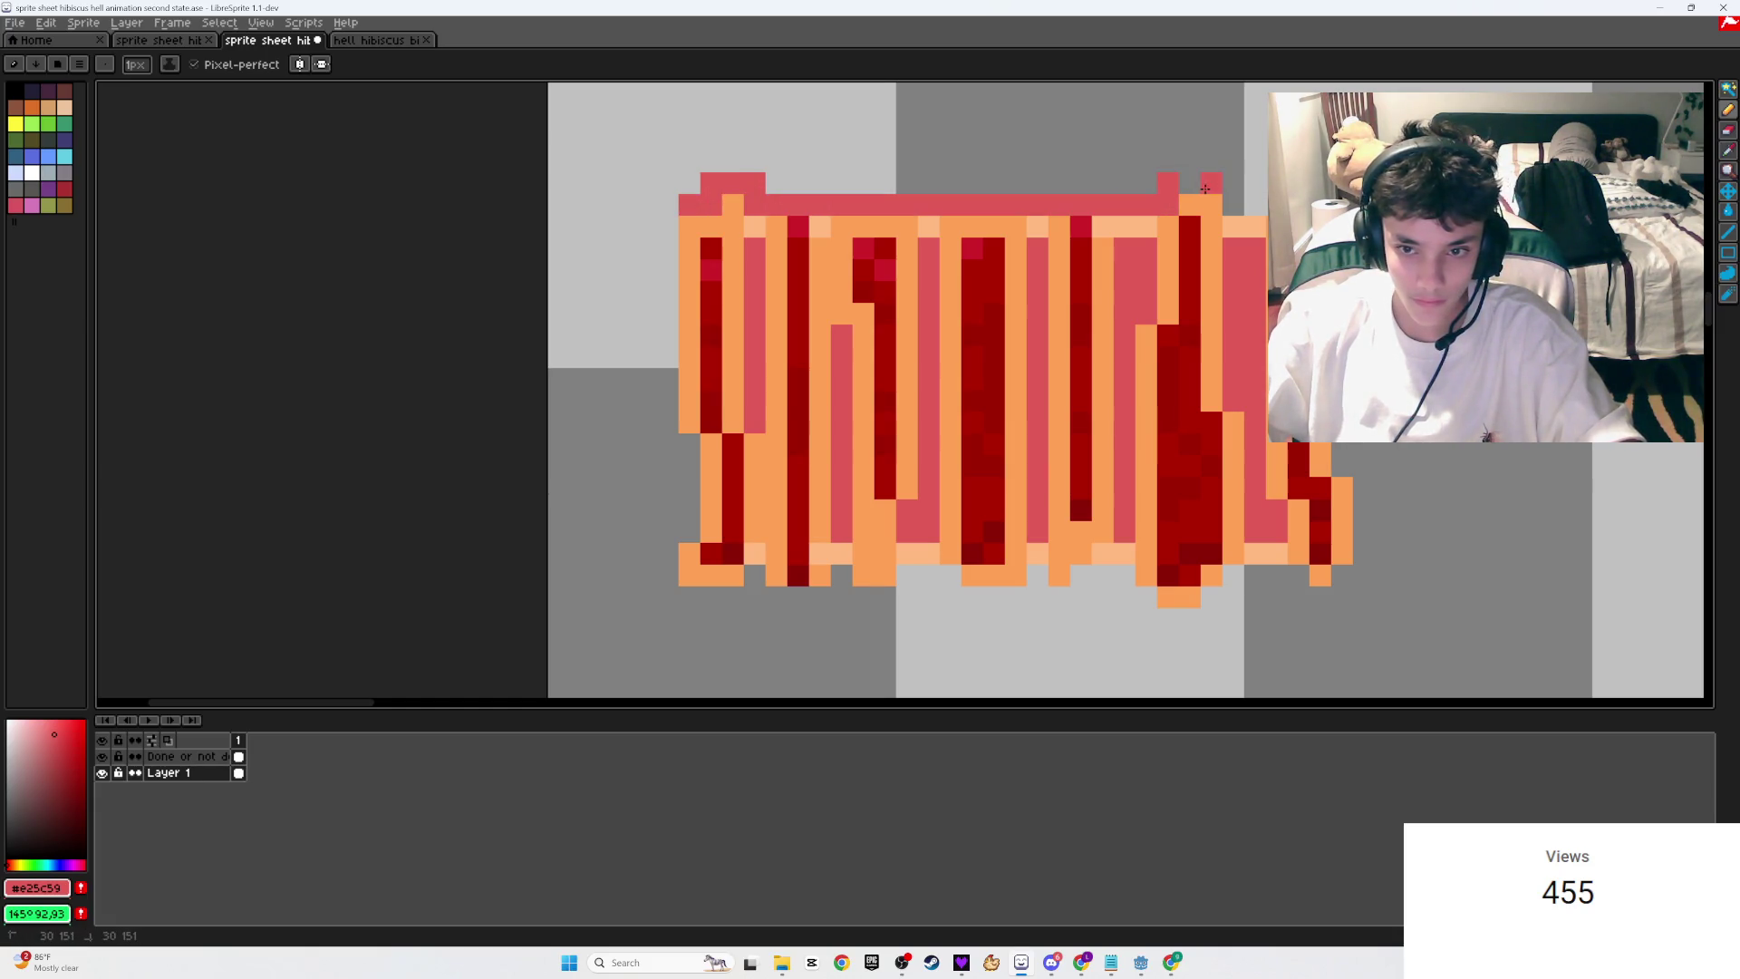
click(1234, 201)
click(1255, 205)
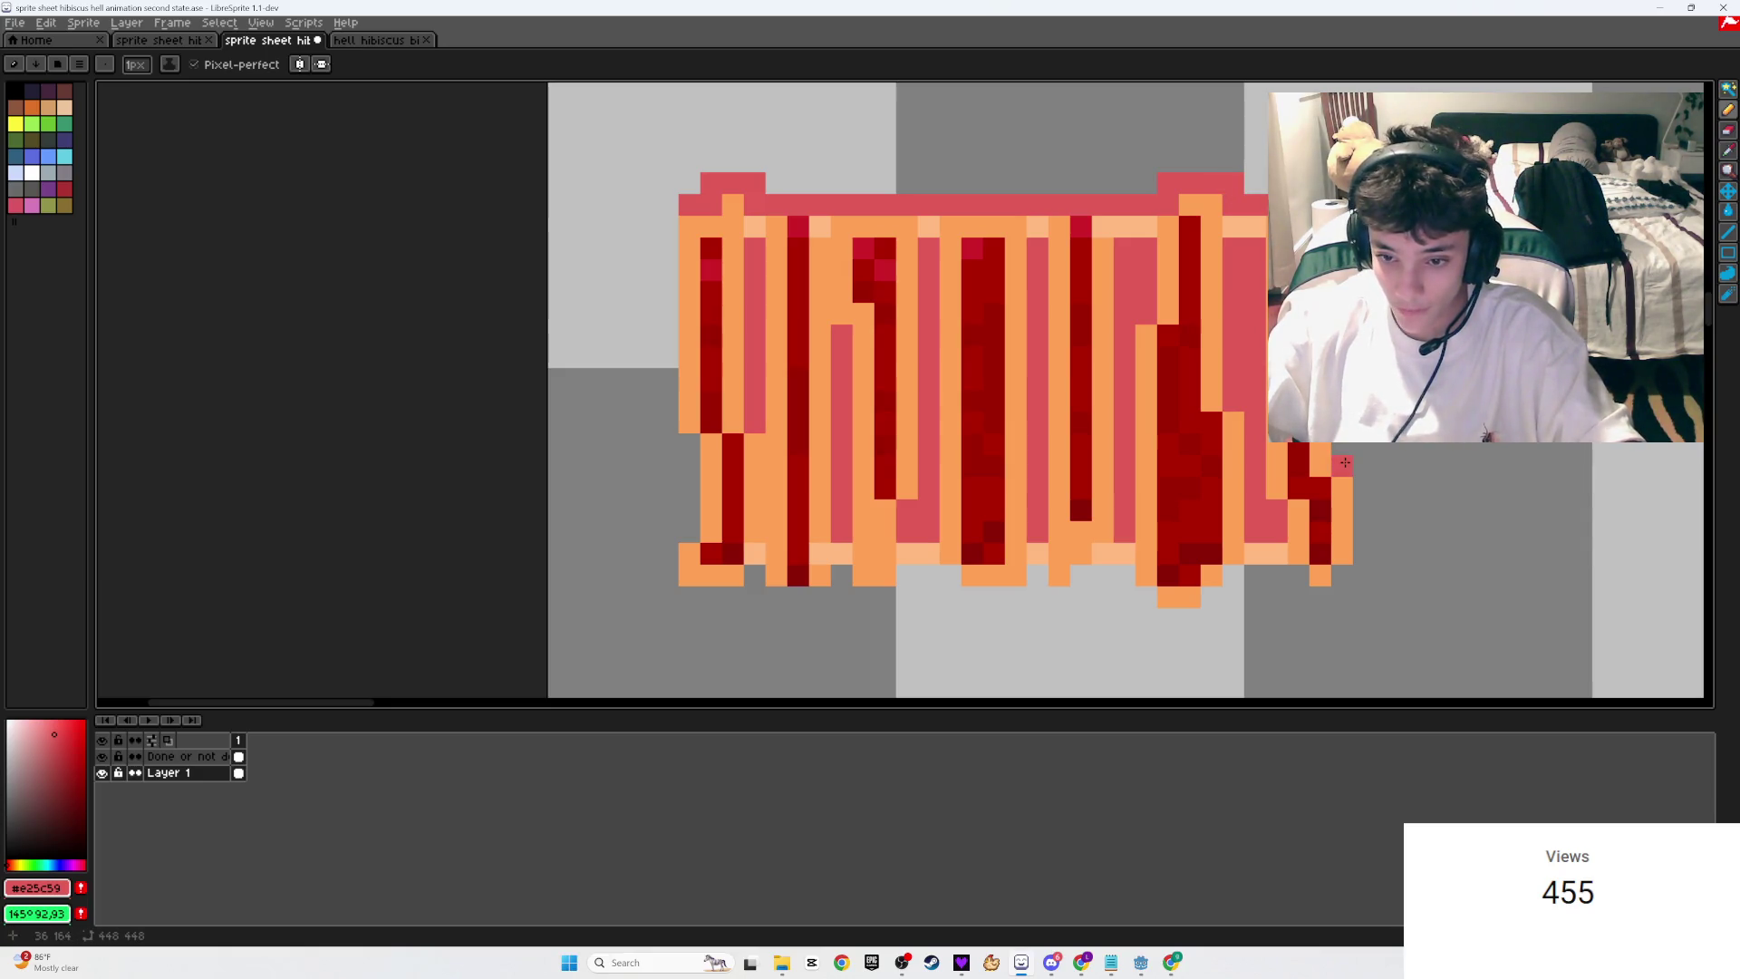
key(ctrl+s)
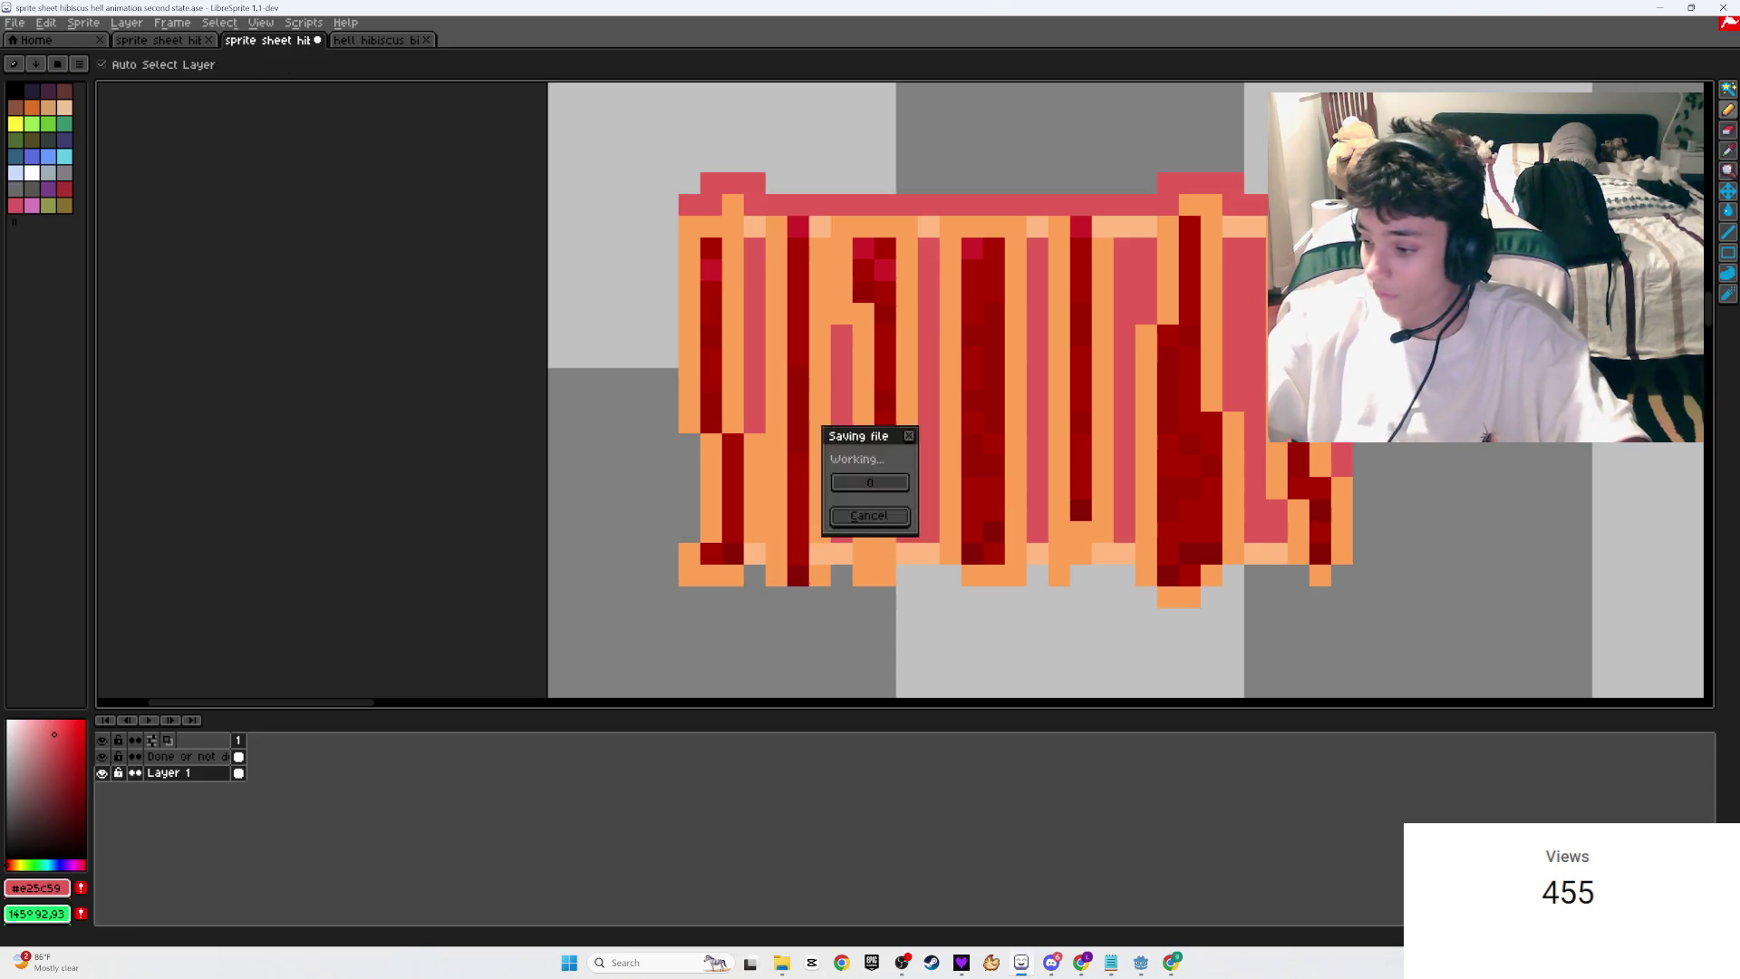
Step: Draw the #e25c59 light-red outline down the fence's right side, along the bottom and up the left
drag(1365, 464, 1364, 553)
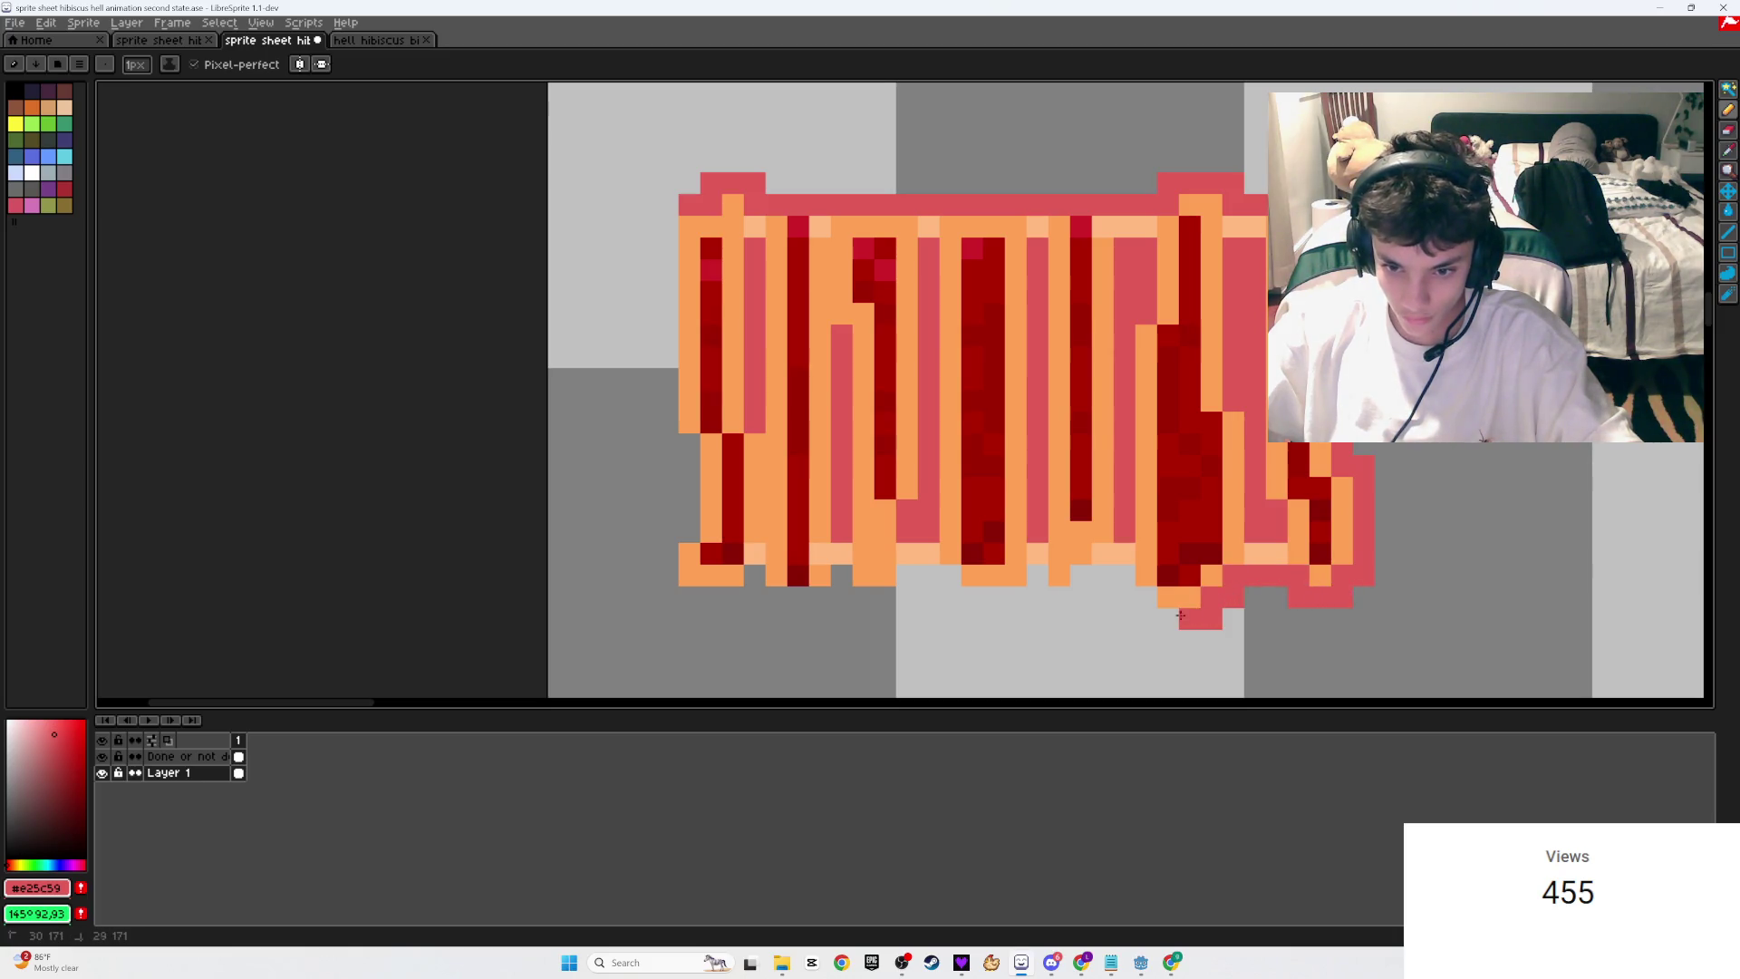
drag(1075, 581, 943, 596)
key(e)
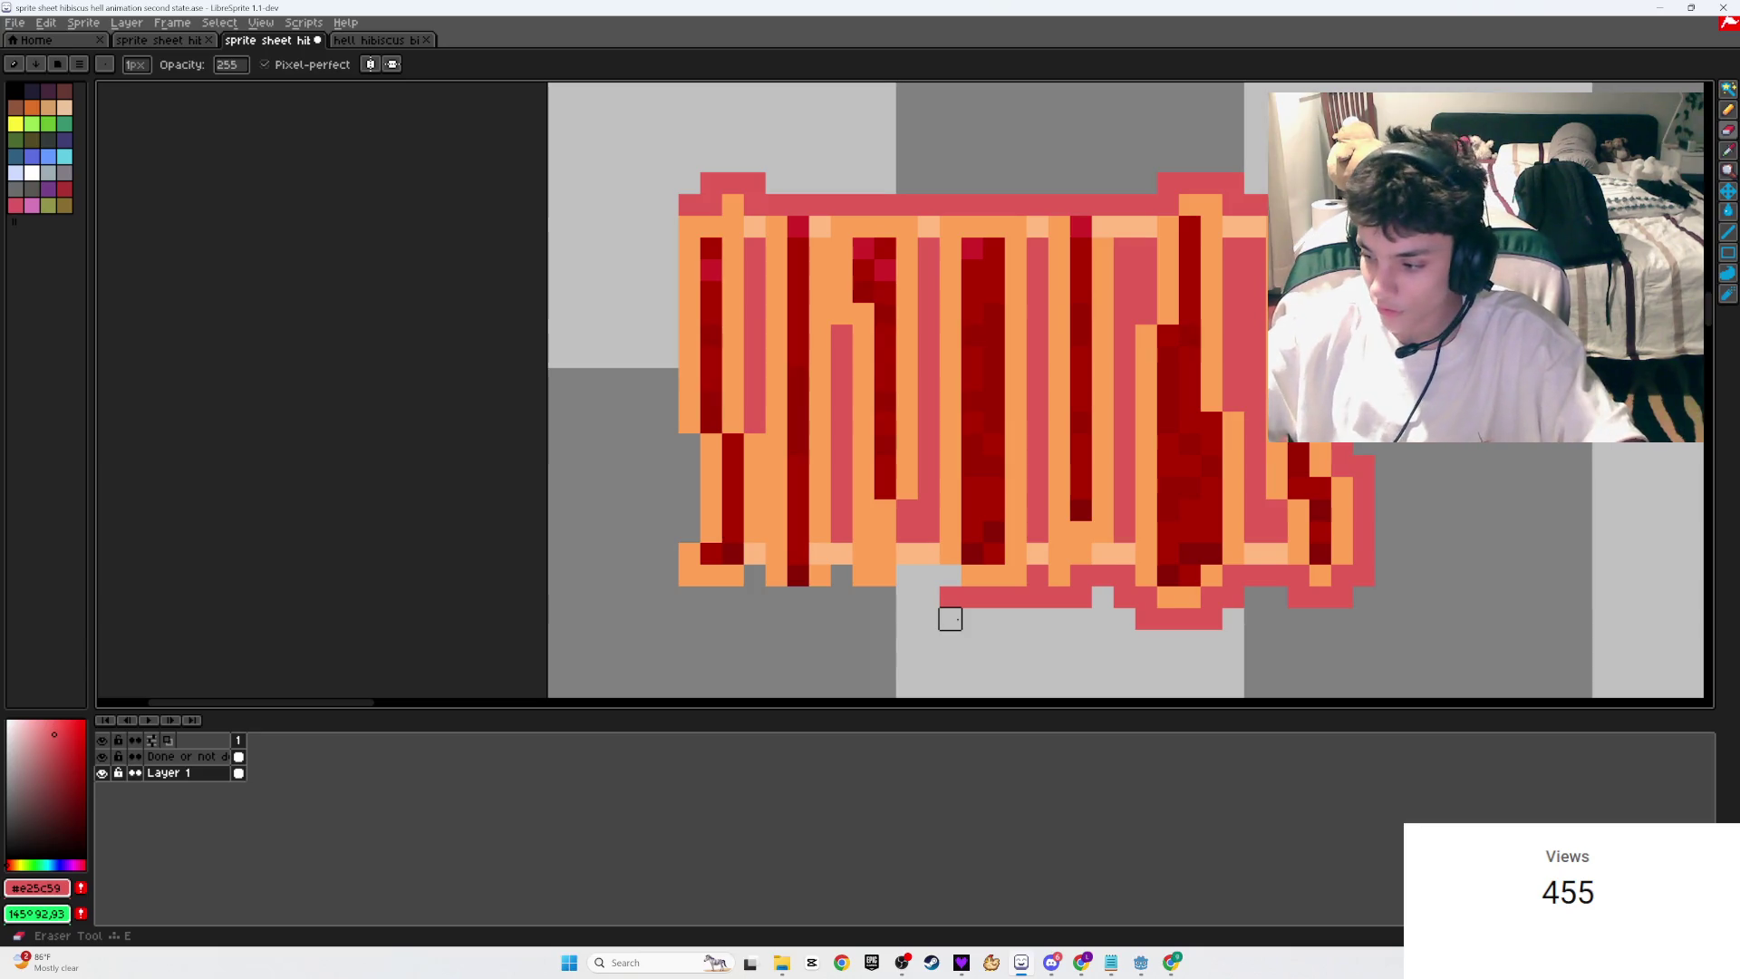
key(b)
drag(949, 576, 909, 587)
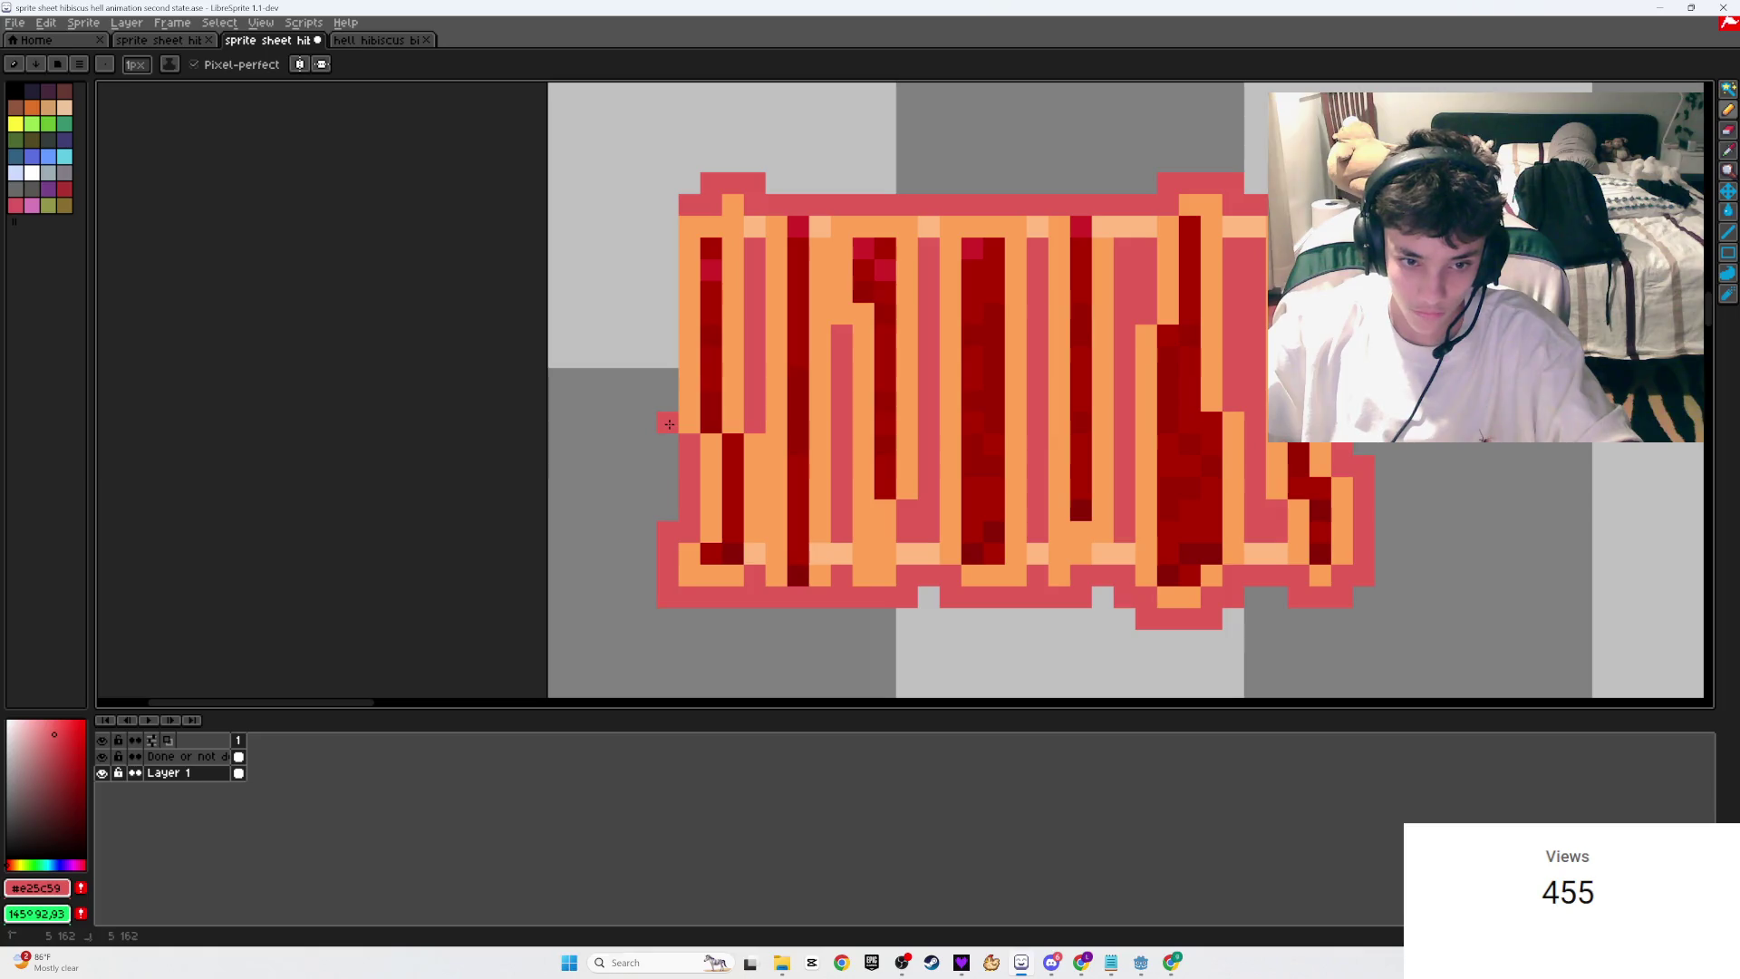
drag(668, 407, 671, 224)
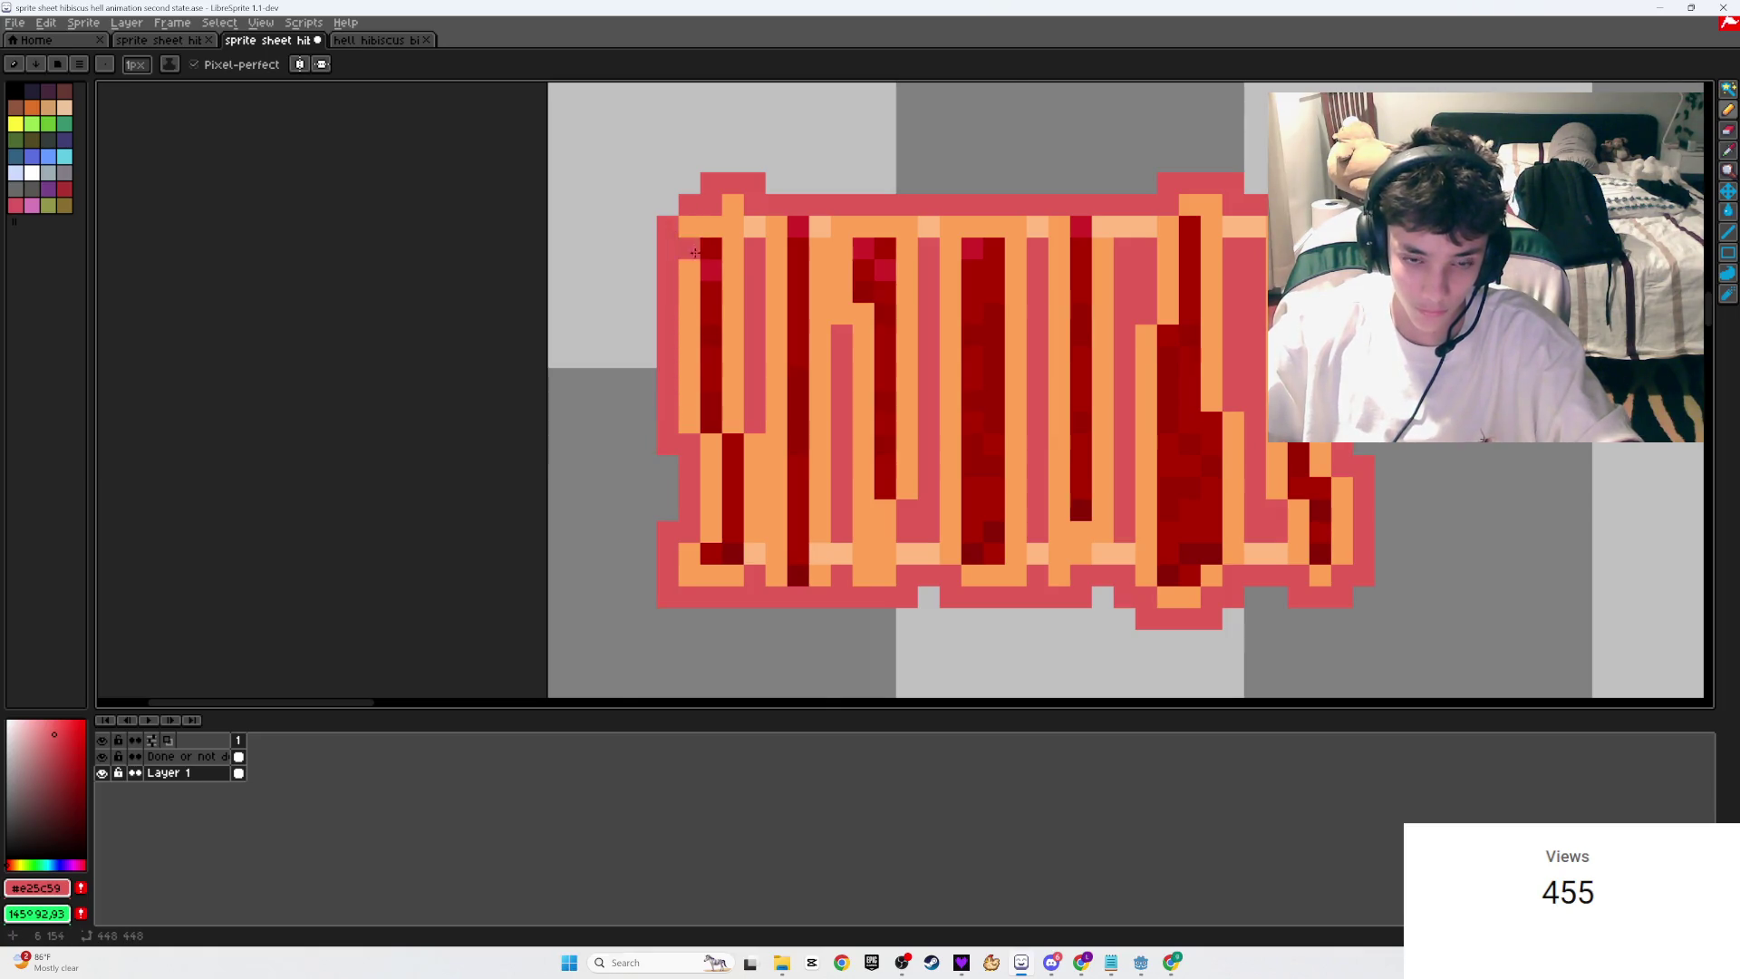
Step: Save the sprite sheet with Ctrl+S
scroll(693, 250, down, 3)
key(ctrl+s)
scroll(687, 248, up, 2)
scroll(688, 257, down, 3)
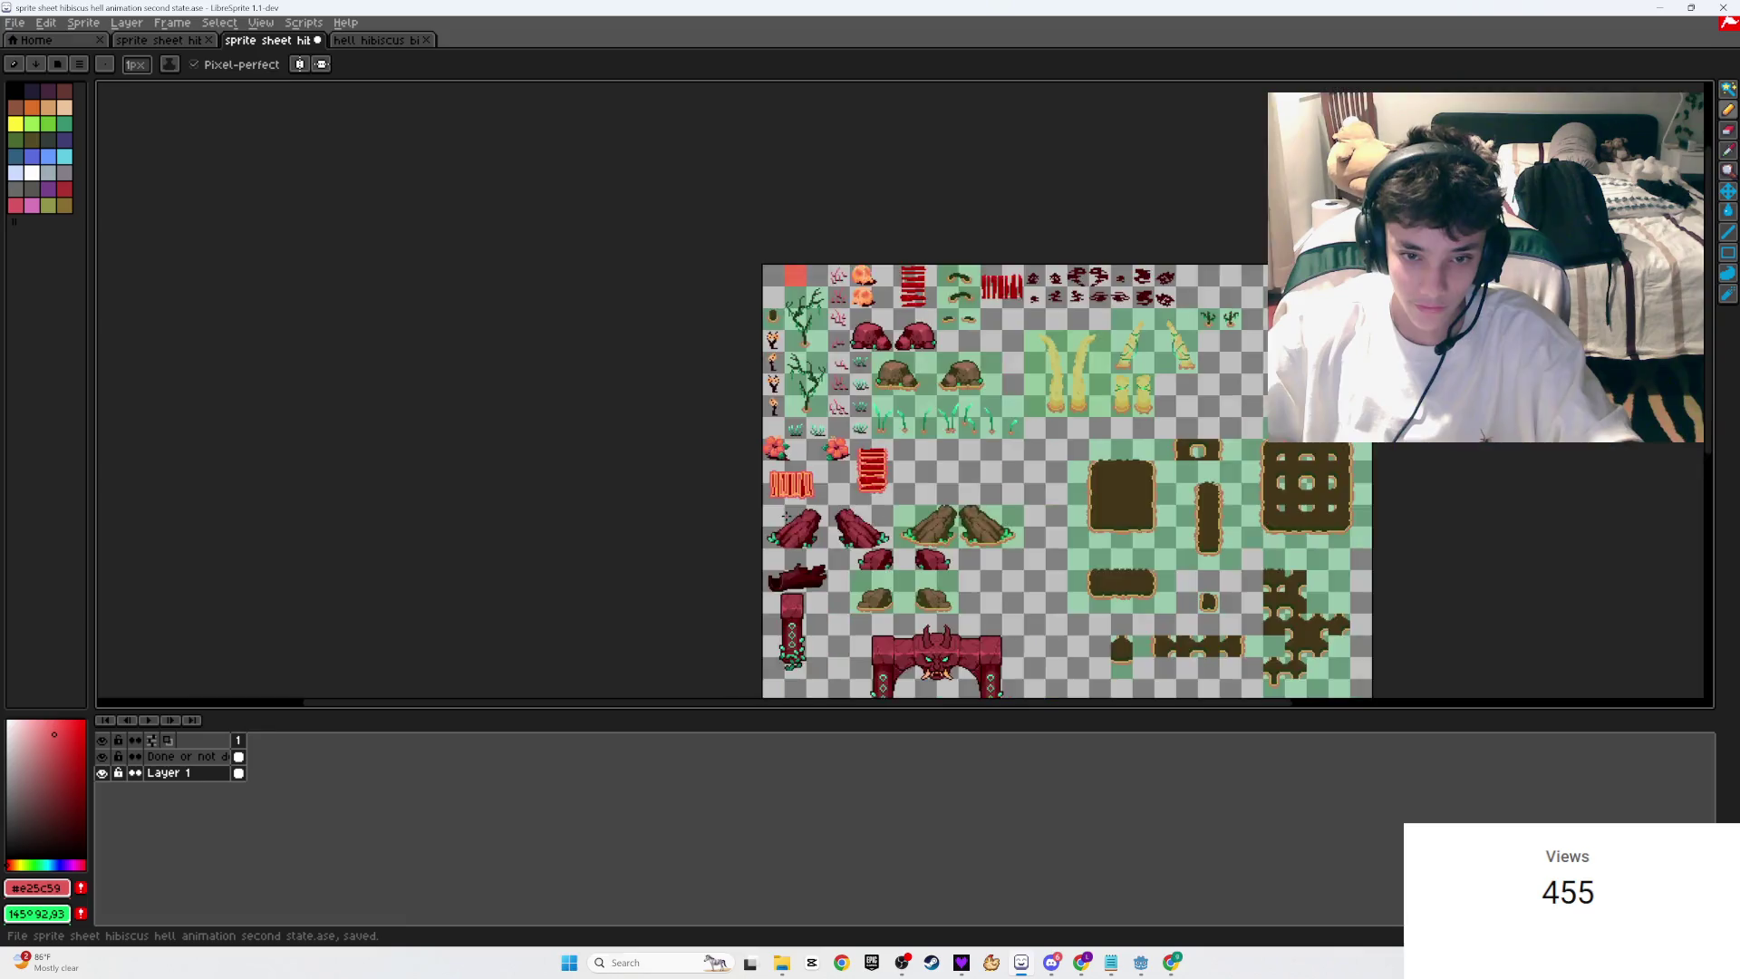
Step: Save the sheet again and move the view over to the tall red striped sprite
scroll(1135, 413, up, 4)
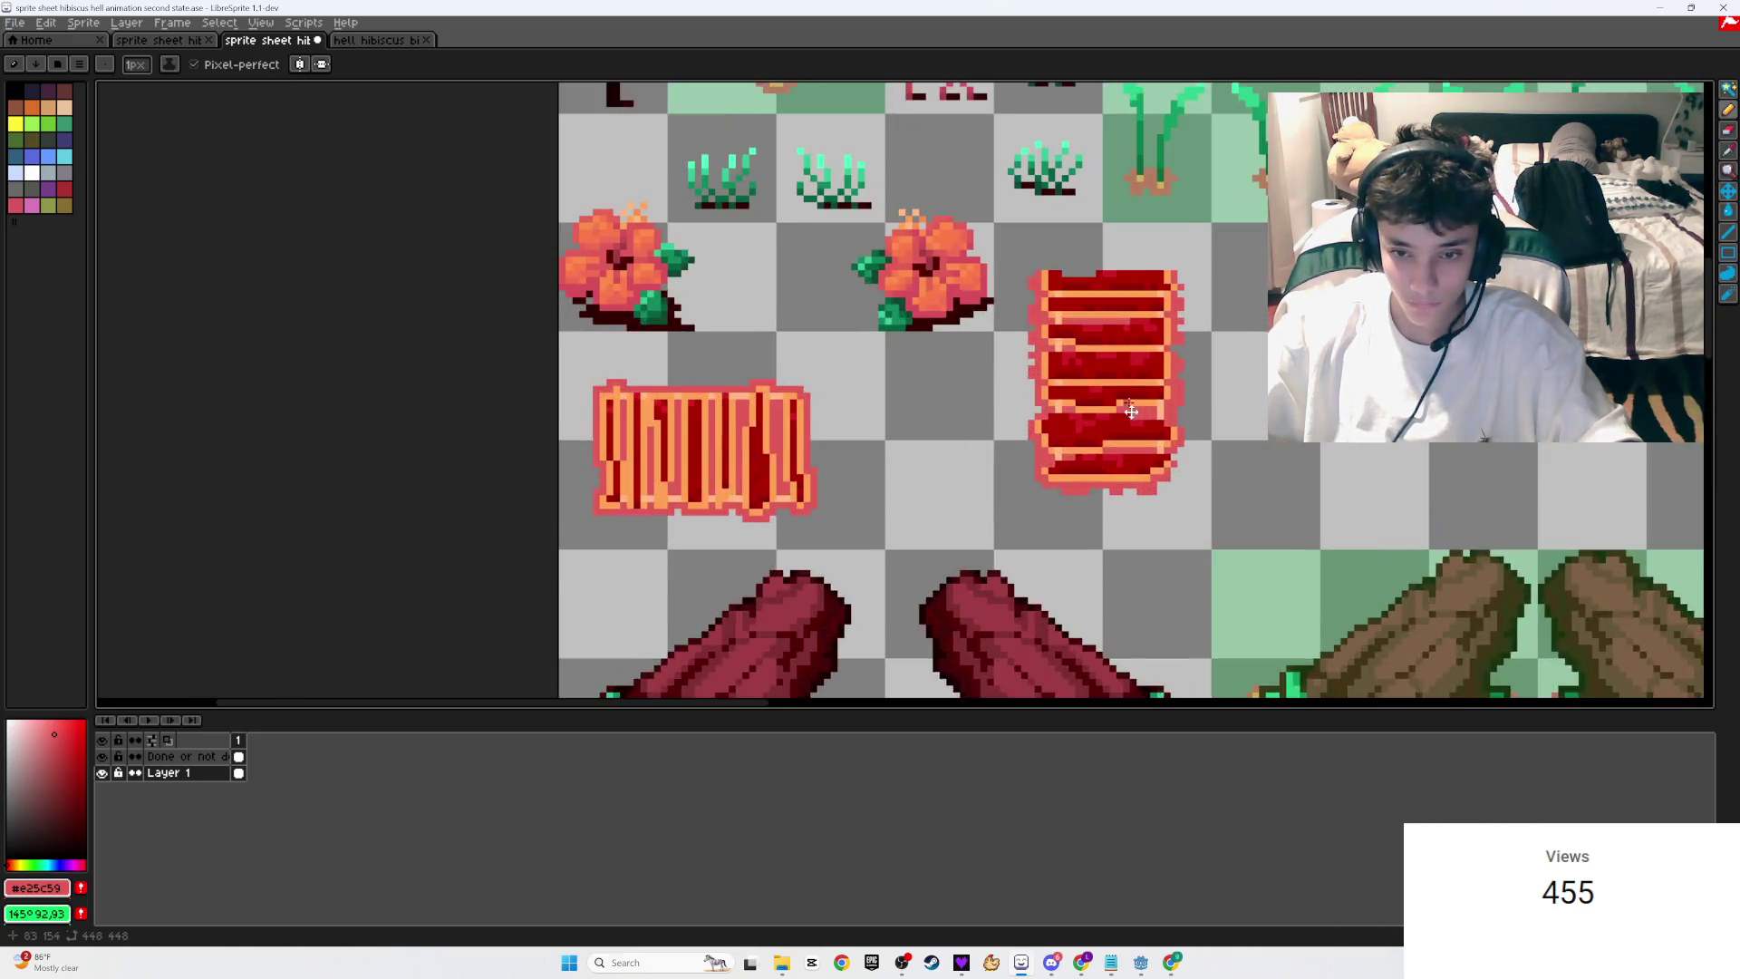
key(ctrl+s)
drag(1079, 500, 1180, 473)
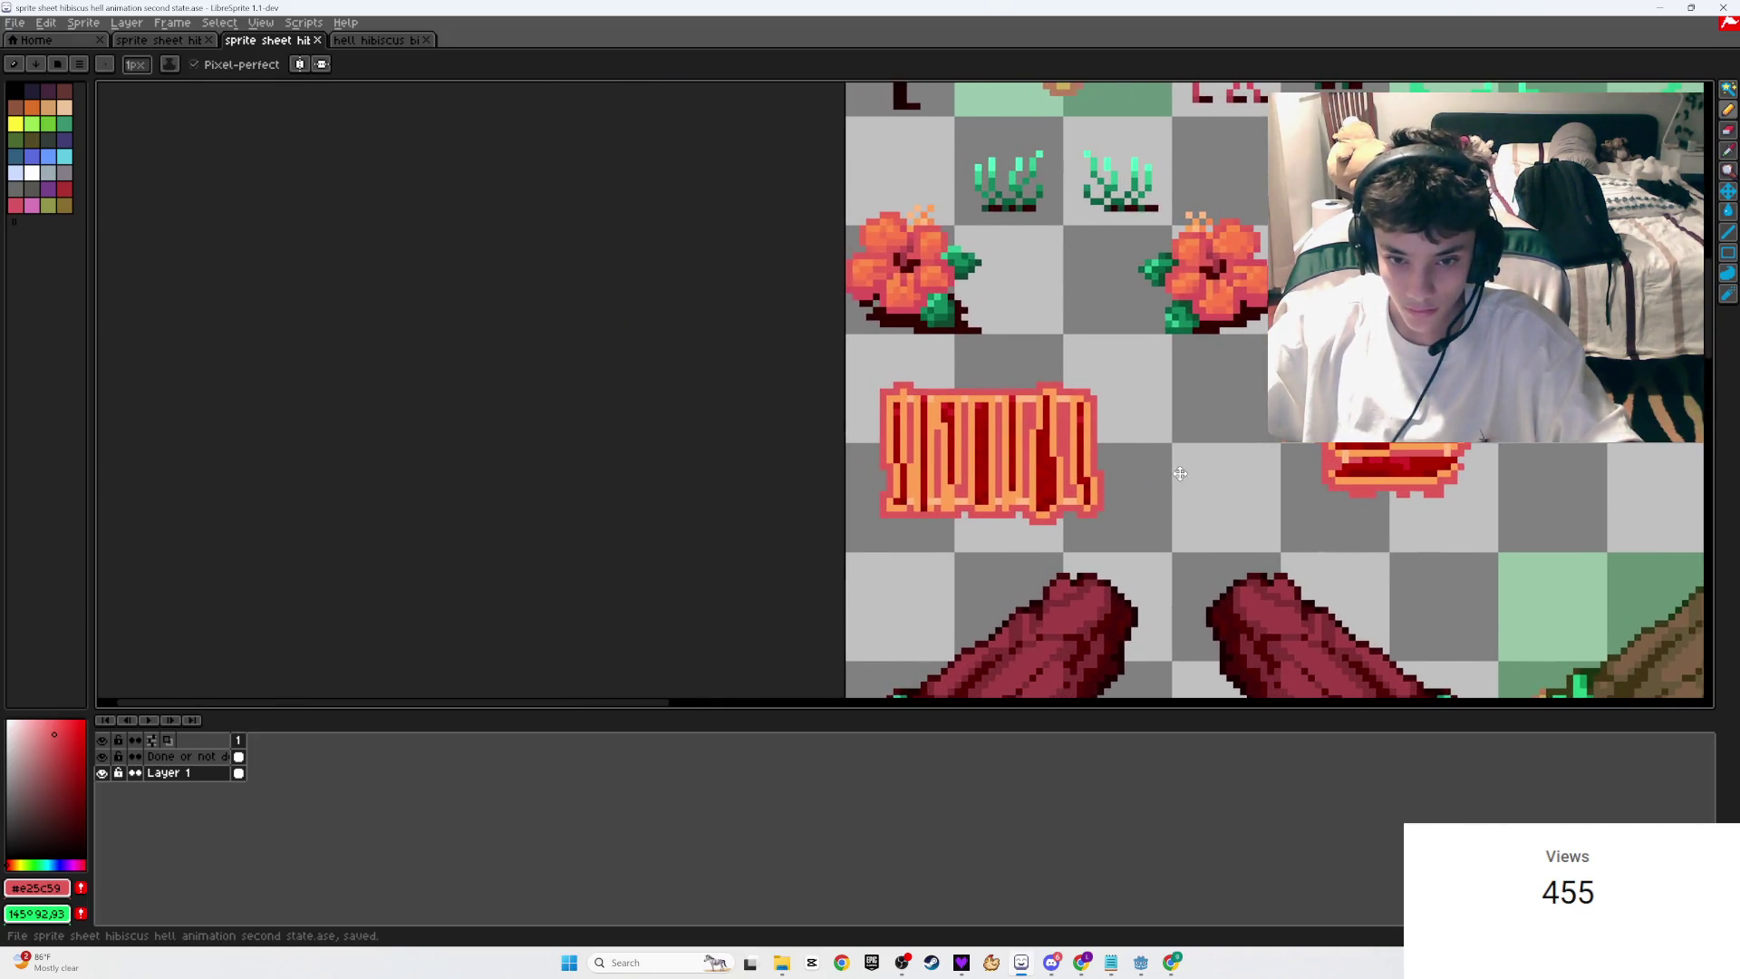
scroll(1132, 482, up, 1)
key(m)
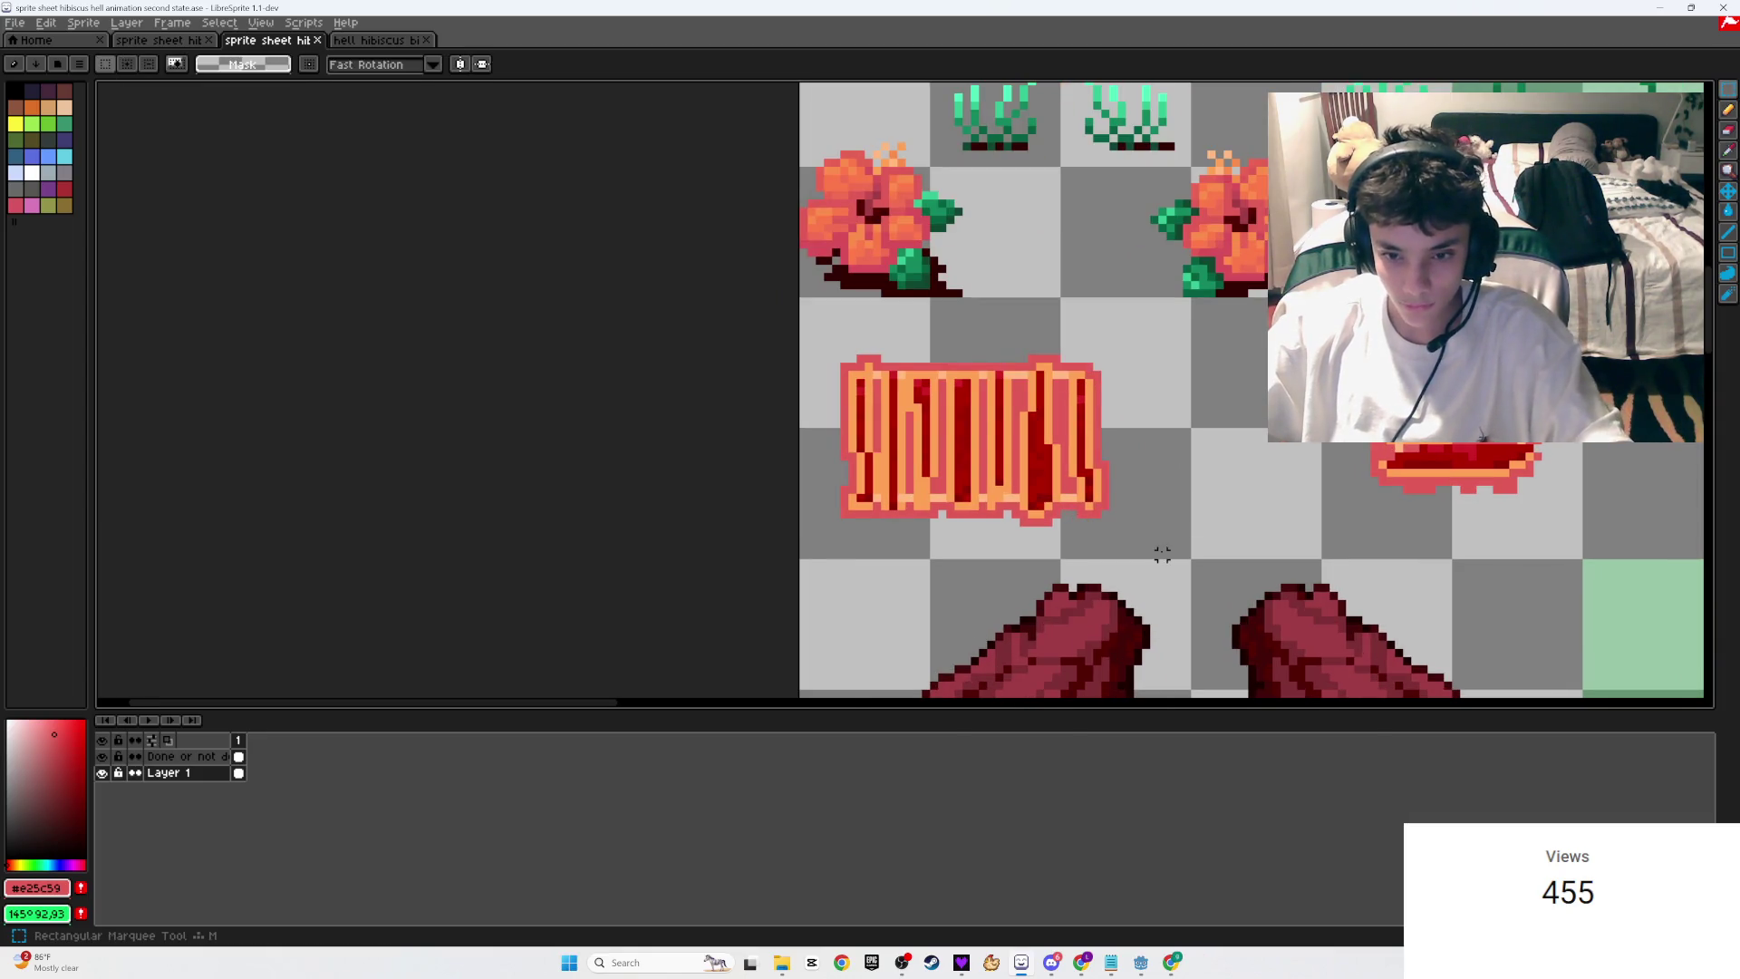
scroll(1236, 547, right, 3)
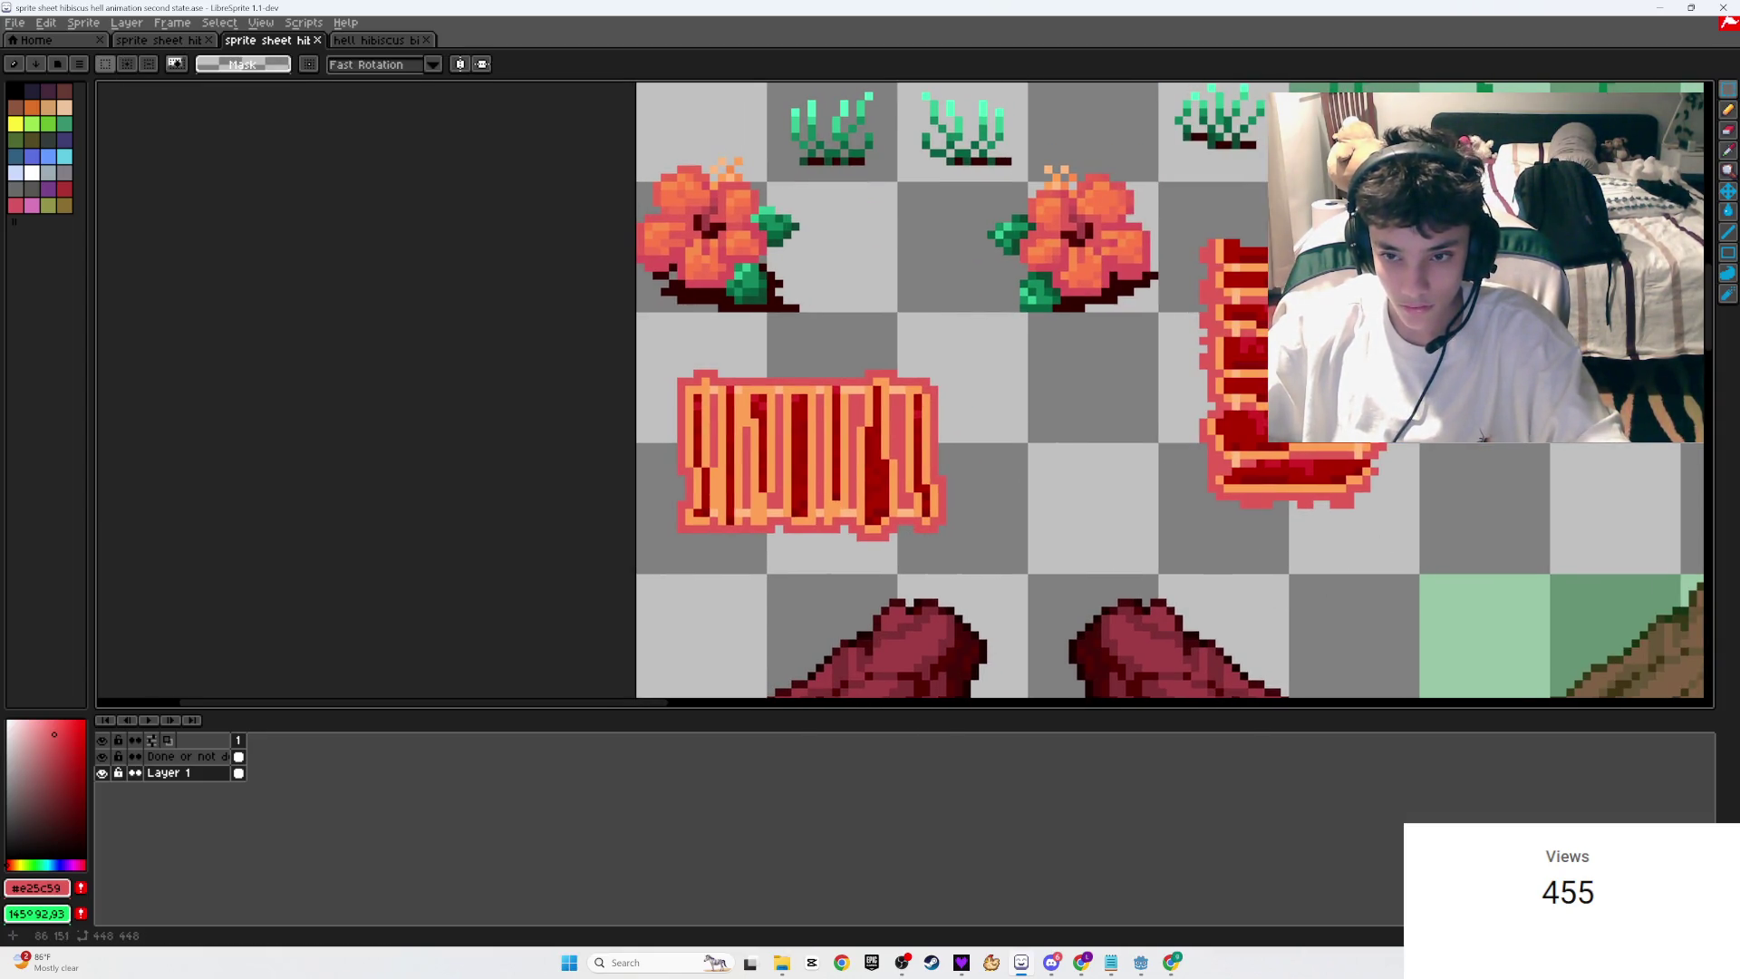
scroll(1354, 467, right, 1)
scroll(1230, 342, up, 3)
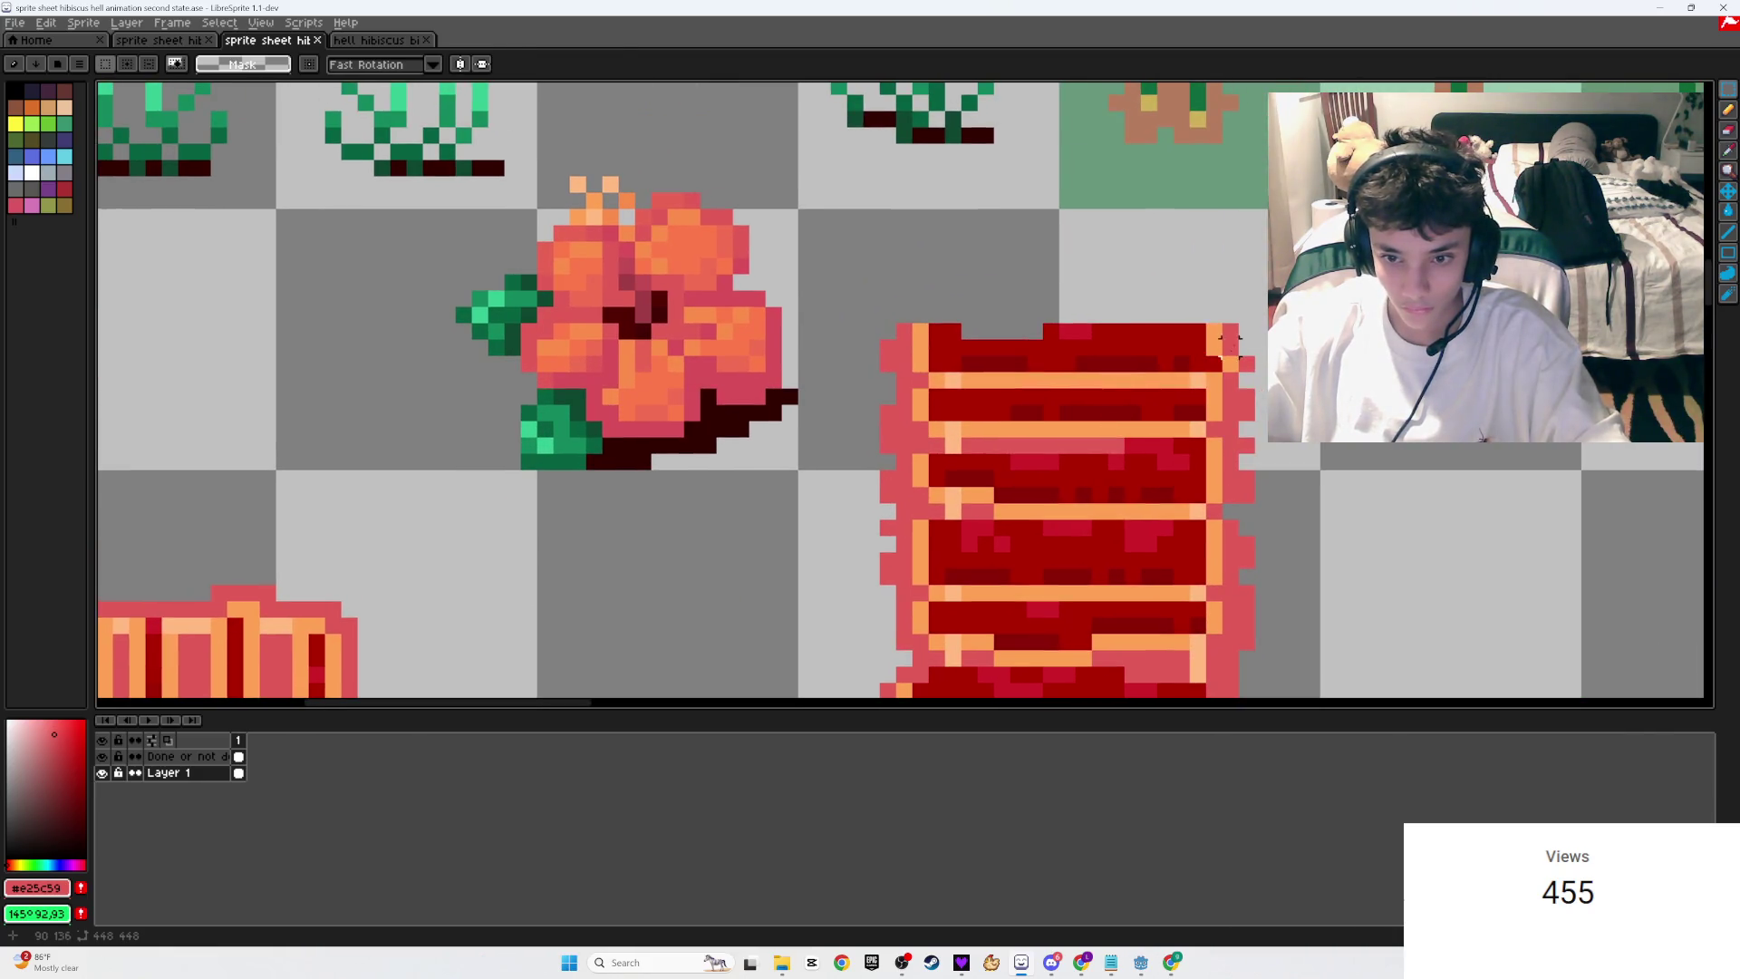
key(b)
scroll(1246, 313, down, 3)
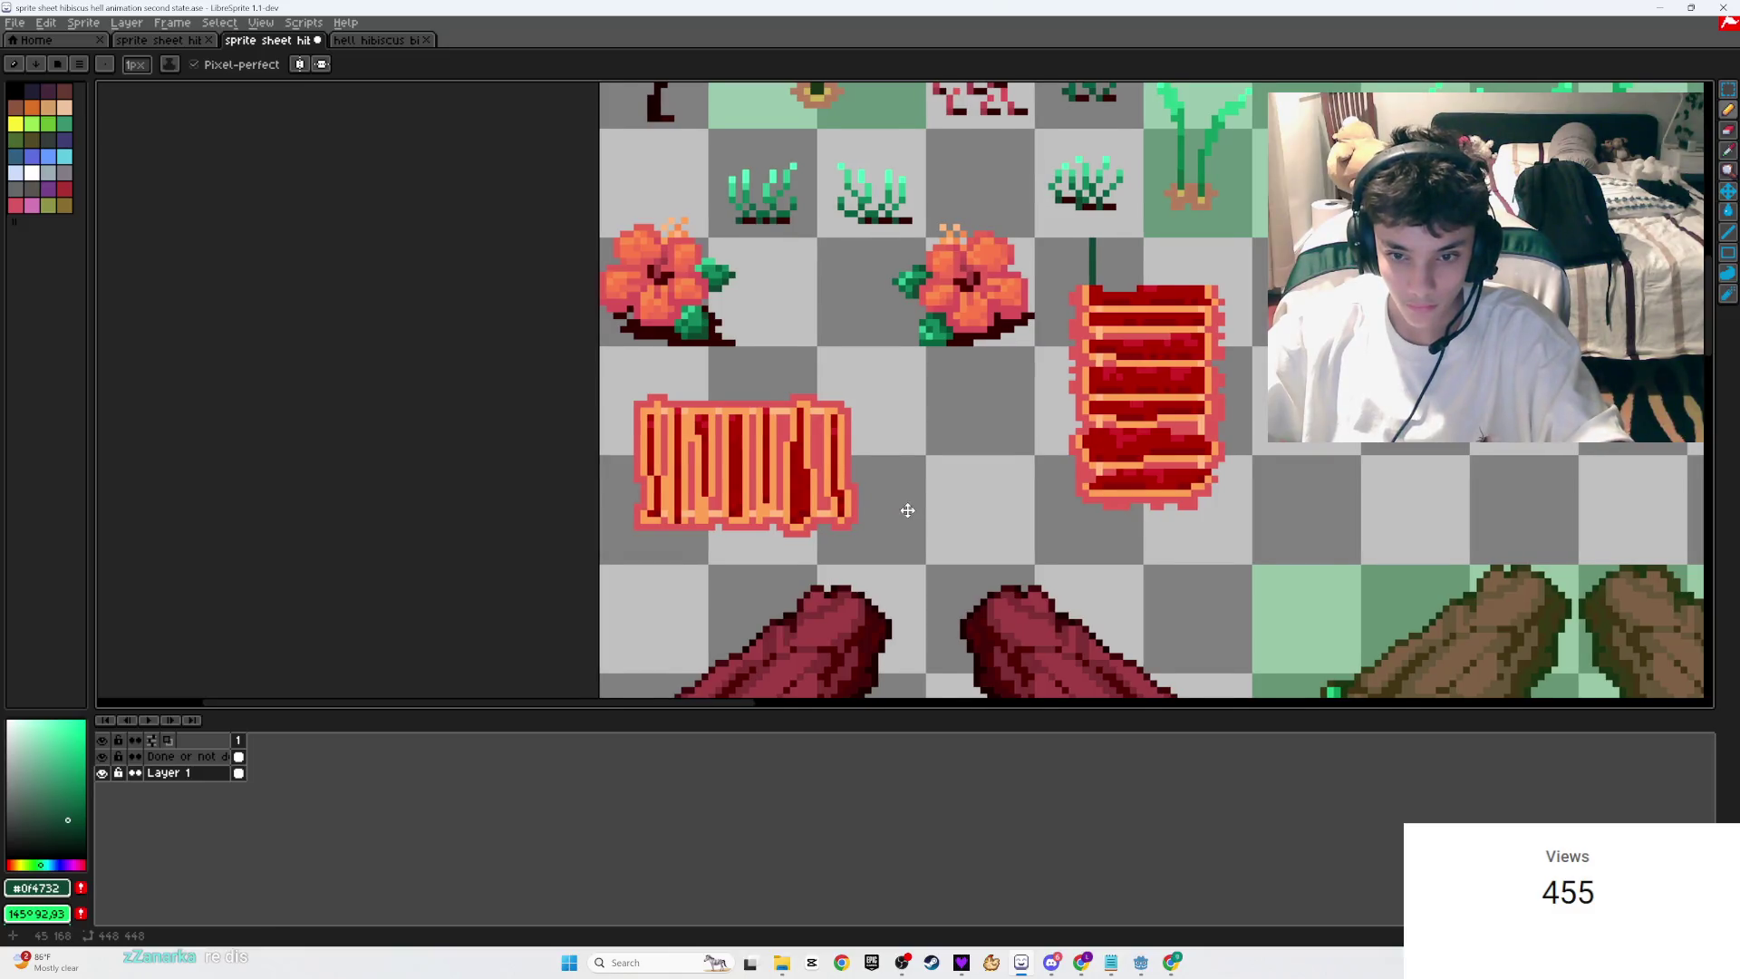
scroll(1037, 300, up, 3)
key(e)
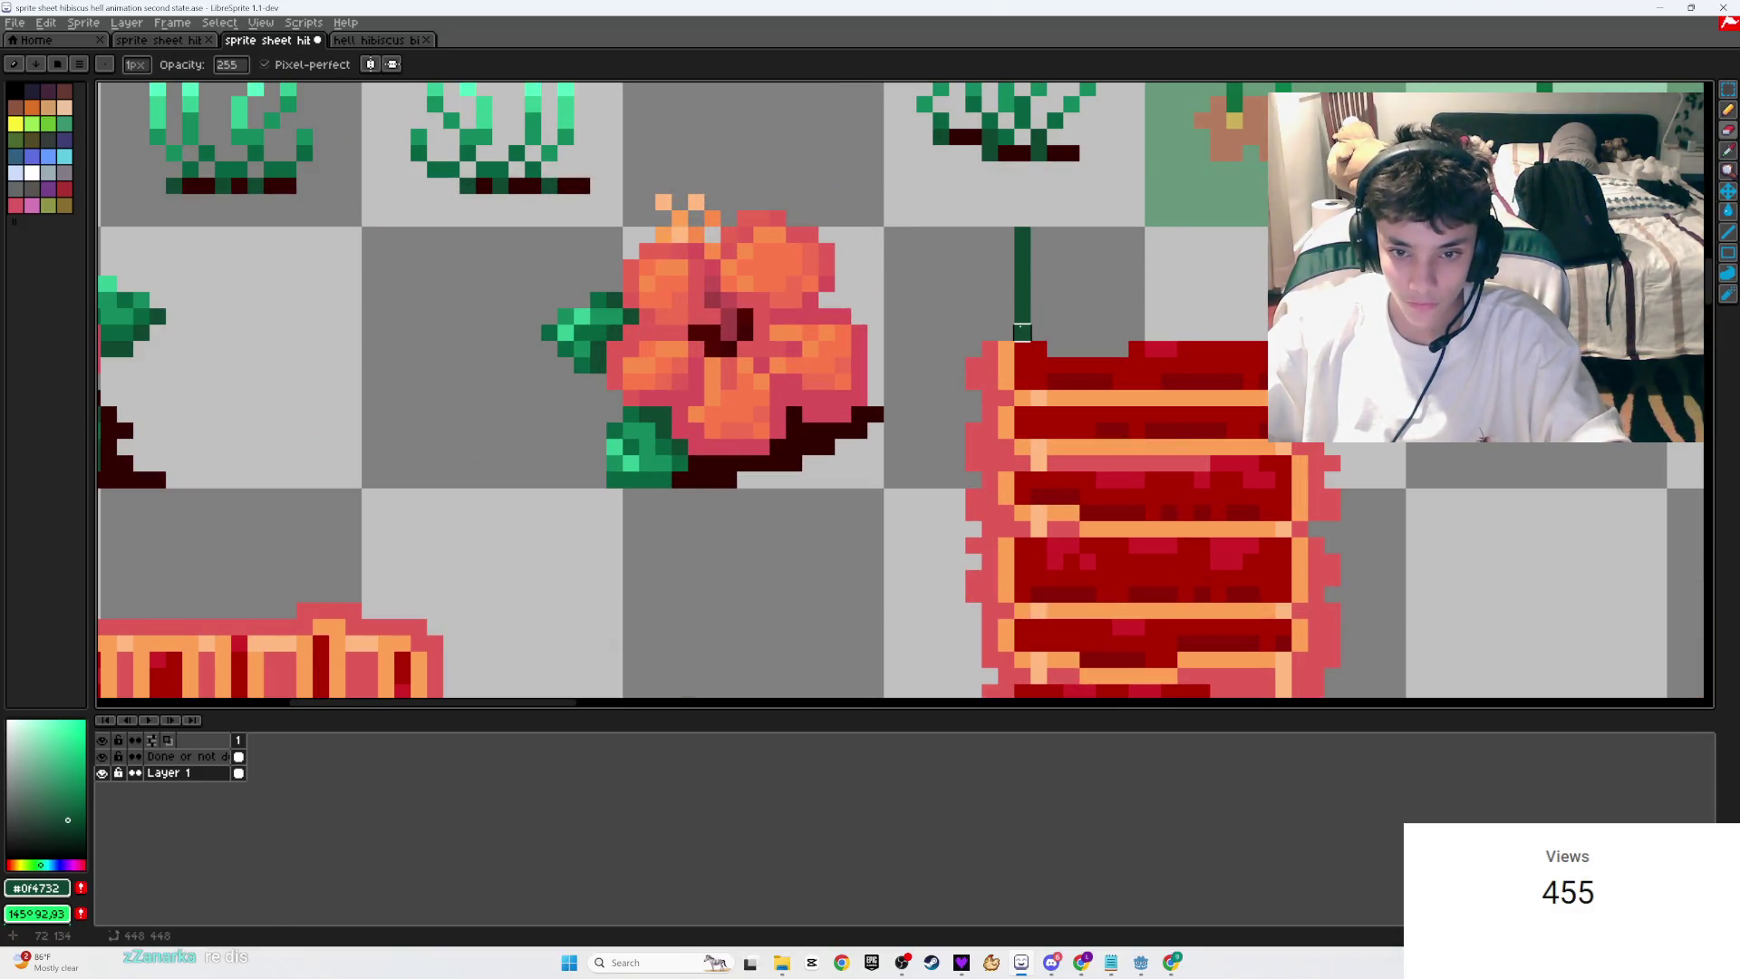
key(ctrl+s)
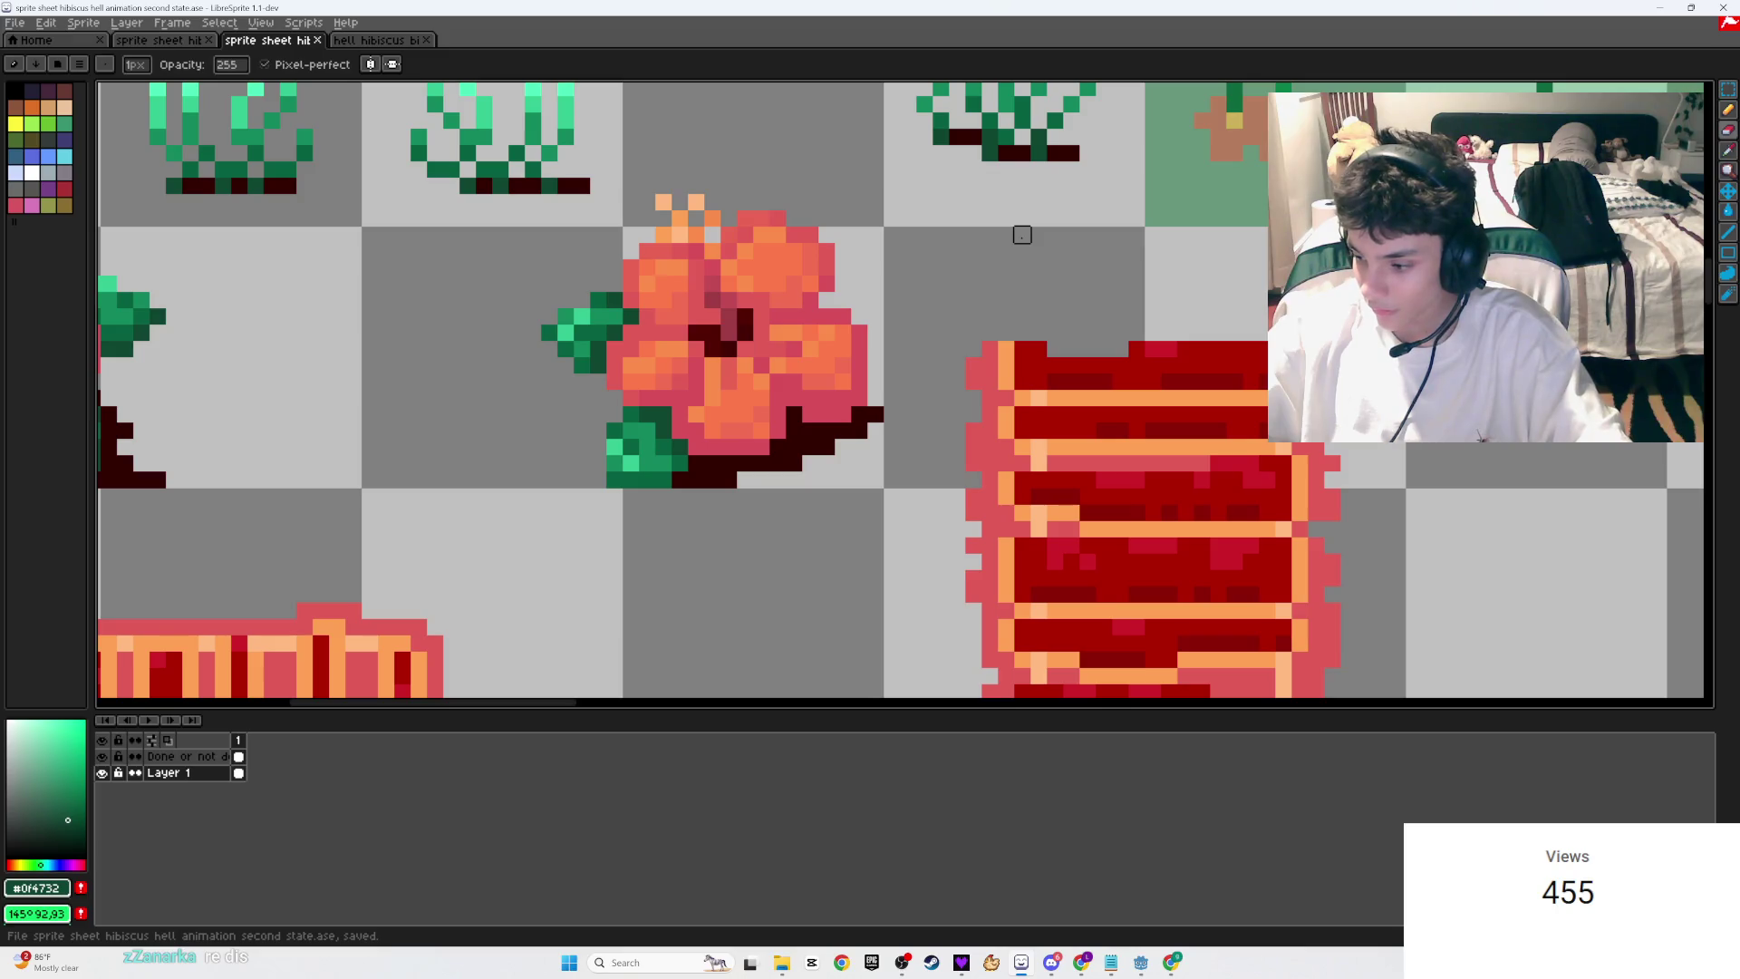
Step: Magic-wand select the light-orange stripe pixels and switch to a wider 5px eraser
scroll(1030, 417, up, 2)
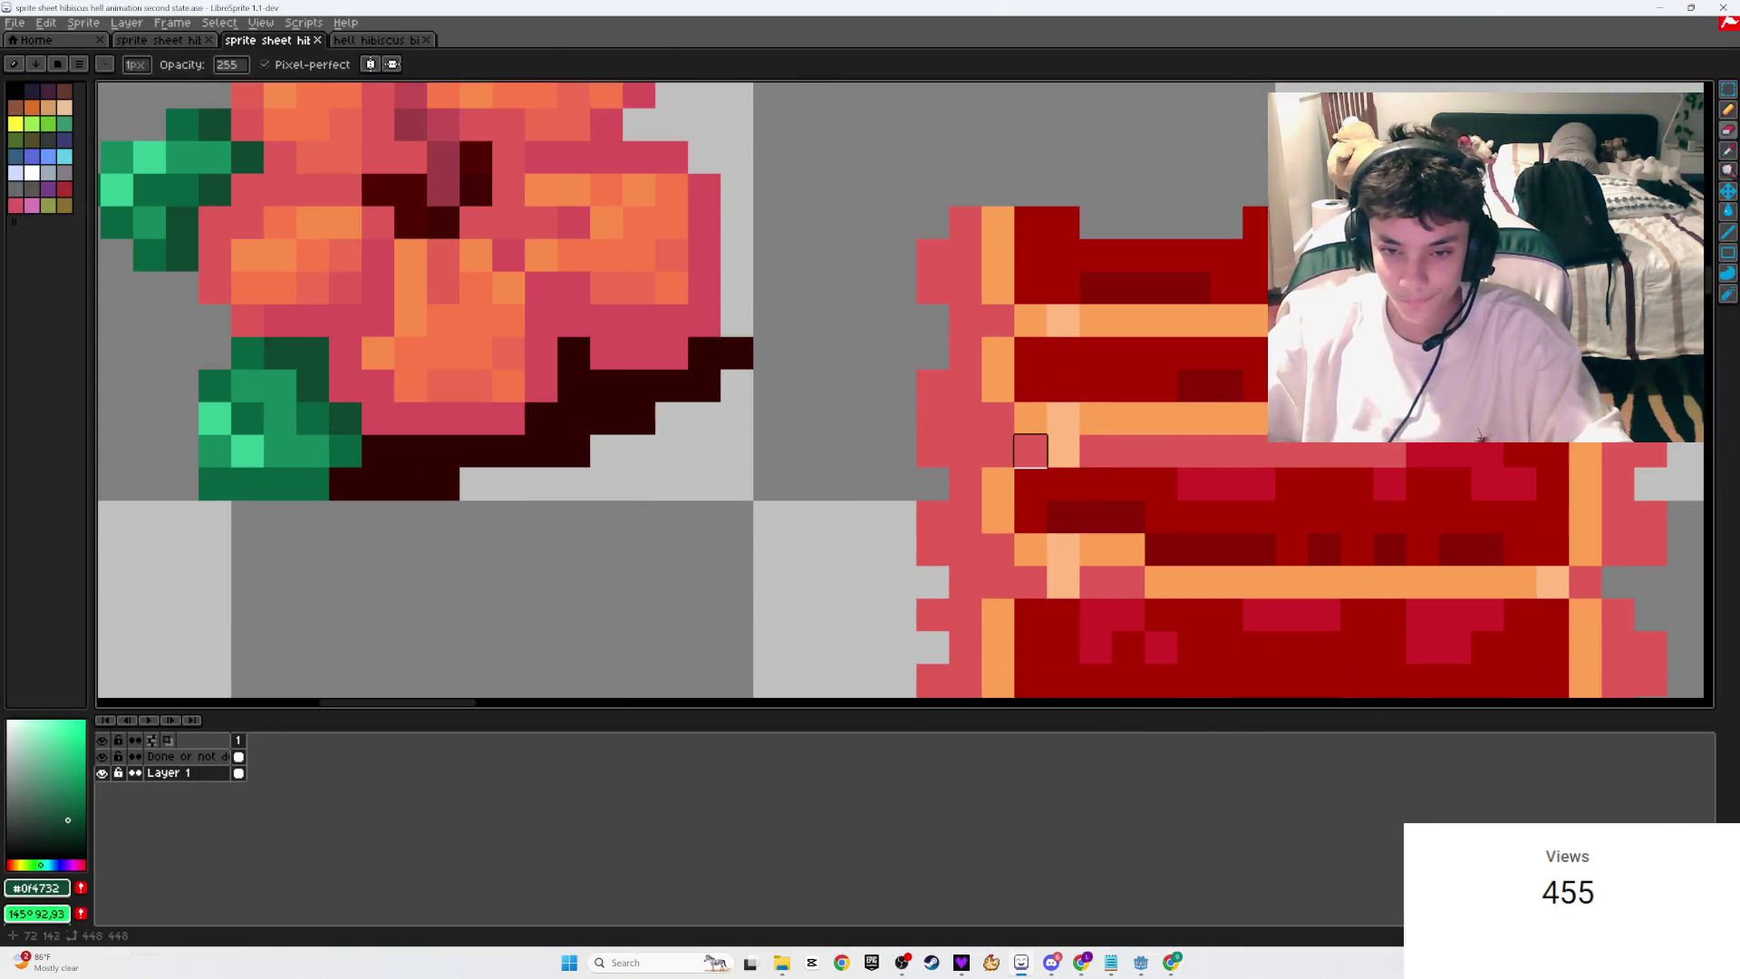
key(w)
click(1031, 419)
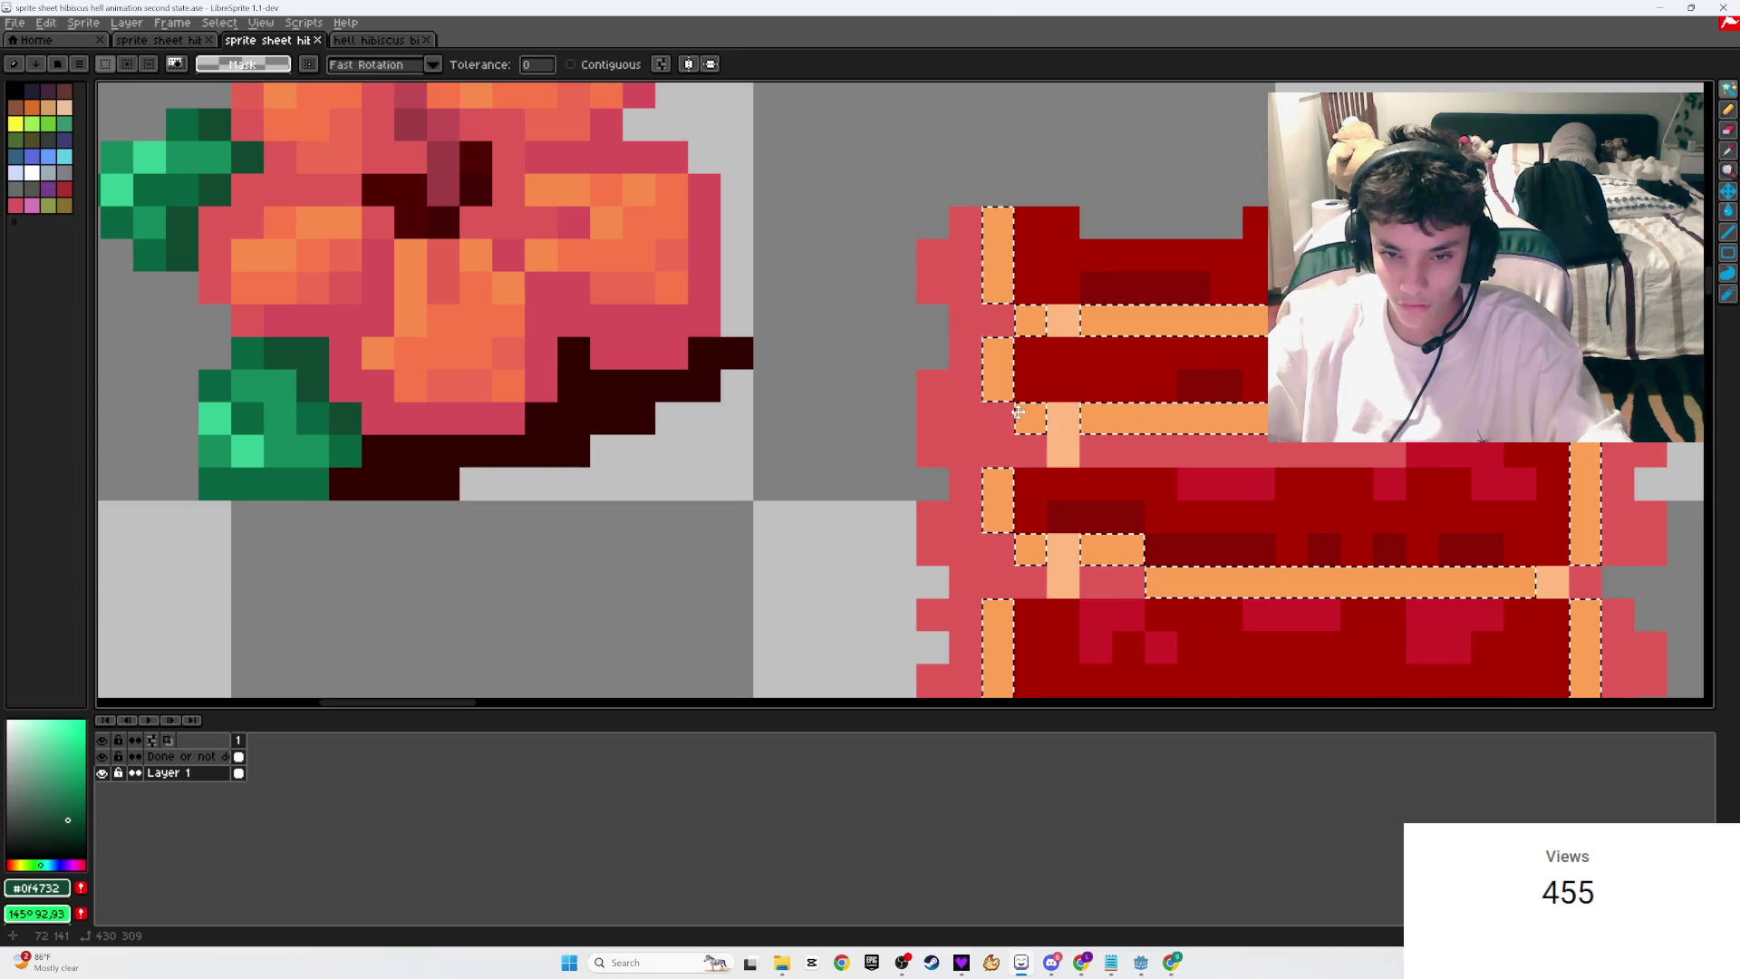
key(b)
key(e)
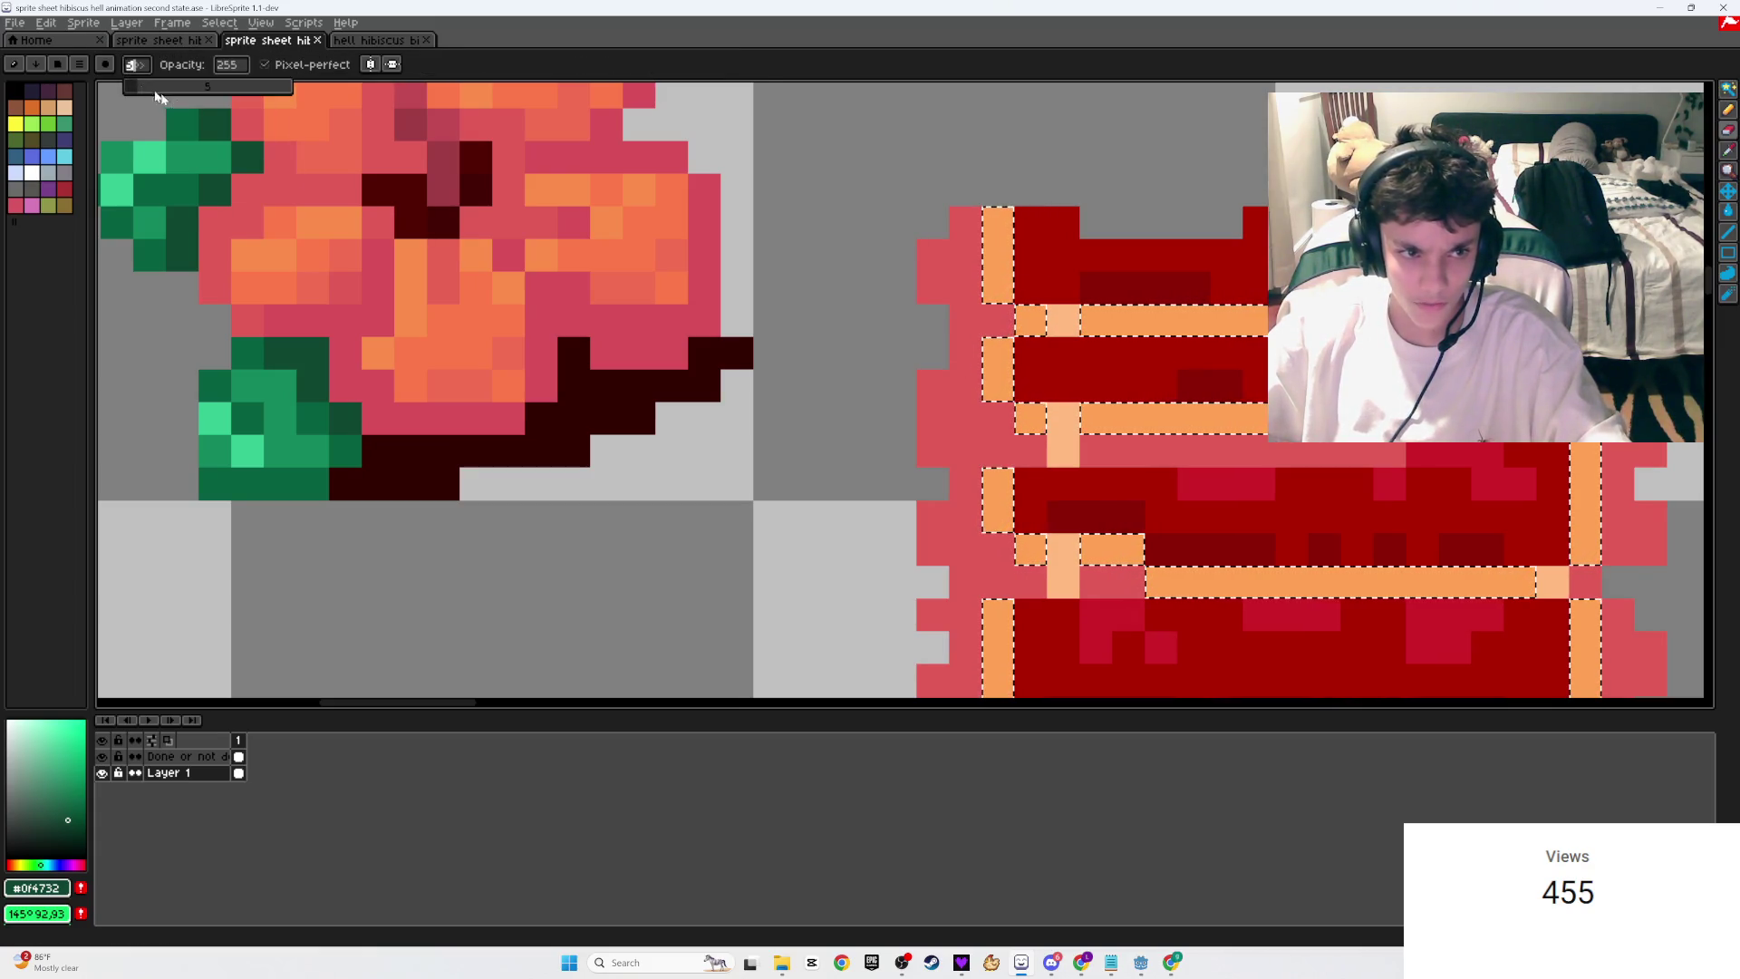
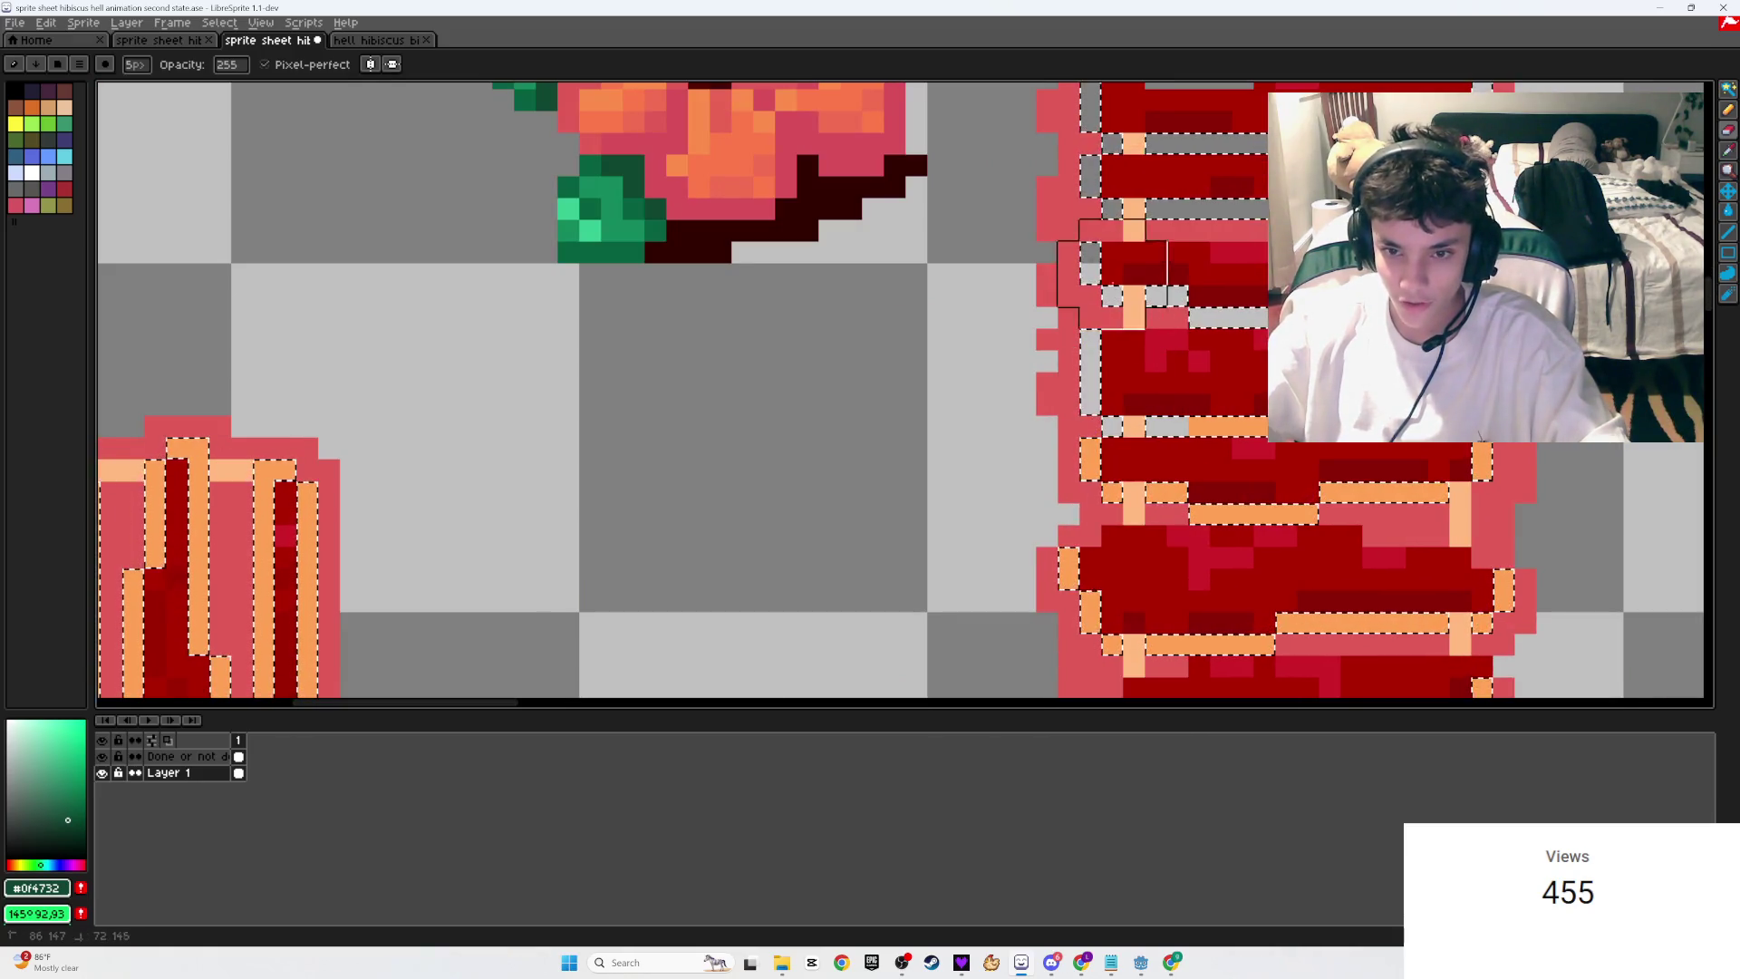
Step: Erase the orange rows from the red plank sprite and save the sheet
mouse_move(1505, 580)
mouse_down()
mouse_move(1178, 507)
mouse_move(1359, 589)
mouse_move(1223, 598)
mouse_move(1114, 580)
mouse_move(1504, 622)
mouse_up()
Step: Magic Wand-select all sprites, erase the pink outline's left and bottom edges, then deselect
scroll(1505, 621, down, 2)
key(w)
key(ctrl+d)
key(ctrl+s)
scroll(1072, 534, down, 2)
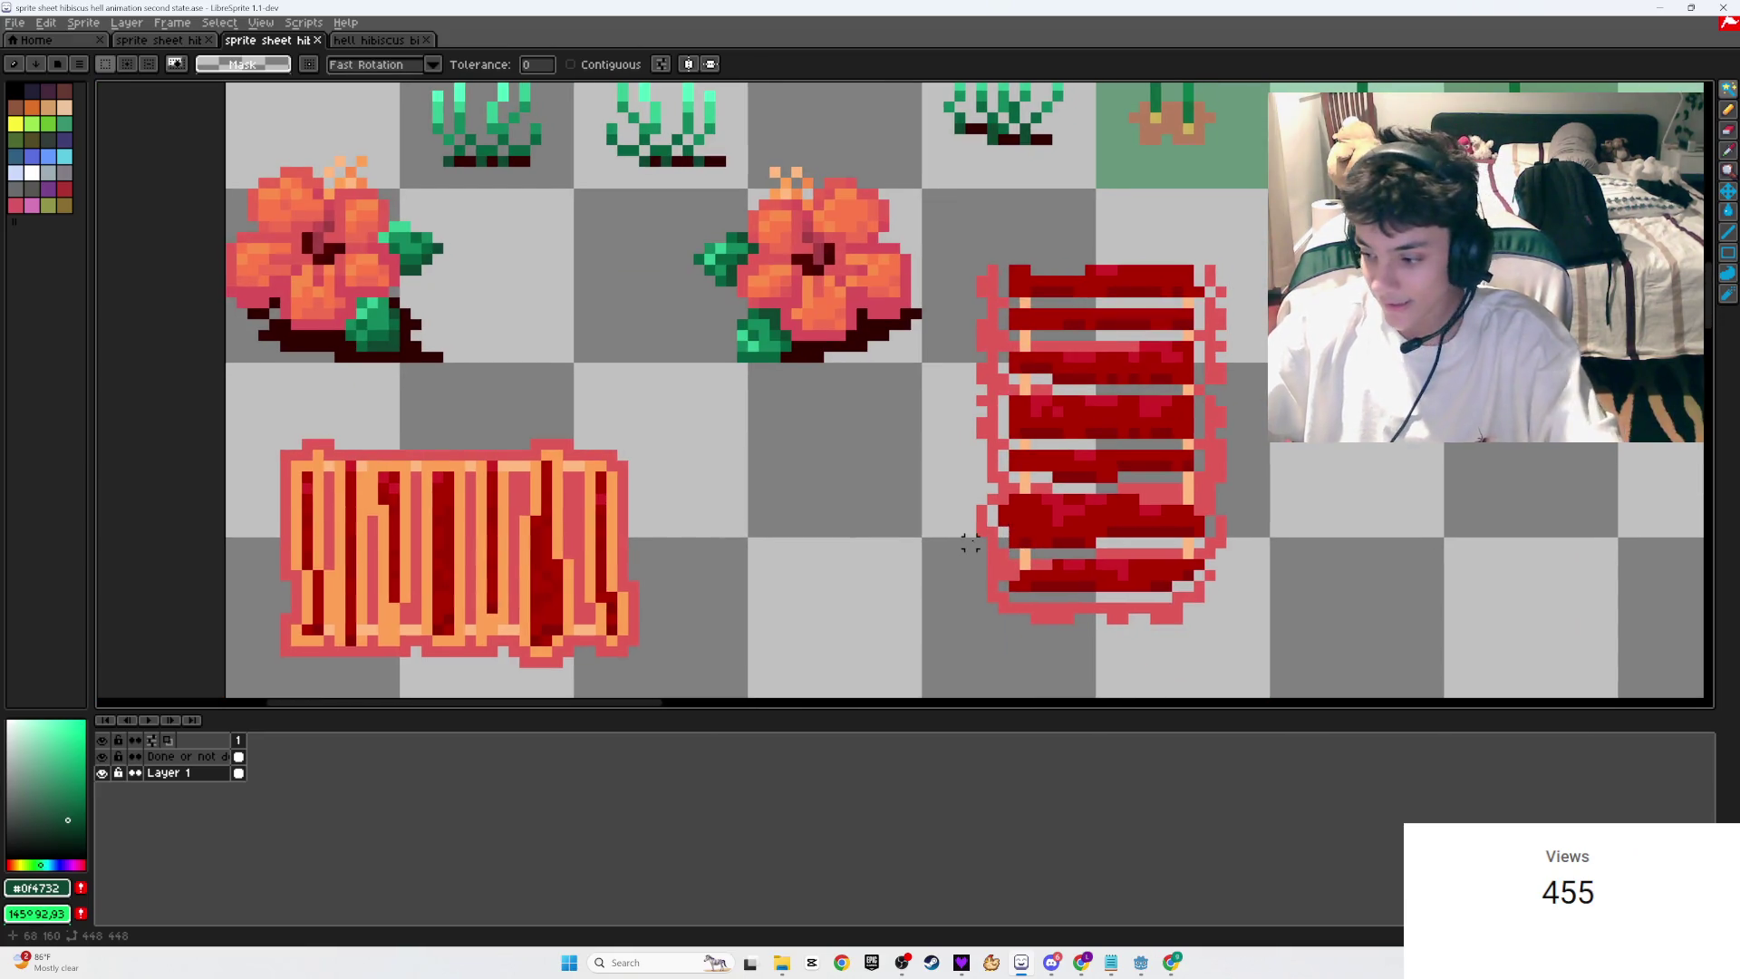
click(1002, 564)
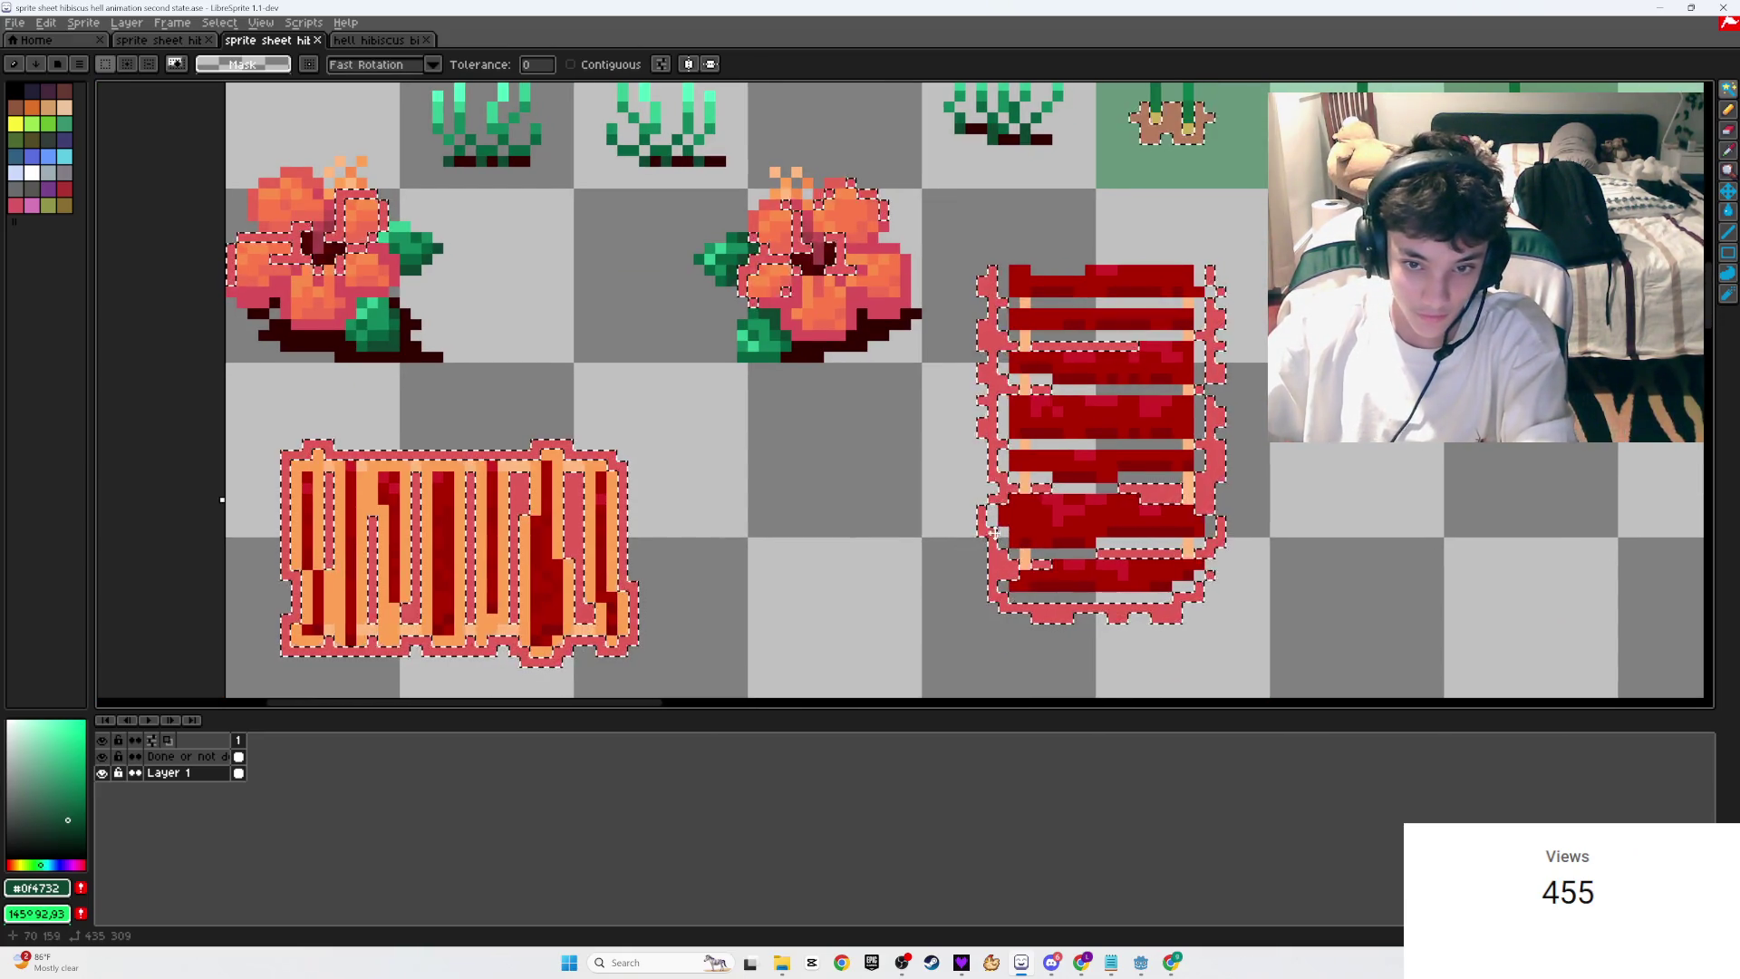
key(e)
mouse_move(992, 290)
mouse_down()
mouse_move(987, 562)
mouse_move(1021, 625)
mouse_move(1251, 466)
mouse_move(1187, 596)
mouse_move(1211, 376)
mouse_up()
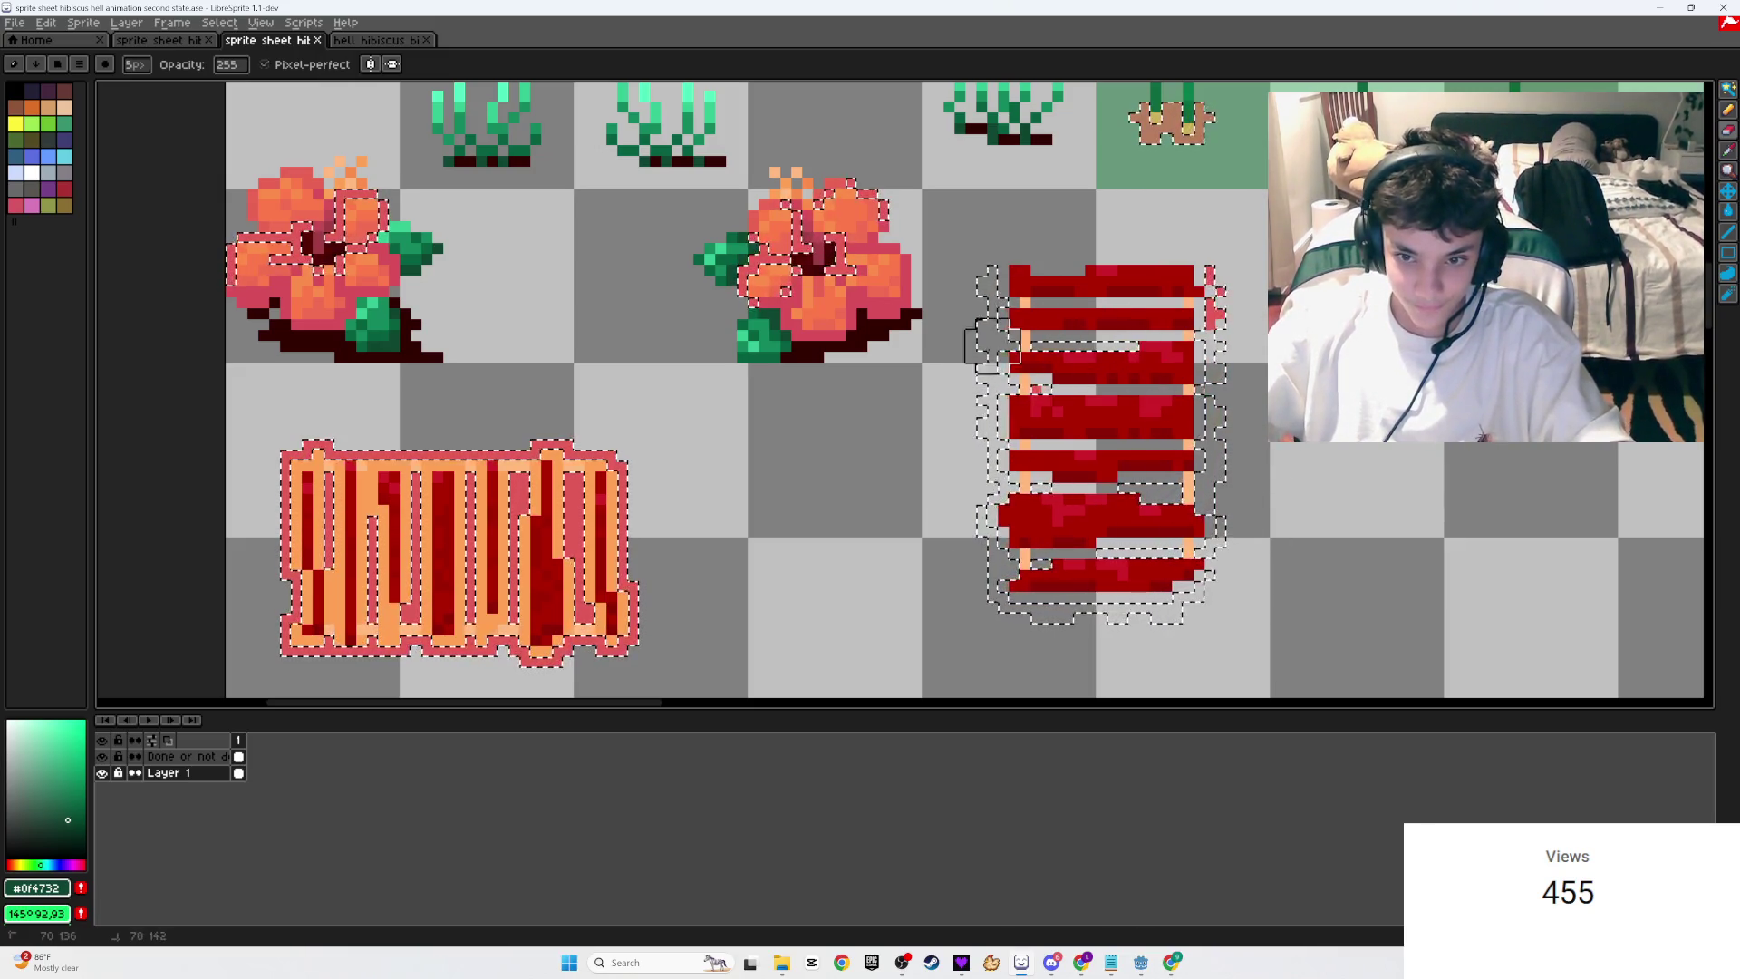
key(ctrl+d)
scroll(966, 429, down, 1)
scroll(599, 526, up, 2)
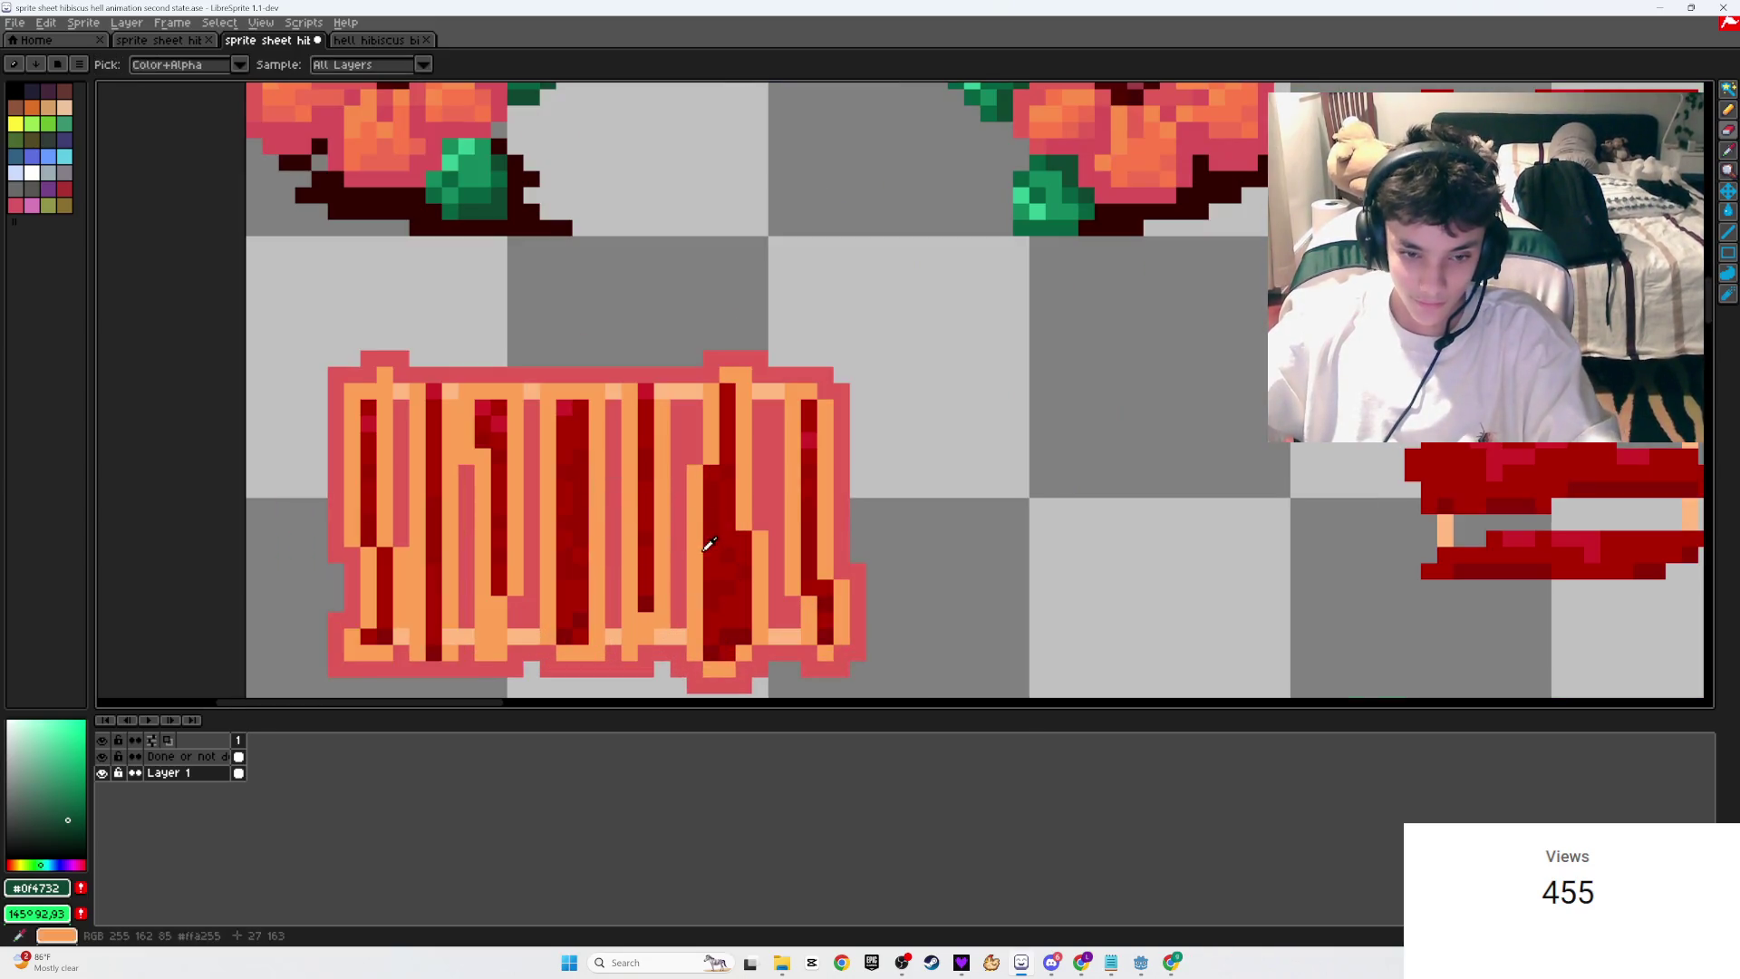
Step: Eyedrop the light orange rim colour from the canvas
alt+click(1450, 472)
scroll(1310, 453, right, 3)
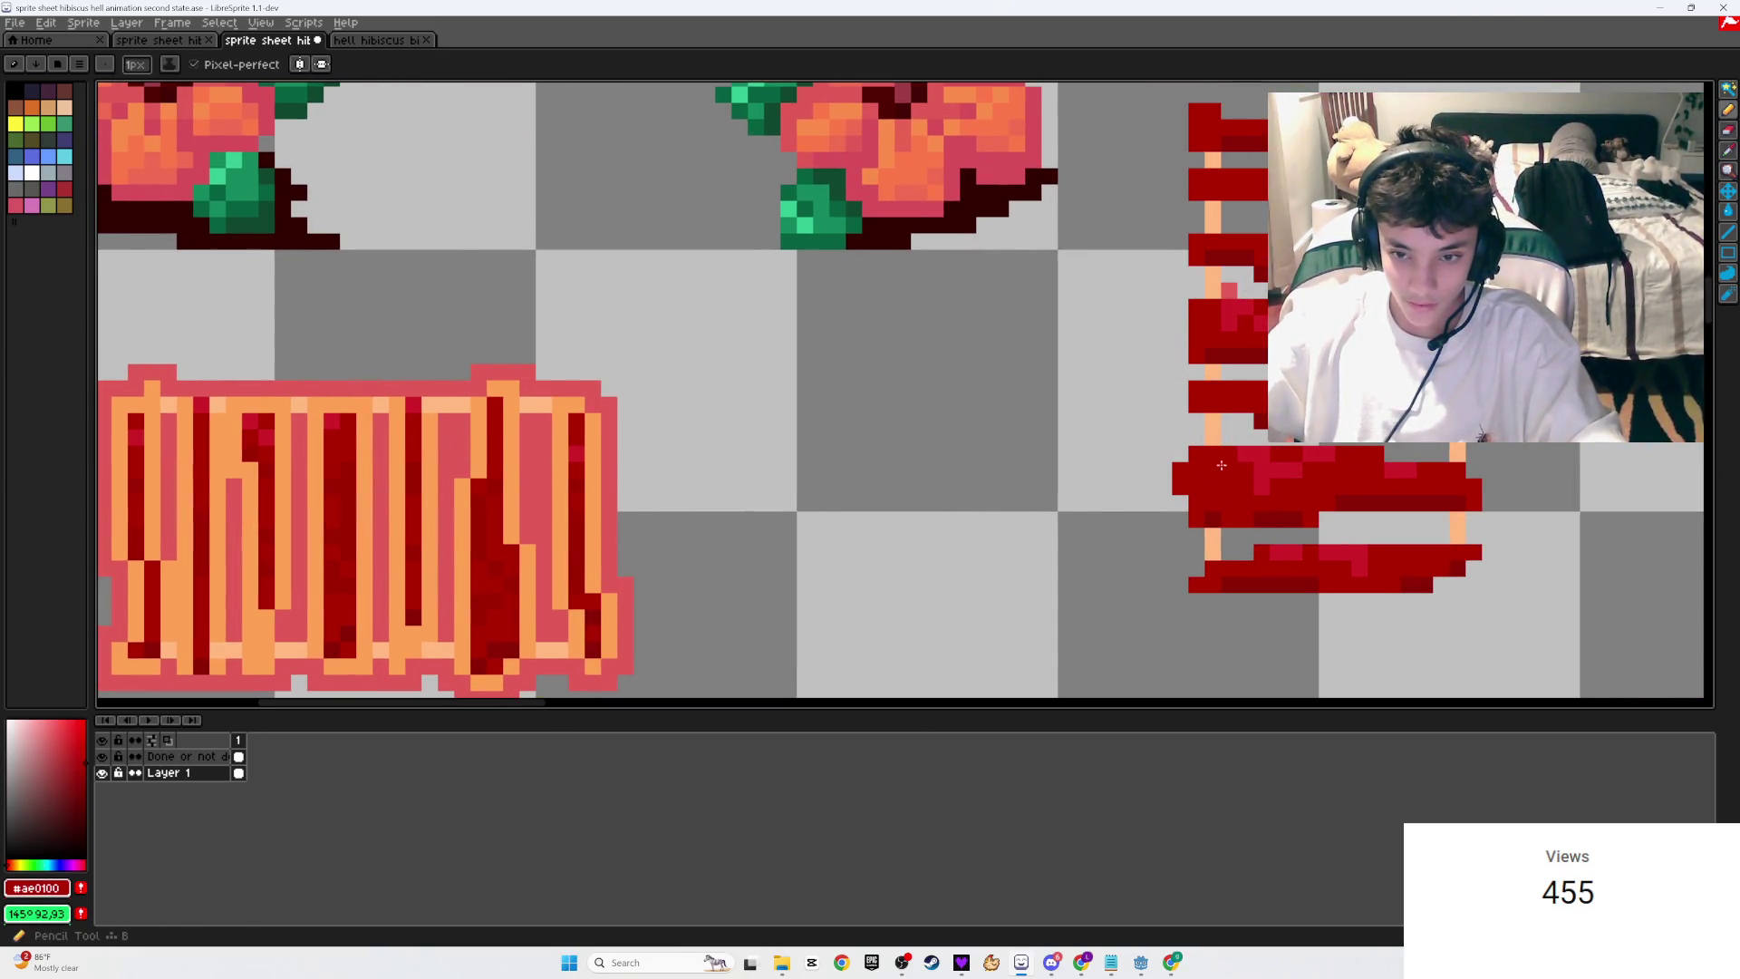
scroll(1245, 437, down, 5)
scroll(1200, 509, up, 5)
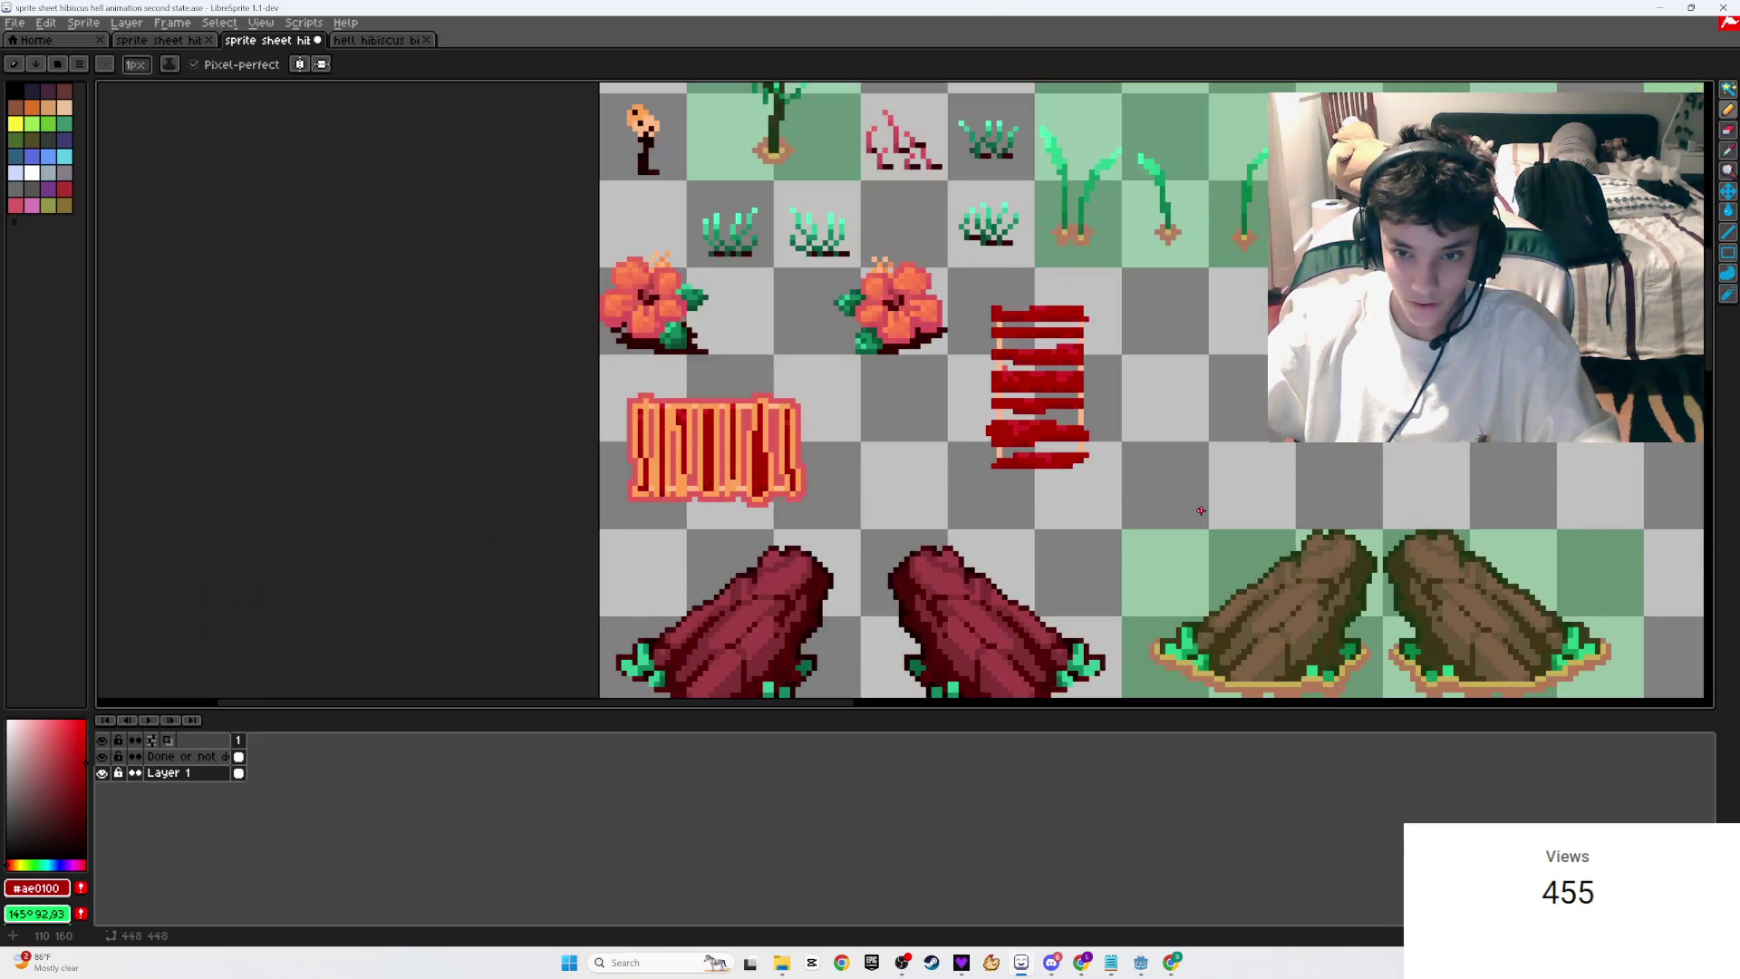
scroll(1039, 376, up, 1)
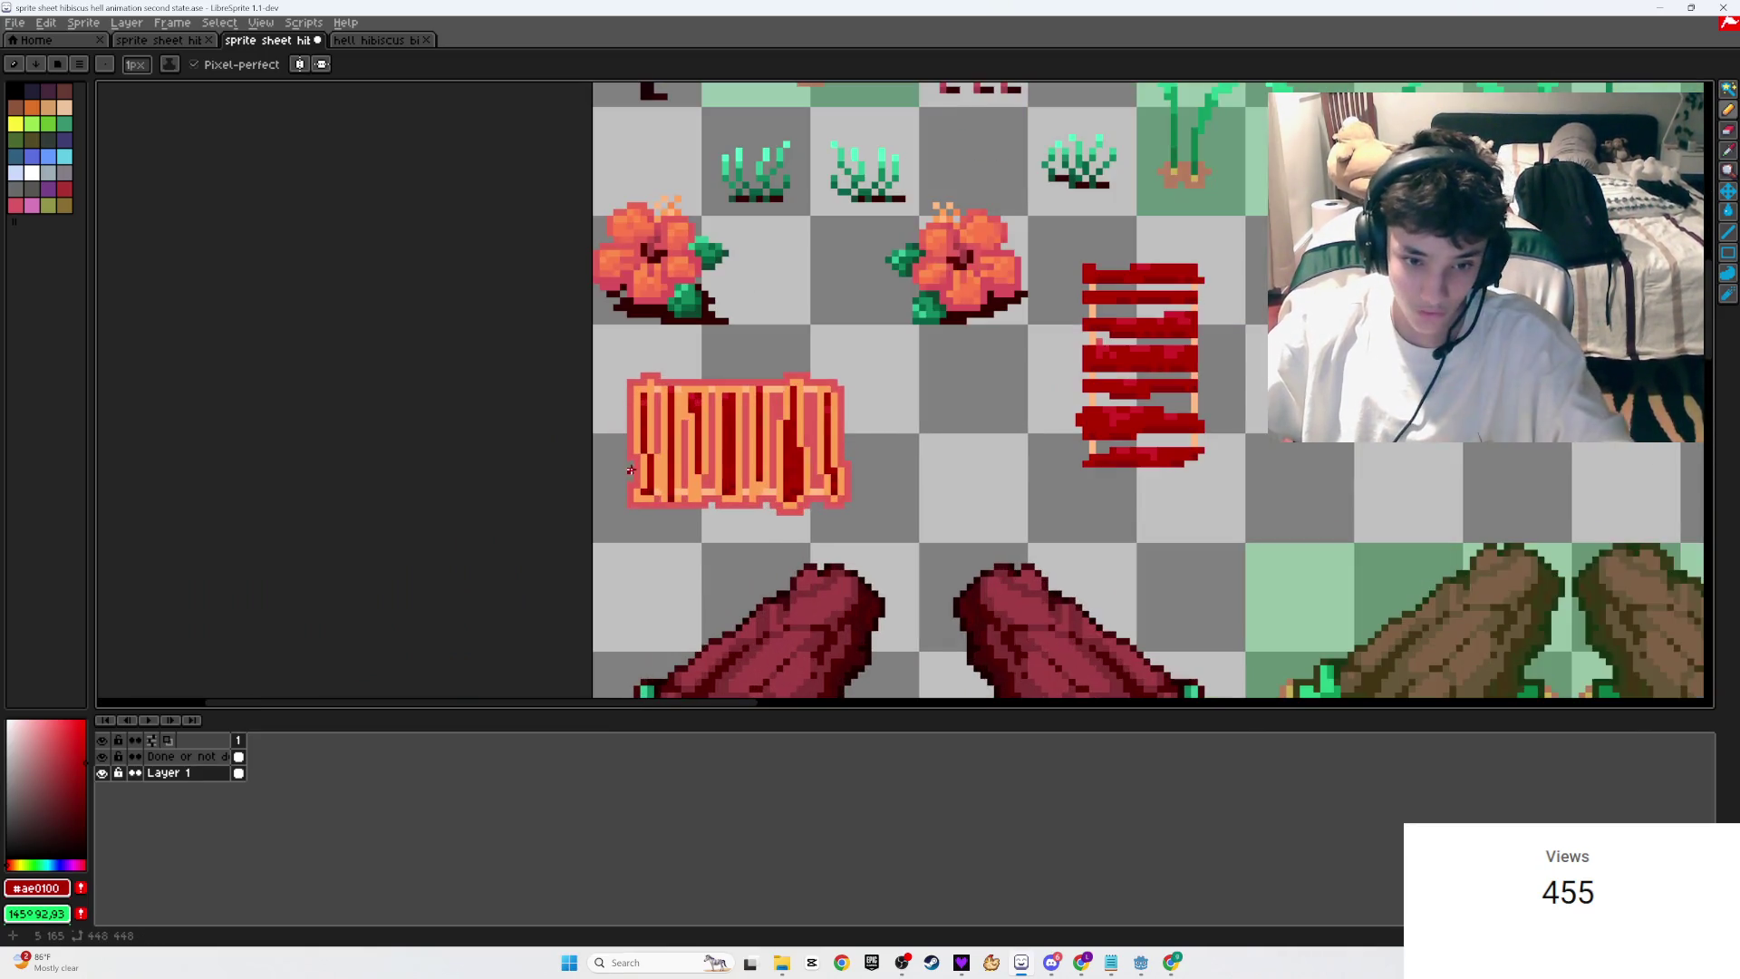
key(alt)
click(802, 500)
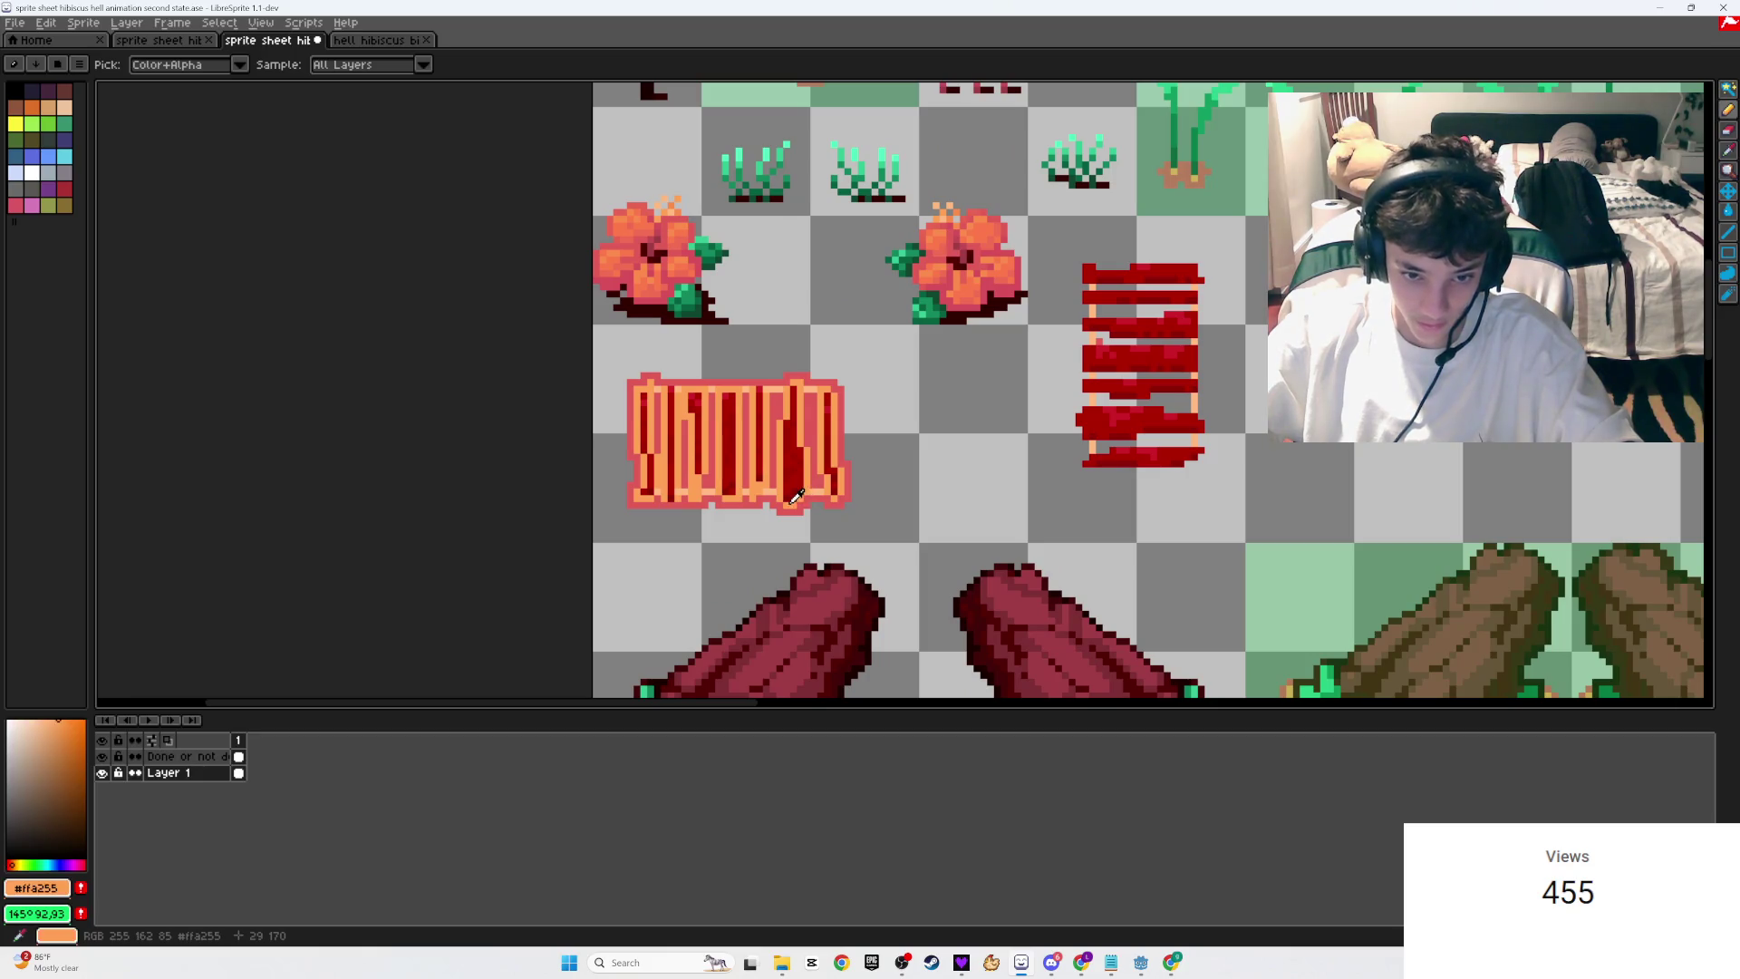
scroll(1133, 496, up, 3)
Step: Draw orange lines along the plank bottom and lower red band, undoing one misplaced stroke
click(931, 383)
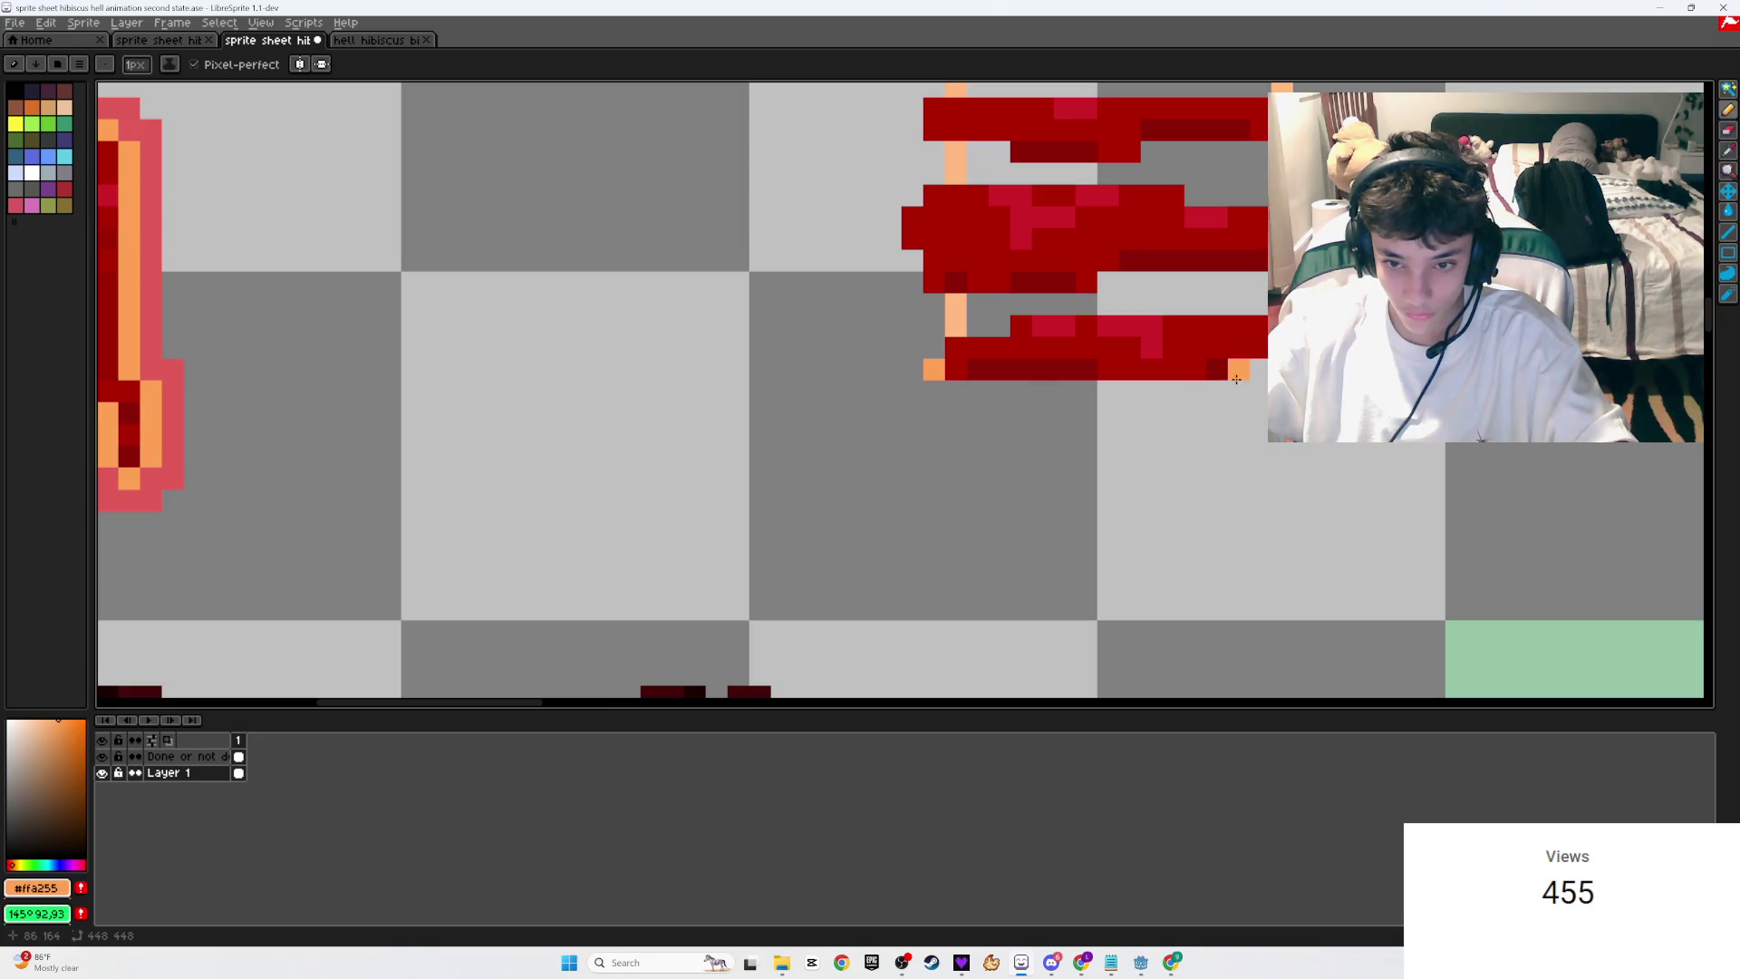
shift+click(1260, 357)
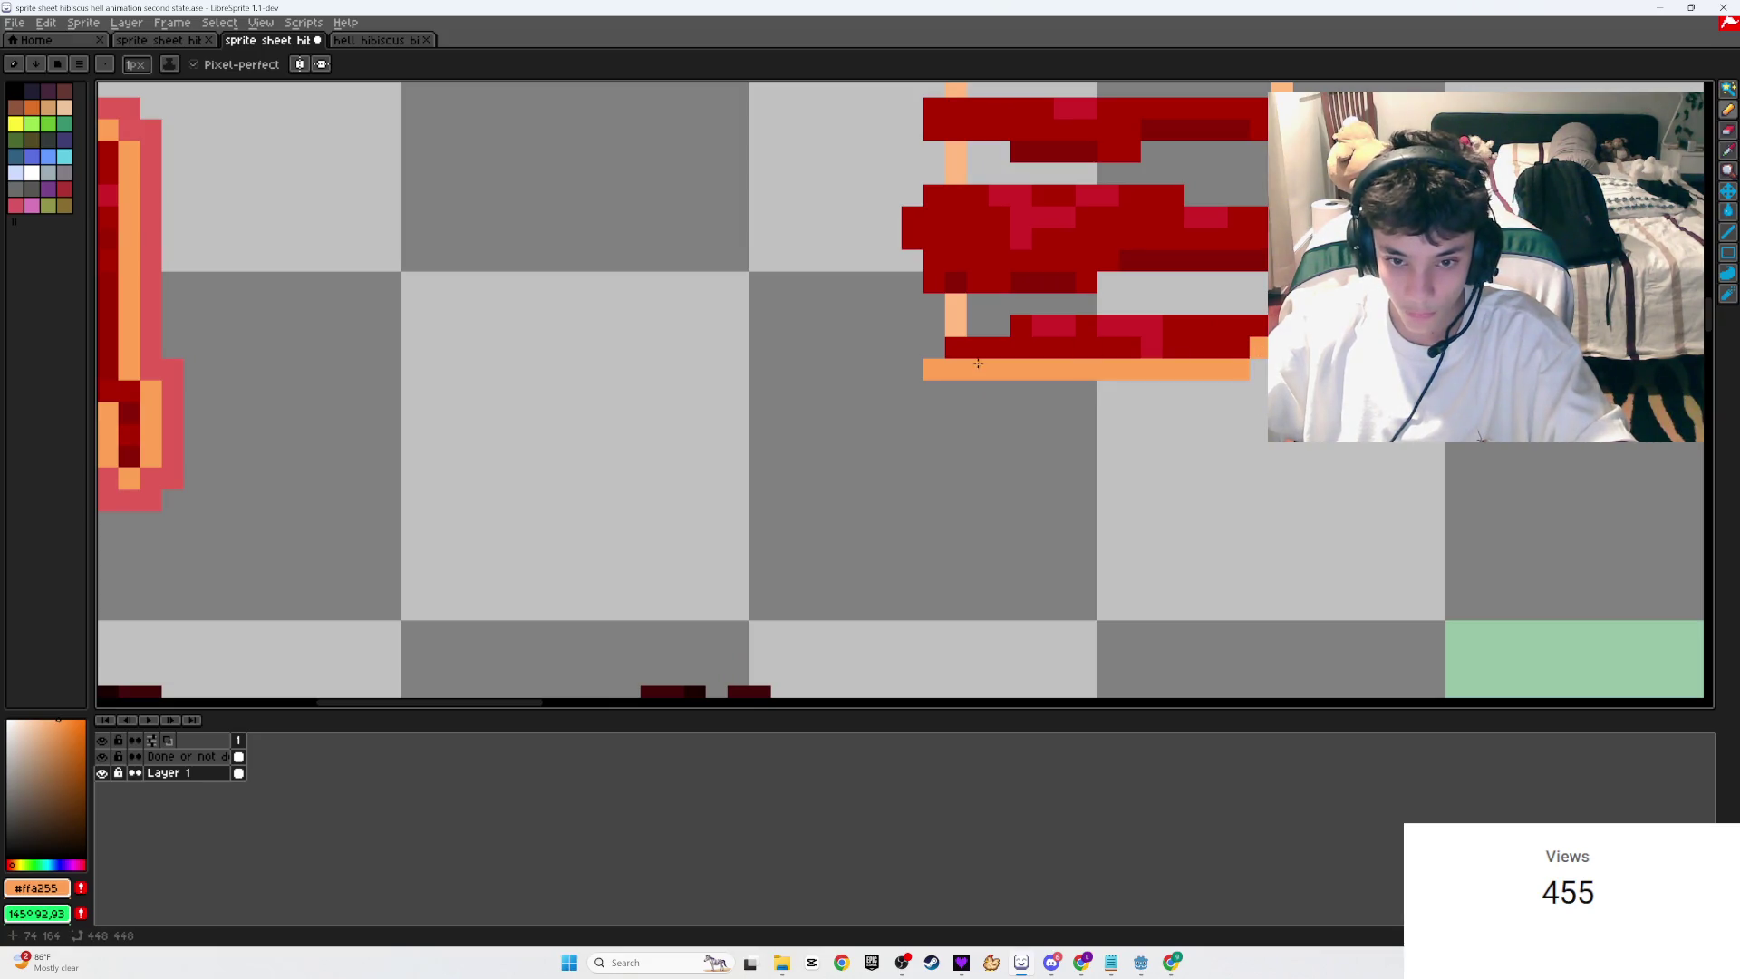
drag(956, 349, 1106, 606)
scroll(1106, 605, down, 1)
drag(1111, 544, 1372, 535)
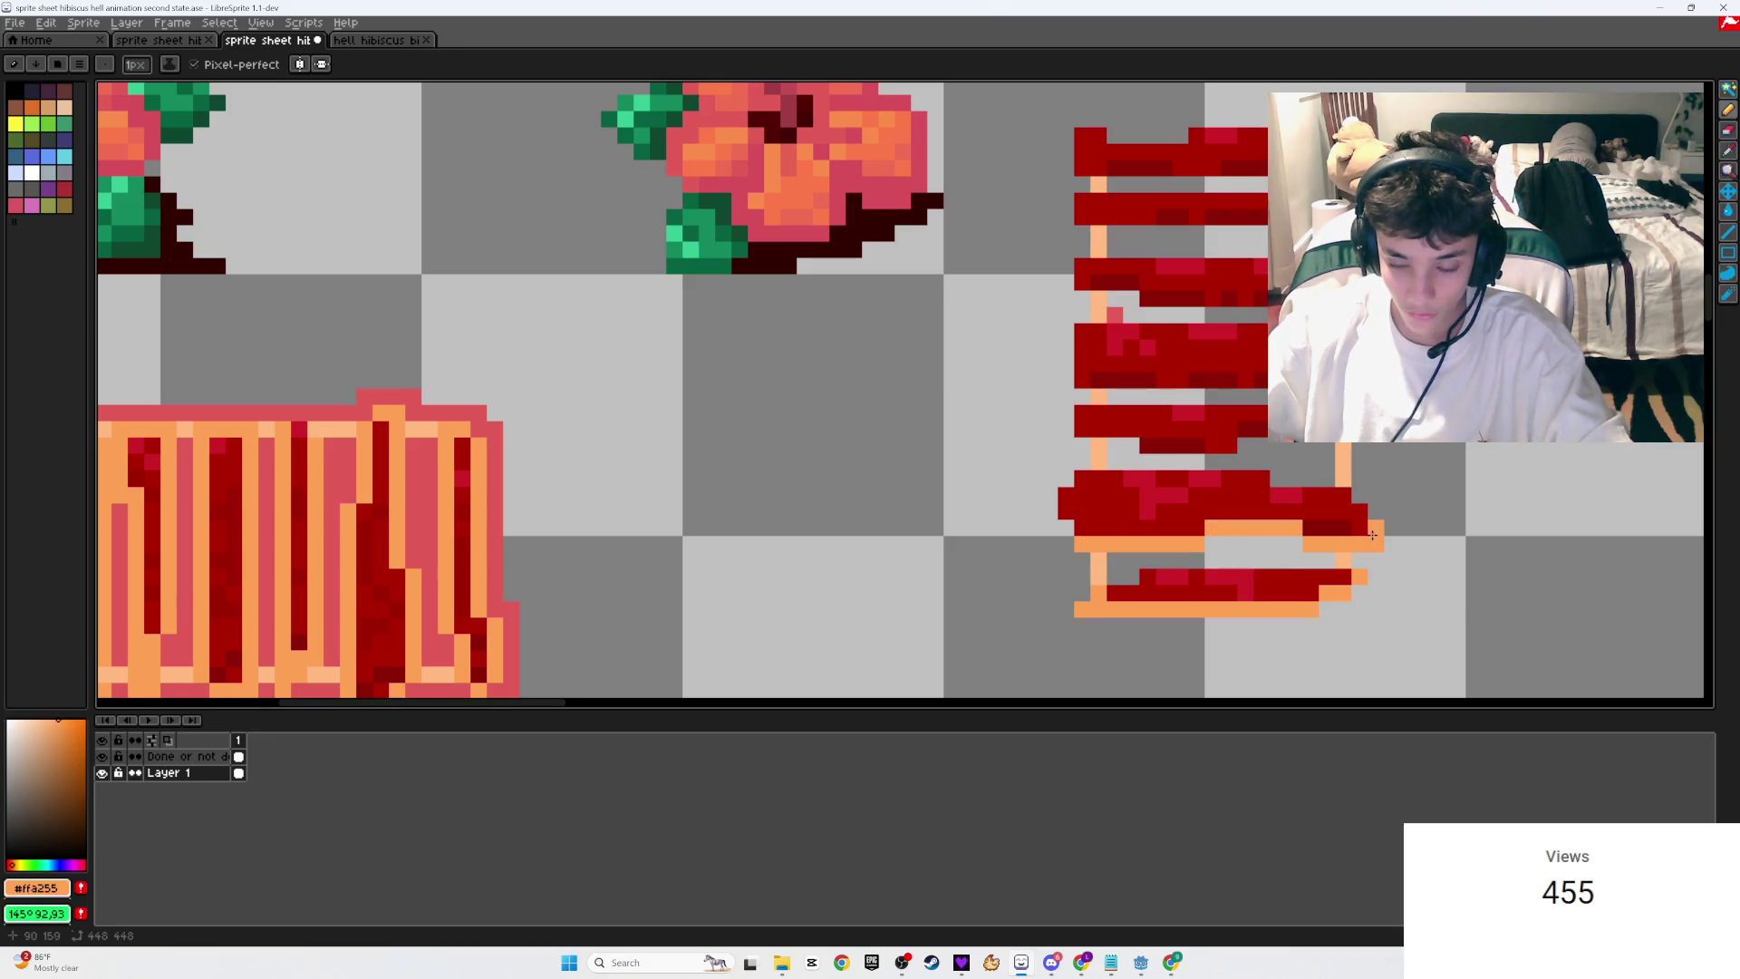
key(ctrl+z)
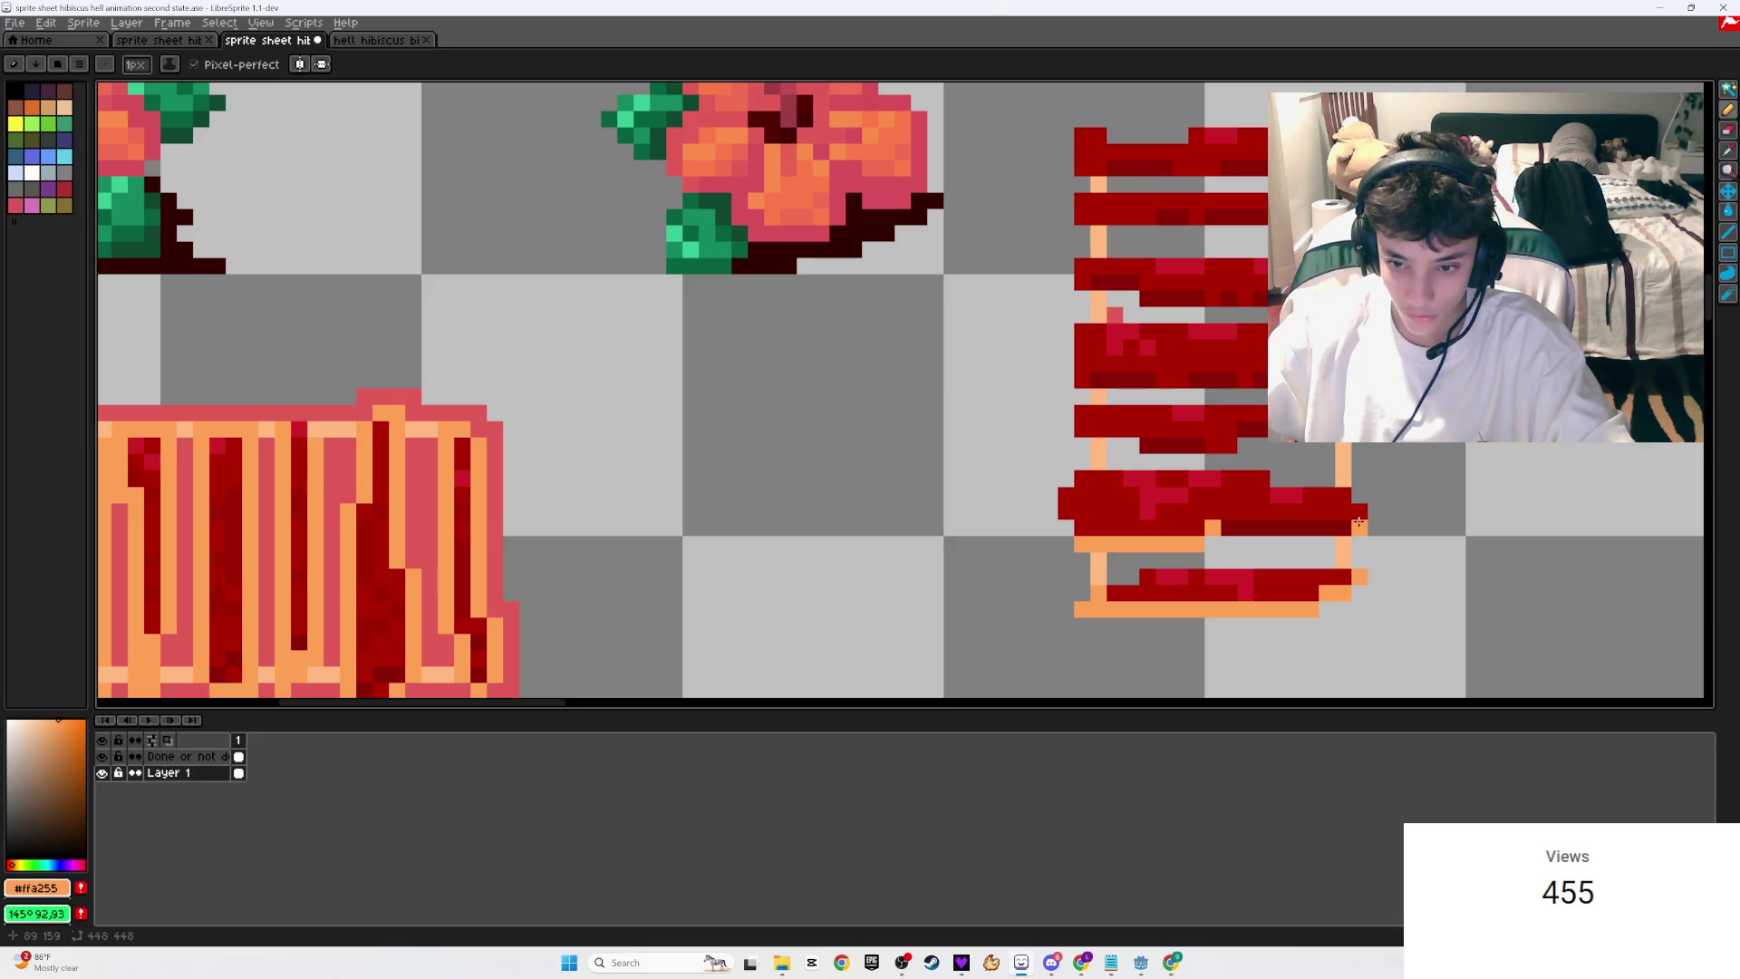
shift+click(1359, 523)
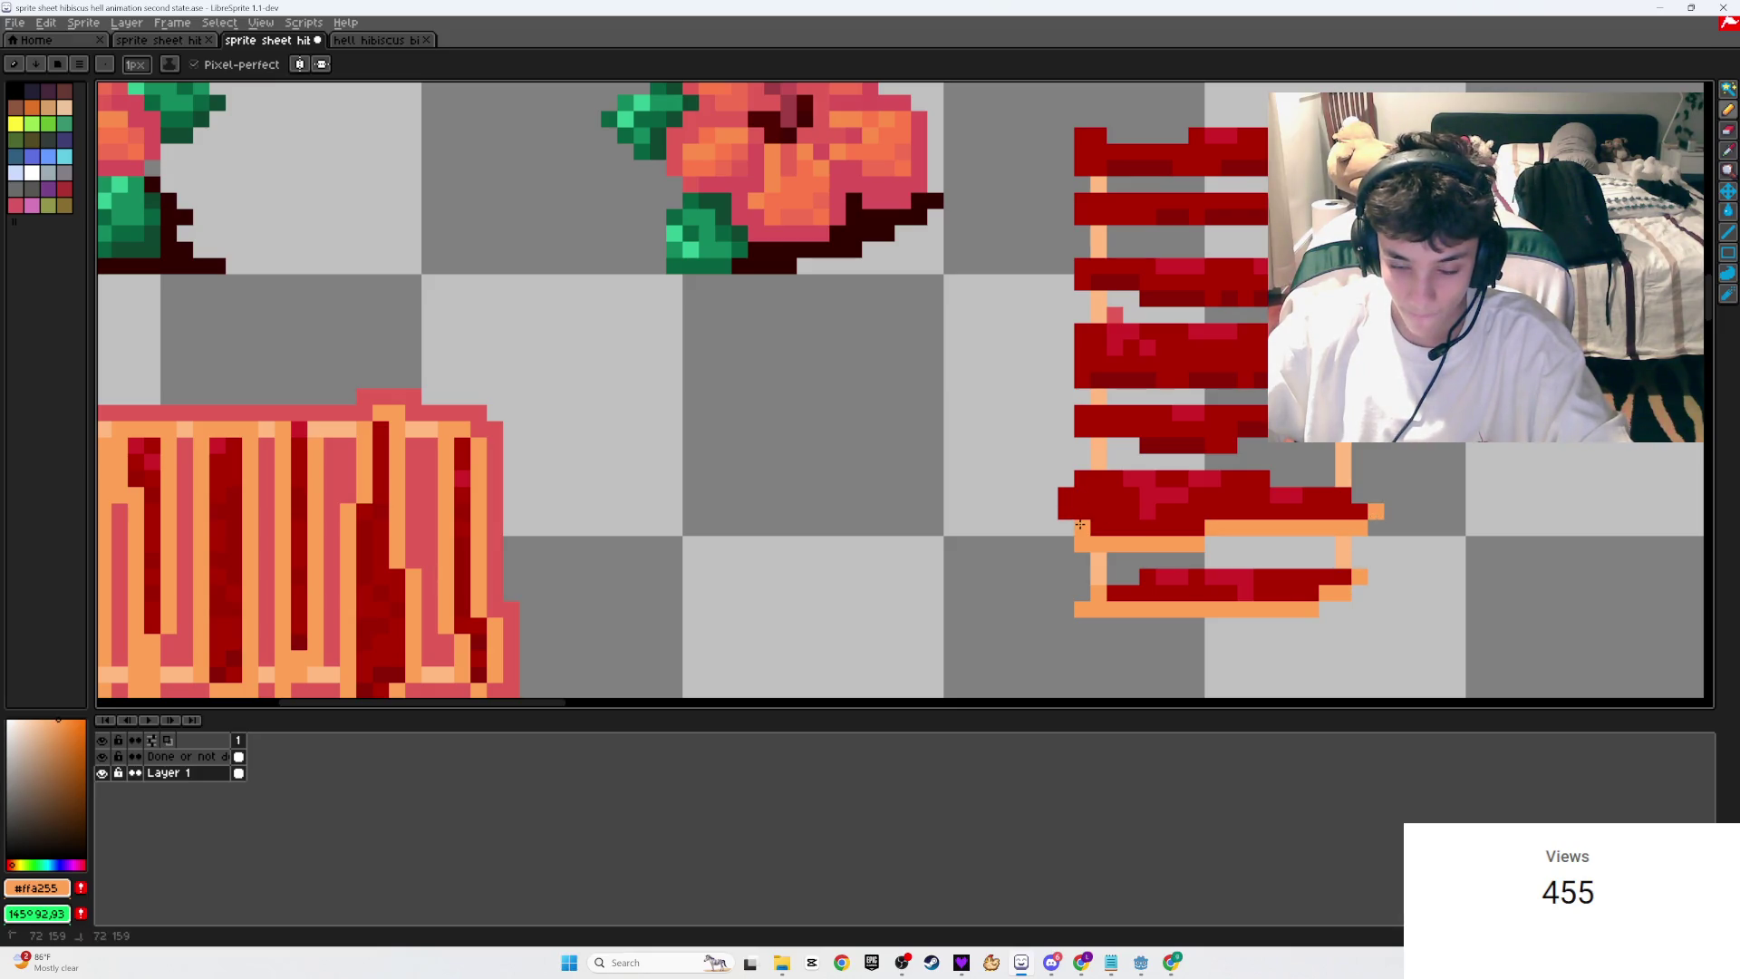
scroll(1113, 536, down, 3)
scroll(1113, 535, up, 3)
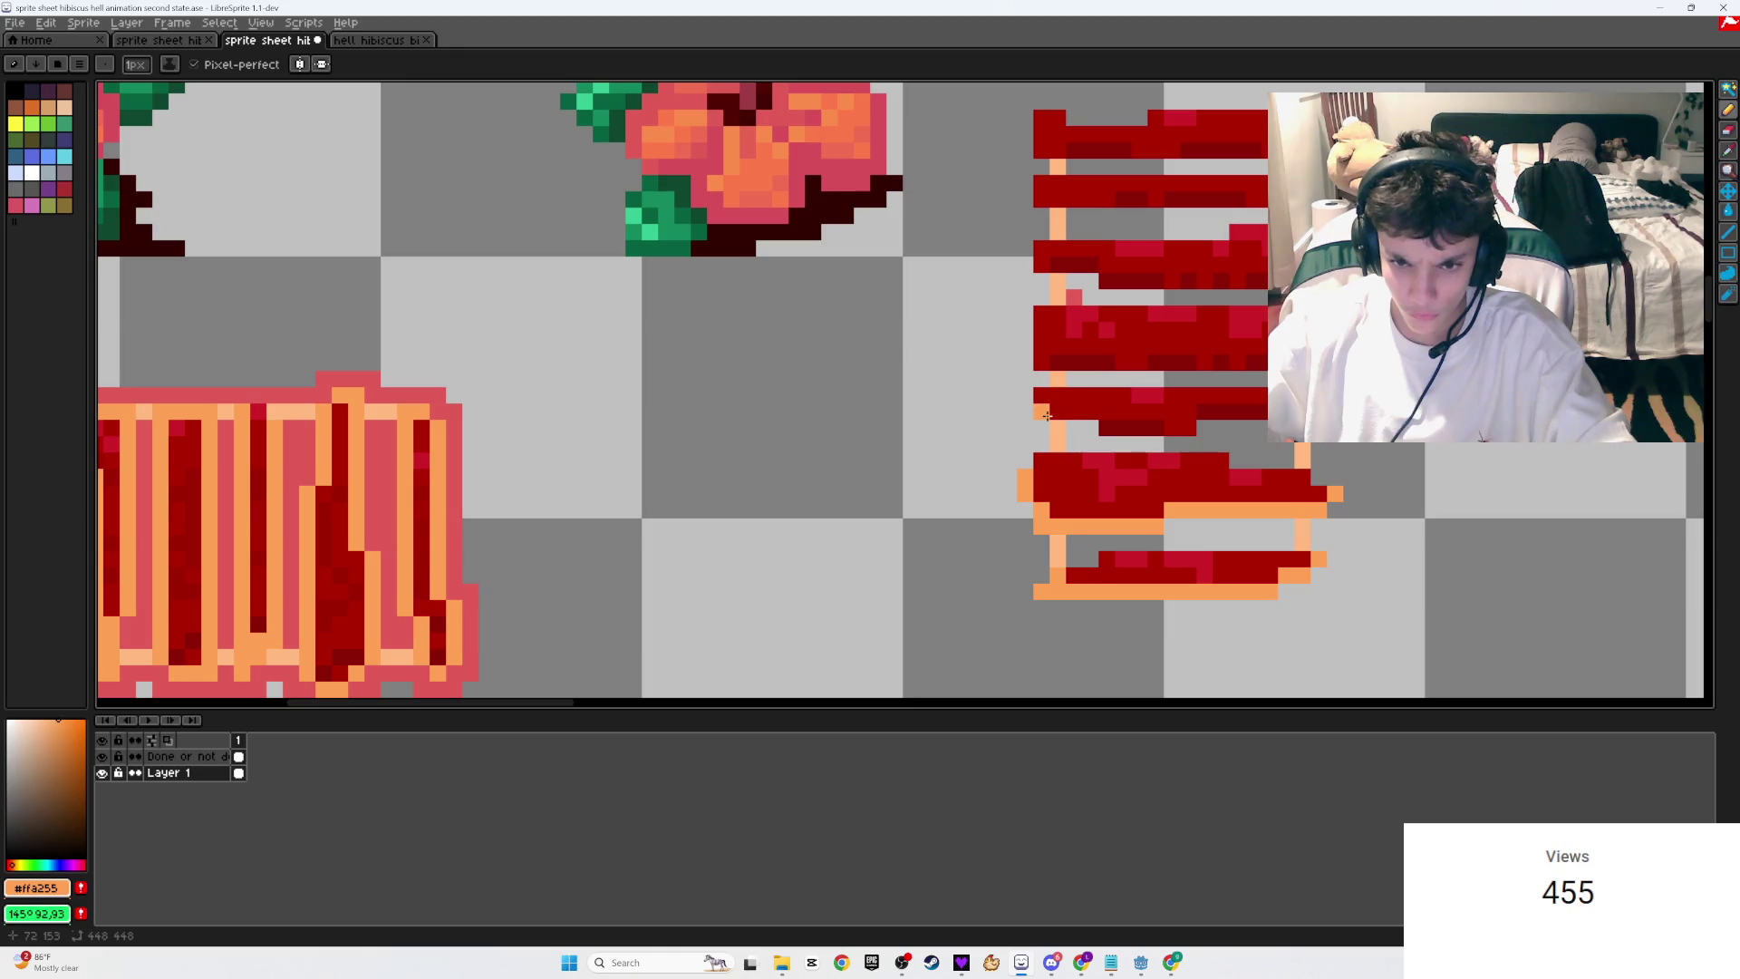
Step: Rim the upper plank's bottom and both sides in orange, then save the sheet
drag(1047, 416, 1311, 413)
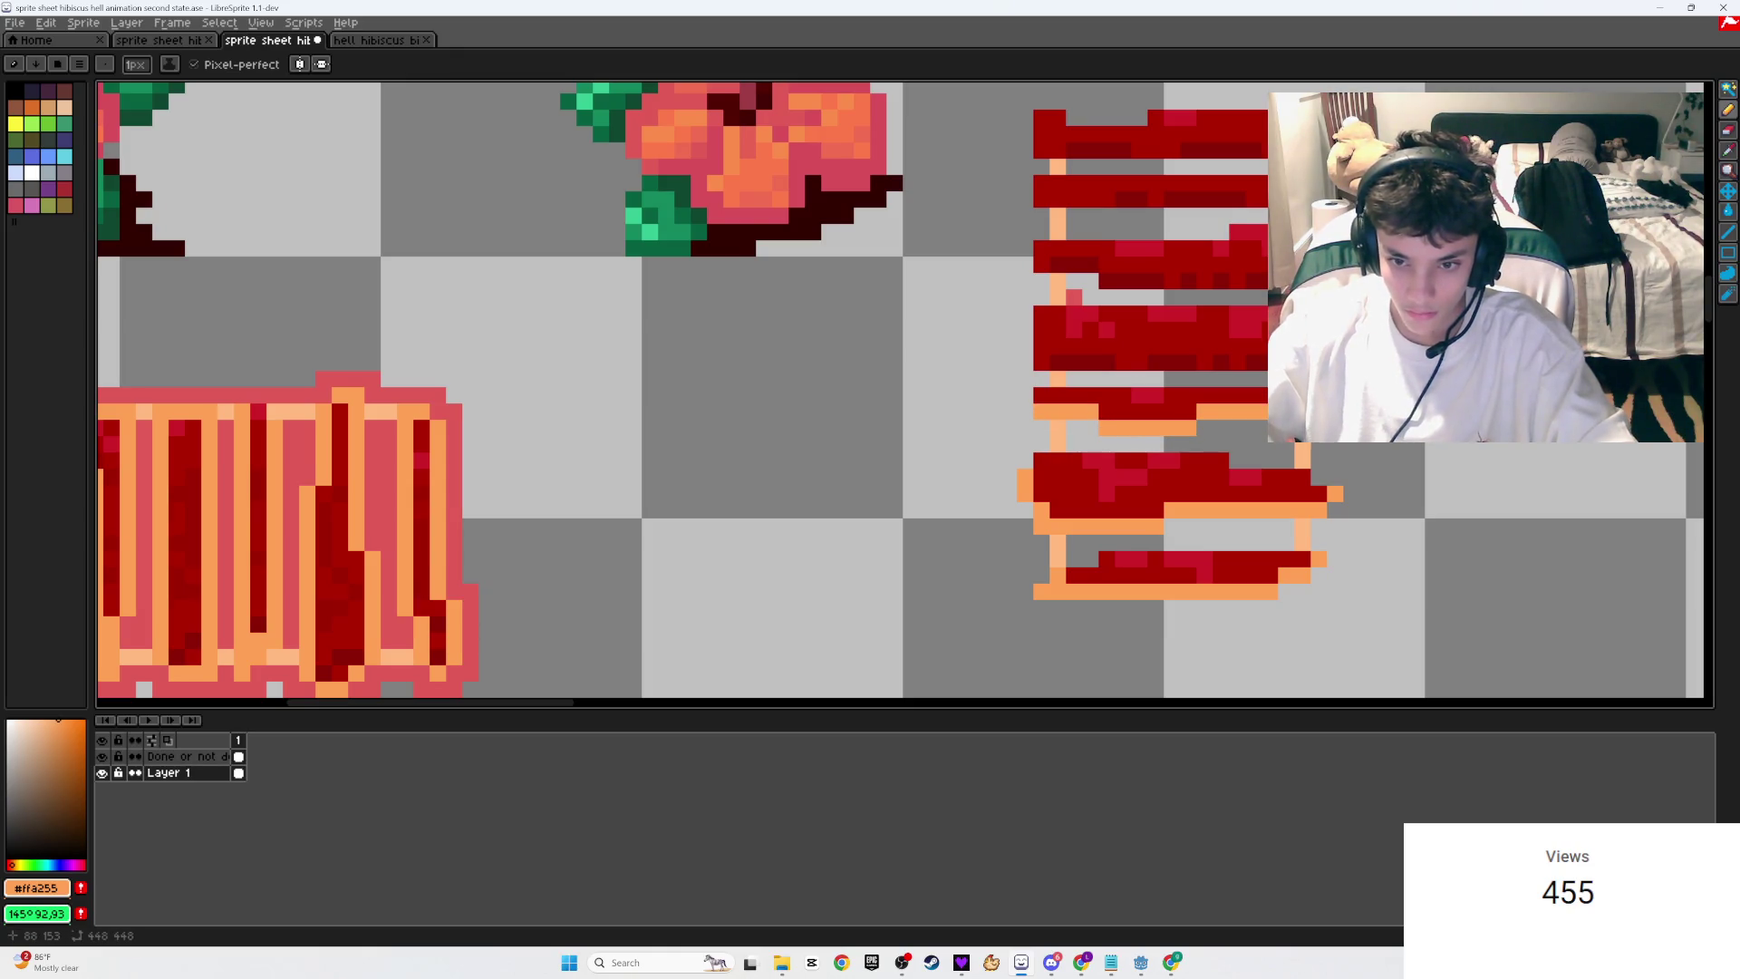
drag(1111, 406, 1166, 542)
click(1096, 499)
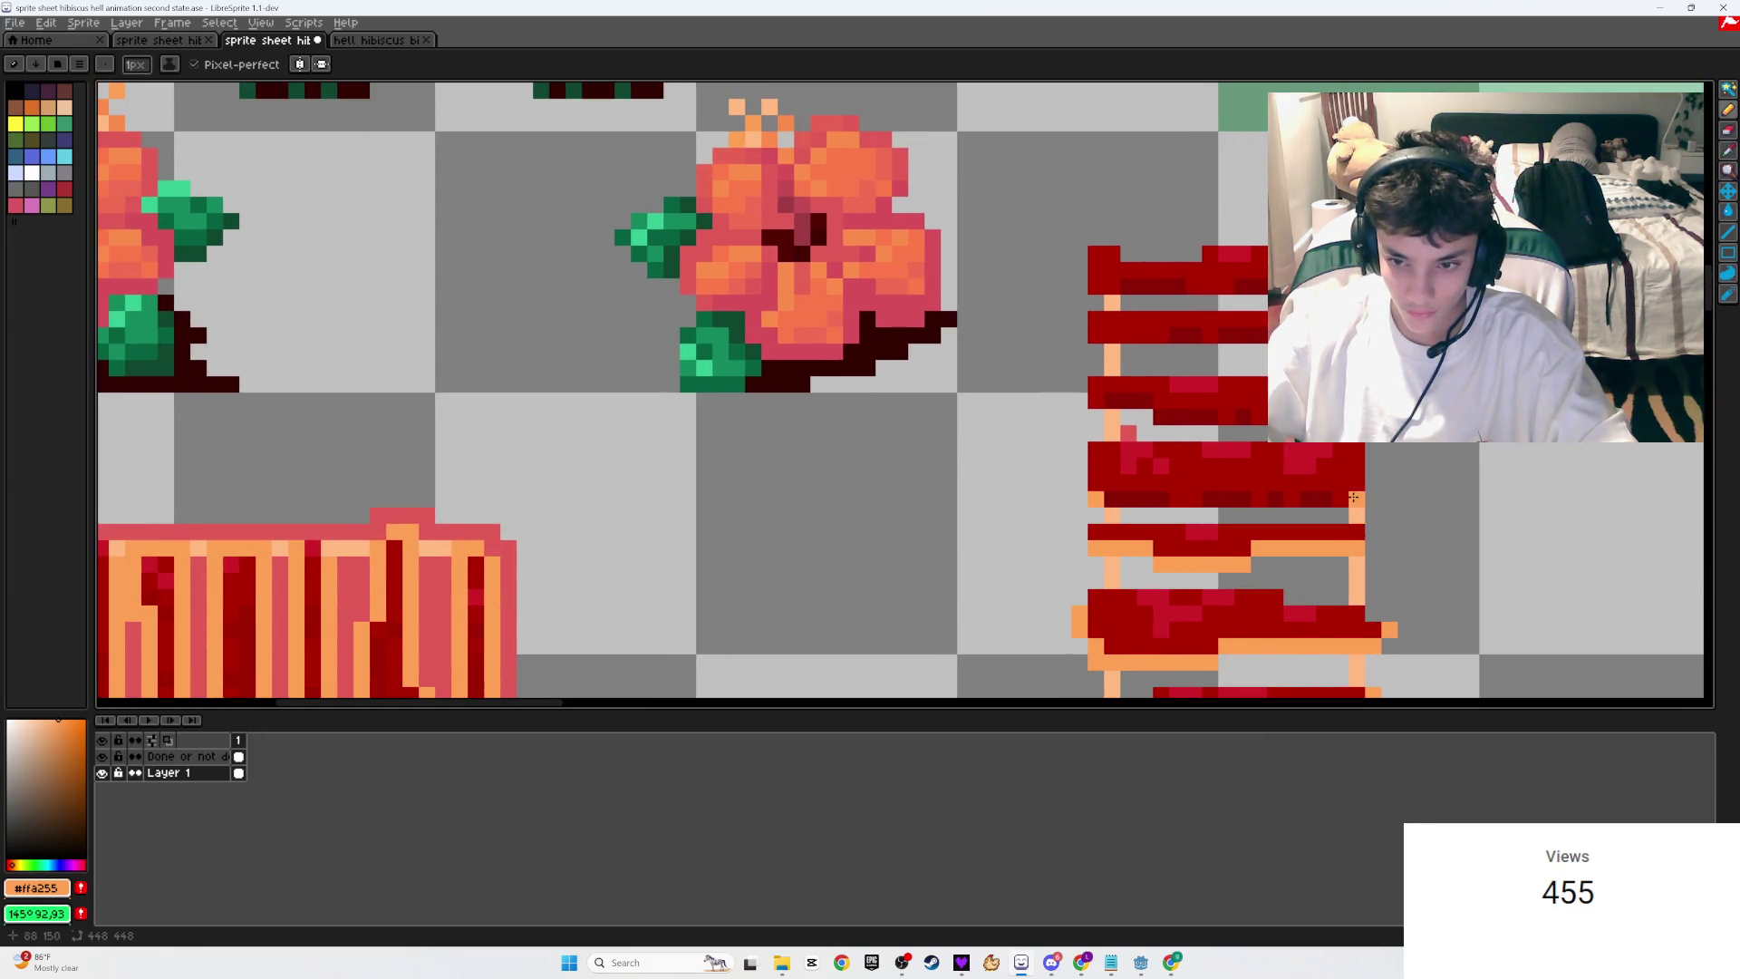
shift+click(1357, 499)
drag(1357, 489, 1357, 451)
drag(1095, 494, 1096, 446)
key(ctrl+s)
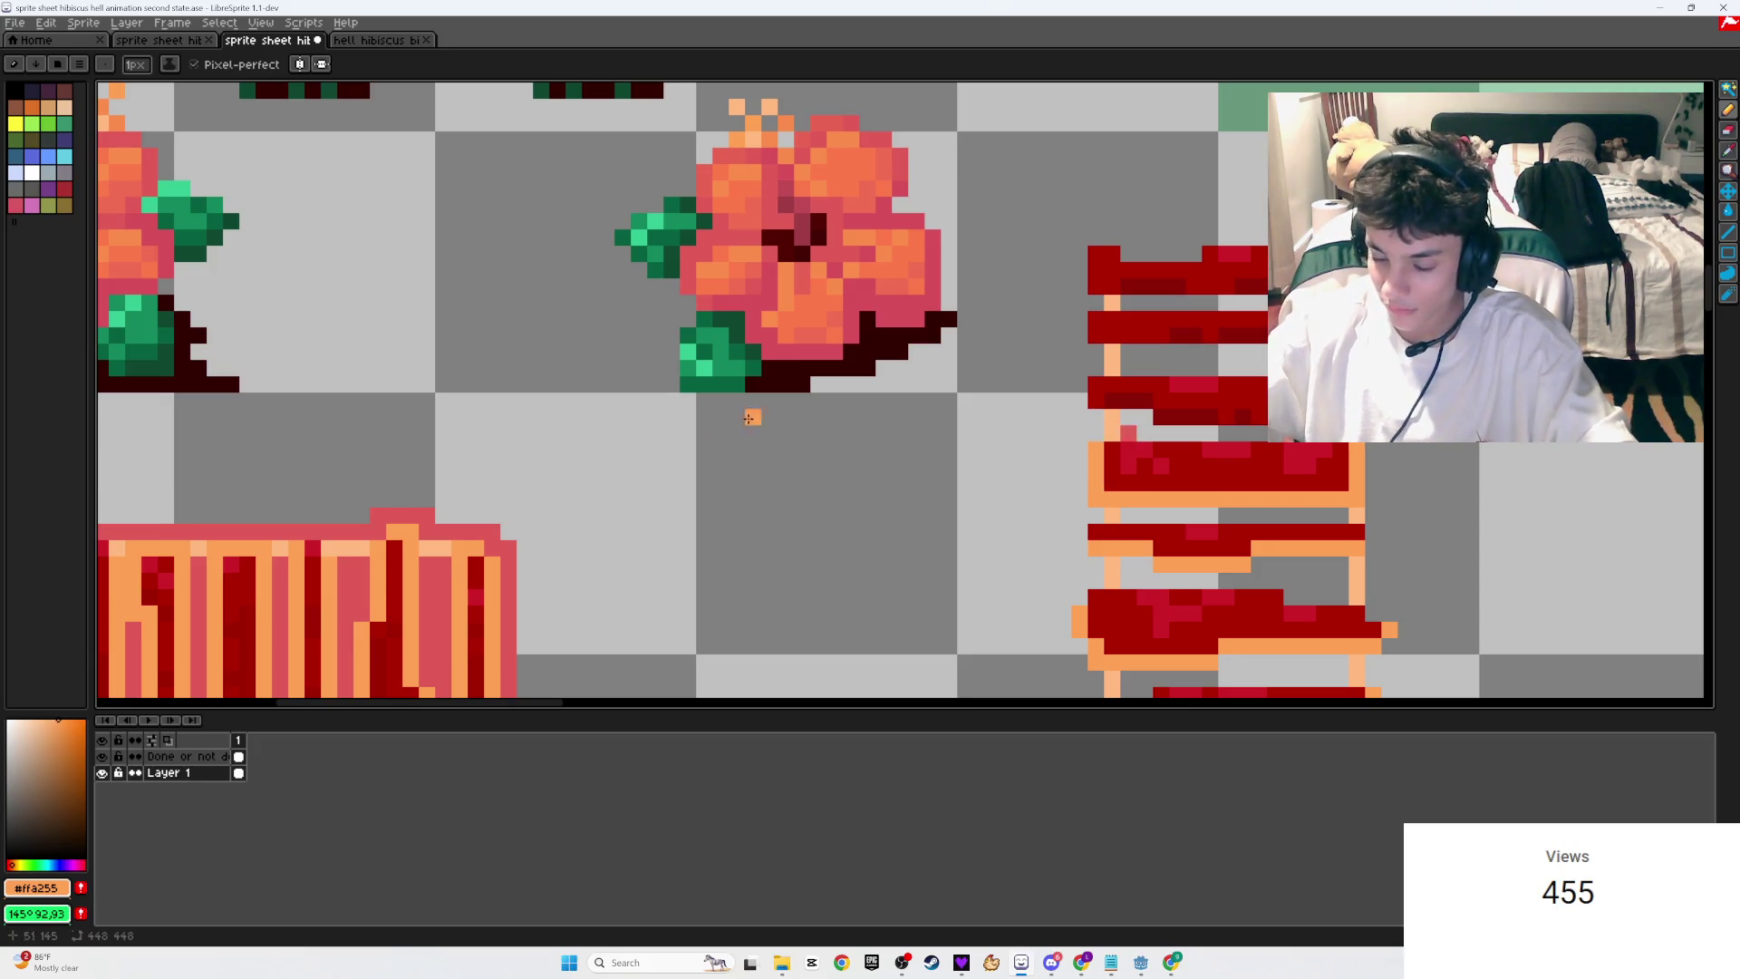
scroll(815, 399, down, 2)
drag(699, 423, 825, 412)
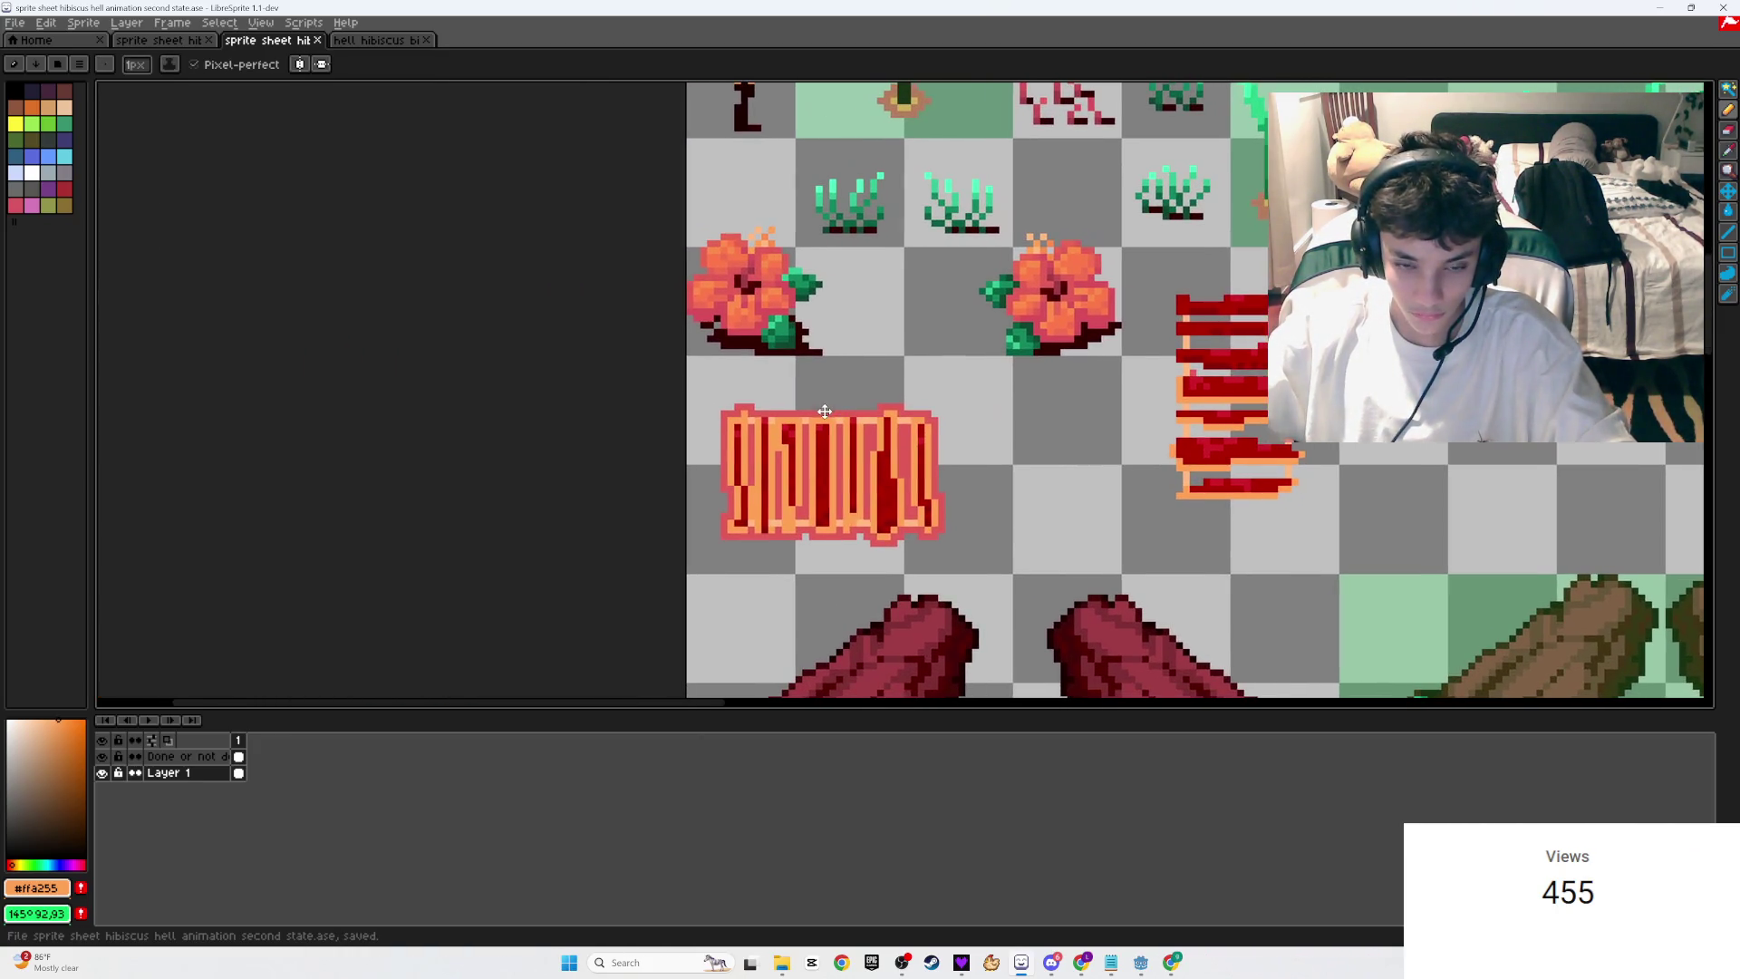
Step: Repaint a row of top-border pixels on the striped tile in pink and orange
scroll(826, 412, up, 3)
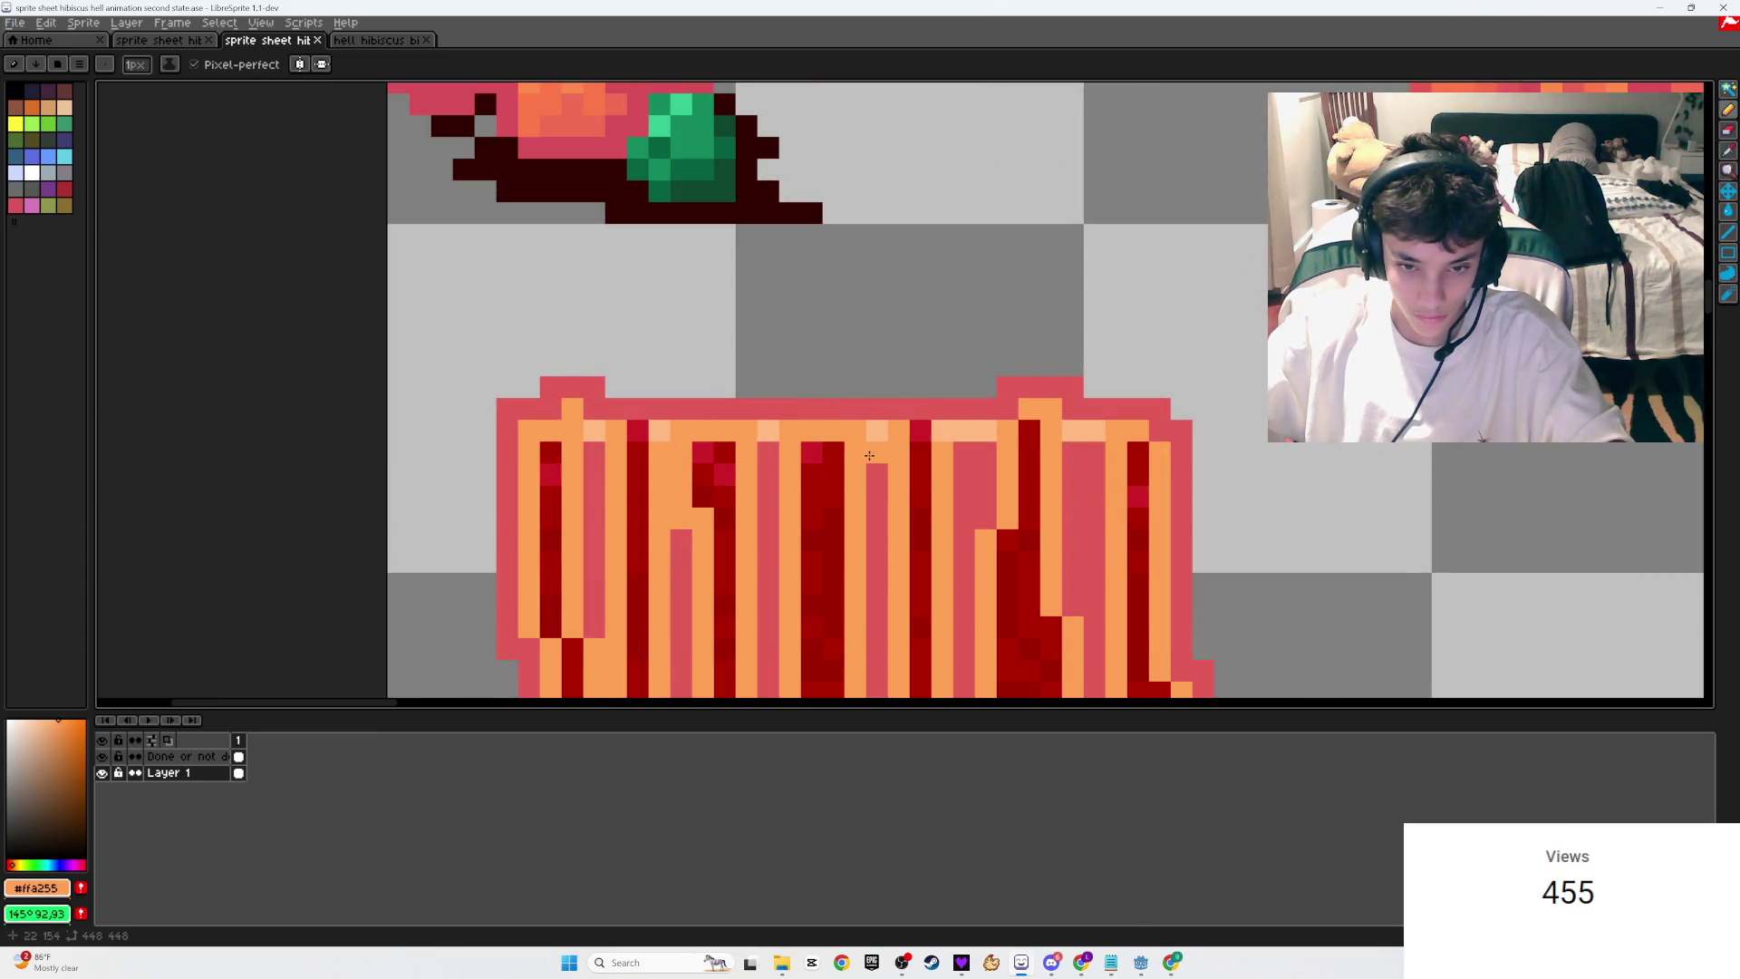
click(834, 409)
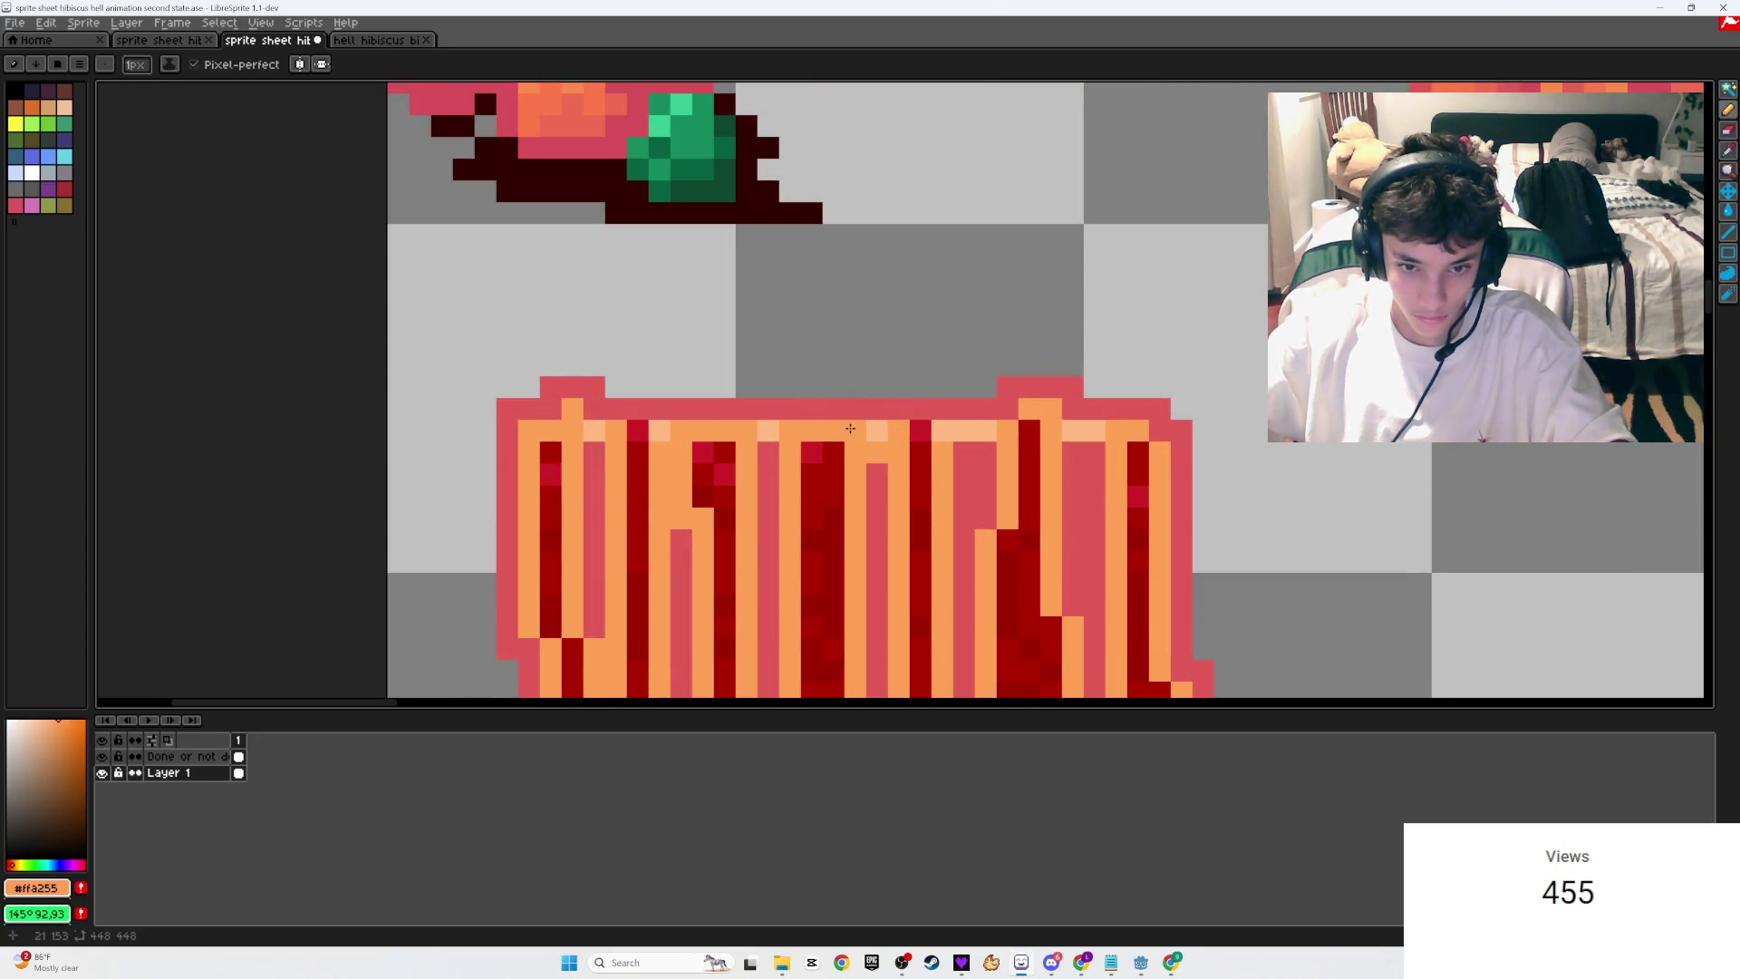
alt+click(842, 409)
mouse_move(839, 431)
mouse_down()
mouse_move(552, 431)
mouse_move(573, 409)
mouse_up()
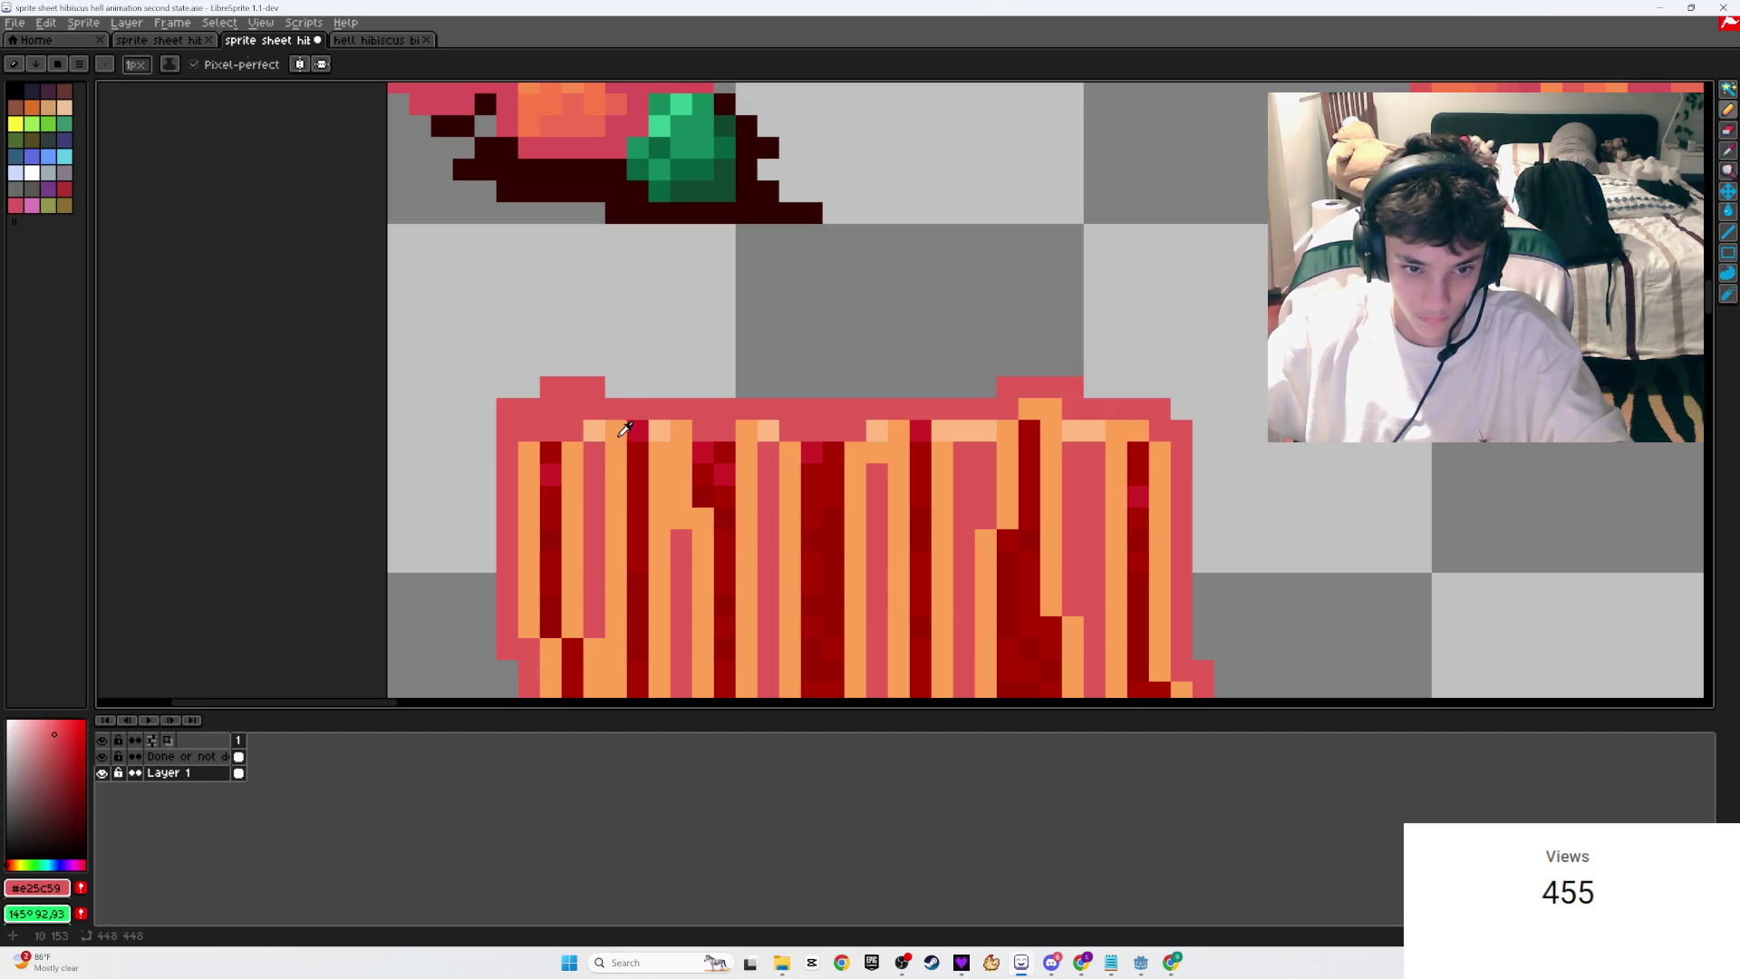
alt+click(608, 429)
click(595, 408)
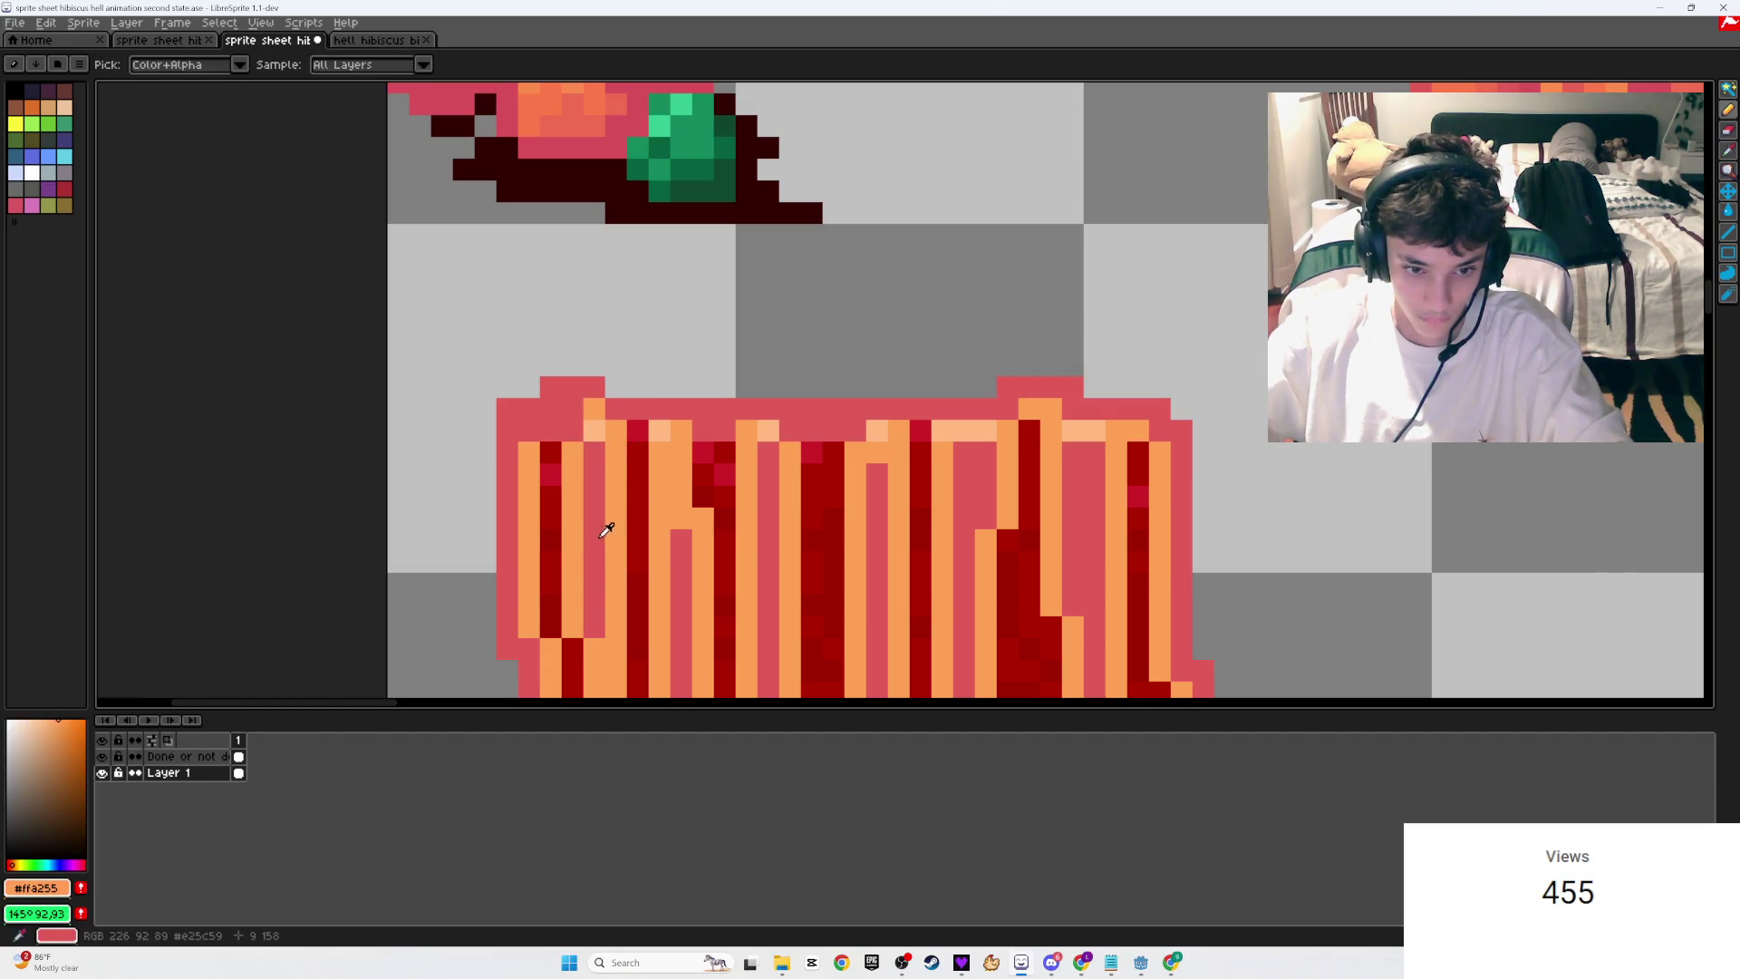
scroll(602, 524, down, 2)
scroll(622, 544, down, 2)
Step: Eyedrop the pink outline colour, recolour three top-row orange pixels pink, and save
alt+click(696, 457)
scroll(696, 378, up, 1)
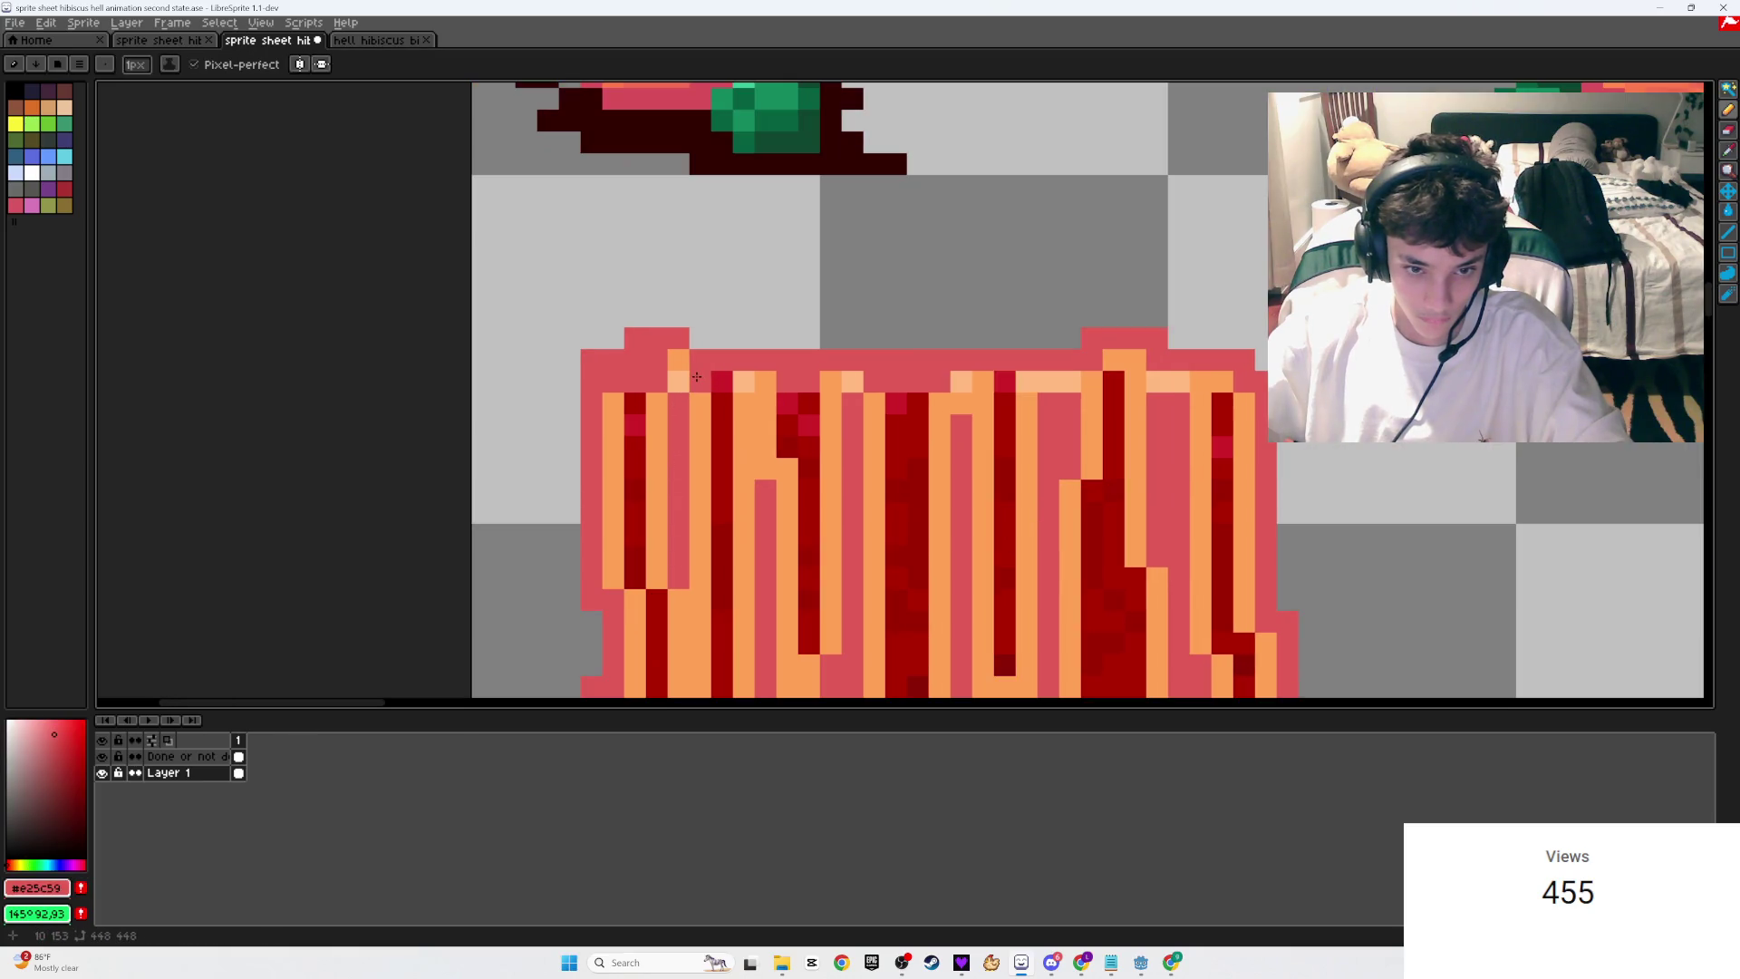
click(678, 355)
click(983, 380)
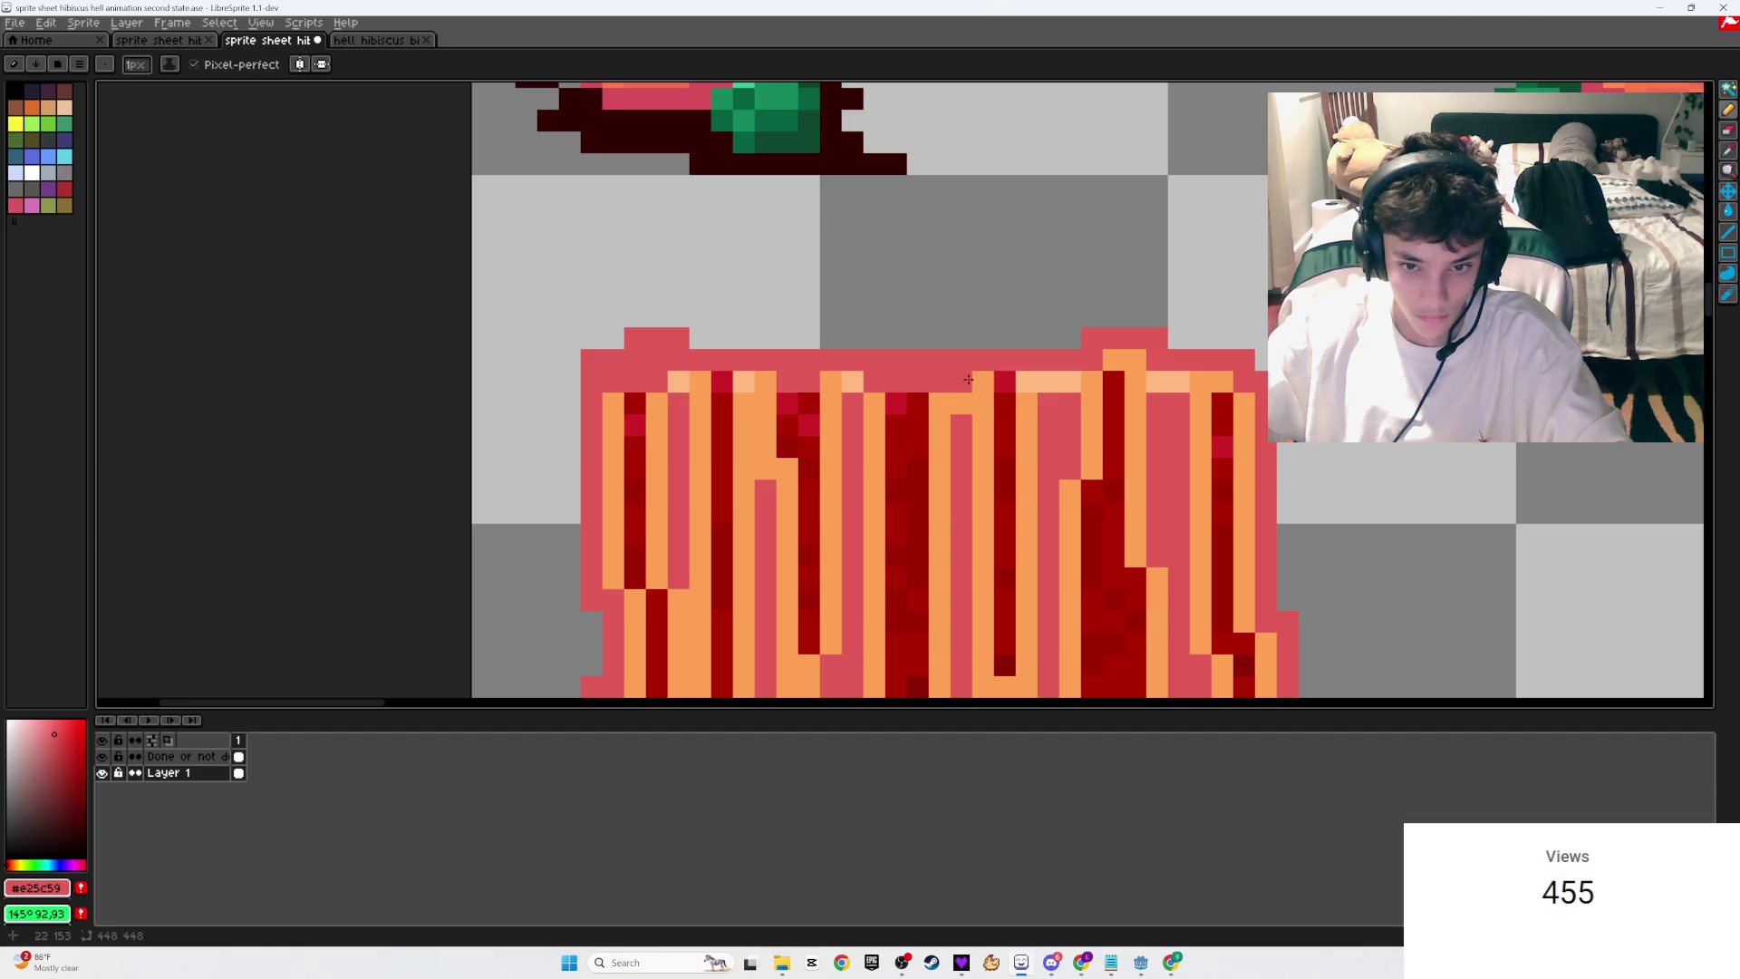
click(825, 381)
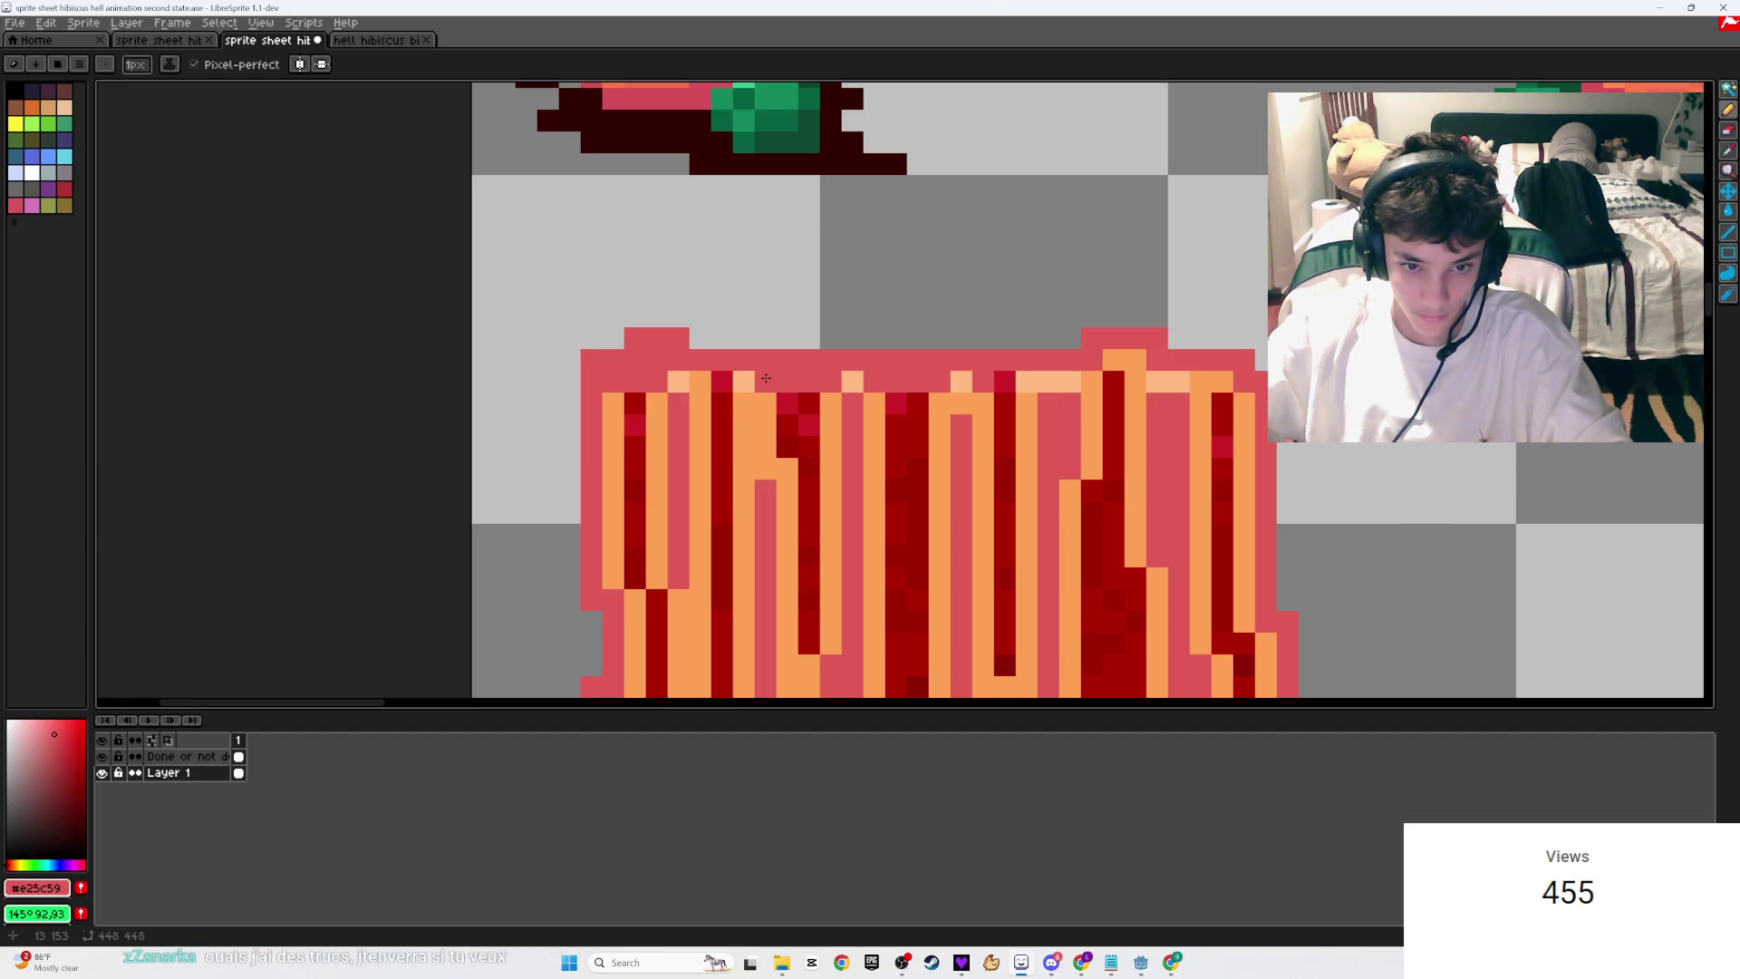
key(ctrl+s)
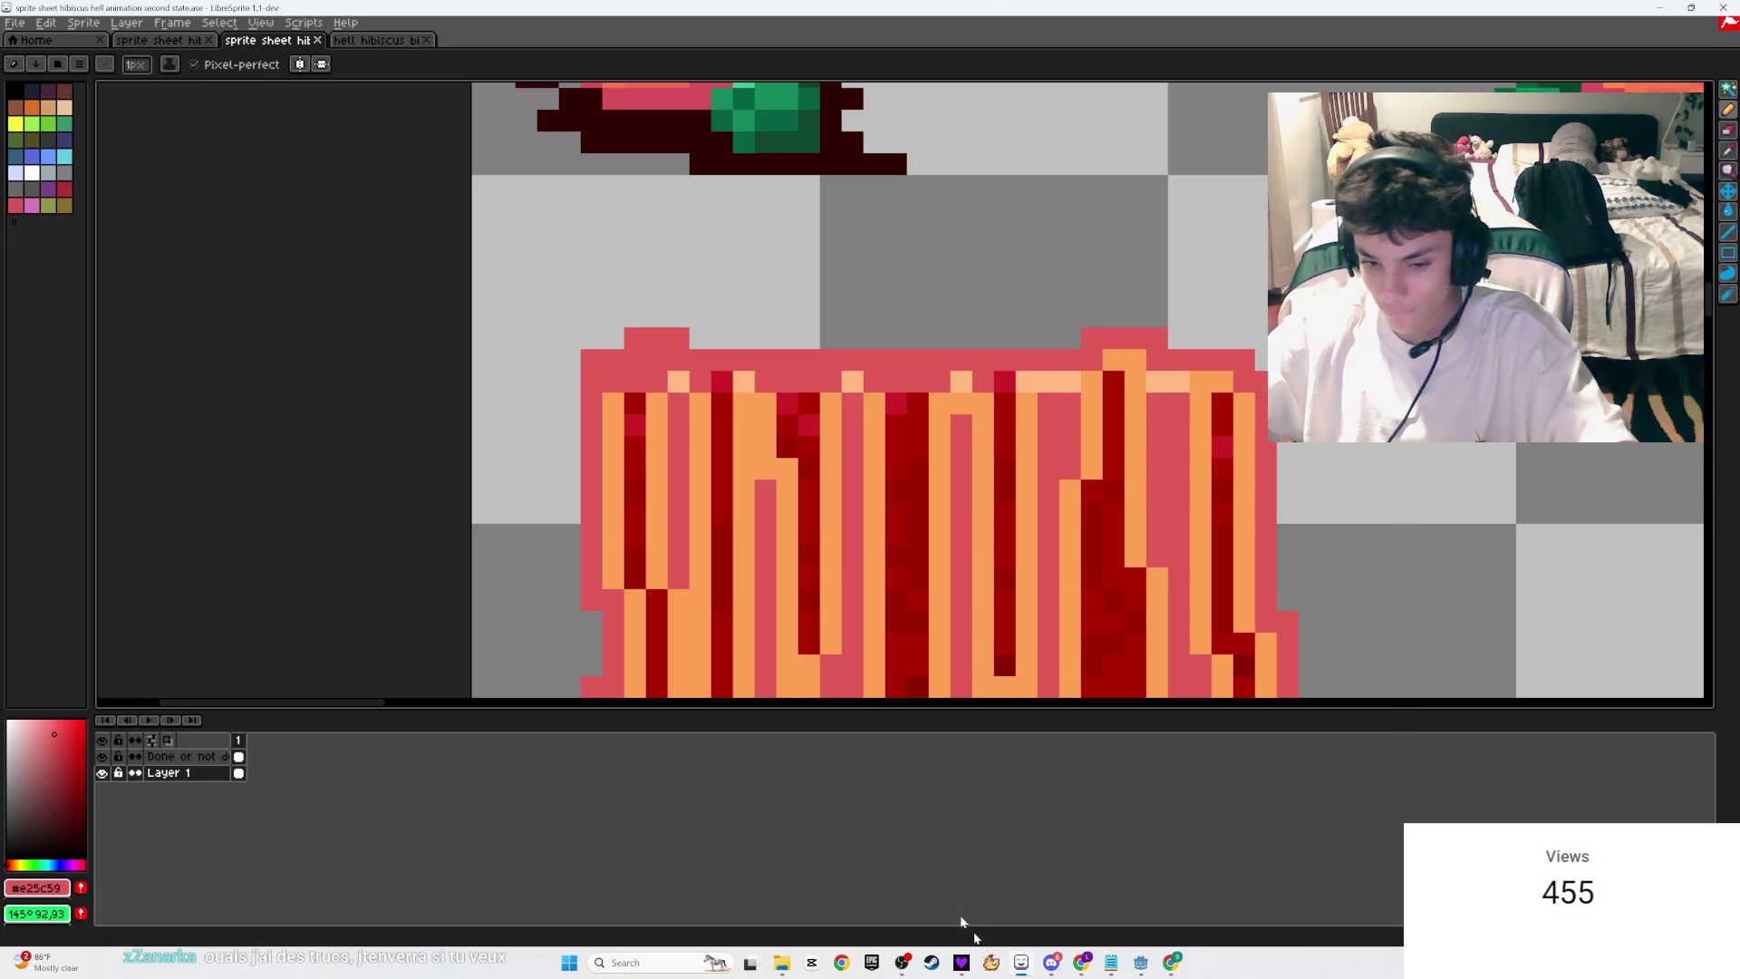
Step: Turn several more top-row orange pixels pink, undoing one wrong pixel
mouse_move(1075, 966)
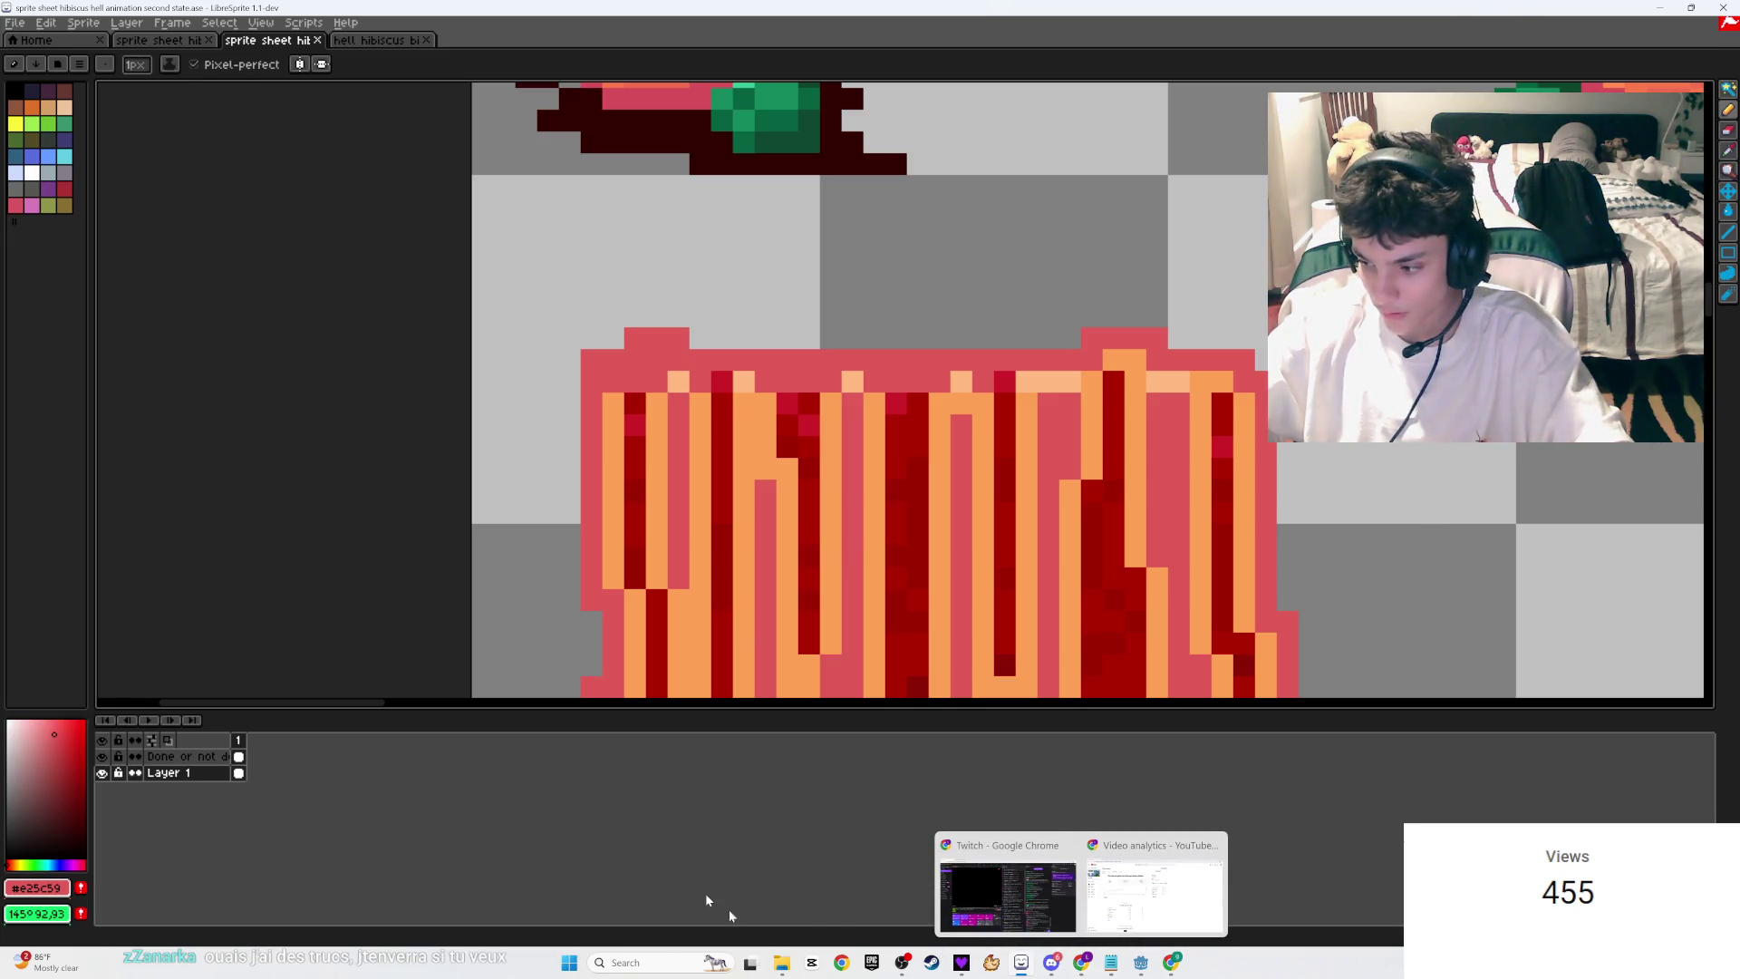
click(962, 375)
key(ctrl+z)
click(1114, 360)
click(1136, 360)
click(1201, 381)
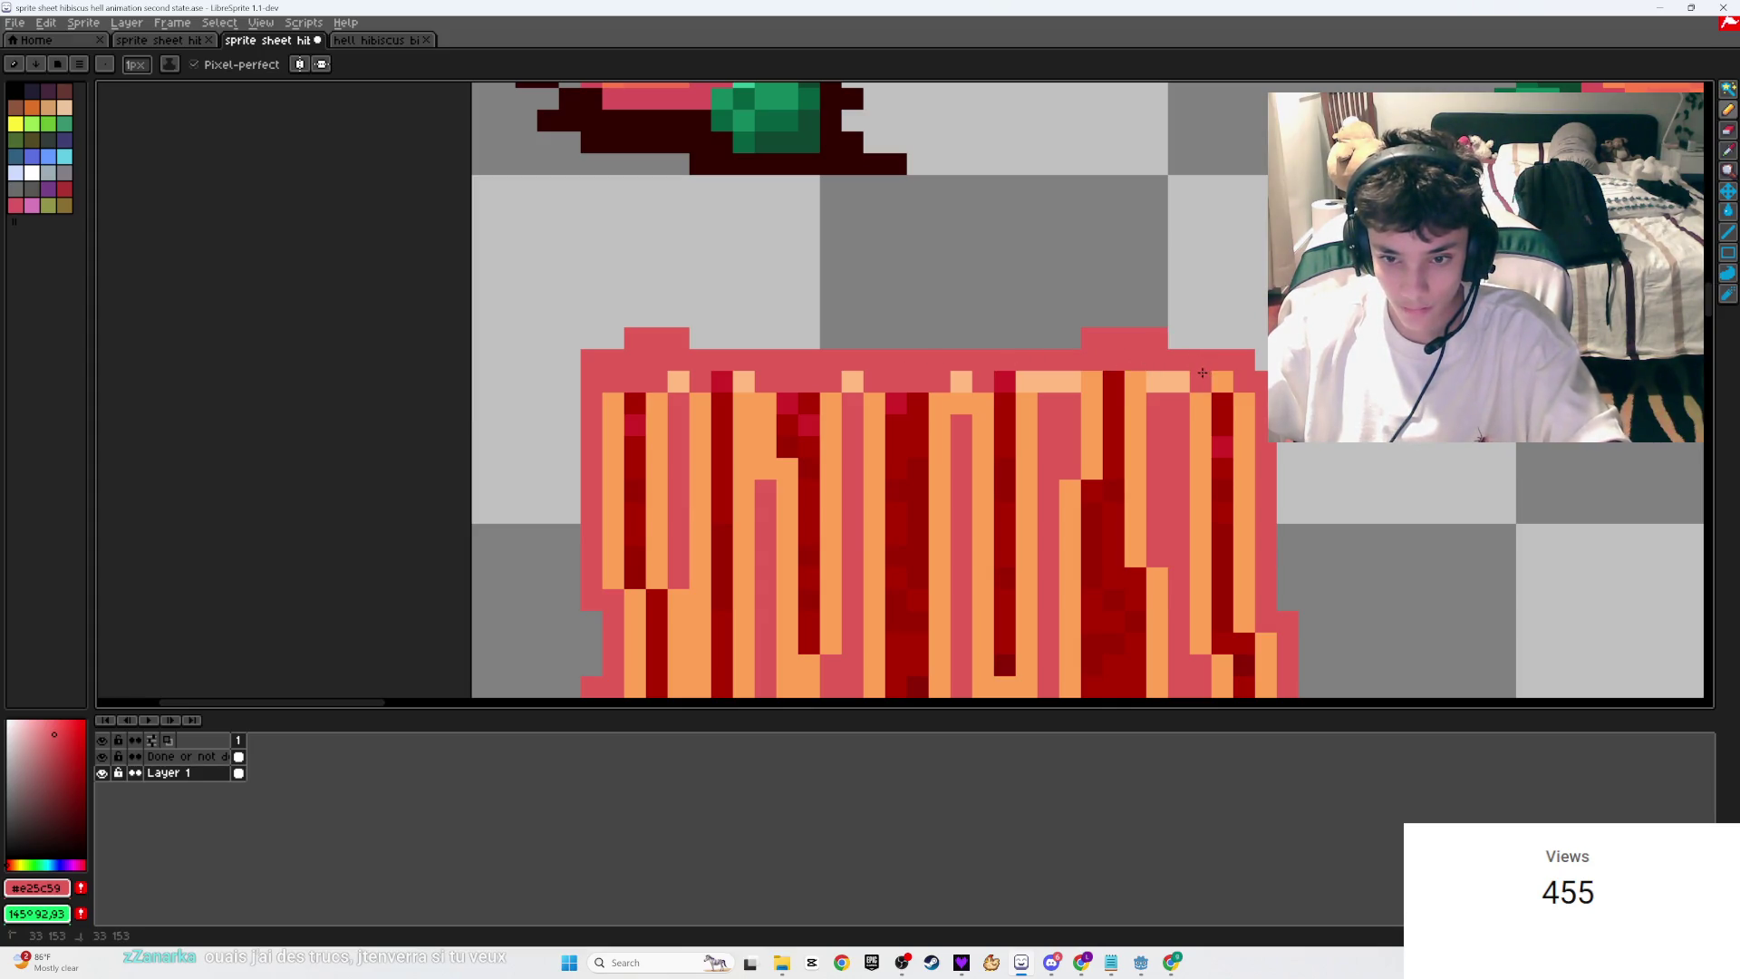
click(1092, 381)
click(1136, 380)
scroll(1143, 373, down, 3)
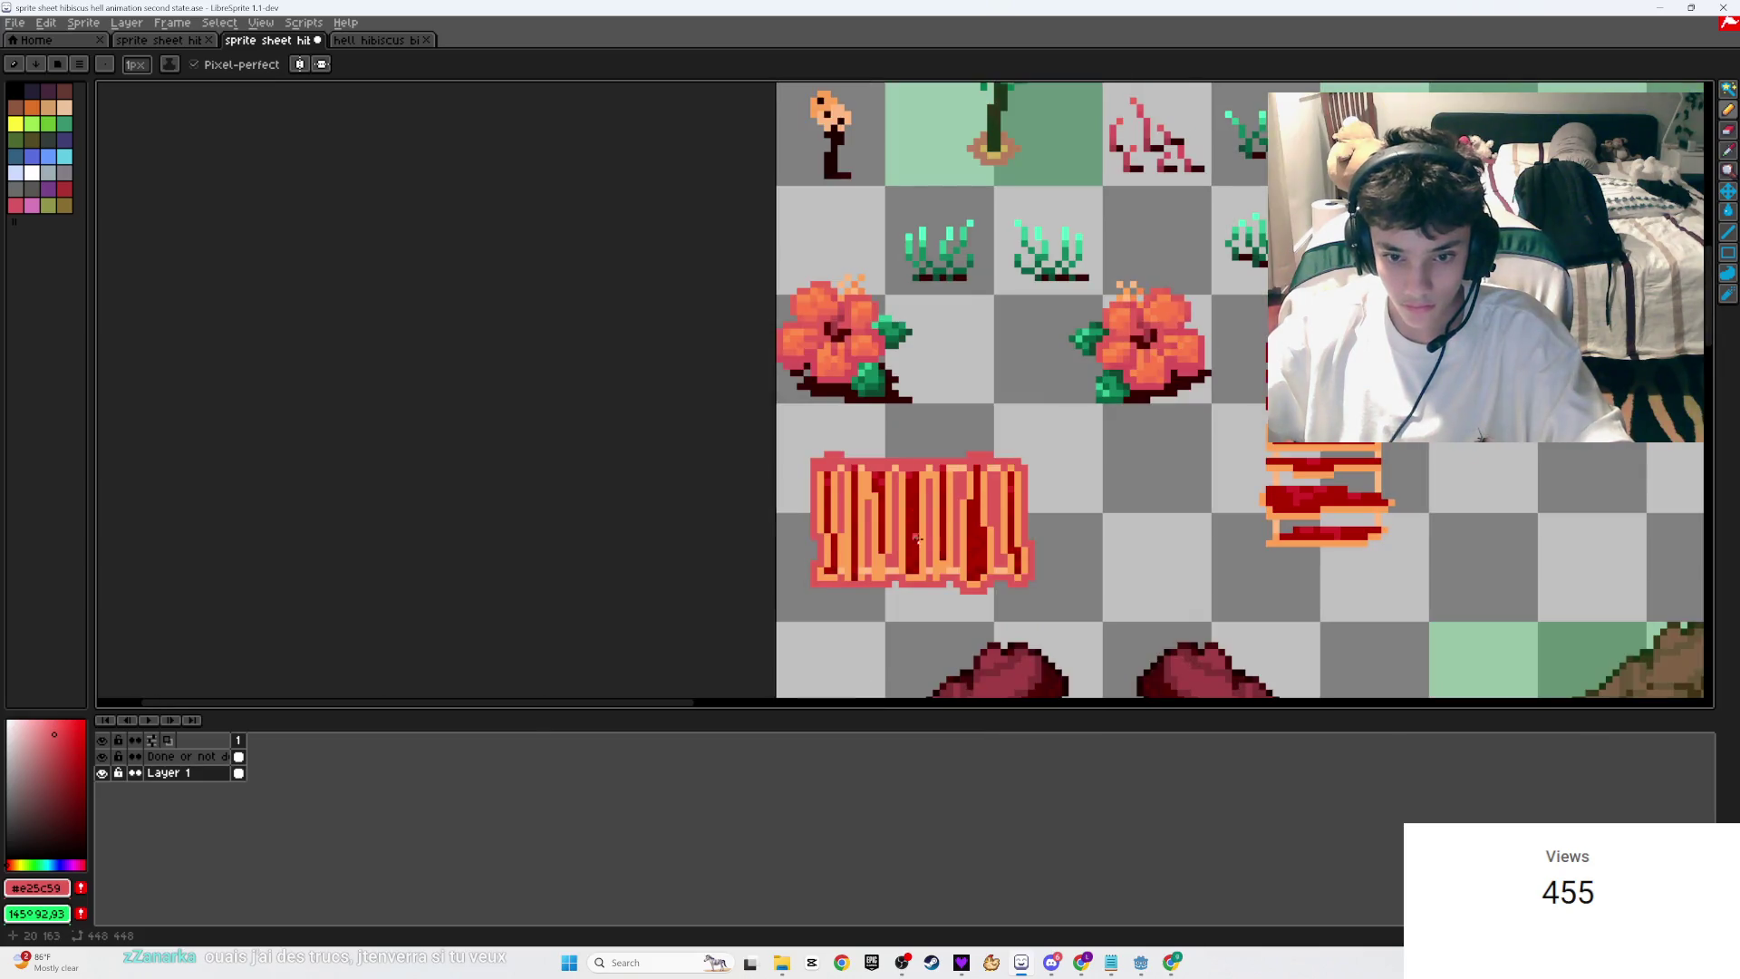
scroll(954, 506, up, 3)
Step: Undo the last pencil pixels, eyedrop the tile's light orange, and save
key(v)
key(ctrl+z)
key(ctrl+z)
key(b)
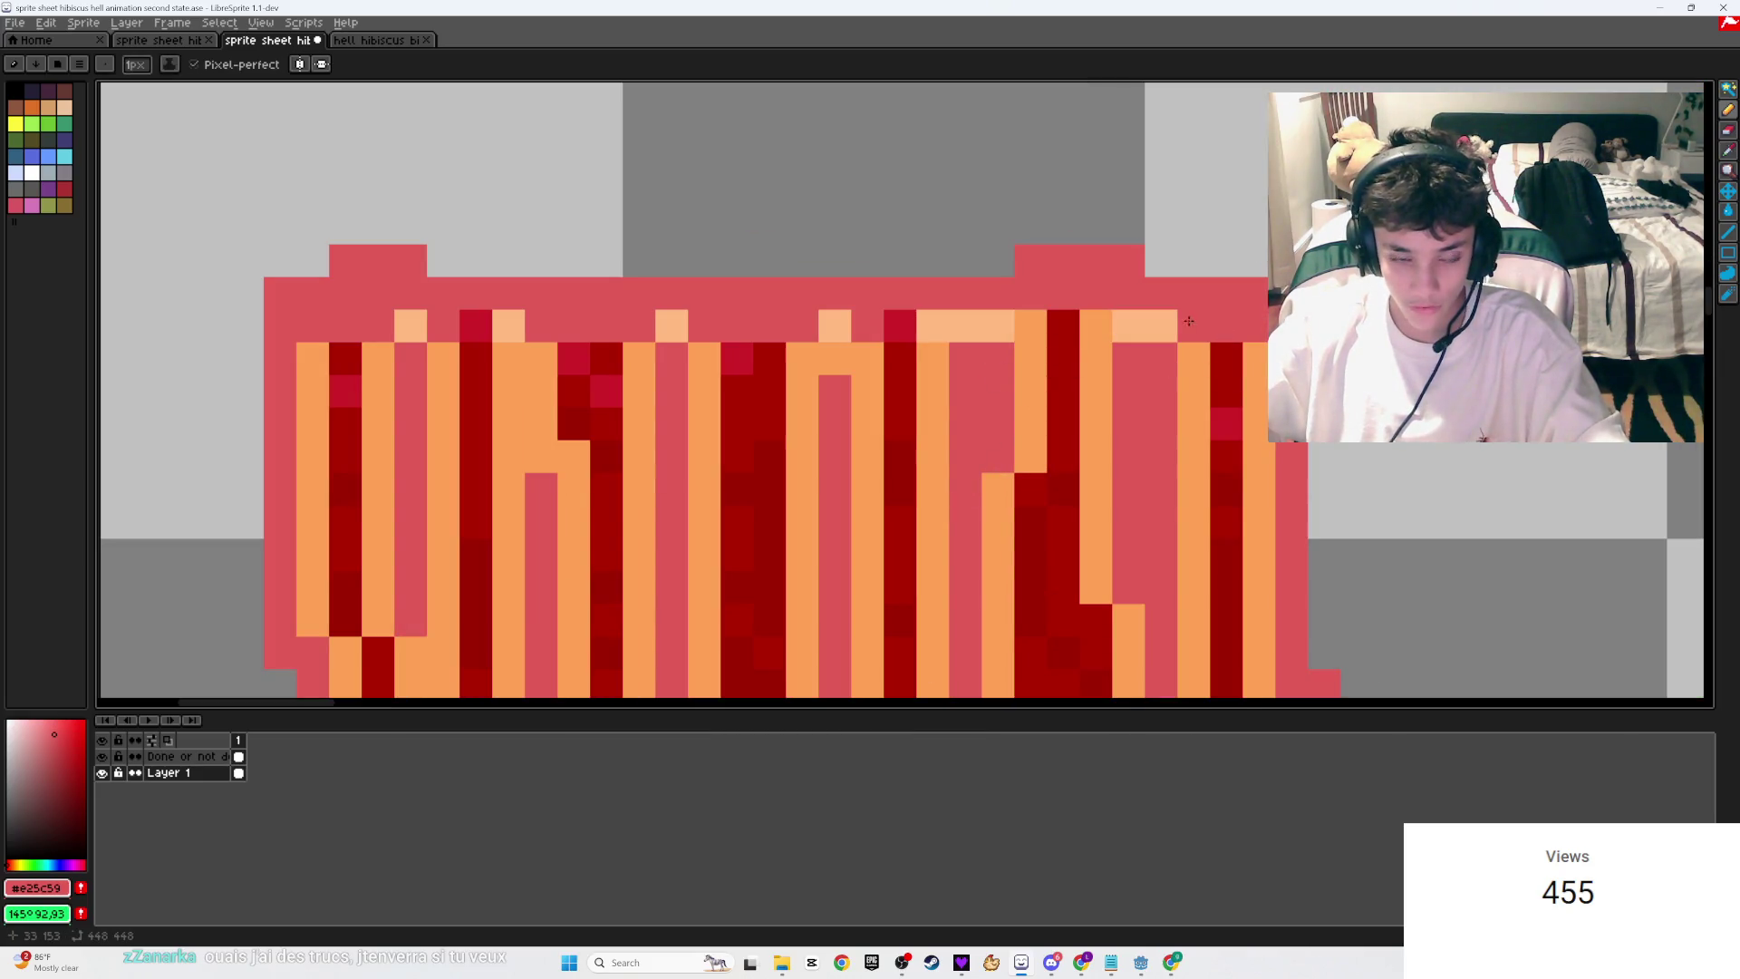
scroll(544, 354, down, 3)
scroll(503, 322, up, 4)
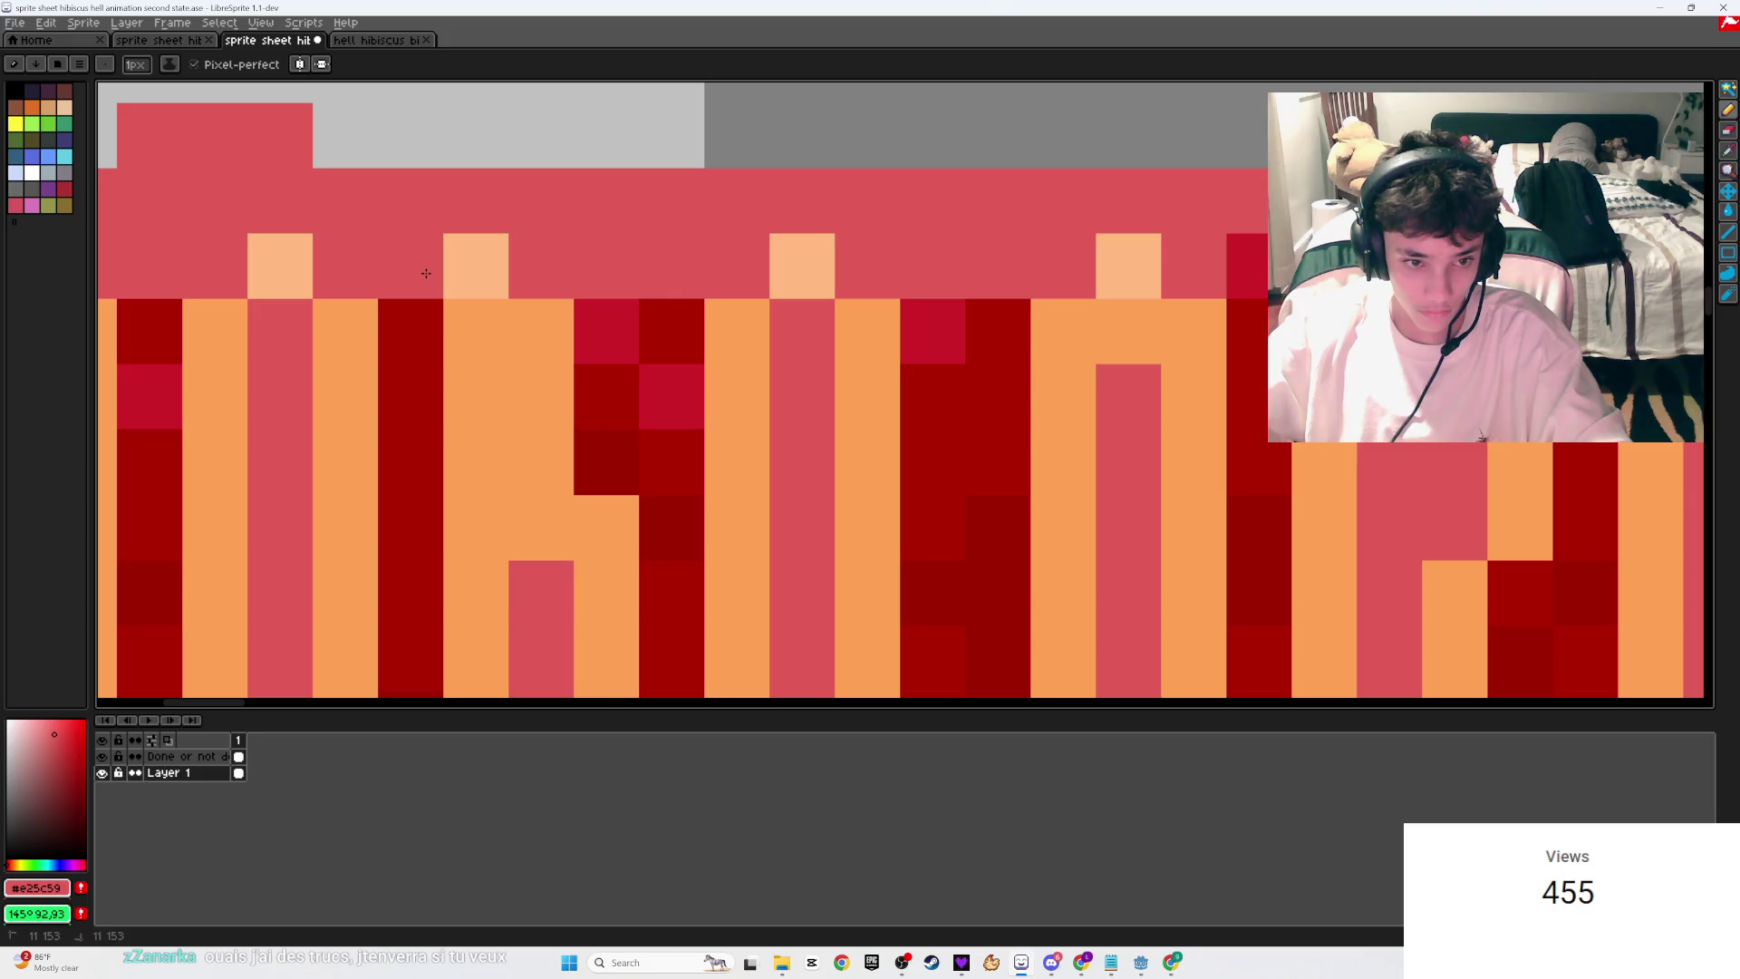
scroll(797, 369, down, 5)
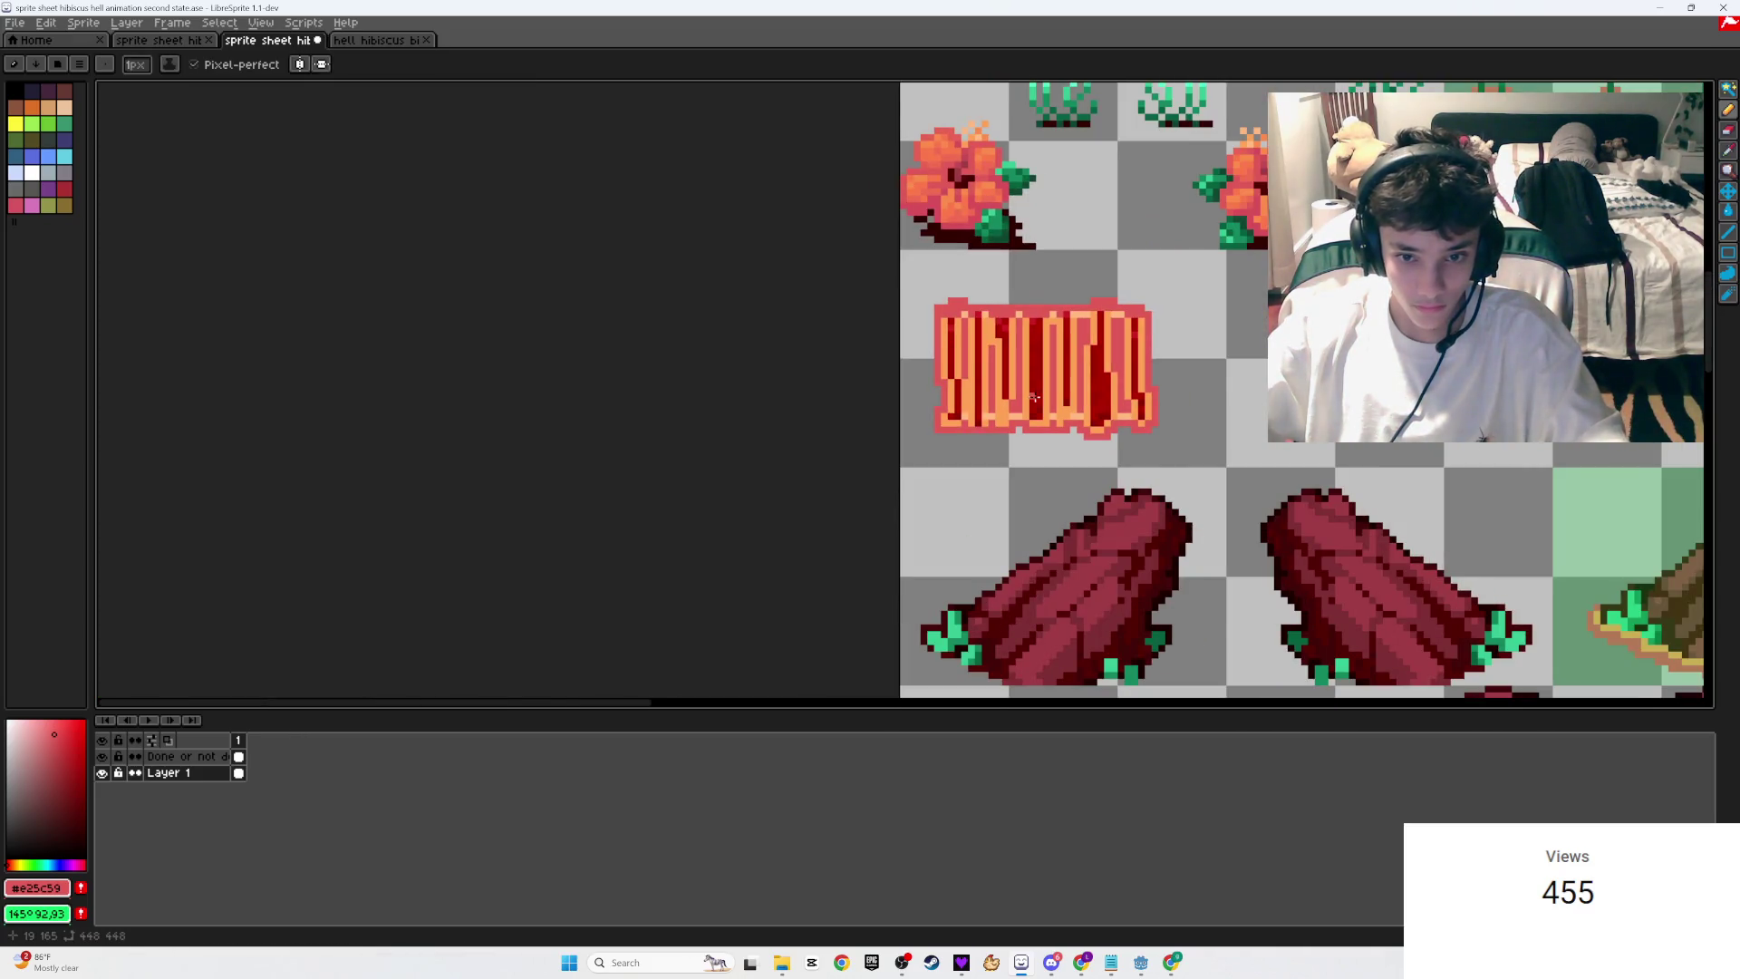
scroll(1033, 396, down, 2)
scroll(925, 376, up, 4)
key(i)
click(924, 376)
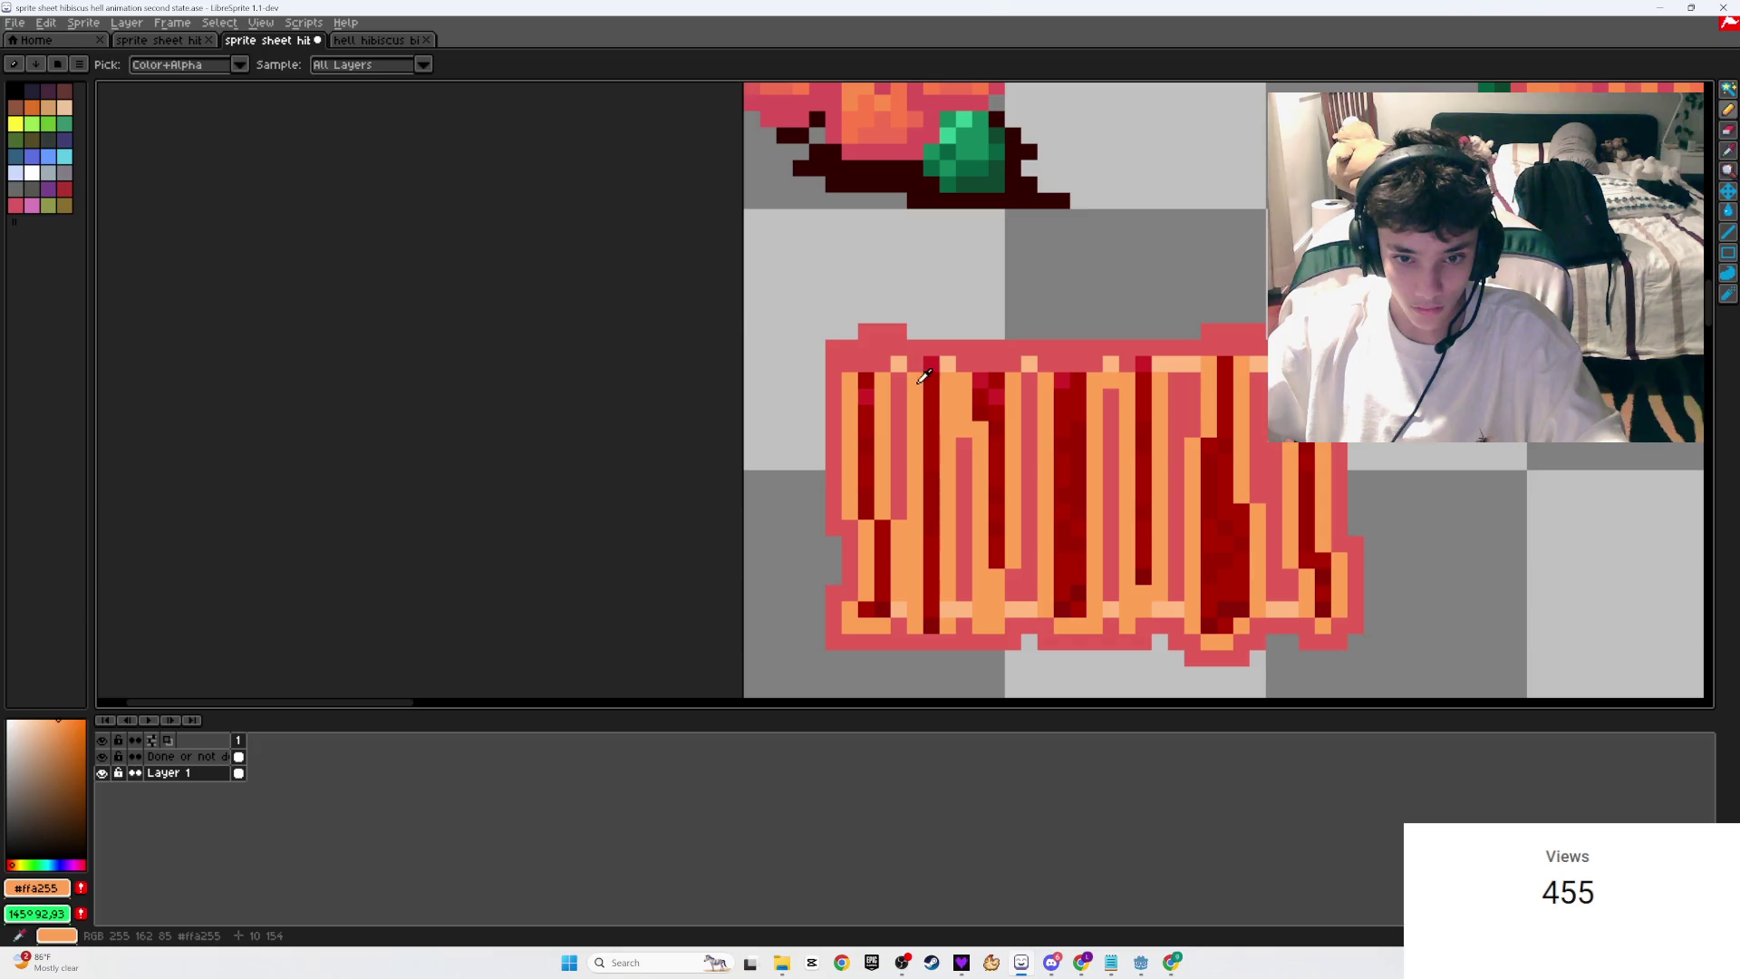
key(b)
key(ctrl+s)
Step: Try a pale peach pixel on the top rim, then undo it
scroll(918, 365, down, 4)
scroll(896, 307, up, 5)
key(i)
click(895, 306)
key(b)
click(886, 399)
scroll(886, 398, down, 4)
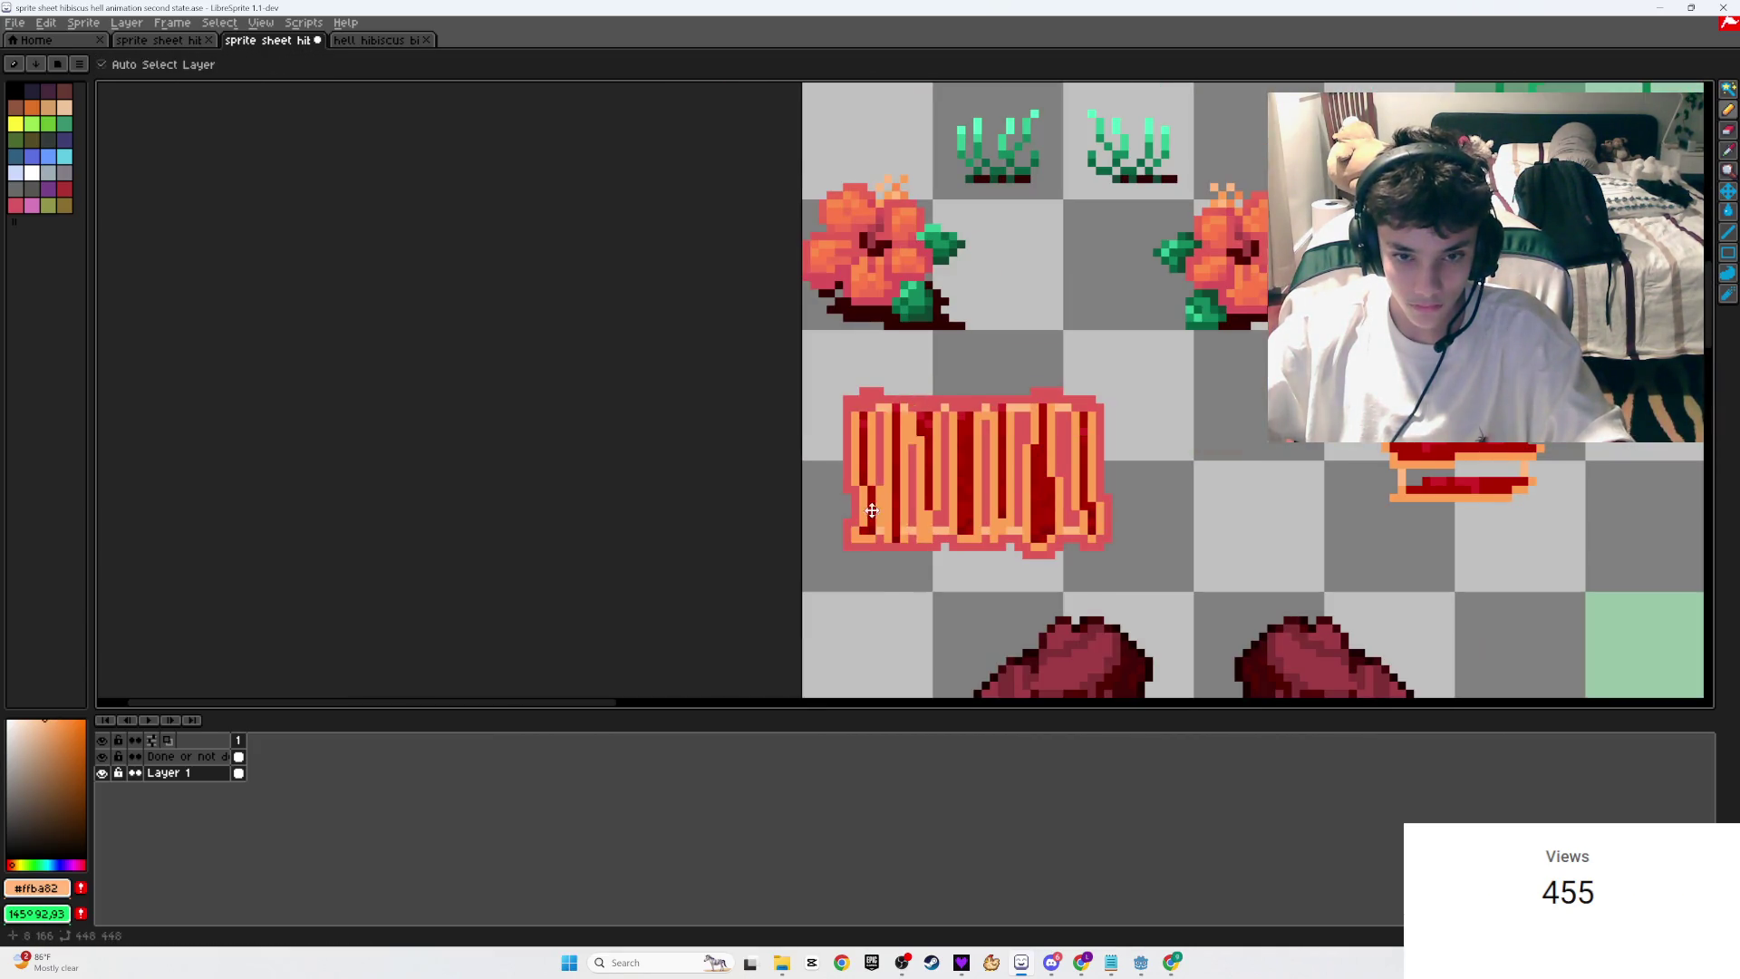
scroll(877, 440, up, 5)
key(ctrl+z)
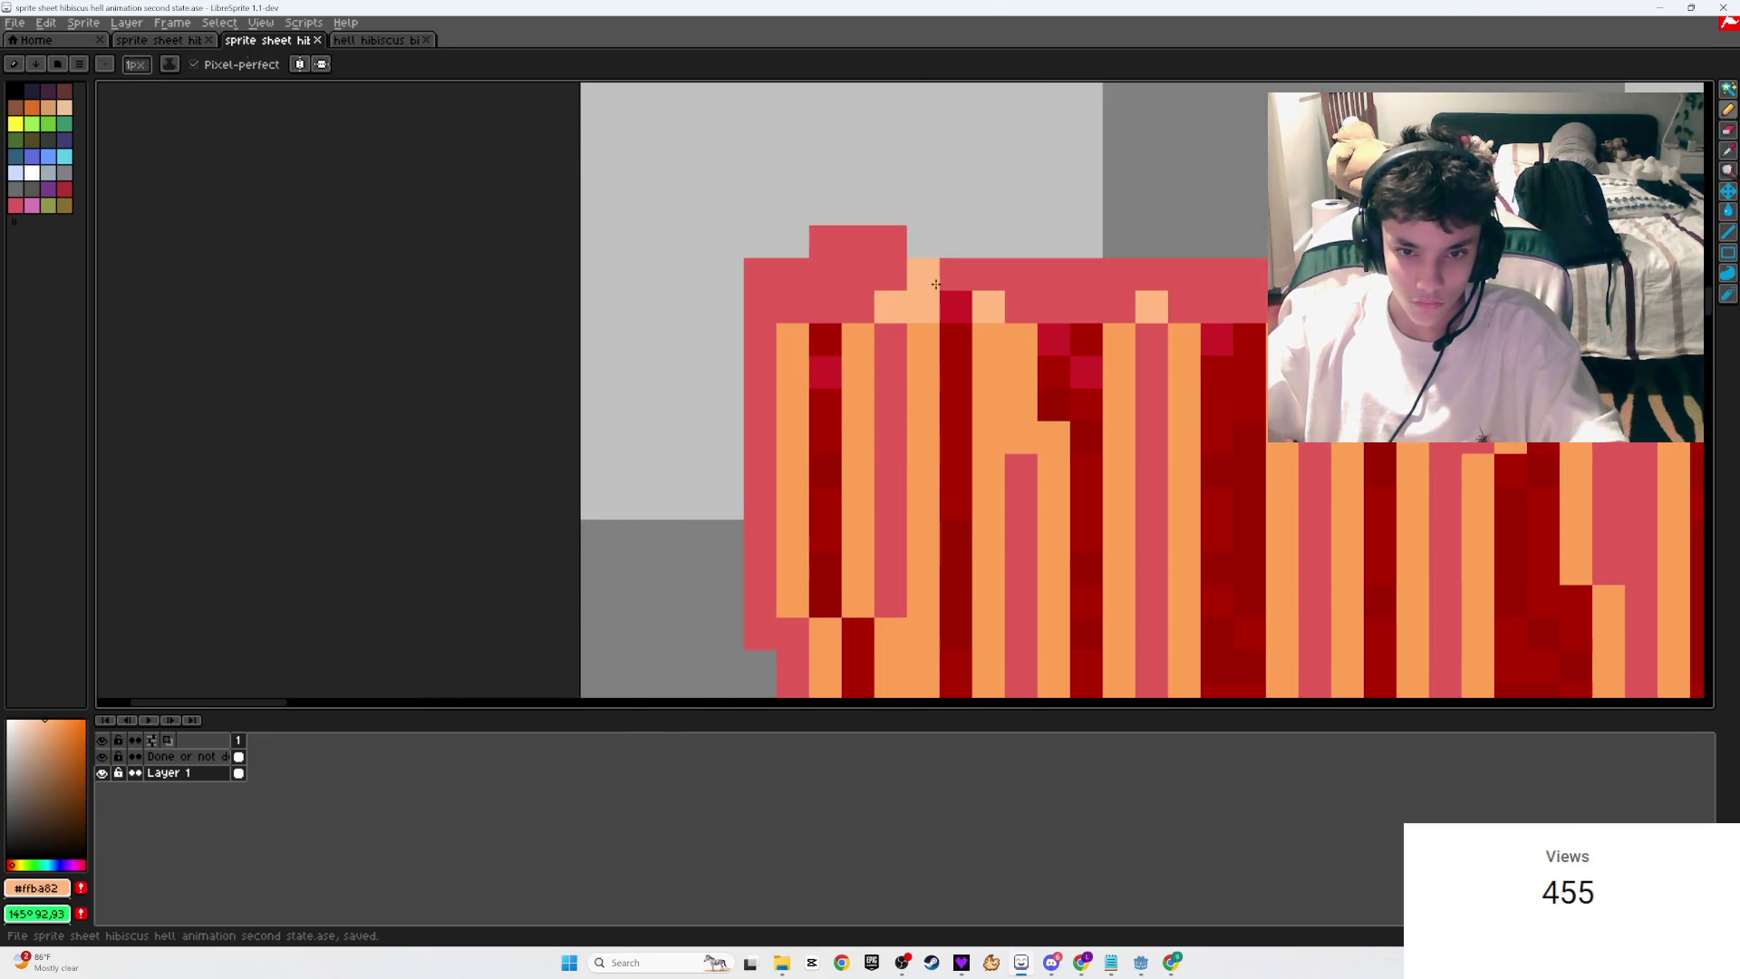
Step: Eyedrop salmon red #e25c59, paint rim pixels down the tile's edge, and save
alt+click(935, 265)
drag(923, 299, 929, 362)
key(ctrl+s)
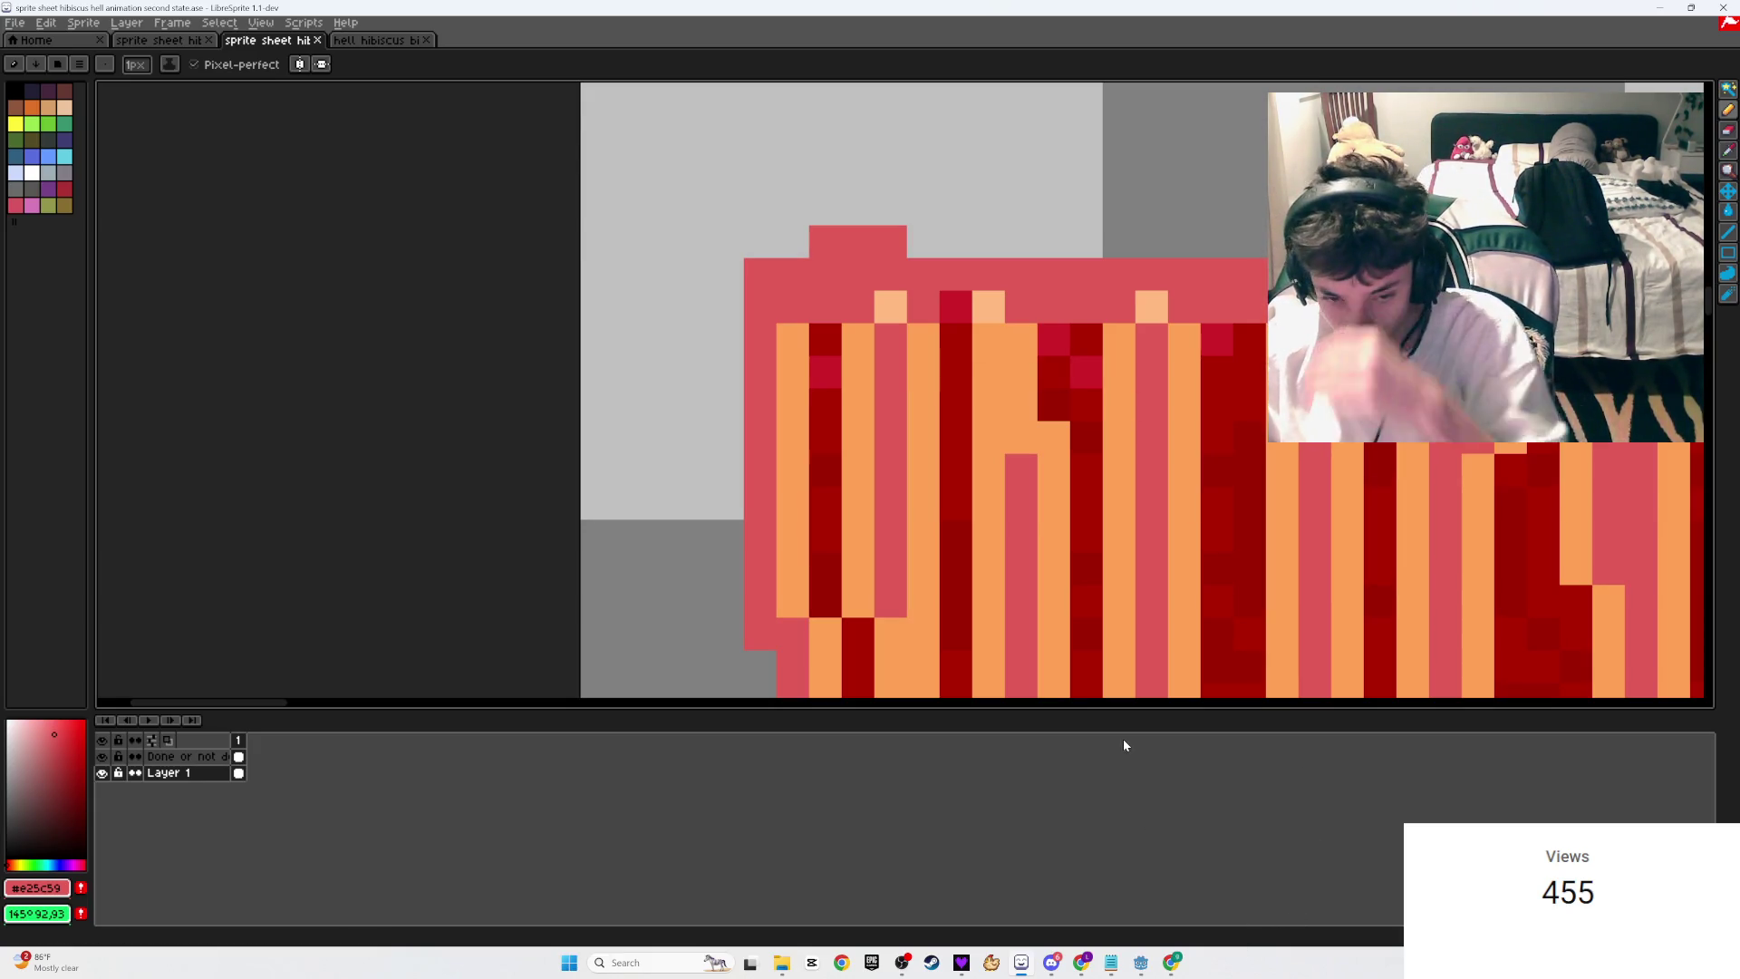
scroll(1118, 487, down, 5)
scroll(1118, 487, up, 2)
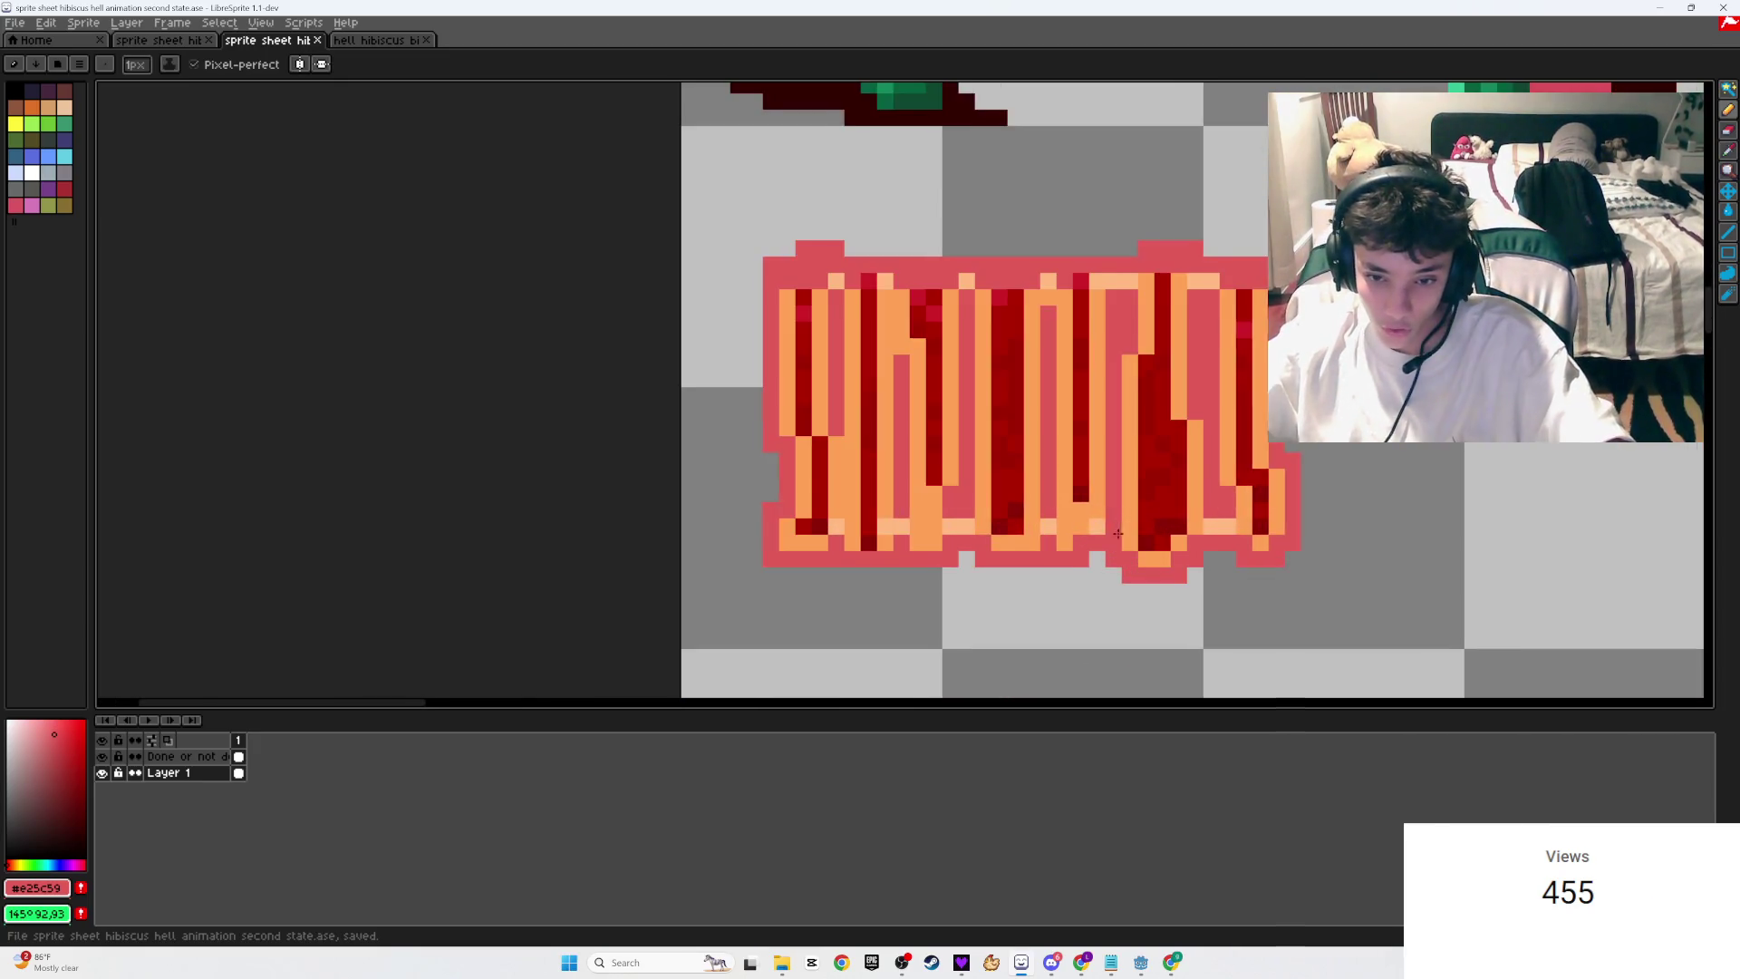
scroll(1042, 543, down, 3)
scroll(1001, 584, up, 3)
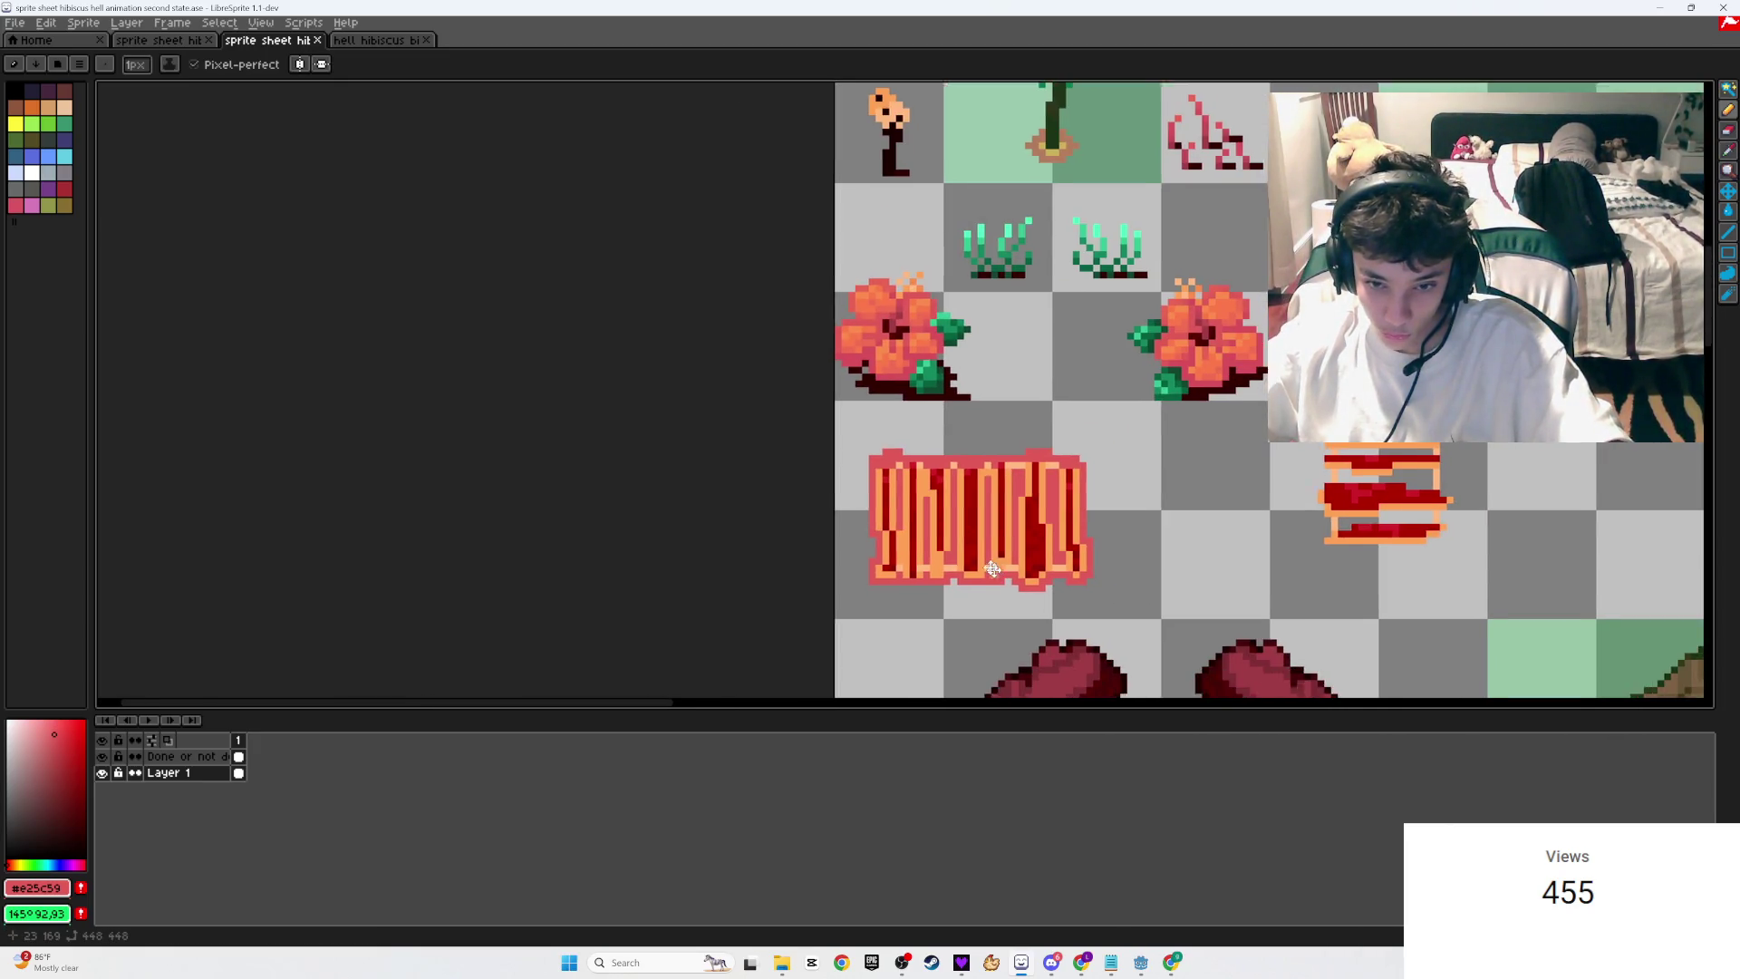
Step: Set the pencil brush size to 1 pixel
key(e)
scroll(1161, 615, down, 3)
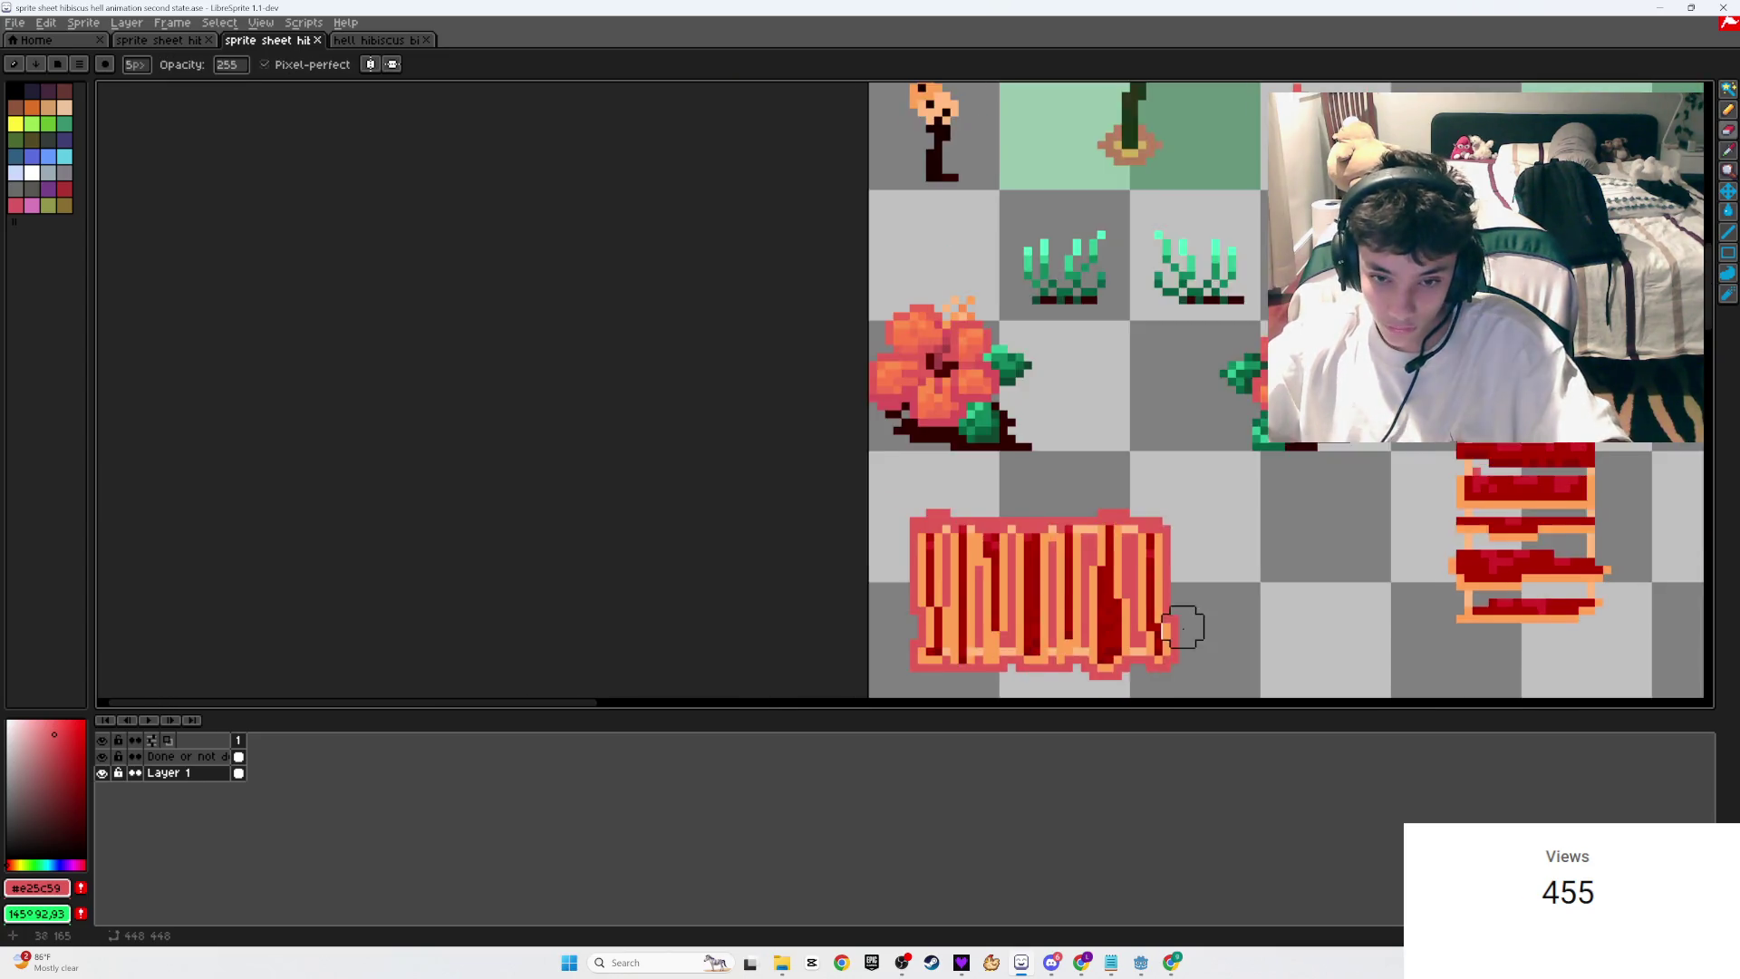
scroll(634, 362, right, 3)
click(136, 64)
drag(181, 88, 125, 88)
scroll(1033, 438, up, 3)
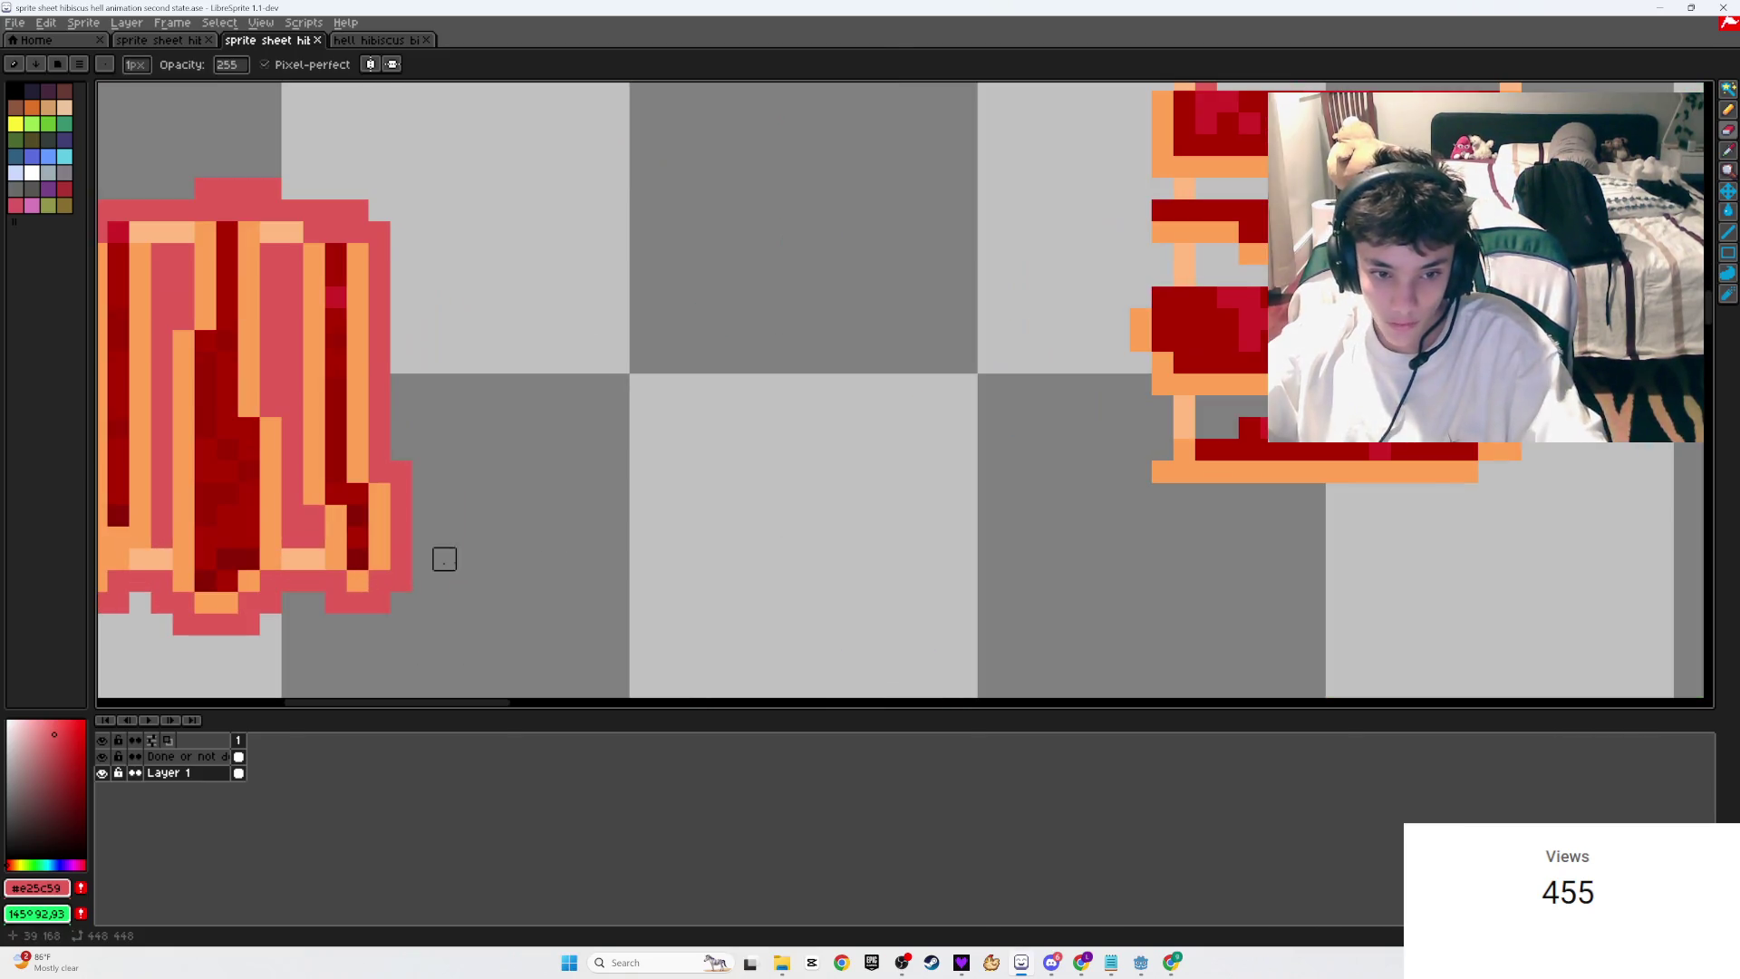
scroll(915, 441, right, 2)
key(e)
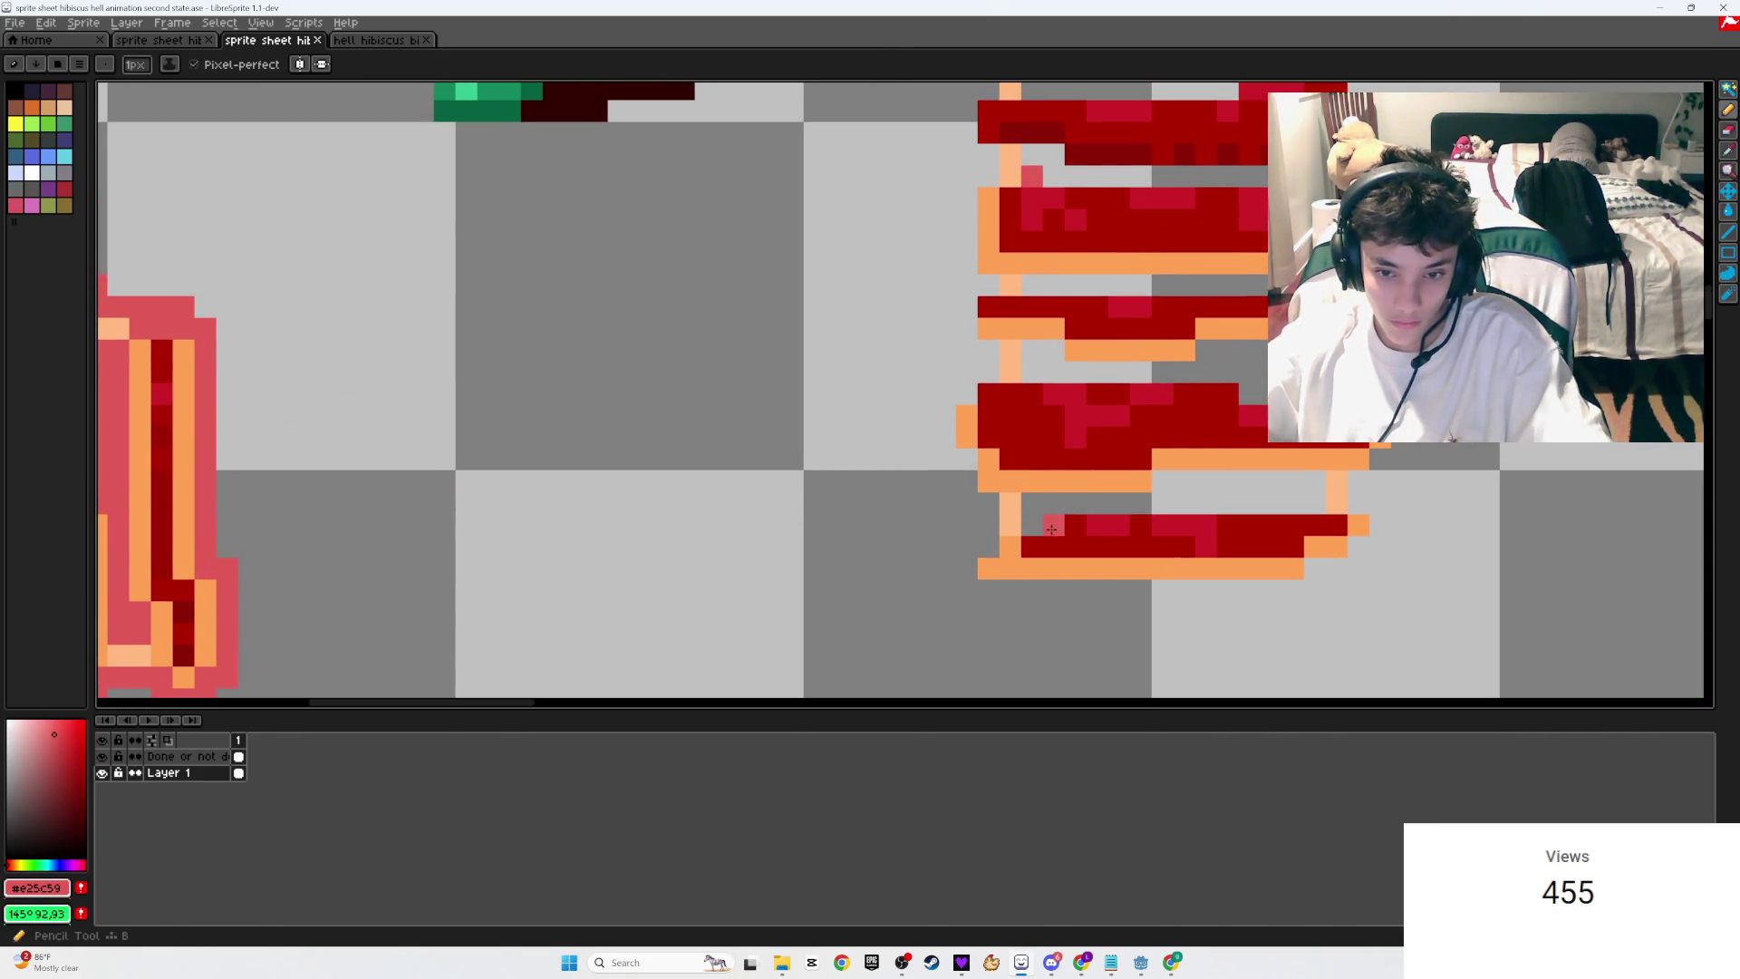
scroll(1061, 505, down, 2)
scroll(1055, 505, up, 1)
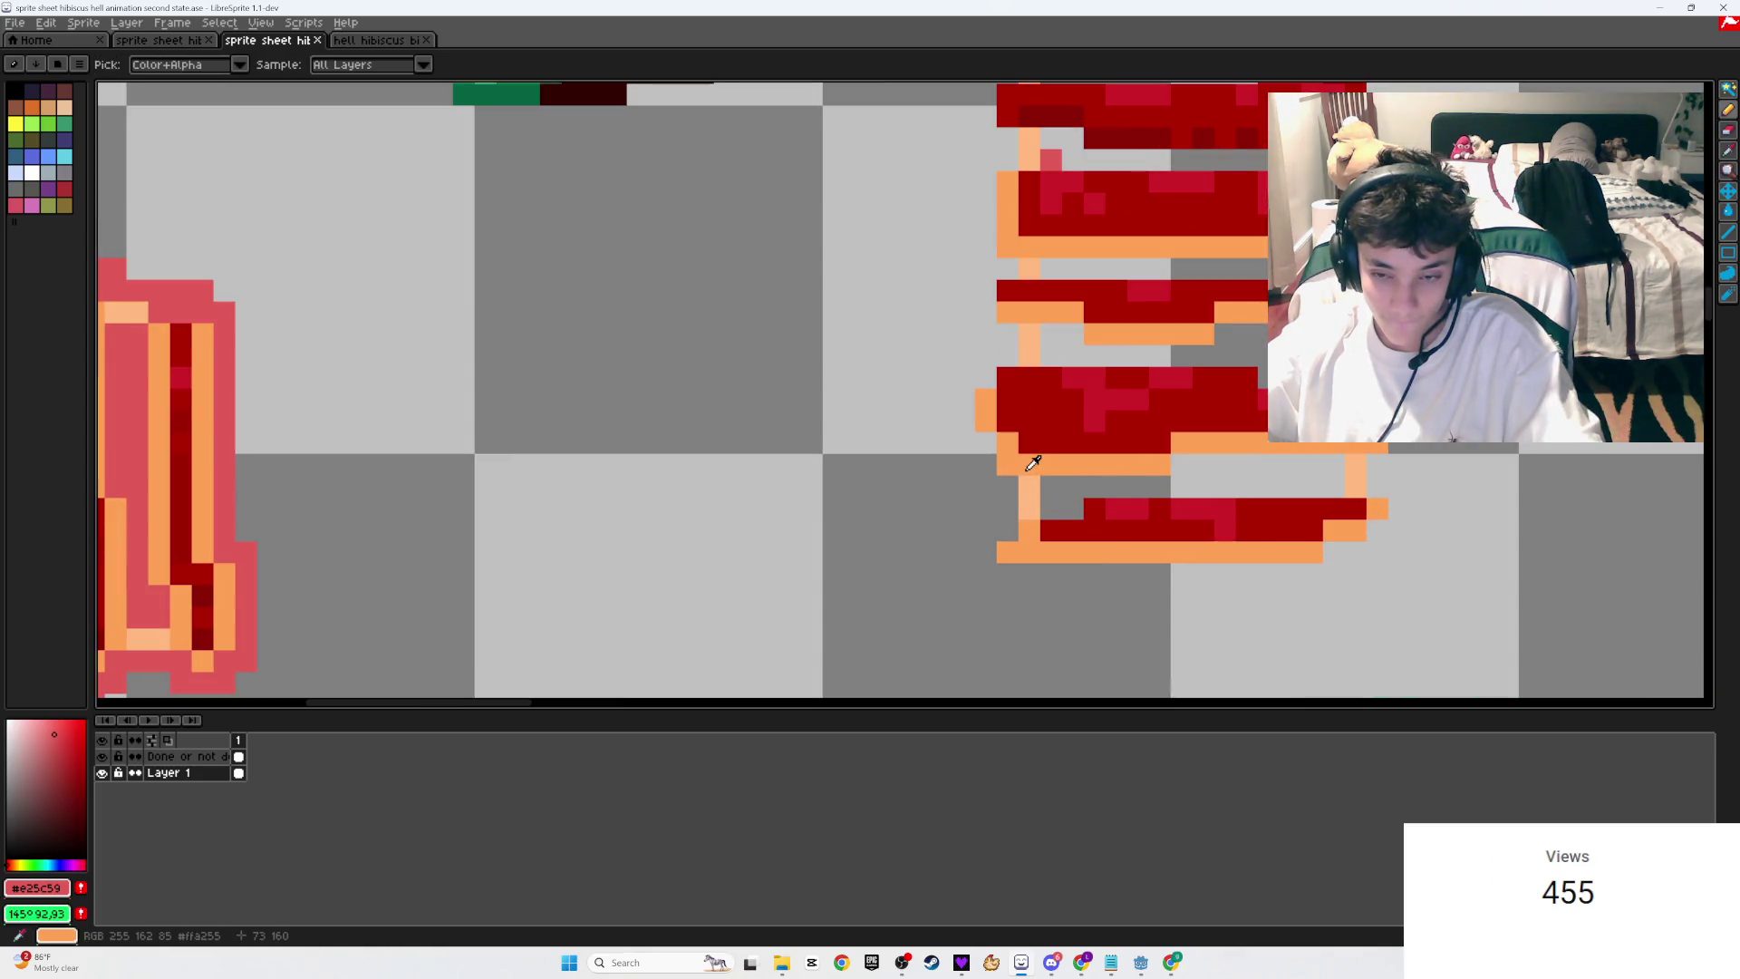
scroll(1033, 439, up, 1)
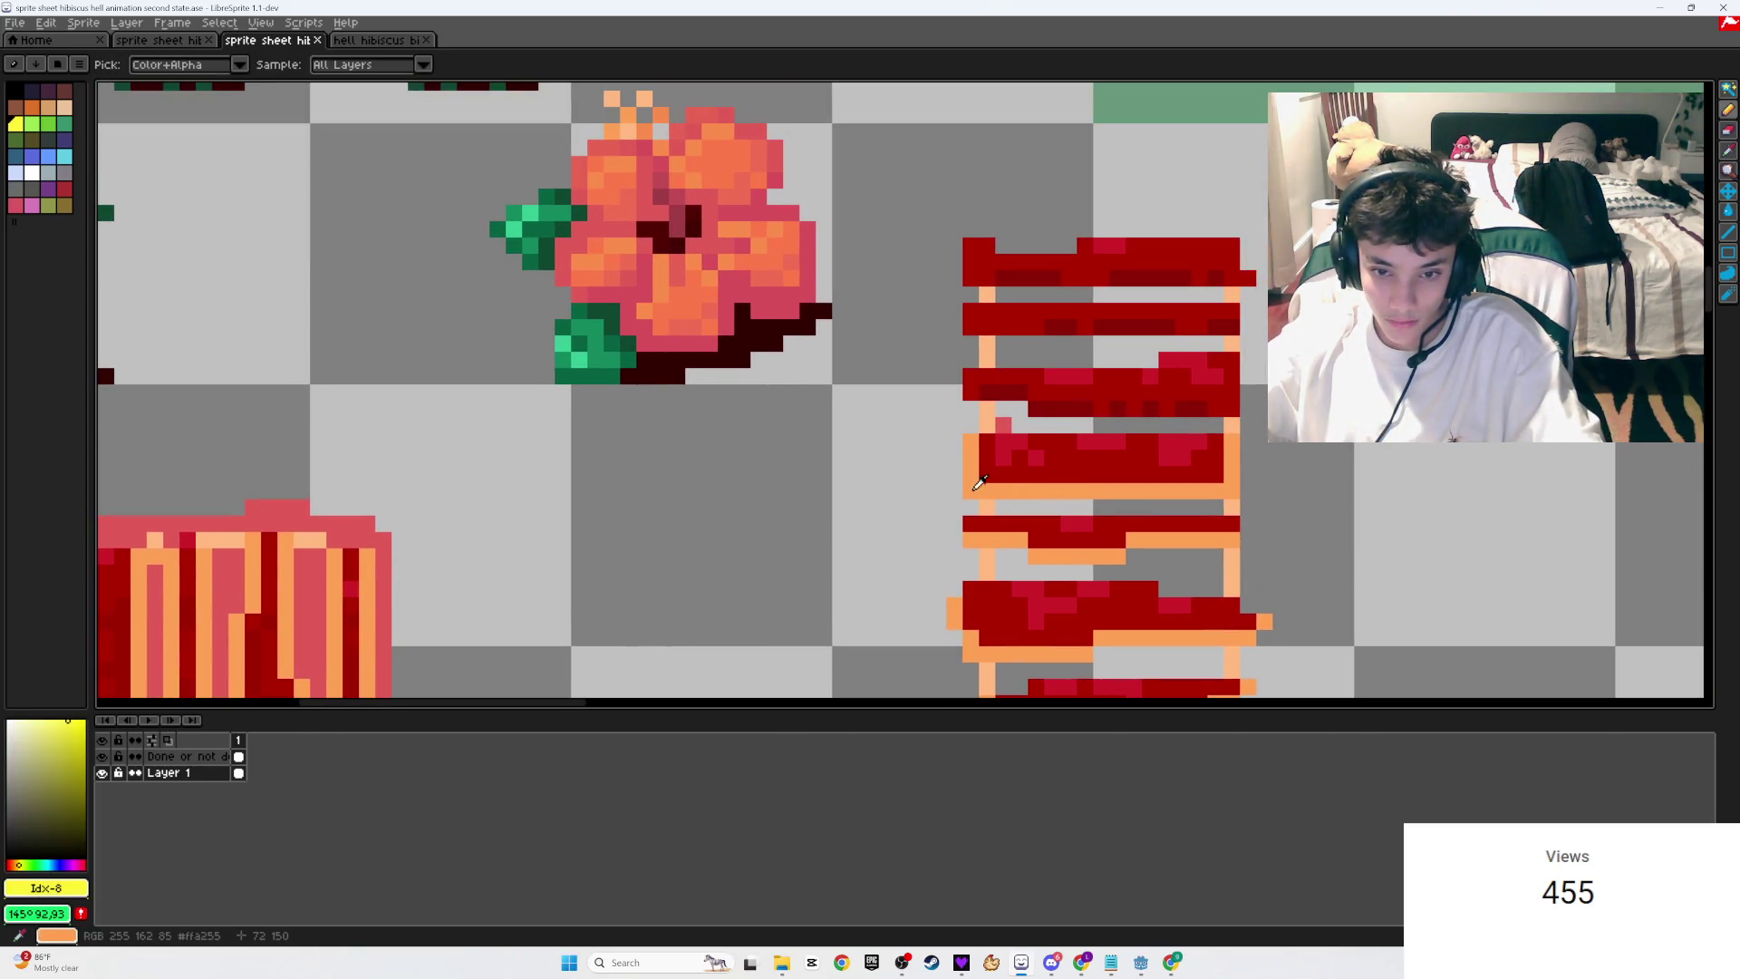
Step: Eyedrop orange #ffa255, thicken the bar frame, and draw a line under the red bar
alt+click(1033, 438)
scroll(1033, 439, up, 3)
mouse_move(1056, 362)
mouse_down()
mouse_move(930, 363)
mouse_move(887, 318)
mouse_move(917, 308)
mouse_up()
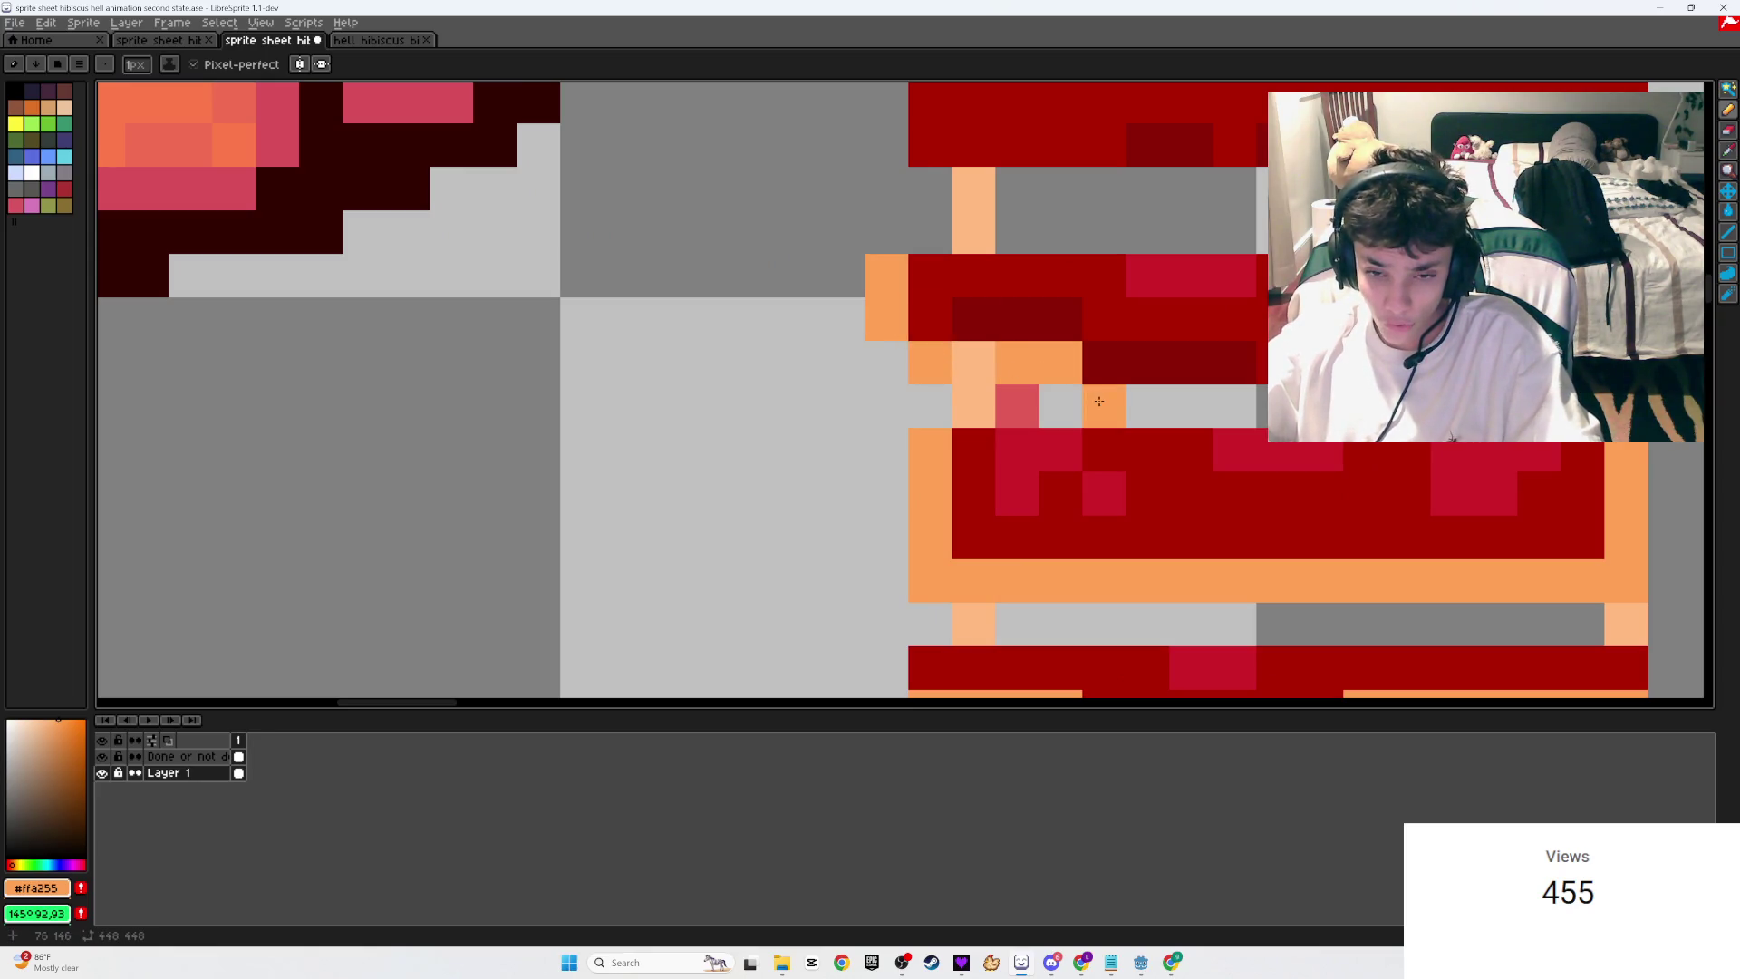
drag(1095, 400, 1201, 403)
scroll(1061, 406, down, 2)
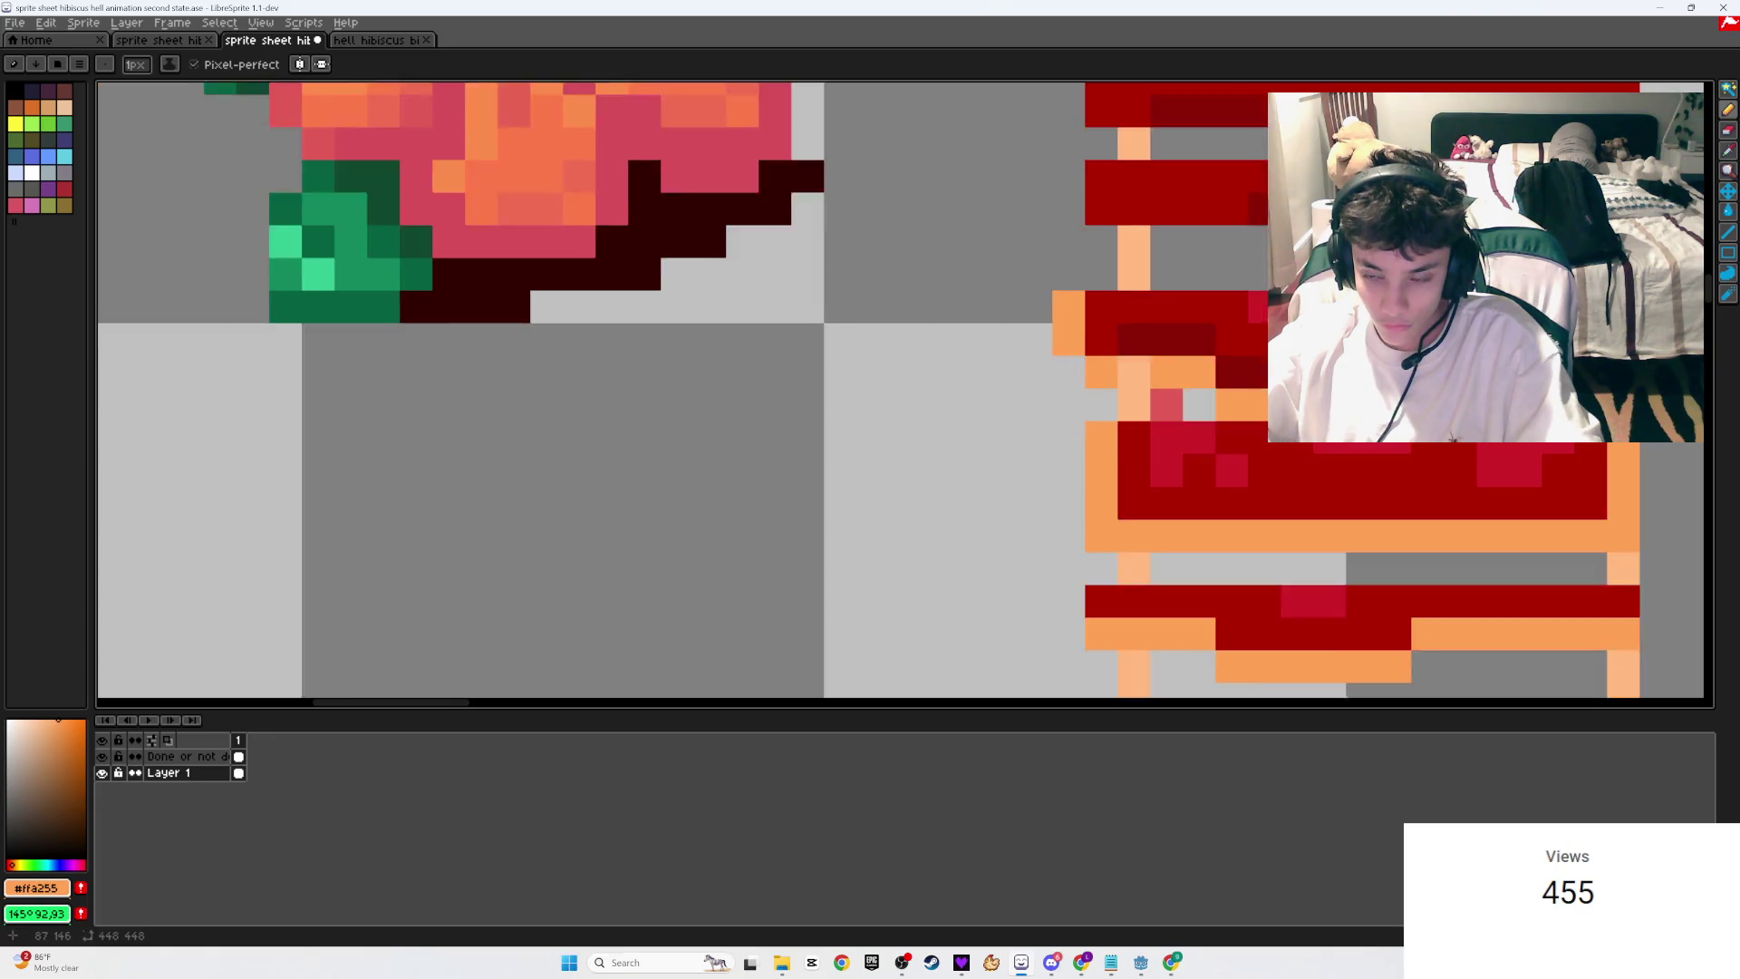
scroll(893, 415, up, 1)
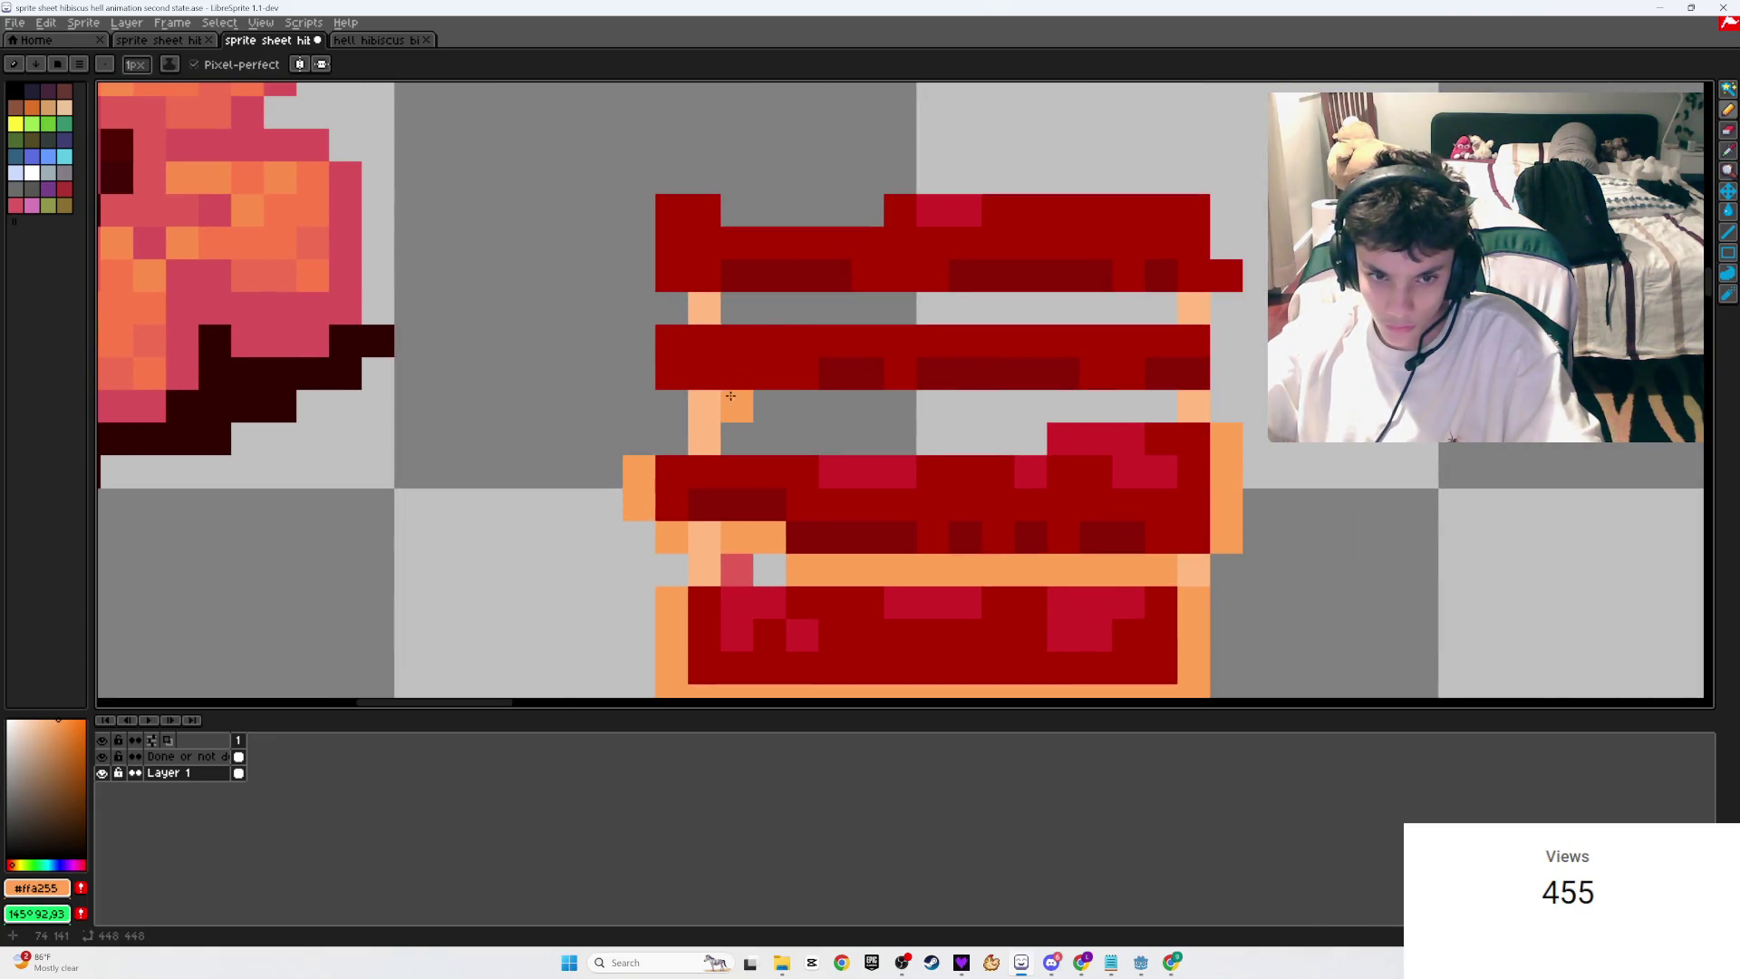
shift+click(1145, 405)
click(704, 405)
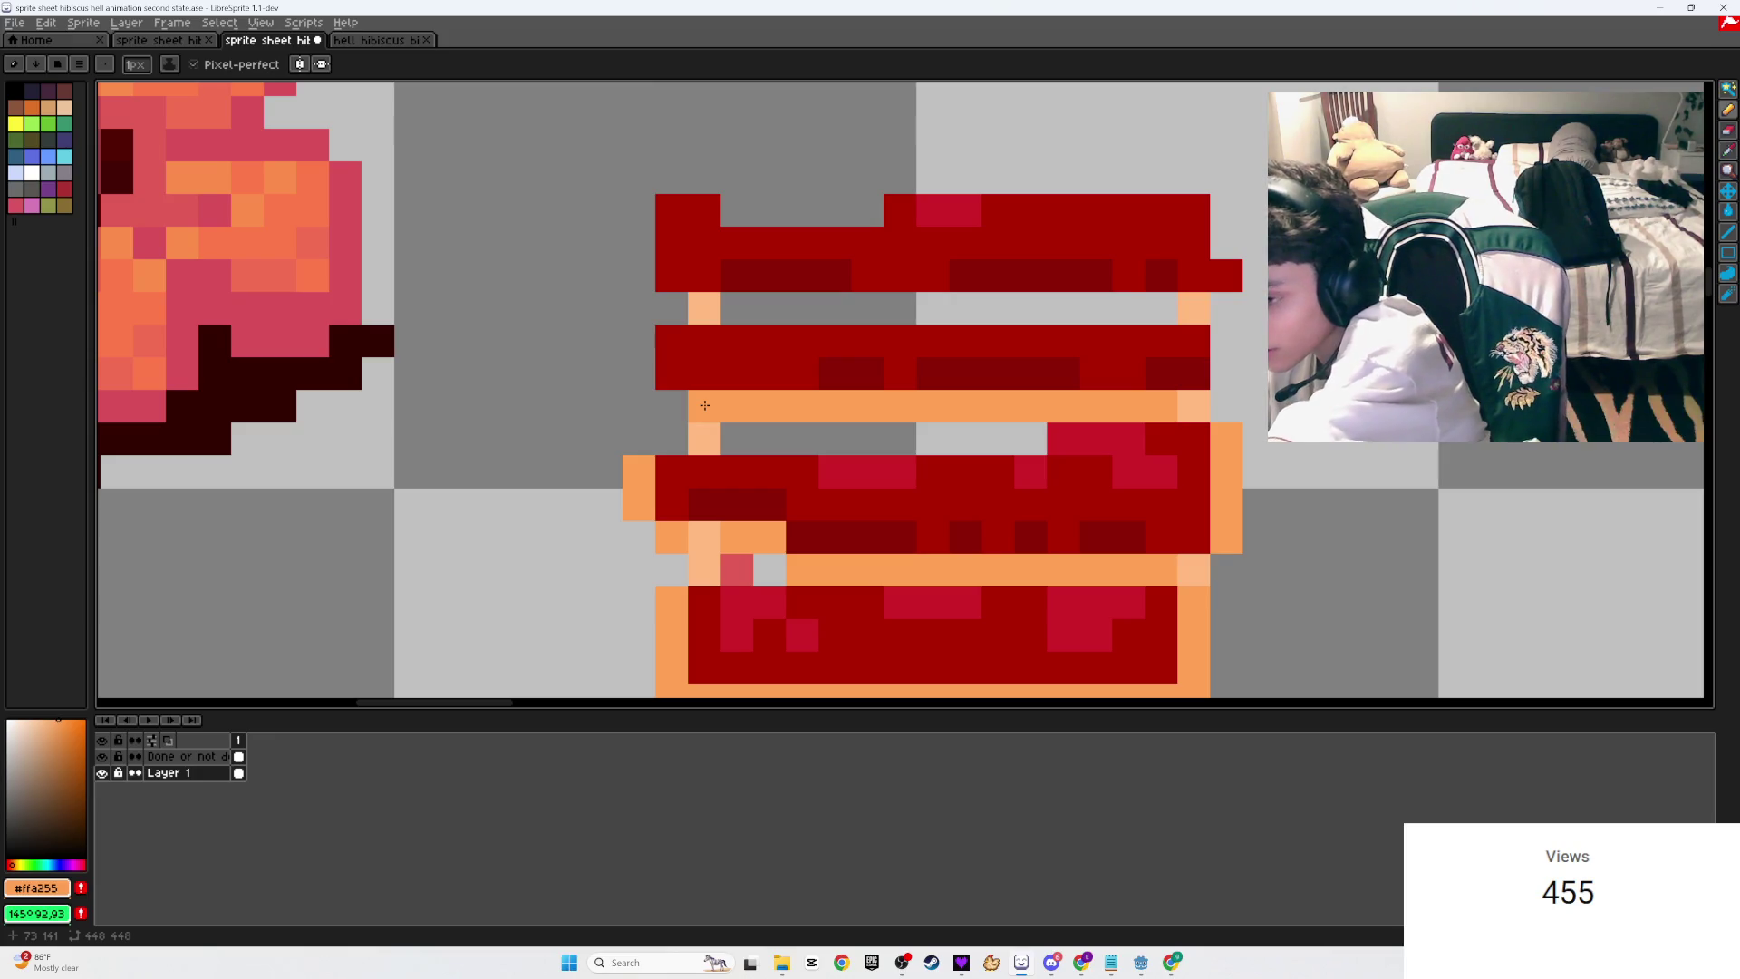
click(704, 405)
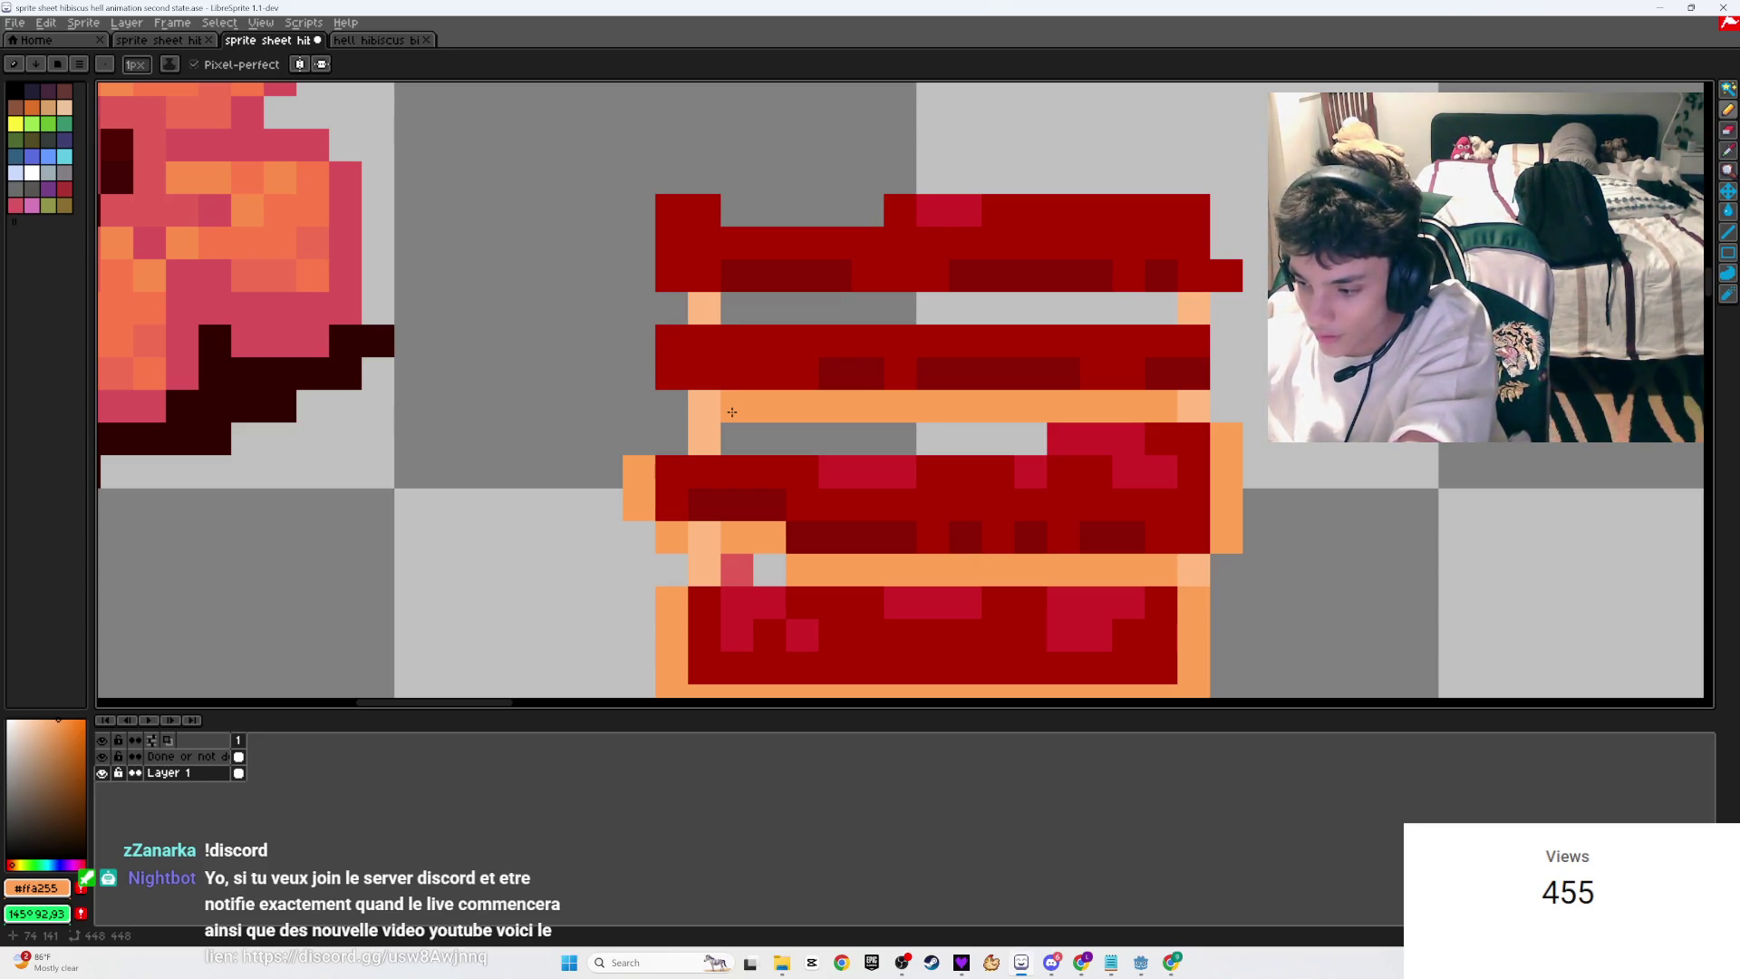
Step: Switch to the browser and bring up the Twitch Stream Manager
key(alt+Tab)
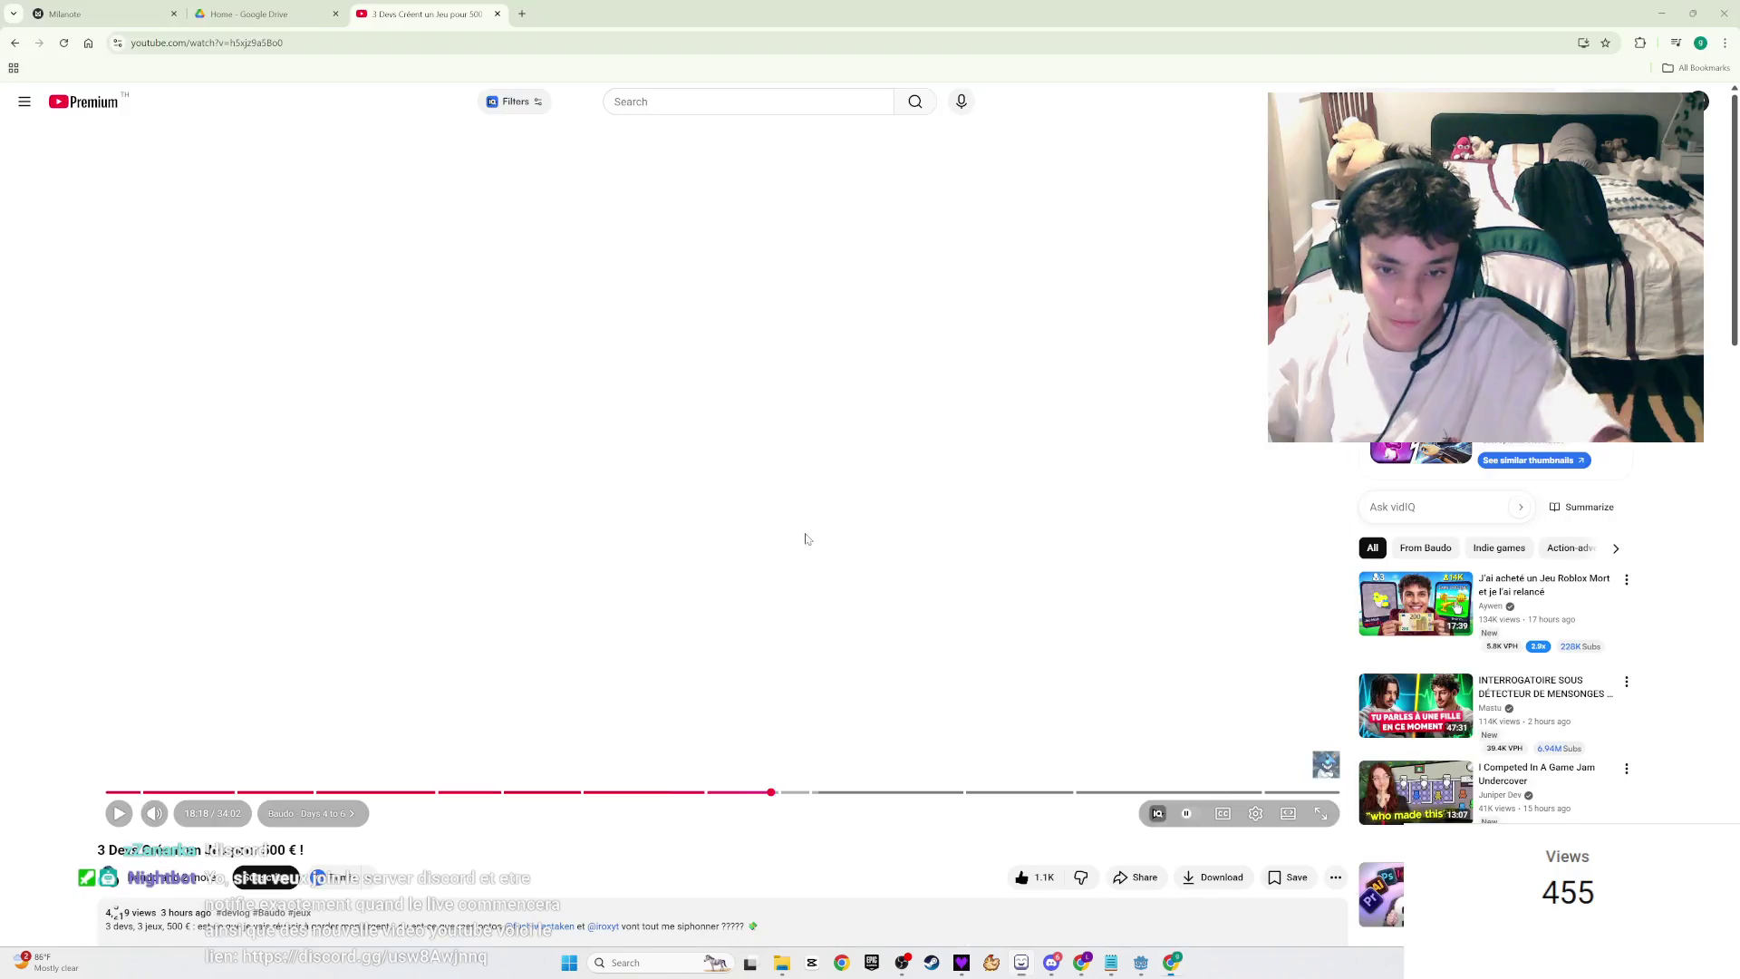
click(91, 14)
key(ctrl+Tab)
key(ctrl+Tab)
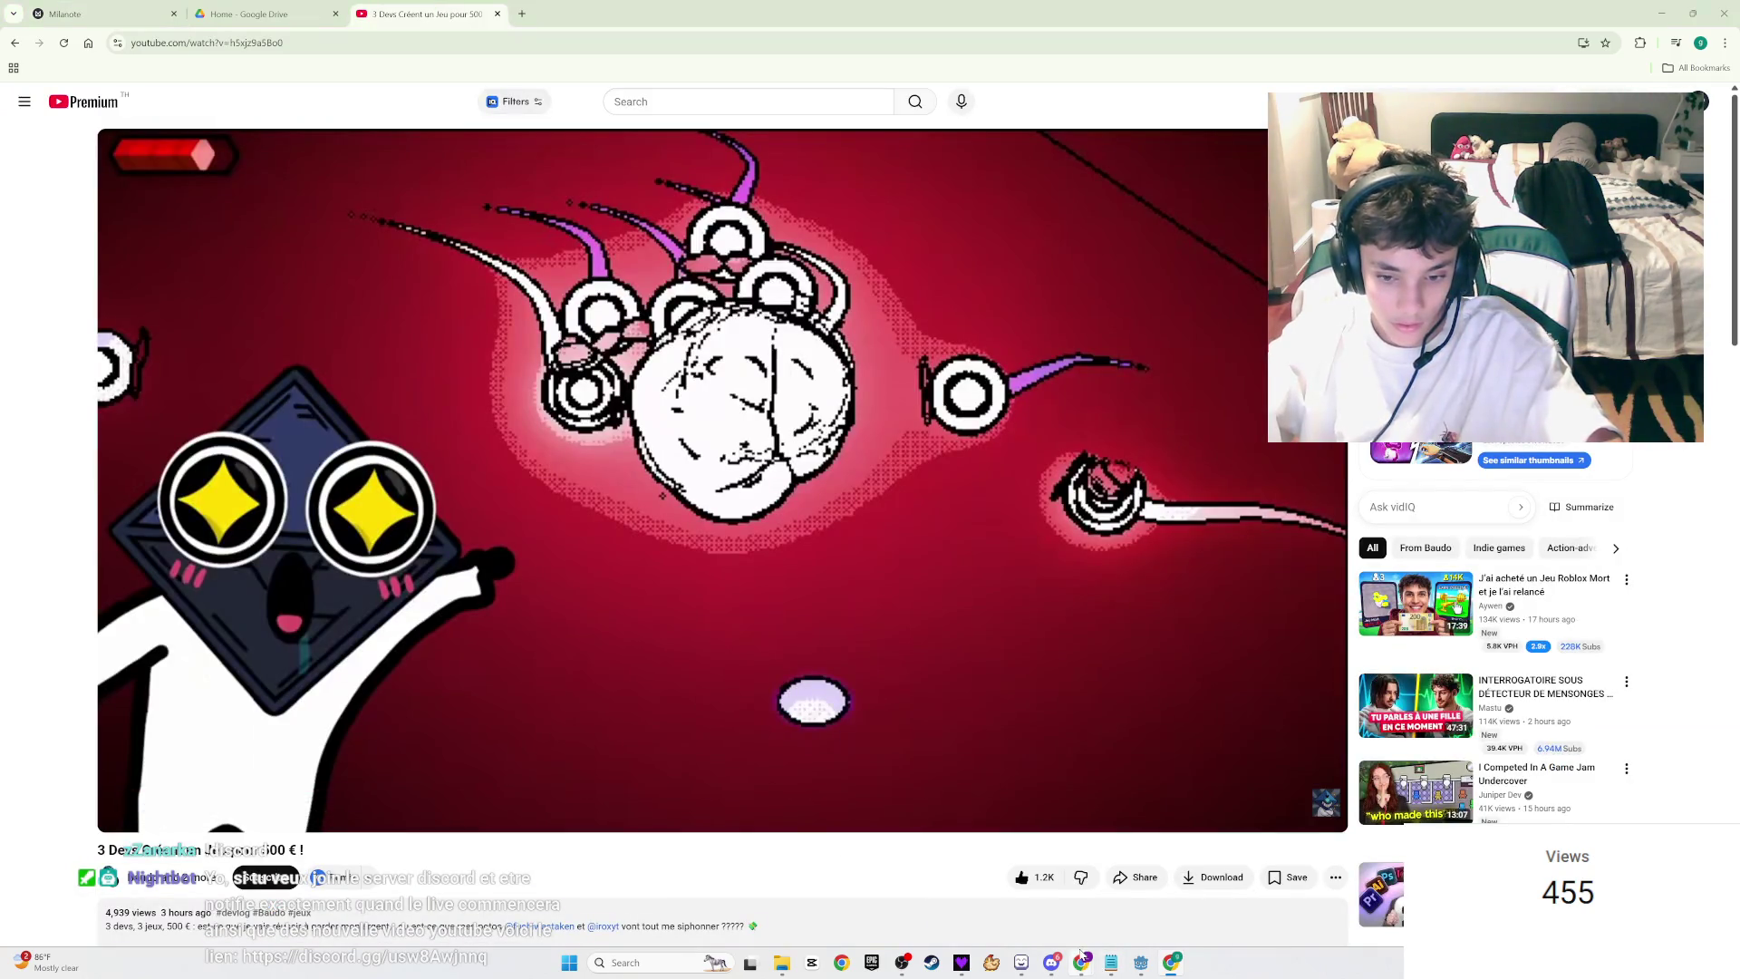
mouse_move(1081, 953)
click(1042, 888)
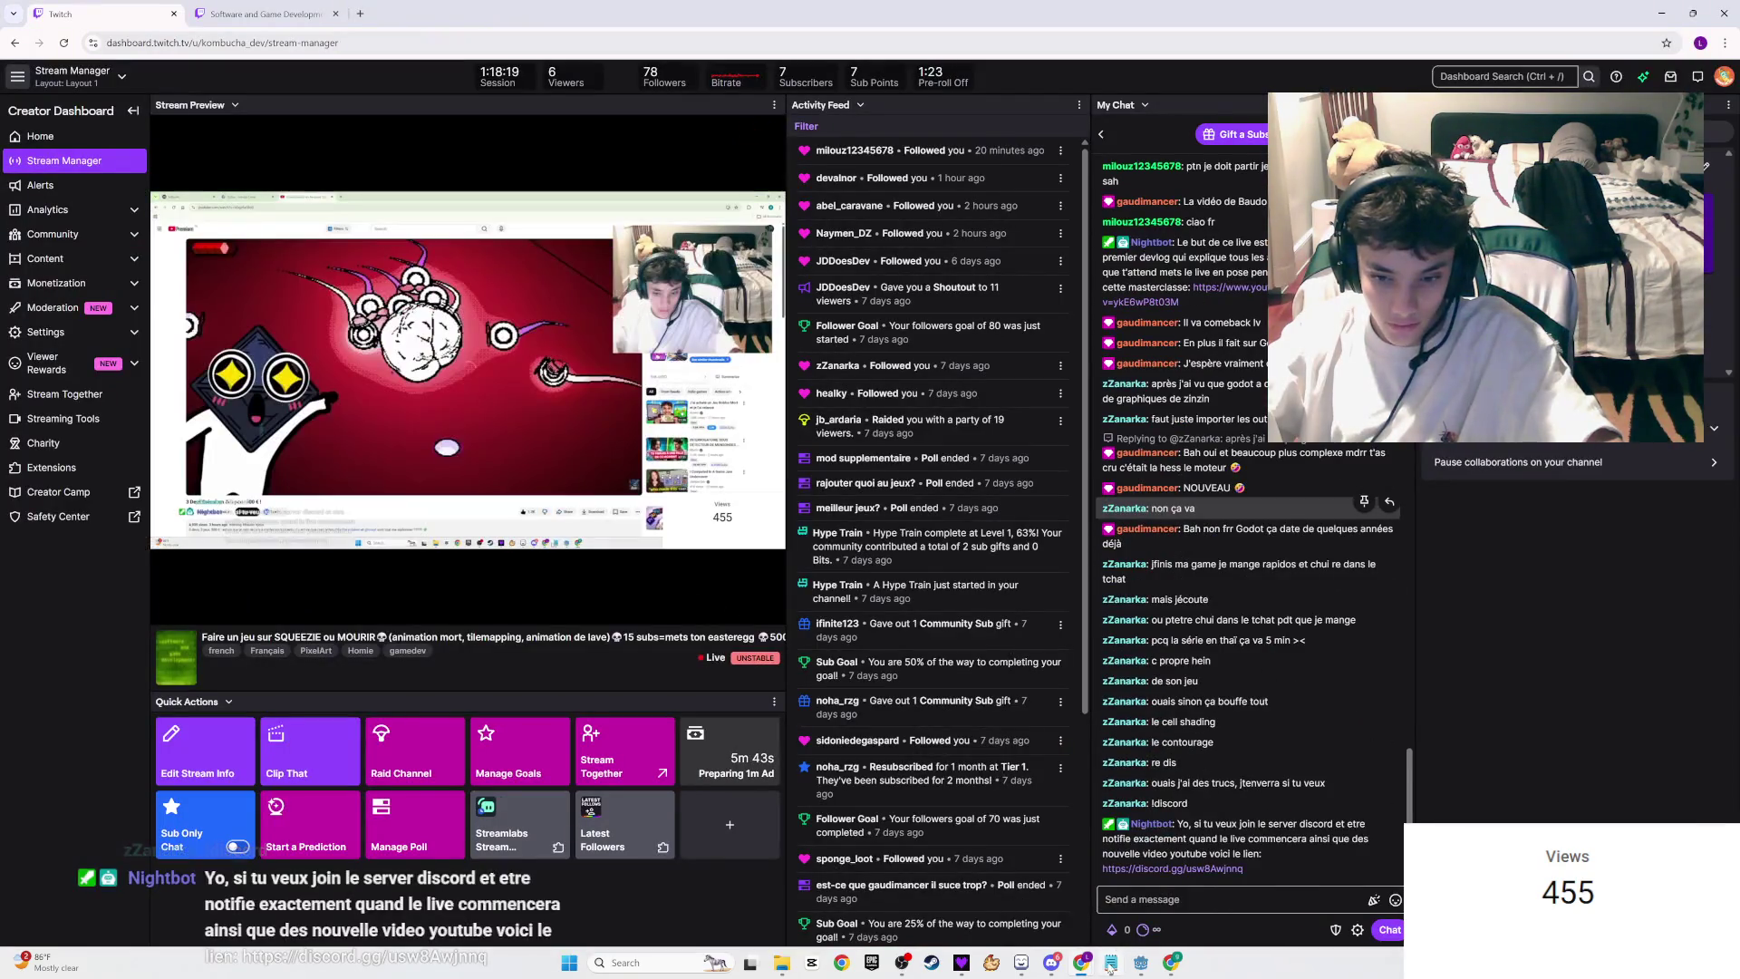
Step: Review the 455-view video's YouTube Studio analytics, then bring Discord's direct messages forward
click(1138, 884)
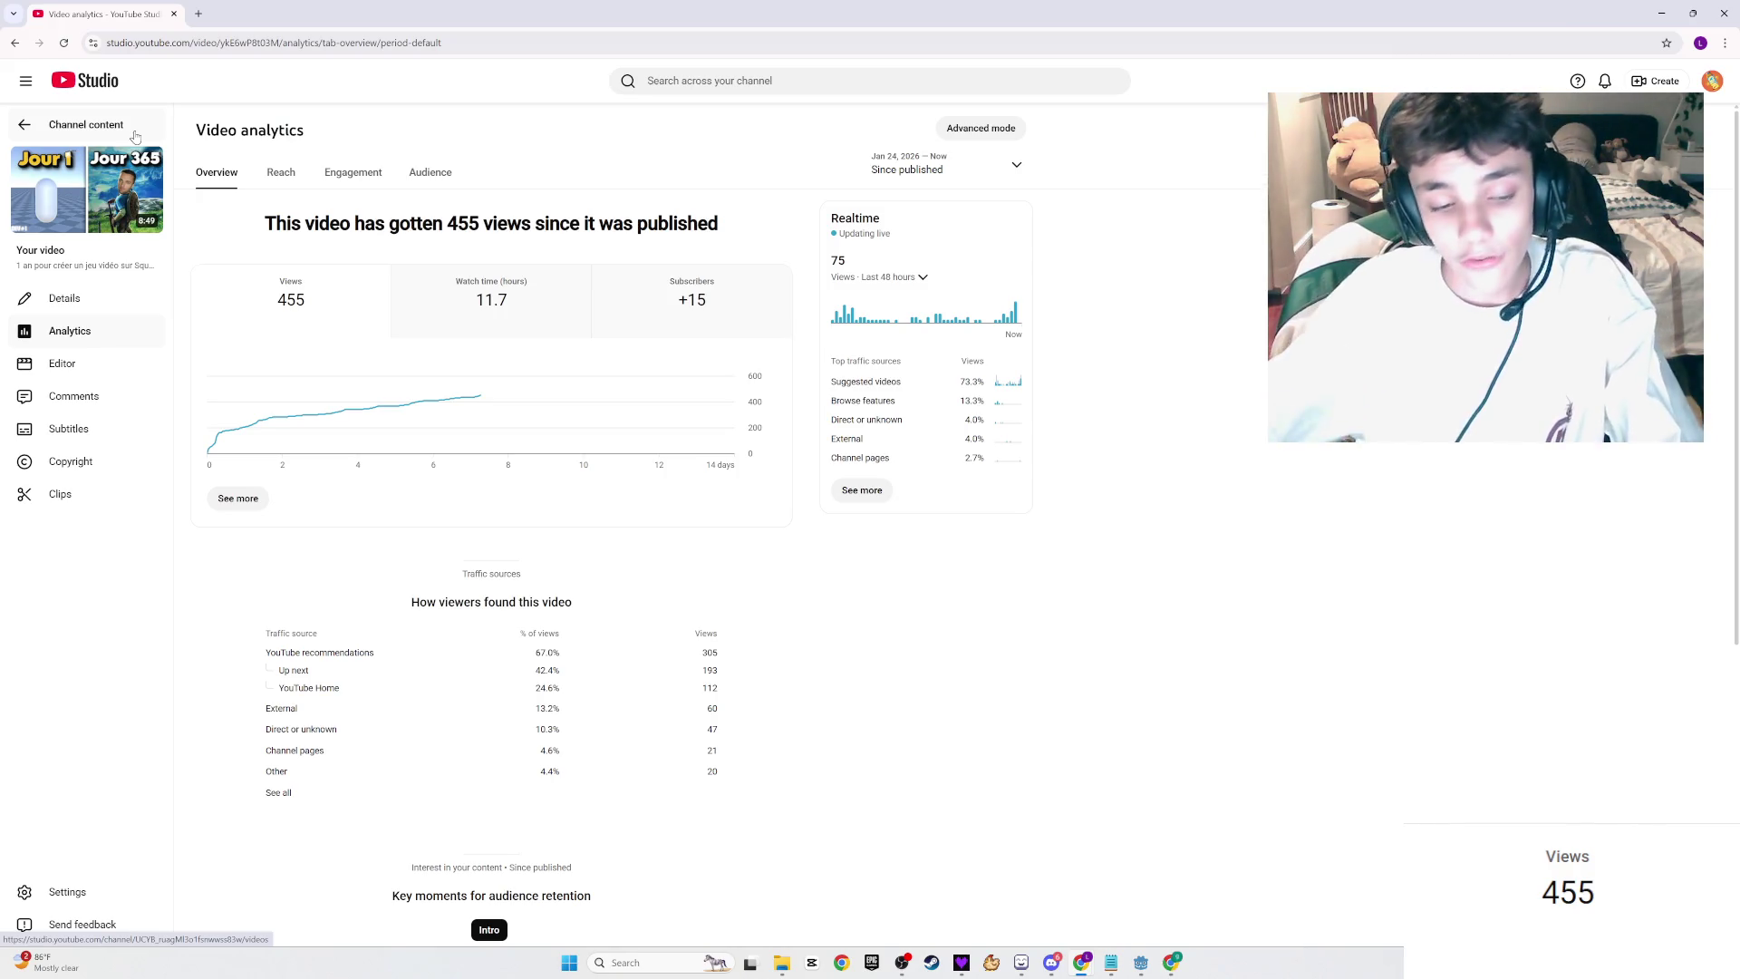
key(alt+Tab)
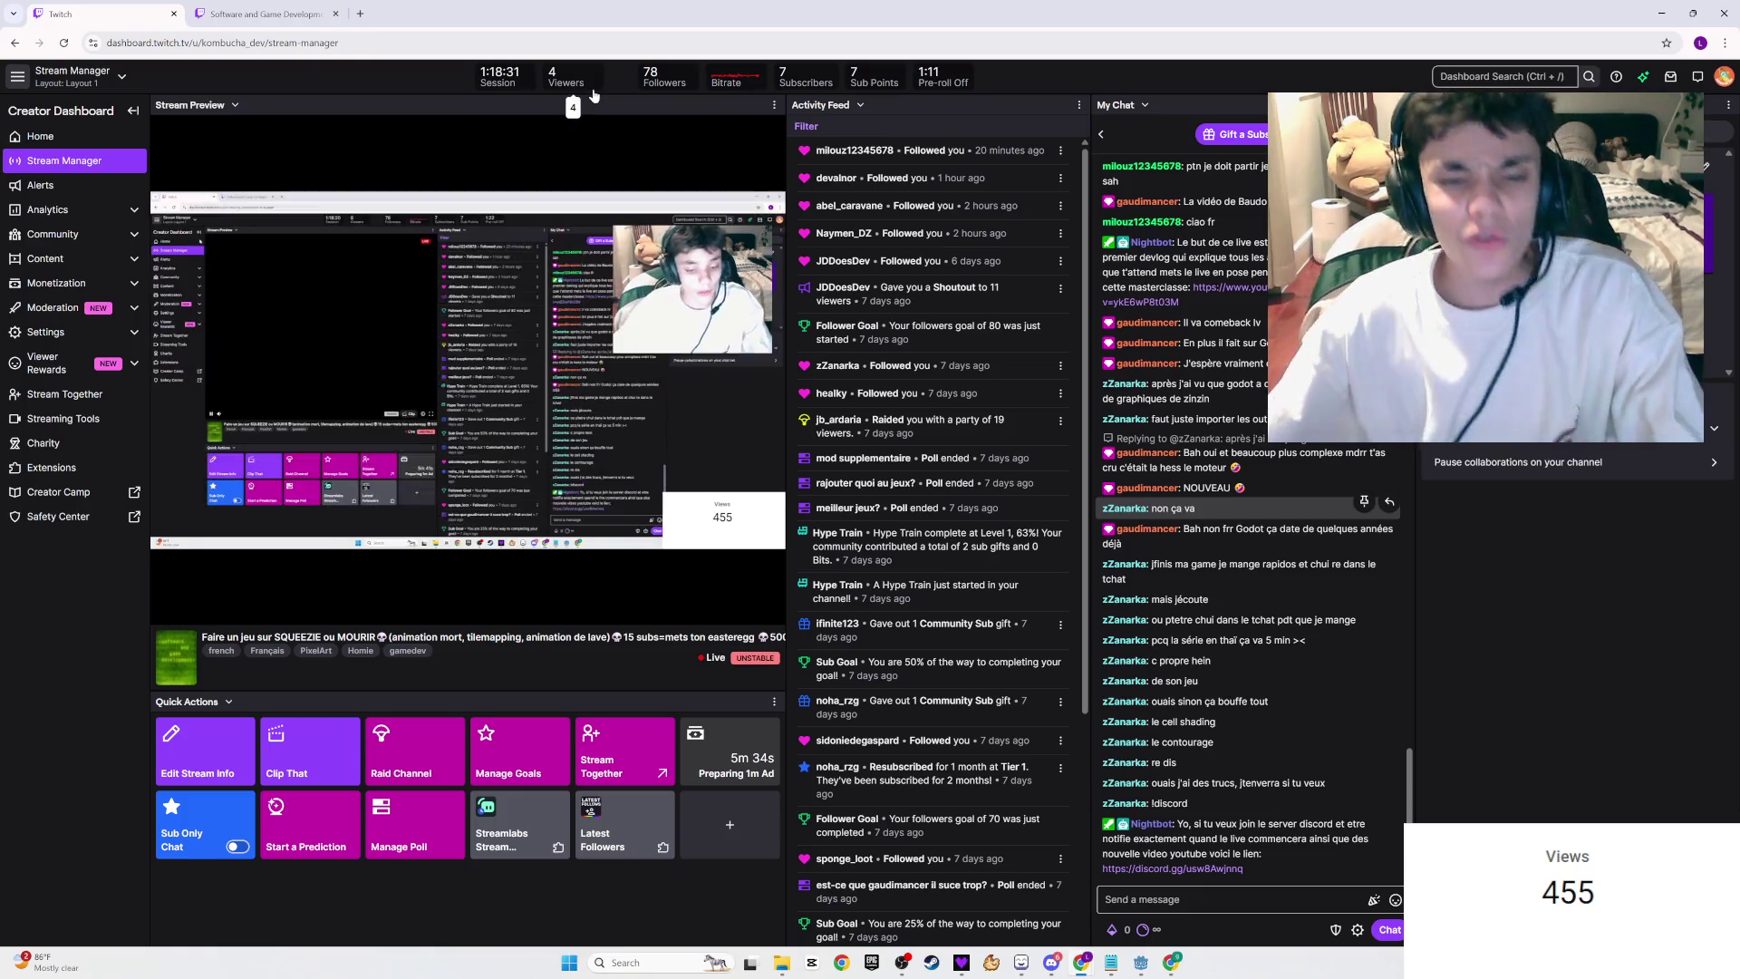
key(alt+Tab)
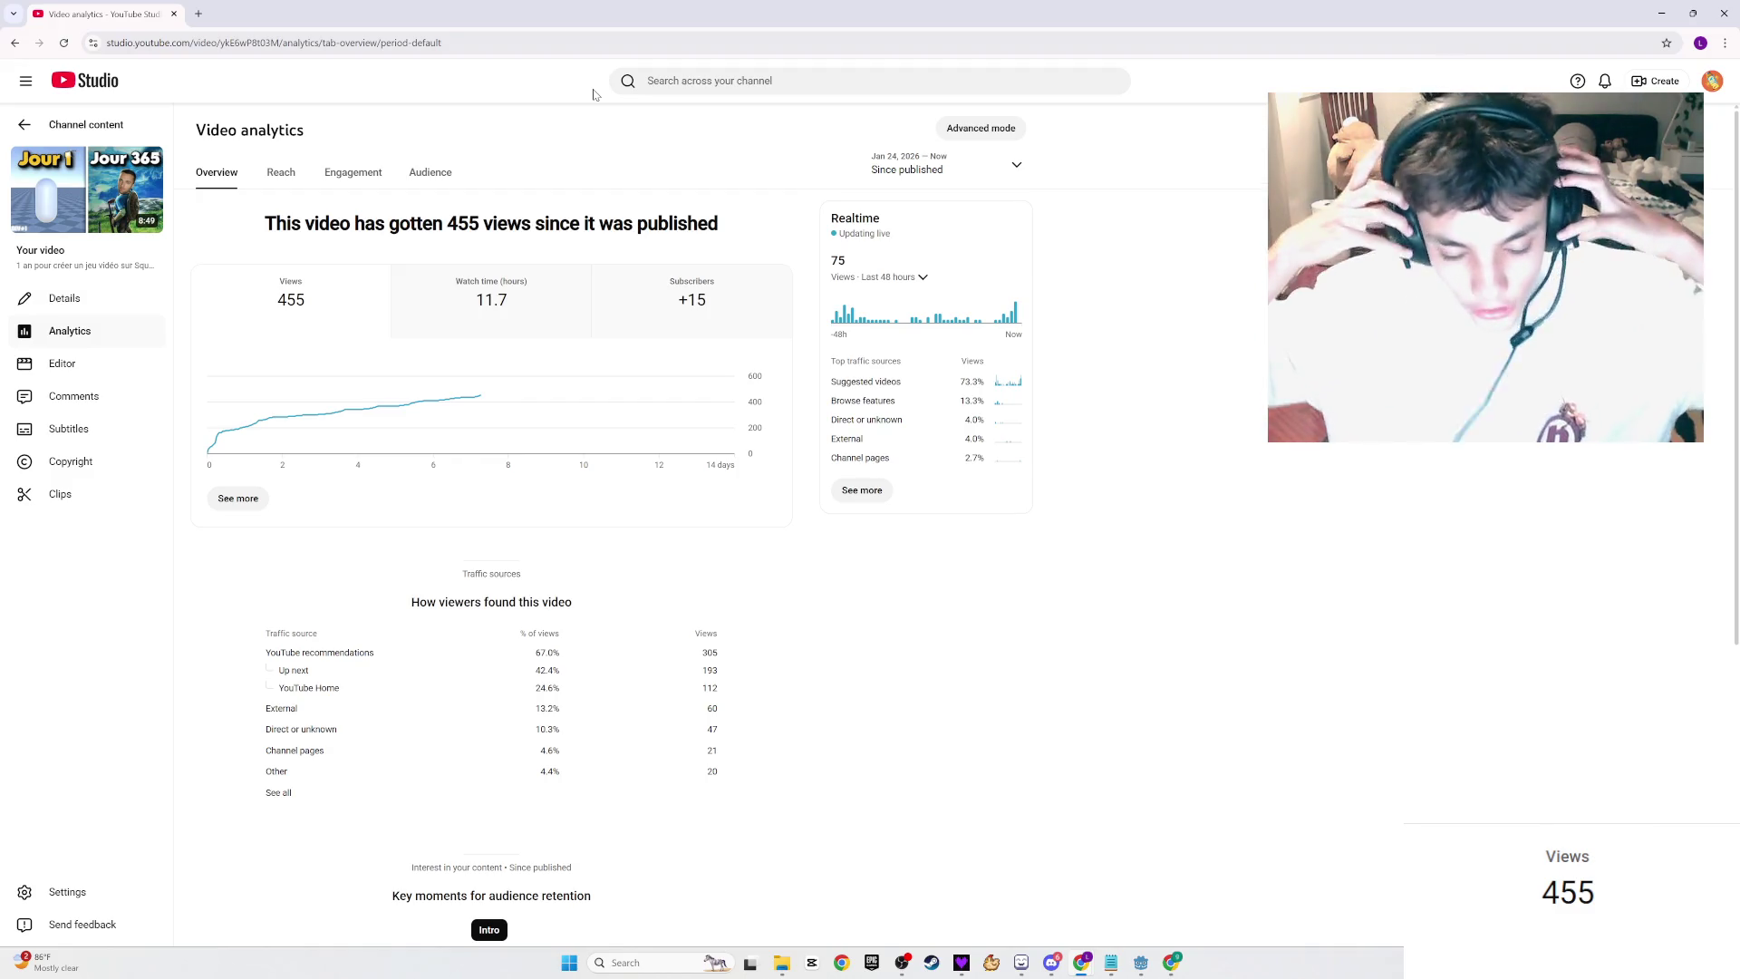
click(1054, 964)
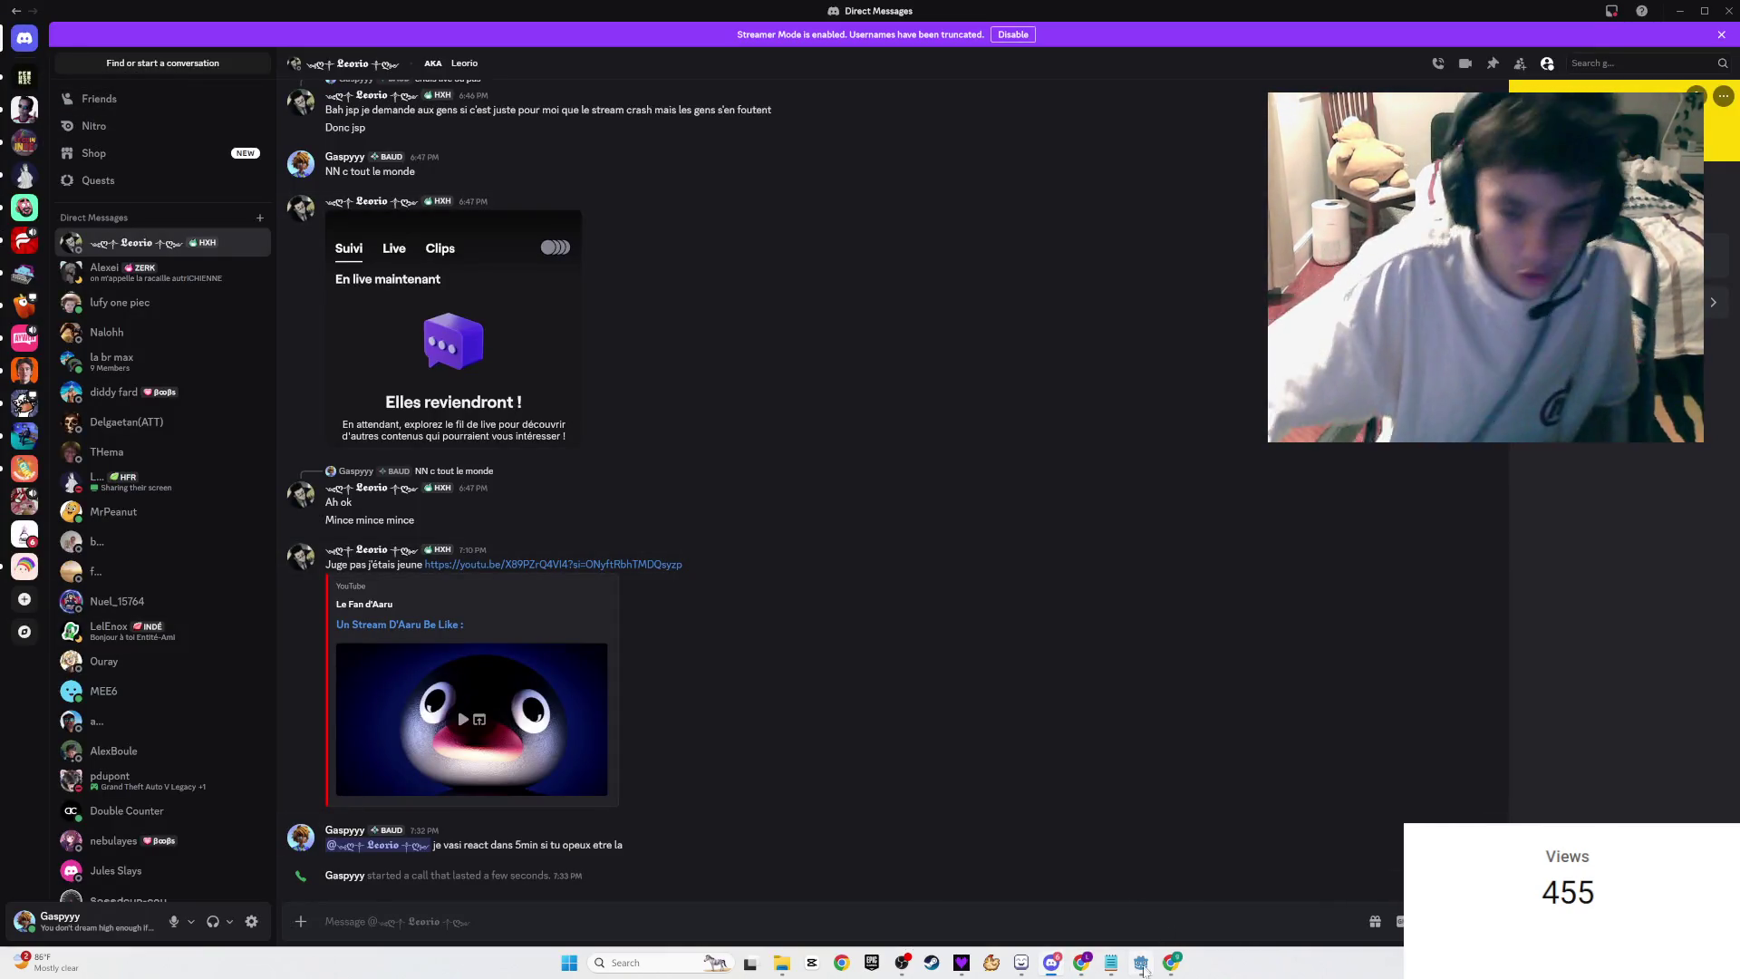
Step: Open the chat users list in the Twitch Stream Manager, then close it
click(1171, 964)
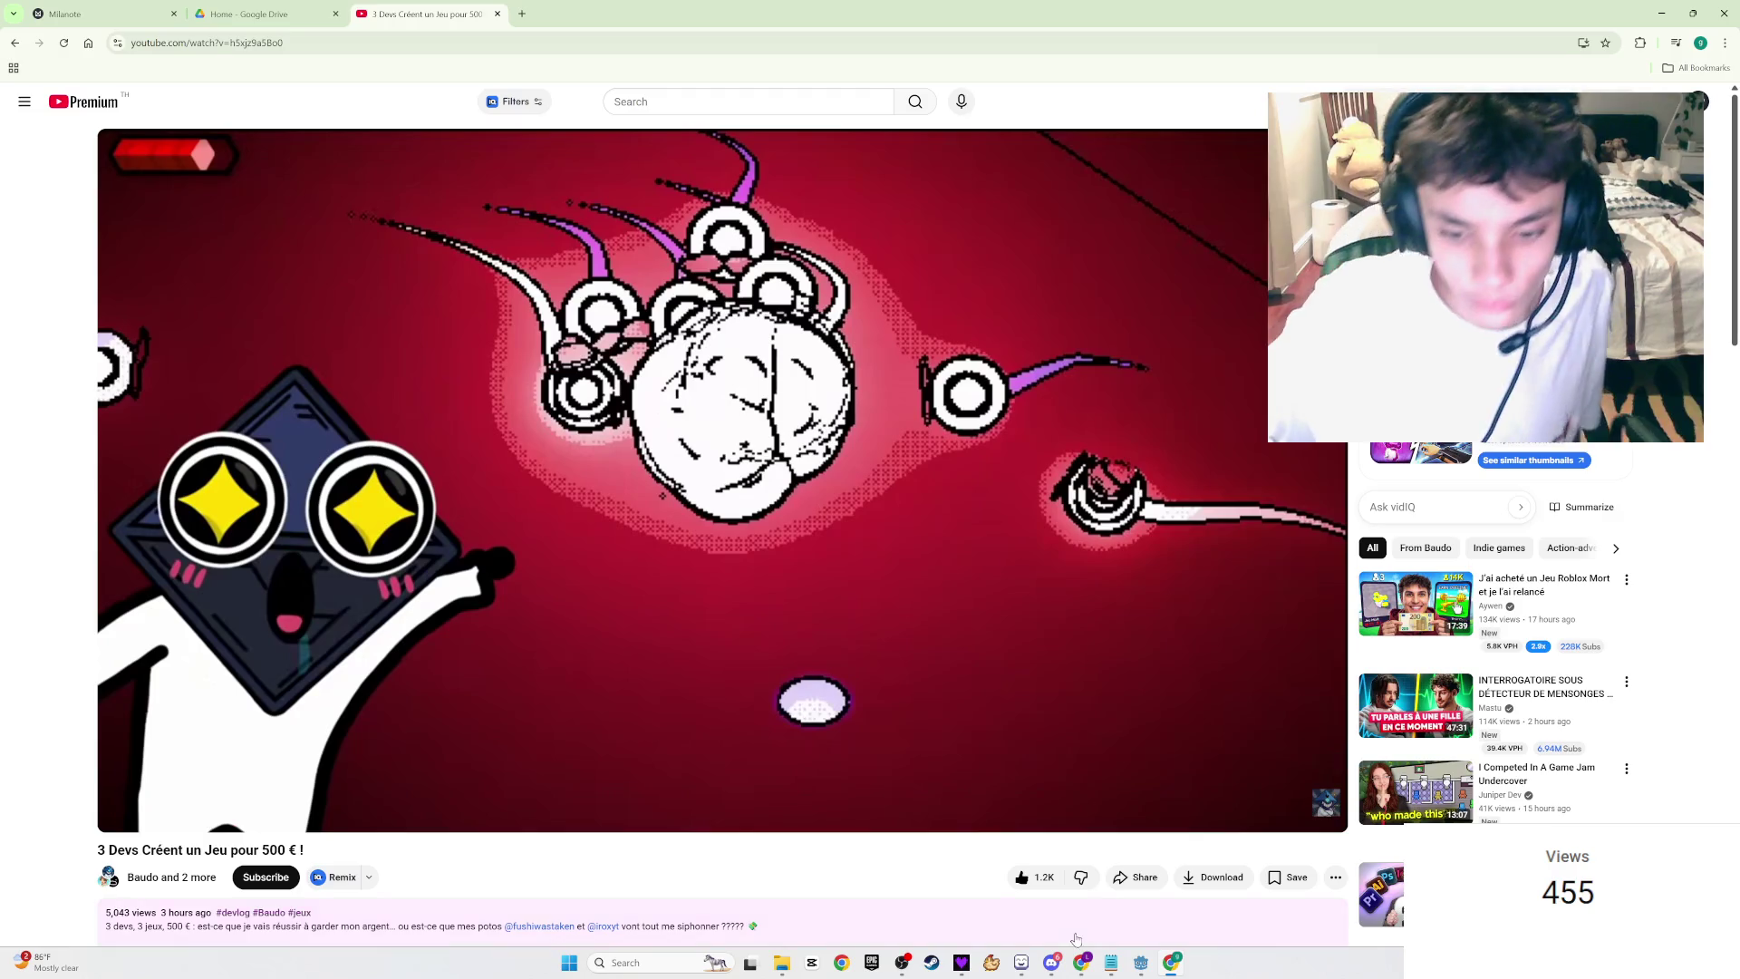
click(1084, 965)
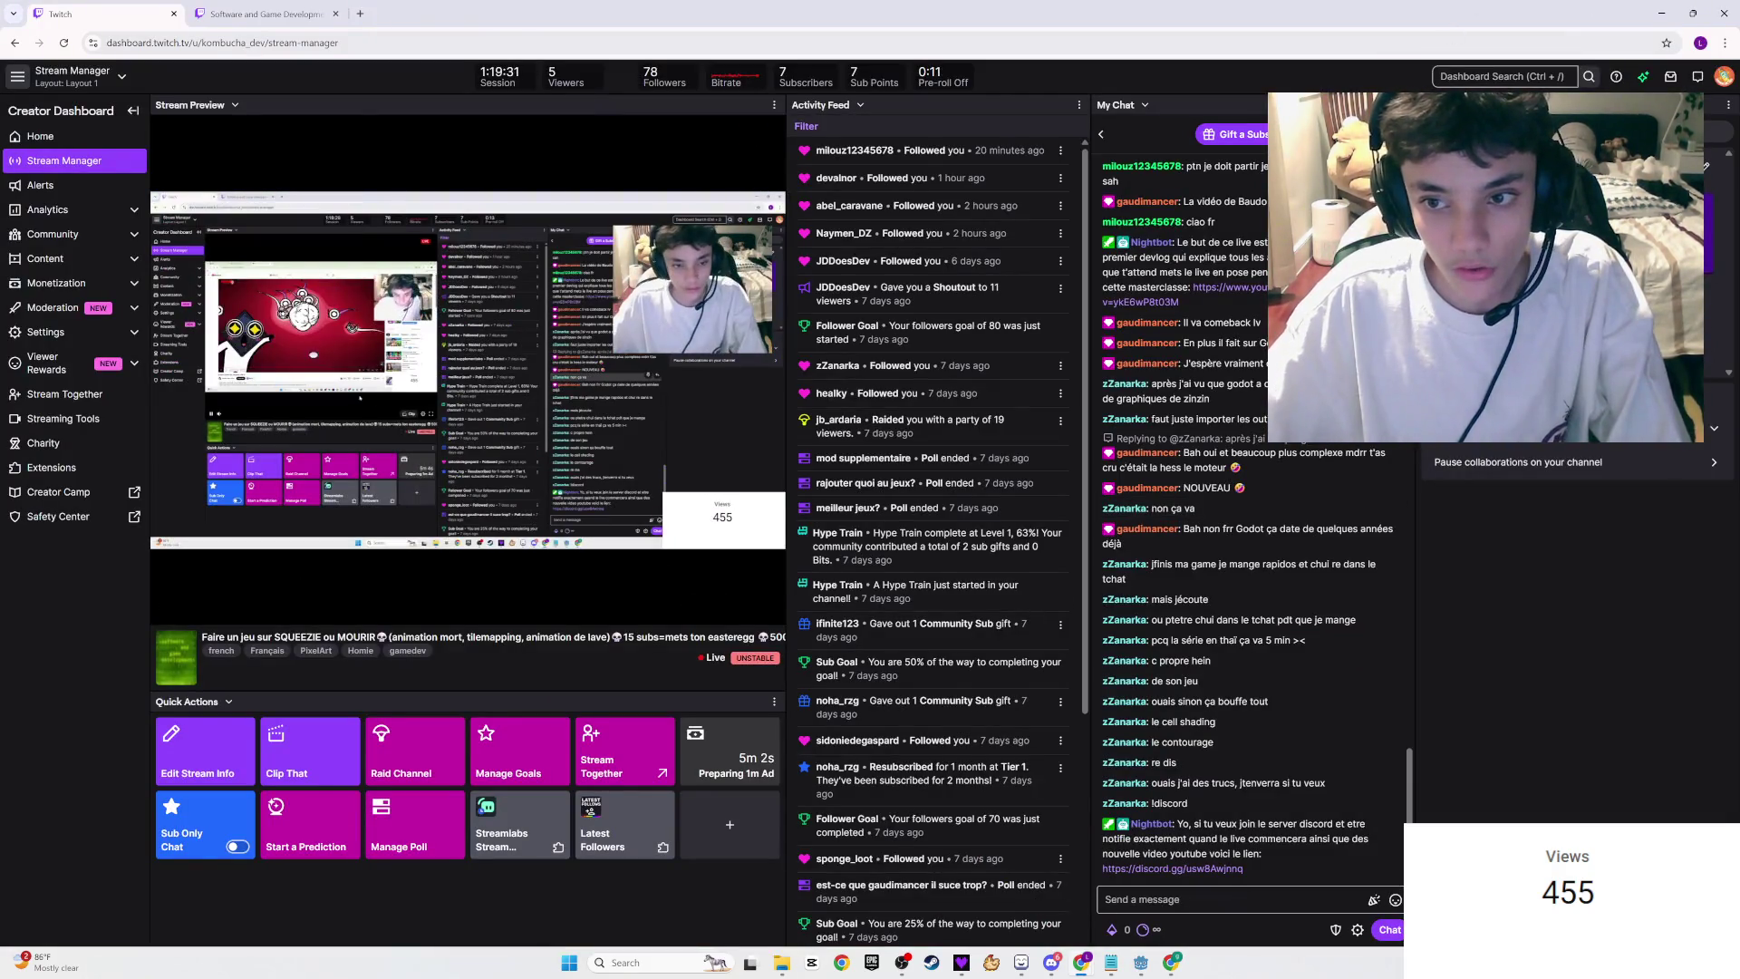
click(1102, 121)
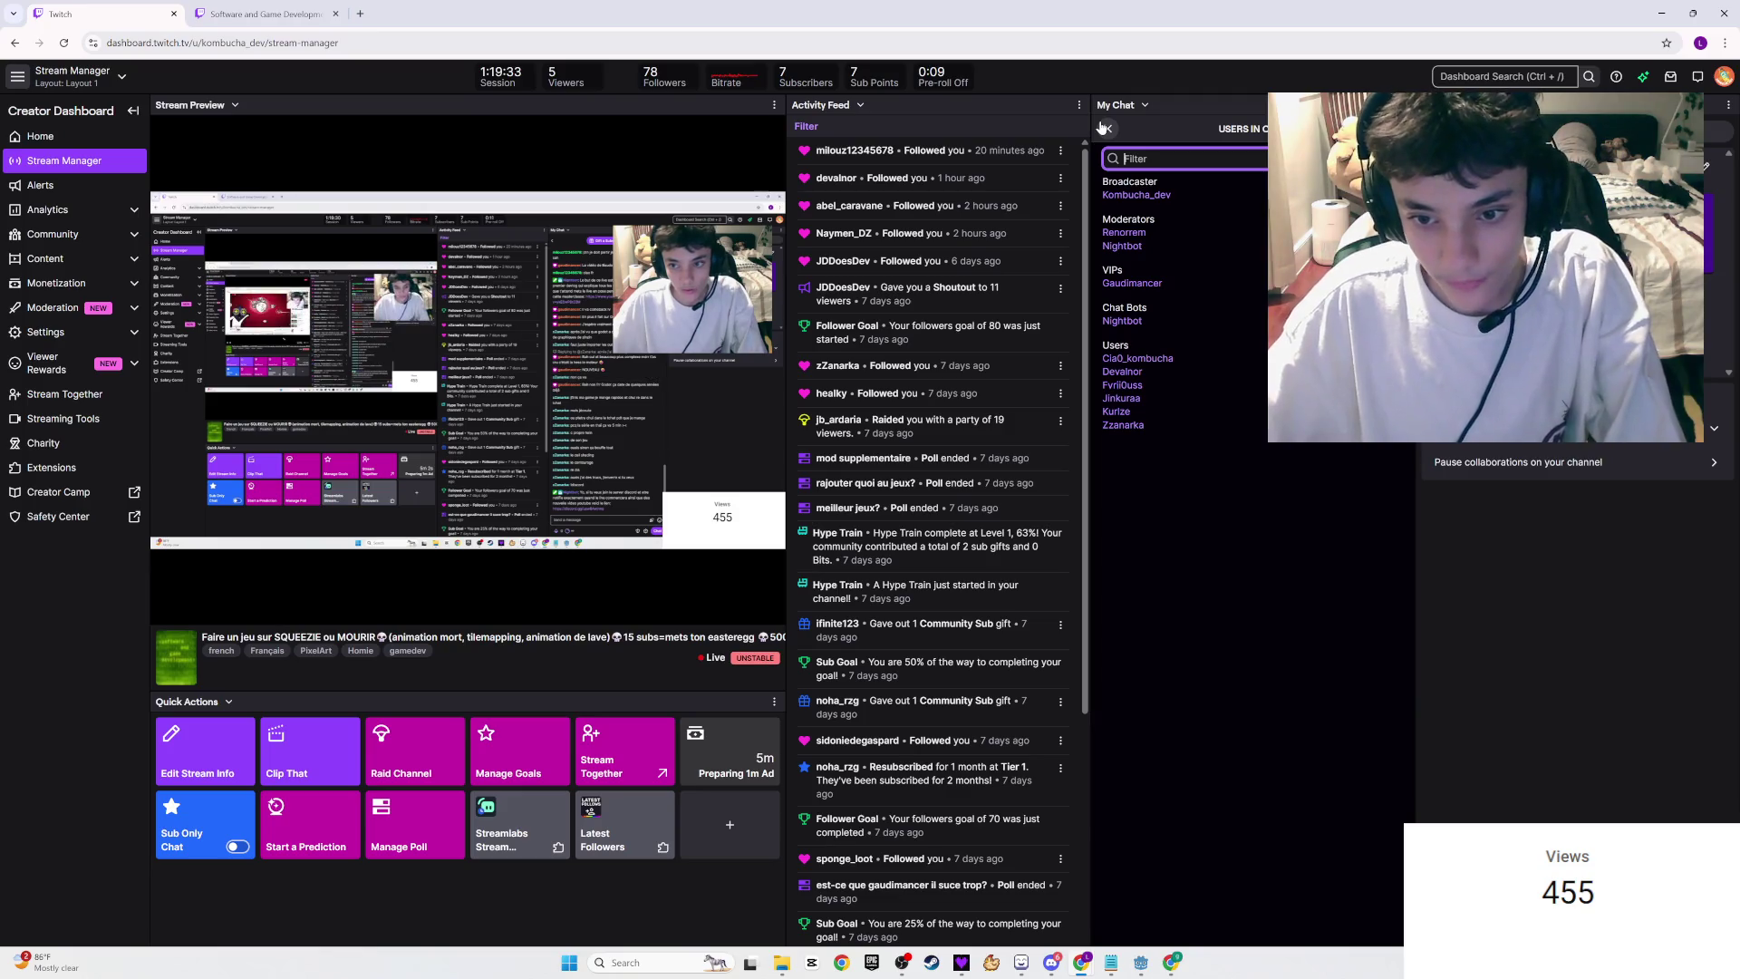
click(1127, 388)
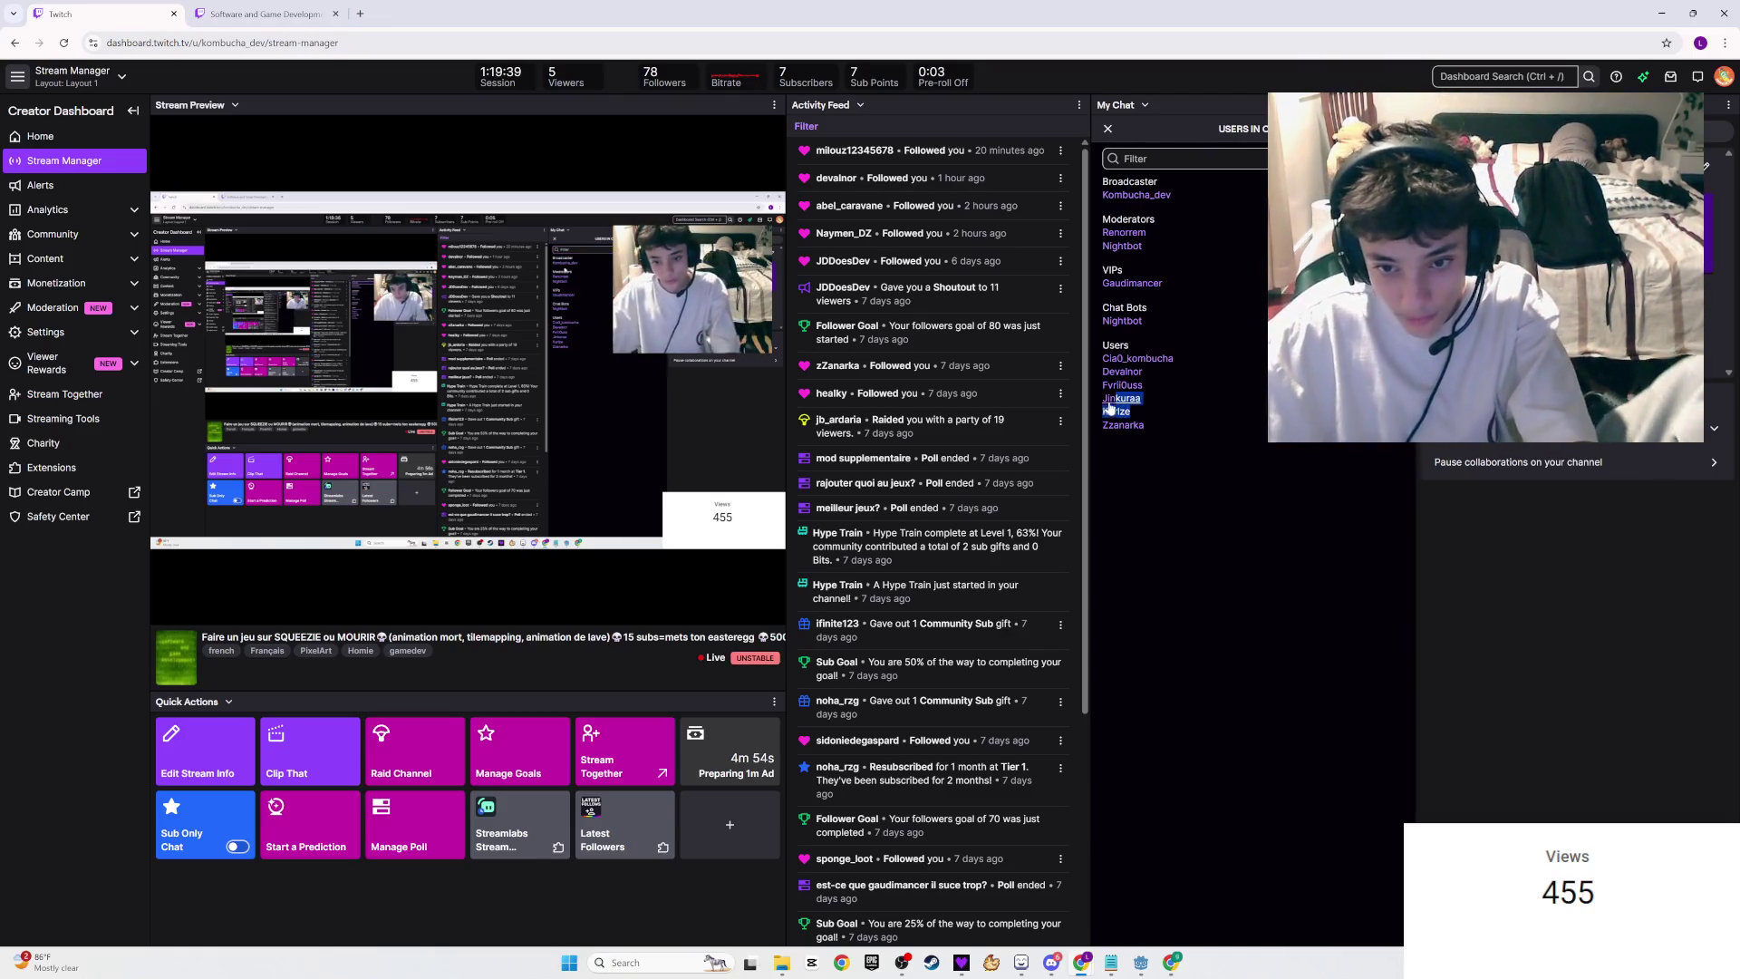
click(1122, 272)
click(1107, 130)
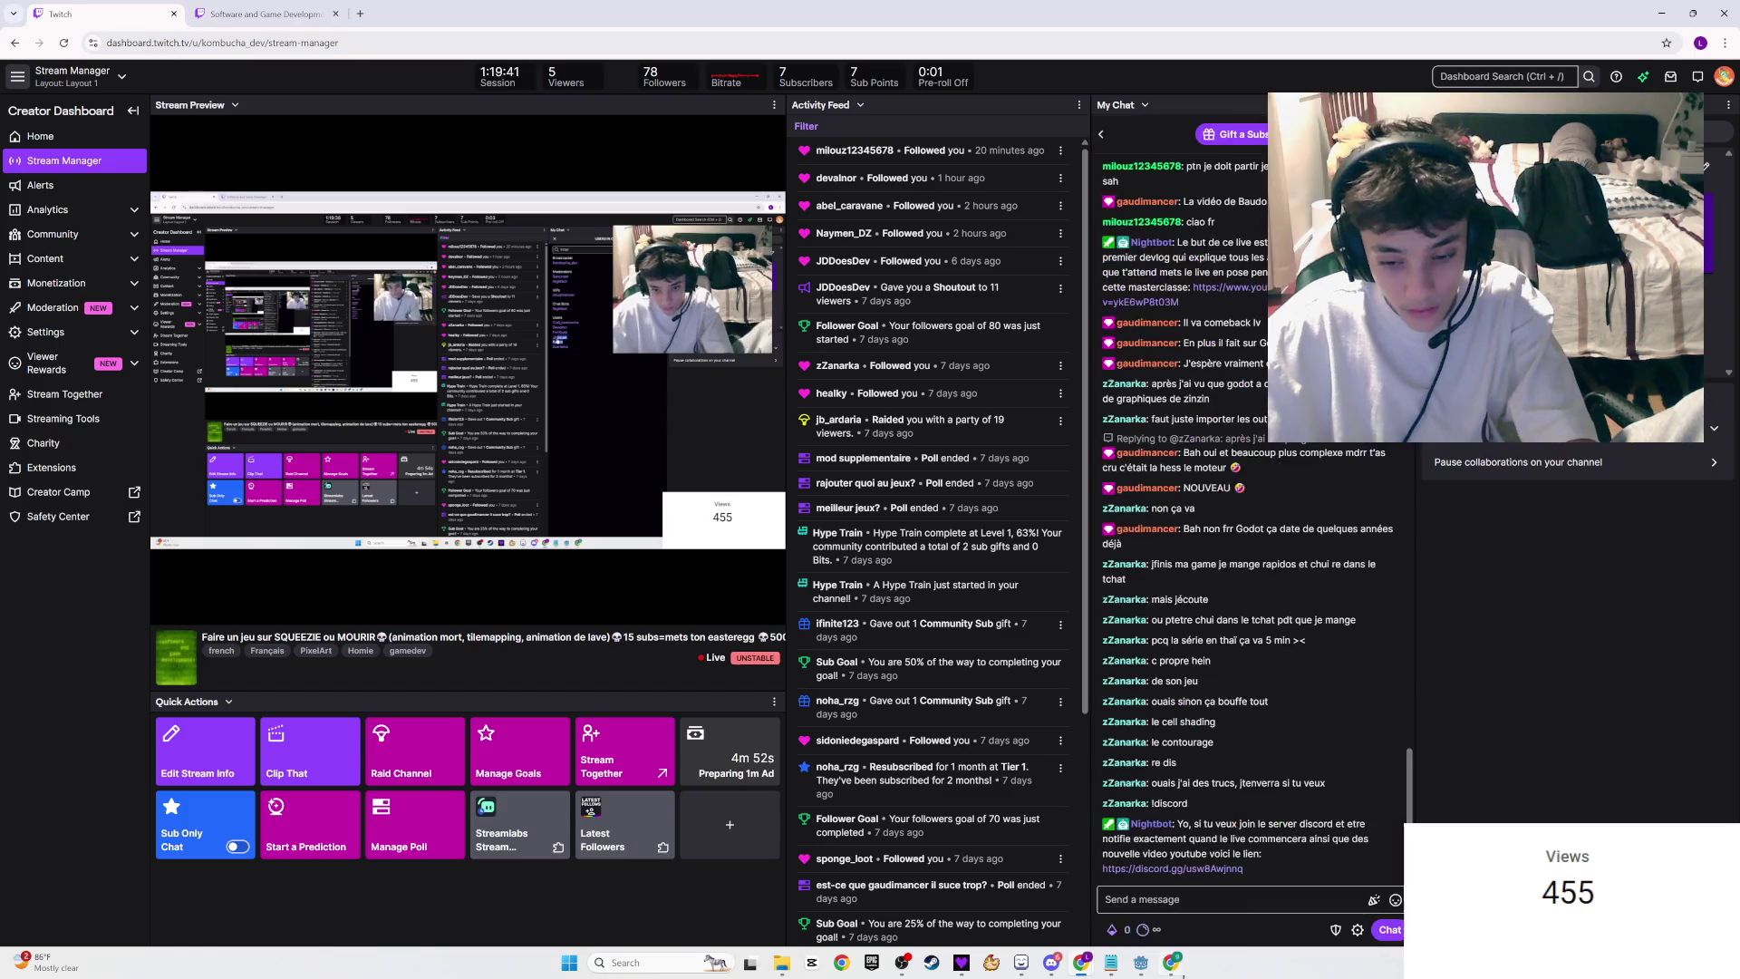
Step: Cycle through the Discord, OBS and YouTube windows, then return to LibreSprite
mouse_move(1036, 972)
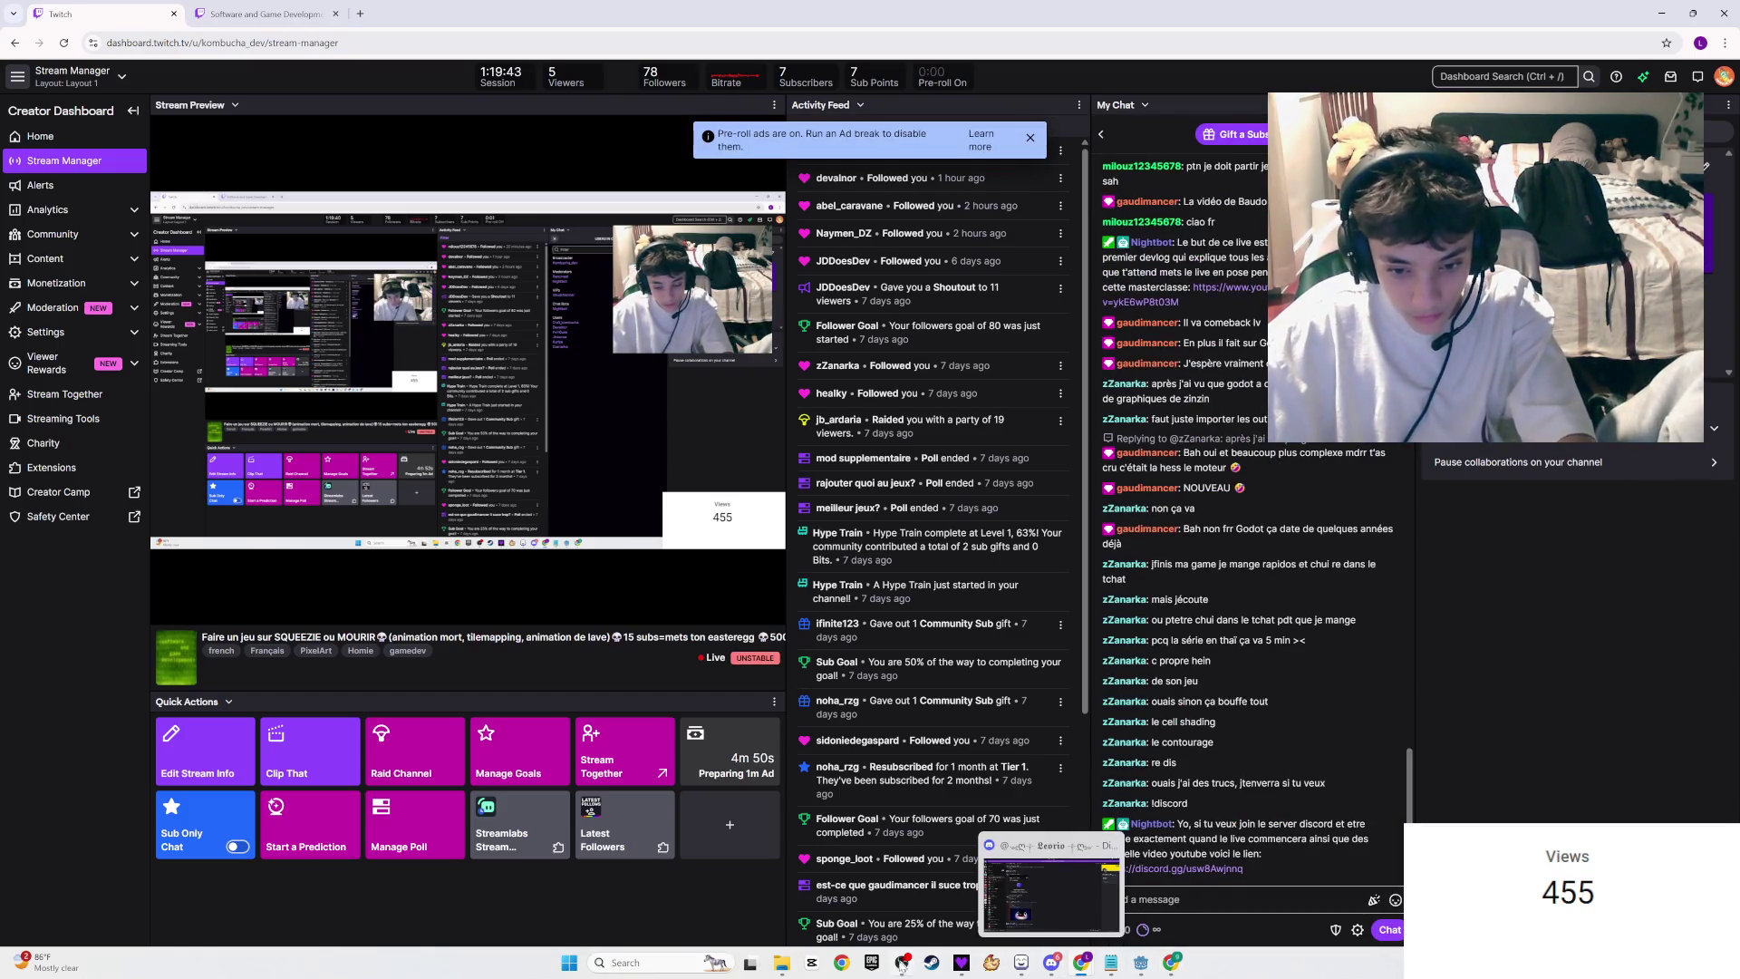
click(1052, 962)
click(1052, 963)
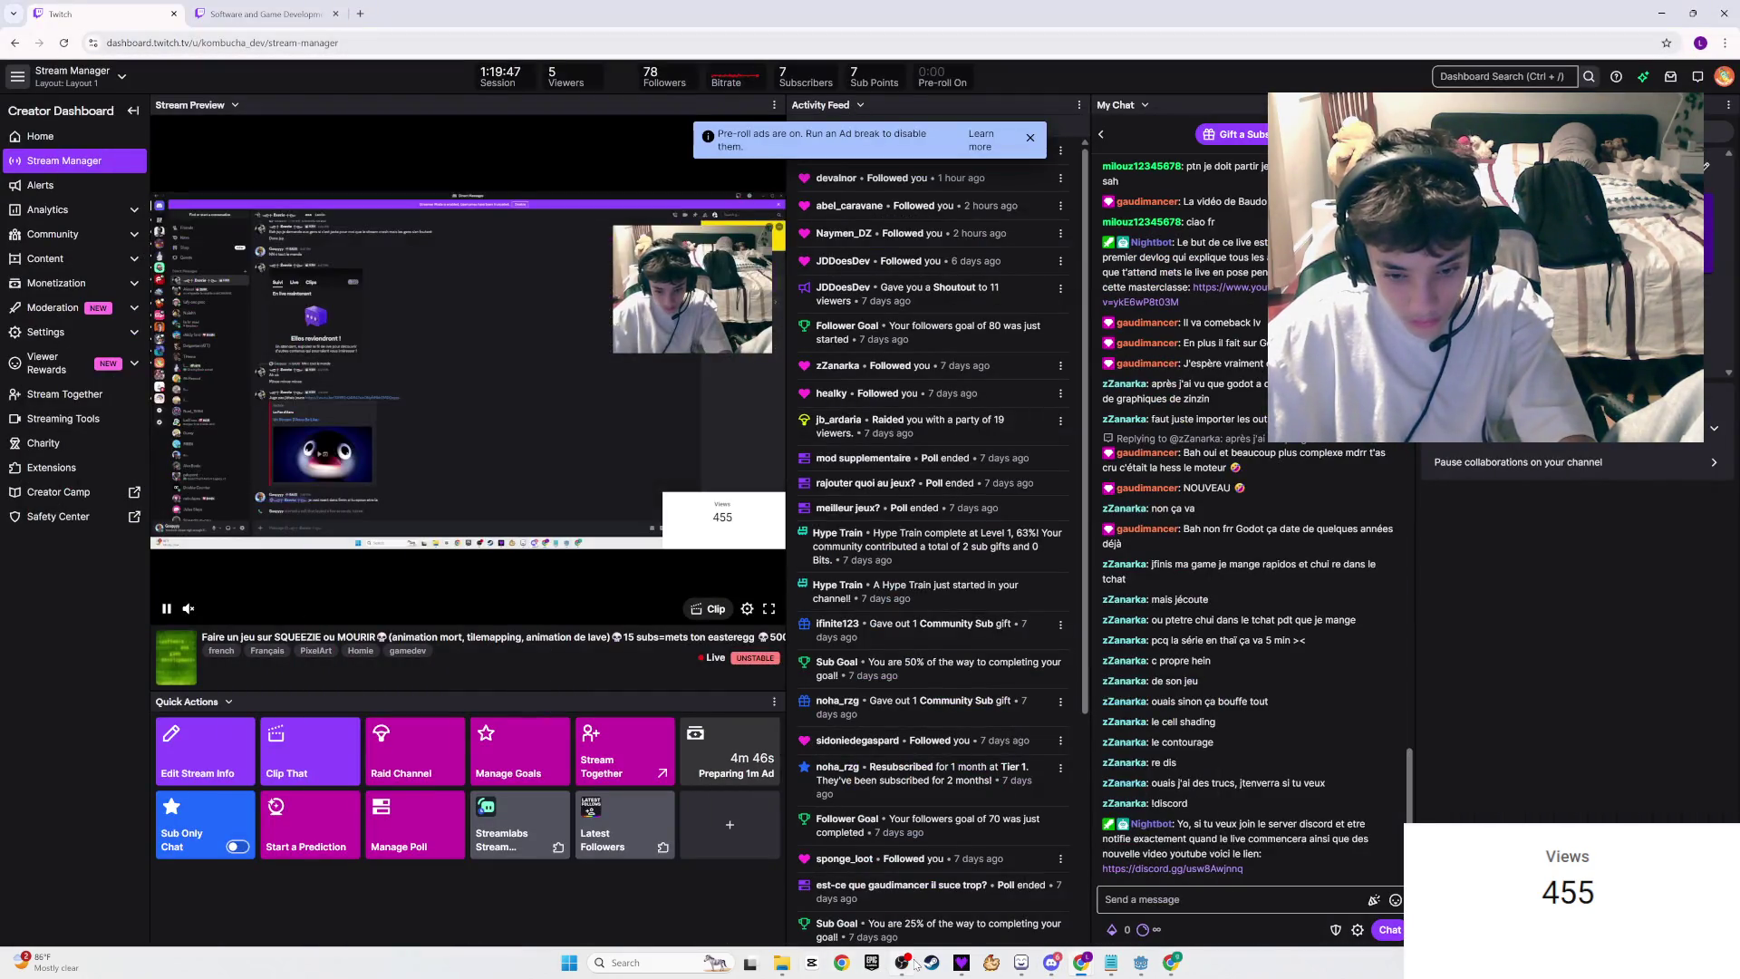
click(911, 964)
click(906, 963)
click(1048, 965)
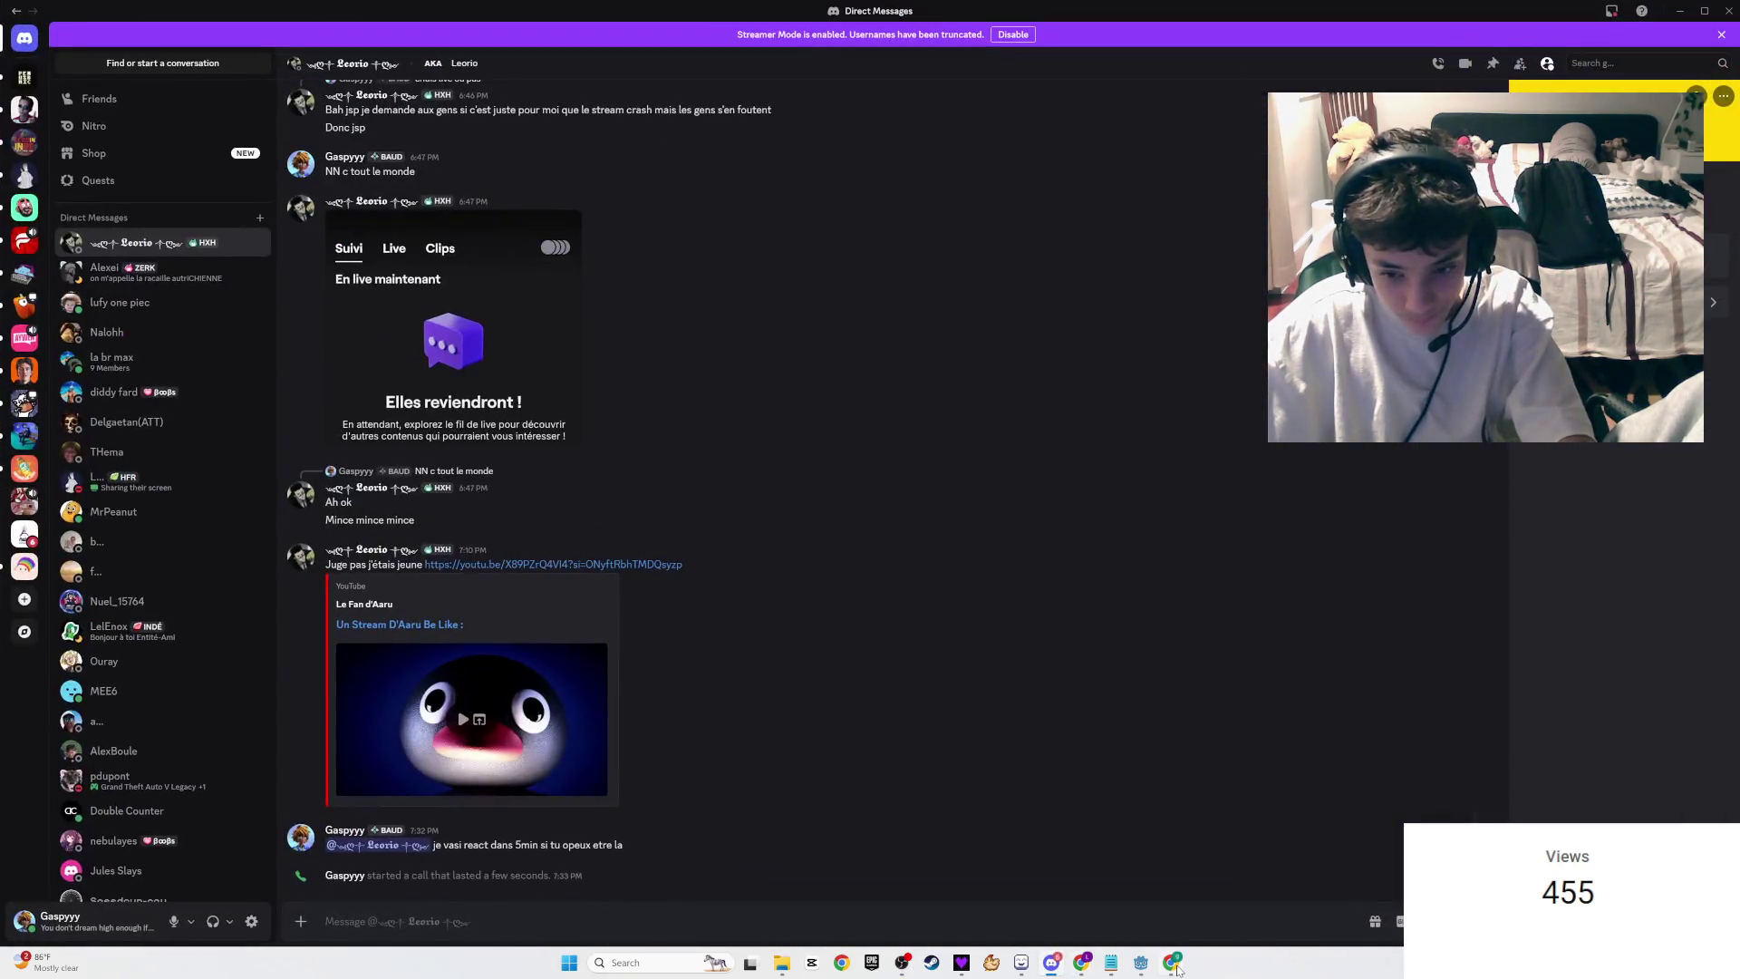
click(1174, 965)
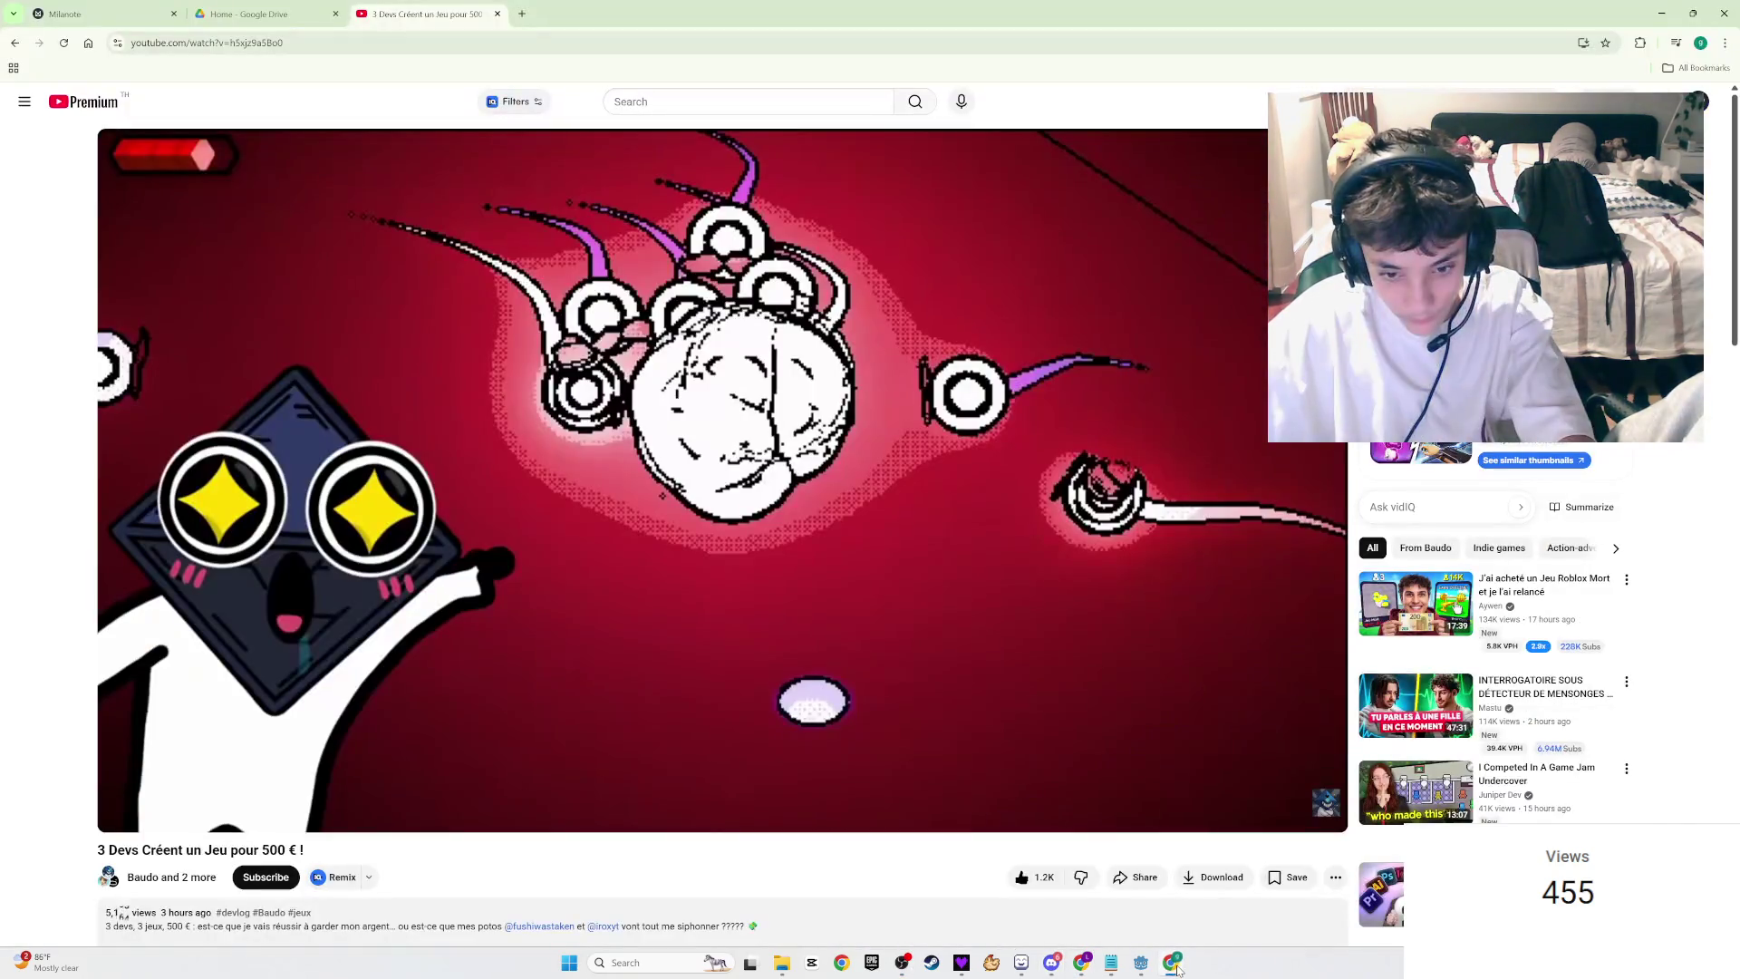
click(1022, 963)
scroll(840, 374, down, 2)
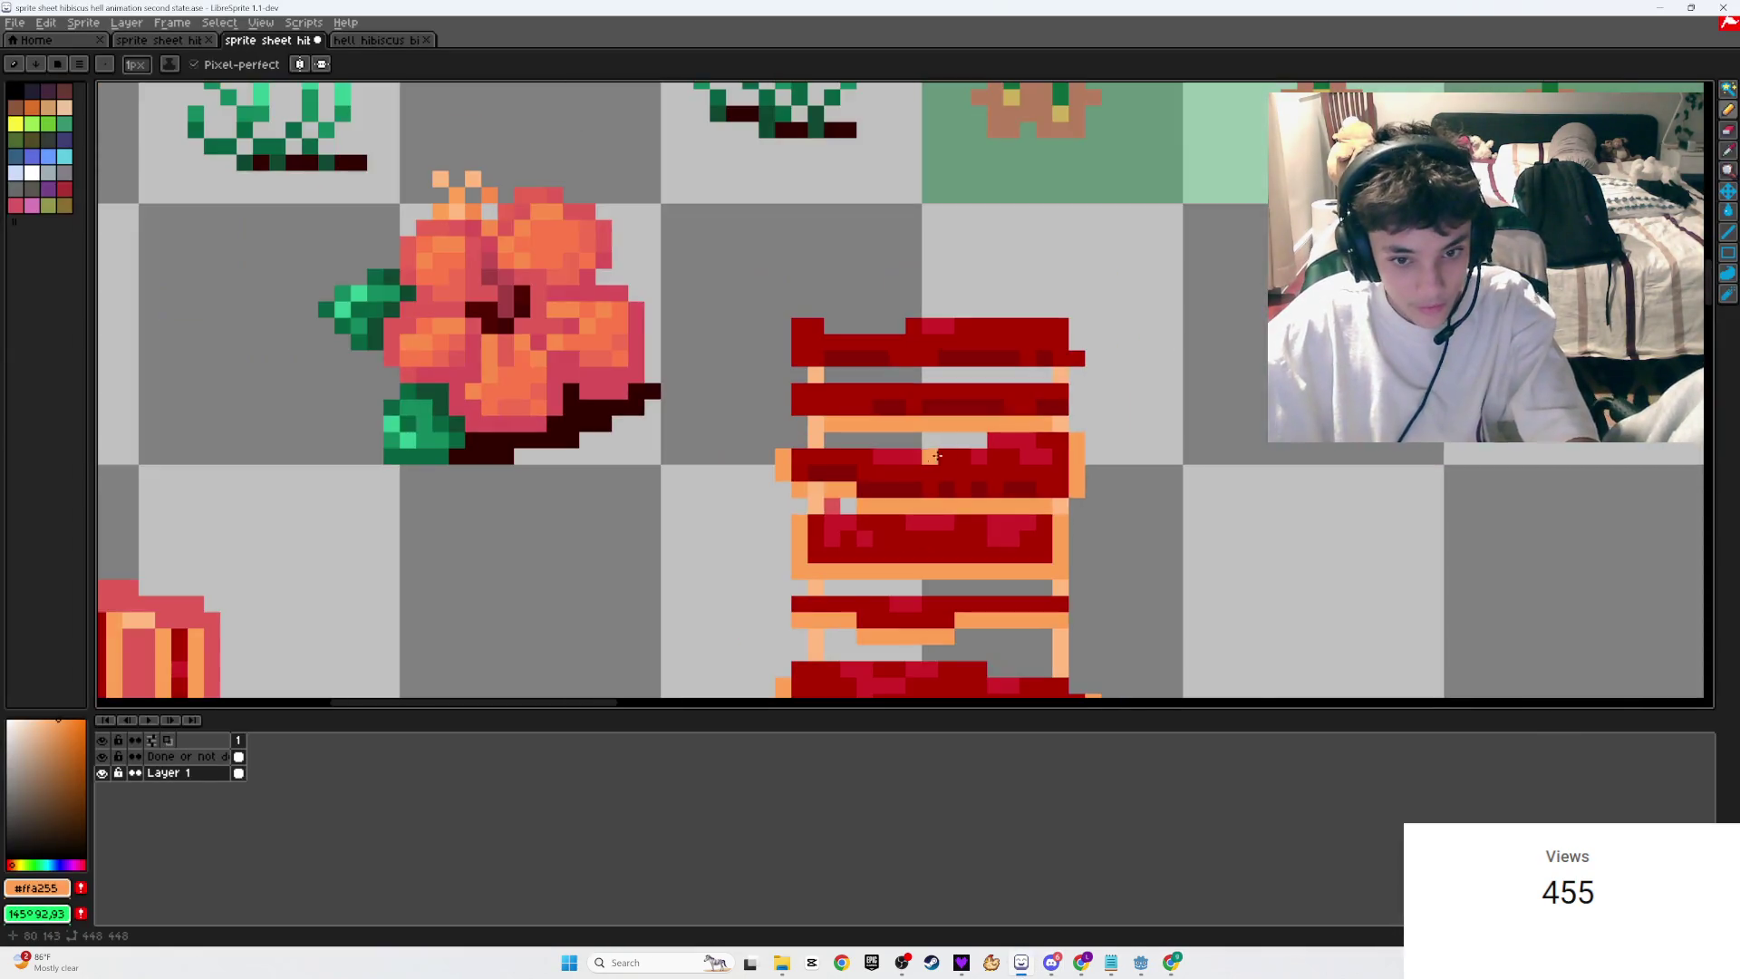
Step: Paint orange #ffa255 pixels along the ladder tile's rim, undoing one misplaced pixel
scroll(840, 374, up, 2)
key(i)
key(b)
click(588, 377)
click(540, 336)
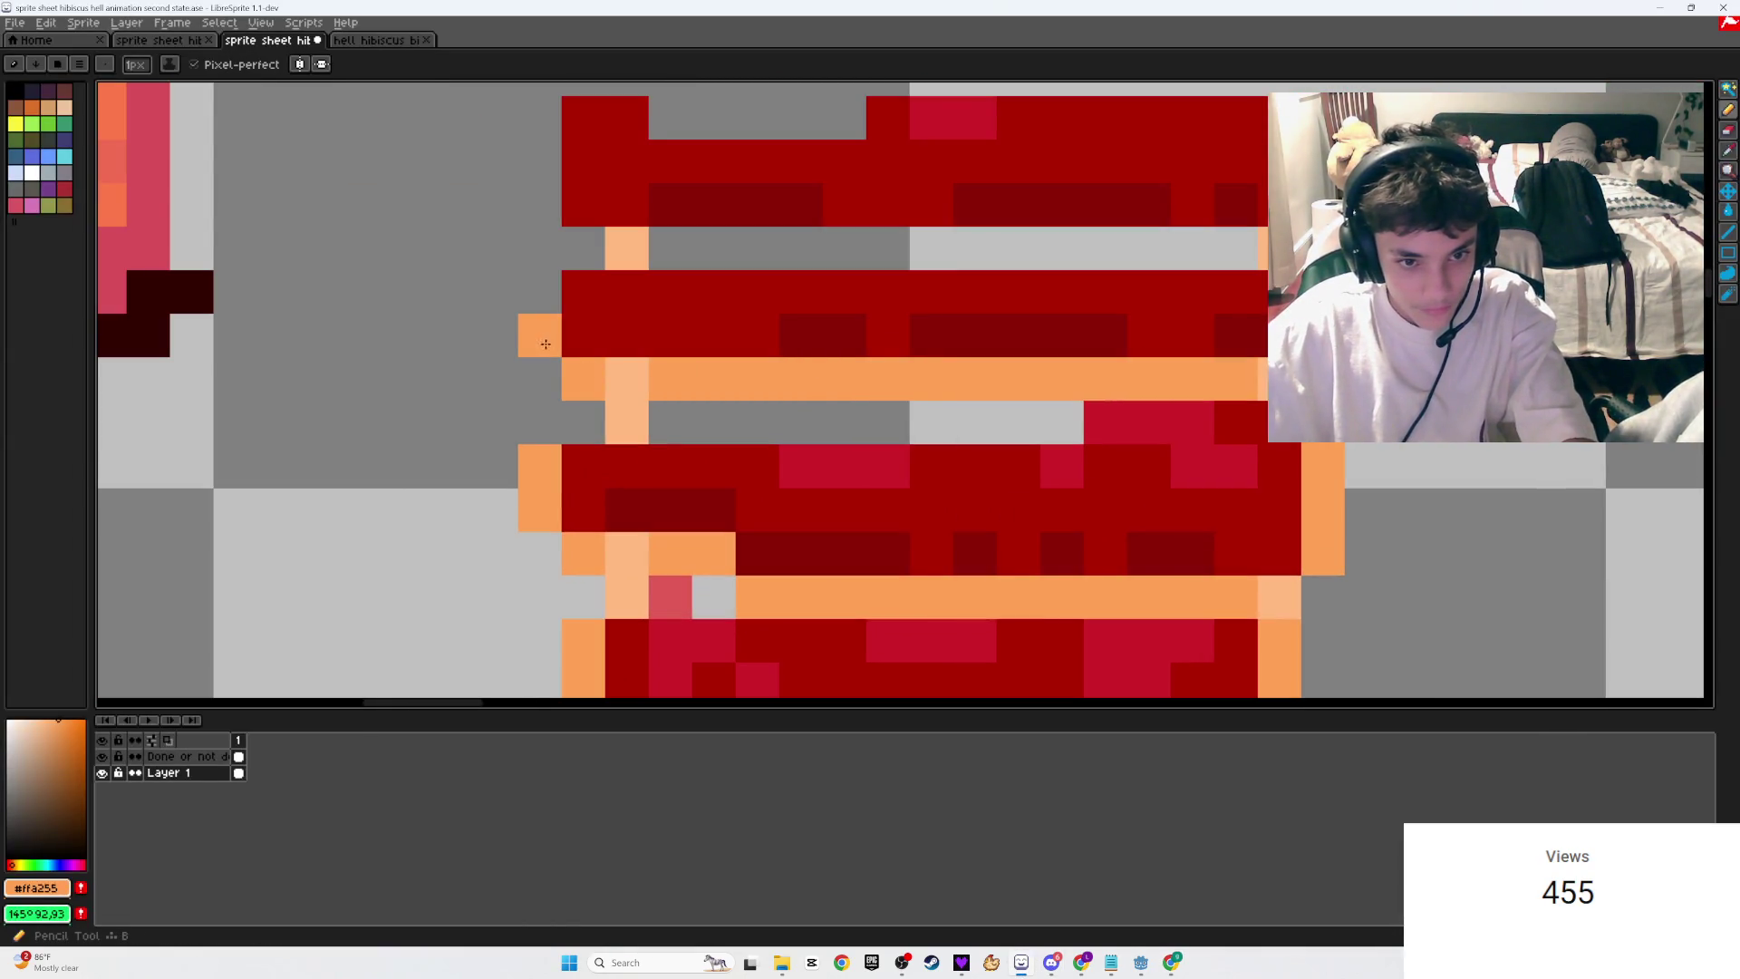
click(539, 292)
click(763, 340)
key(ctrl+z)
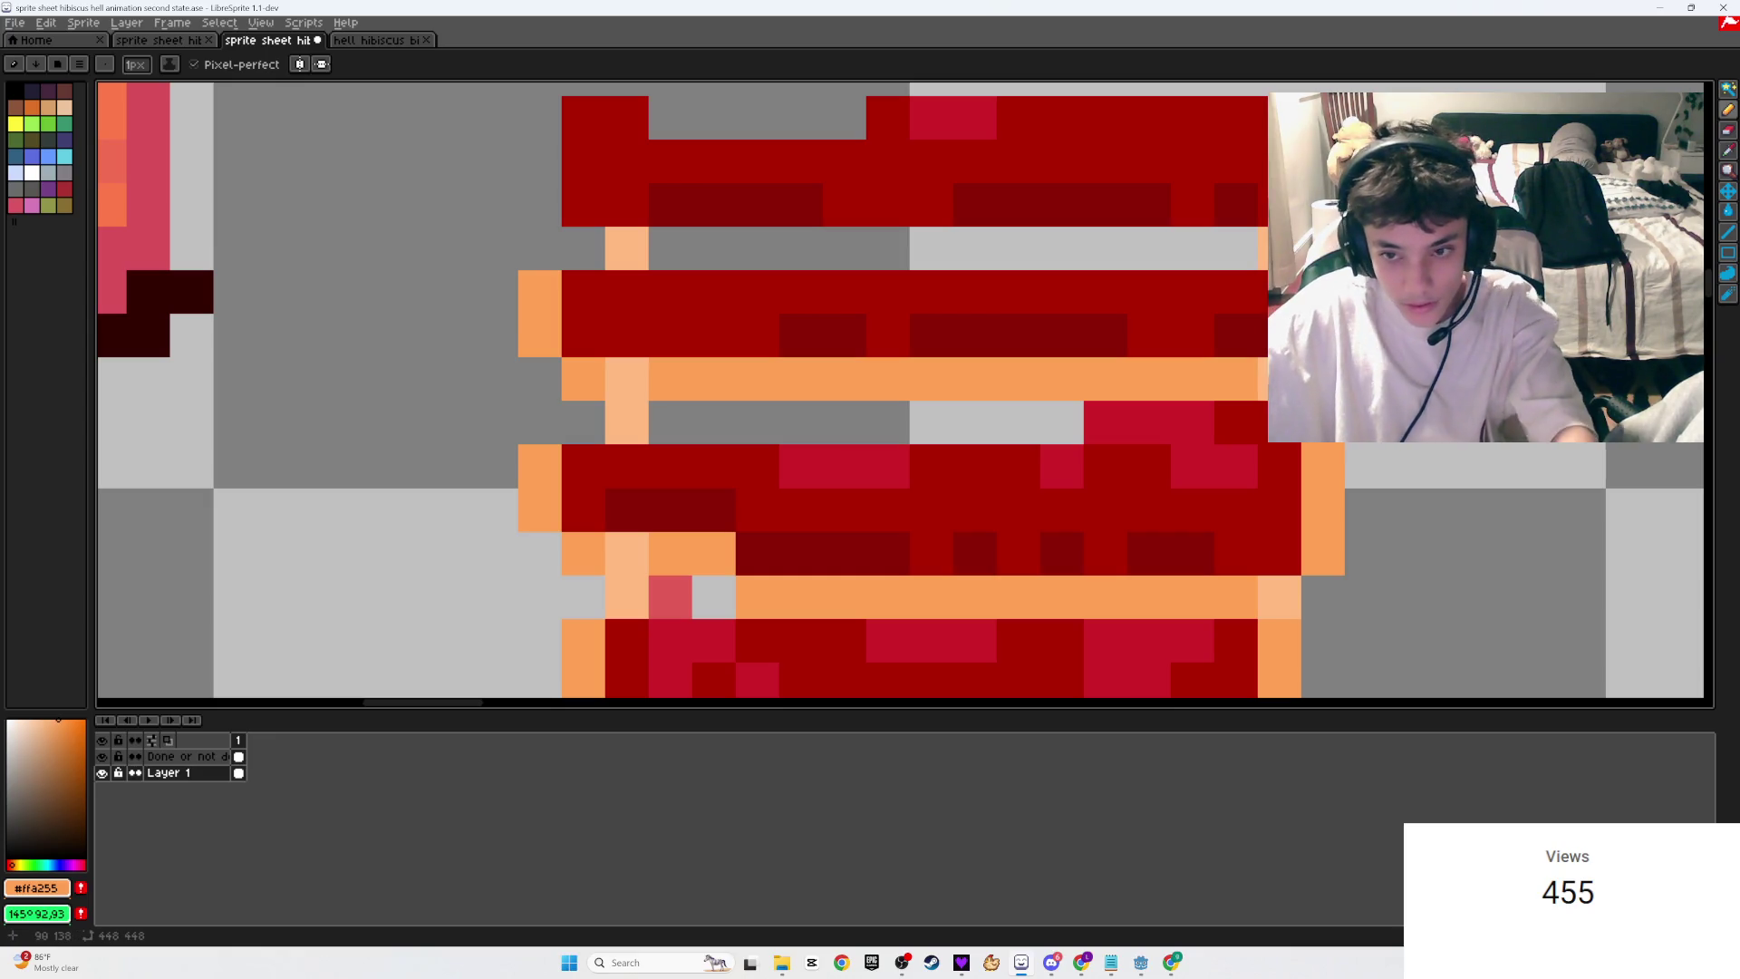
Step: Add an orange row beneath the red bar and up the left side, save, and sample pink
mouse_move(1237, 248)
mouse_down()
mouse_move(580, 245)
mouse_move(540, 116)
mouse_up()
click(1263, 103)
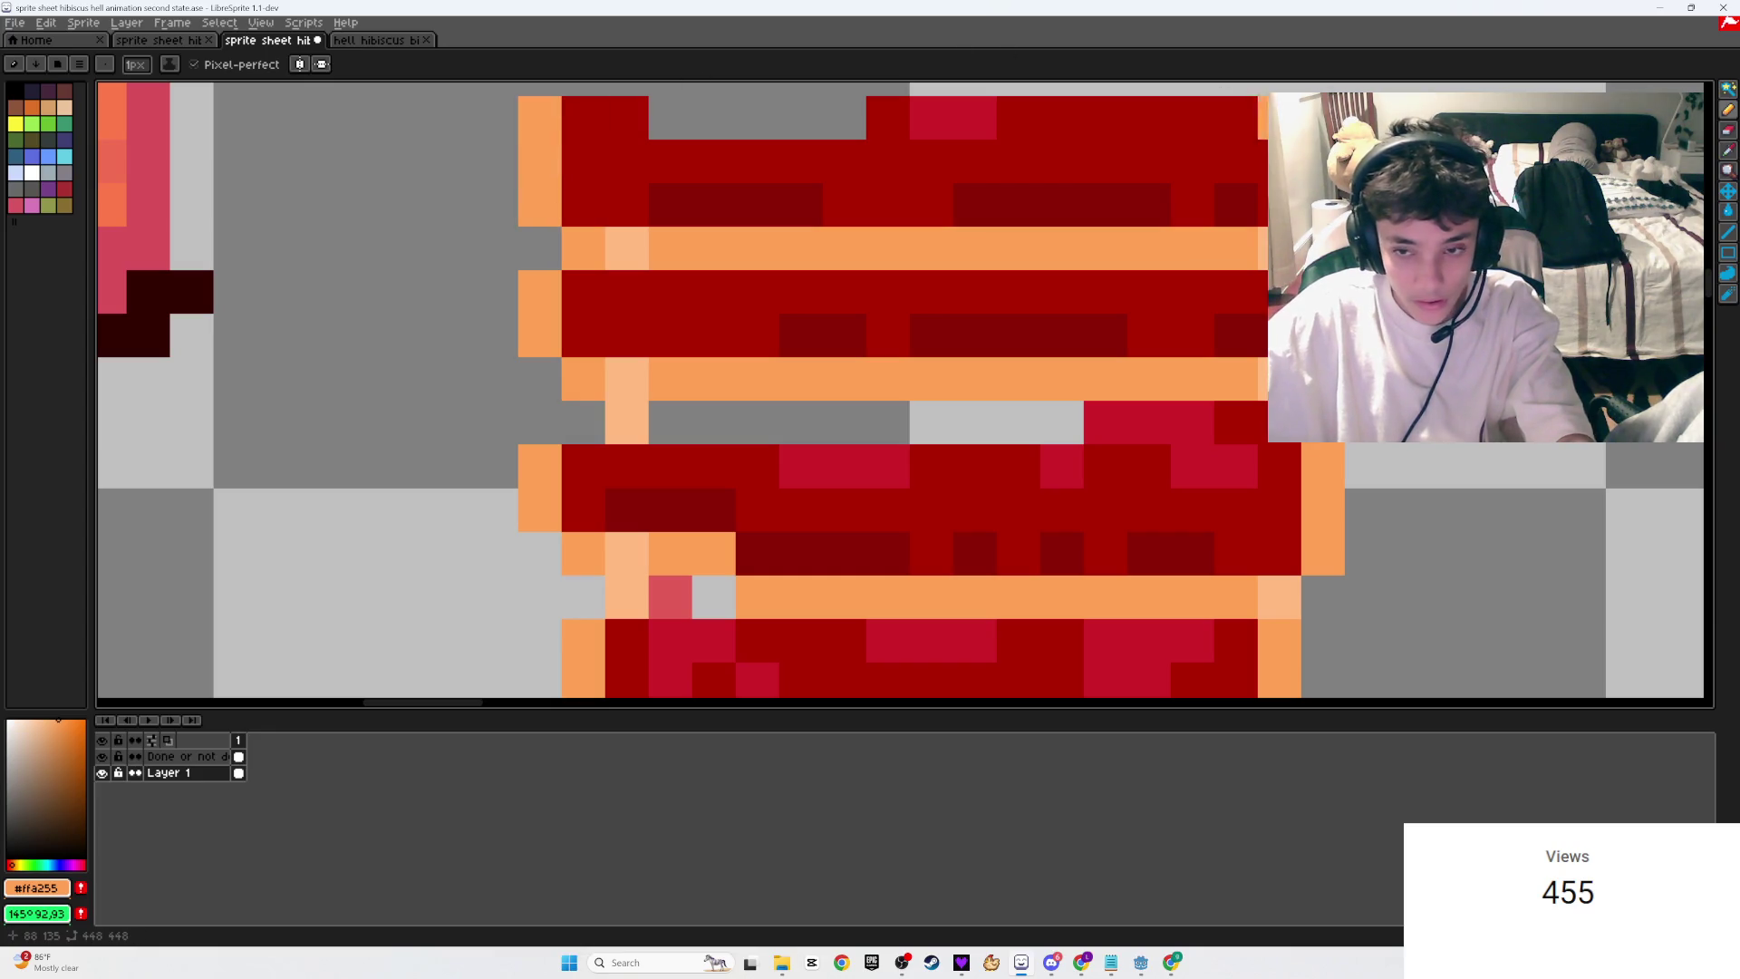
scroll(1036, 243, down, 5)
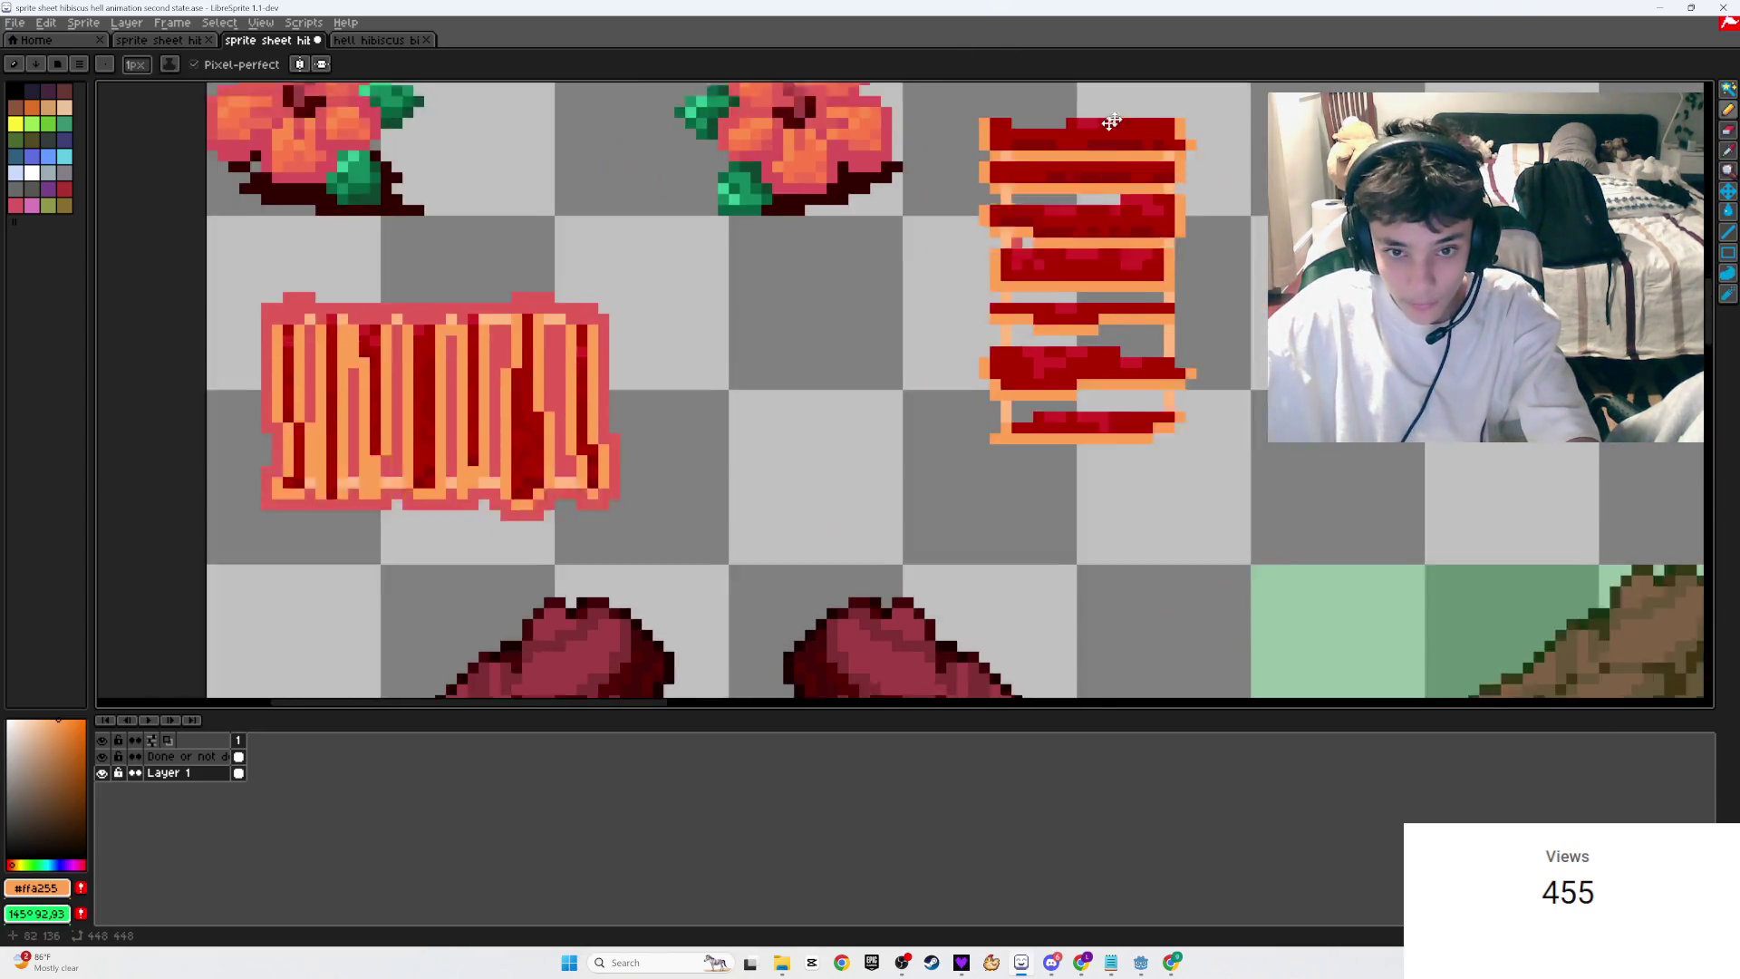
key(ctrl+s)
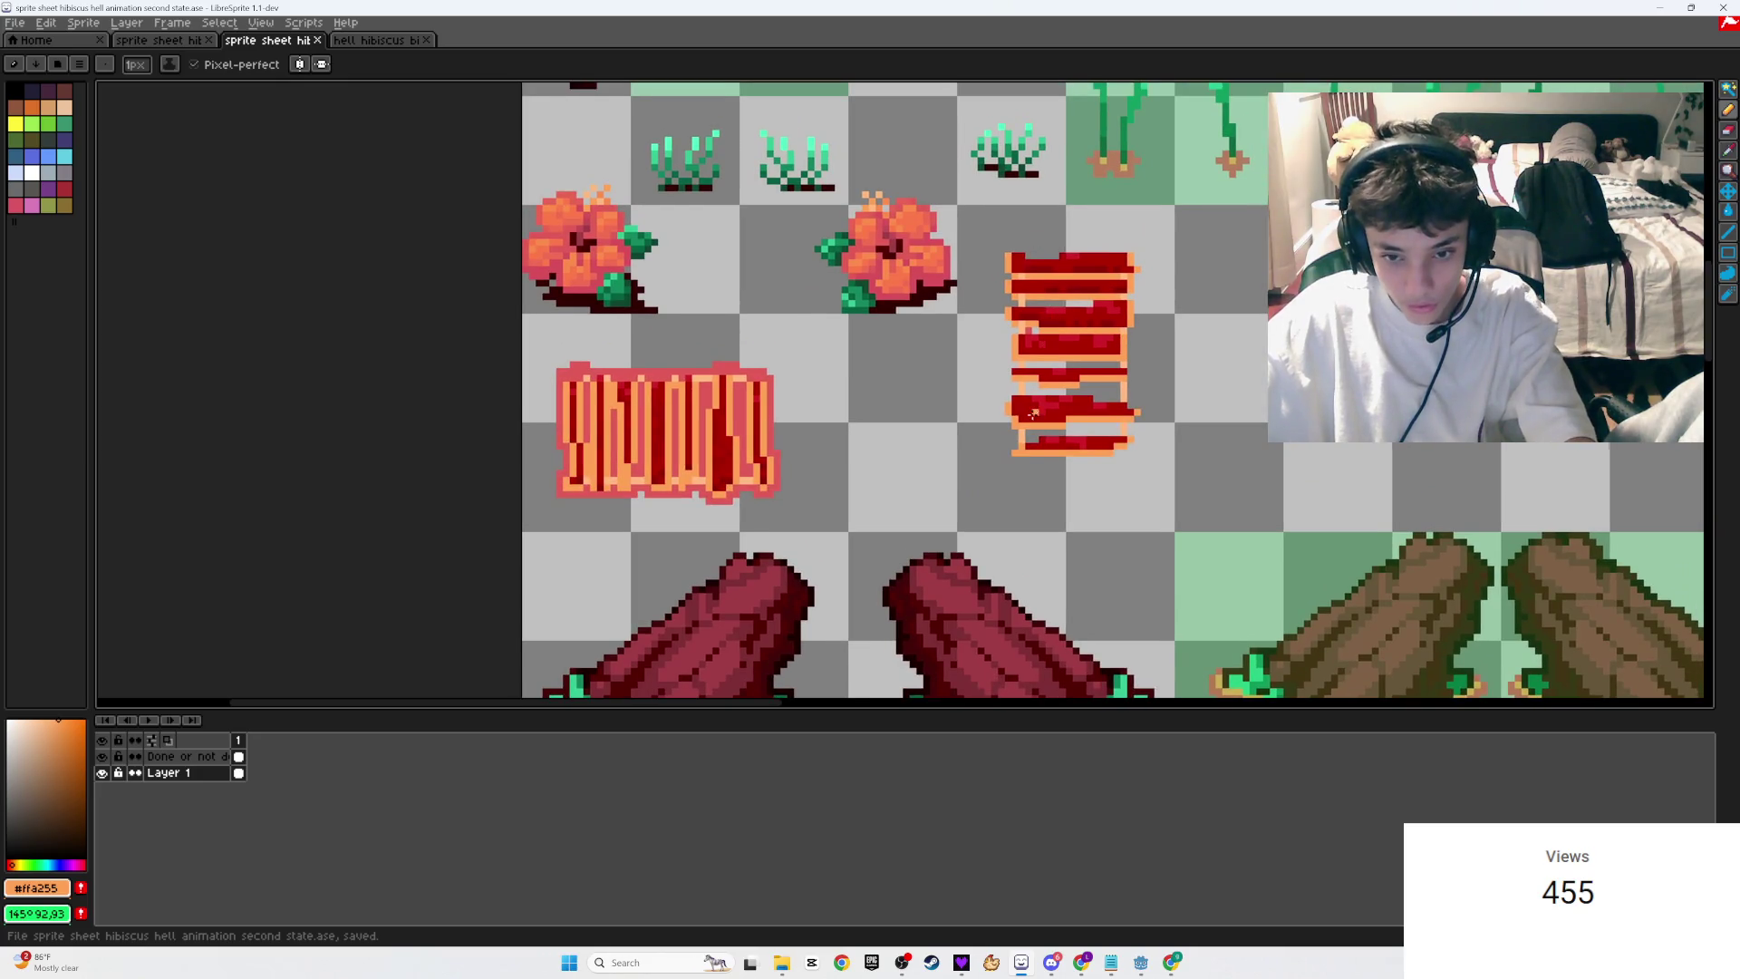
scroll(1033, 413, up, 2)
alt+click(612, 423)
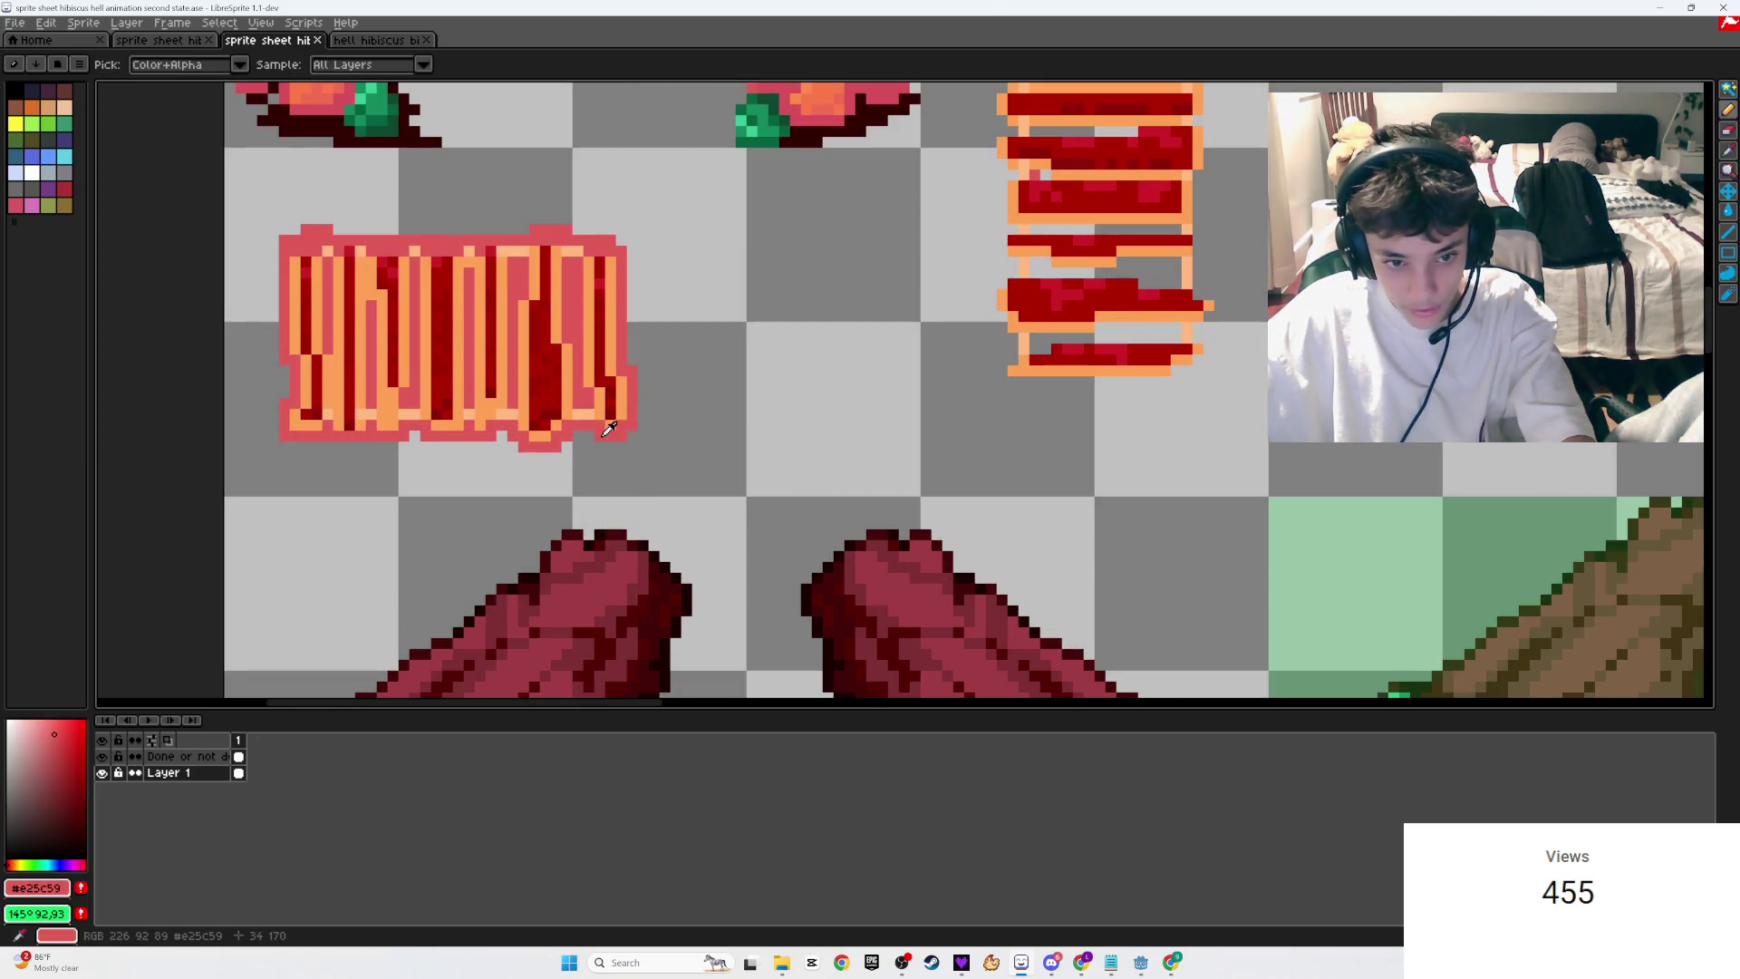
Step: Erase the stray pink and orange pixels at the ladder tile's lower corner and retouch the corner
scroll(802, 390, up, 2)
scroll(1185, 451, right, 5)
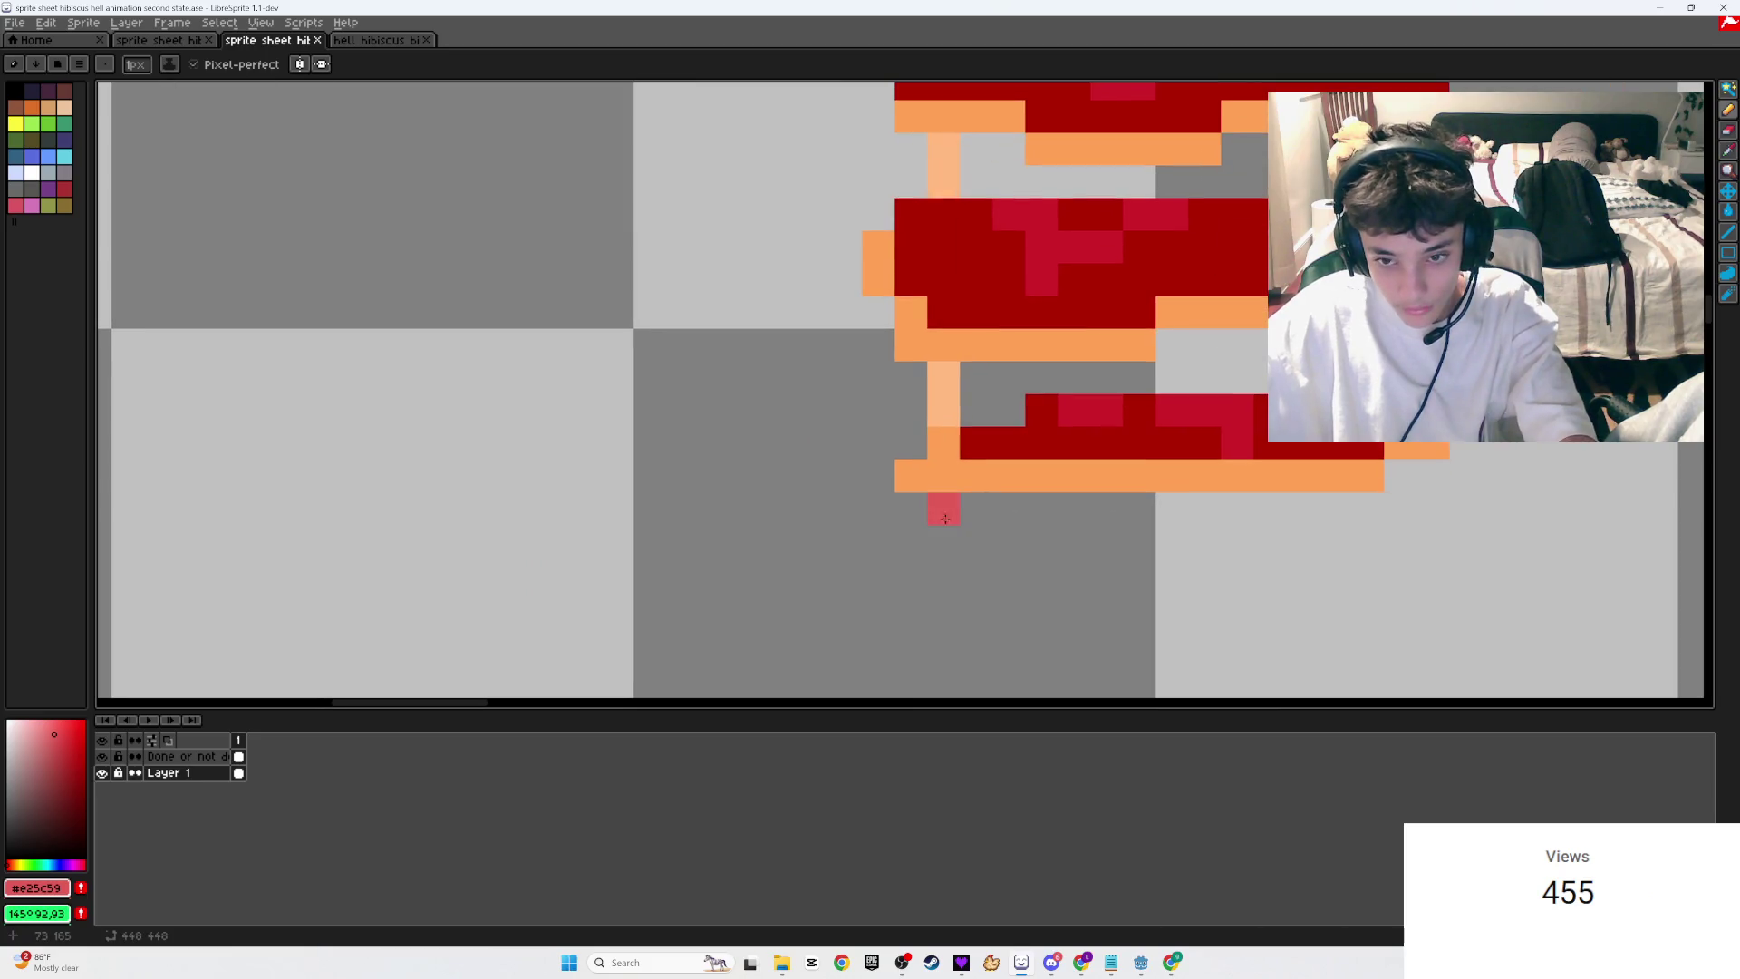
key(e)
click(945, 524)
click(911, 474)
alt+click(944, 464)
key(v)
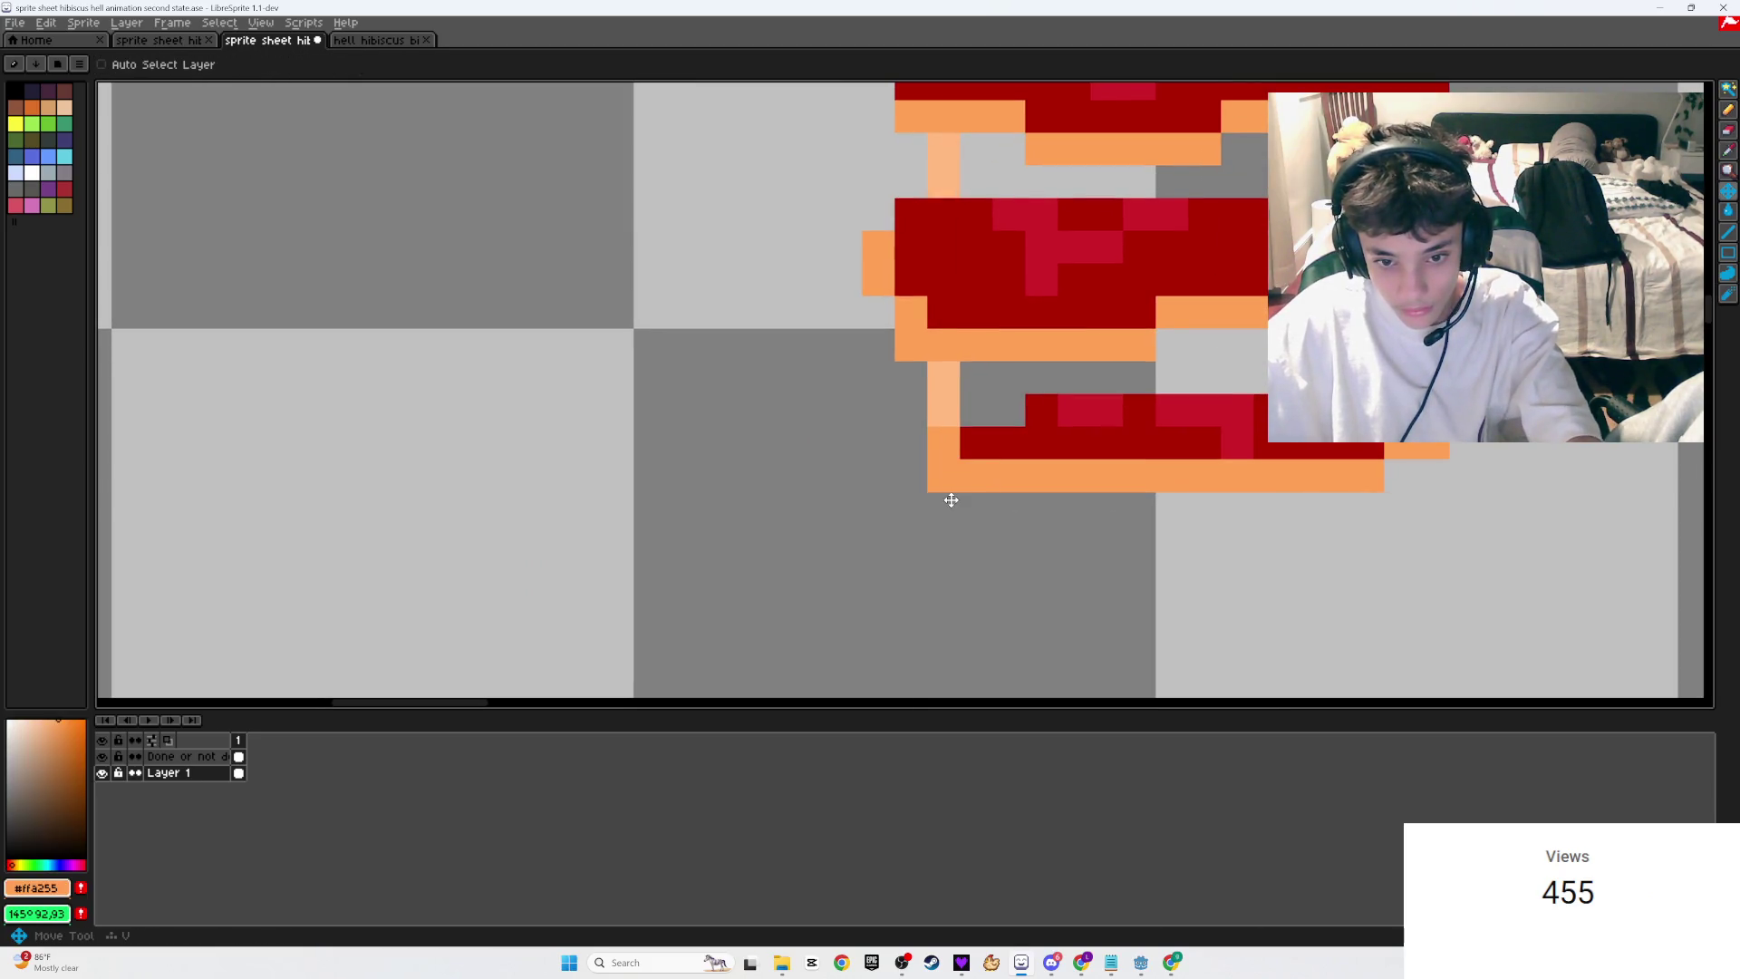
key(e)
click(943, 476)
key(v)
key(b)
click(944, 476)
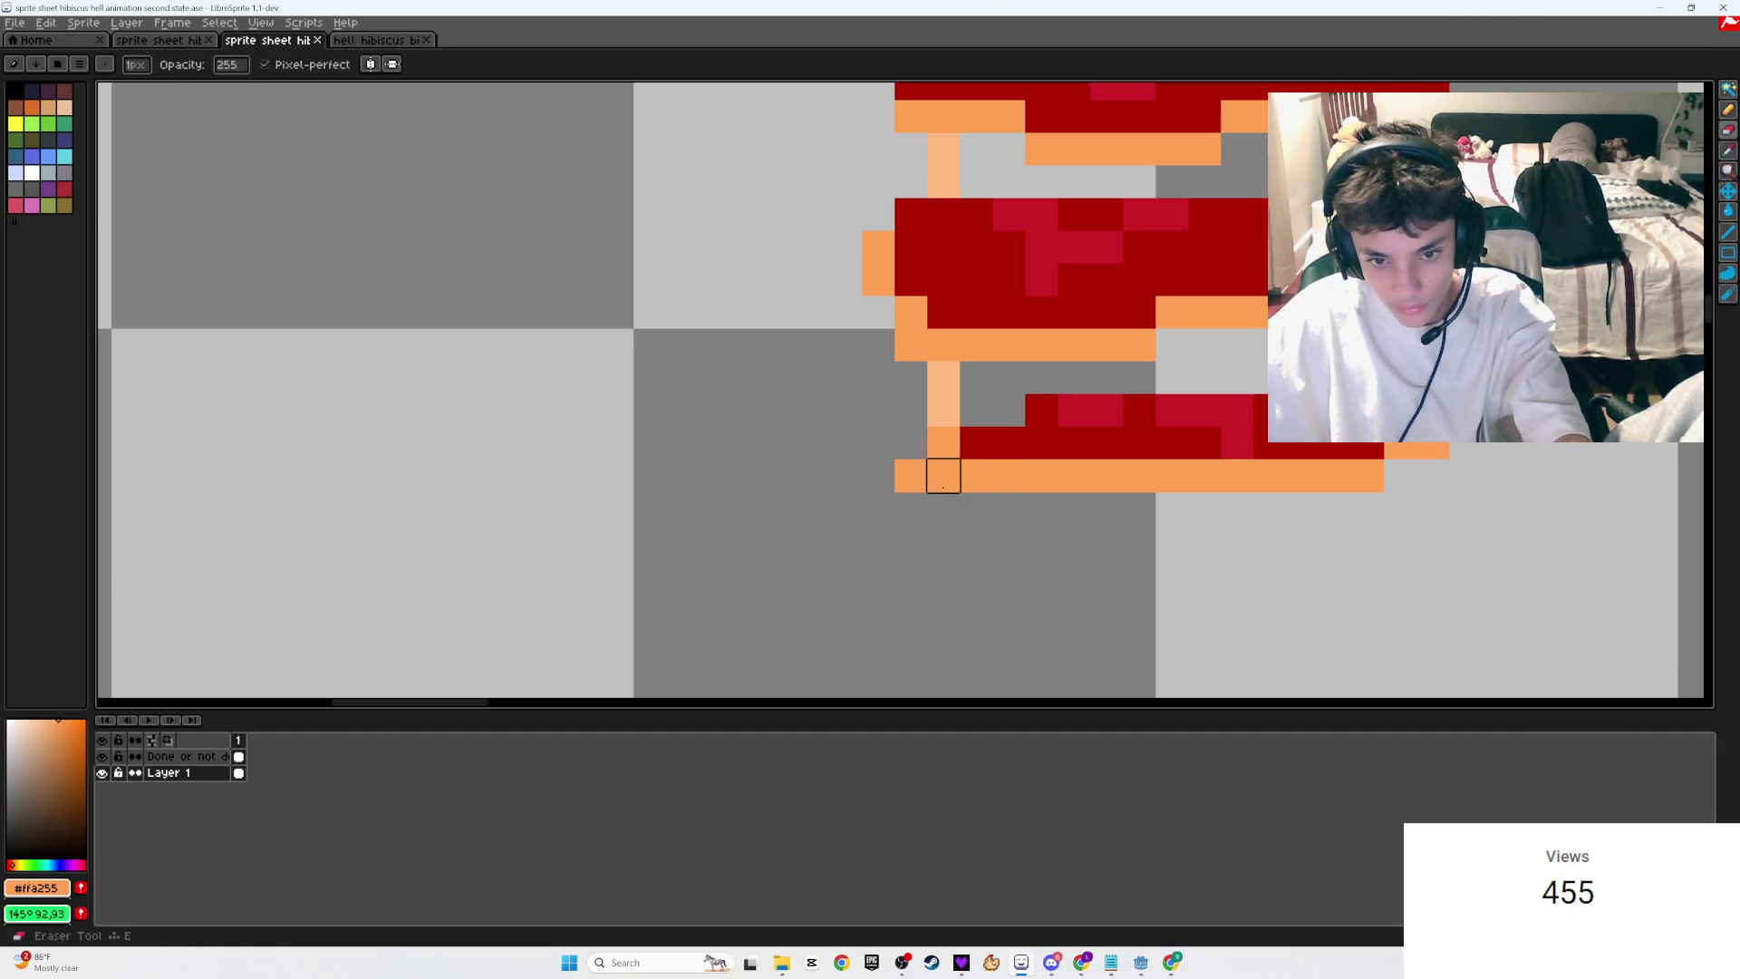
Step: Draw a pink #e25c59 outline along the bottom row and right end of the lower bars
scroll(949, 493, down, 4)
alt+click(582, 550)
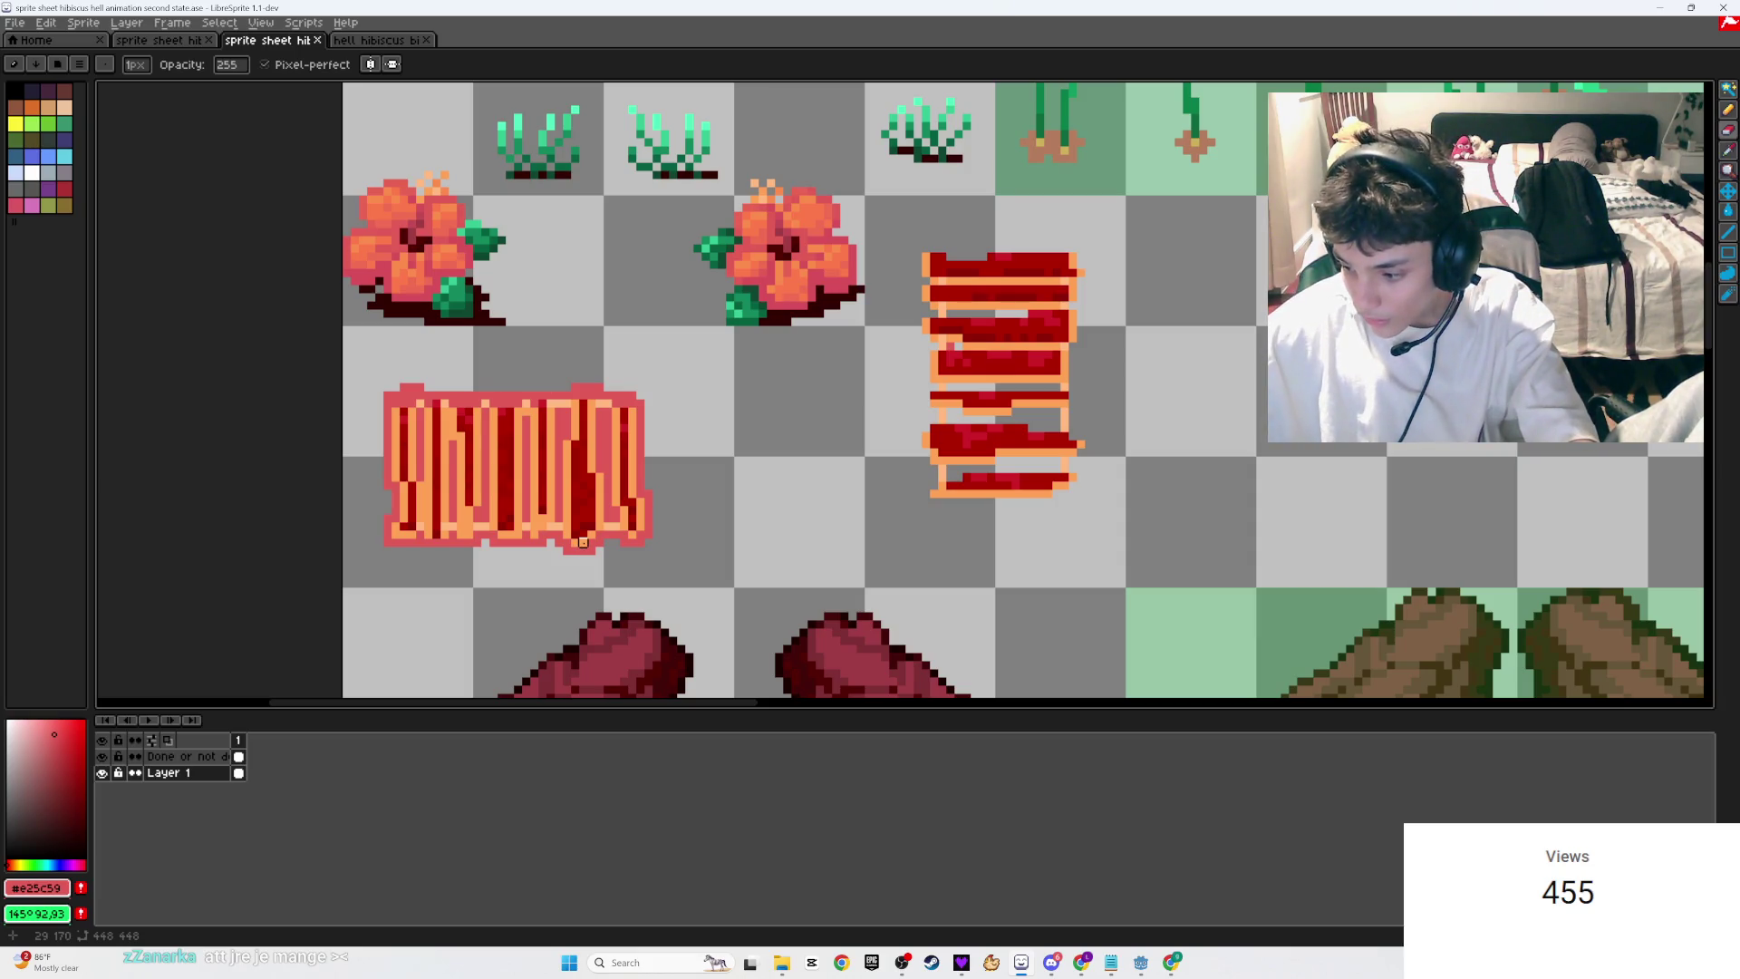
scroll(868, 550, up, 4)
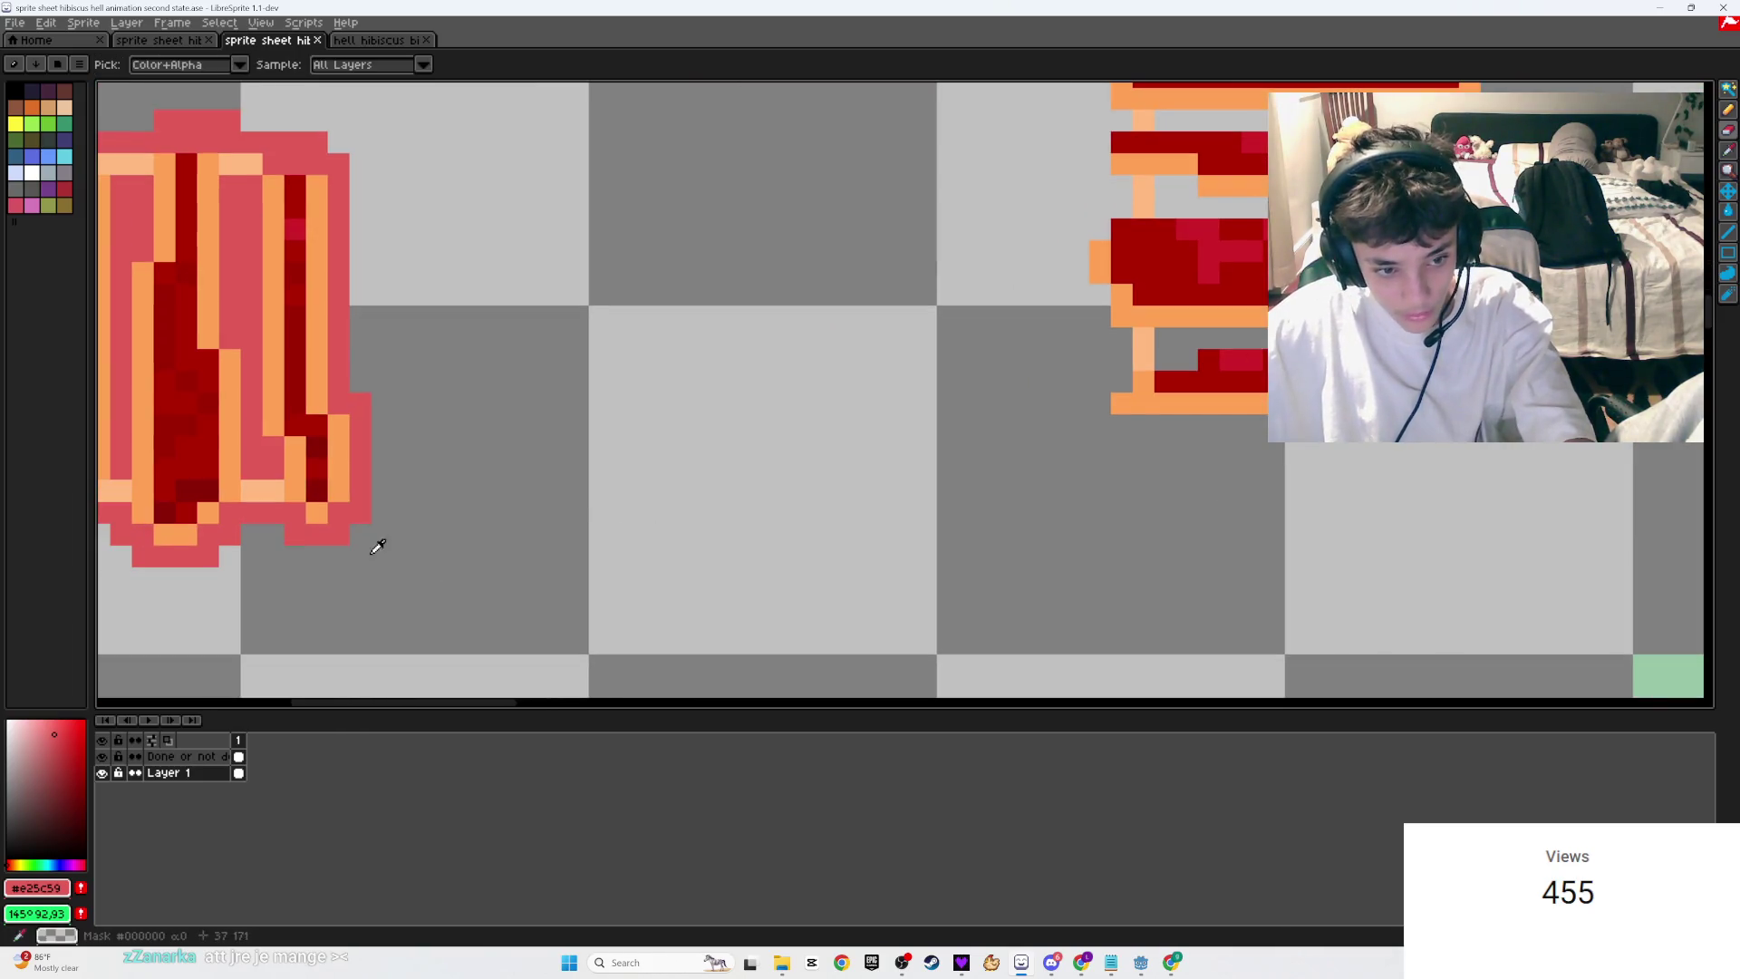
key(b)
drag(1285, 477, 1027, 518)
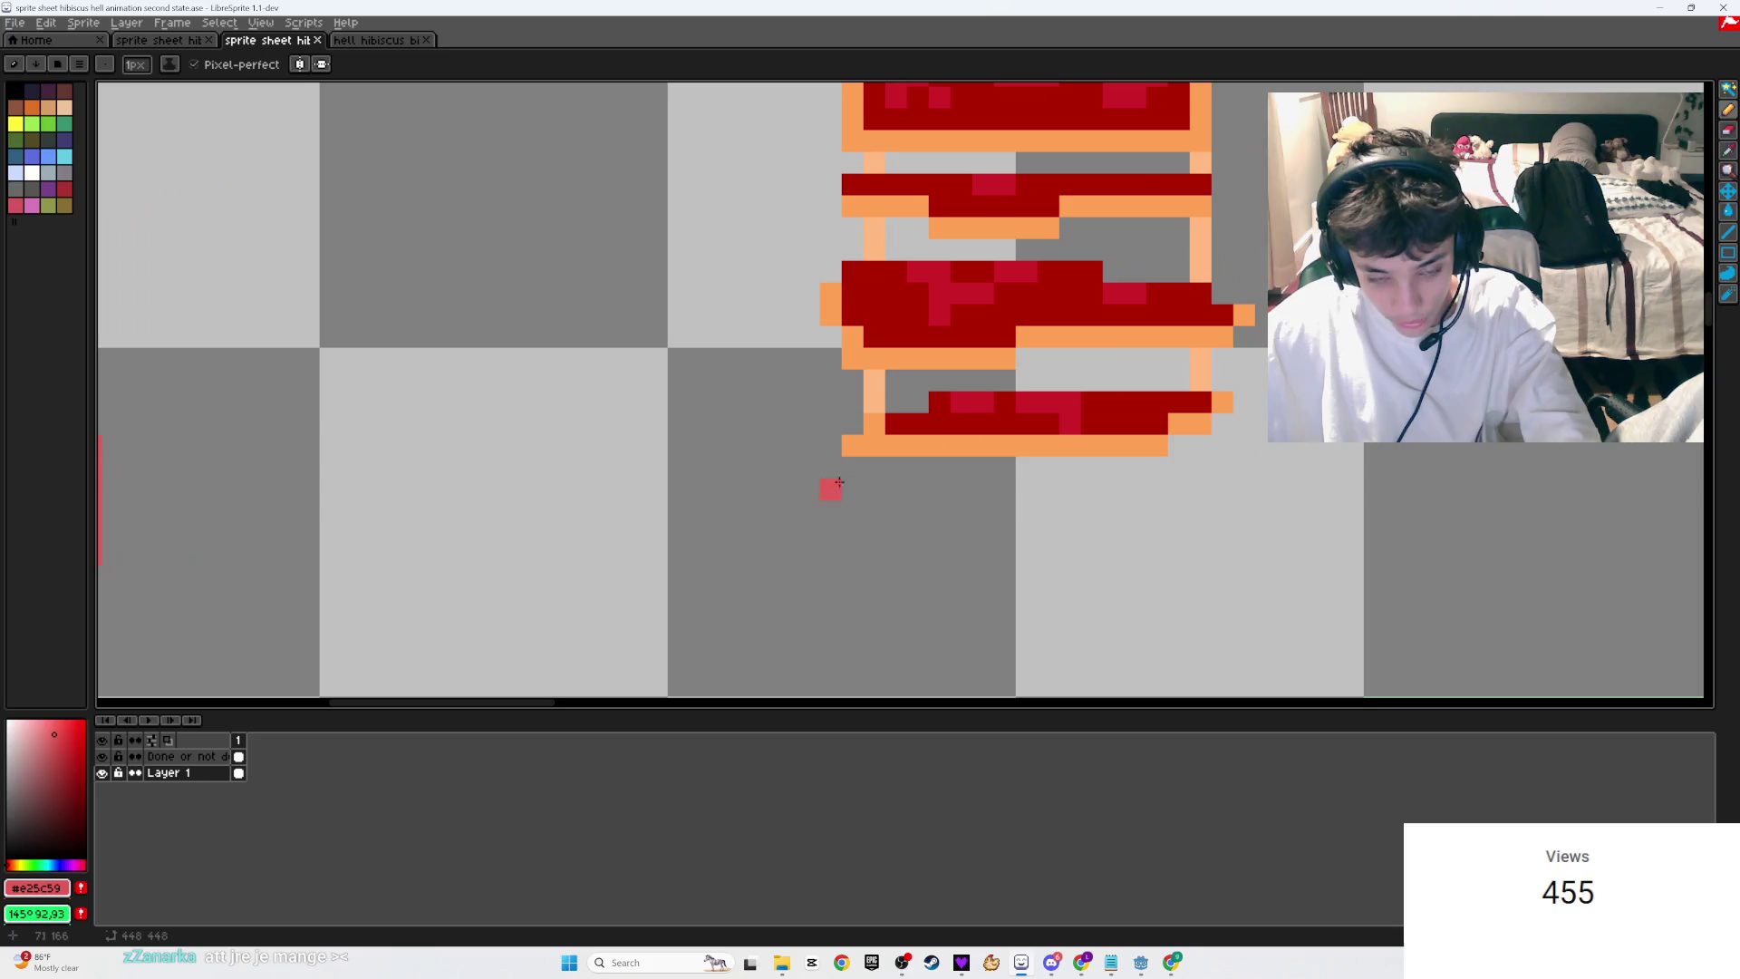
shift+click(1170, 459)
mouse_move(1178, 446)
mouse_down()
mouse_move(1216, 456)
mouse_move(1248, 419)
mouse_move(1133, 594)
mouse_up()
click(1201, 446)
key(e)
click(1211, 468)
key(b)
click(1215, 445)
click(1132, 595)
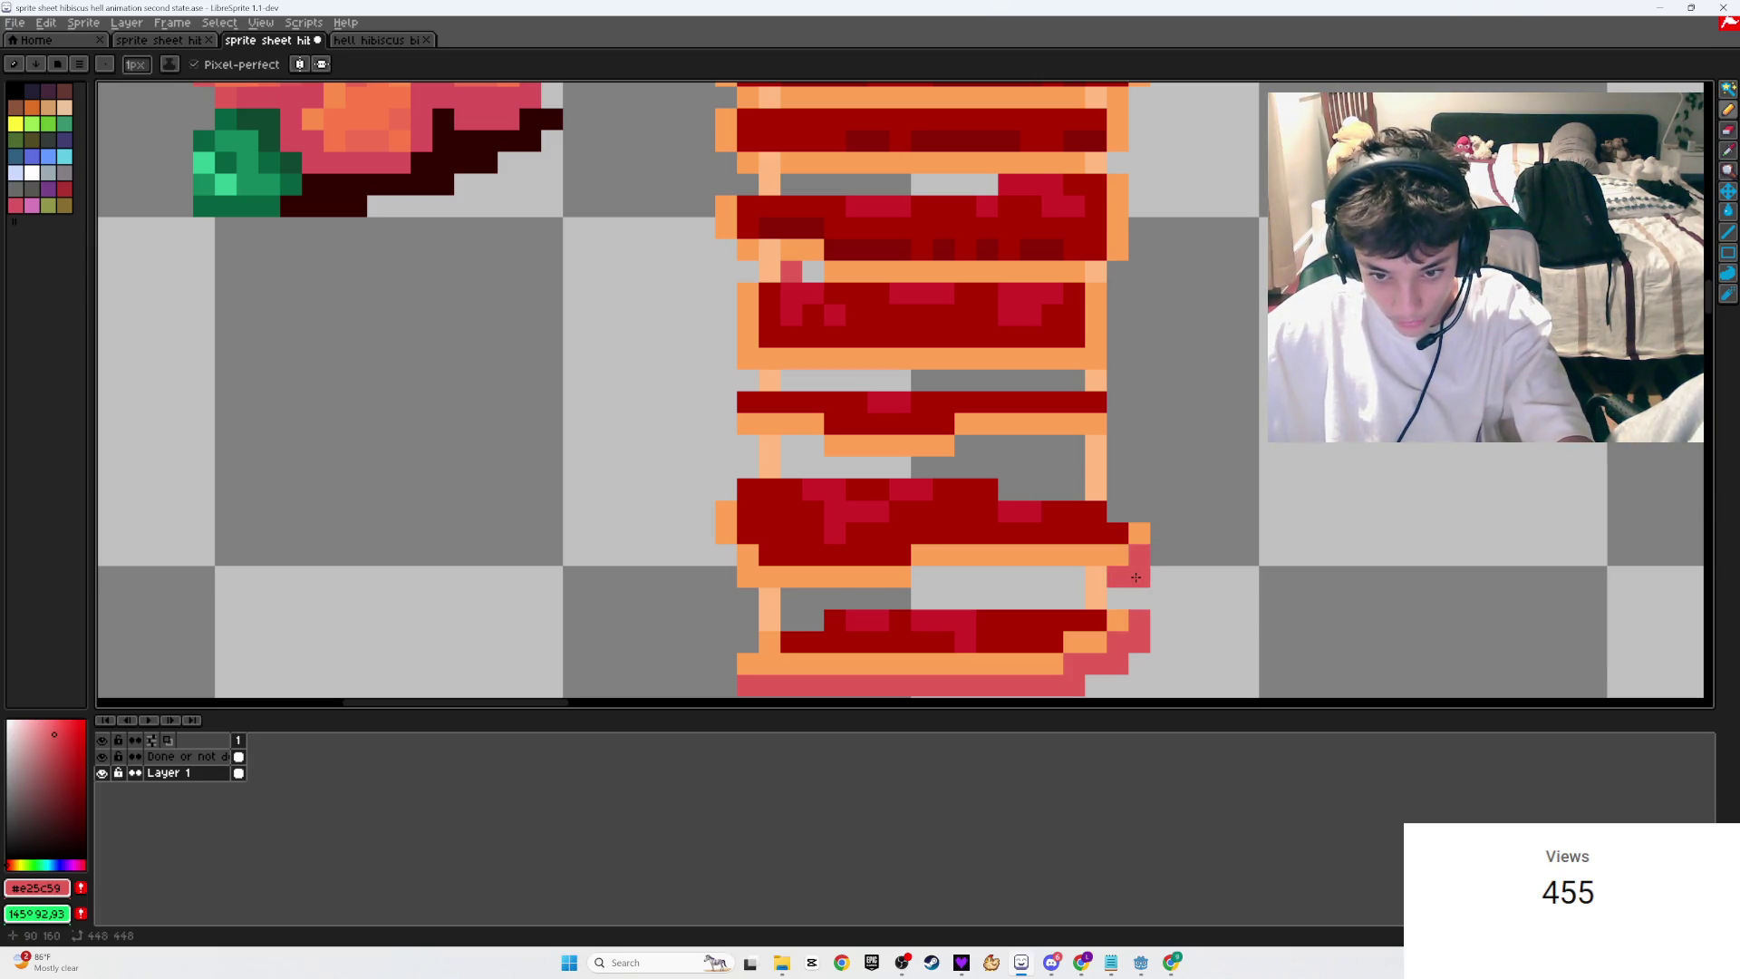
Step: Paint a pink row under the lower red bar
shift+click(924, 581)
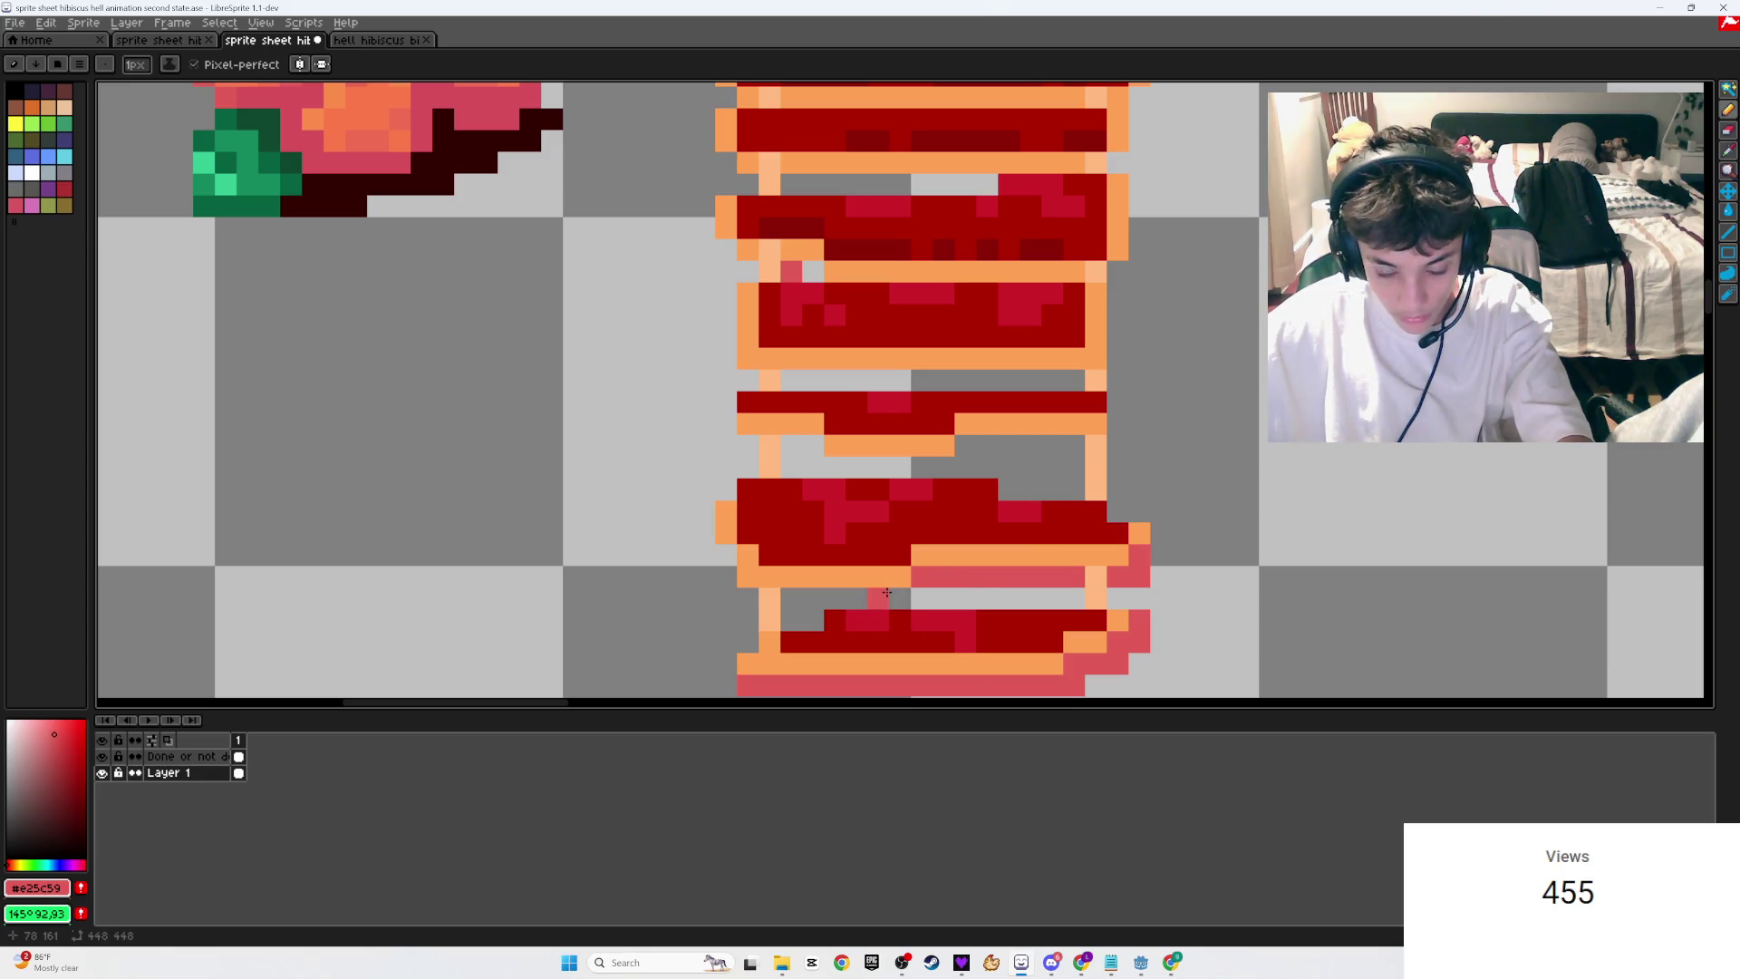
scroll(900, 594, down, 4)
scroll(903, 593, up, 4)
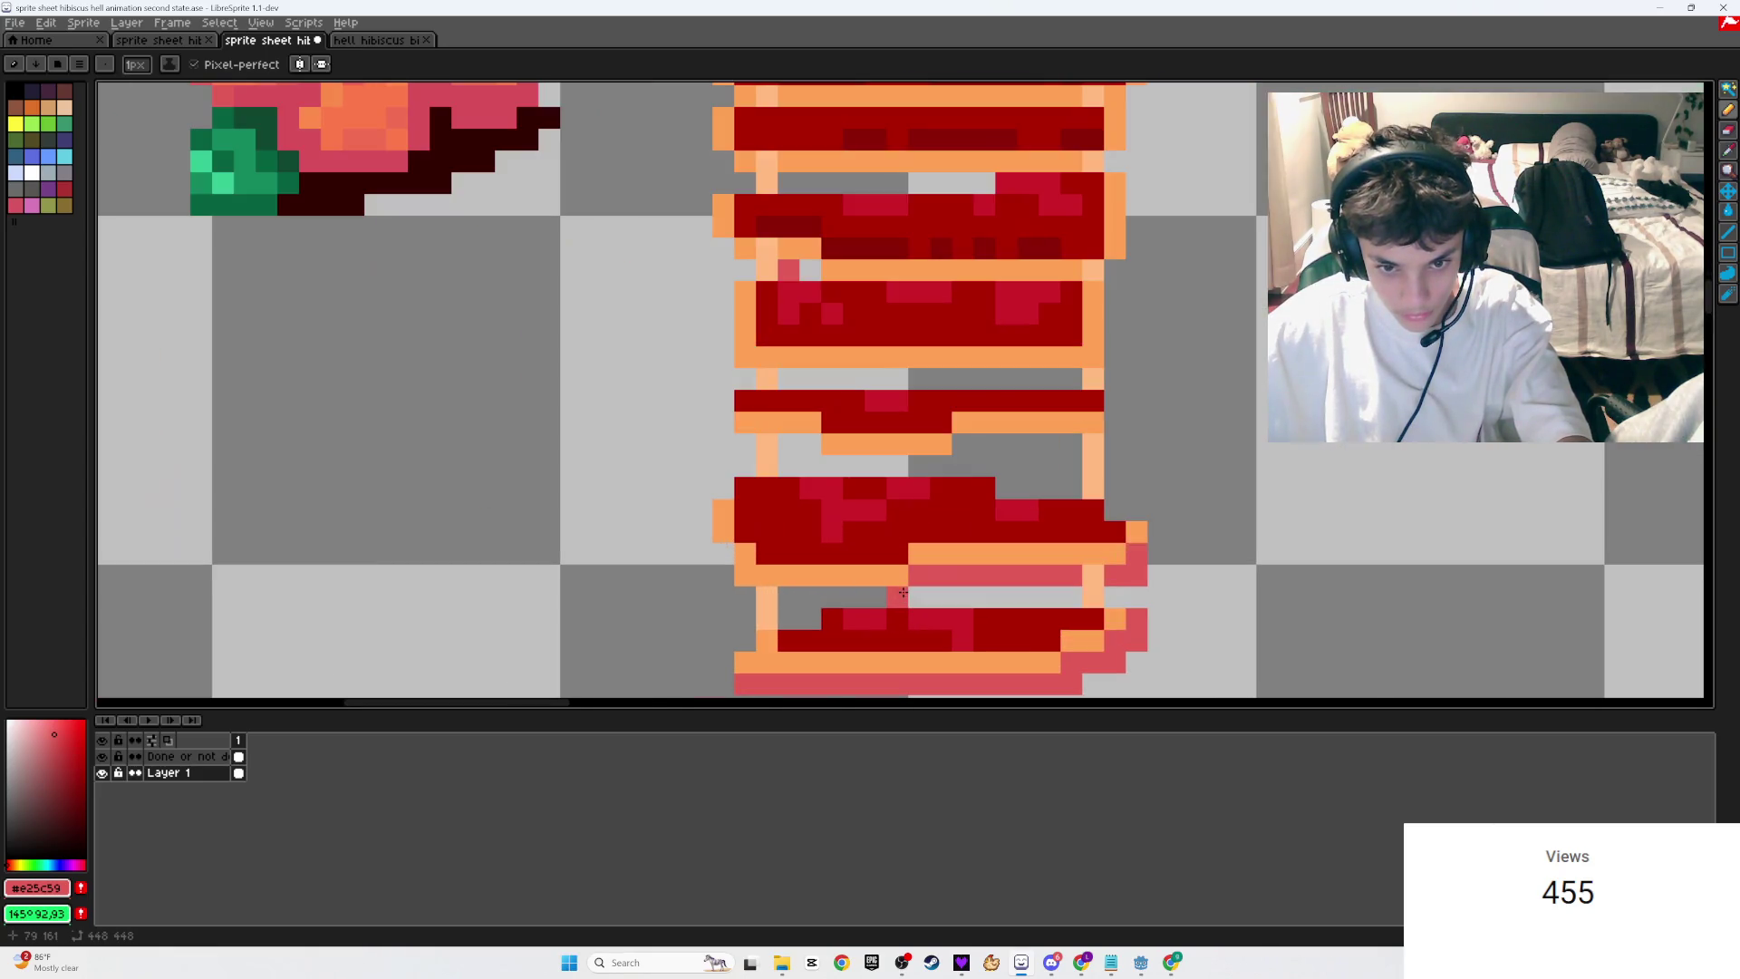
scroll(902, 593, down, 3)
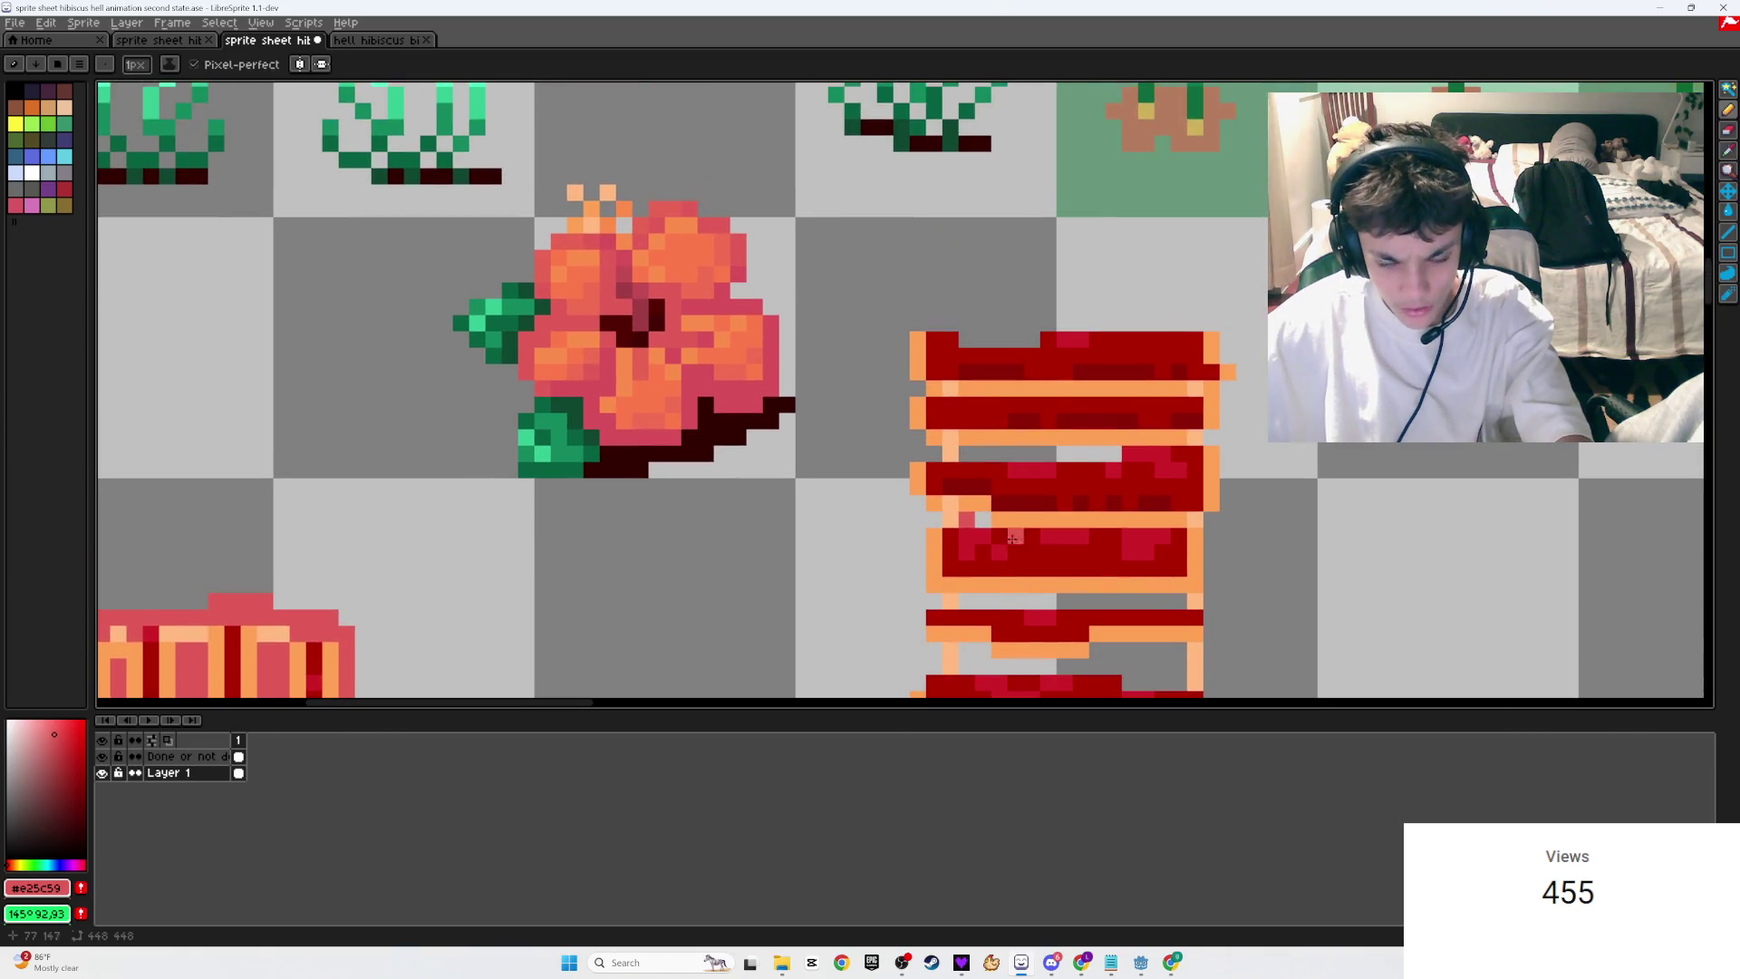
Step: Erase the old orange rim pixels along the ladder tile's left edge, right column and rows
scroll(1005, 397, up, 2)
scroll(1005, 397, up, 1)
key(e)
drag(928, 381, 1320, 380)
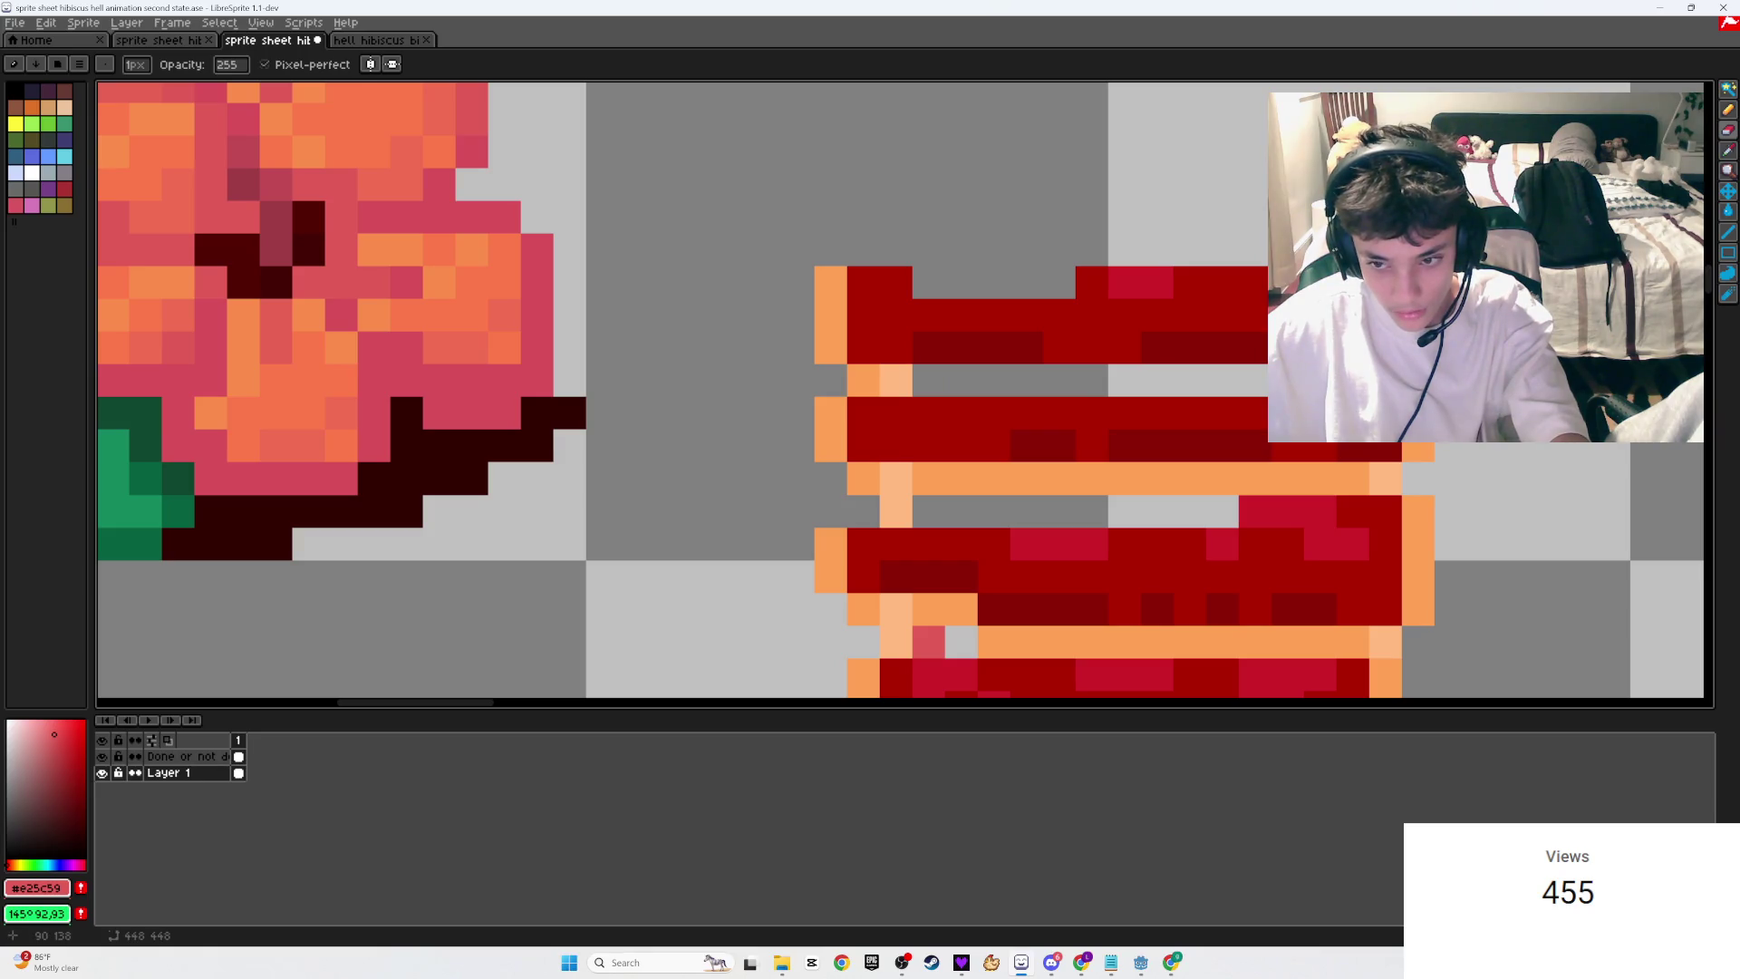
mouse_move(830, 282)
mouse_down()
mouse_move(827, 342)
mouse_move(860, 379)
mouse_move(831, 446)
mouse_move(862, 478)
mouse_move(1353, 479)
mouse_move(1419, 446)
mouse_up()
mouse_move(1418, 544)
mouse_down()
mouse_move(1418, 603)
mouse_move(1354, 642)
mouse_move(993, 642)
mouse_move(962, 609)
mouse_move(929, 641)
mouse_move(828, 575)
mouse_move(862, 610)
mouse_up()
scroll(1096, 439, down, 2)
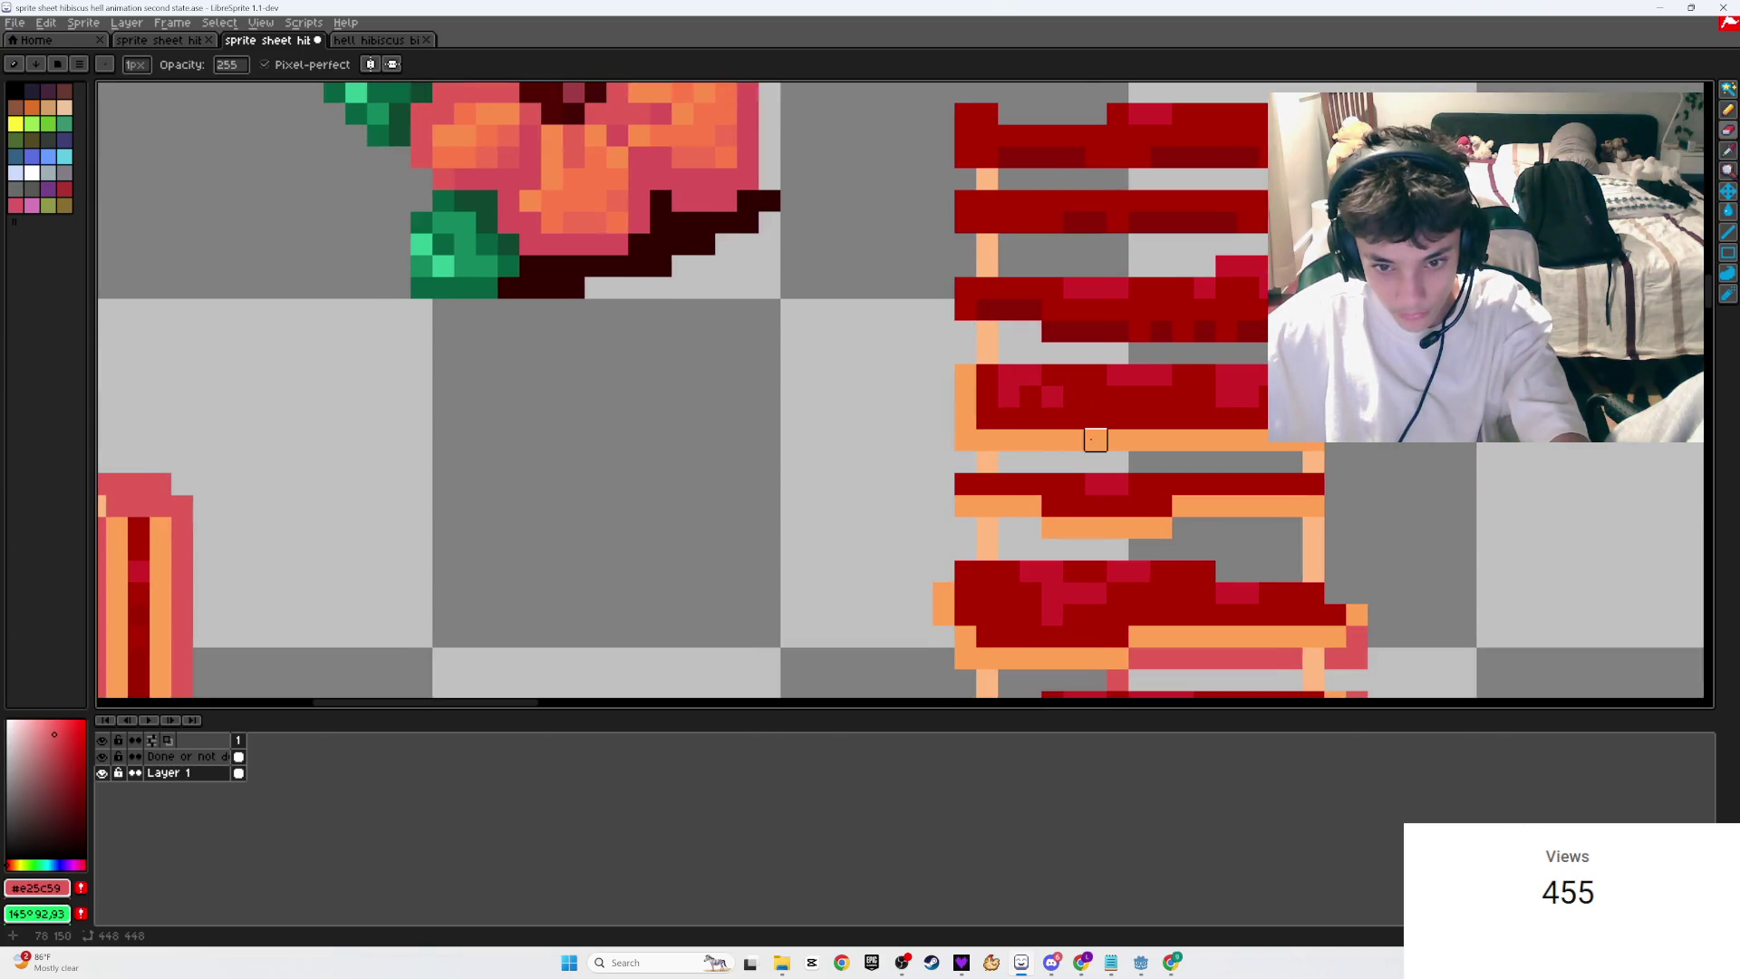
Step: Cap each red bar's left end and top edge with orange #ffa255
key(b)
alt+click(972, 405)
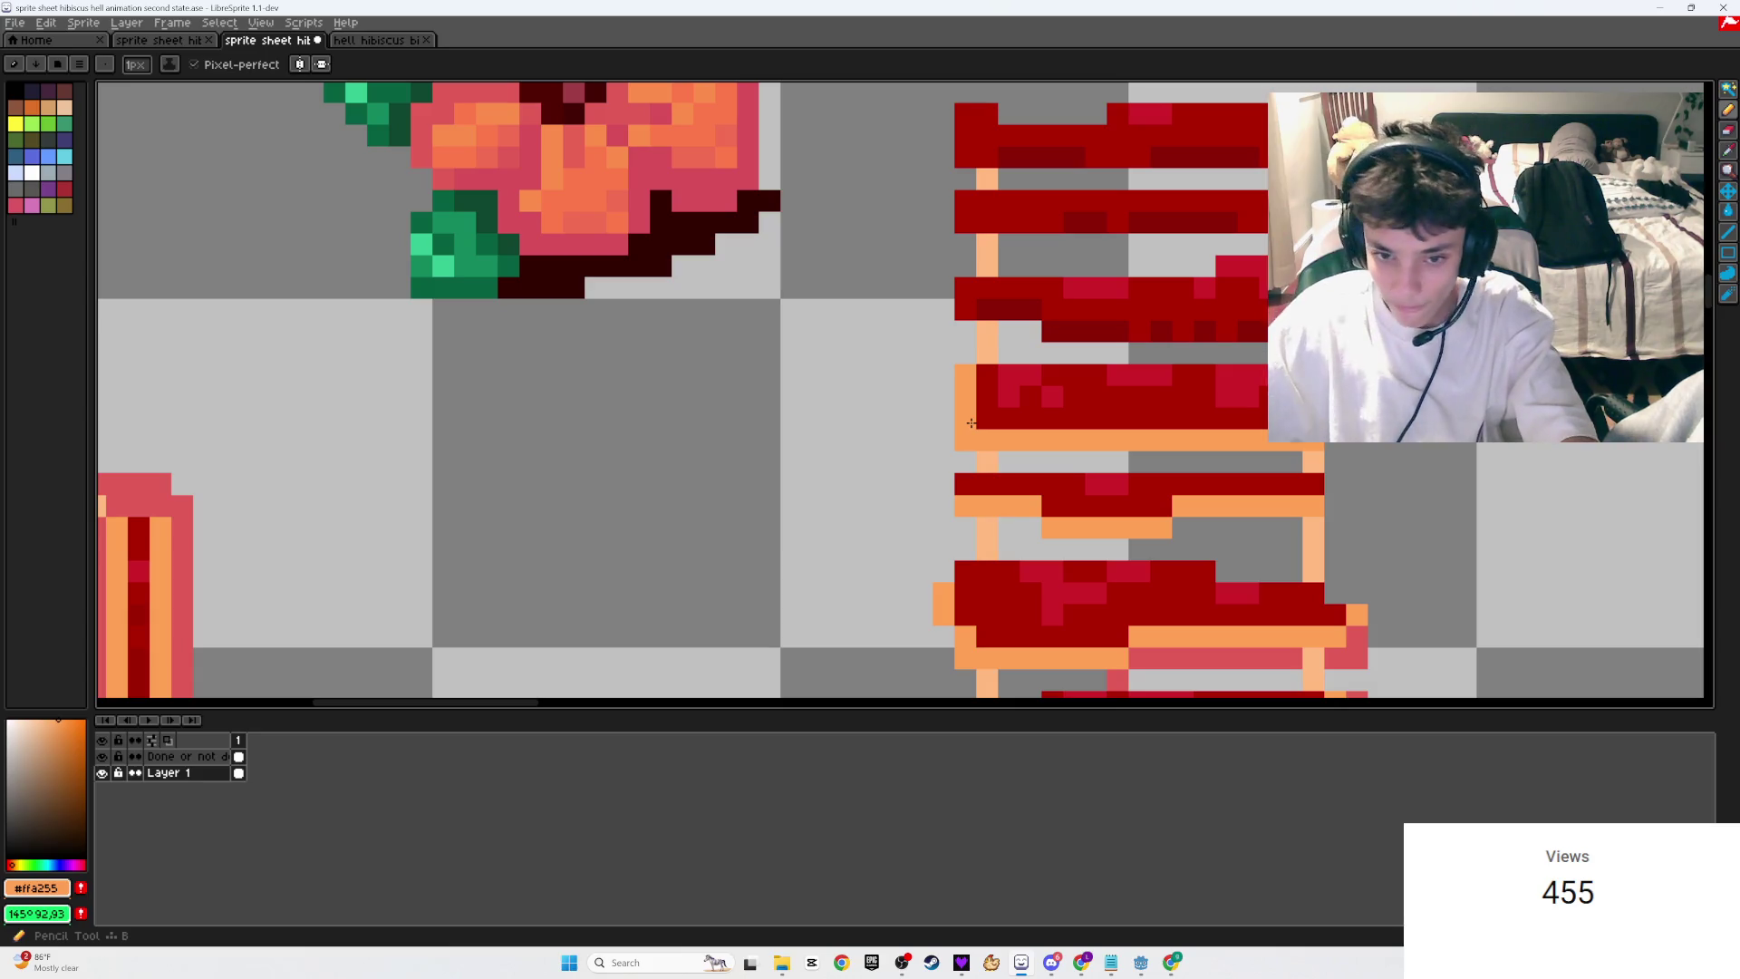
click(977, 400)
mouse_move(977, 399)
mouse_down()
mouse_move(966, 308)
mouse_move(1260, 331)
mouse_up()
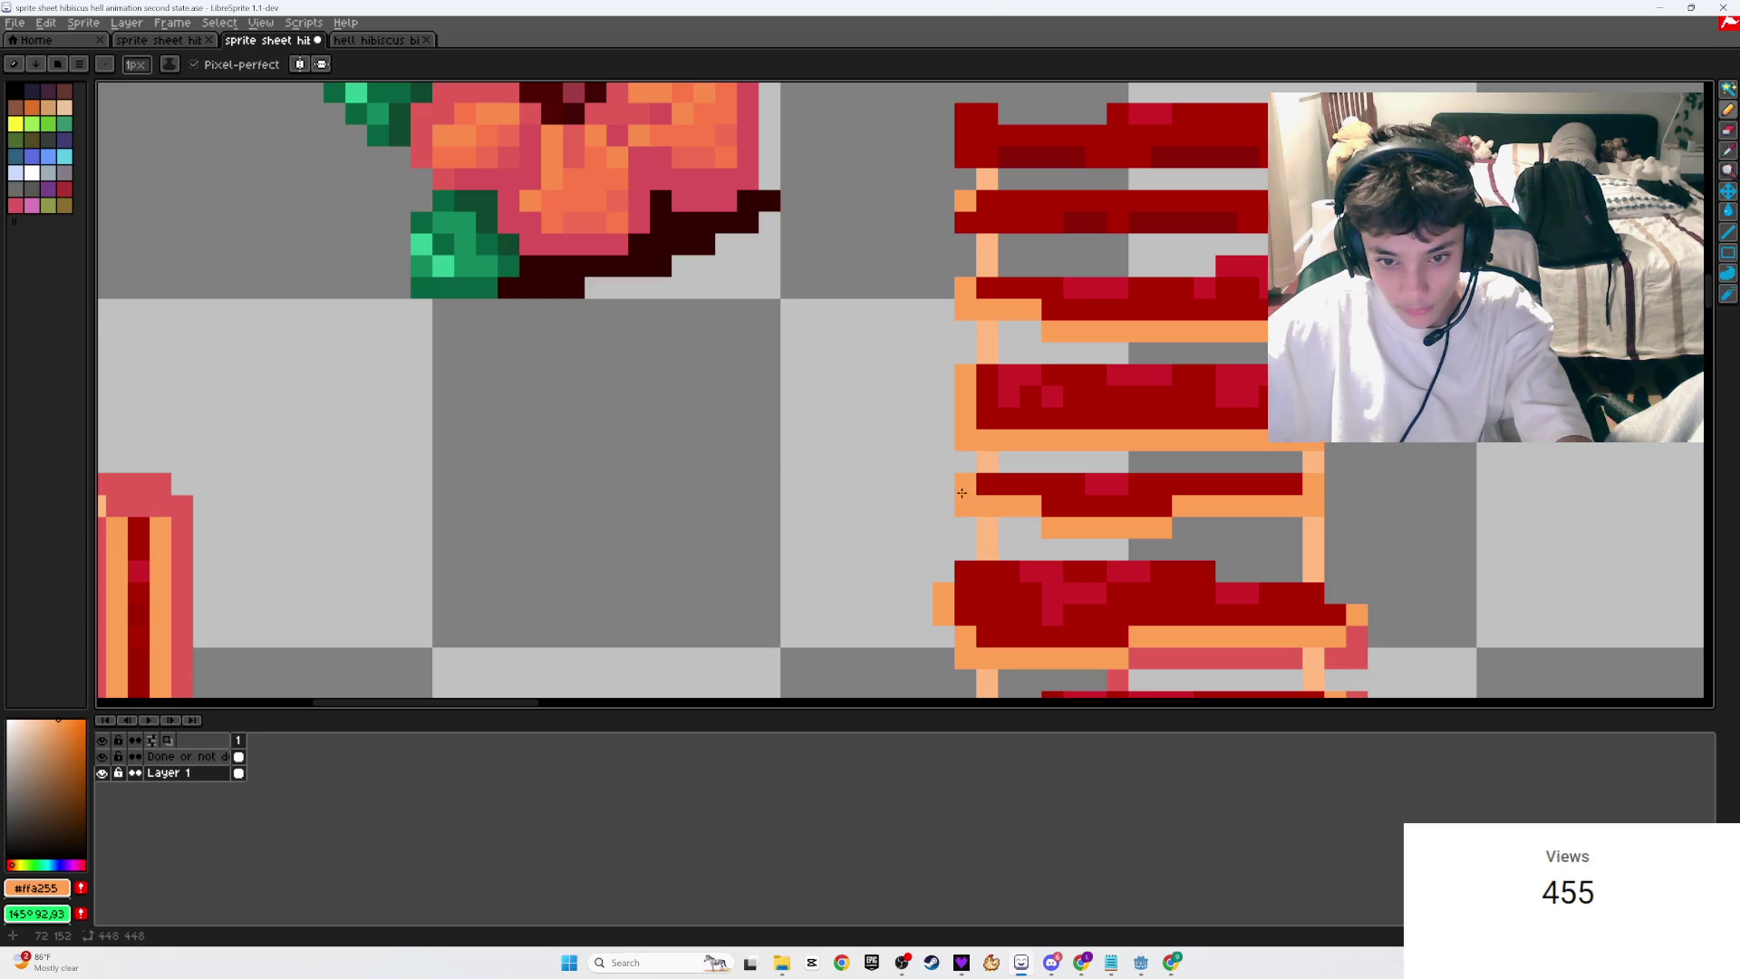
click(961, 570)
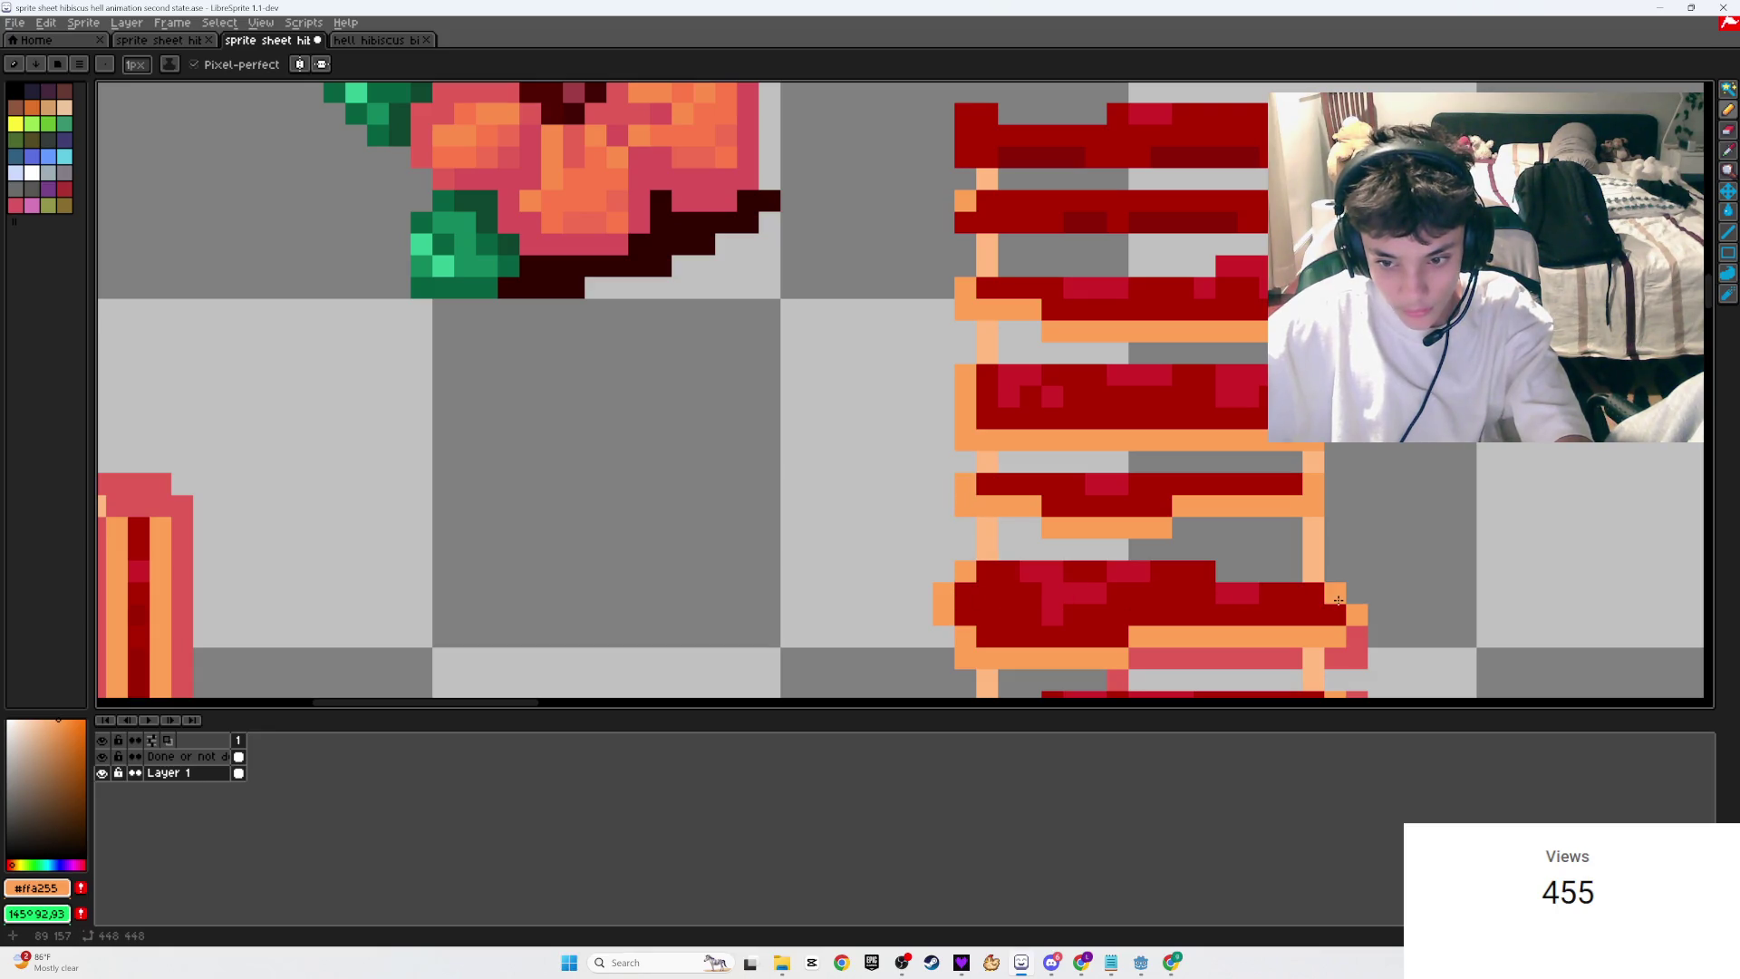
click(969, 222)
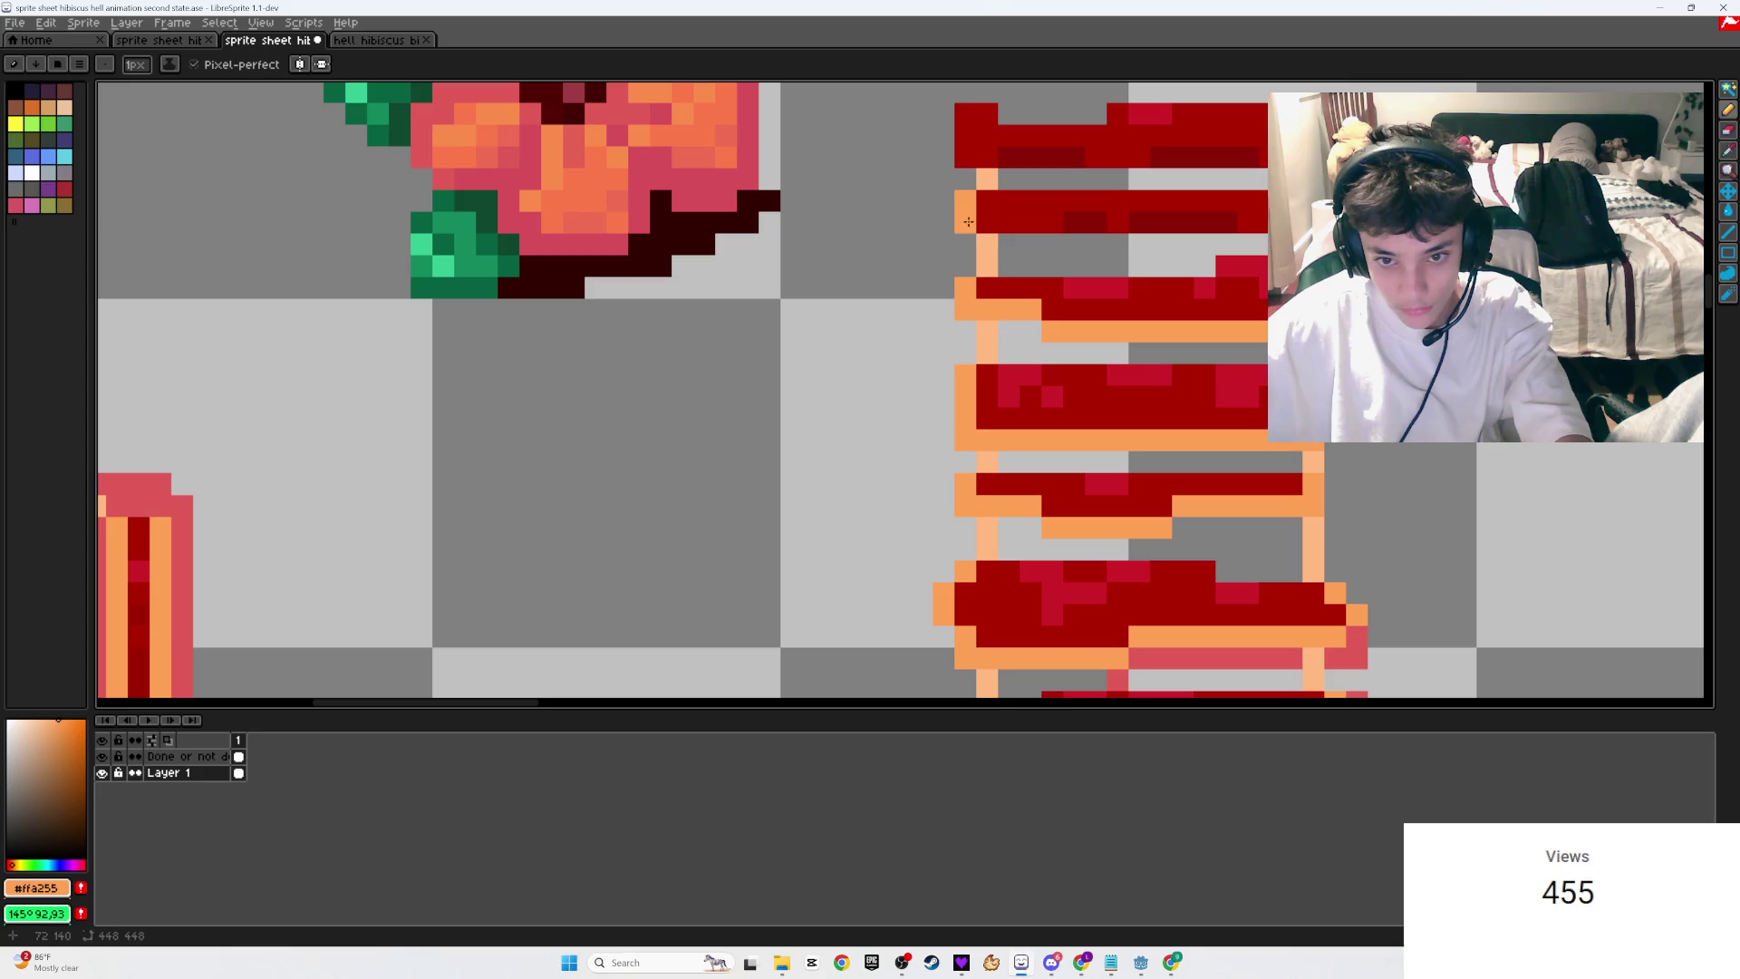
scroll(1168, 642, up, 3)
drag(956, 426, 955, 471)
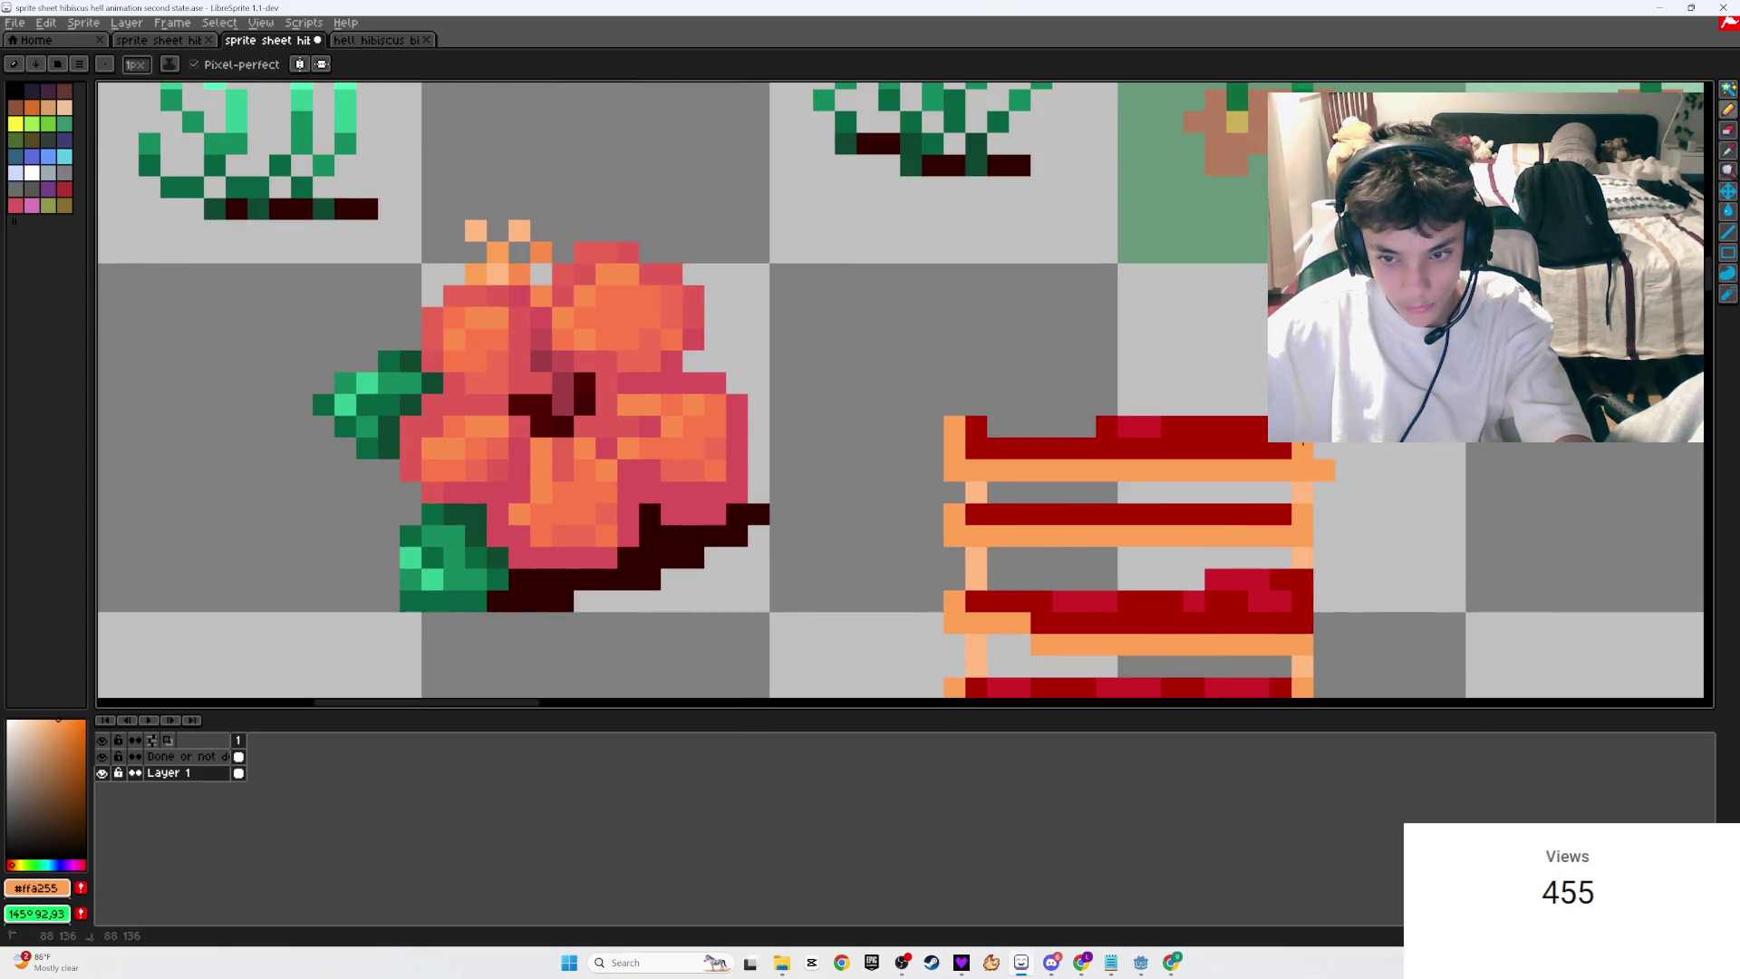
scroll(1327, 475, down, 2)
scroll(1287, 544, up, 1)
scroll(1268, 587, down, 1)
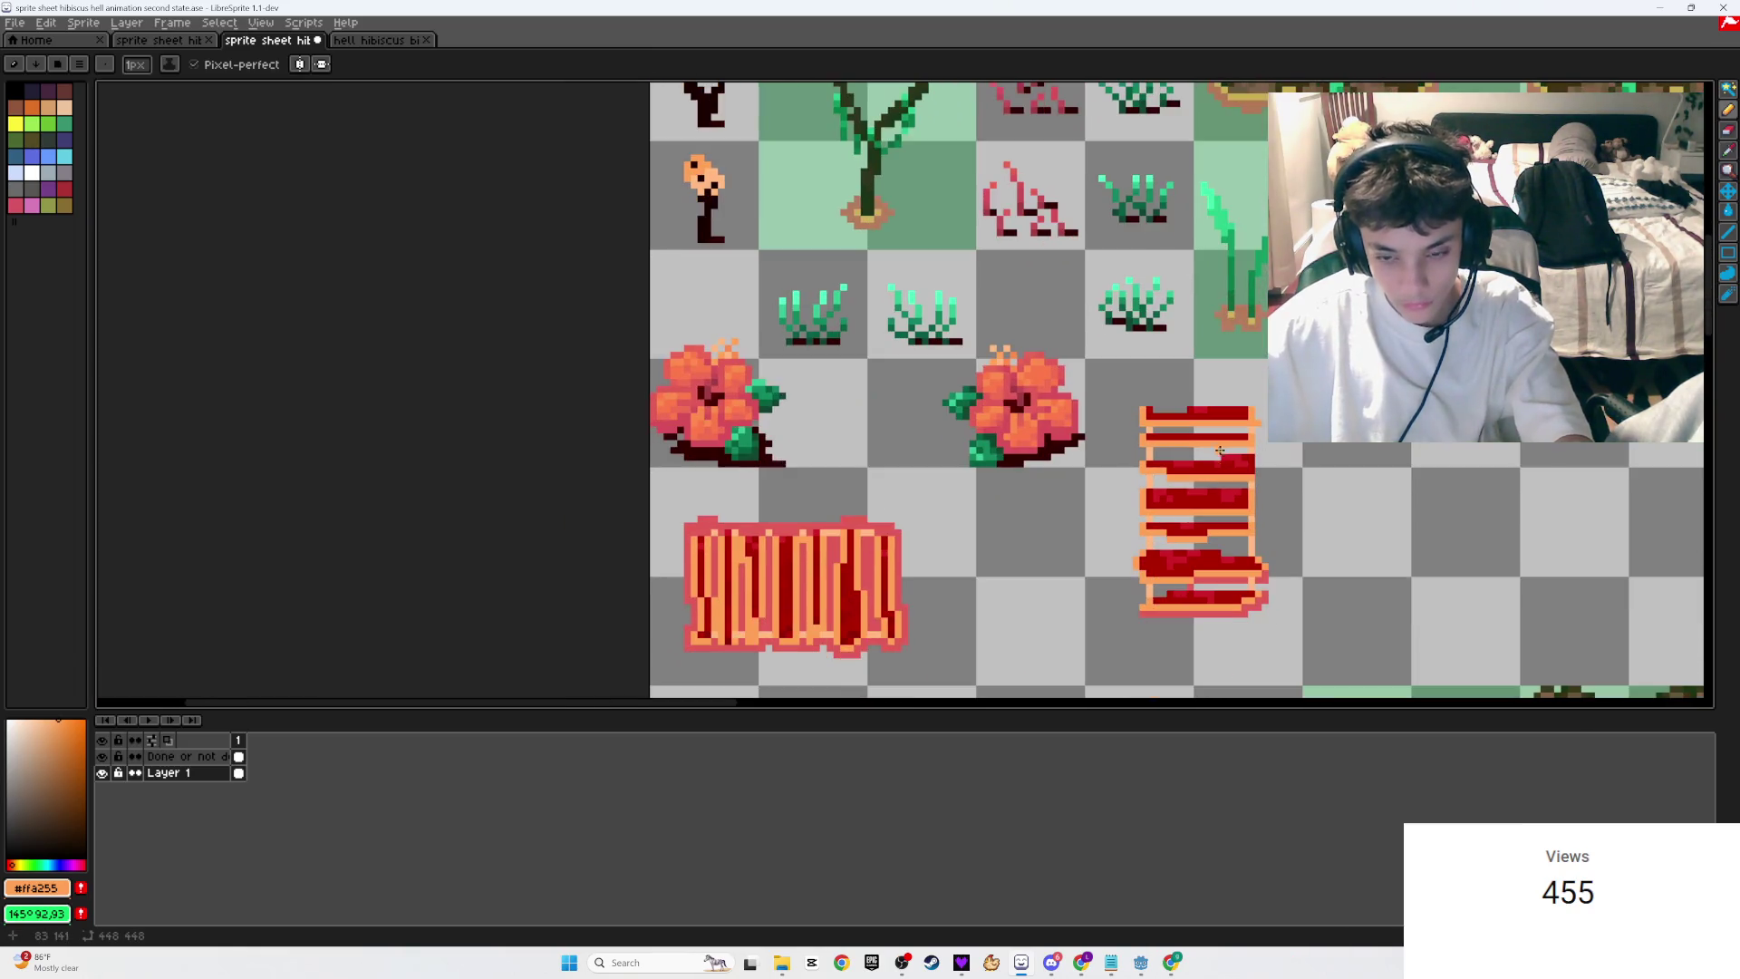
scroll(1268, 587, up, 1)
Step: Sample the pink outline colour and add pink pixels left of the tile's bottom row
key(i)
click(1212, 542)
key(b)
click(1131, 538)
scroll(1131, 538, up, 2)
click(1133, 570)
scroll(1178, 562, down, 2)
scroll(1268, 566, up, 1)
Step: Paint the tile's right-edge pixel pink, fill the lower rung's gap, and save
click(1334, 533)
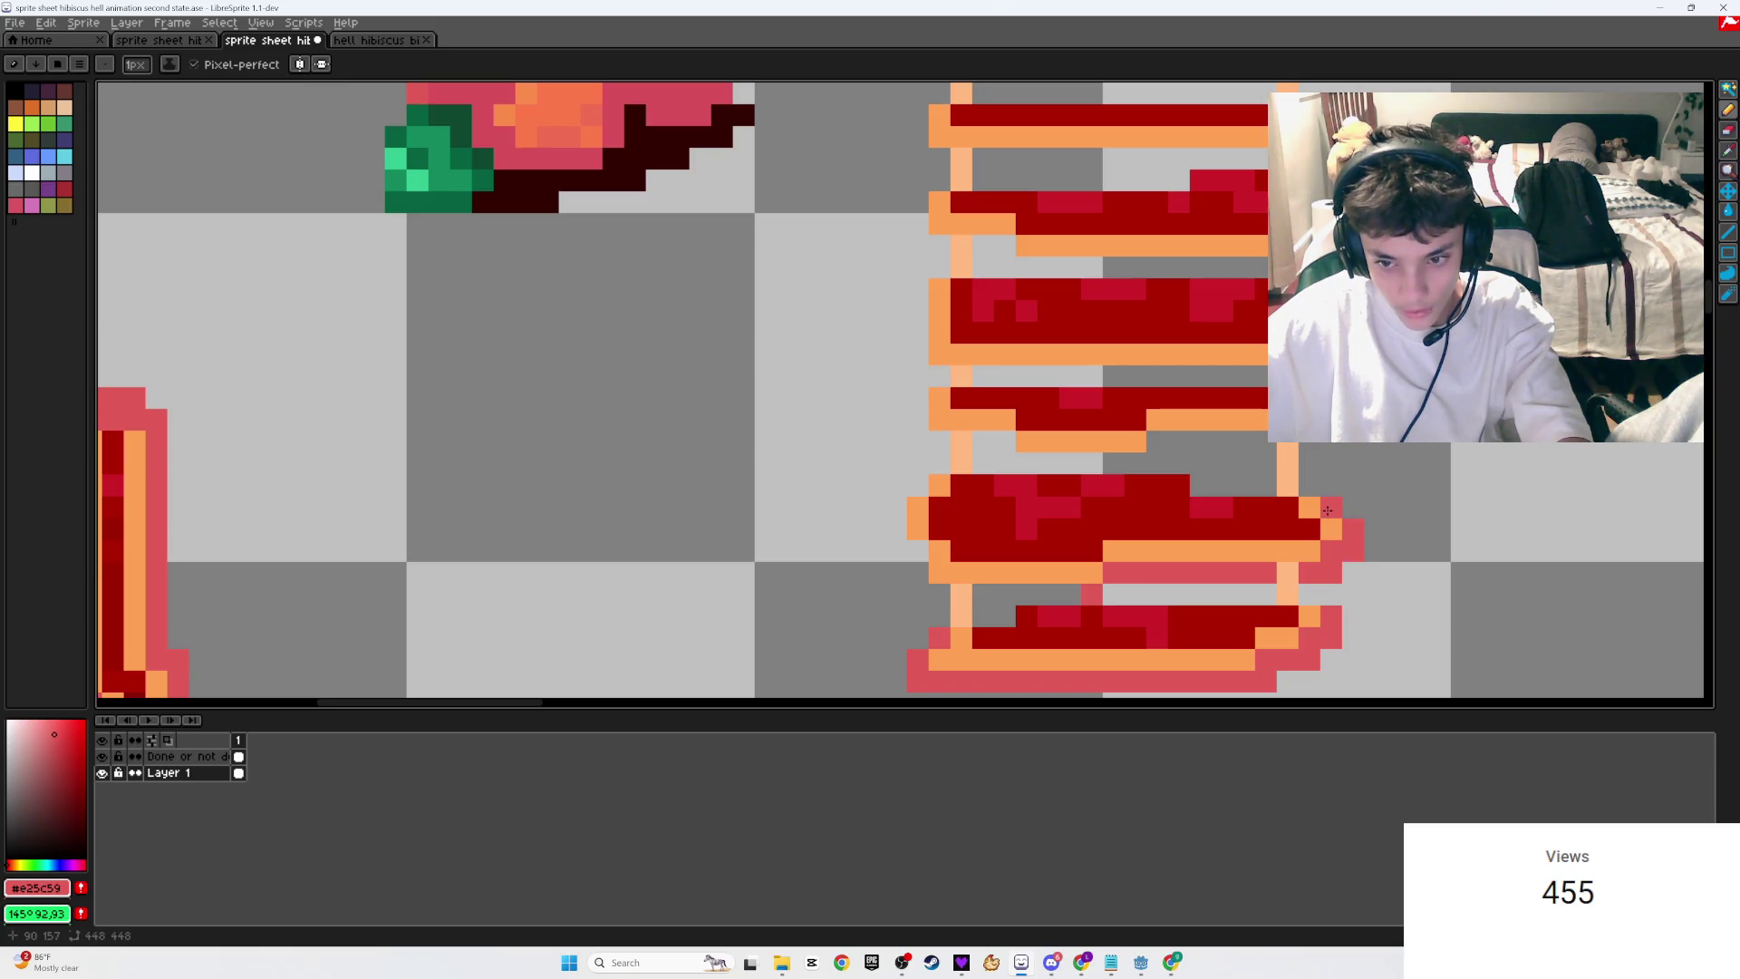
click(962, 962)
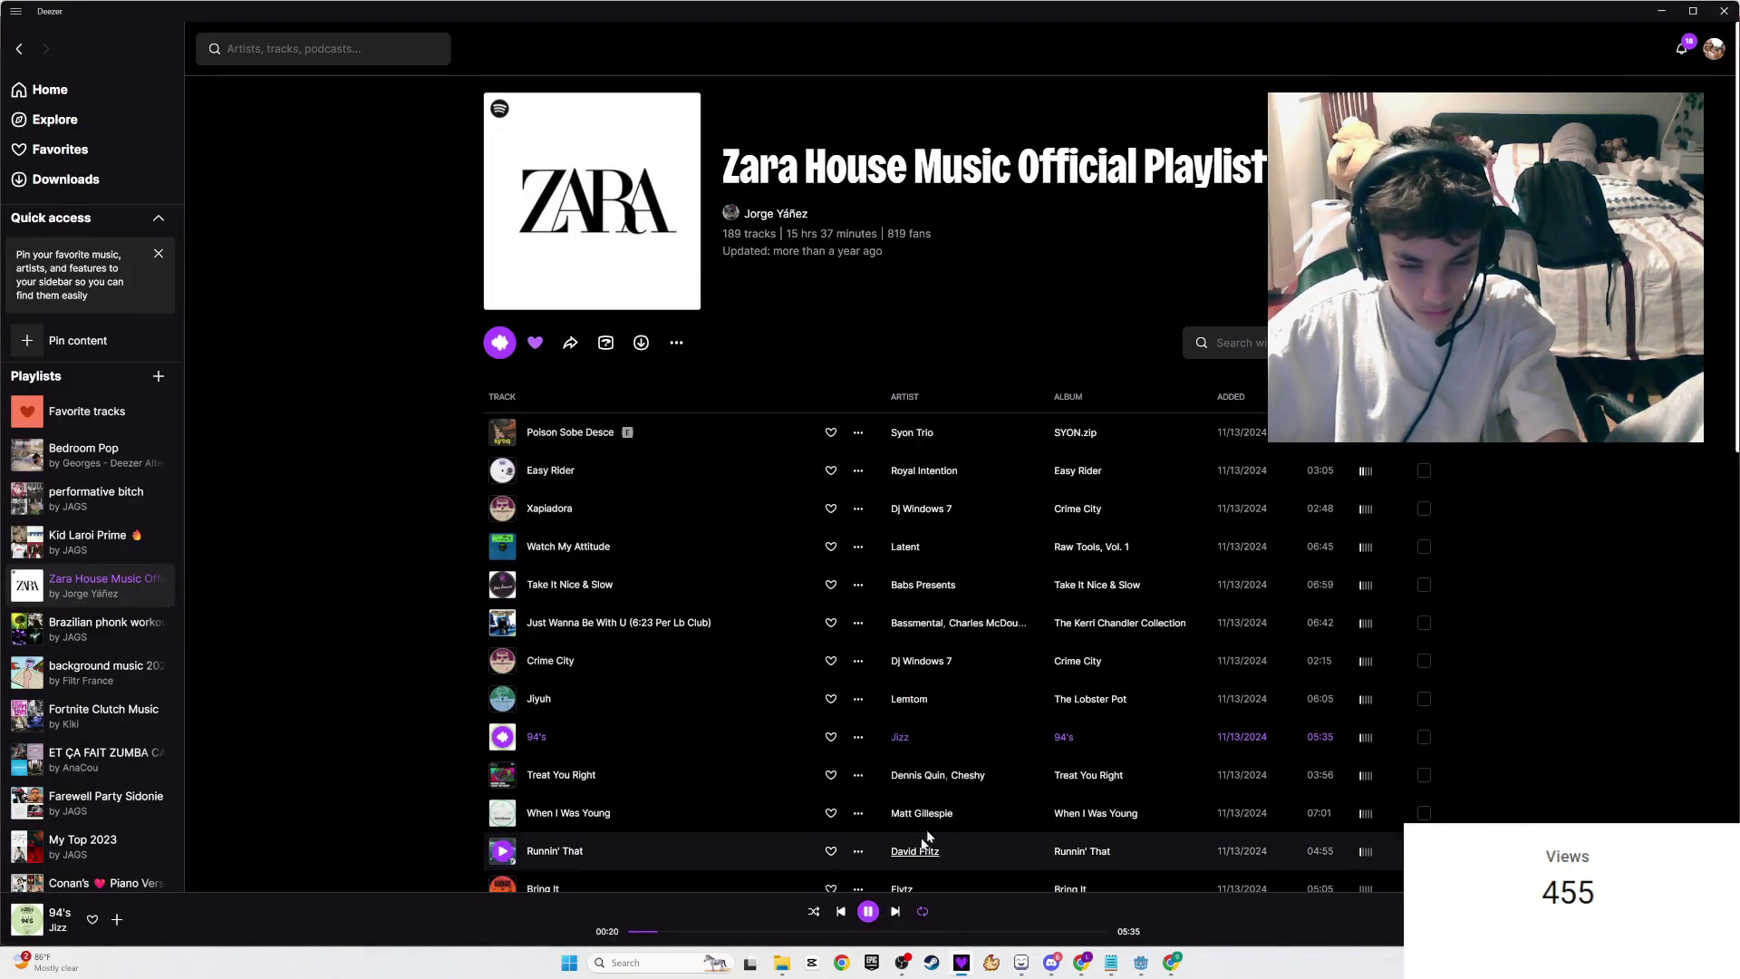
key(alt+Tab)
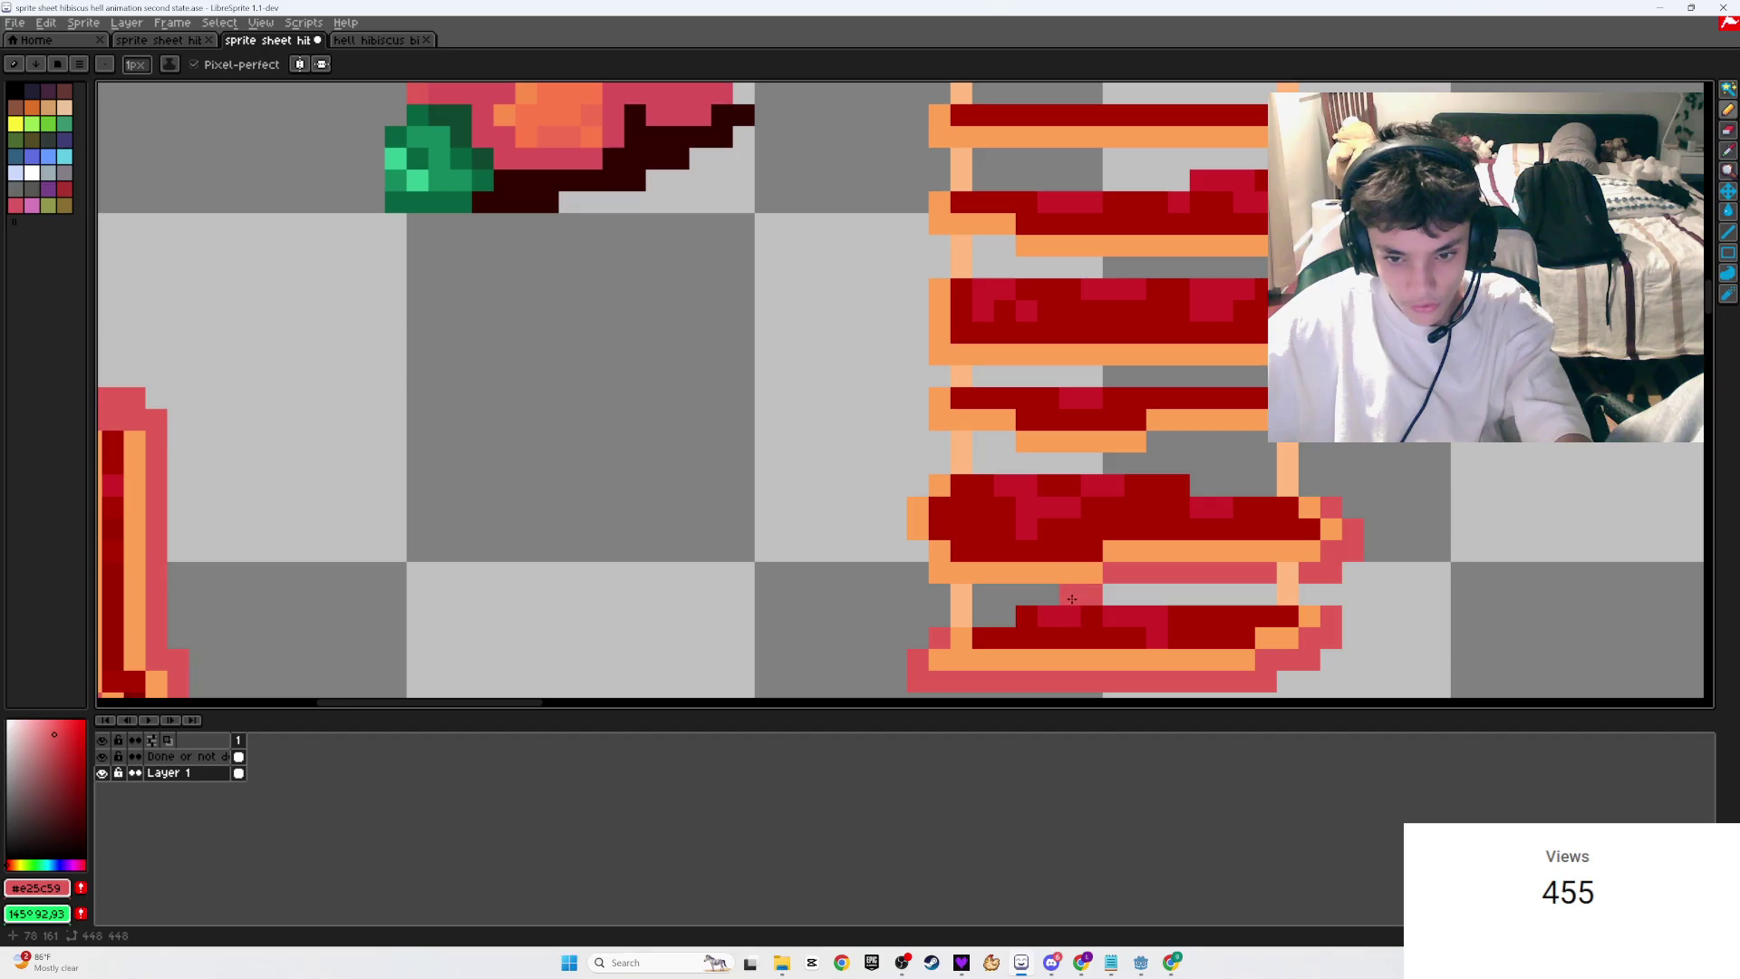
drag(999, 589, 1049, 594)
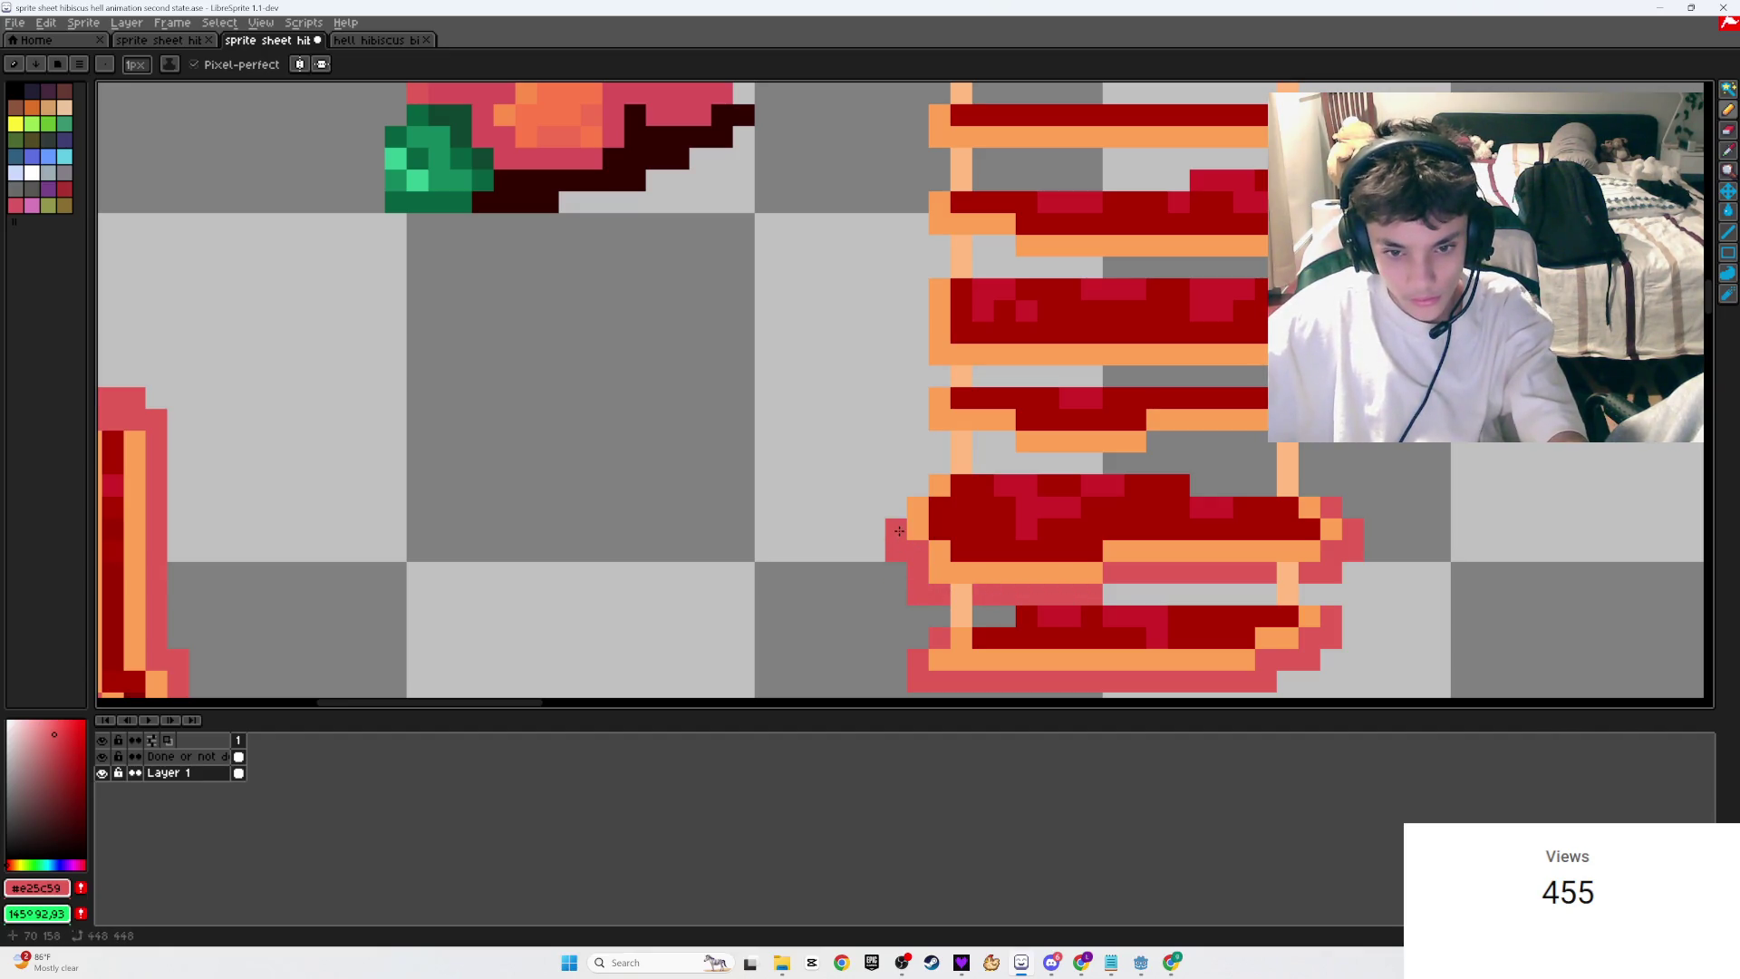
scroll(933, 468, down, 2)
key(ctrl+s)
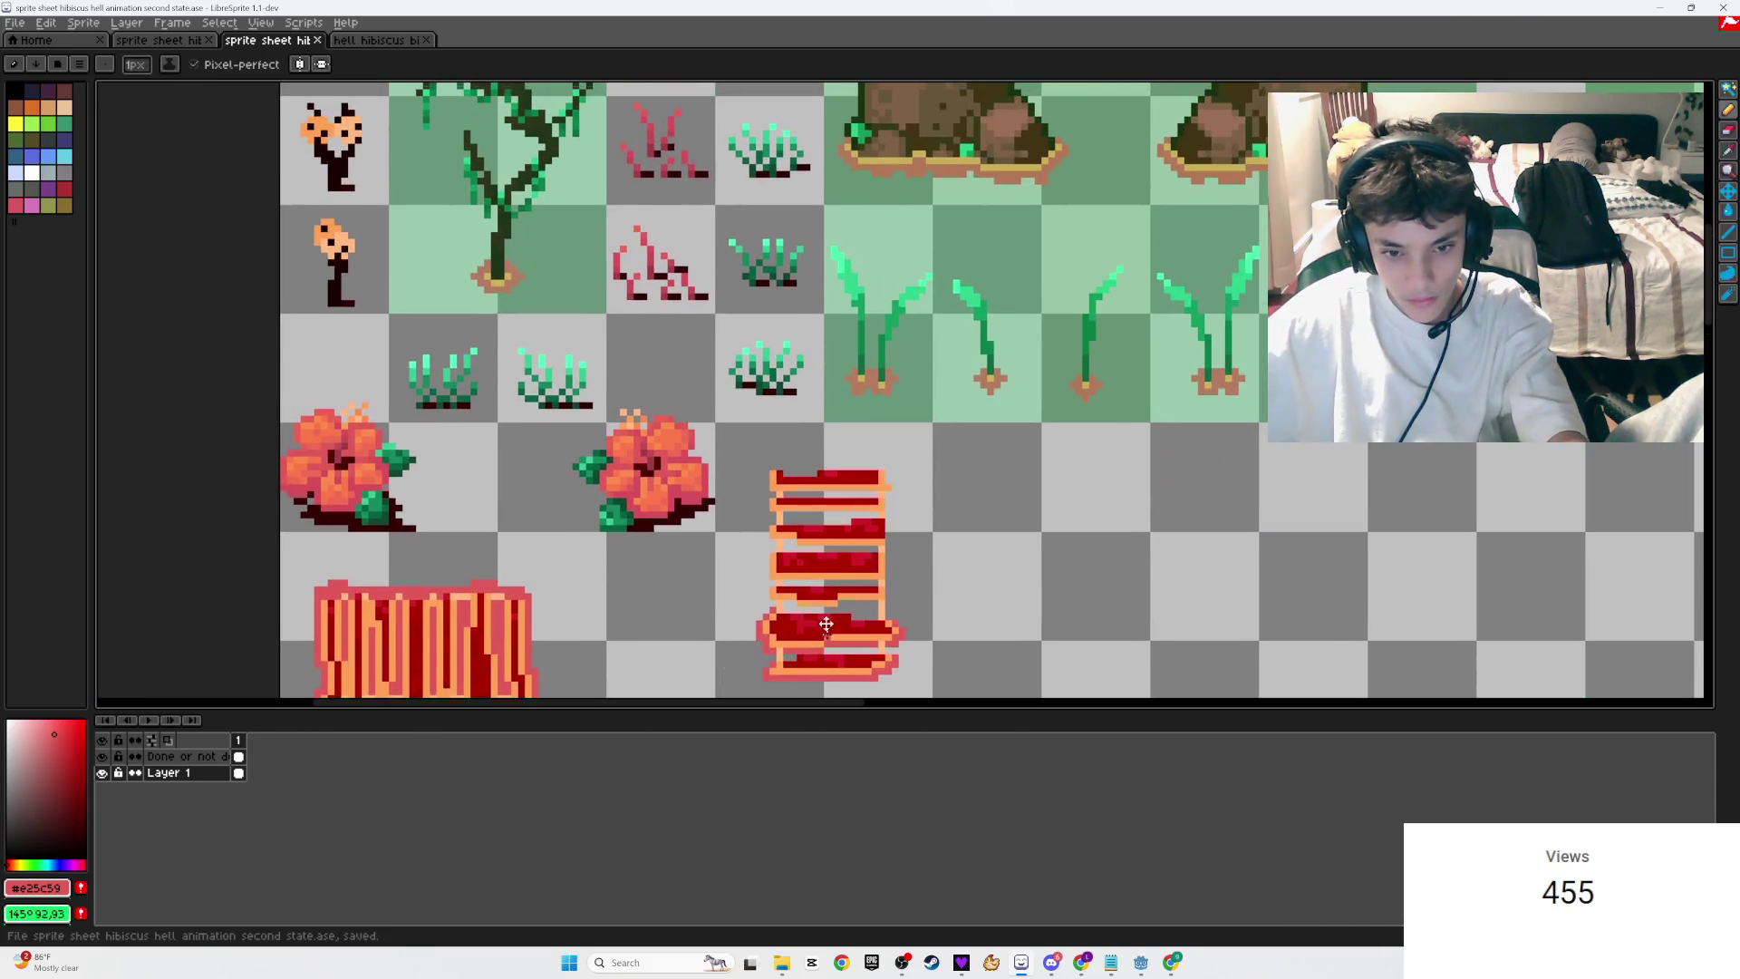
scroll(707, 510, up, 2)
Step: Paint a pink row along another ladder rung and save the sheet
mouse_move(719, 503)
mouse_down()
mouse_move(755, 526)
mouse_move(881, 516)
mouse_up()
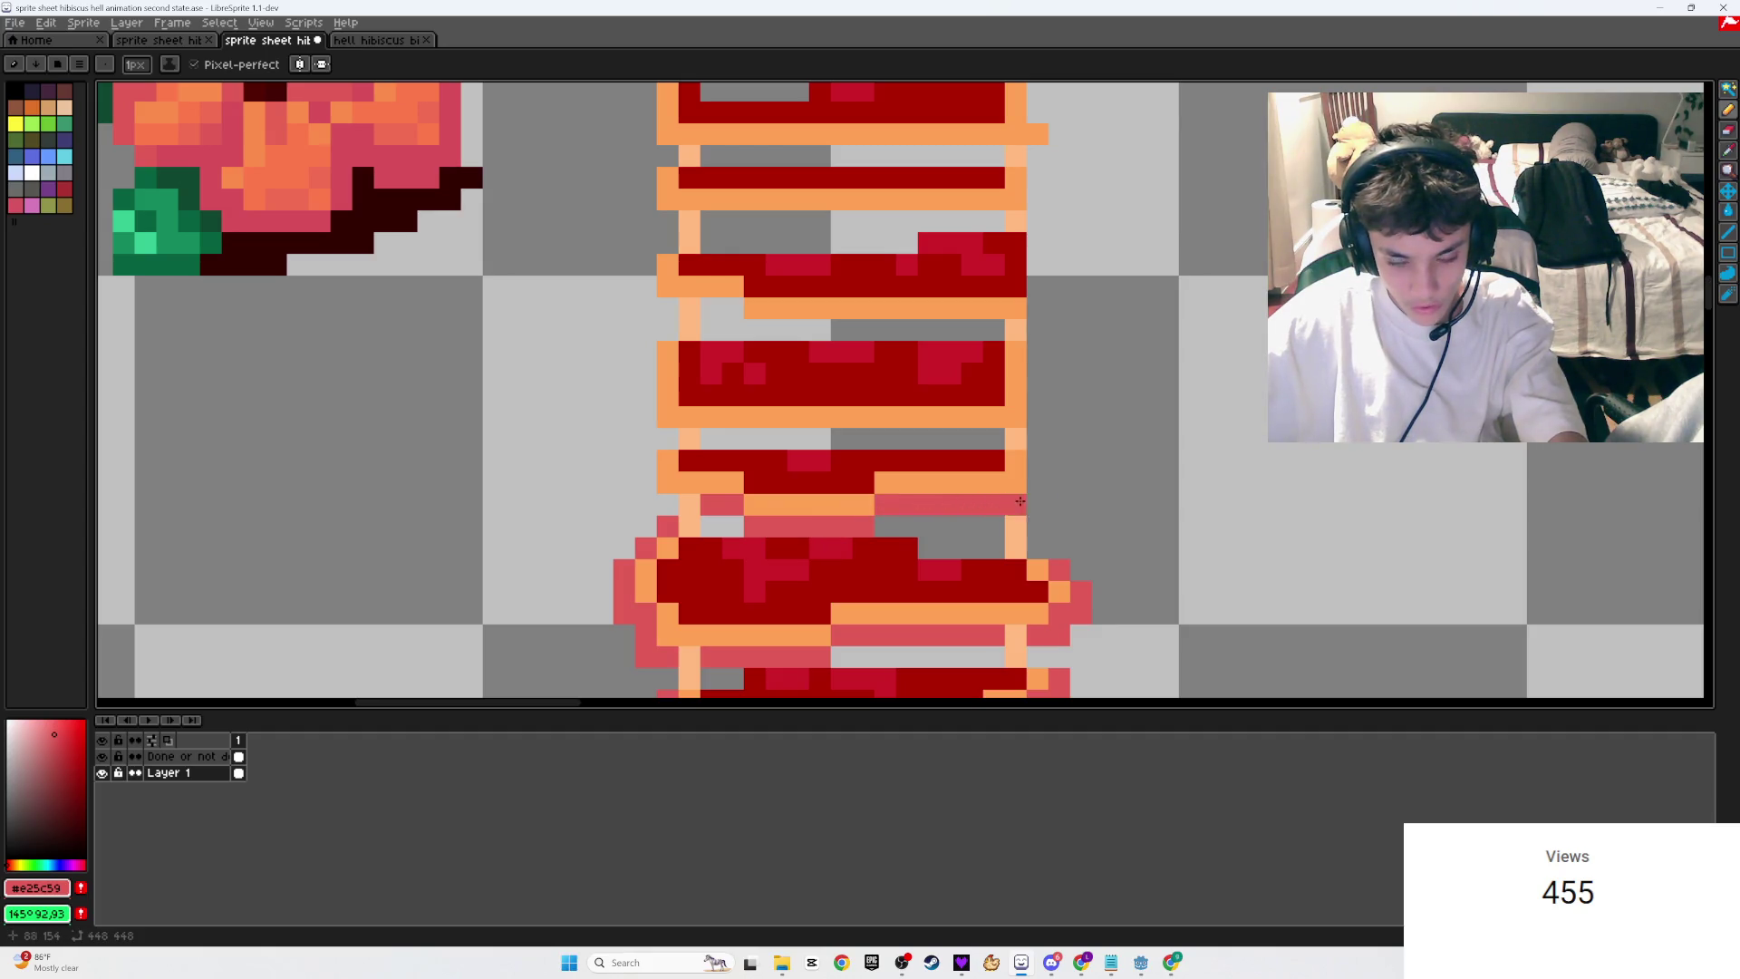
scroll(1038, 484, down, 4)
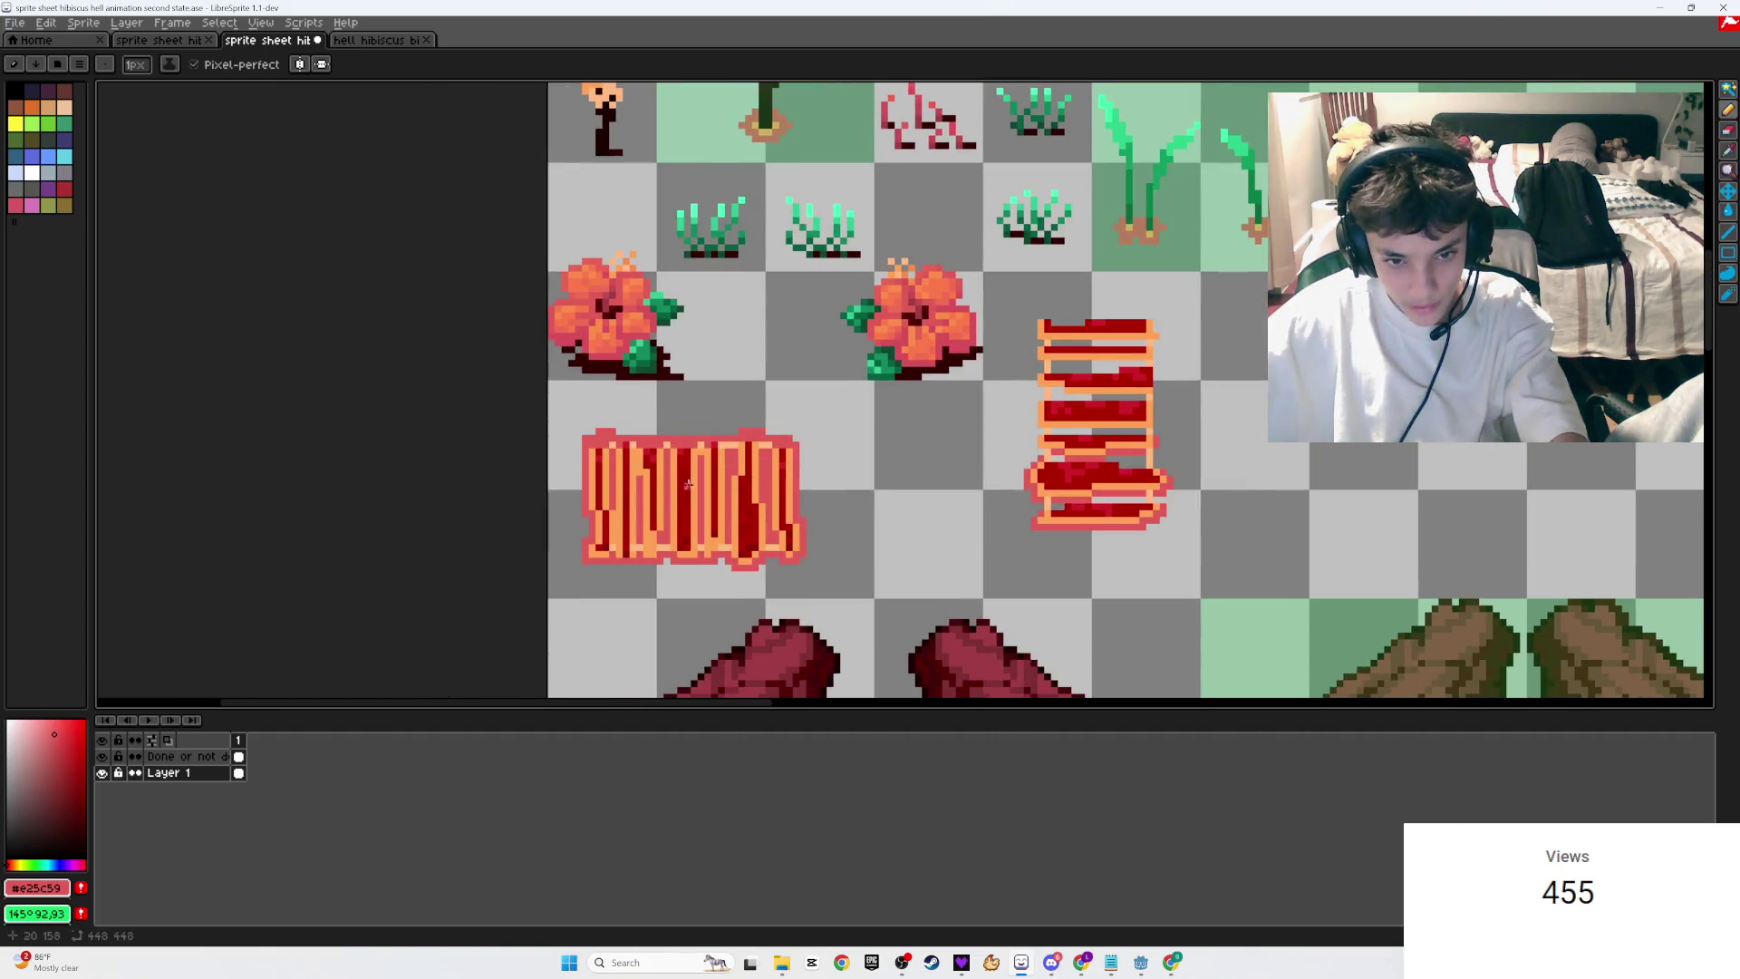
scroll(729, 527, down, 1)
scroll(728, 527, down, 1)
key(ctrl+s)
scroll(857, 433, up, 3)
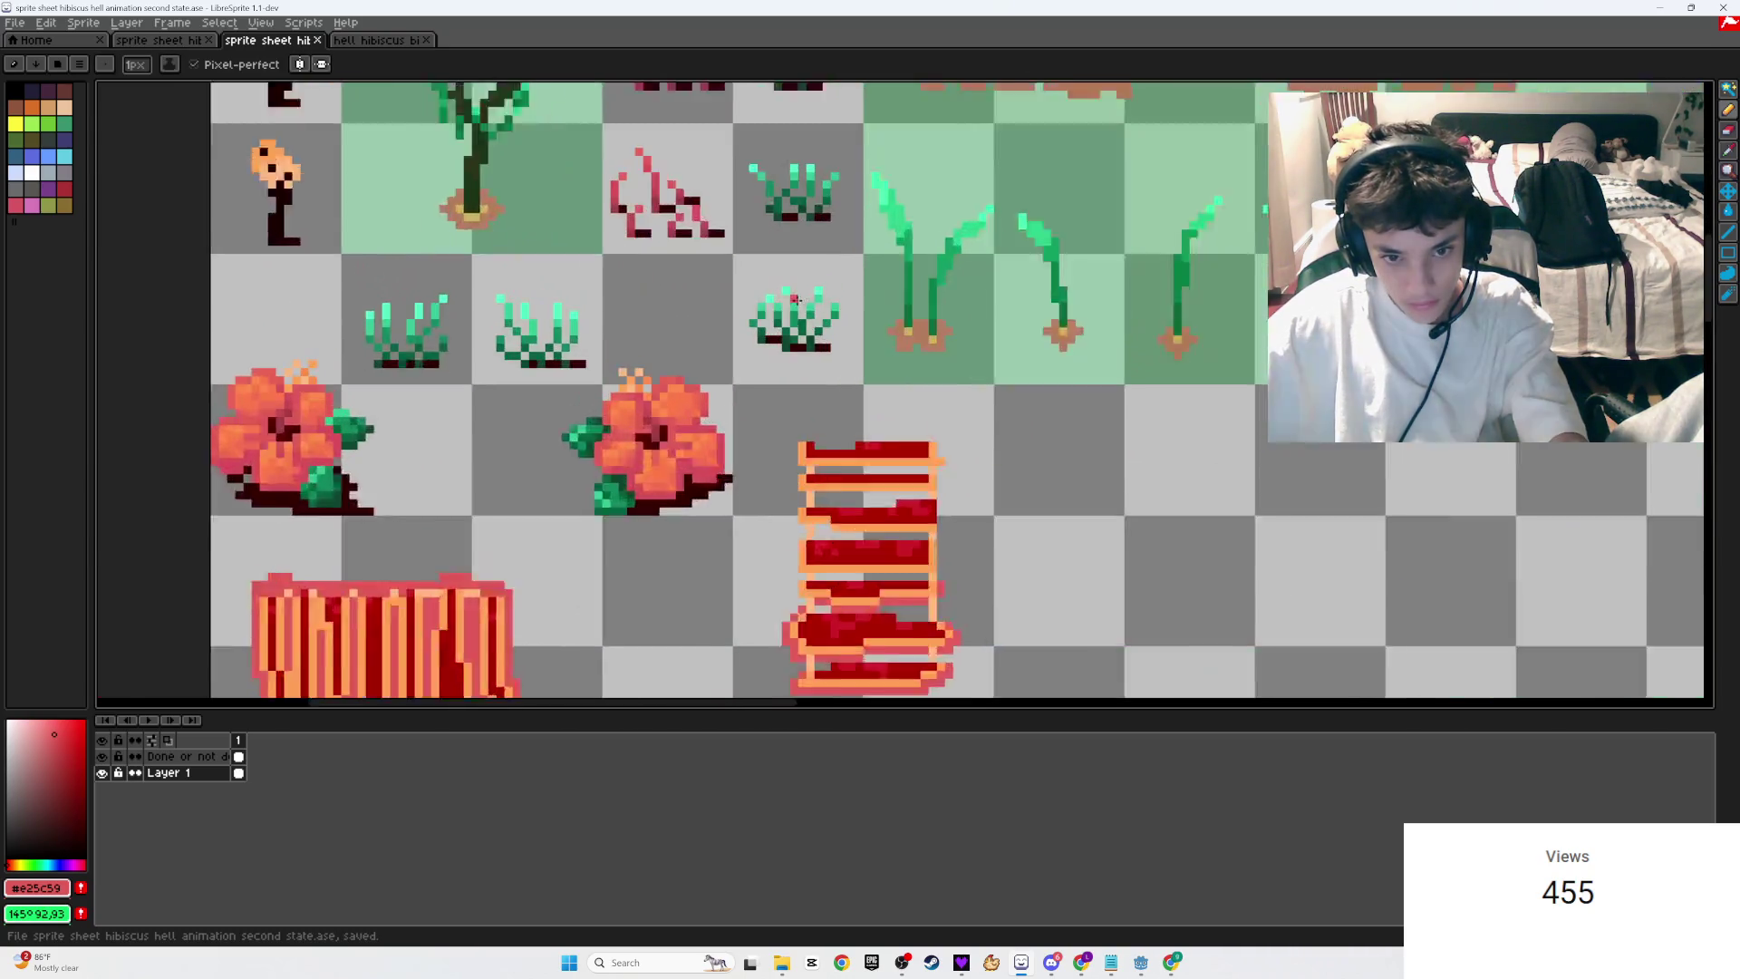
scroll(856, 435, up, 2)
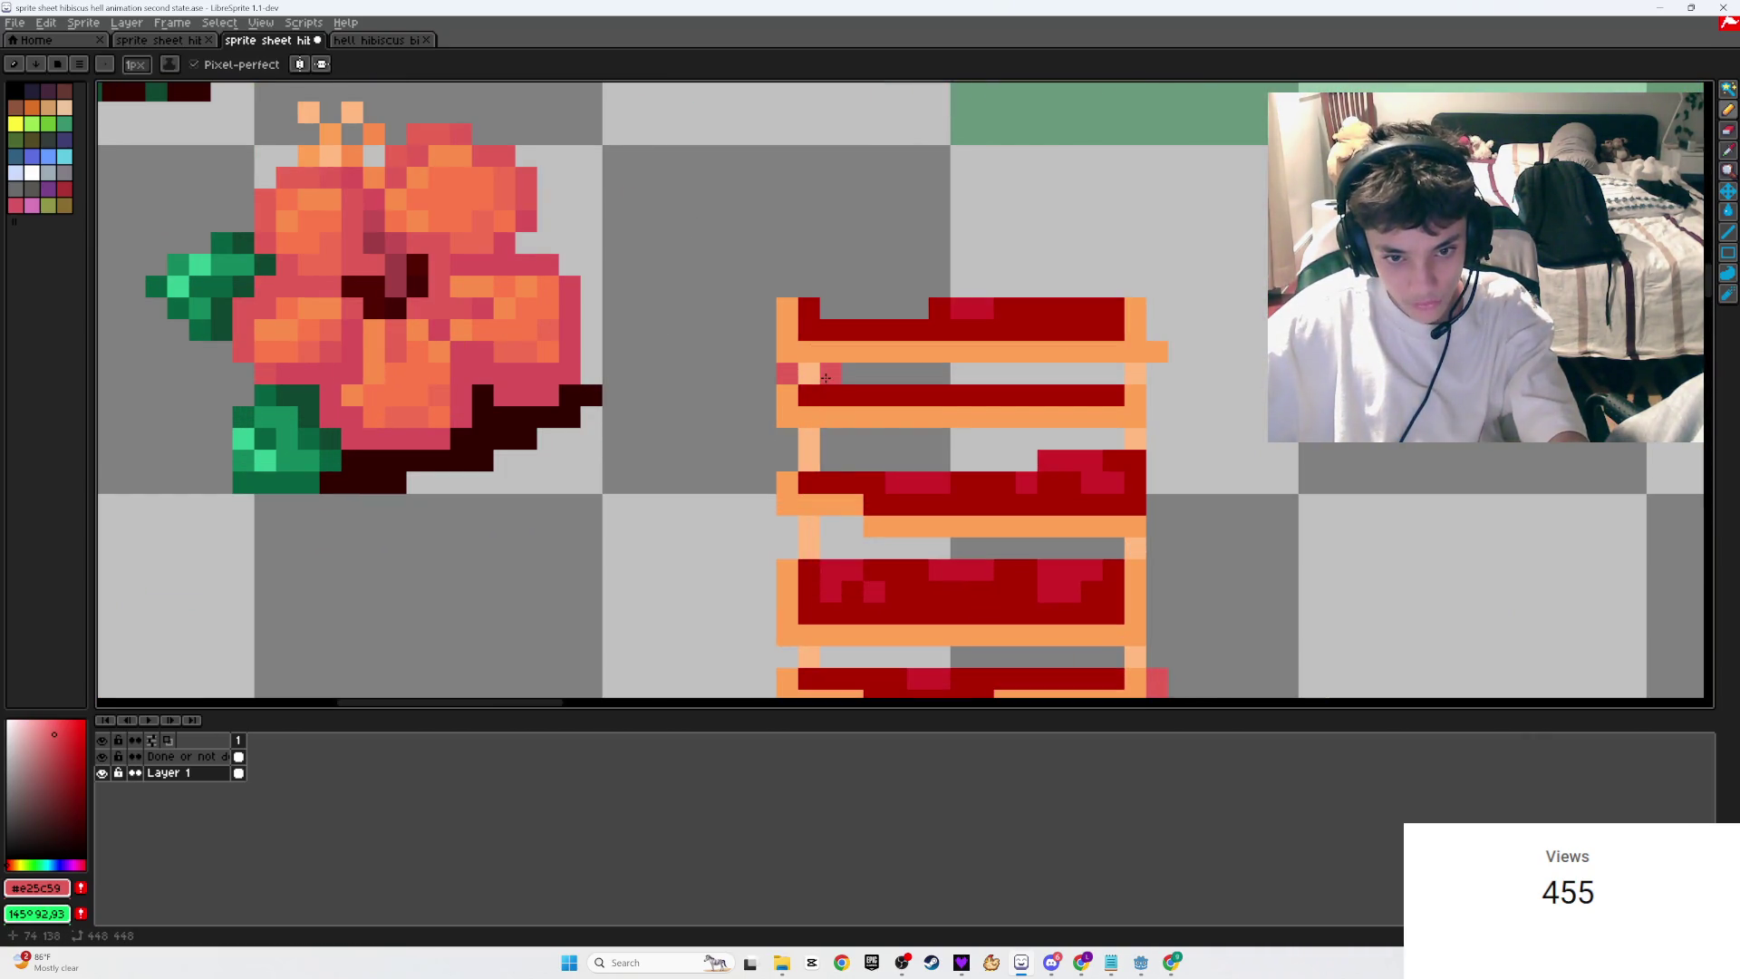
Step: Fill the top rung with pink, extend the outline at its right end and left side, and save
shift+click(1107, 373)
click(1178, 357)
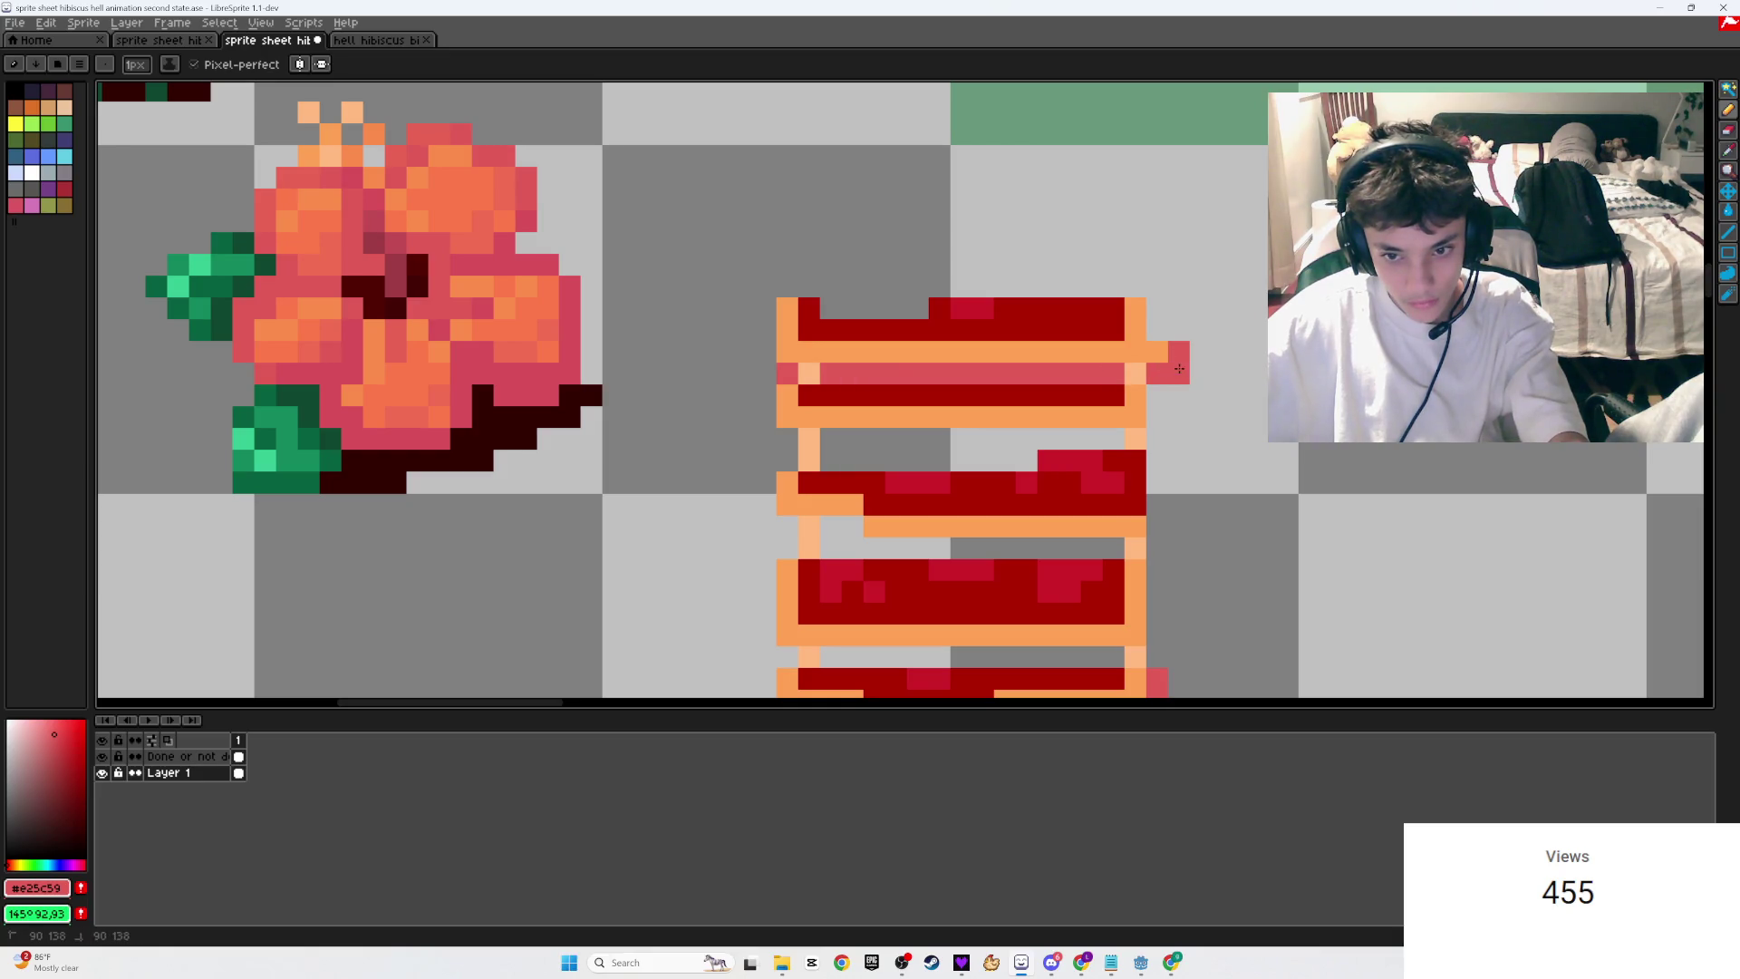
drag(1170, 333, 1160, 311)
drag(774, 308, 768, 354)
key(ctrl+s)
Step: Add a pink row under the second rung and save the sprite sheet
click(782, 446)
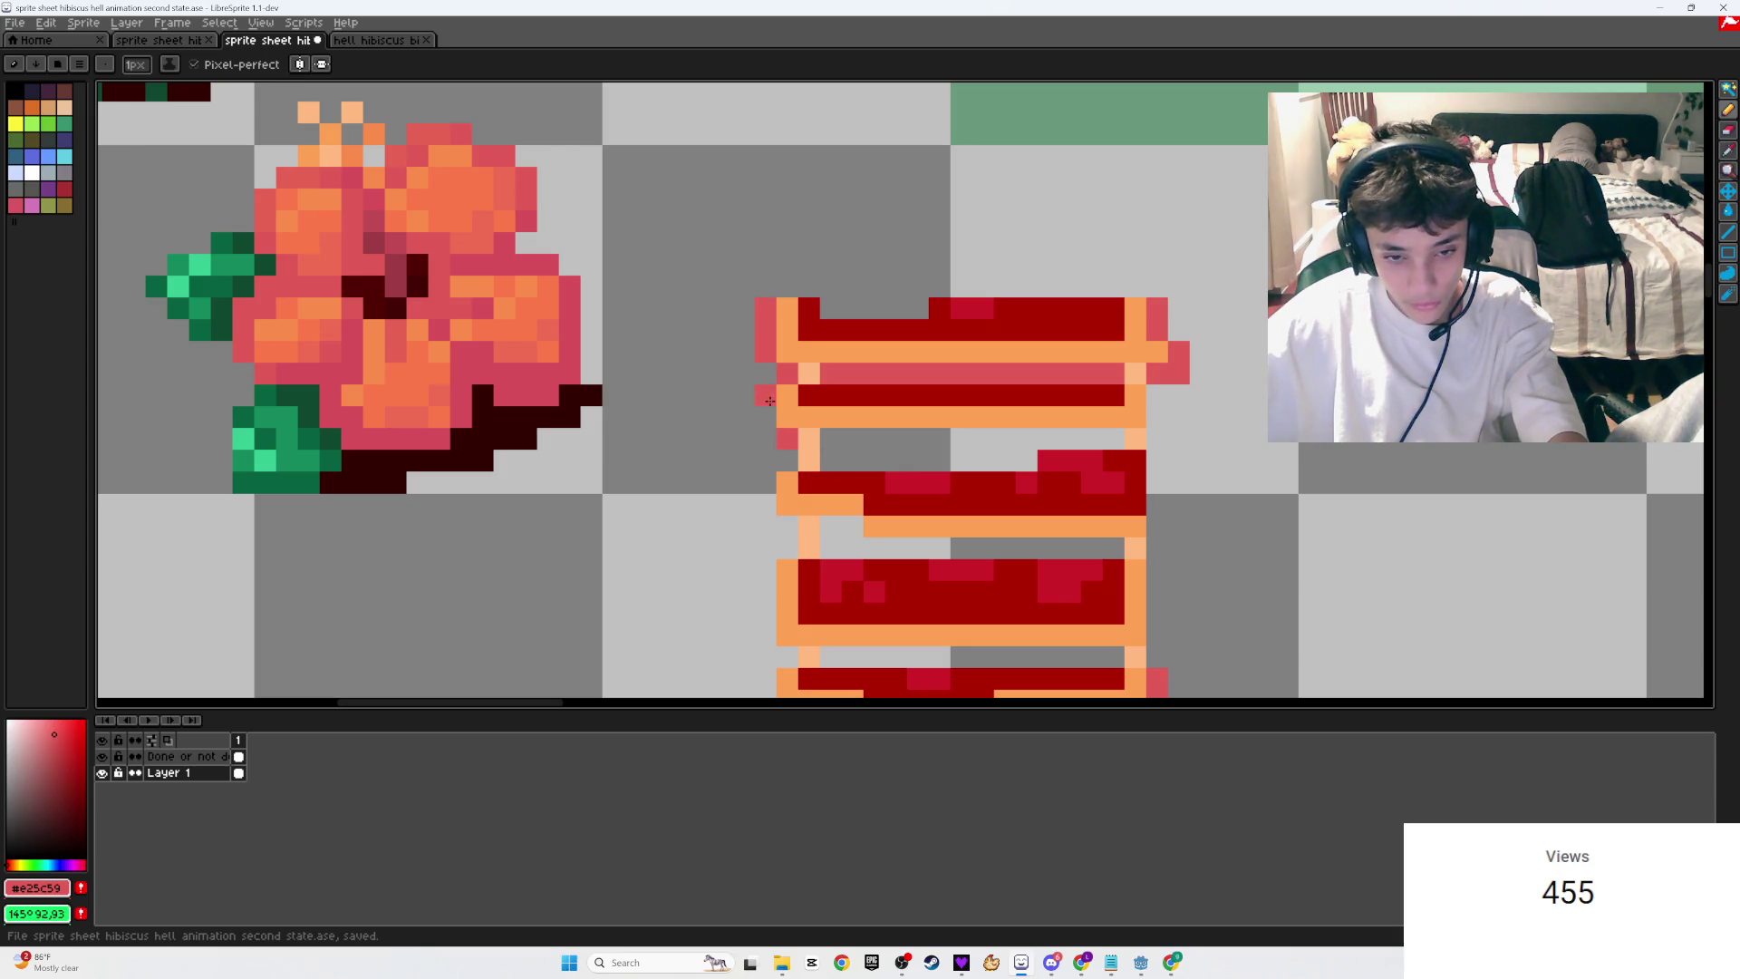
shift+click(1113, 434)
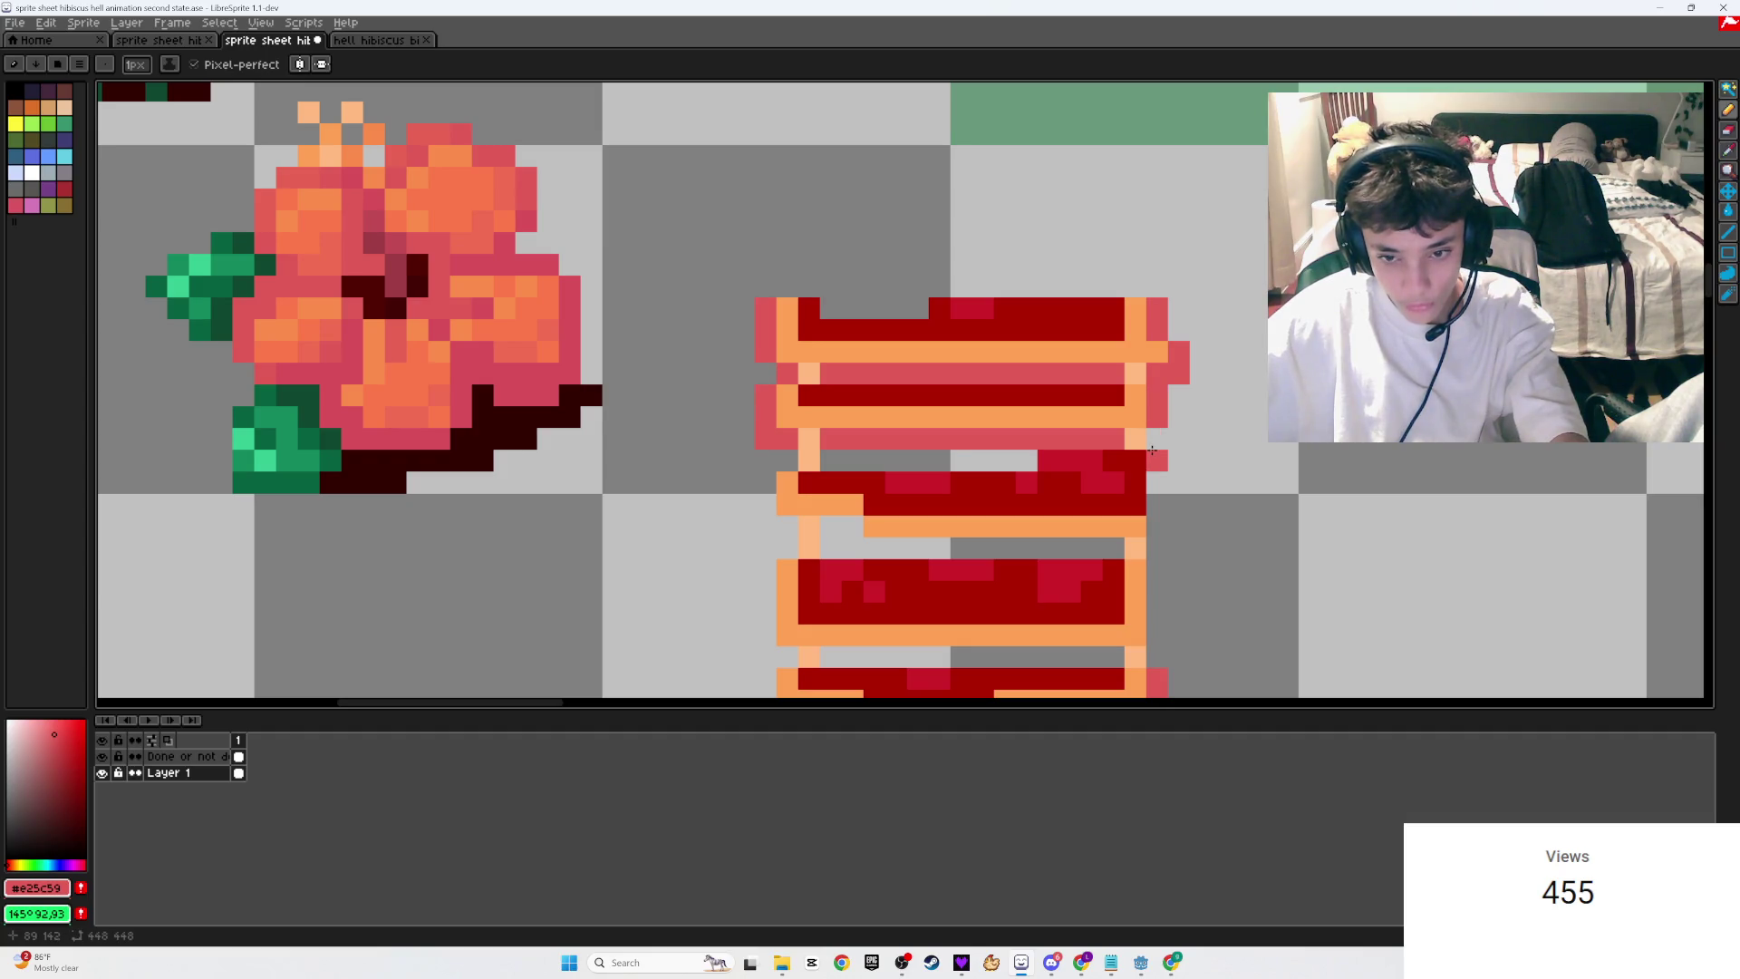
scroll(1025, 267, down, 3)
key(ctrl+s)
scroll(1025, 267, up, 3)
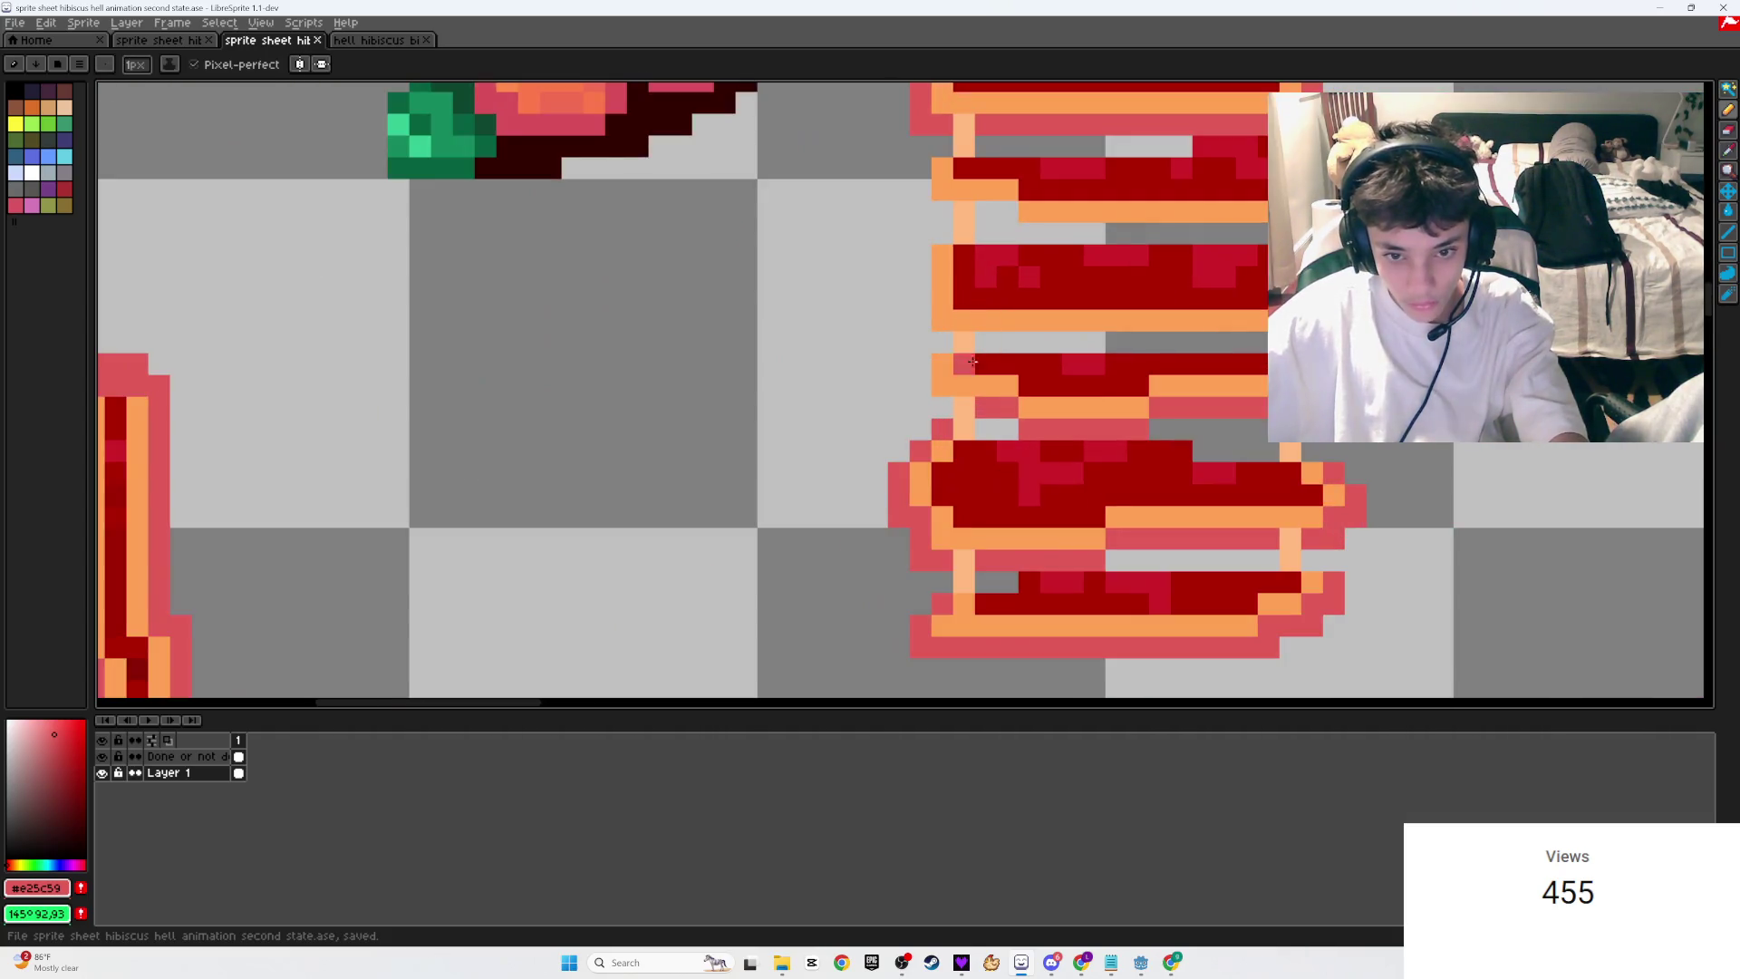
Step: Fill the ladder's grey gap with pink and close gaps in its left pink outline
click(920, 365)
key(b)
click(943, 343)
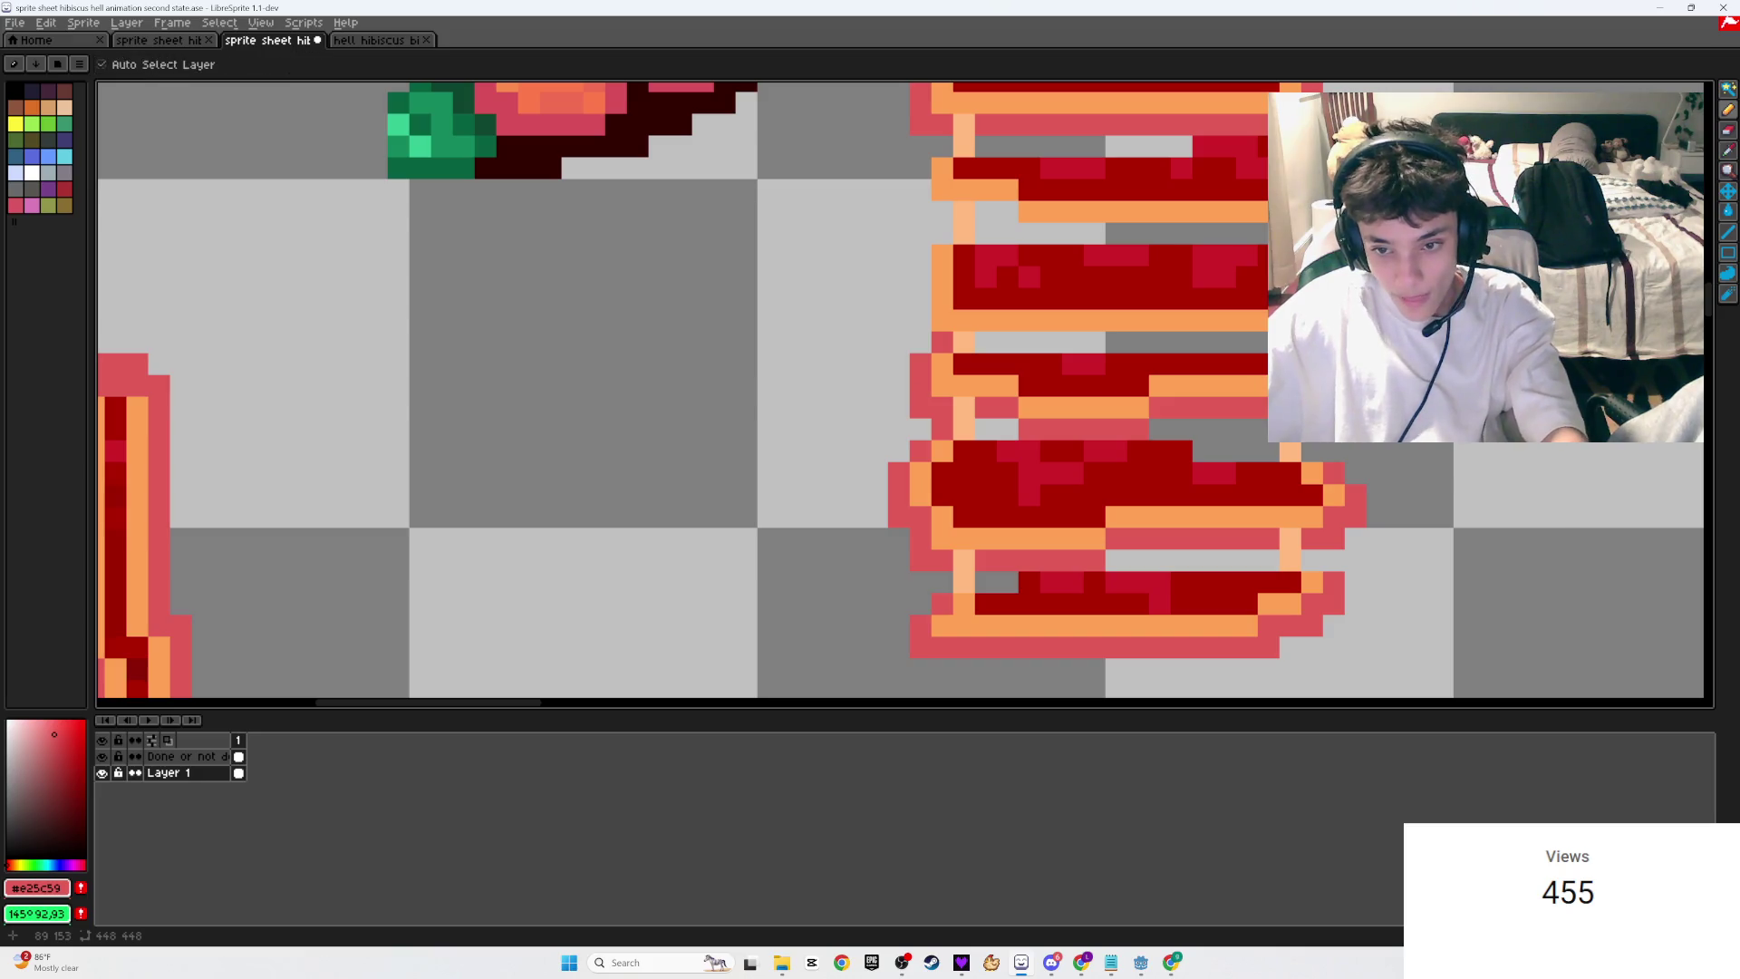
click(1247, 343)
mouse_move(949, 347)
mouse_down()
mouse_move(1256, 342)
mouse_move(931, 319)
mouse_up()
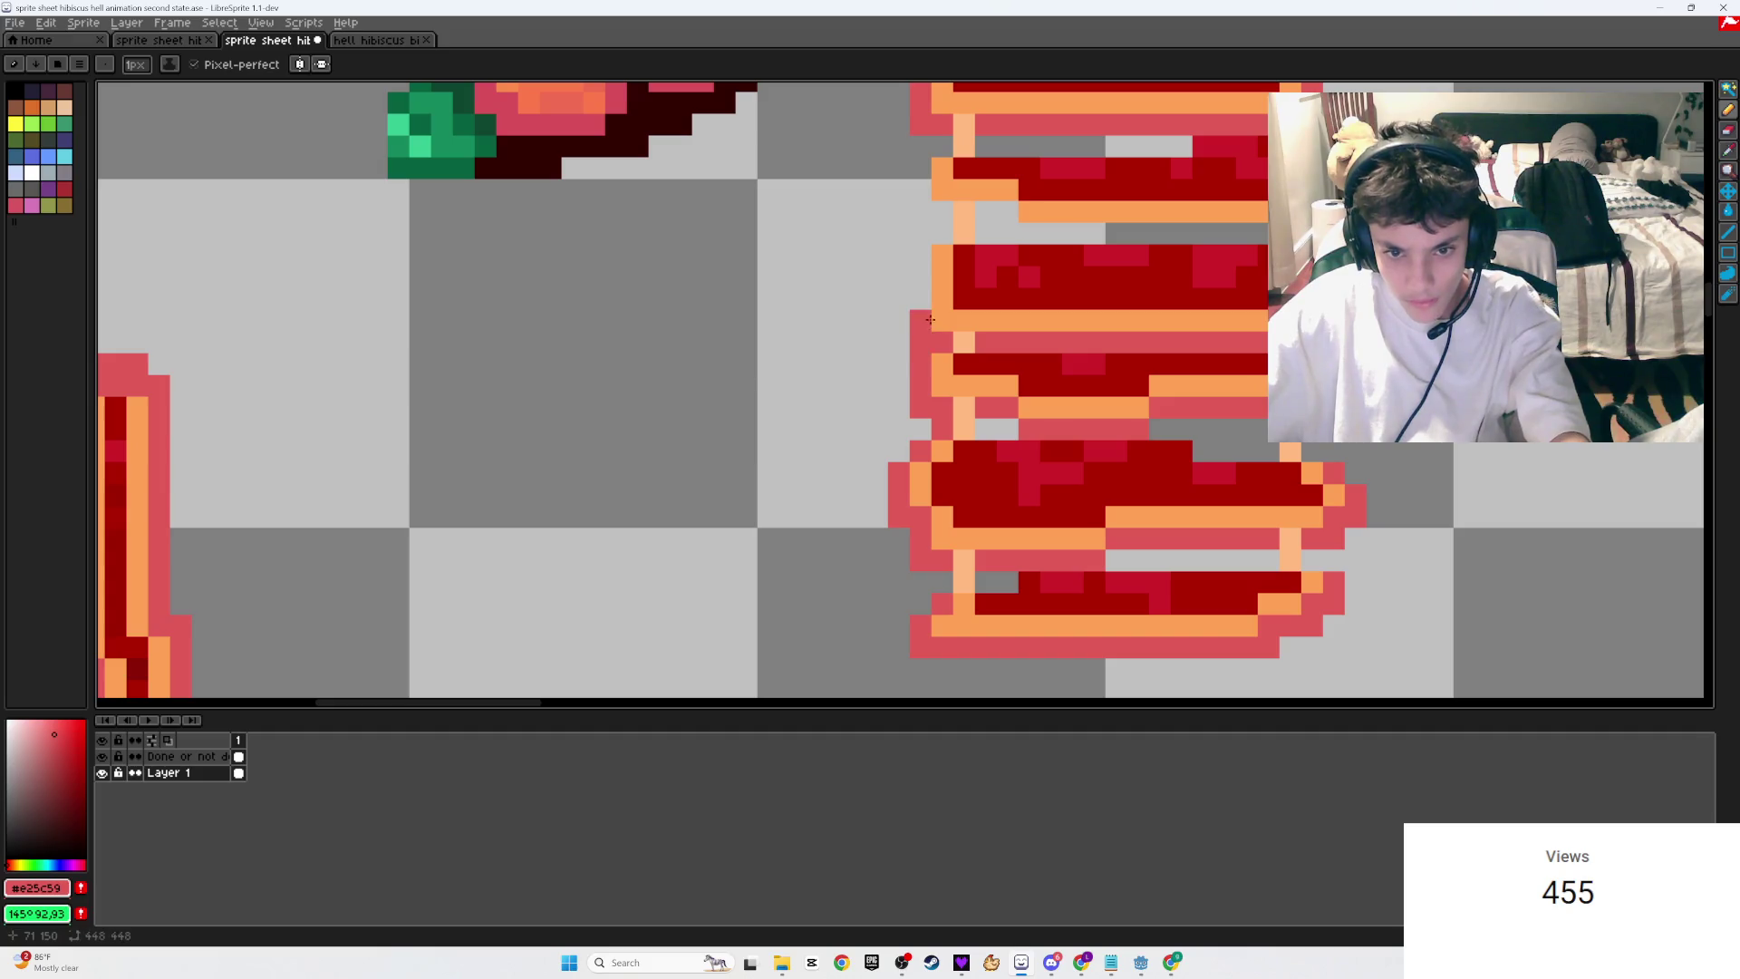
click(924, 272)
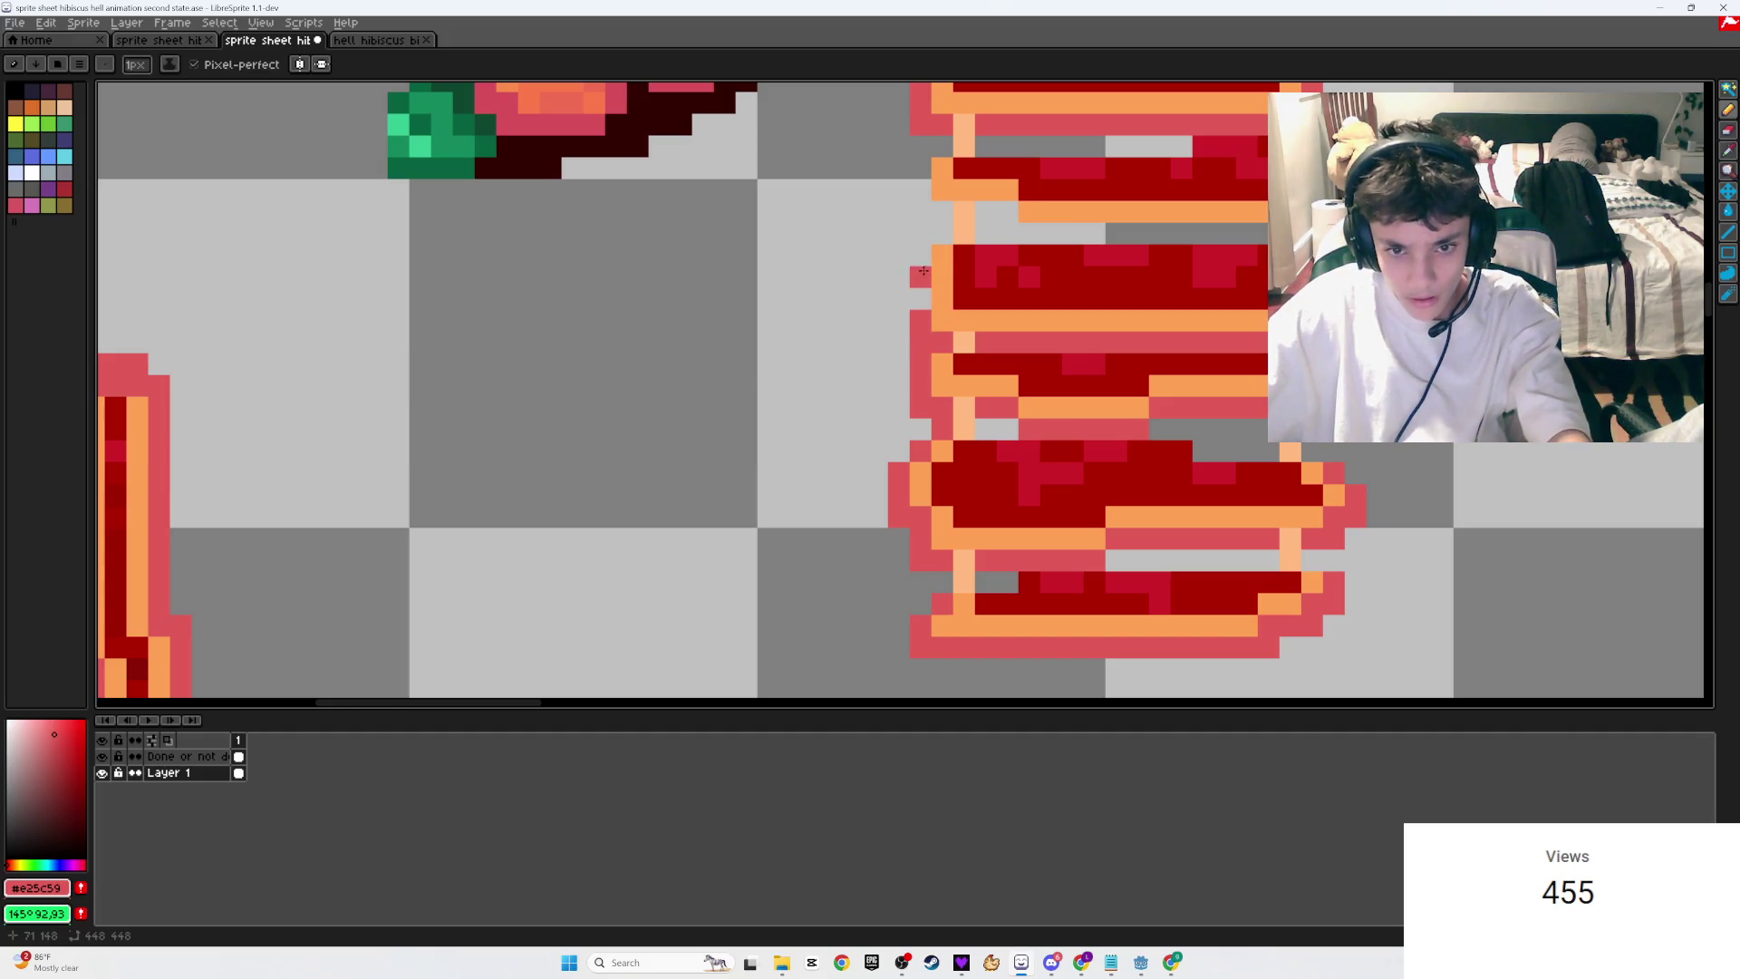
drag(921, 298, 946, 231)
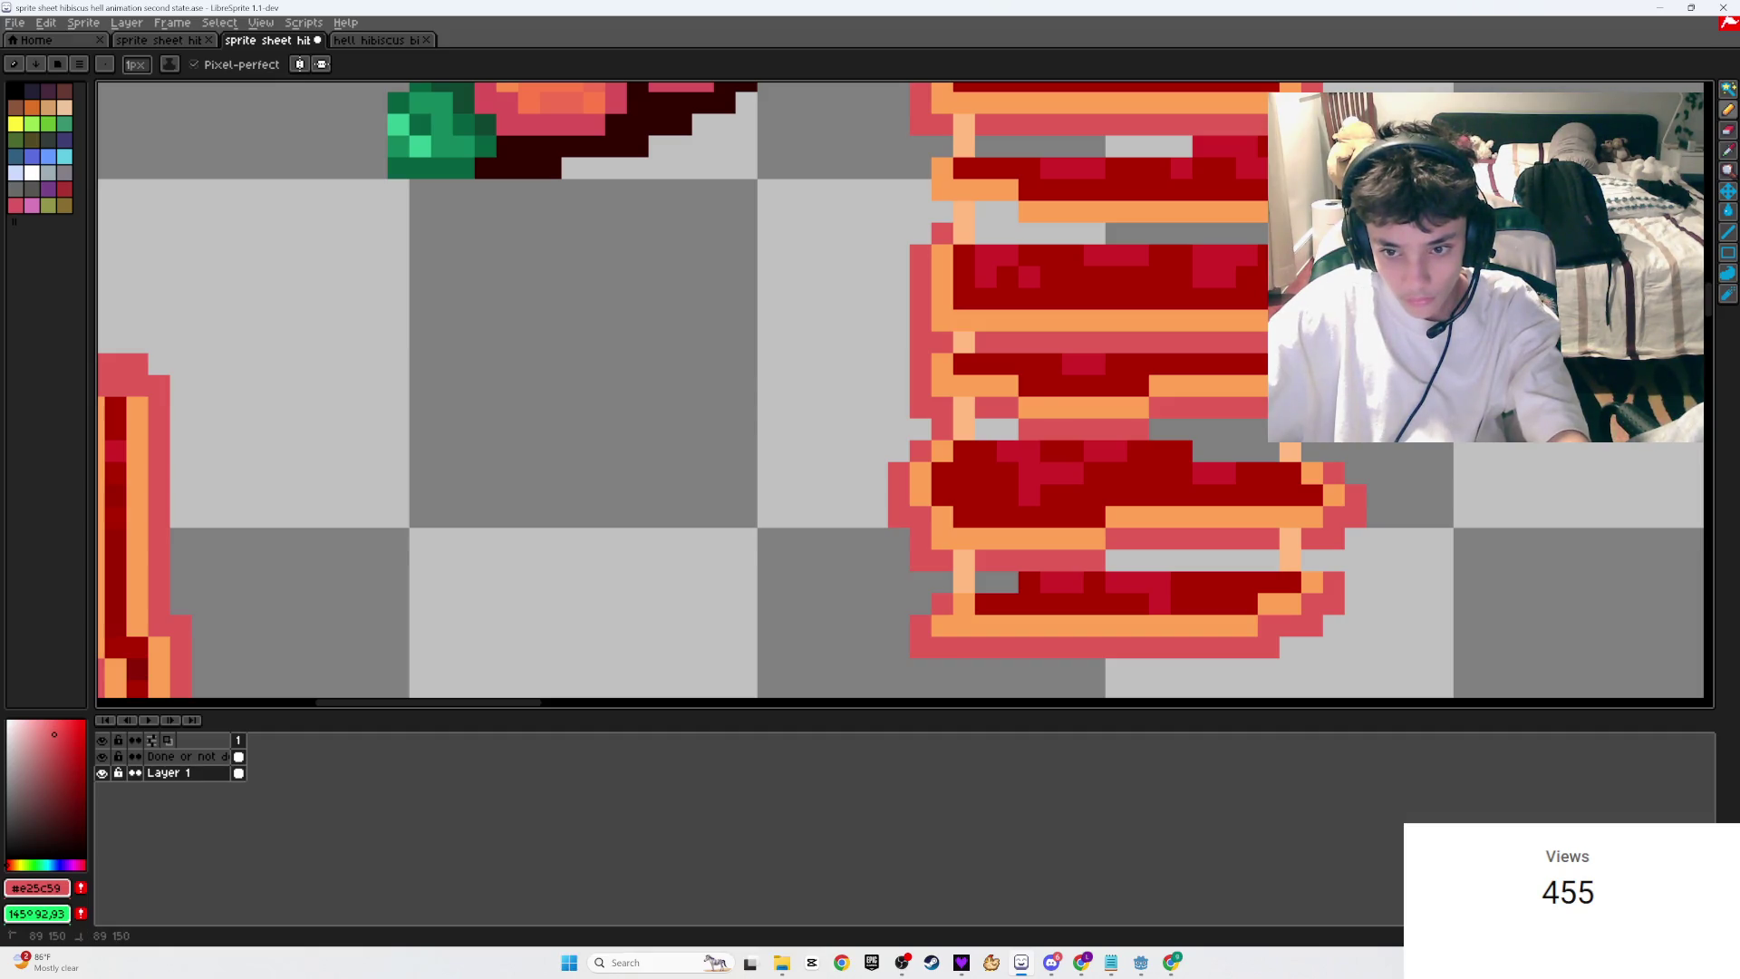
scroll(1141, 357, down, 3)
scroll(1142, 357, up, 3)
Step: Fill the grey gaps in a ladder row with pink, add a pixel left of the ladder, and save
click(1165, 379)
click(1142, 379)
click(1228, 381)
drag(1187, 381, 1253, 379)
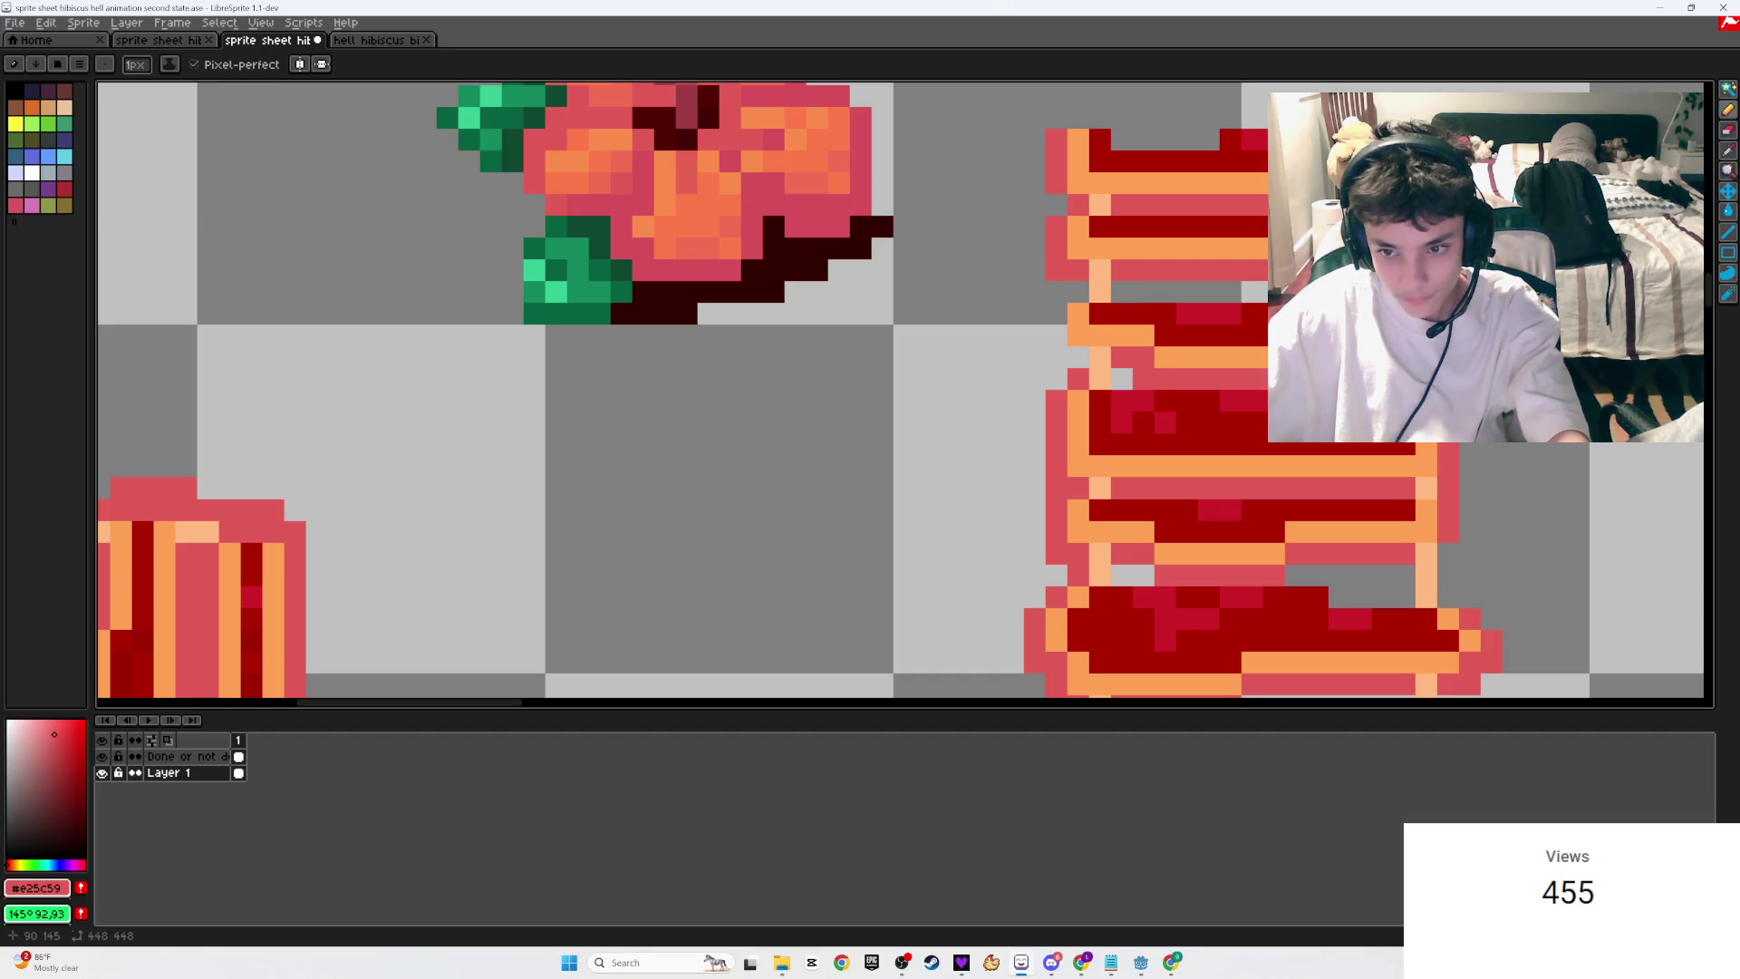
alt+click(1251, 264)
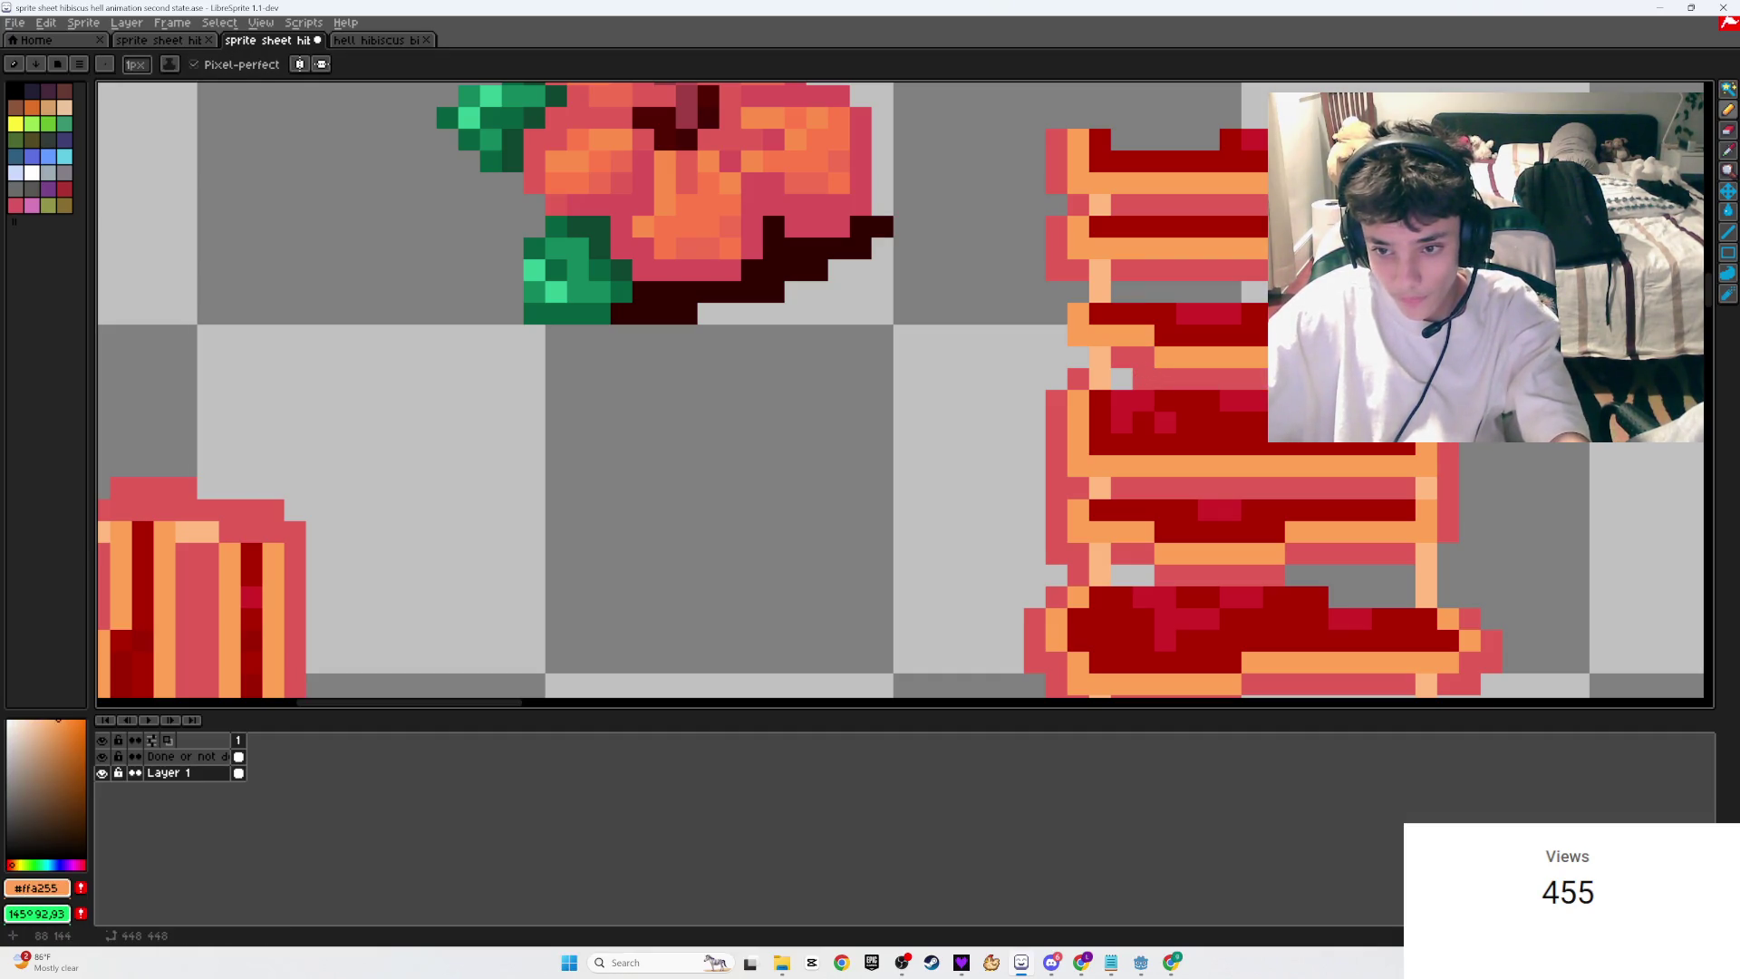
alt+click(1428, 295)
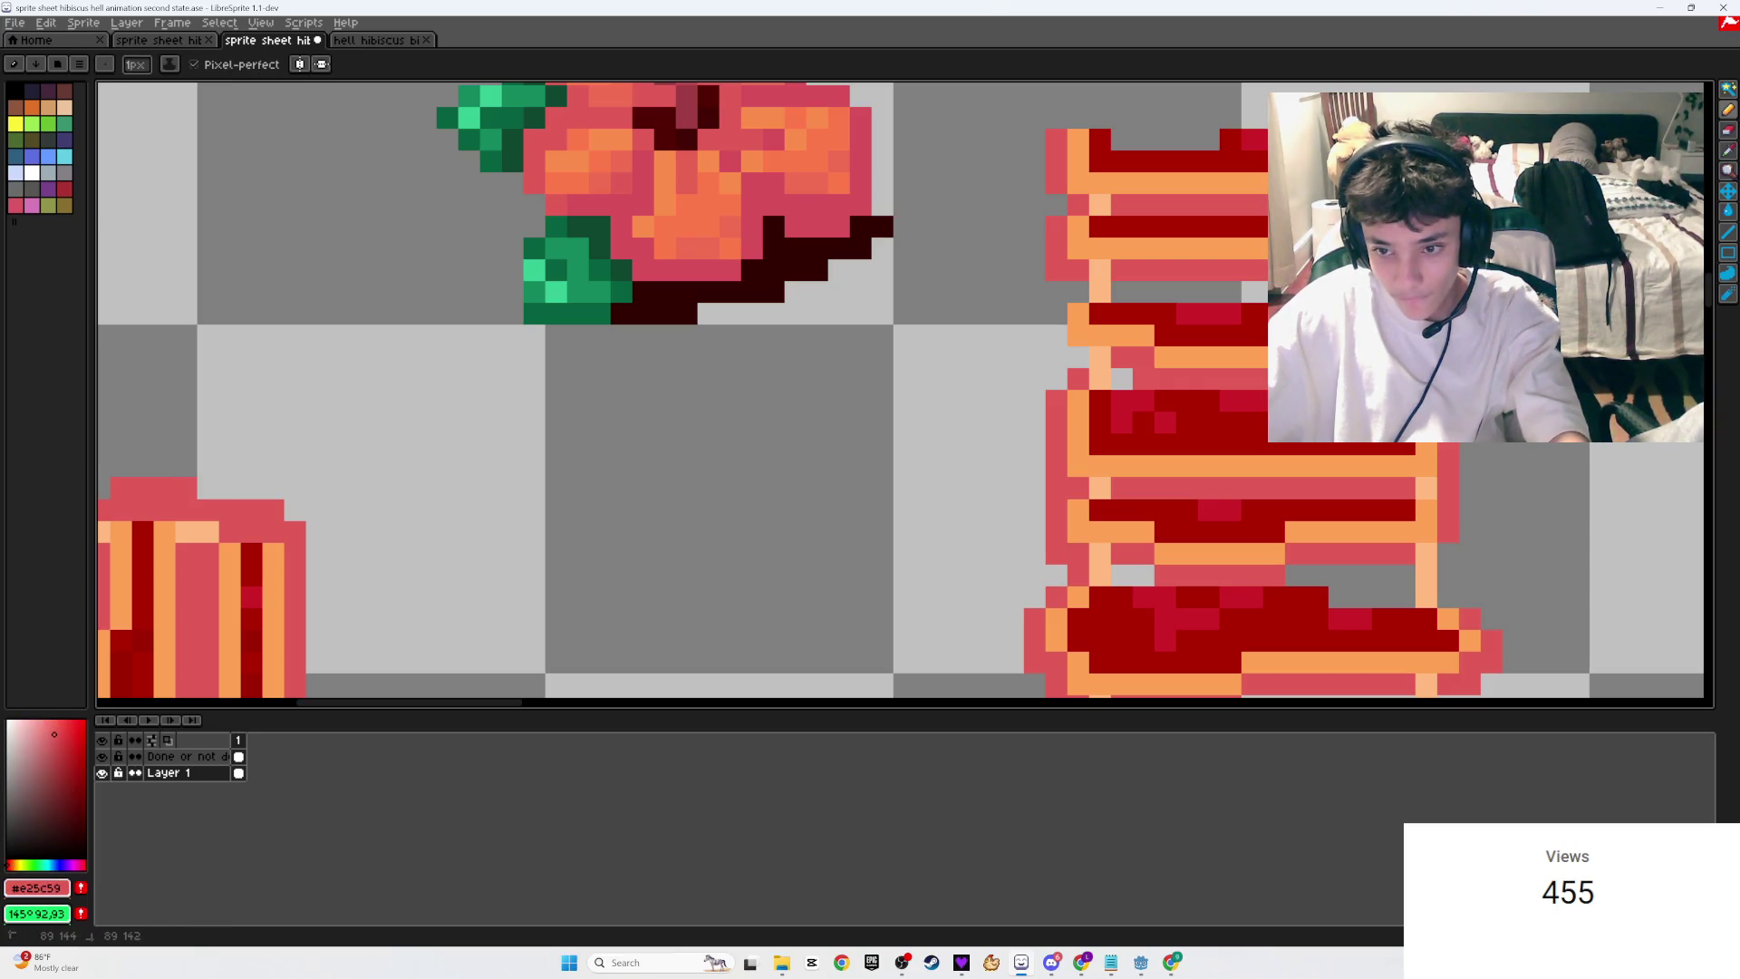
click(1058, 336)
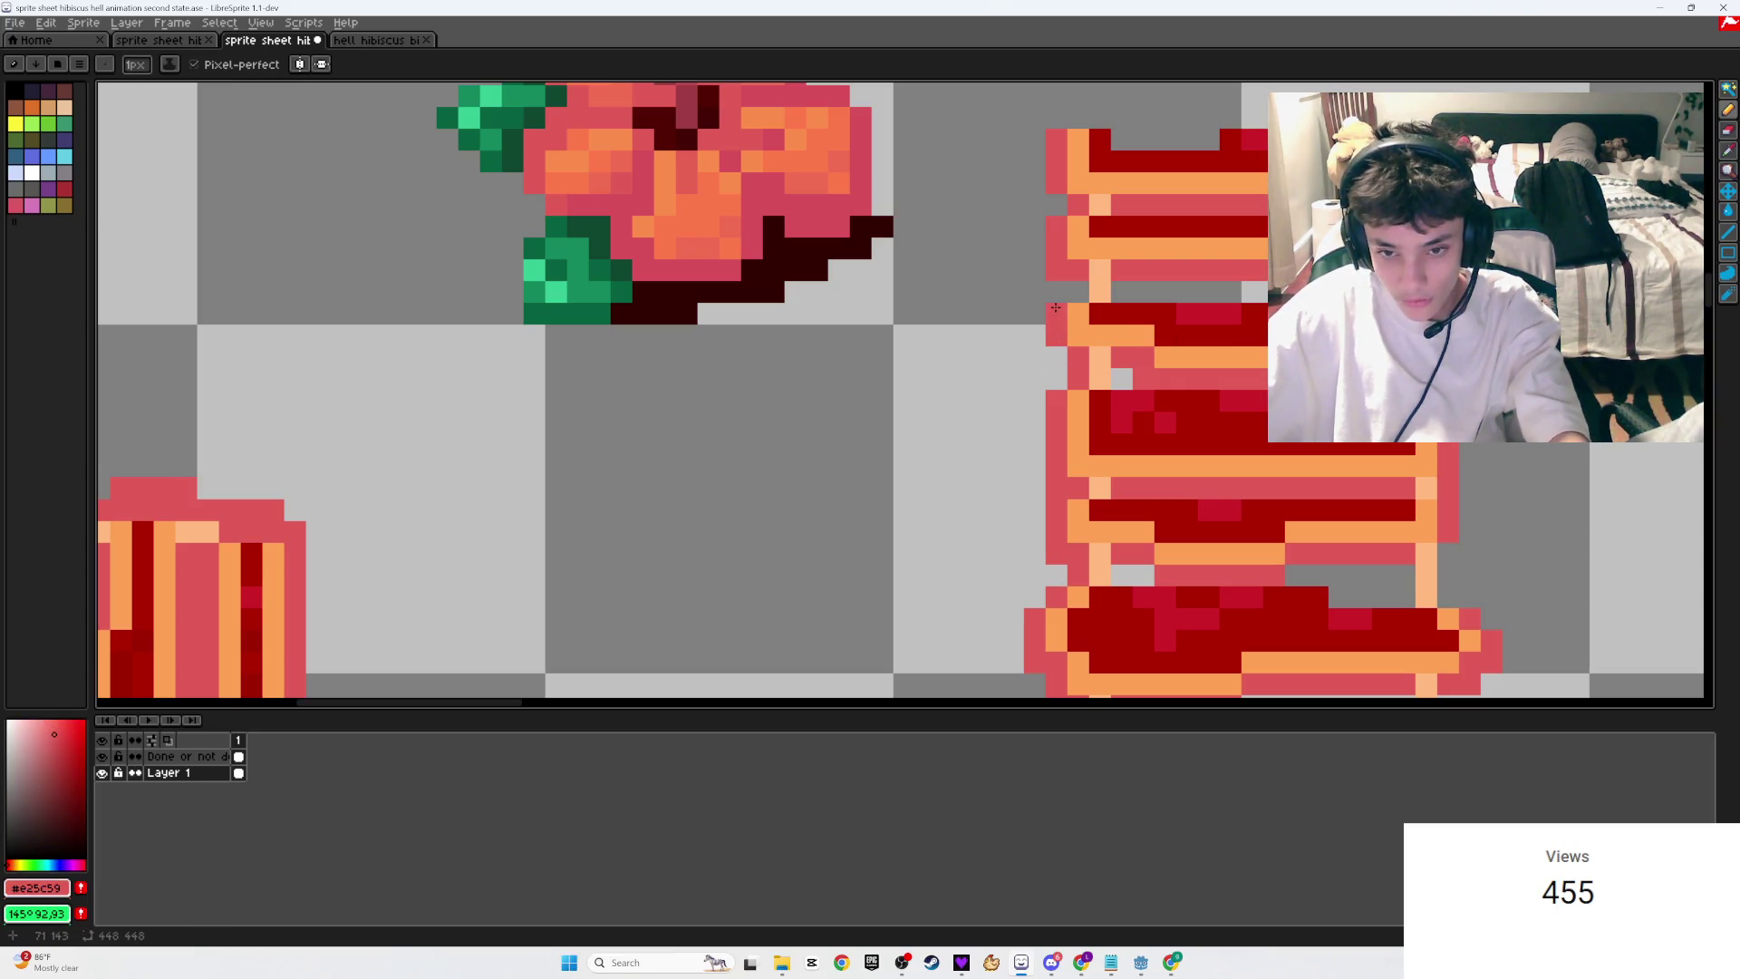
scroll(1061, 356, down, 3)
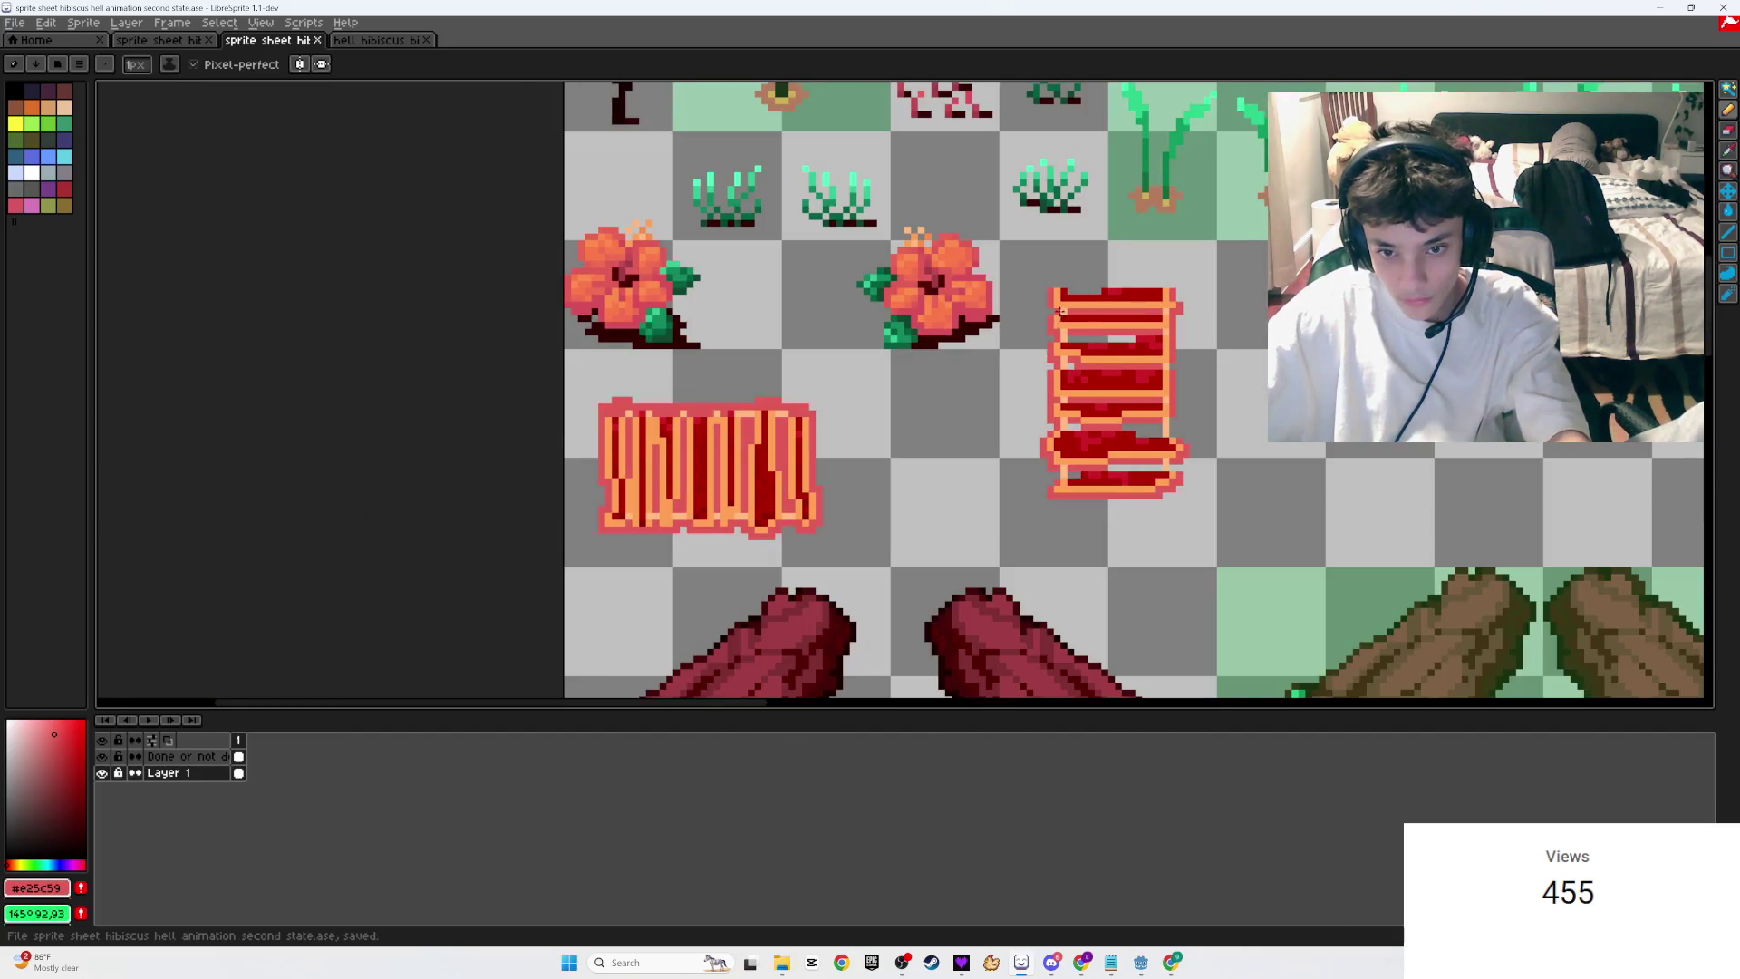
scroll(1051, 281, up, 3)
key(ctrl+s)
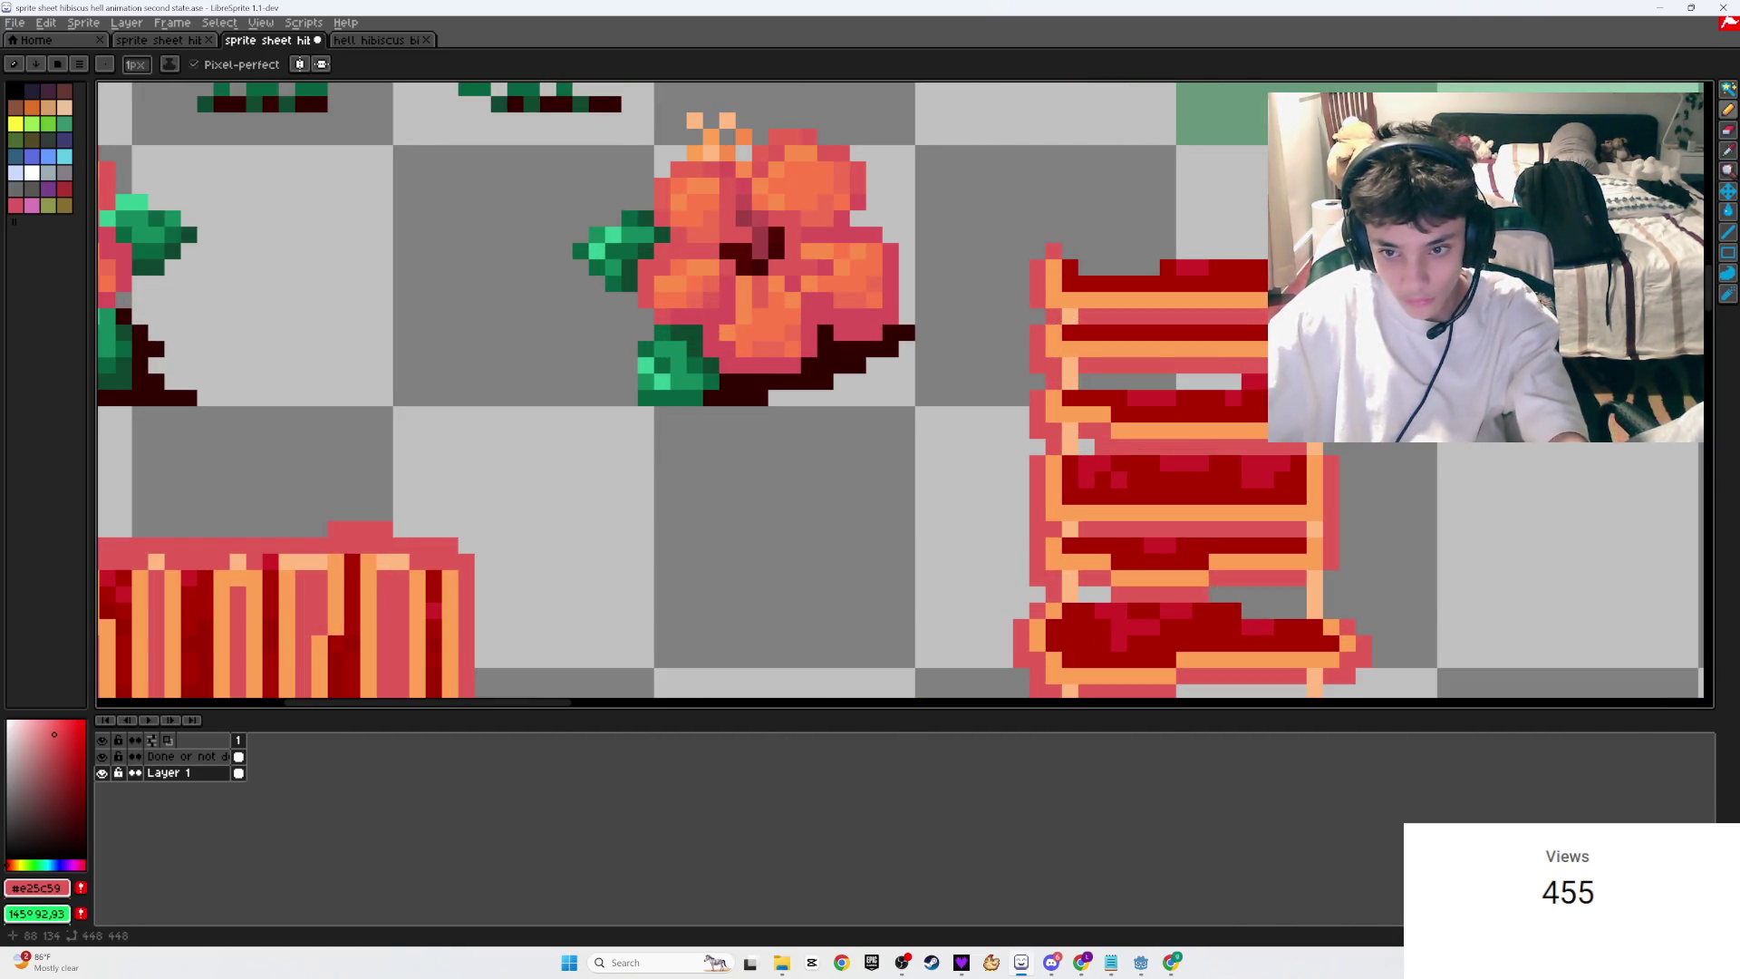
Step: Save again, briefly select the 'Done or not done' layer, then return to Layer 1
scroll(1002, 474, down, 3)
scroll(1003, 401, up, 2)
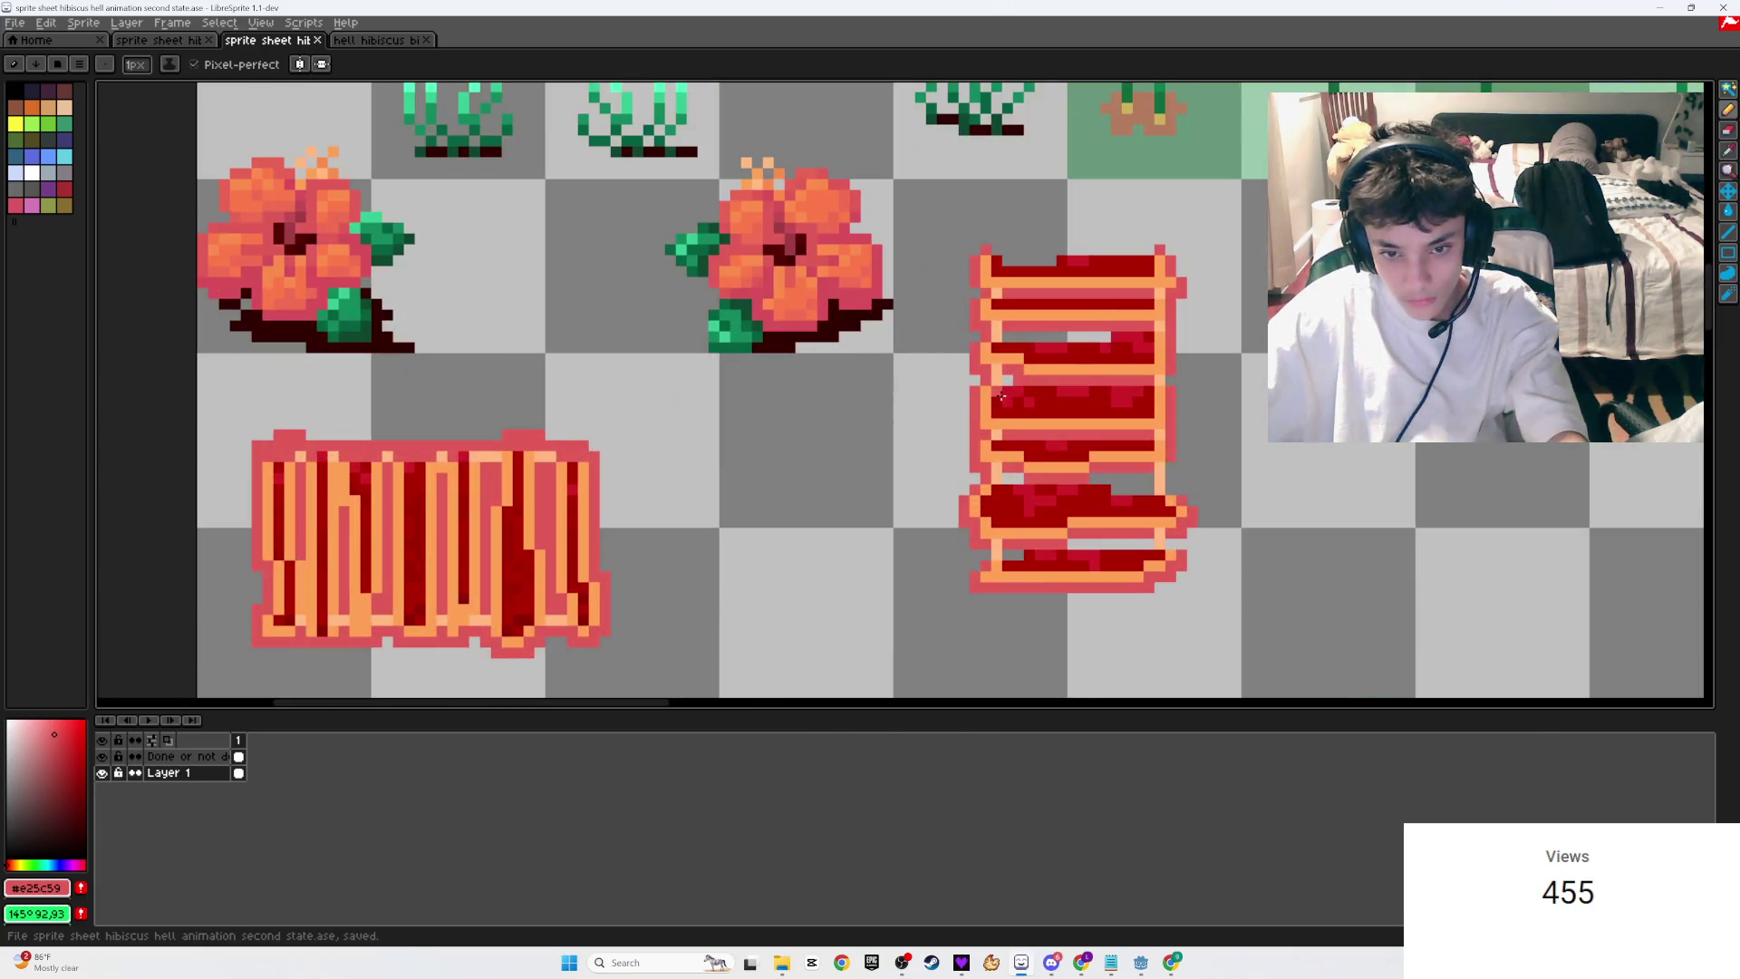
scroll(1010, 379, down, 3)
scroll(1113, 426, up, 3)
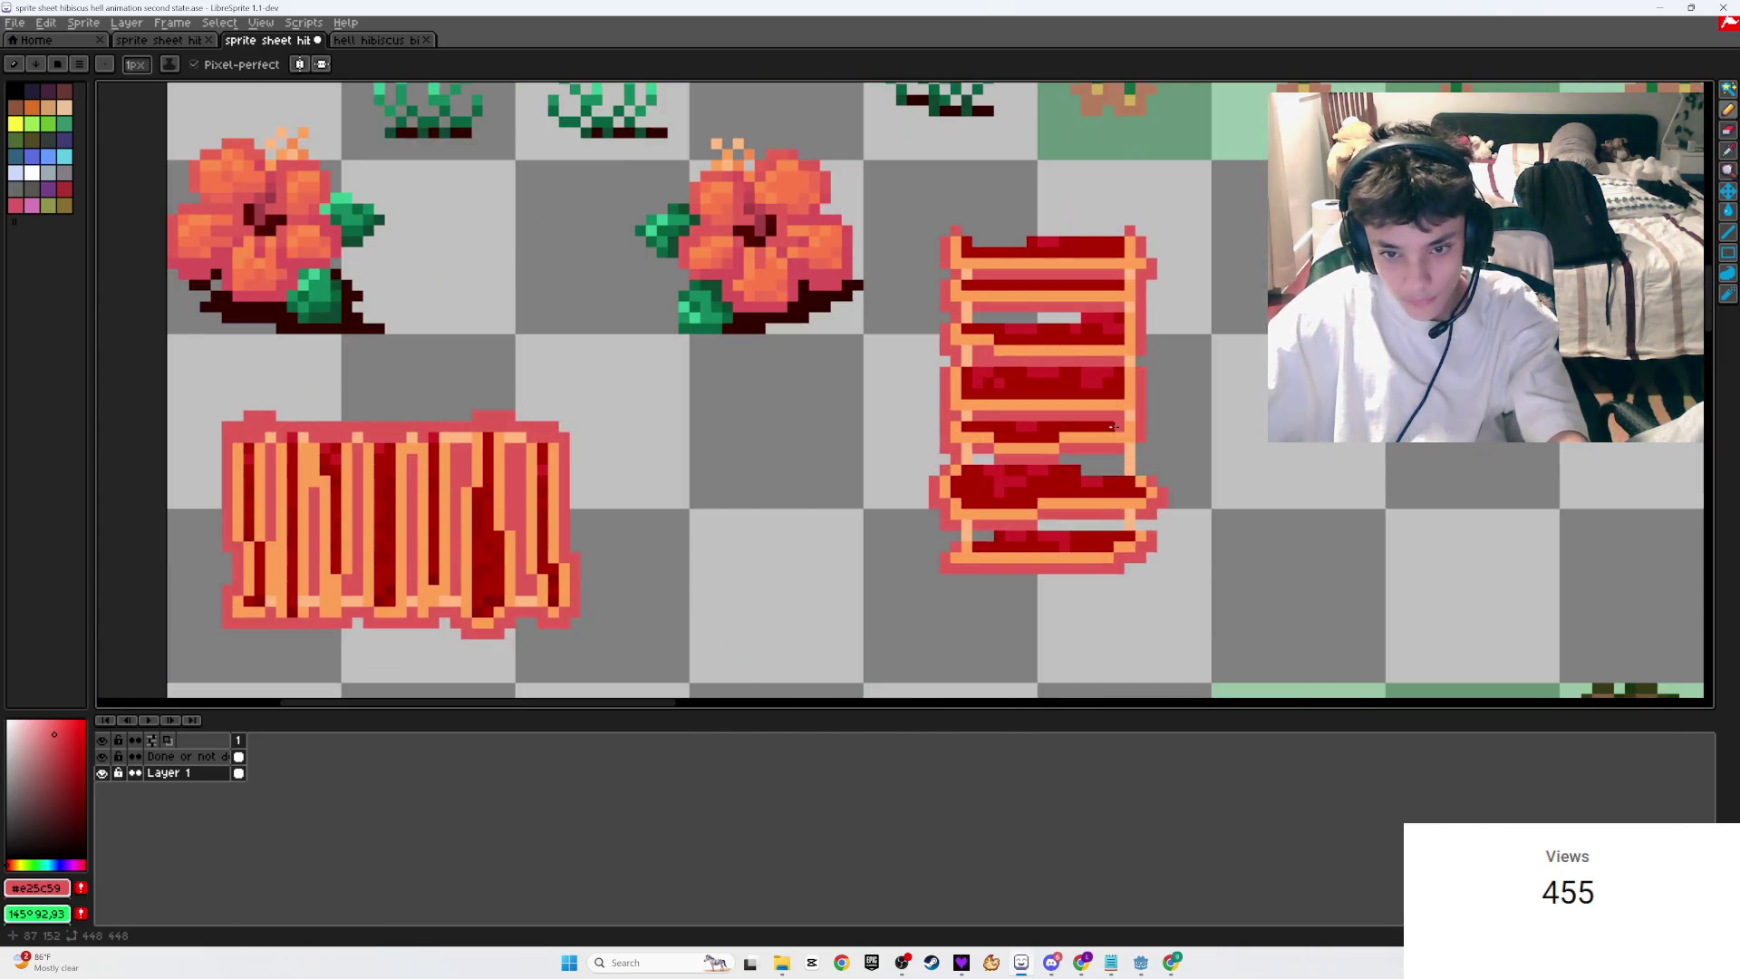
scroll(1086, 426, down, 4)
key(ctrl+s)
scroll(1048, 481, up, 2)
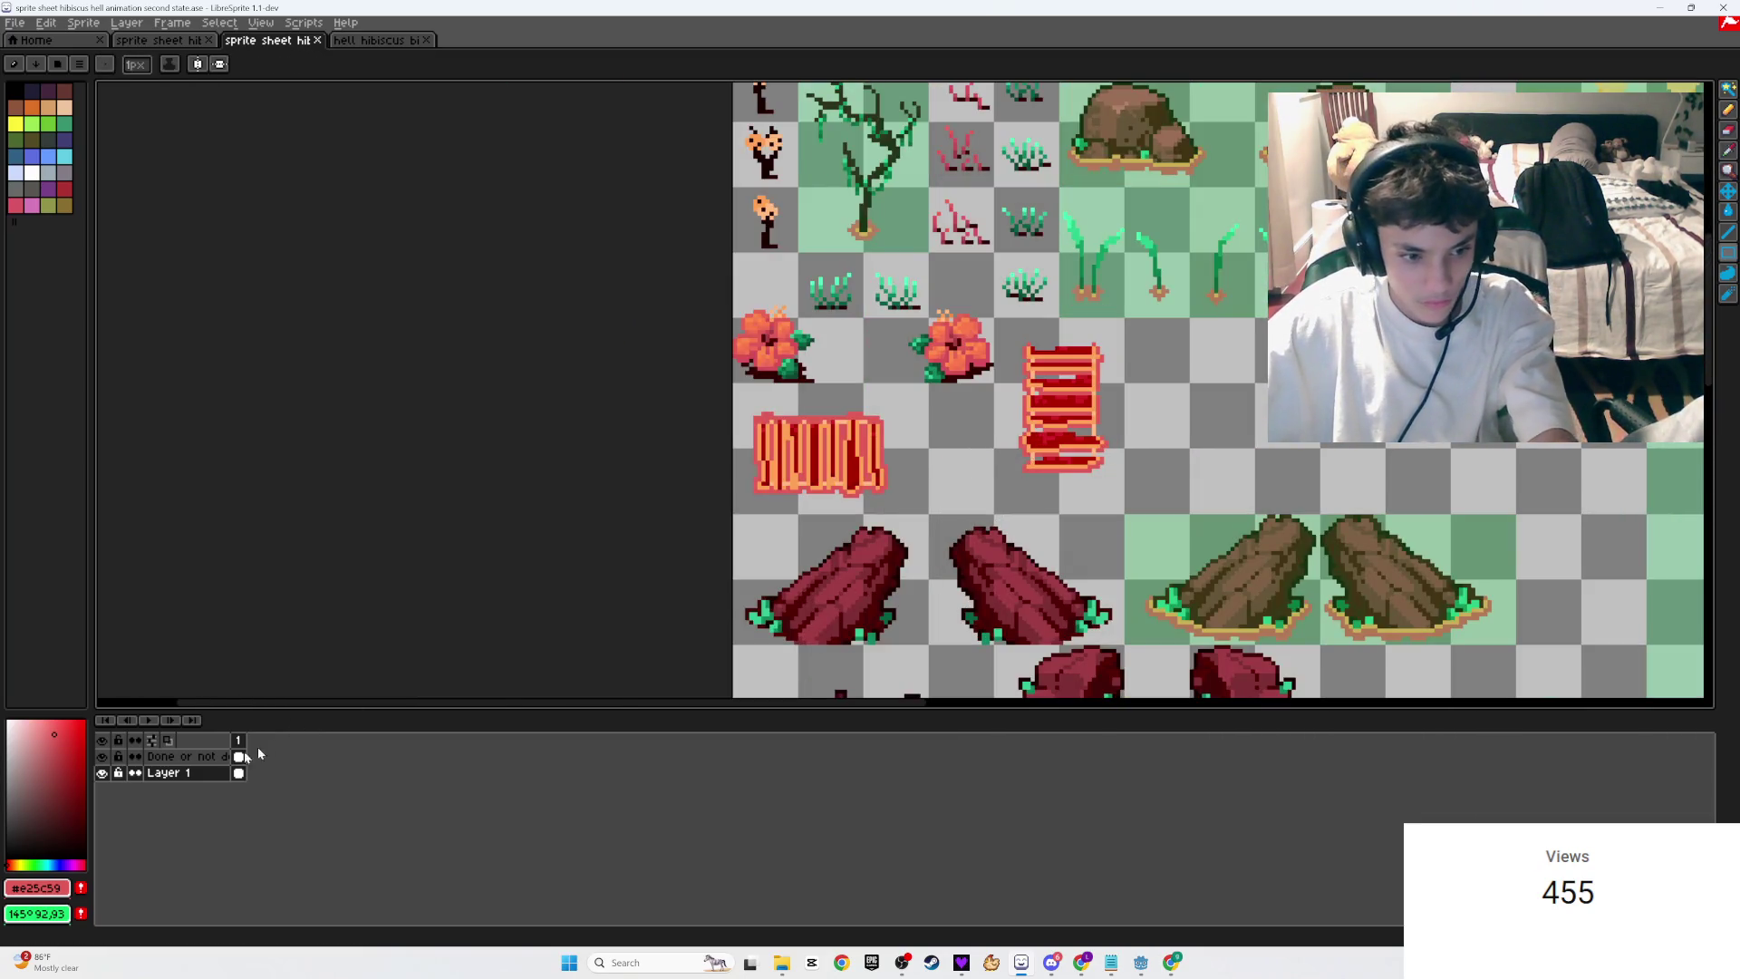
click(165, 760)
scroll(861, 397, up, 3)
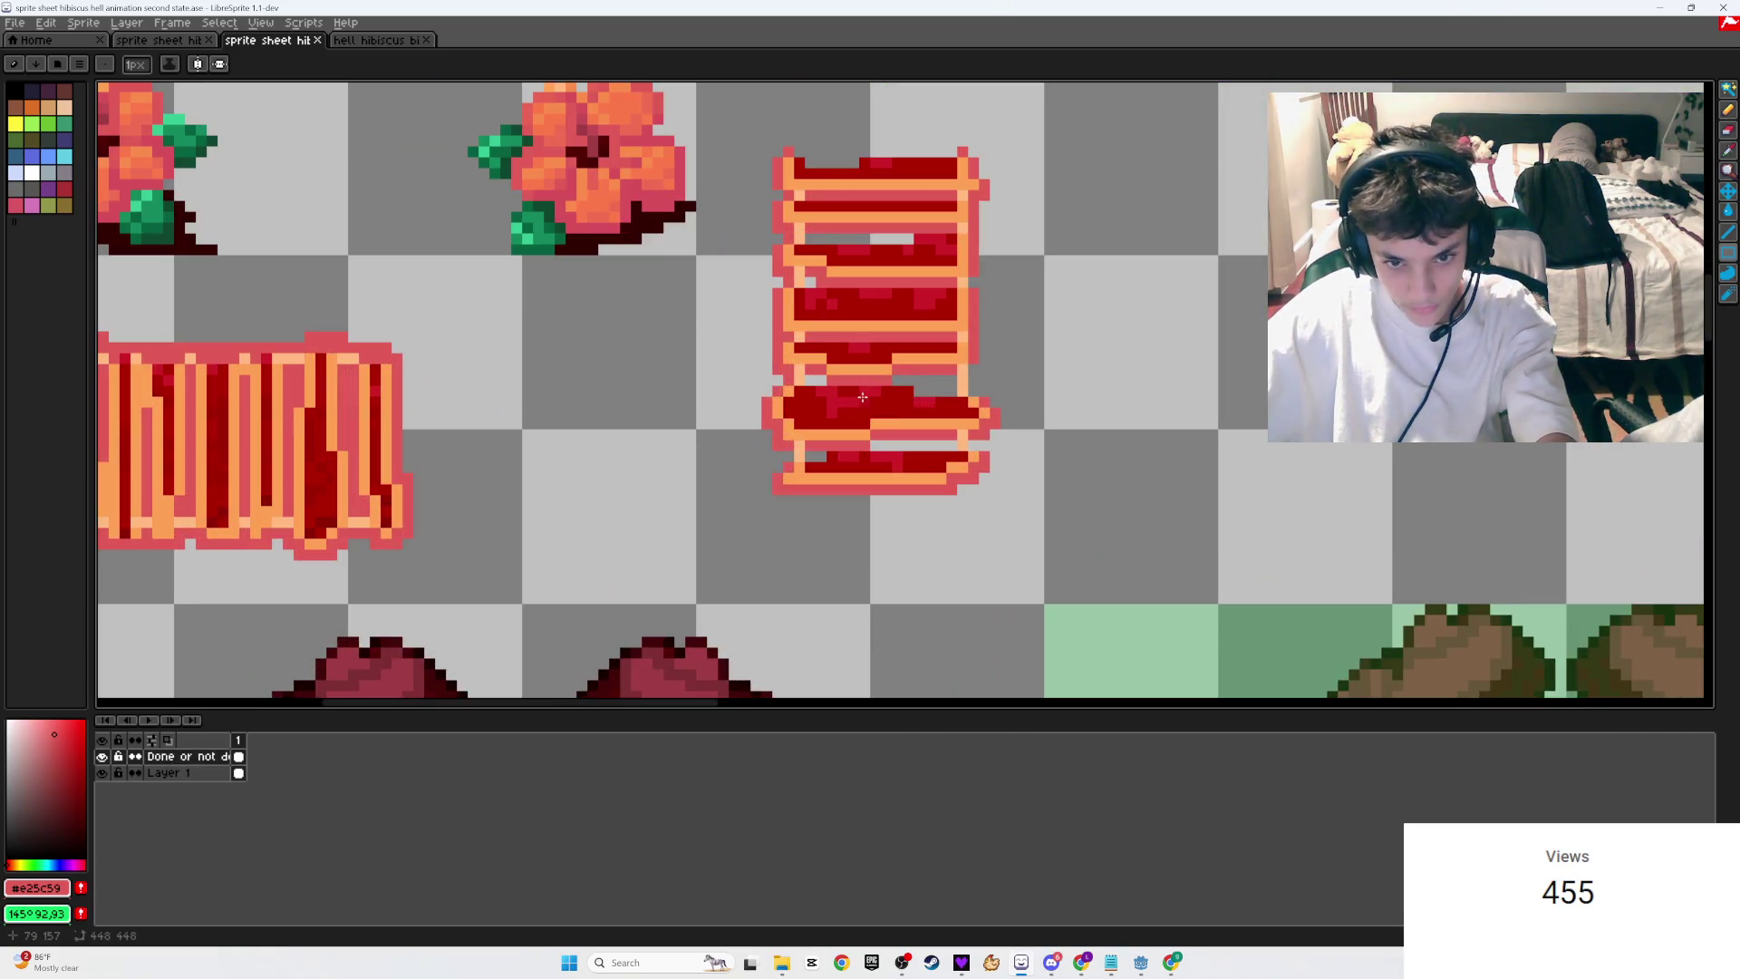
scroll(862, 397, up, 1)
key(alt)
key(b)
click(168, 772)
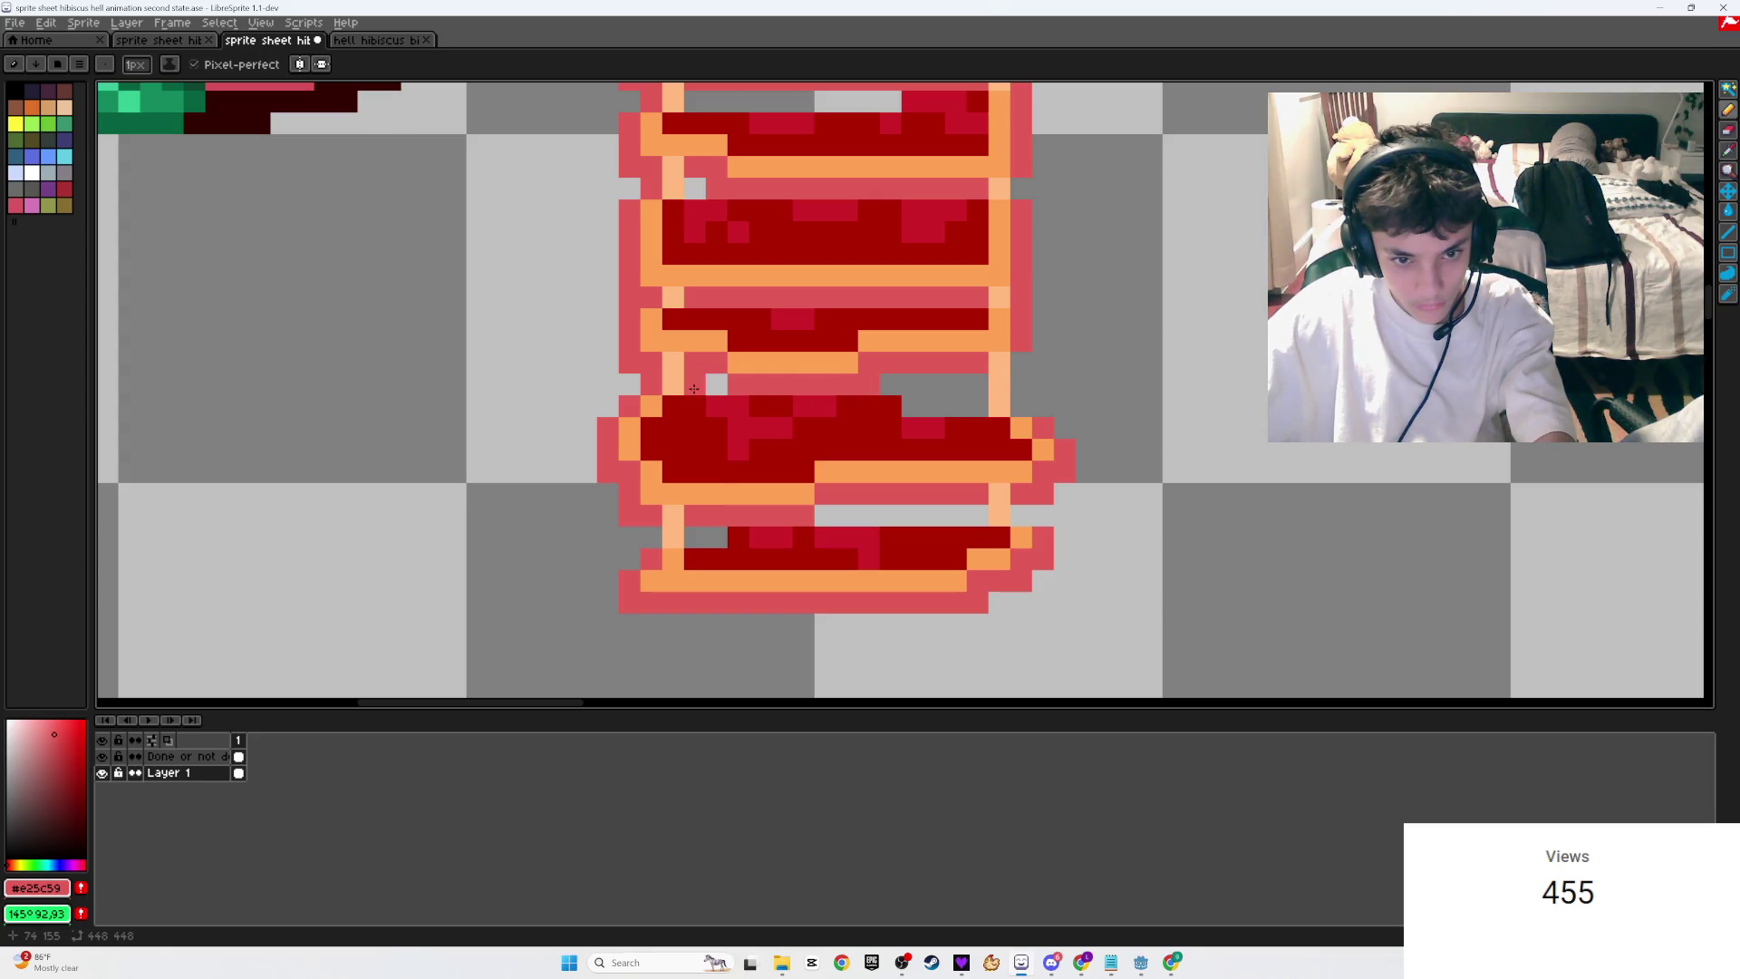
Step: Touch up a ladder pixel, undoing a stray pink one, and save the sprite sheet
scroll(714, 387, down, 4)
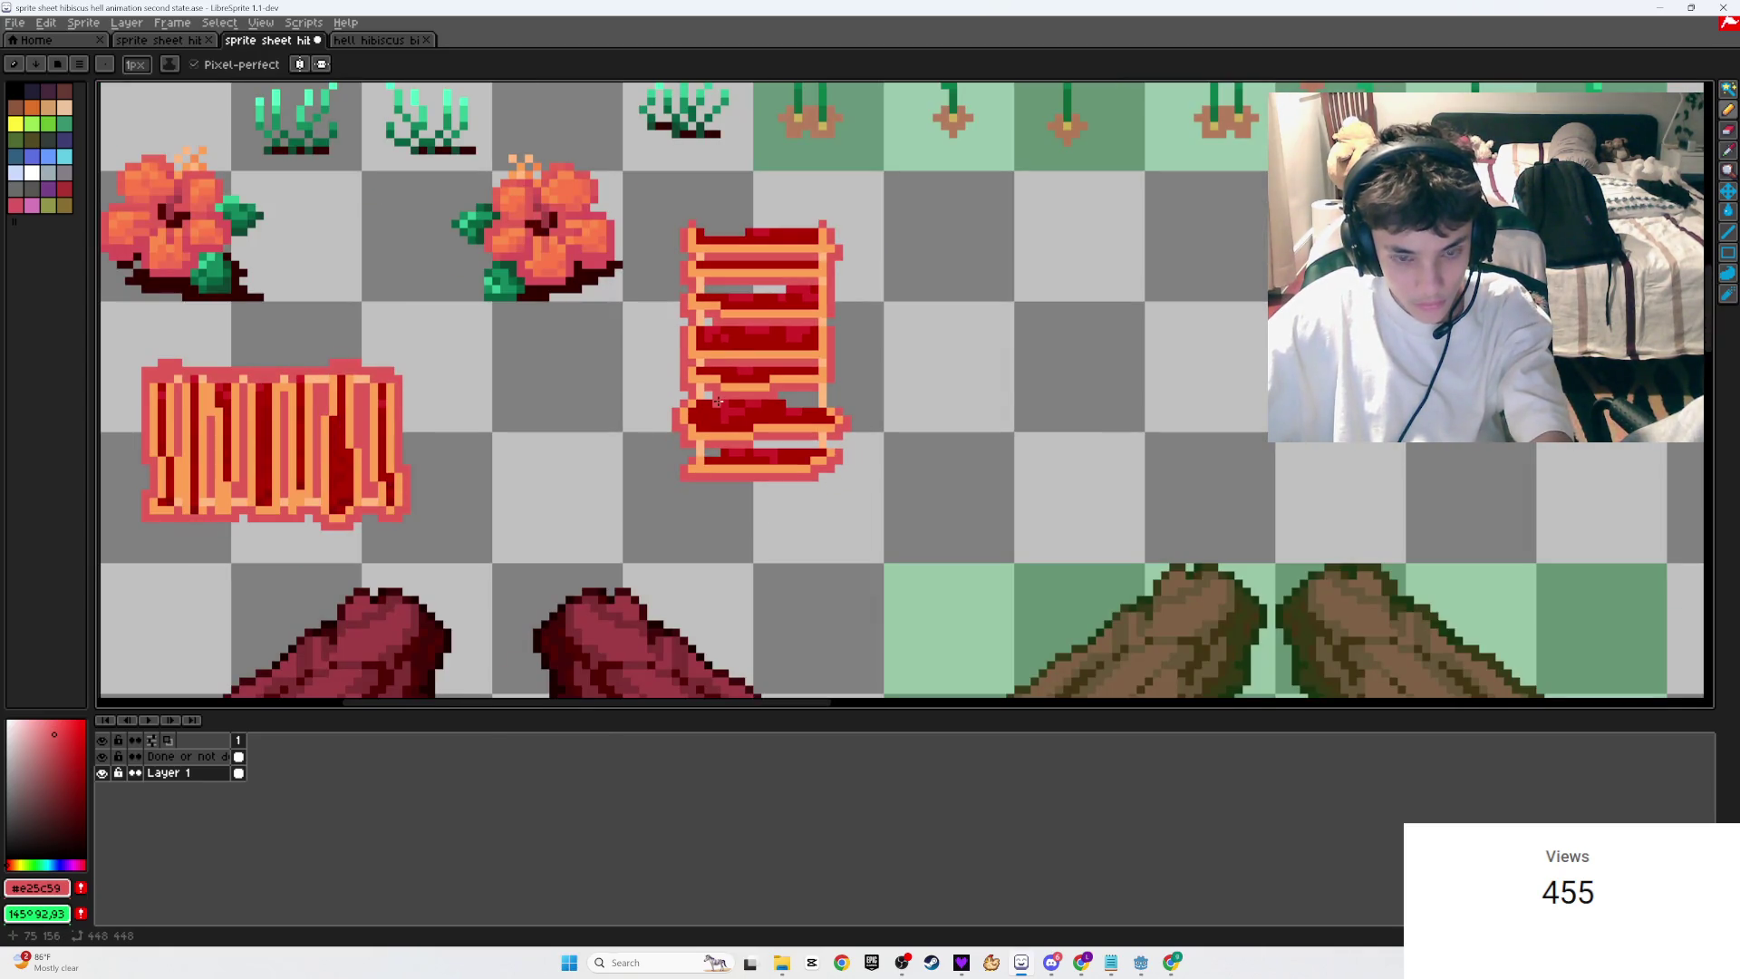
scroll(718, 401, up, 4)
click(708, 437)
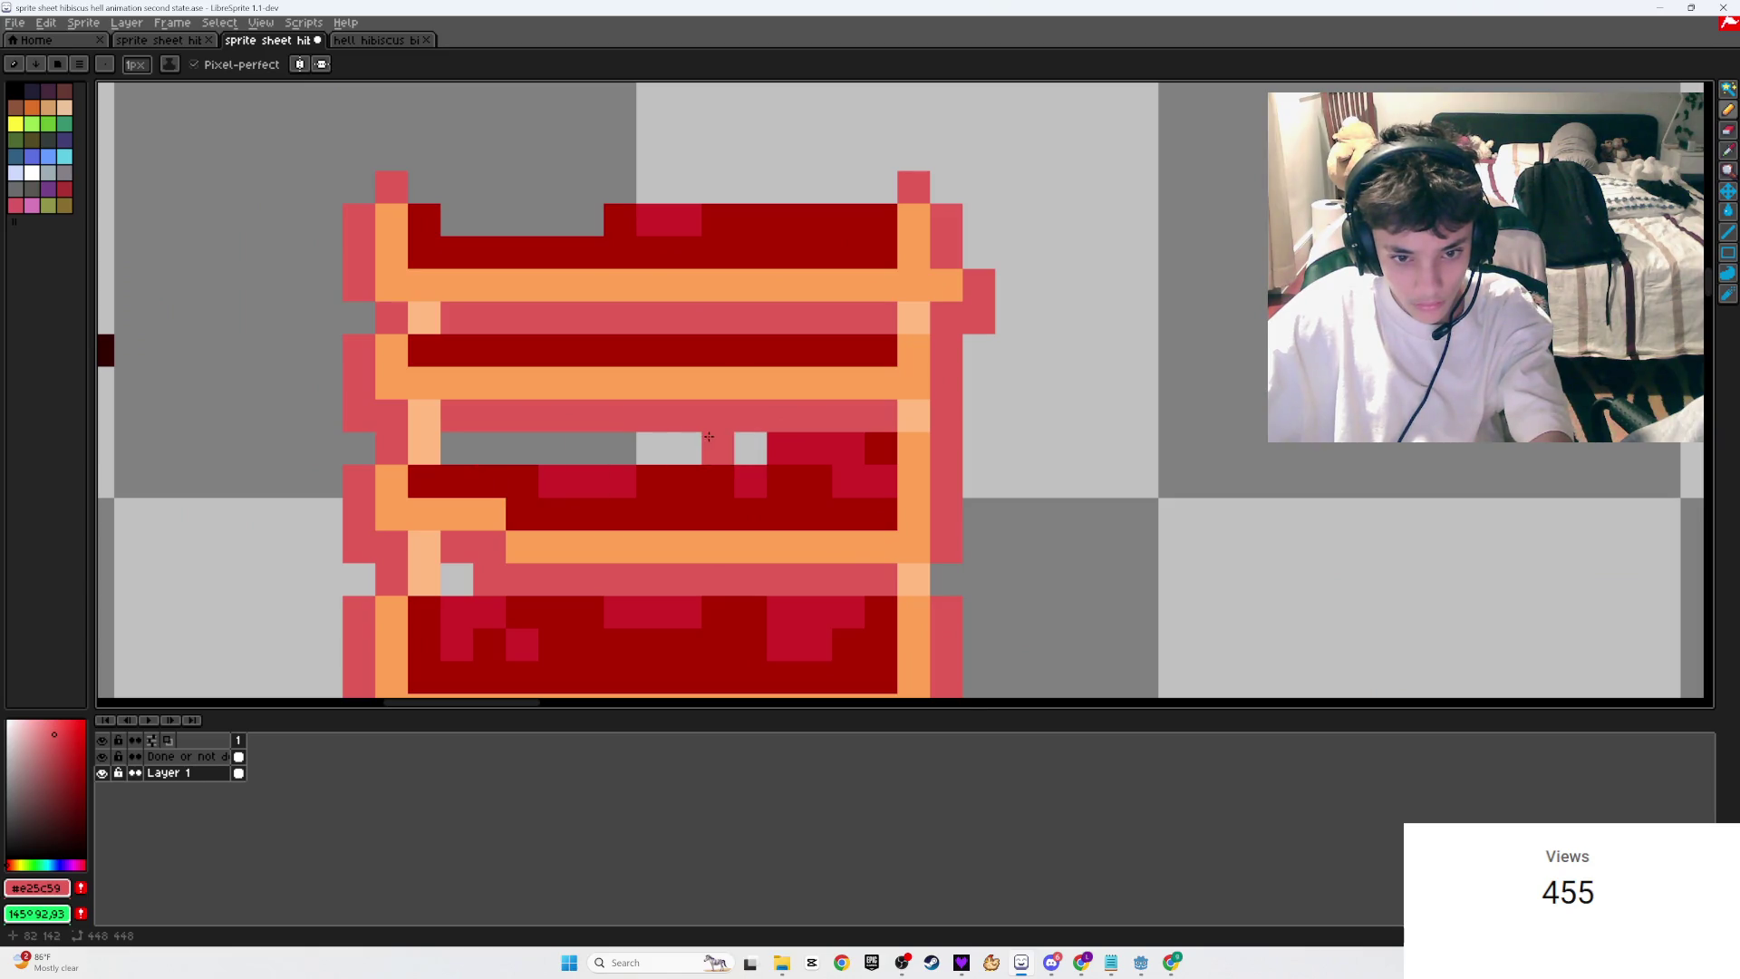
scroll(708, 437, down, 3)
key(ctrl+z)
scroll(966, 305, up, 3)
key(ctrl+s)
click(966, 304)
scroll(966, 304, down, 3)
scroll(821, 337, up, 2)
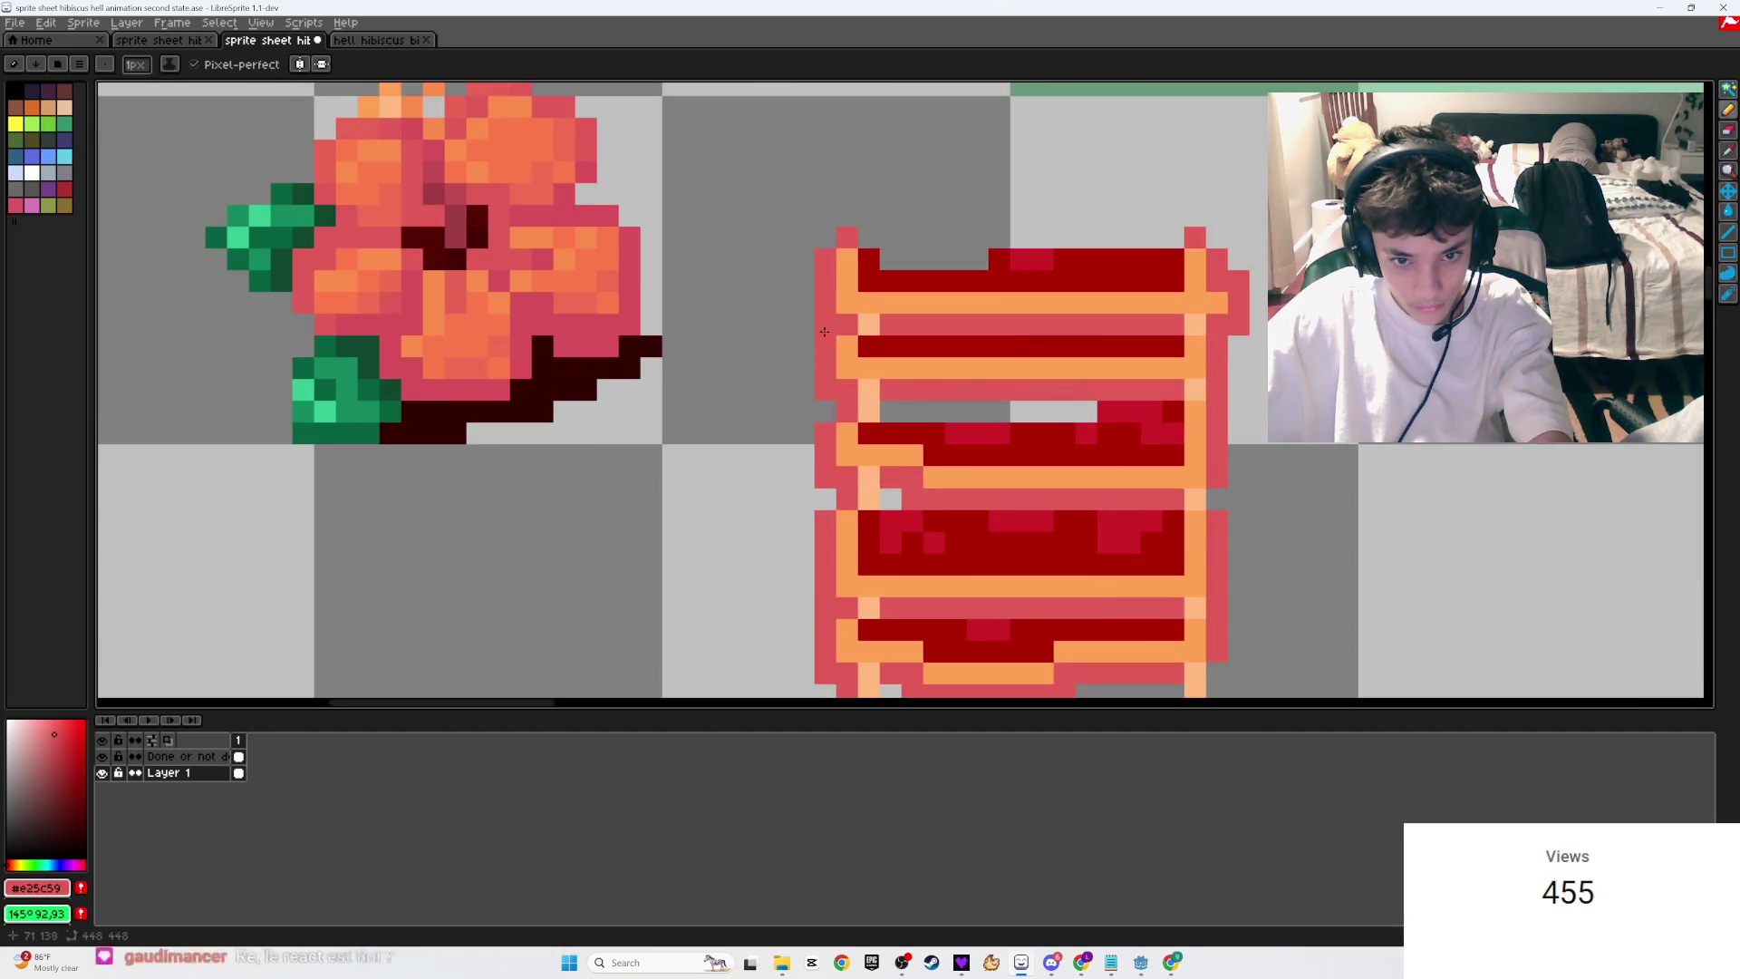
scroll(821, 337, down, 2)
key(ctrl+s)
key(i)
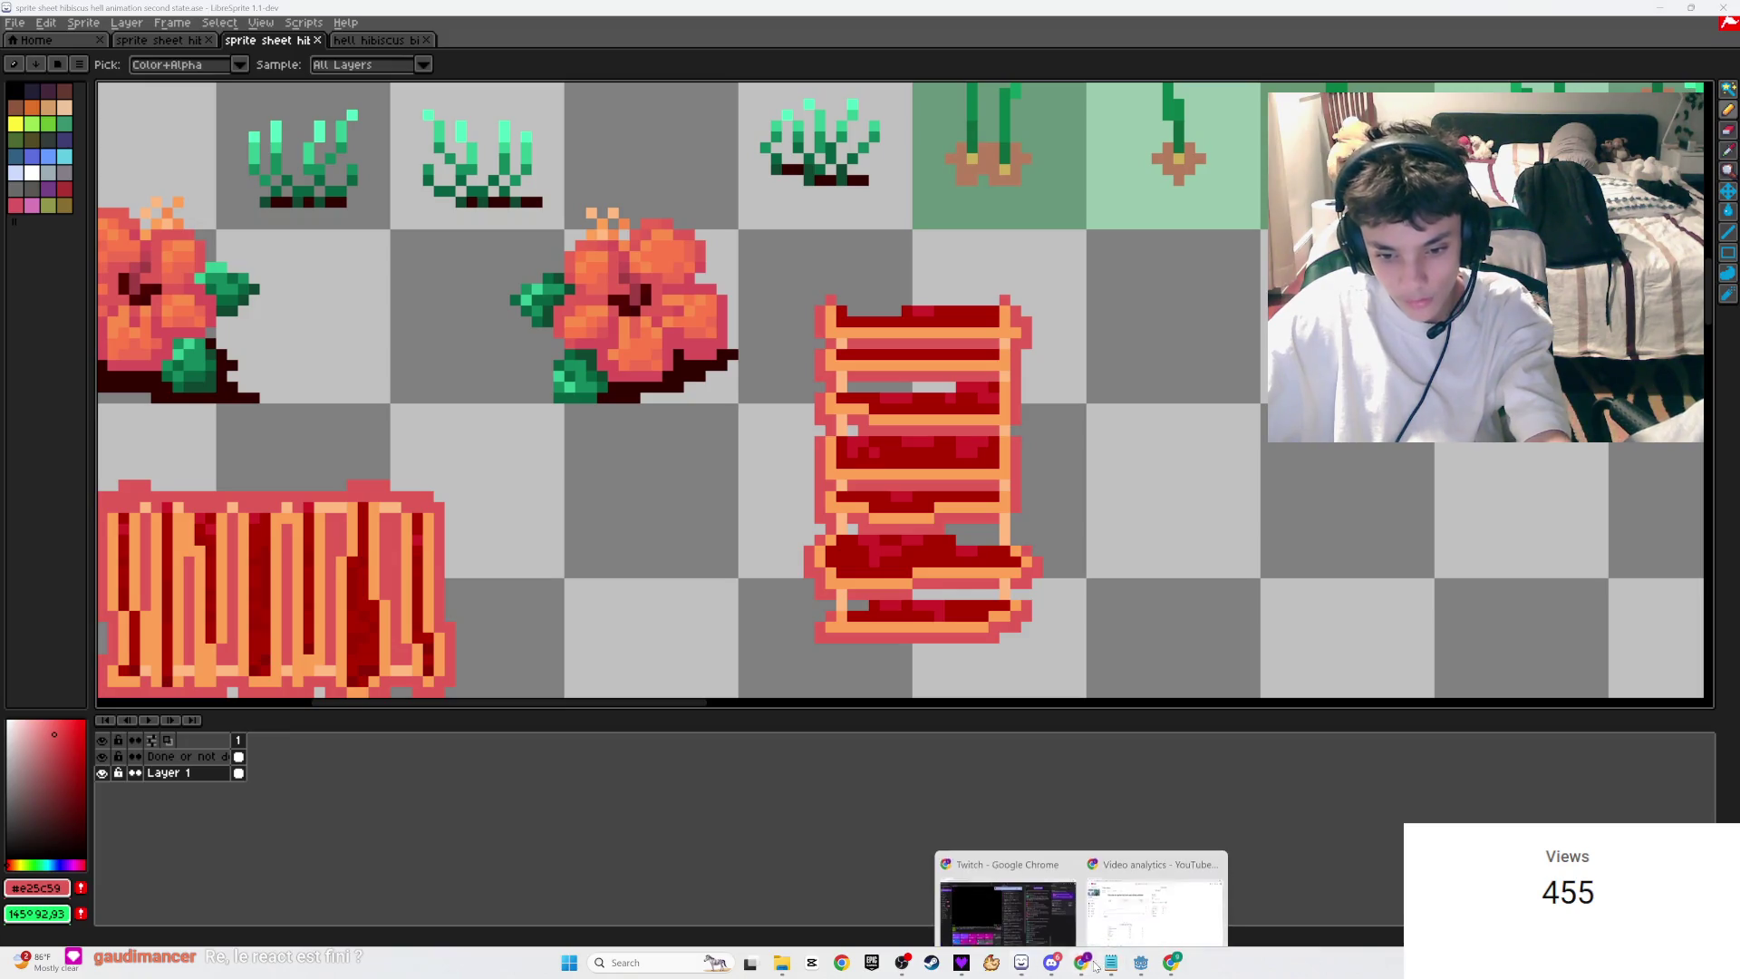
Step: Skip the YouTube video forward to about 18:30 and return to LibreSprite
click(1170, 964)
drag(788, 794, 778, 794)
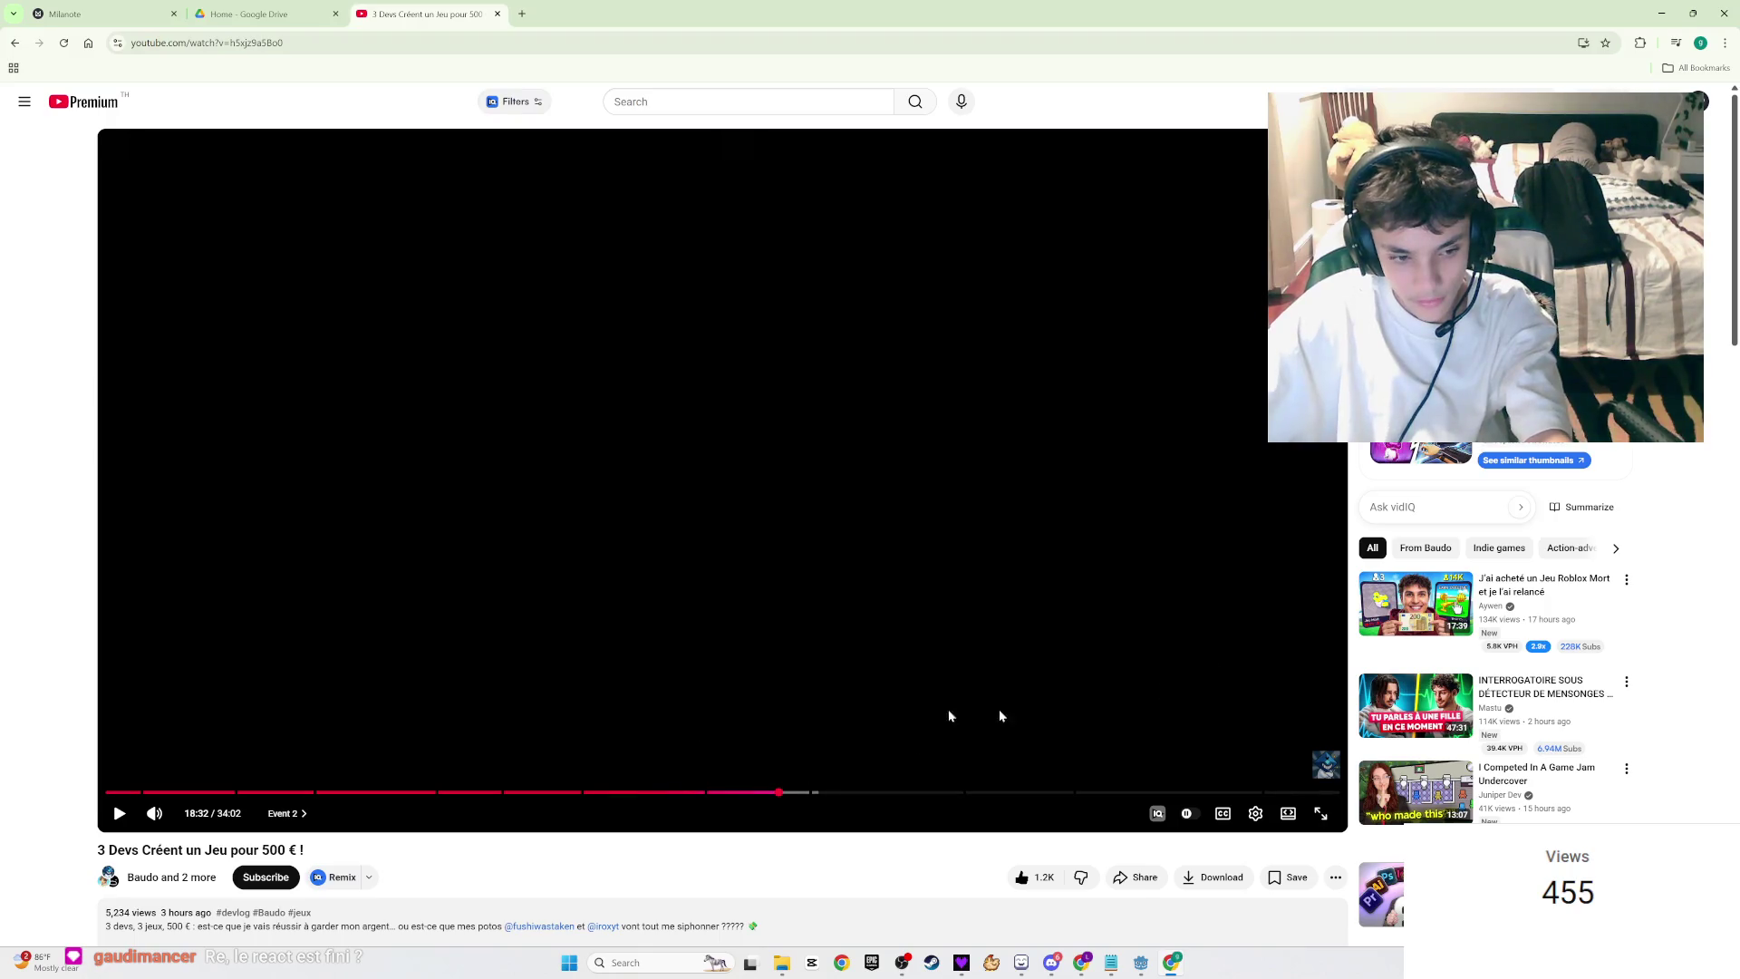
key(alt+Tab)
Step: Save the sprite sheet and repaint two pixels in the ladder tile's lower rung
key(ctrl+s)
scroll(1155, 518, down, 1)
scroll(1046, 519, up, 2)
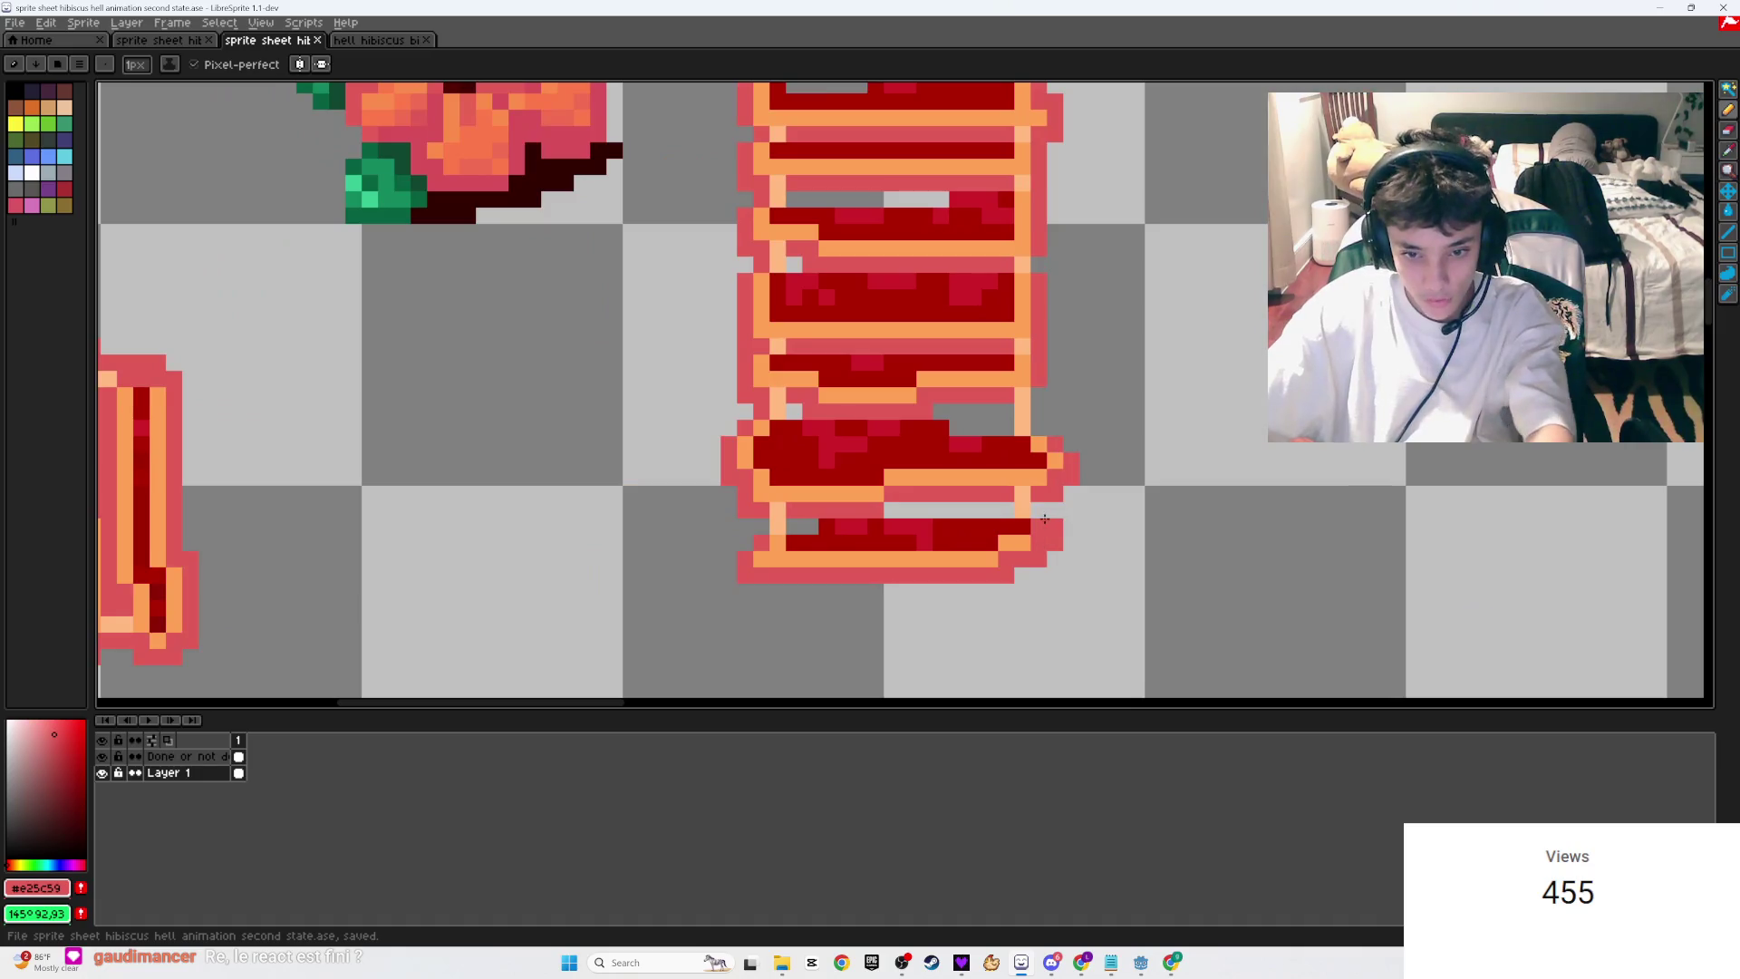
click(894, 528)
click(788, 530)
Step: On the Done or not done layer, bucket-fill the ladder tile's cells green as done
scroll(780, 522, down, 3)
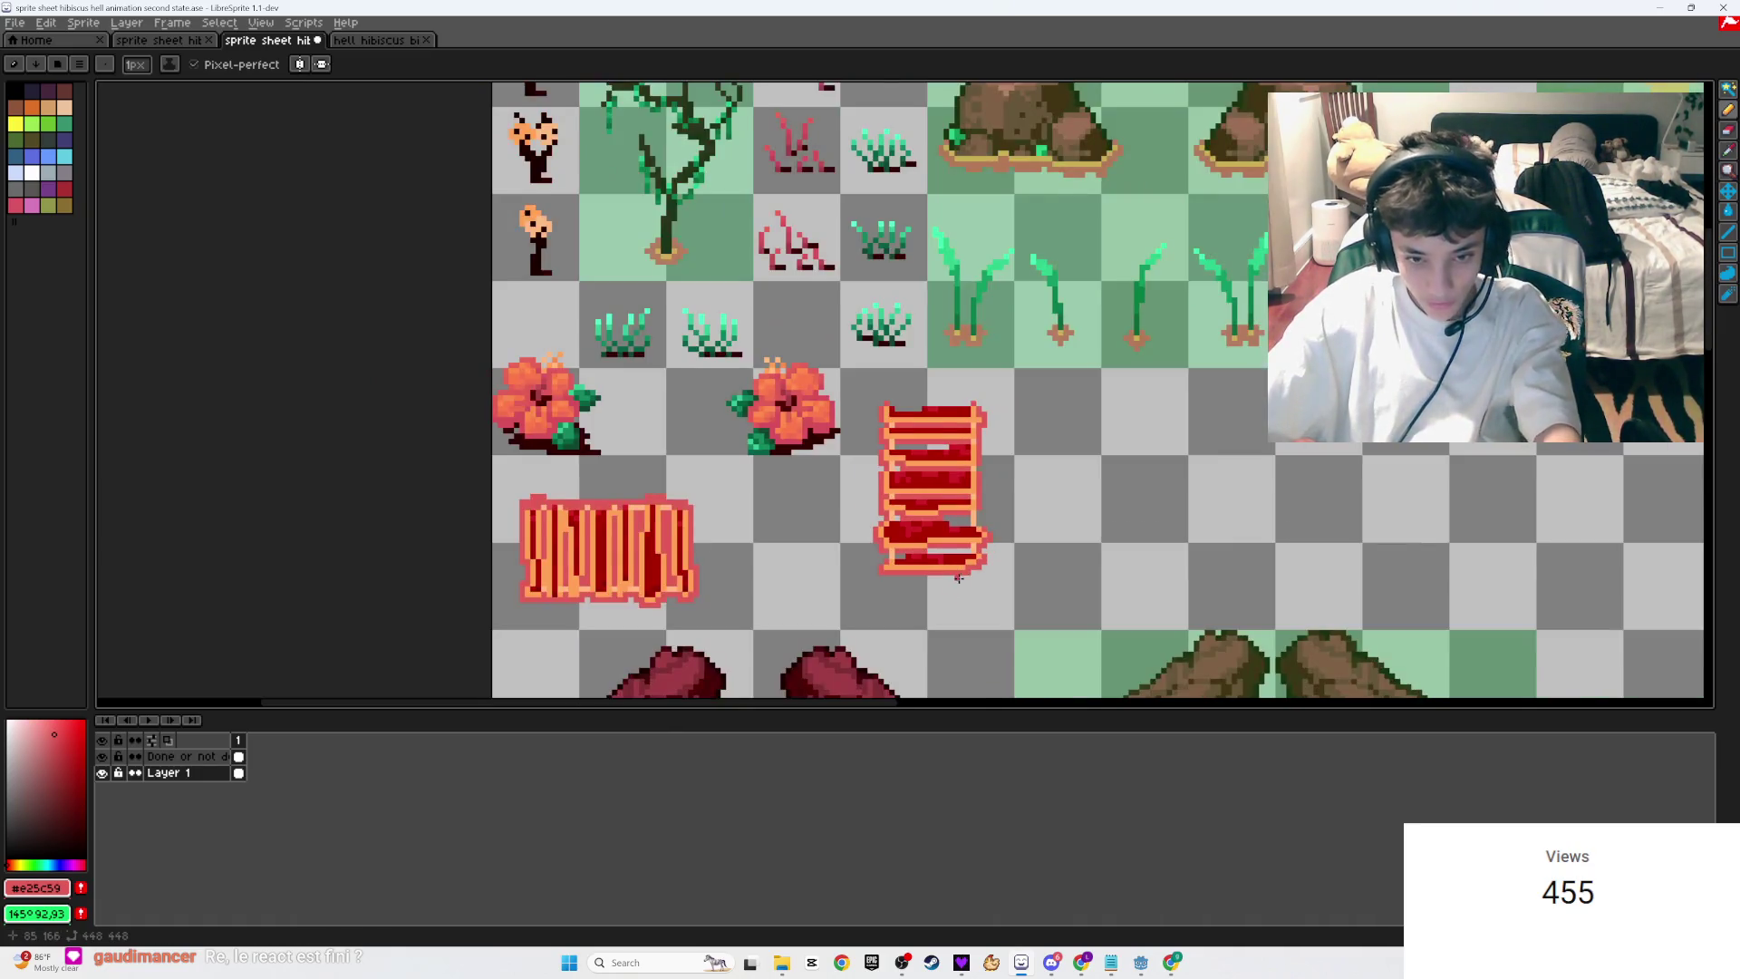
click(181, 757)
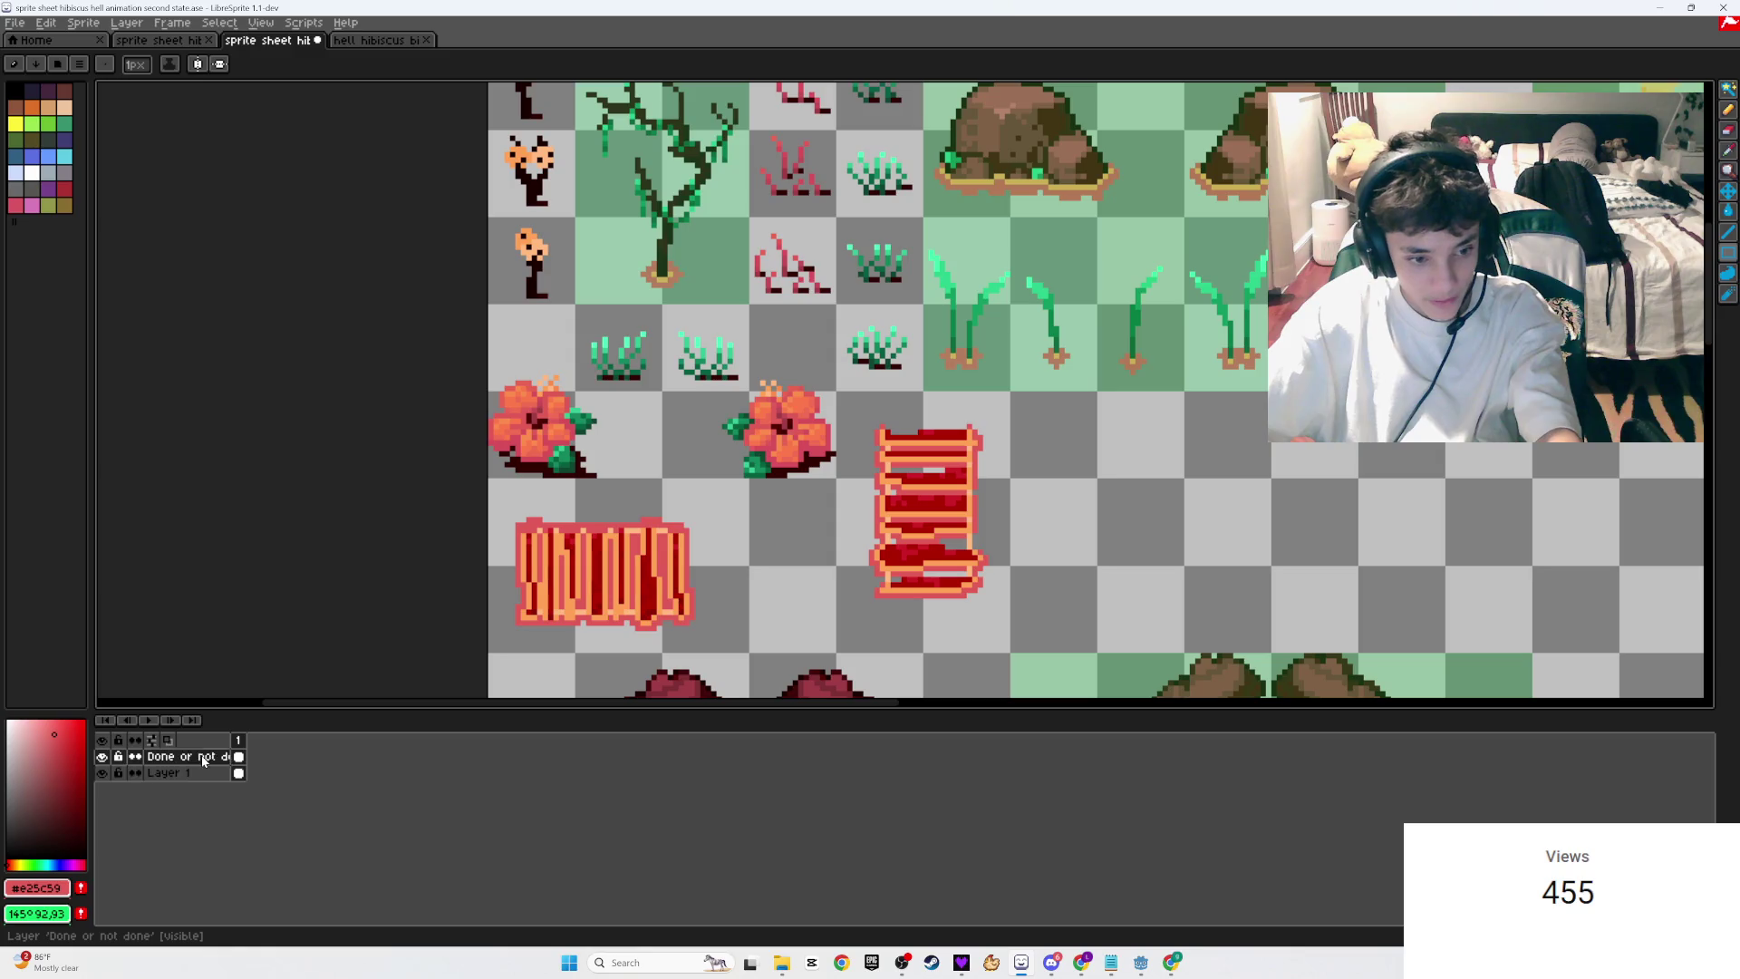
drag(997, 406, 836, 662)
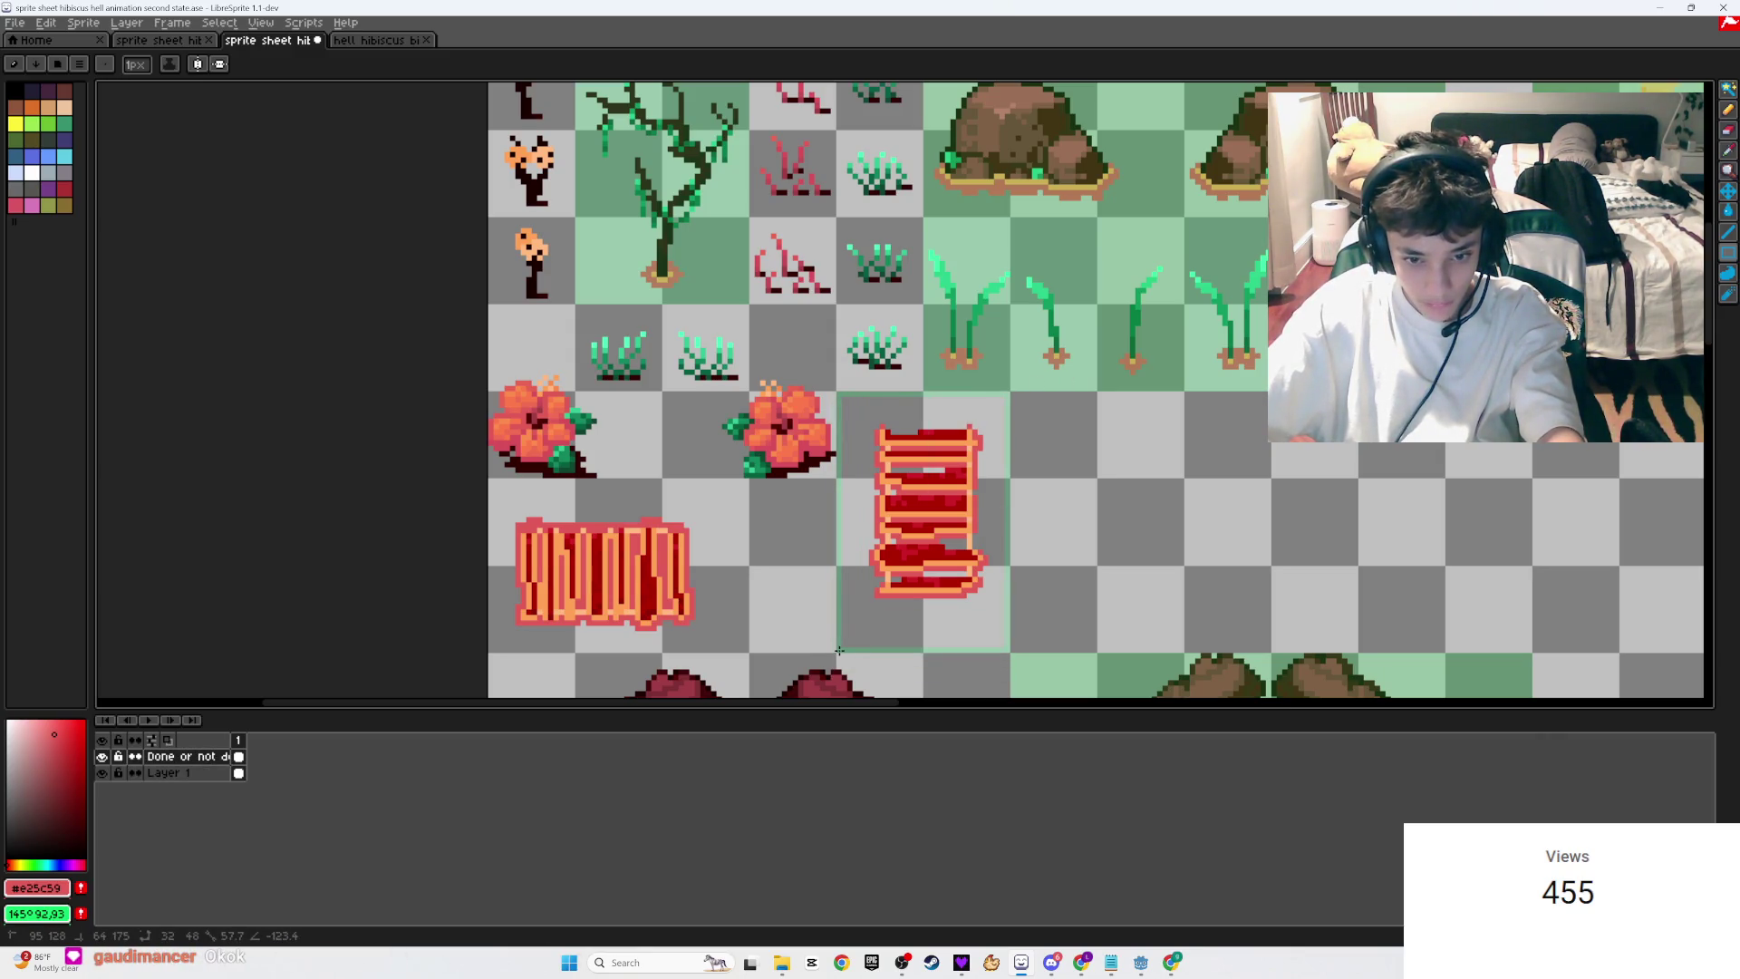
key(g)
click(875, 606)
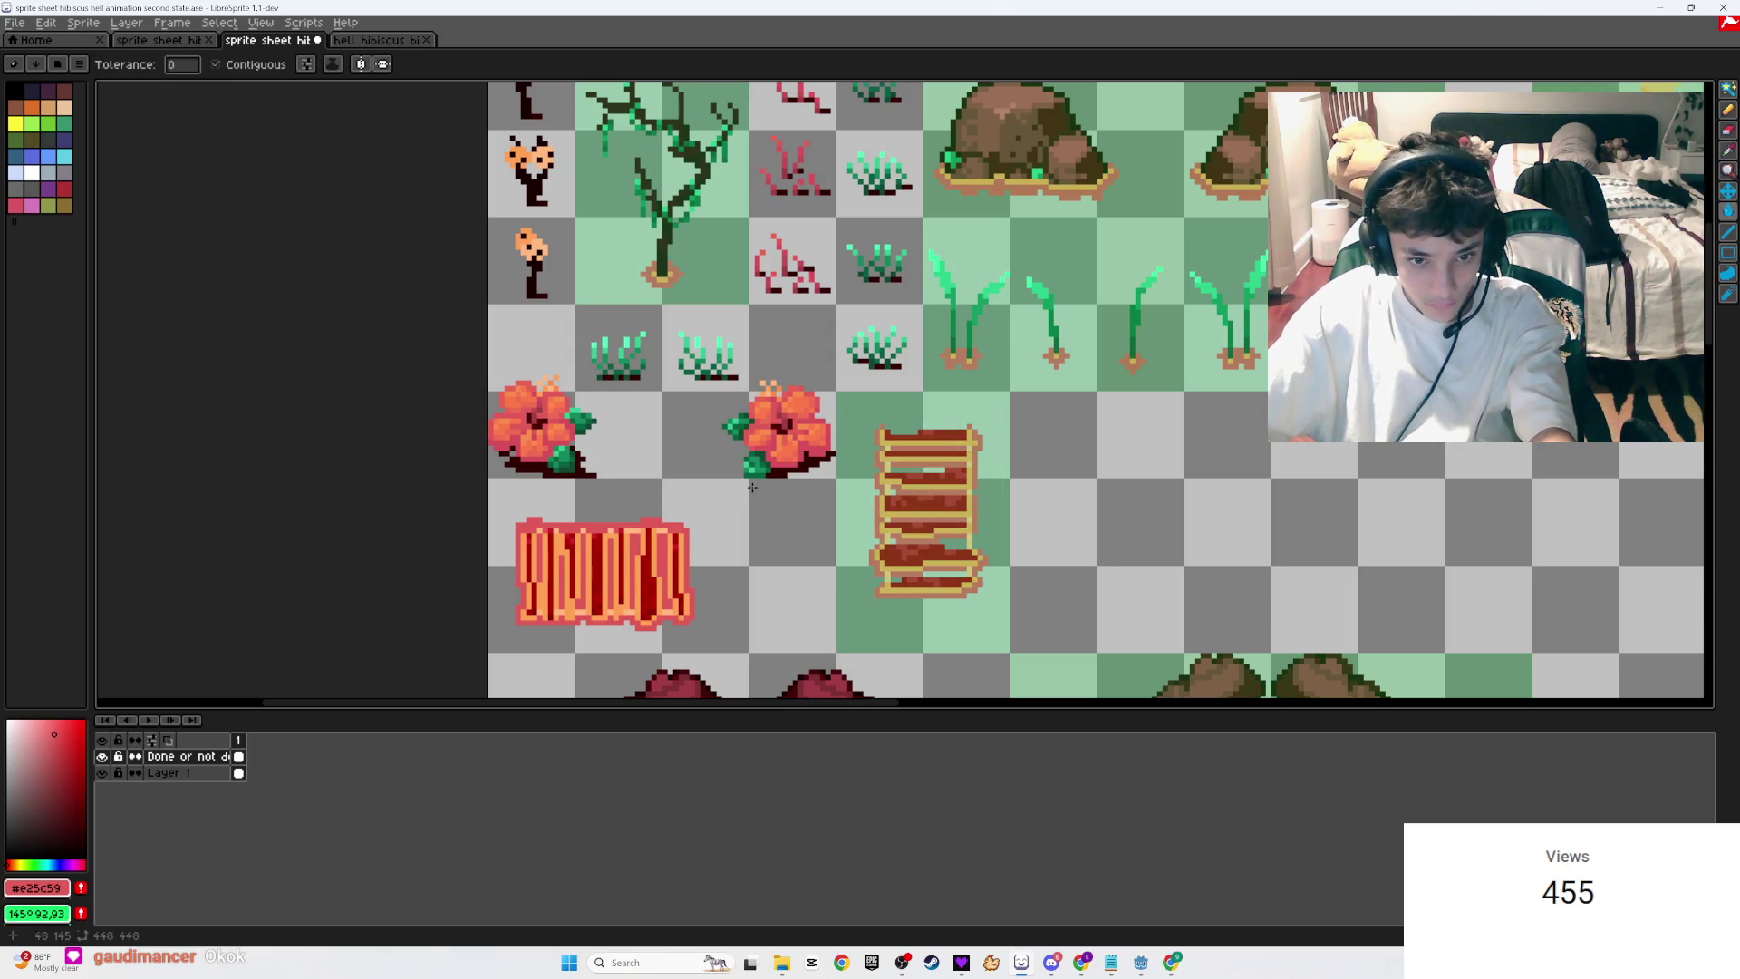
click(748, 481)
key(ctrl+z)
Step: Select the striped plank tile's cells and fill them green as done
key(u)
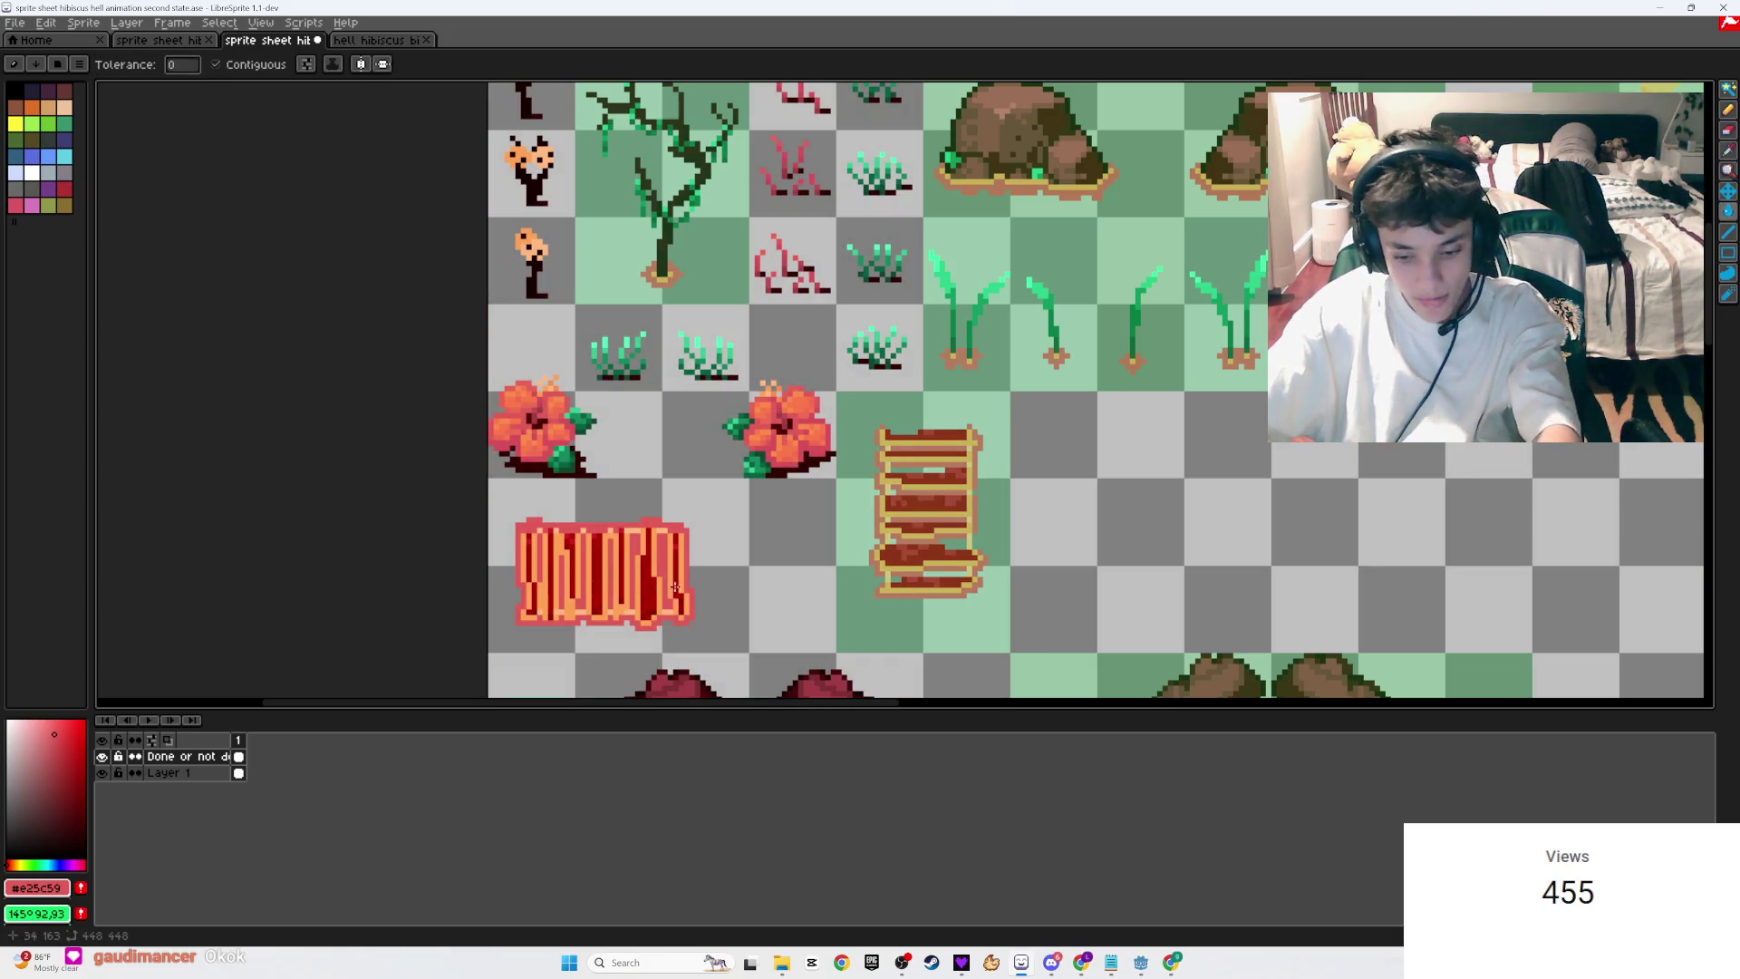
drag(530, 599, 485, 651)
key(g)
click(642, 607)
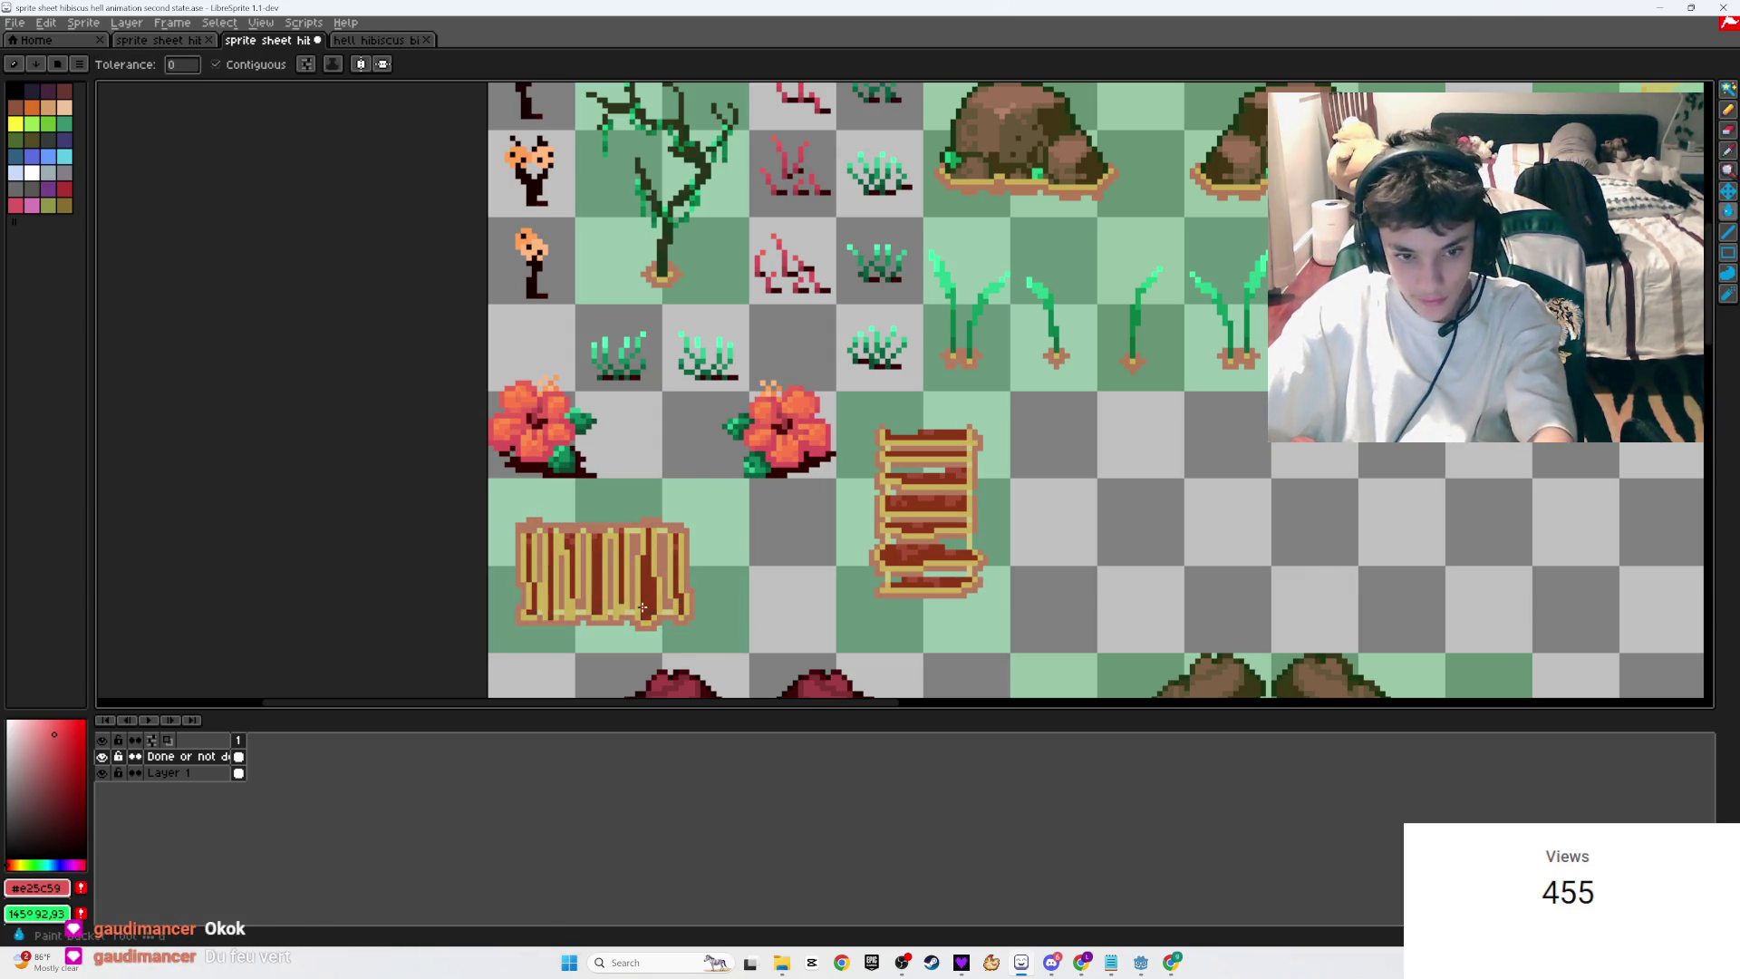
Step: Save the sprite sheet and make Layer 1 the active layer again
key(ctrl+s)
scroll(642, 607, down, 5)
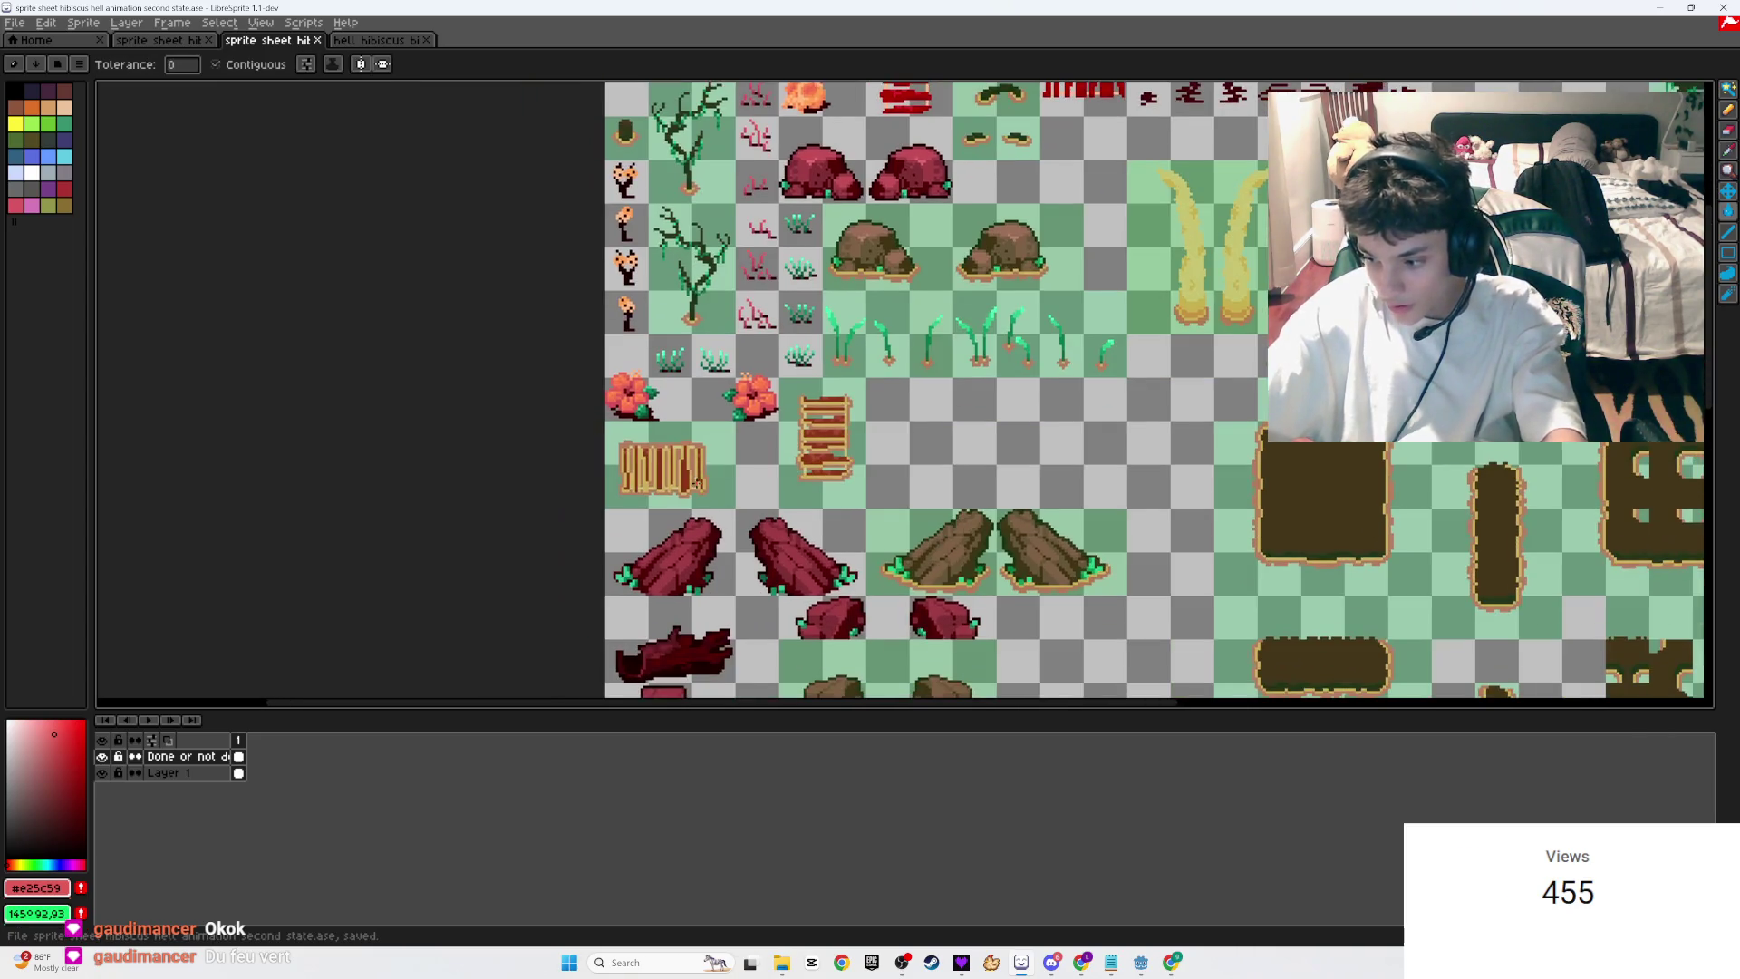
scroll(810, 634, up, 5)
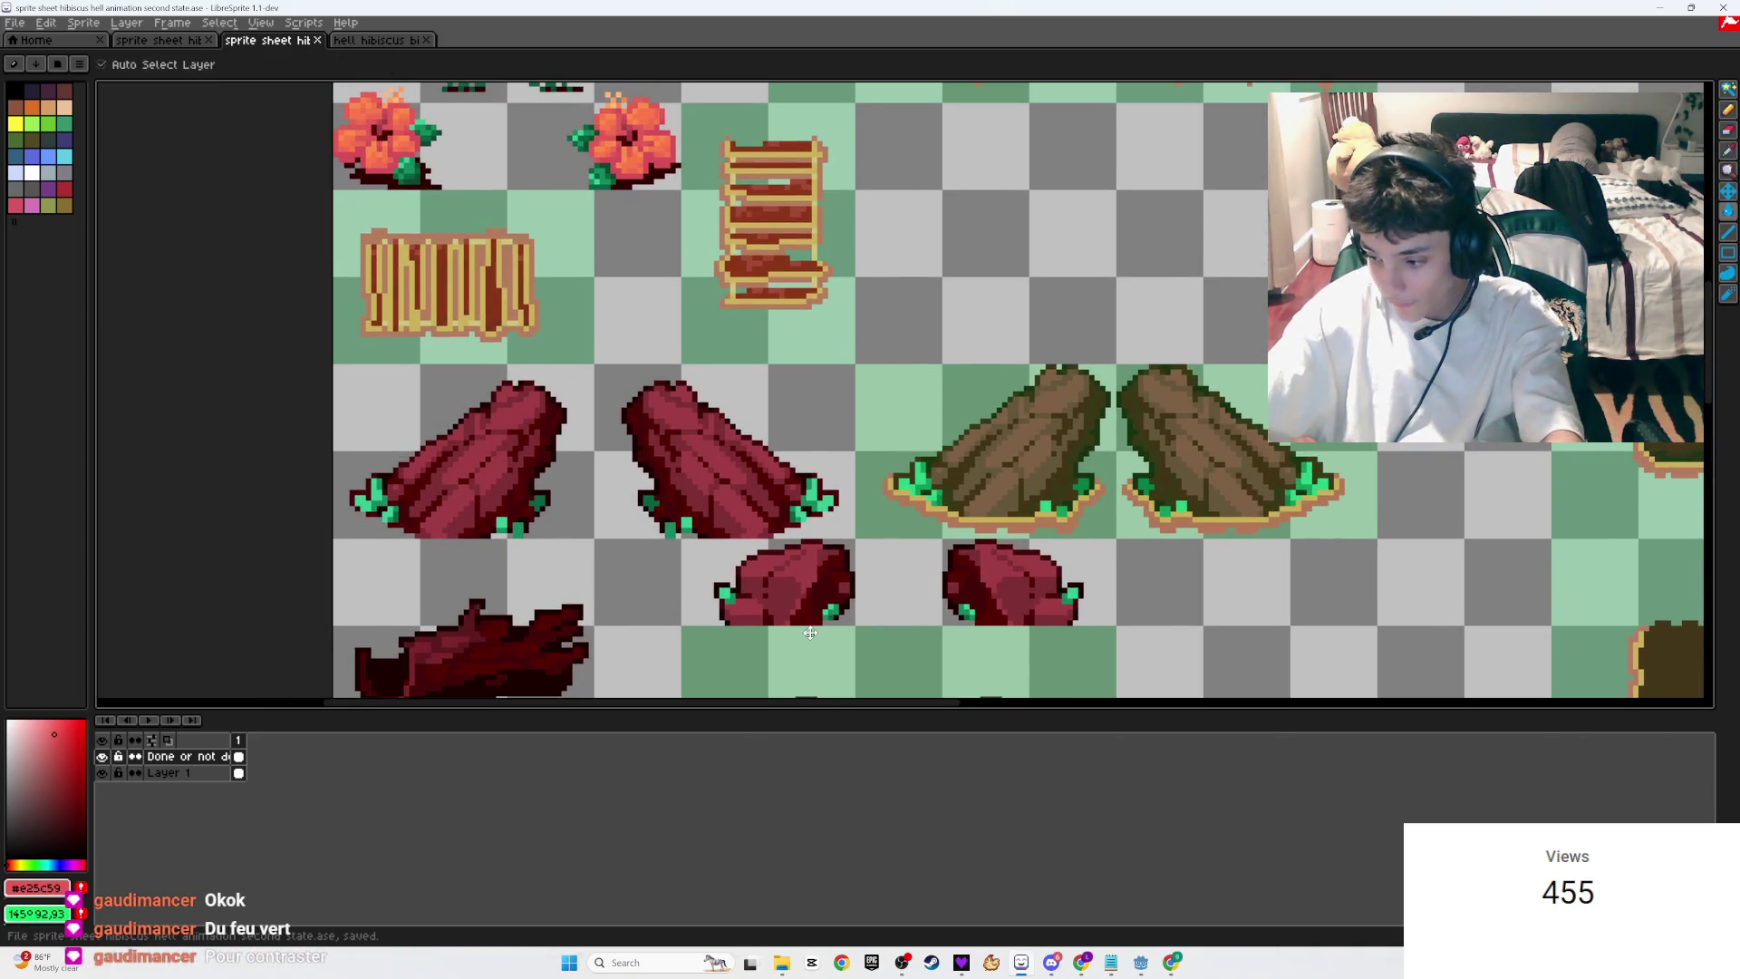
scroll(810, 634, down, 5)
scroll(1079, 500, up, 5)
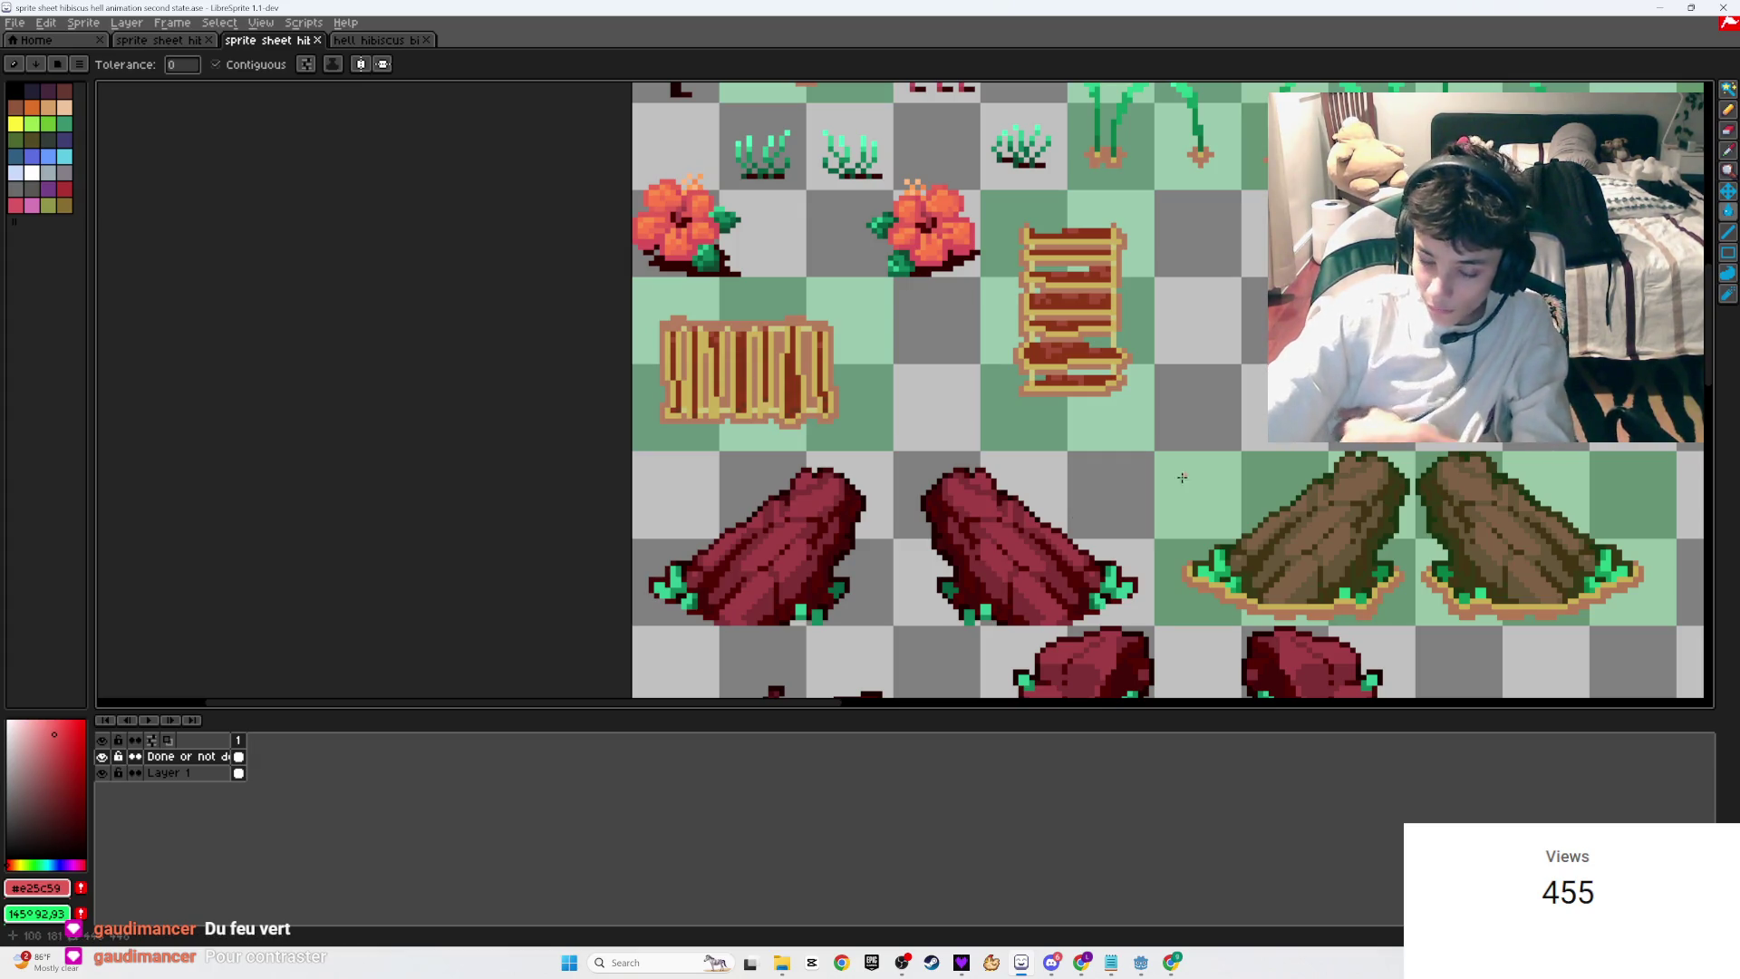
key(ctrl+s)
scroll(1240, 441, down, 5)
scroll(818, 341, up, 4)
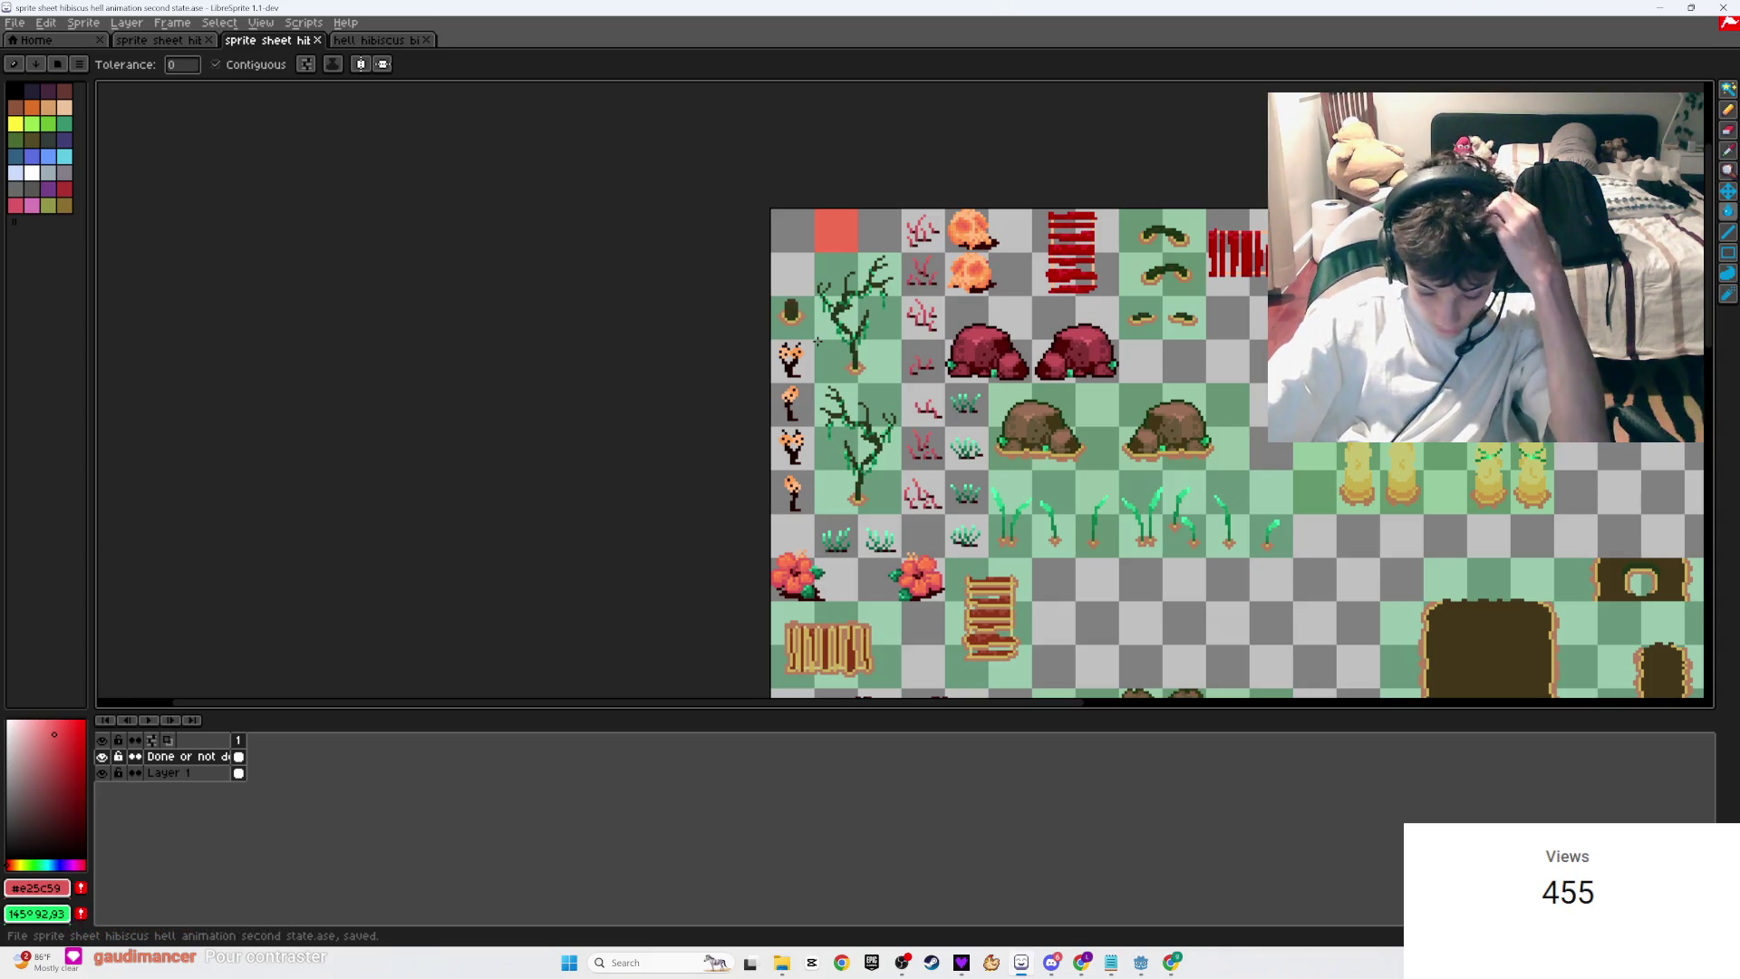
scroll(818, 341, down, 4)
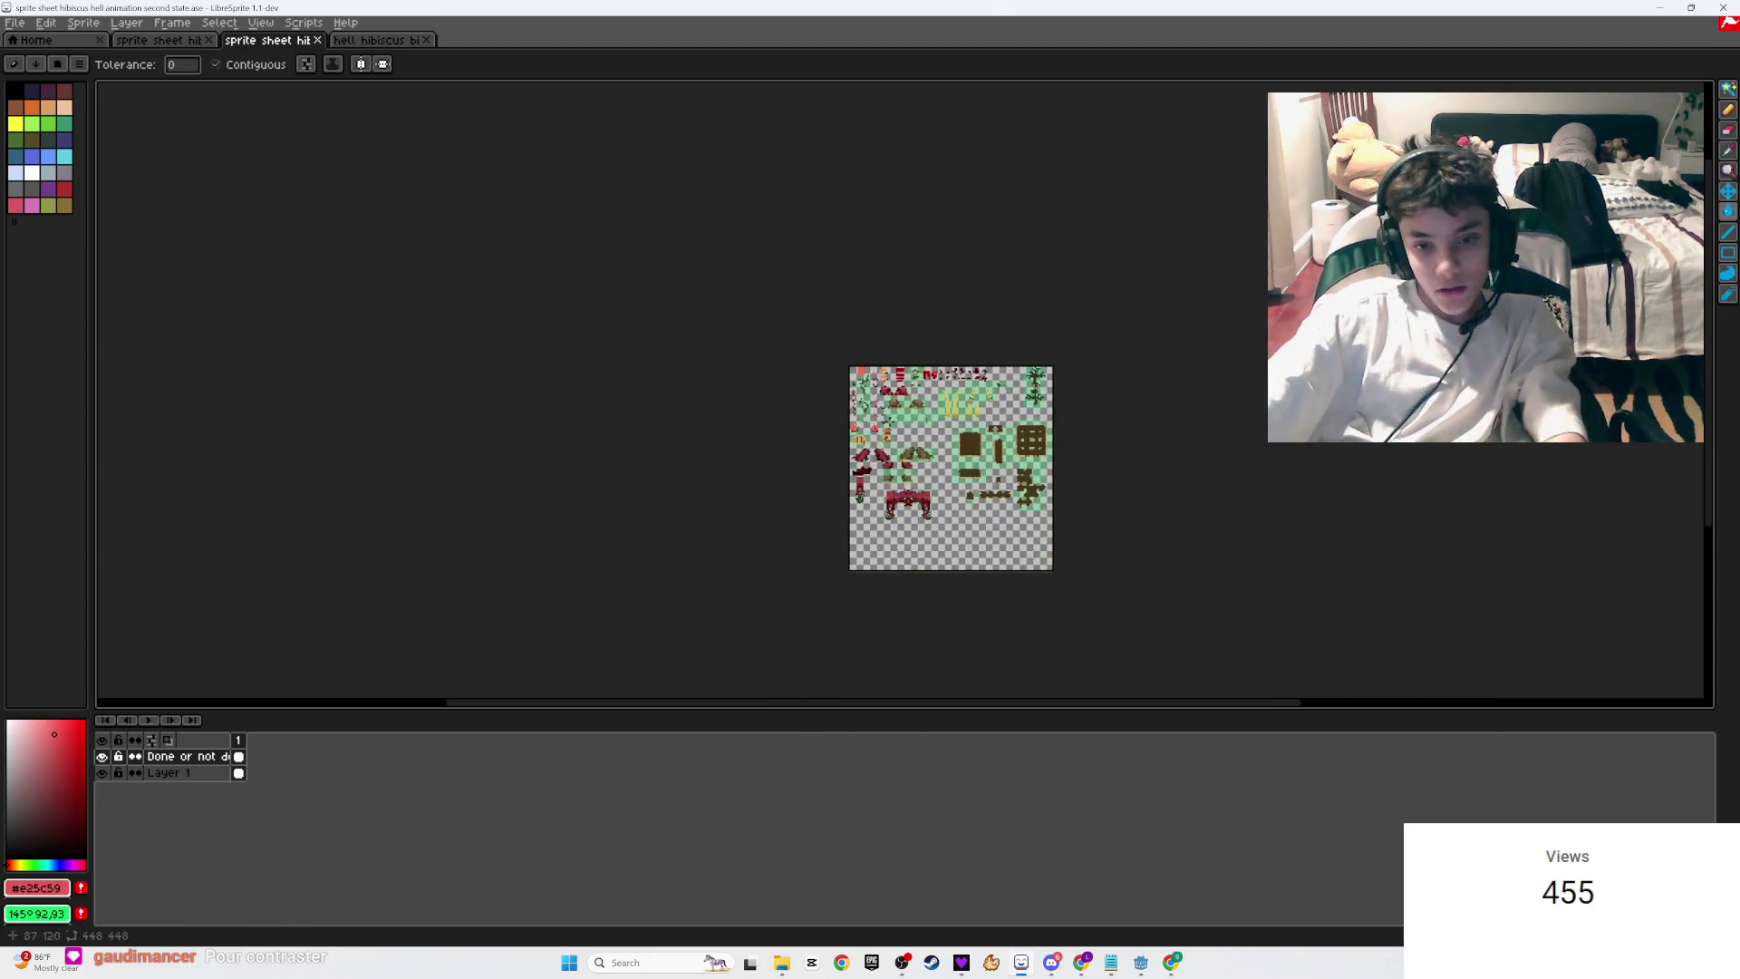
click(182, 773)
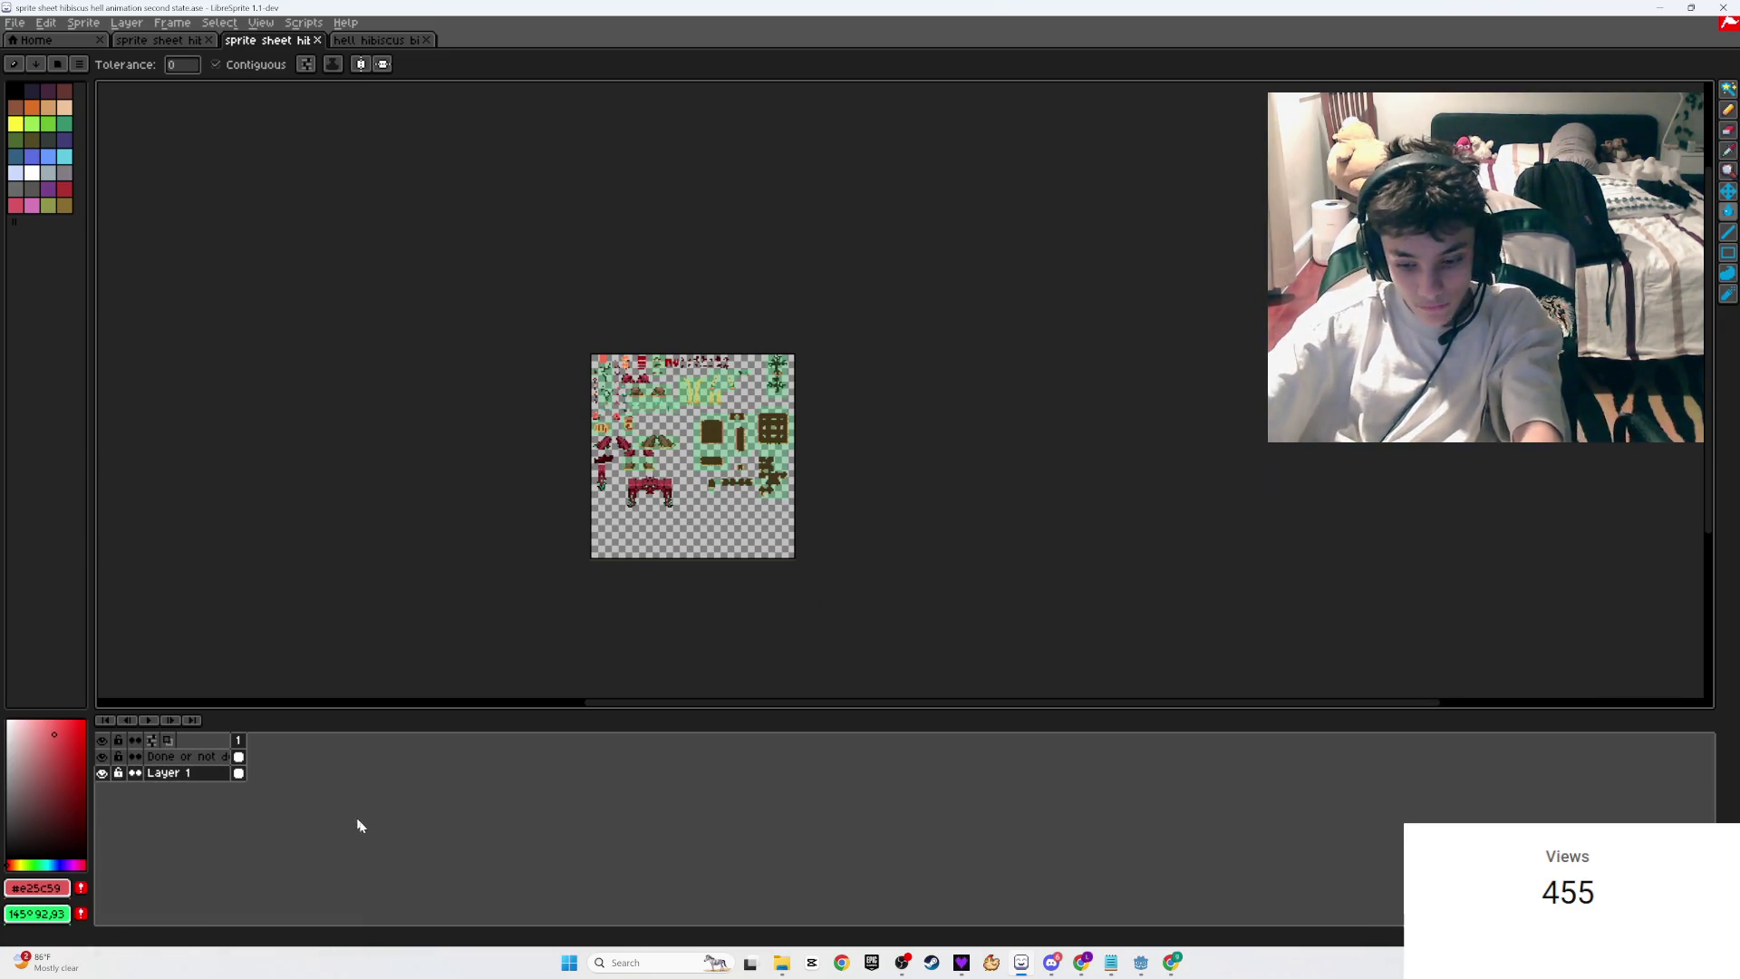
Step: Select the entire second-state sprite sheet for copying
key(v)
scroll(700, 571, up, 3)
drag(700, 571, 799, 694)
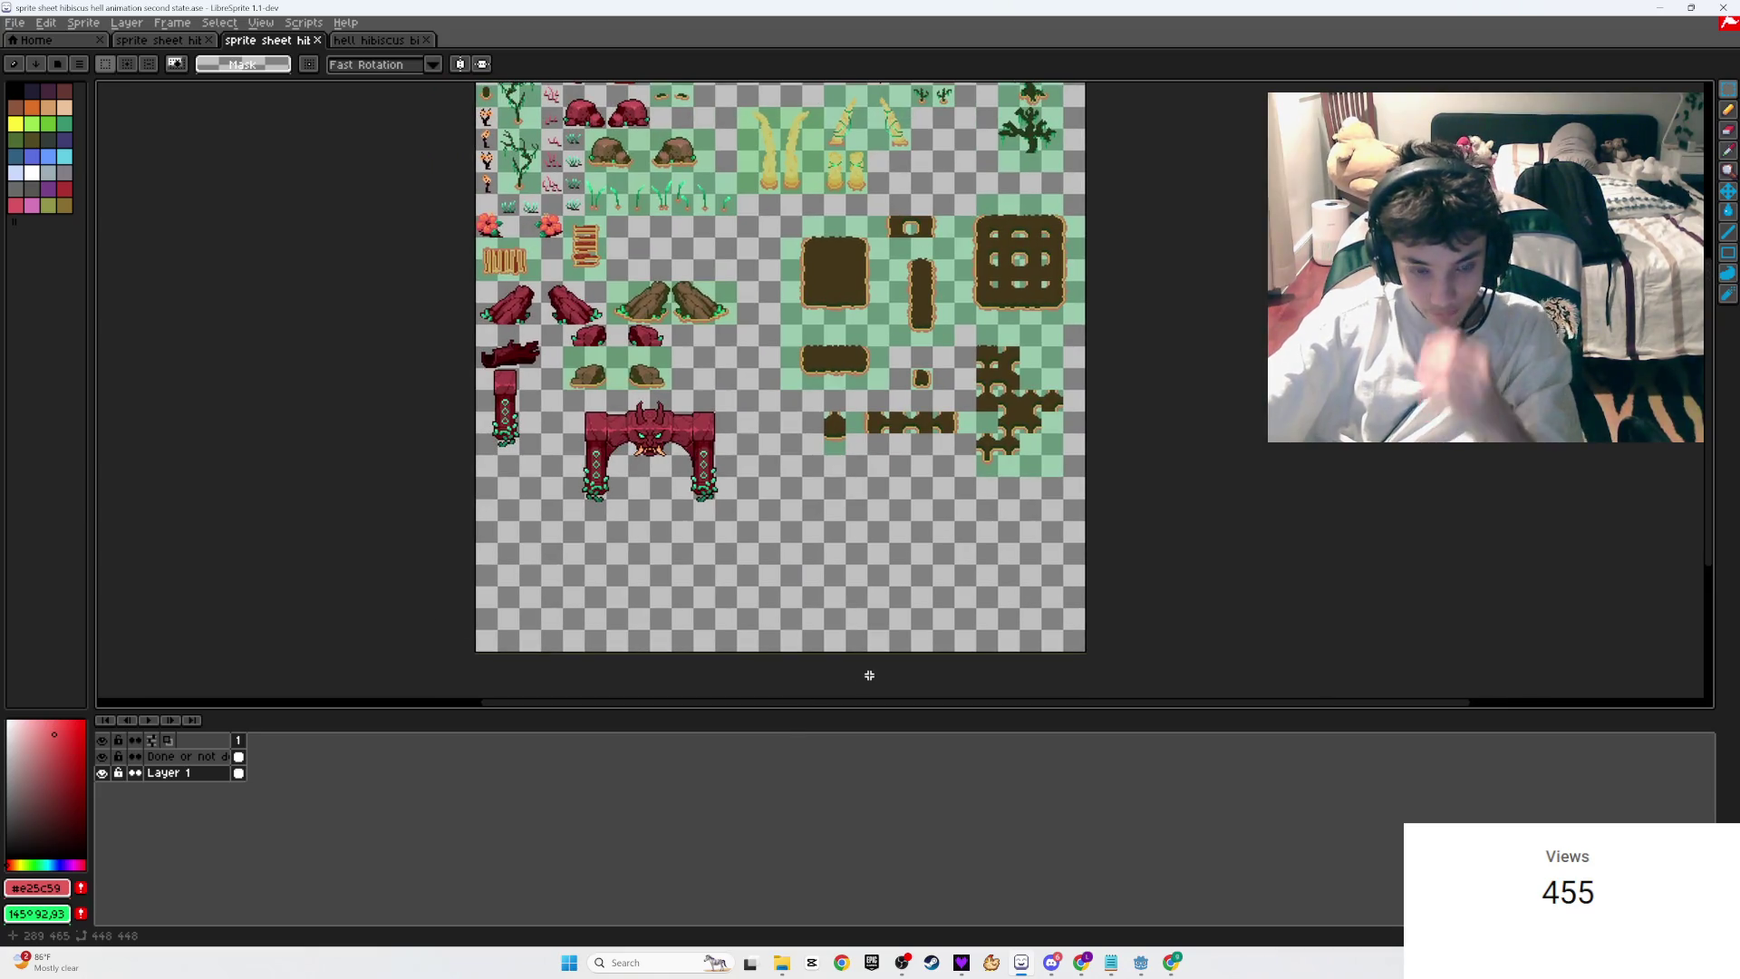
scroll(780, 362, up, 2)
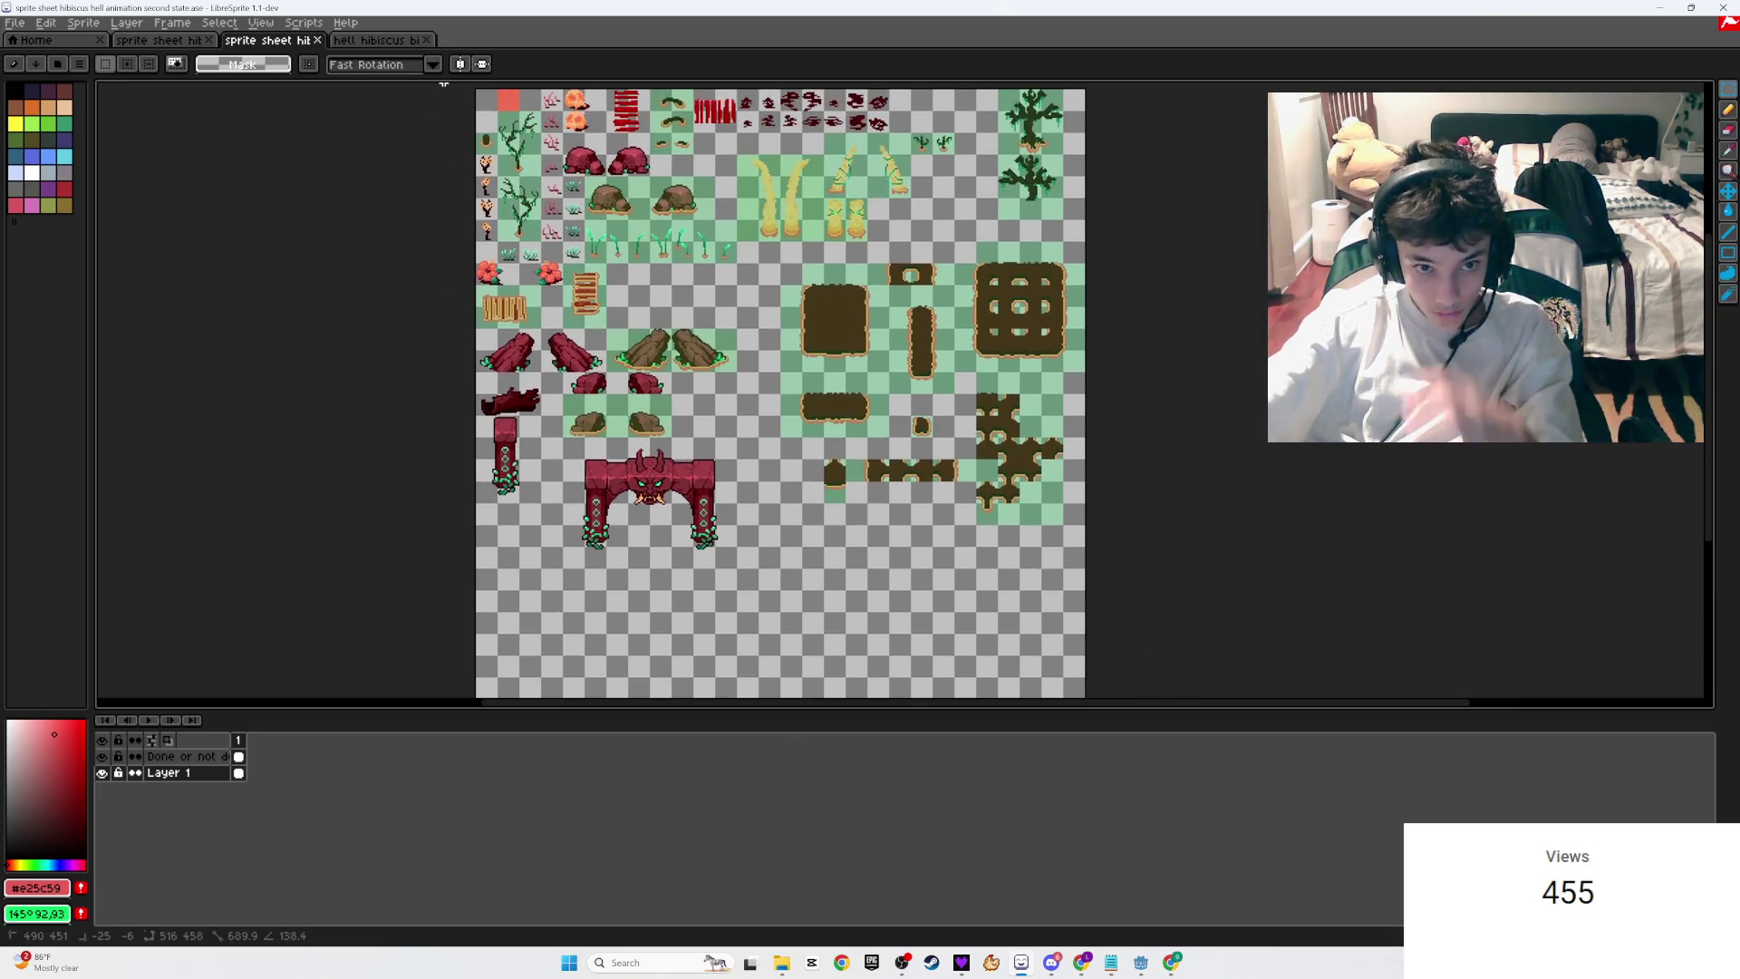
key(ctrl+a)
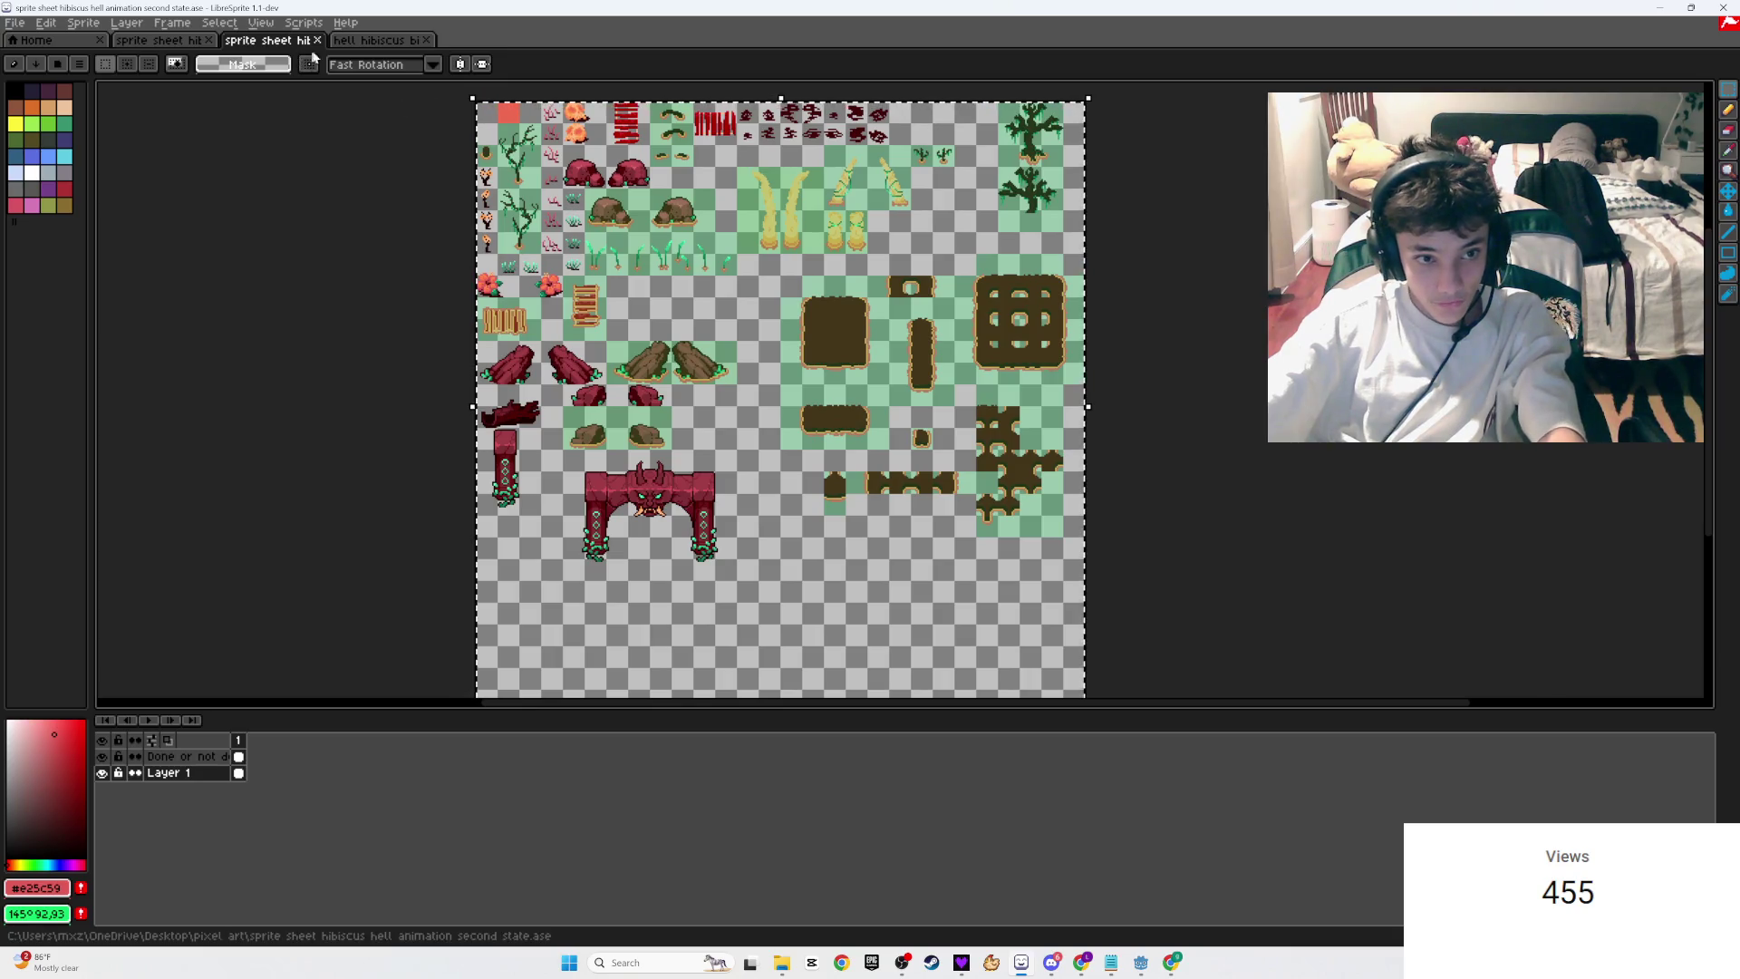
Step: In the first-state sheet, add a new frame 2 after frame 1
key(ctrl+Tab)
key(ctrl+Tab)
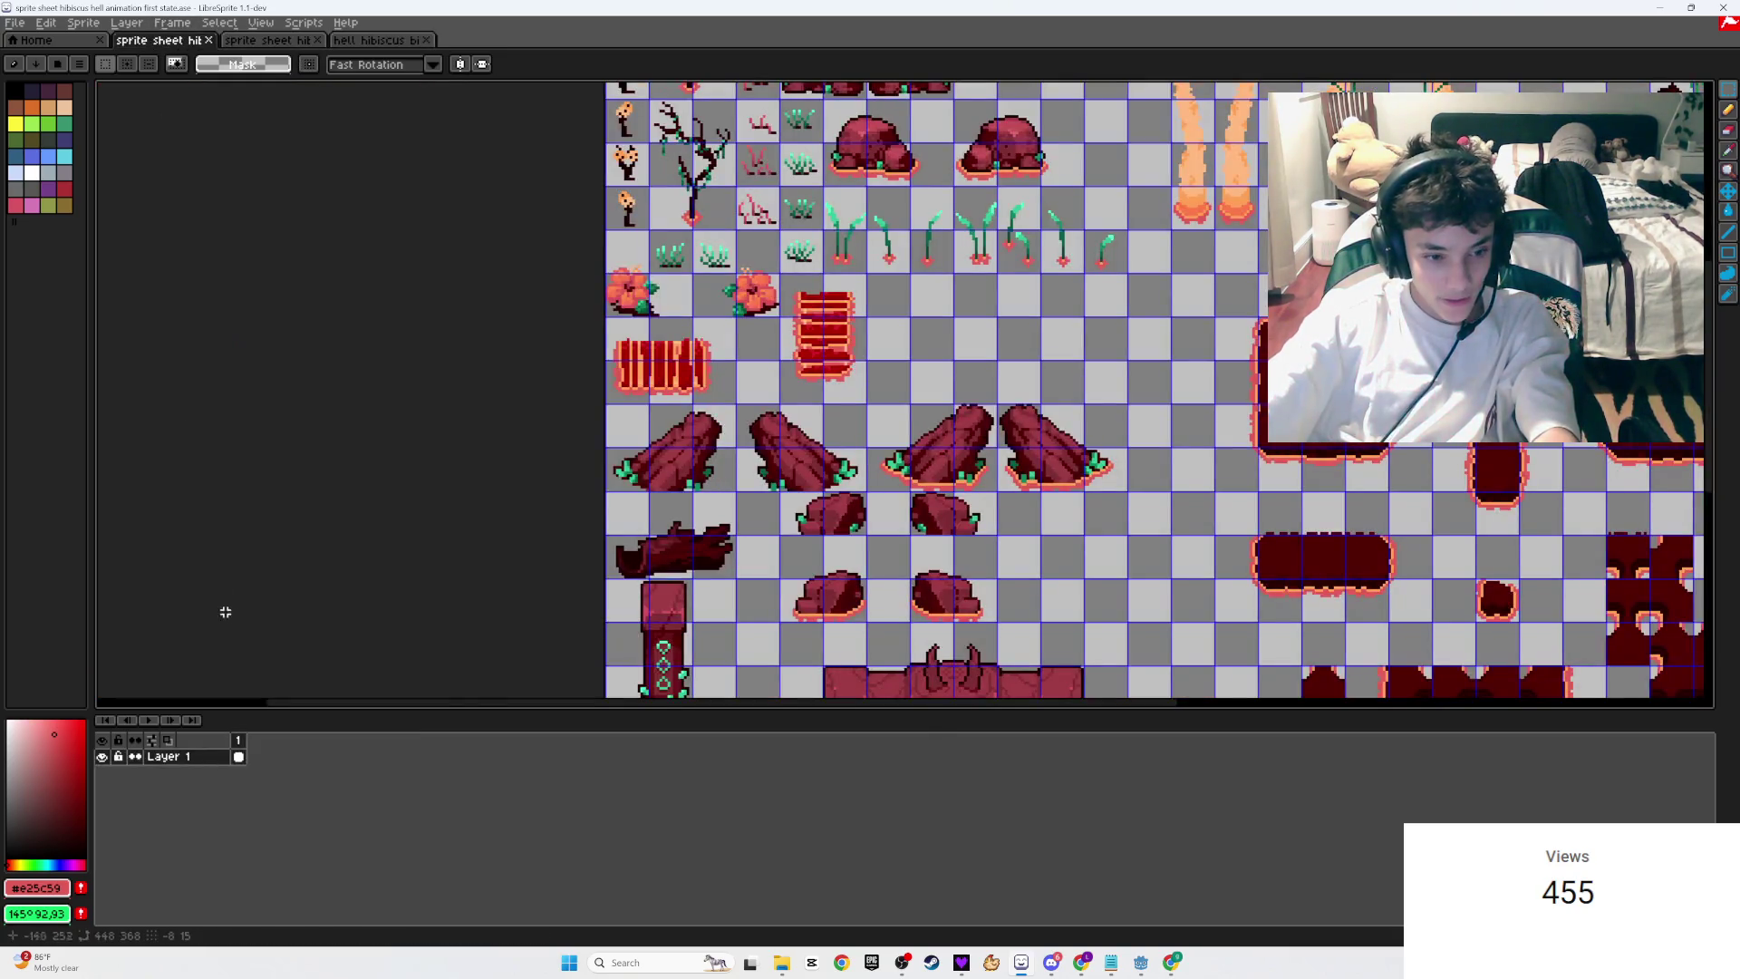
right_click(240, 742)
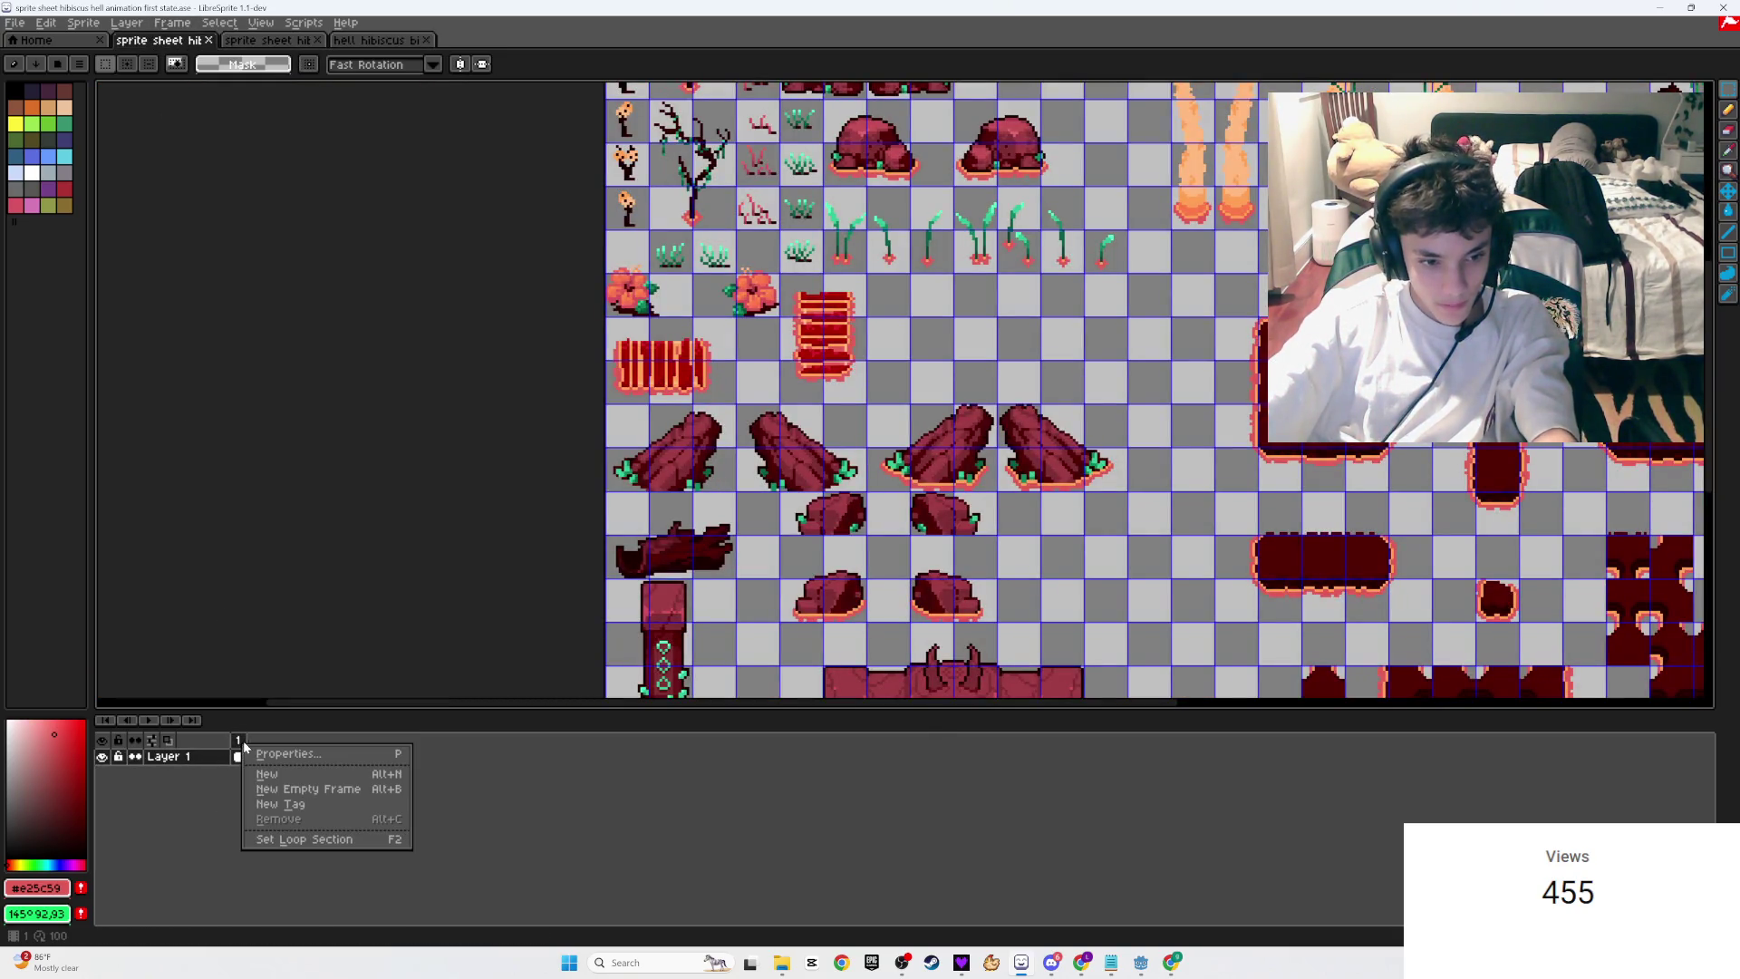
click(277, 790)
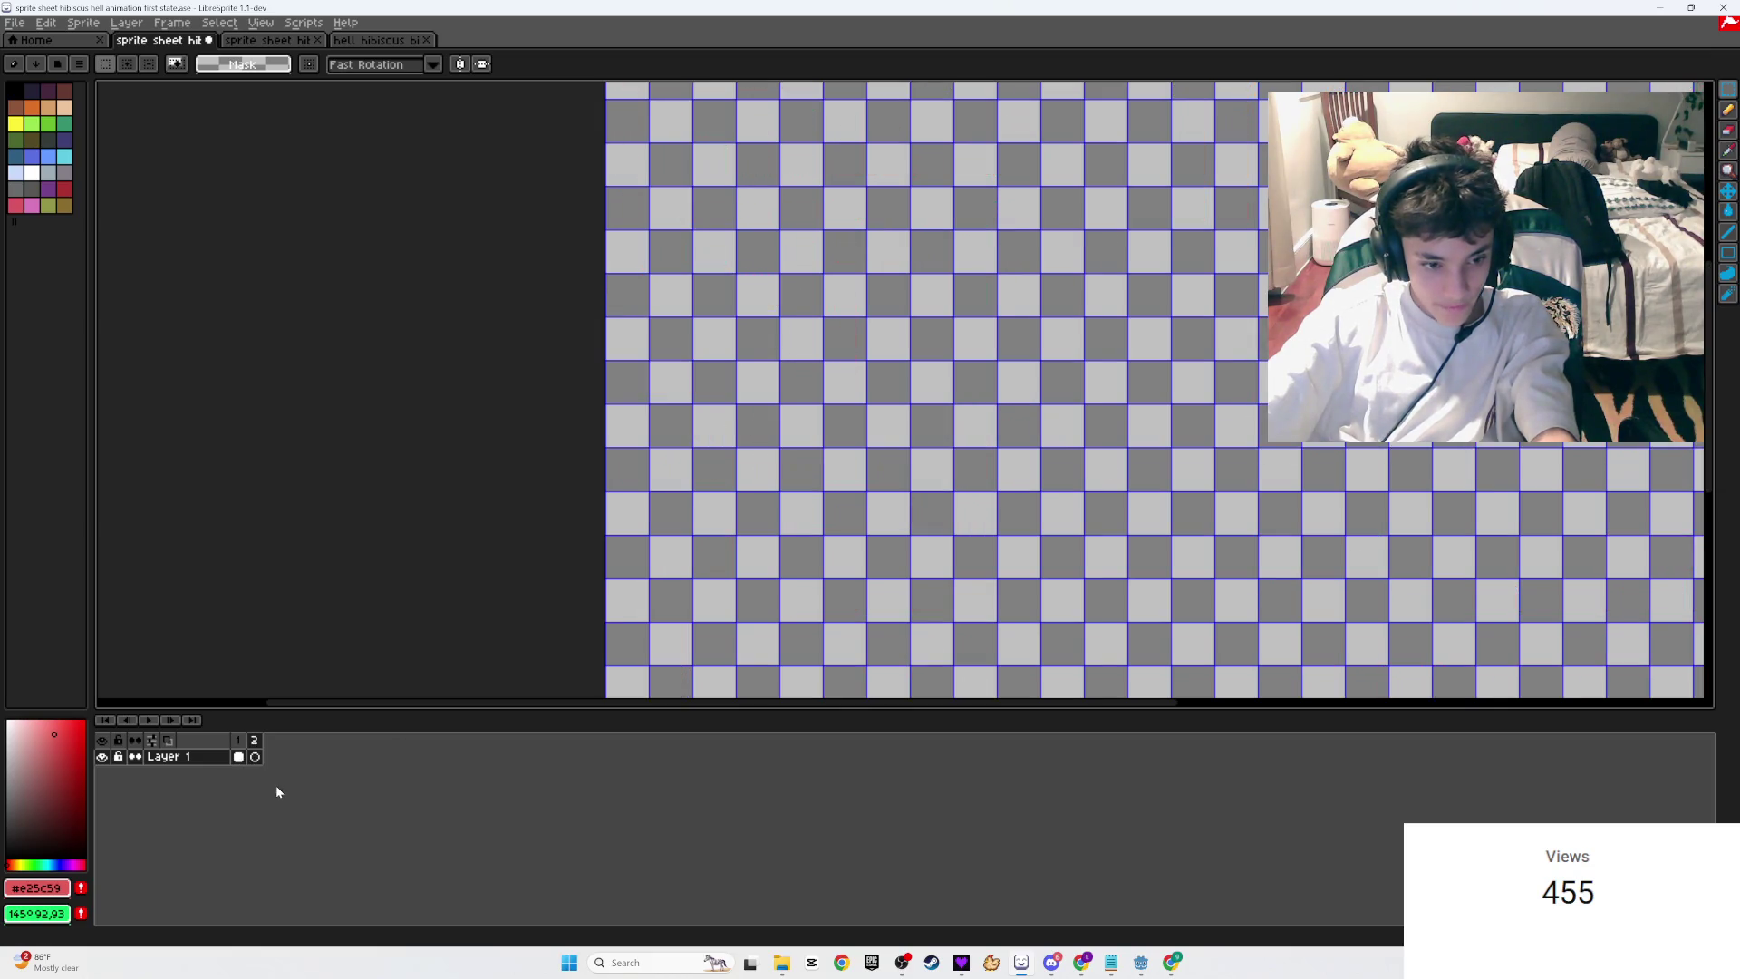
scroll(894, 396, down, 4)
scroll(854, 381, up, 2)
scroll(859, 392, down, 2)
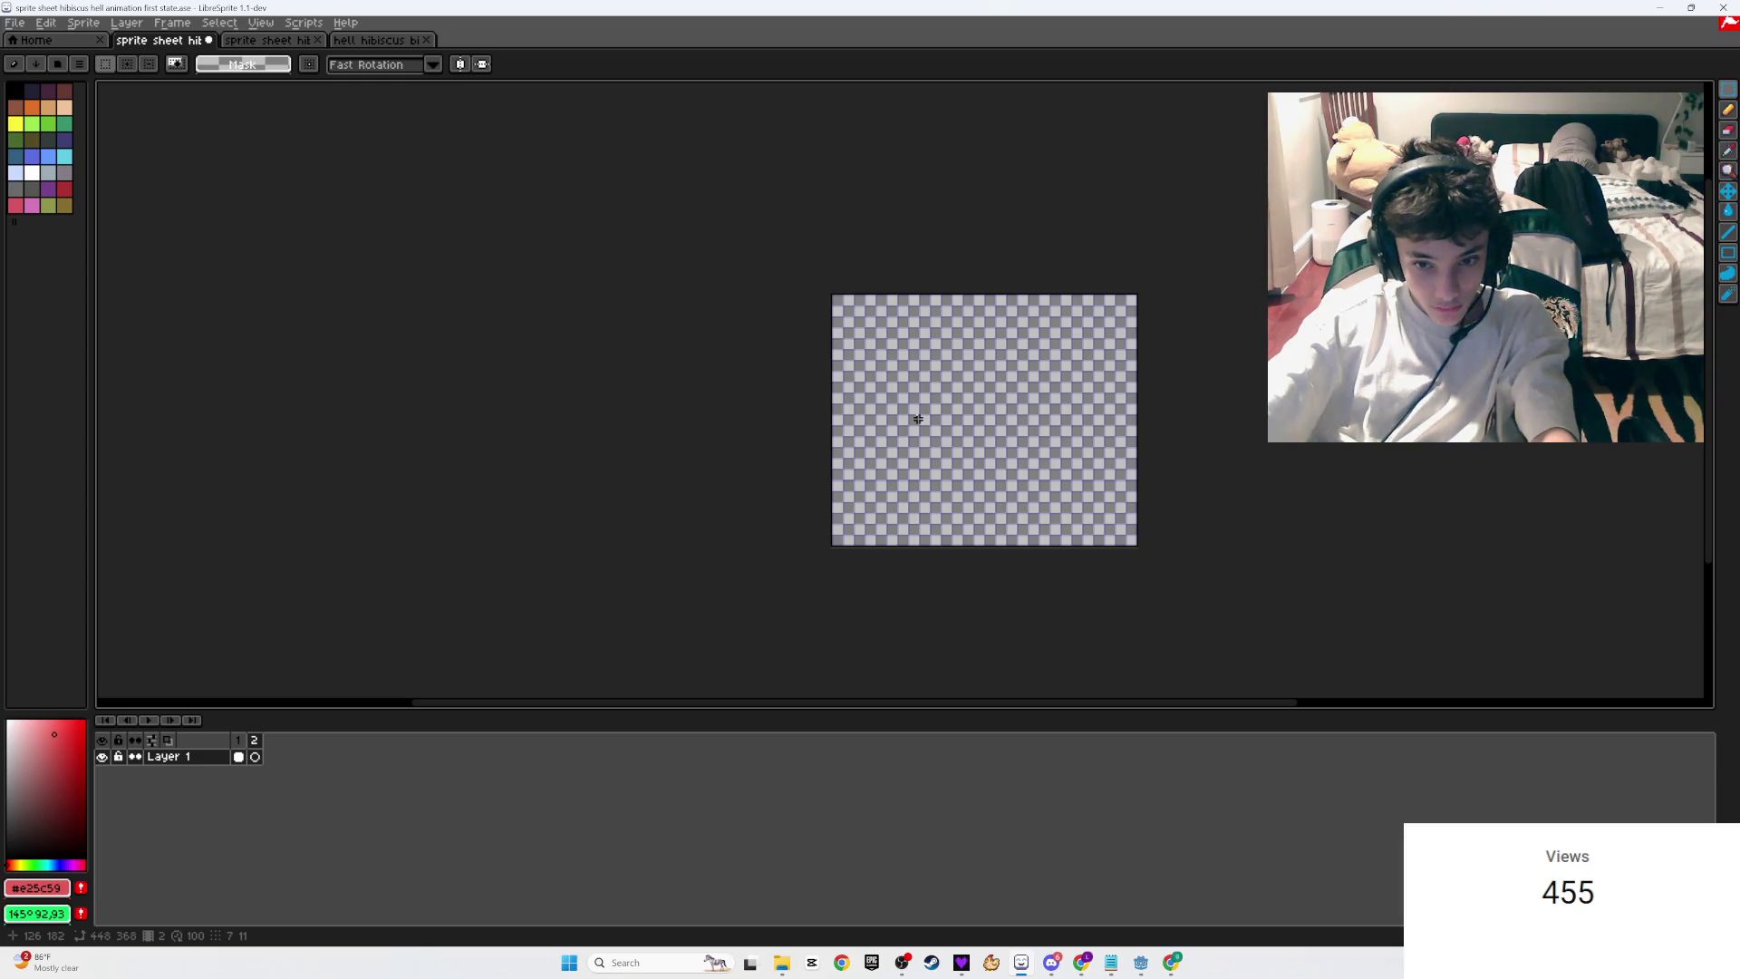
Step: Paste the sheet into frame 2, undo the paste, and return to the second-state sheet
key(ctrl+v)
scroll(922, 422, up, 1)
scroll(943, 433, down, 1)
scroll(963, 445, up, 1)
key(Return)
drag(1140, 279, 1064, 292)
key(ctrl+z)
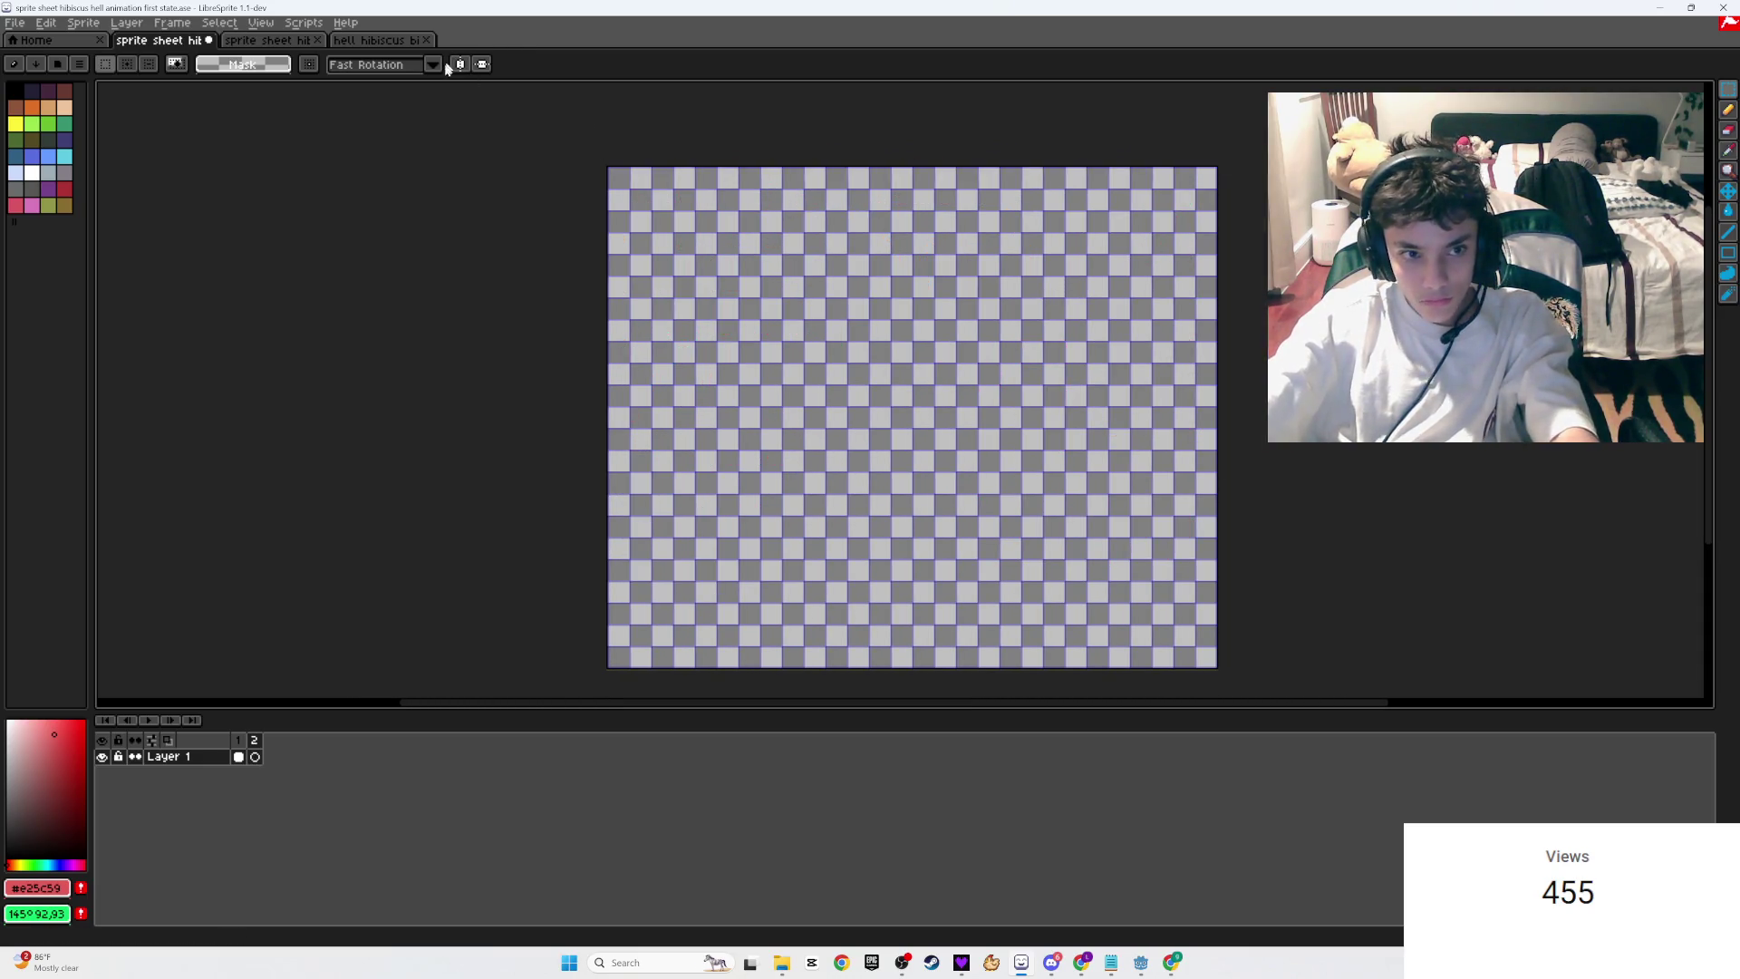
click(268, 40)
scroll(1049, 222, up, 1)
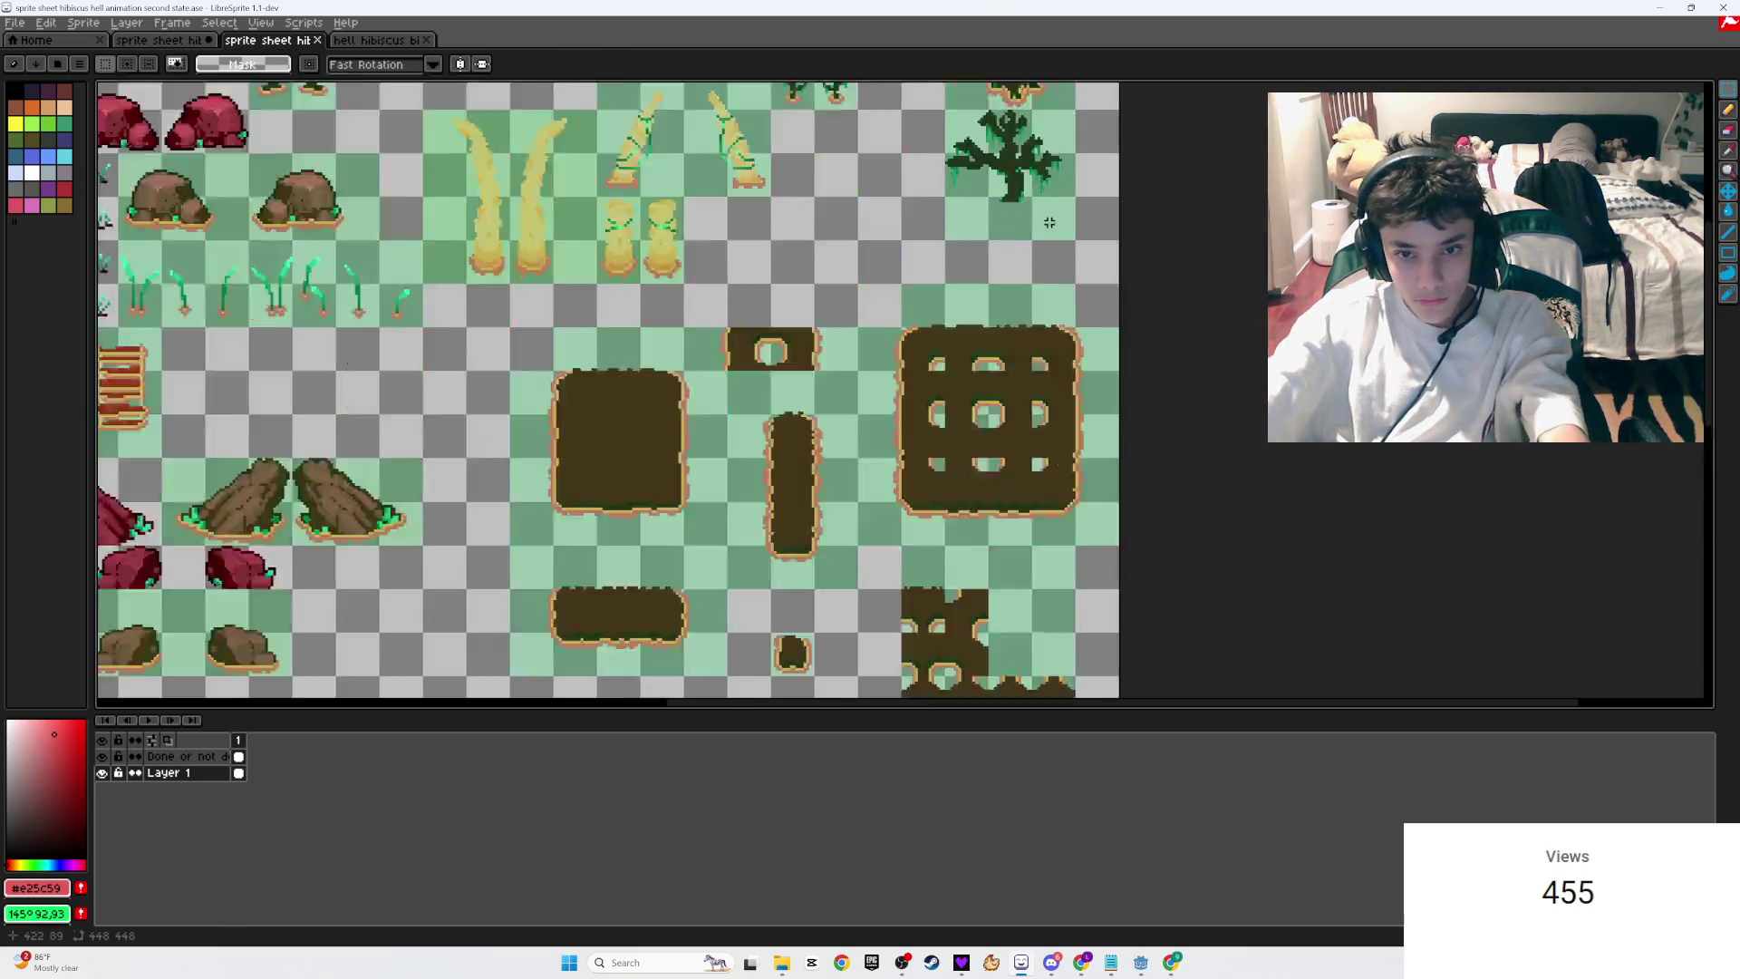
Step: Select the orange-rimmed pot under the upper tree, undoing a misplaced first move
scroll(1050, 222, up, 1)
mouse_move(879, 415)
mouse_down()
mouse_move(755, 372)
mouse_move(752, 350)
mouse_up()
scroll(835, 297, up, 2)
scroll(918, 433, up, 3)
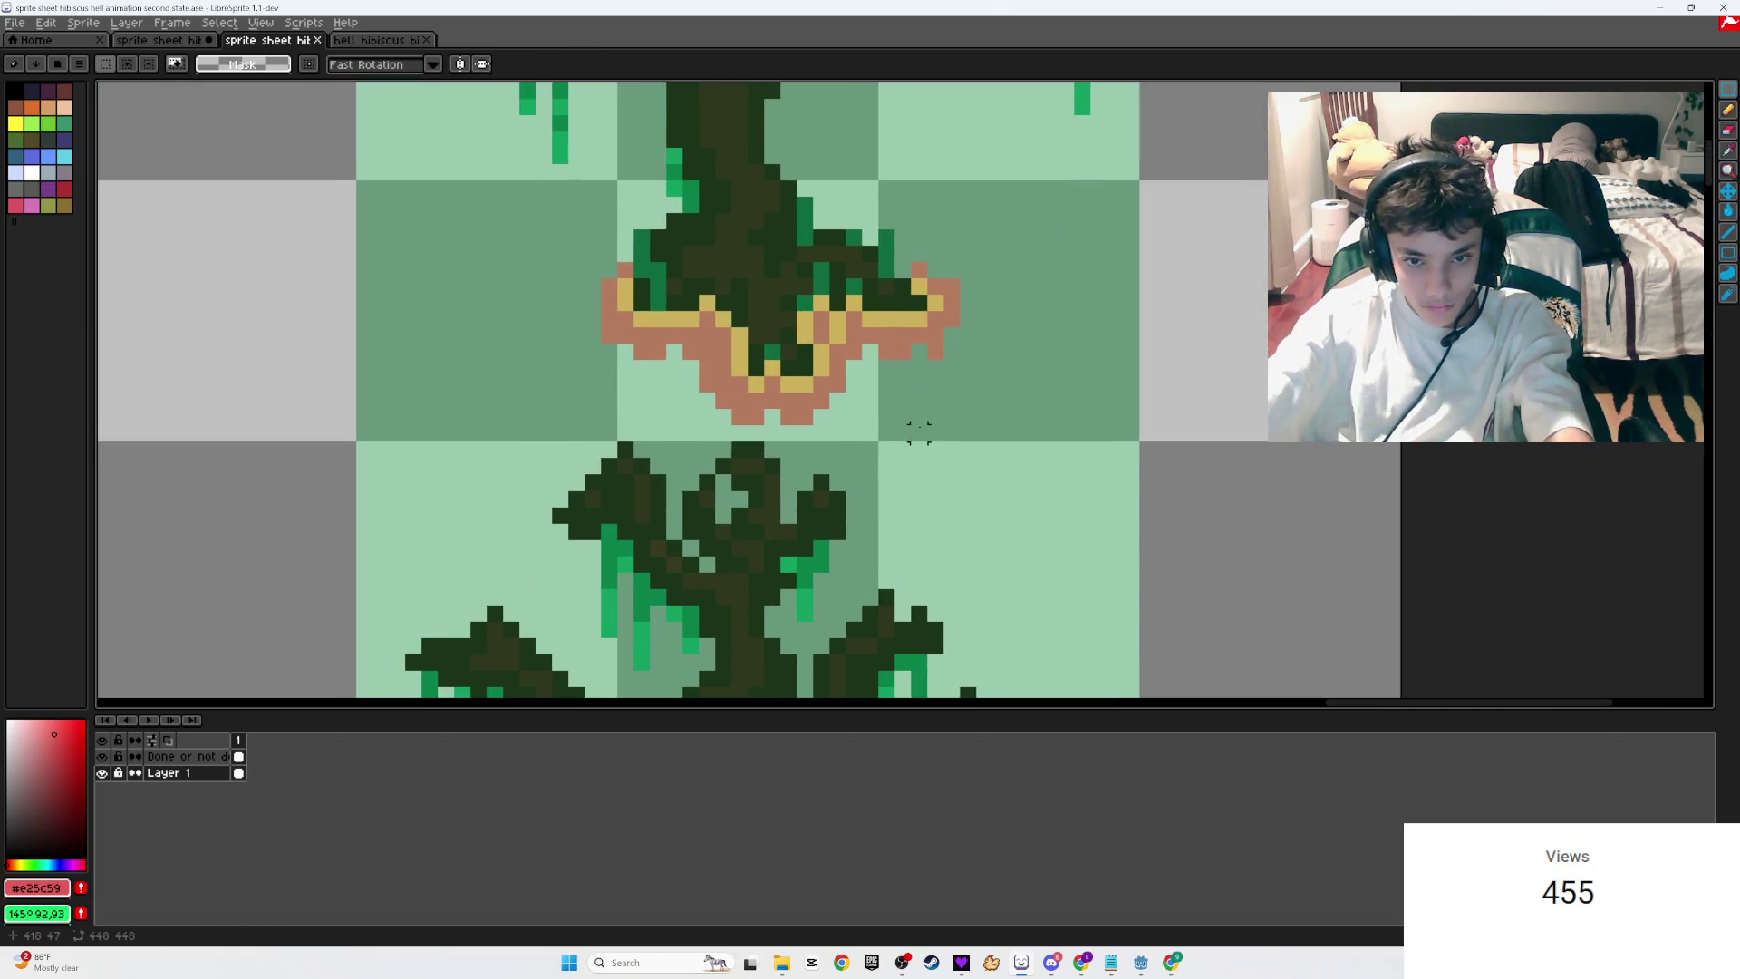
mouse_move(1000, 432)
mouse_down()
mouse_move(574, 311)
mouse_move(533, 178)
mouse_up()
scroll(566, 260, down, 1)
mouse_move(725, 100)
mouse_down()
mouse_move(571, 371)
mouse_move(739, 285)
mouse_up()
key(ctrl+z)
key(ctrl+z)
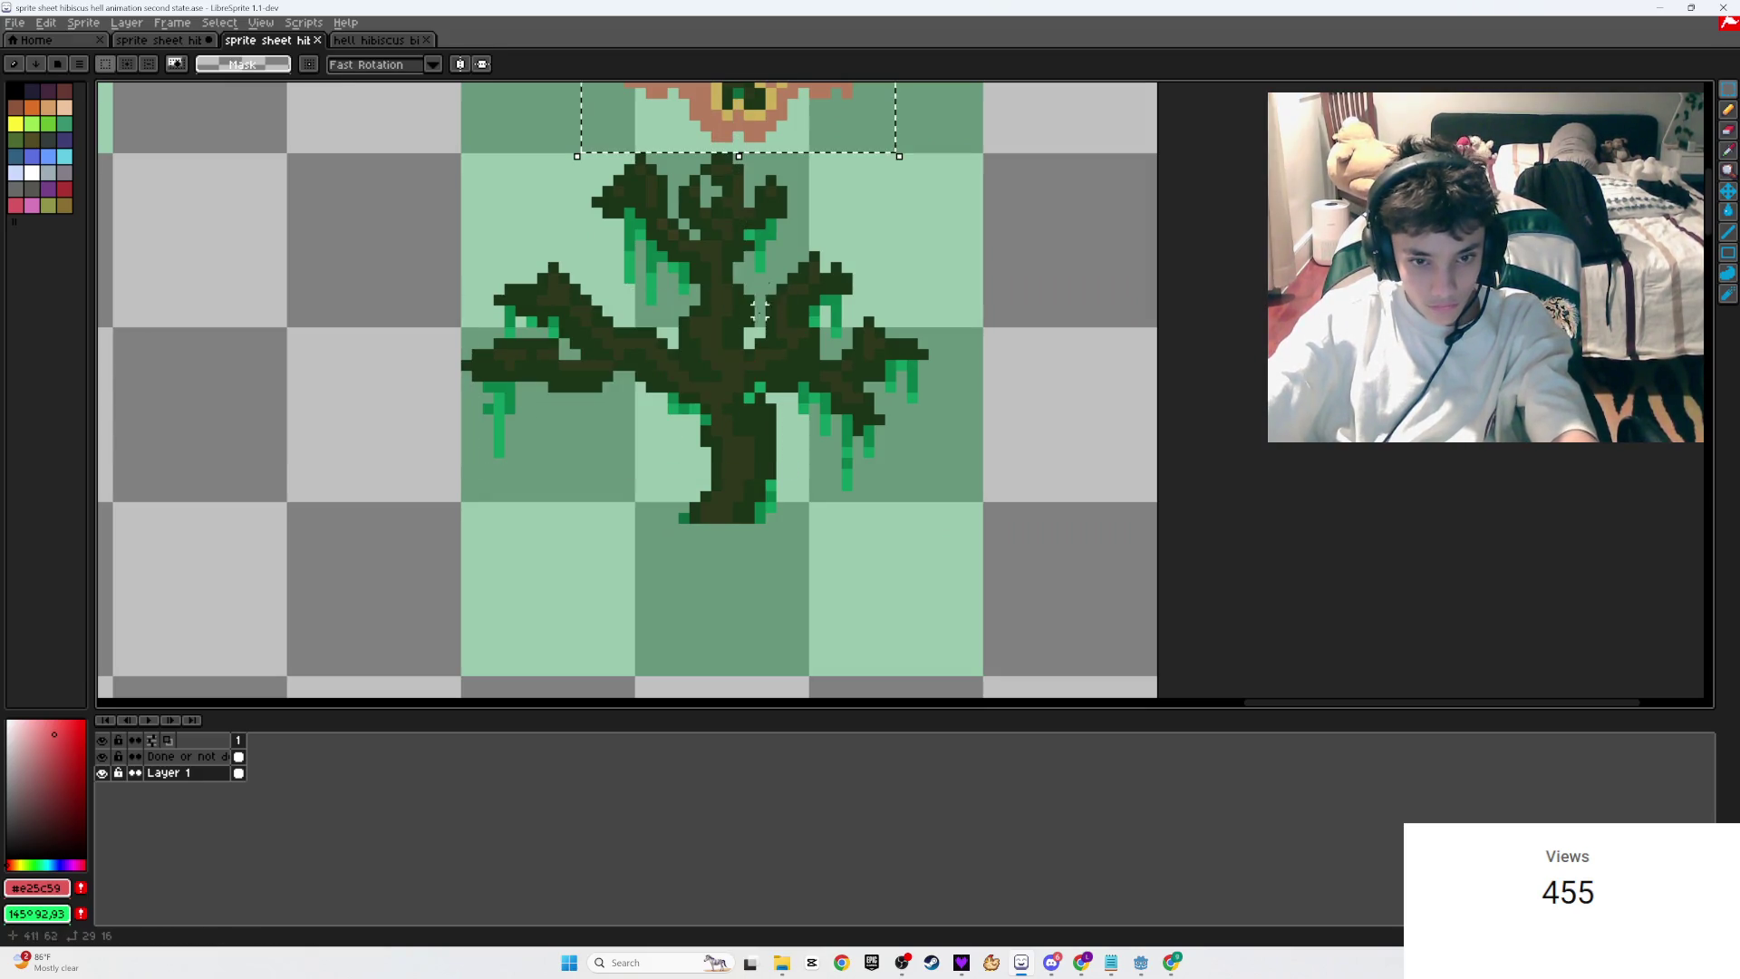
scroll(739, 362, up, 2)
Step: Drag the pot onto the lower tree's trunk base, nudge it 1 px right, commit and save
click(752, 335)
drag(752, 335, 725, 530)
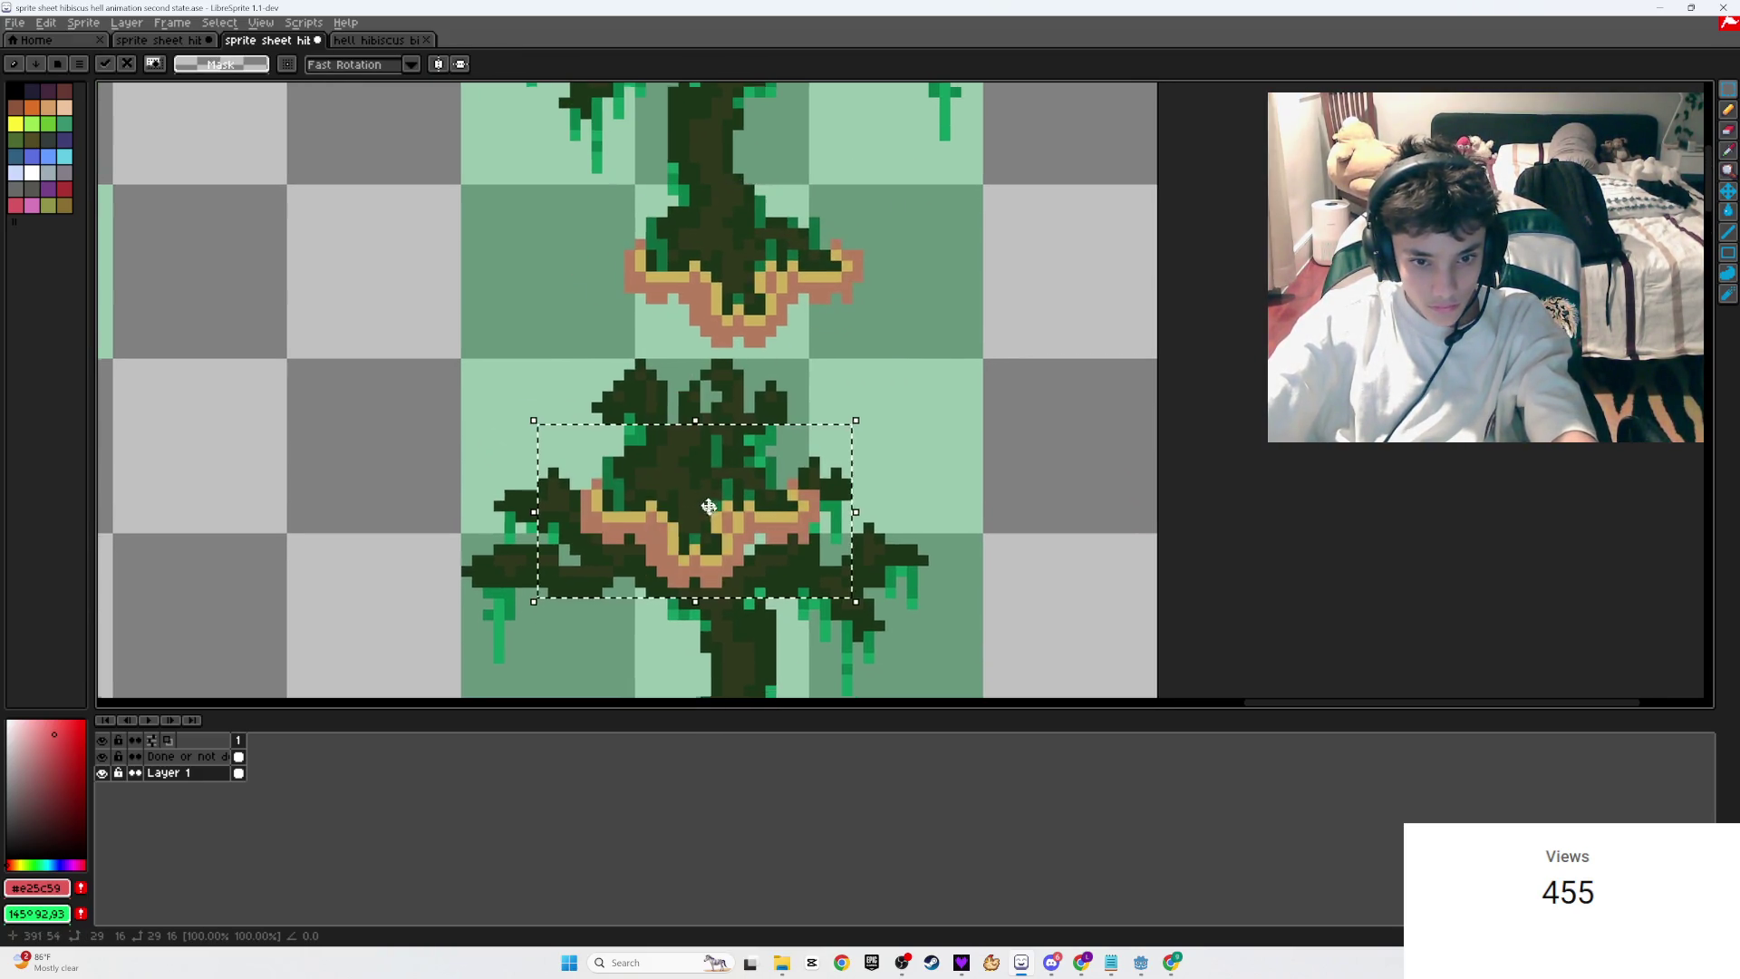
scroll(725, 530, down, 3)
mouse_move(734, 236)
mouse_down()
mouse_move(751, 462)
mouse_move(748, 438)
mouse_up()
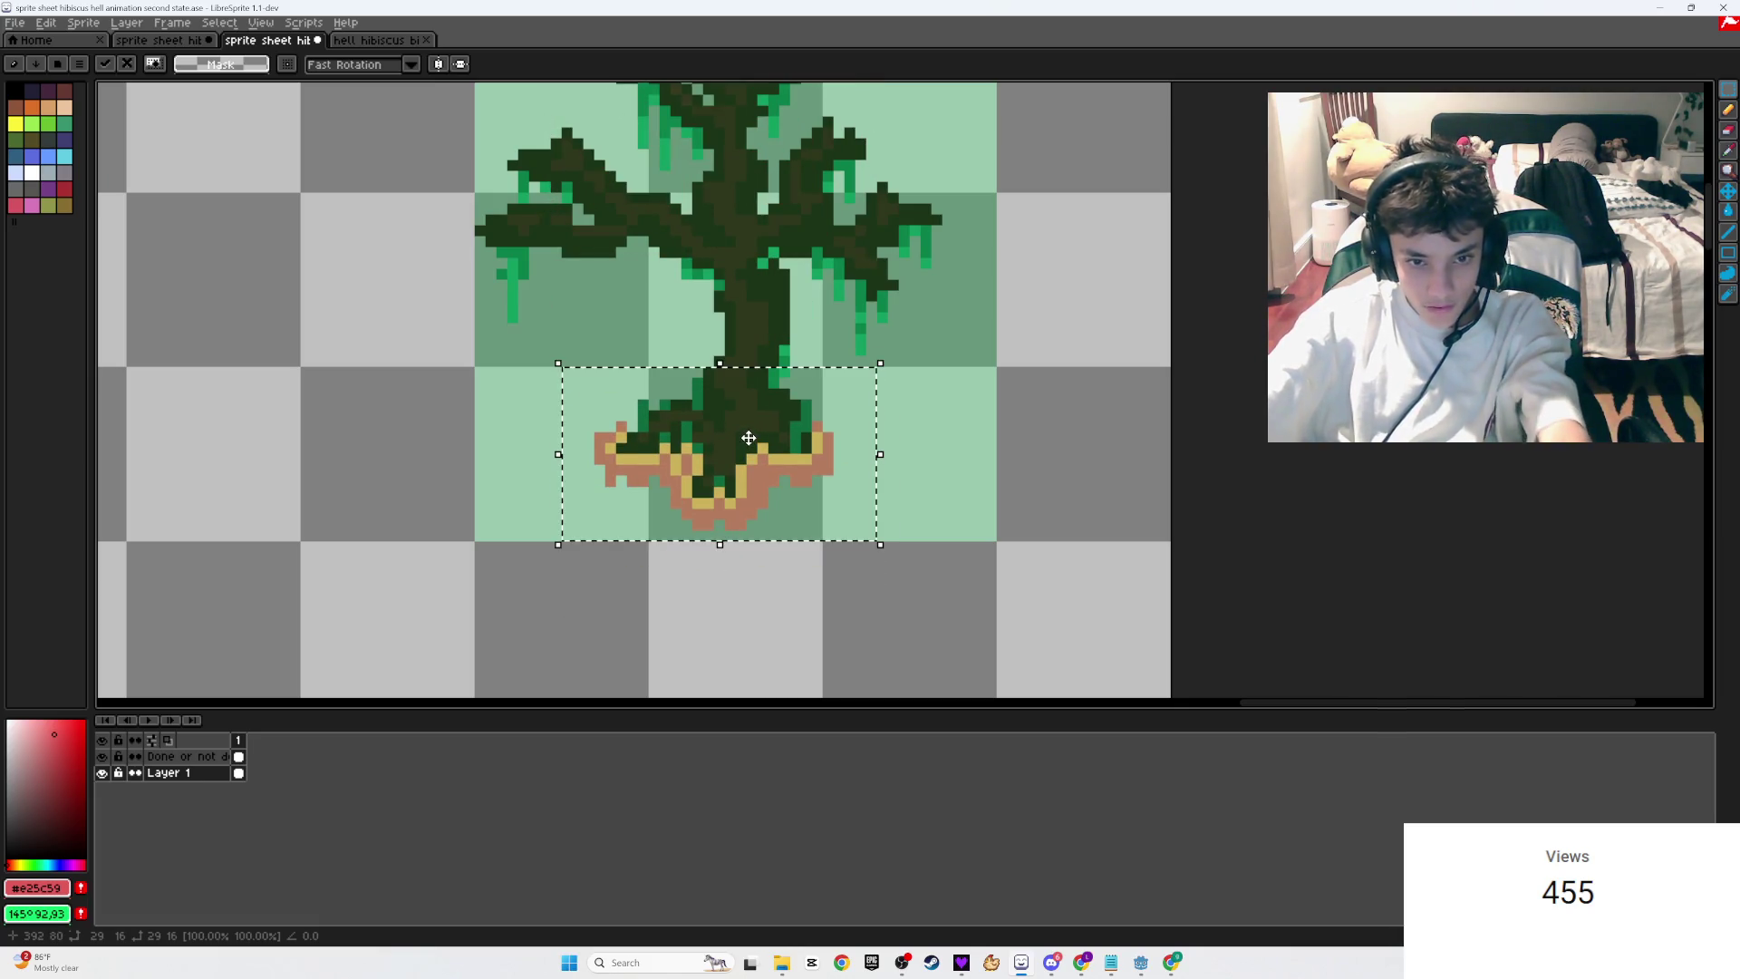
key(Right)
key(Return)
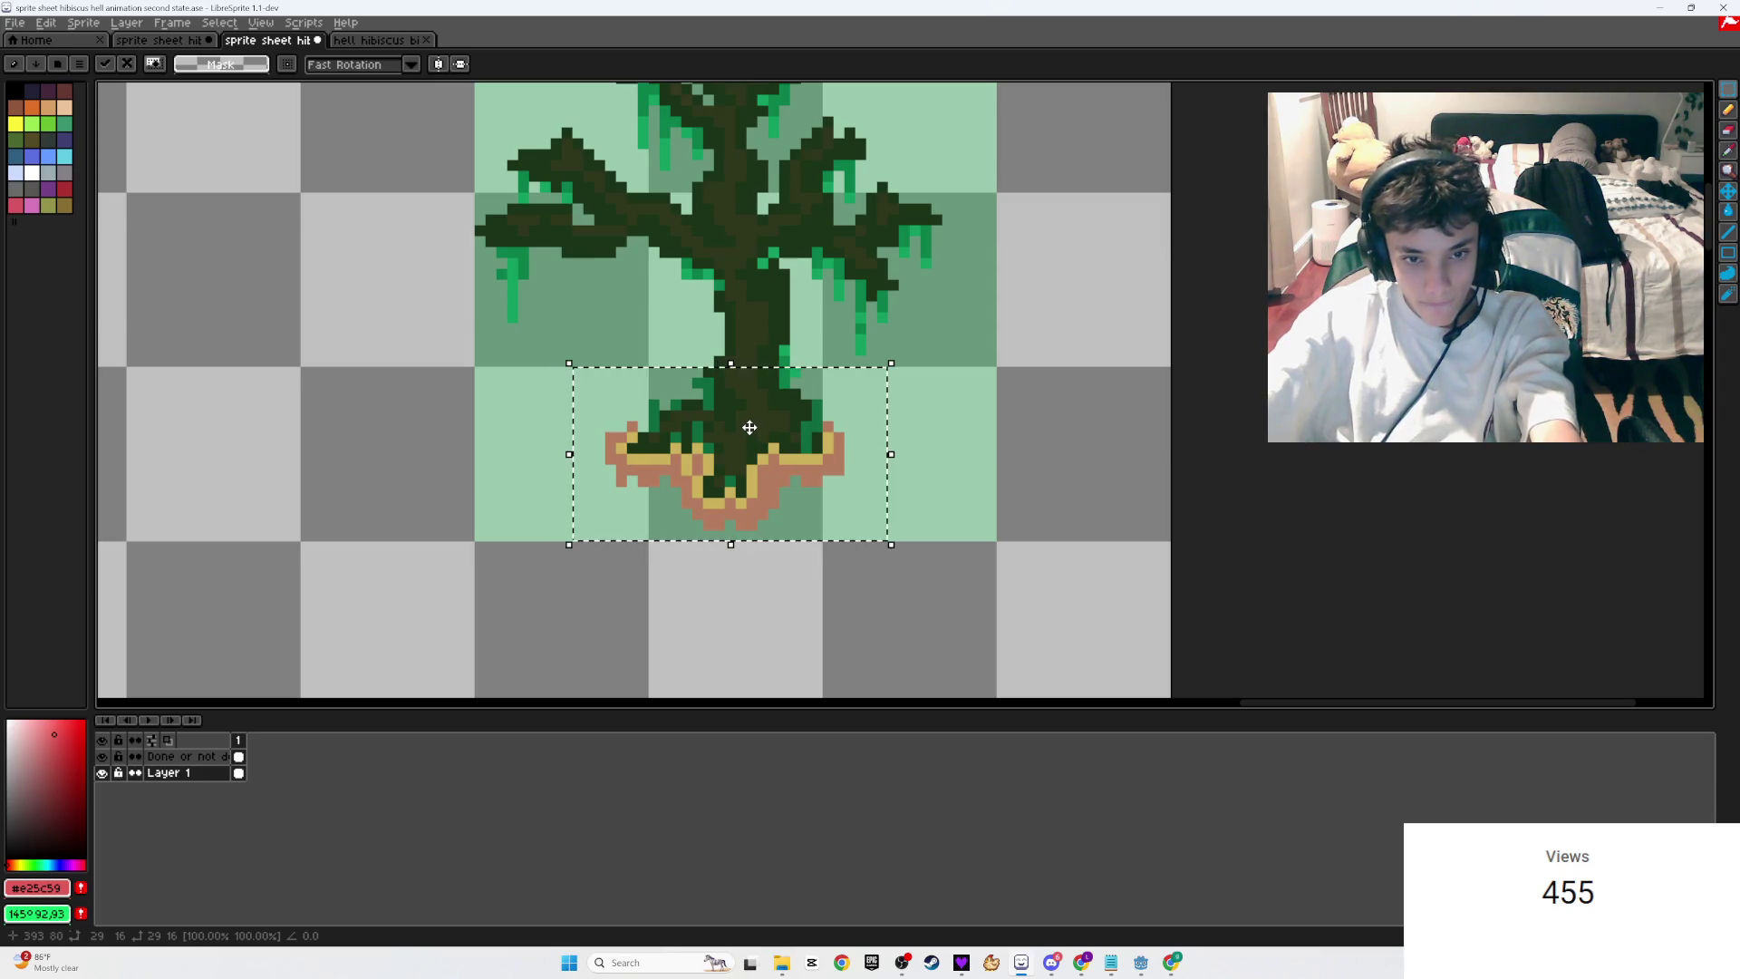
scroll(748, 427, down, 3)
key(ctrl+s)
scroll(358, 204, down, 4)
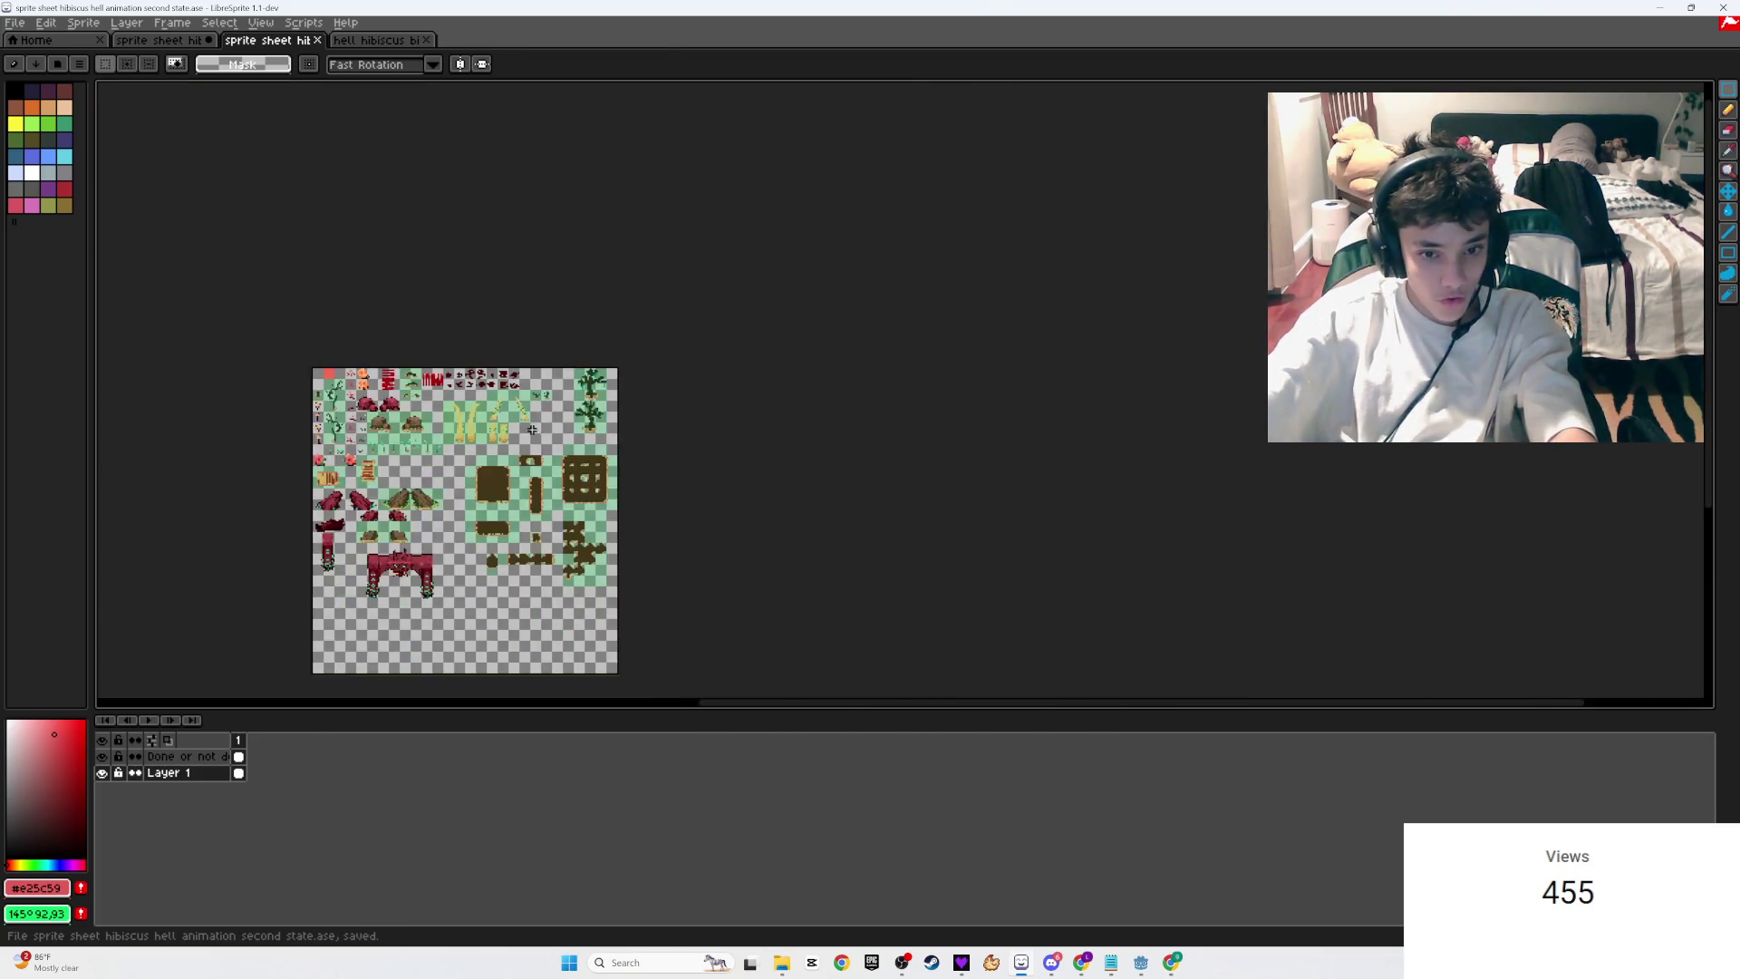
Step: Paste the whole copied sprite sheet into the first-state sheet's empty frame 2
click(362, 40)
click(159, 40)
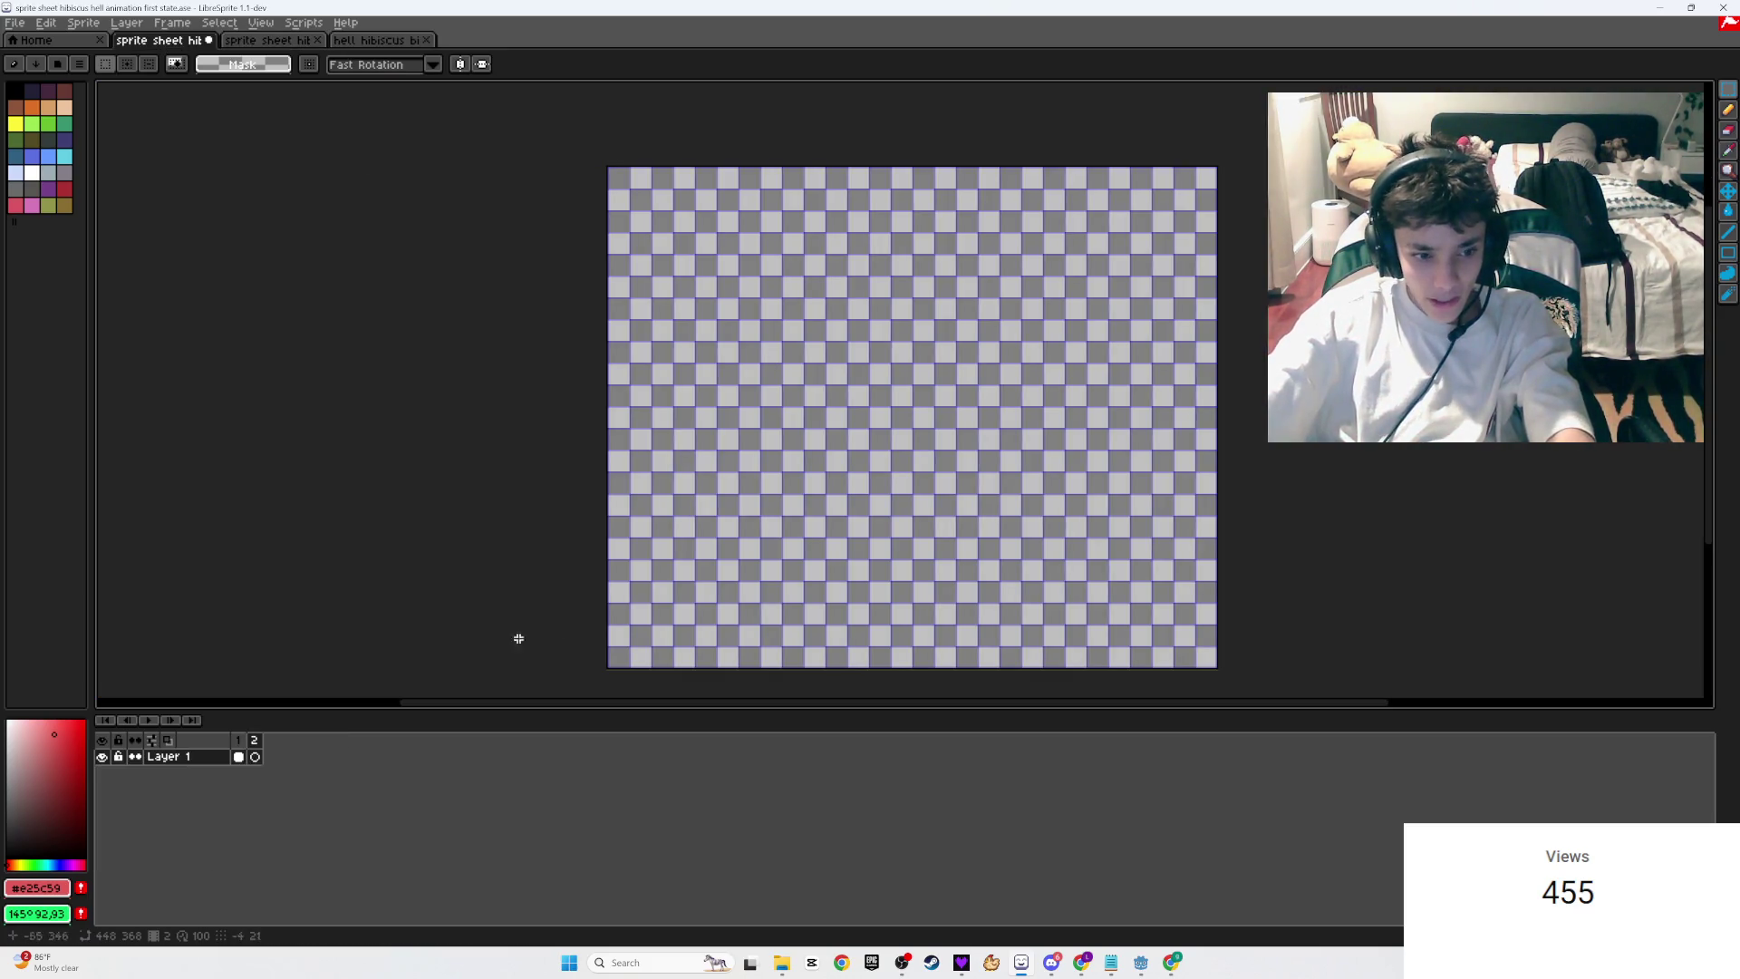
key(ctrl+v)
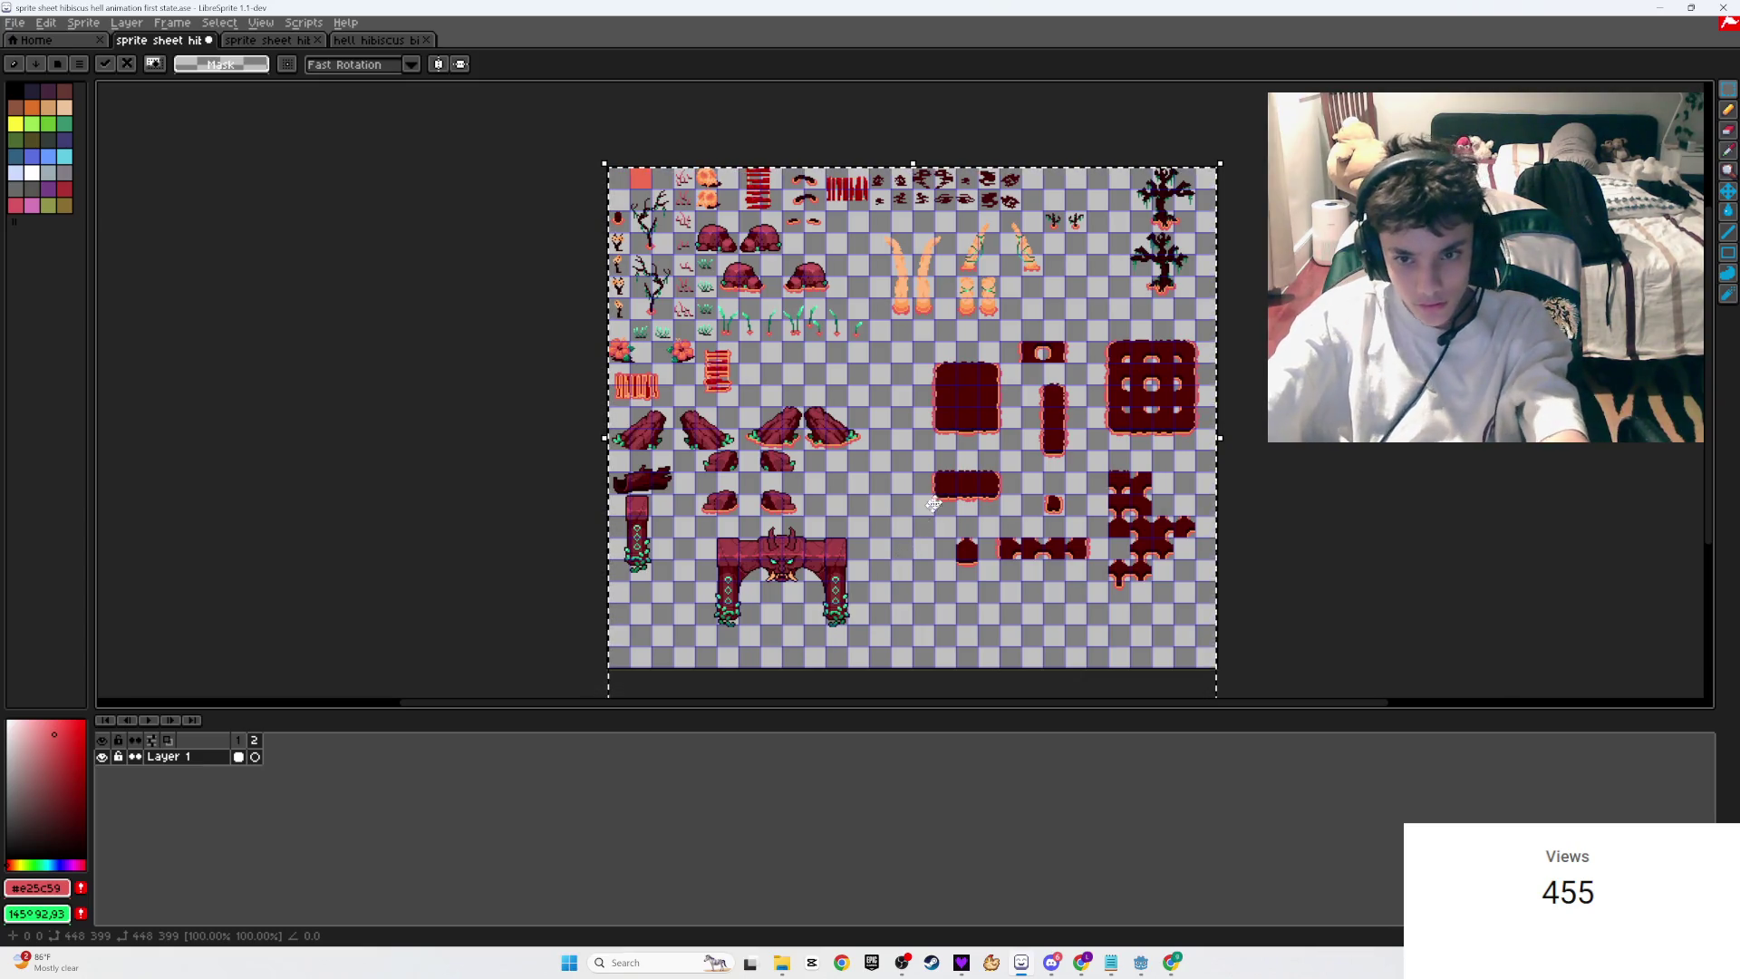
key(Return)
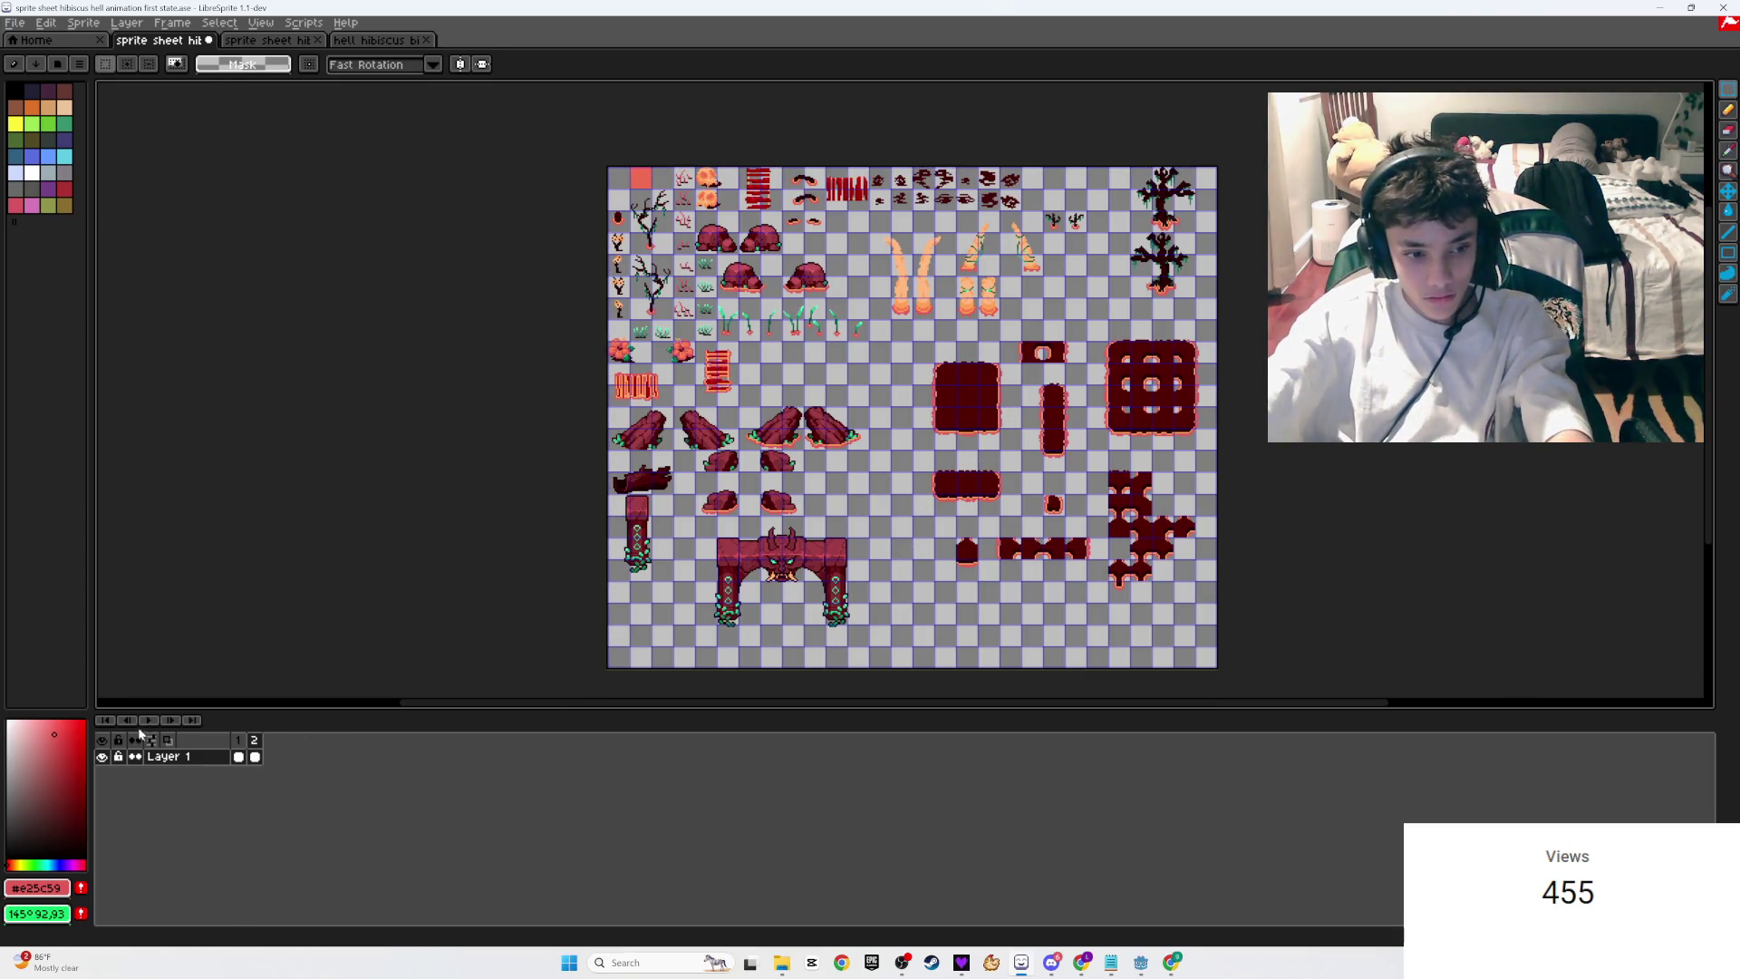
Step: Play and stop the two-frame animation to preview it
click(141, 721)
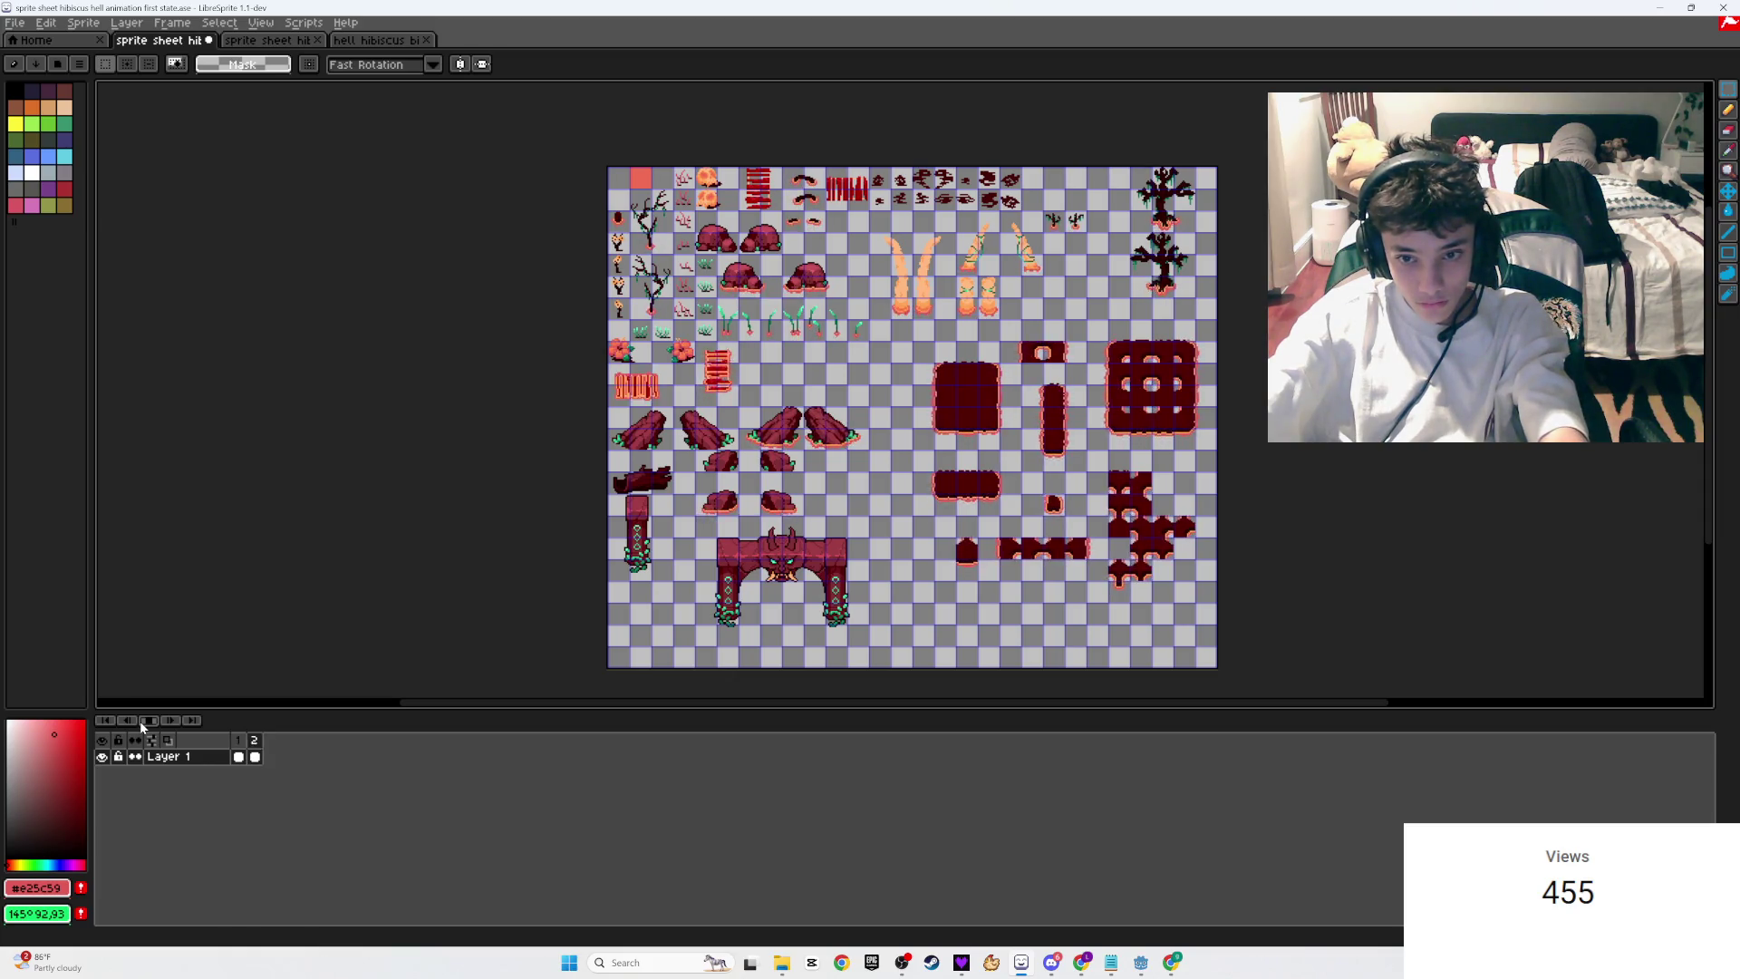
click(140, 720)
scroll(930, 458, down, 3)
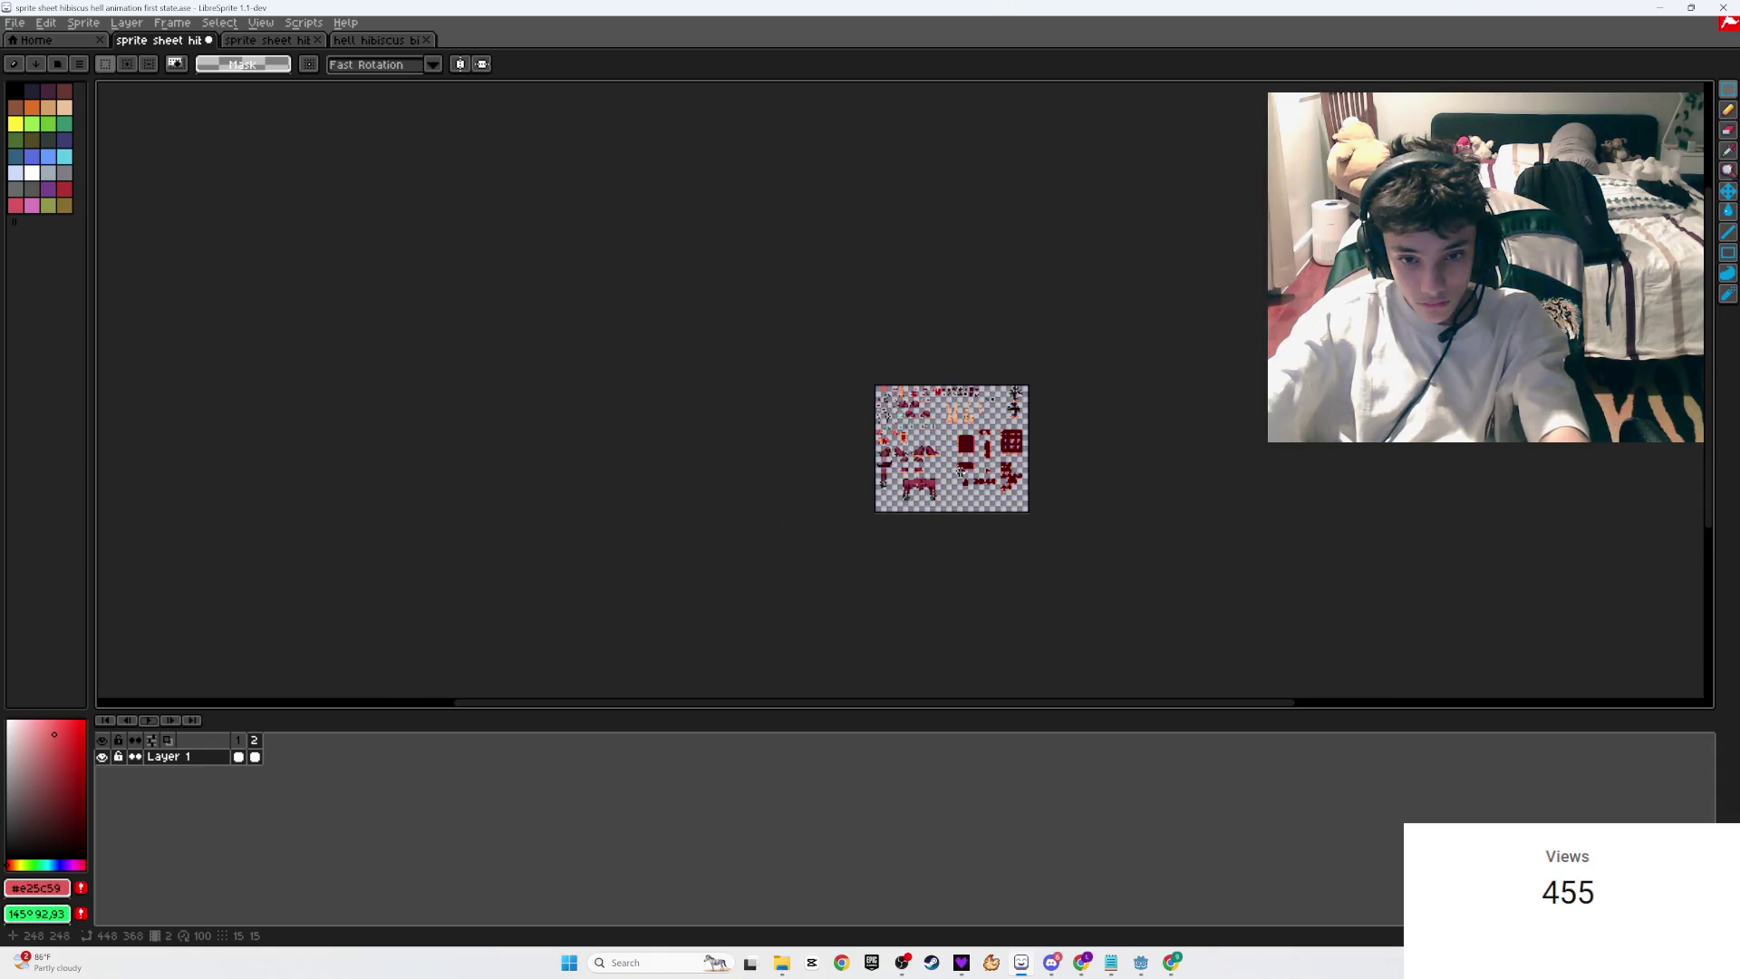
Step: Save the first-state sprite sheet
key(ctrl+s)
scroll(930, 458, up, 5)
scroll(585, 404, up, 1)
scroll(453, 670, left, 1)
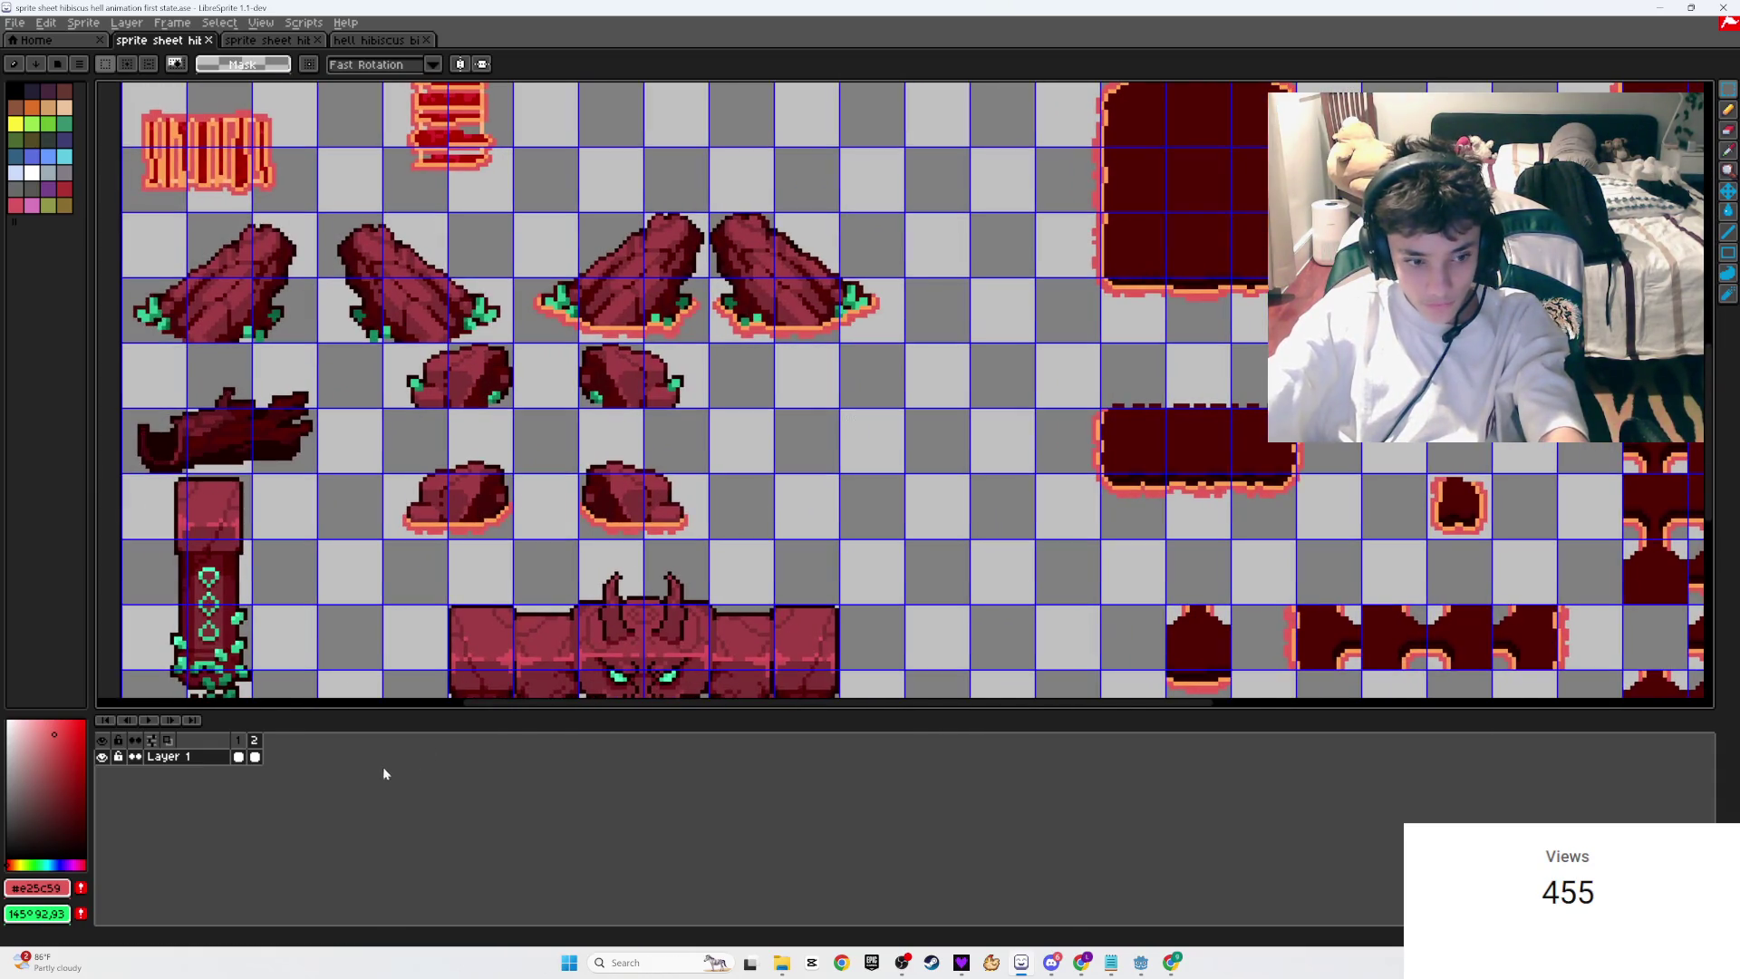
Step: Set frames 1 and 2 to 450 ms duration each and play to check the timing
right_click(237, 741)
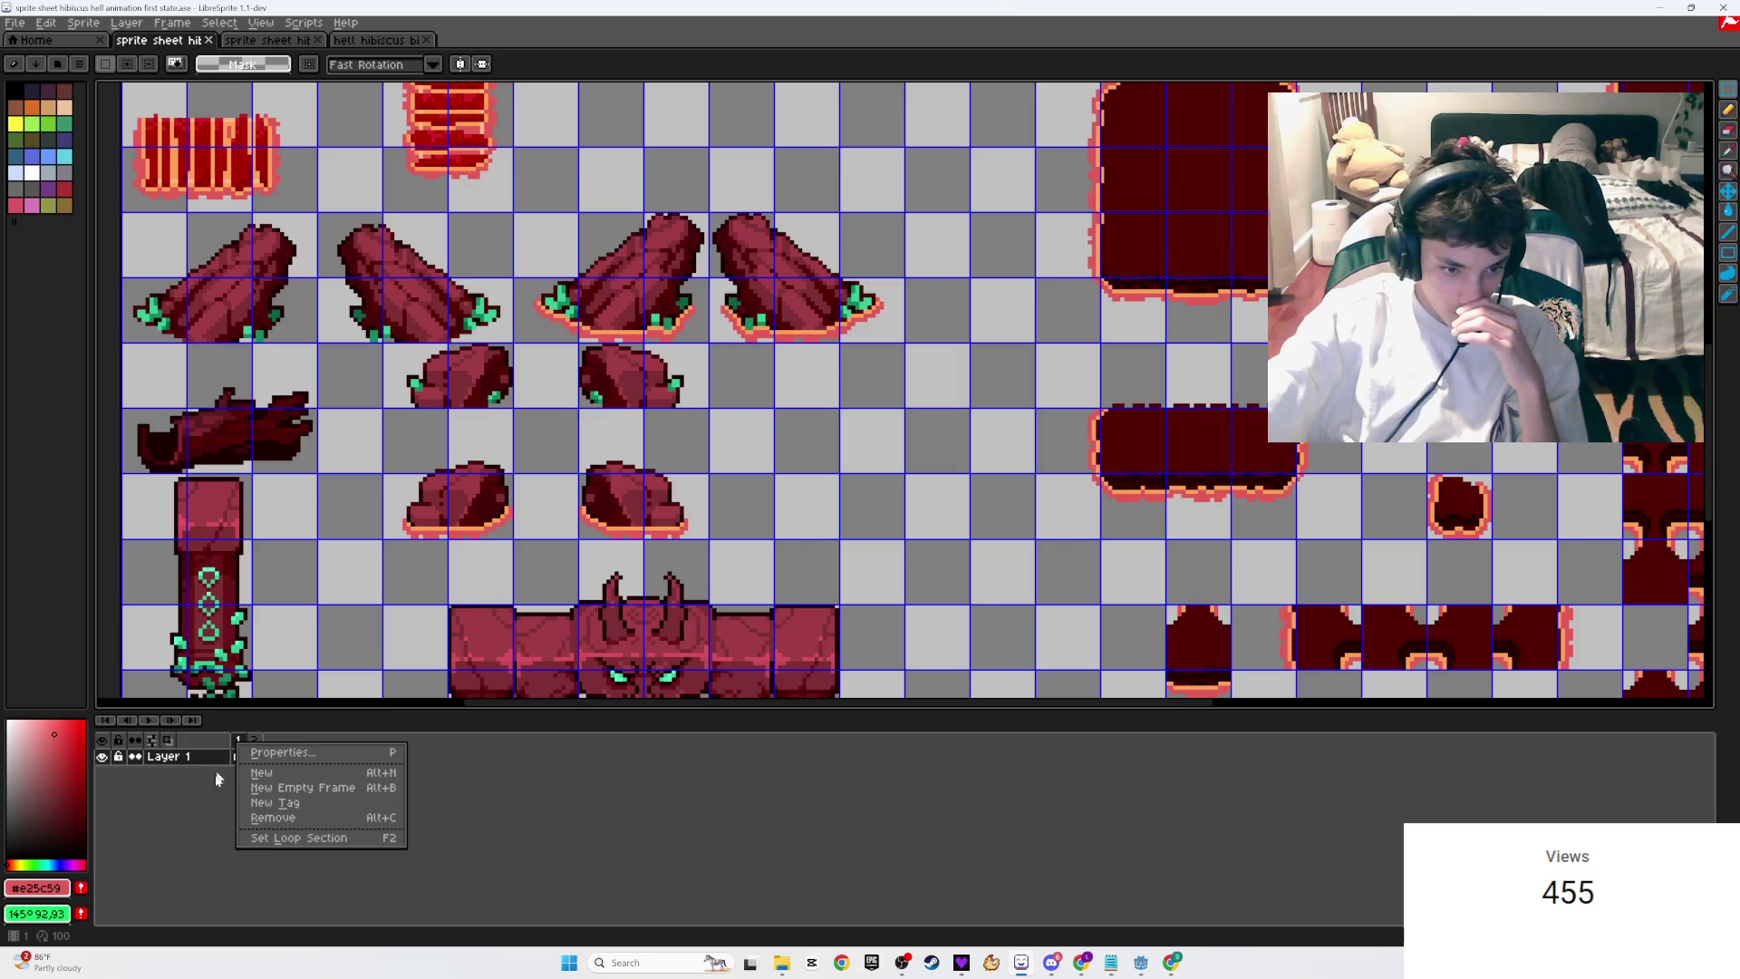
key(Escape)
double_click(239, 742)
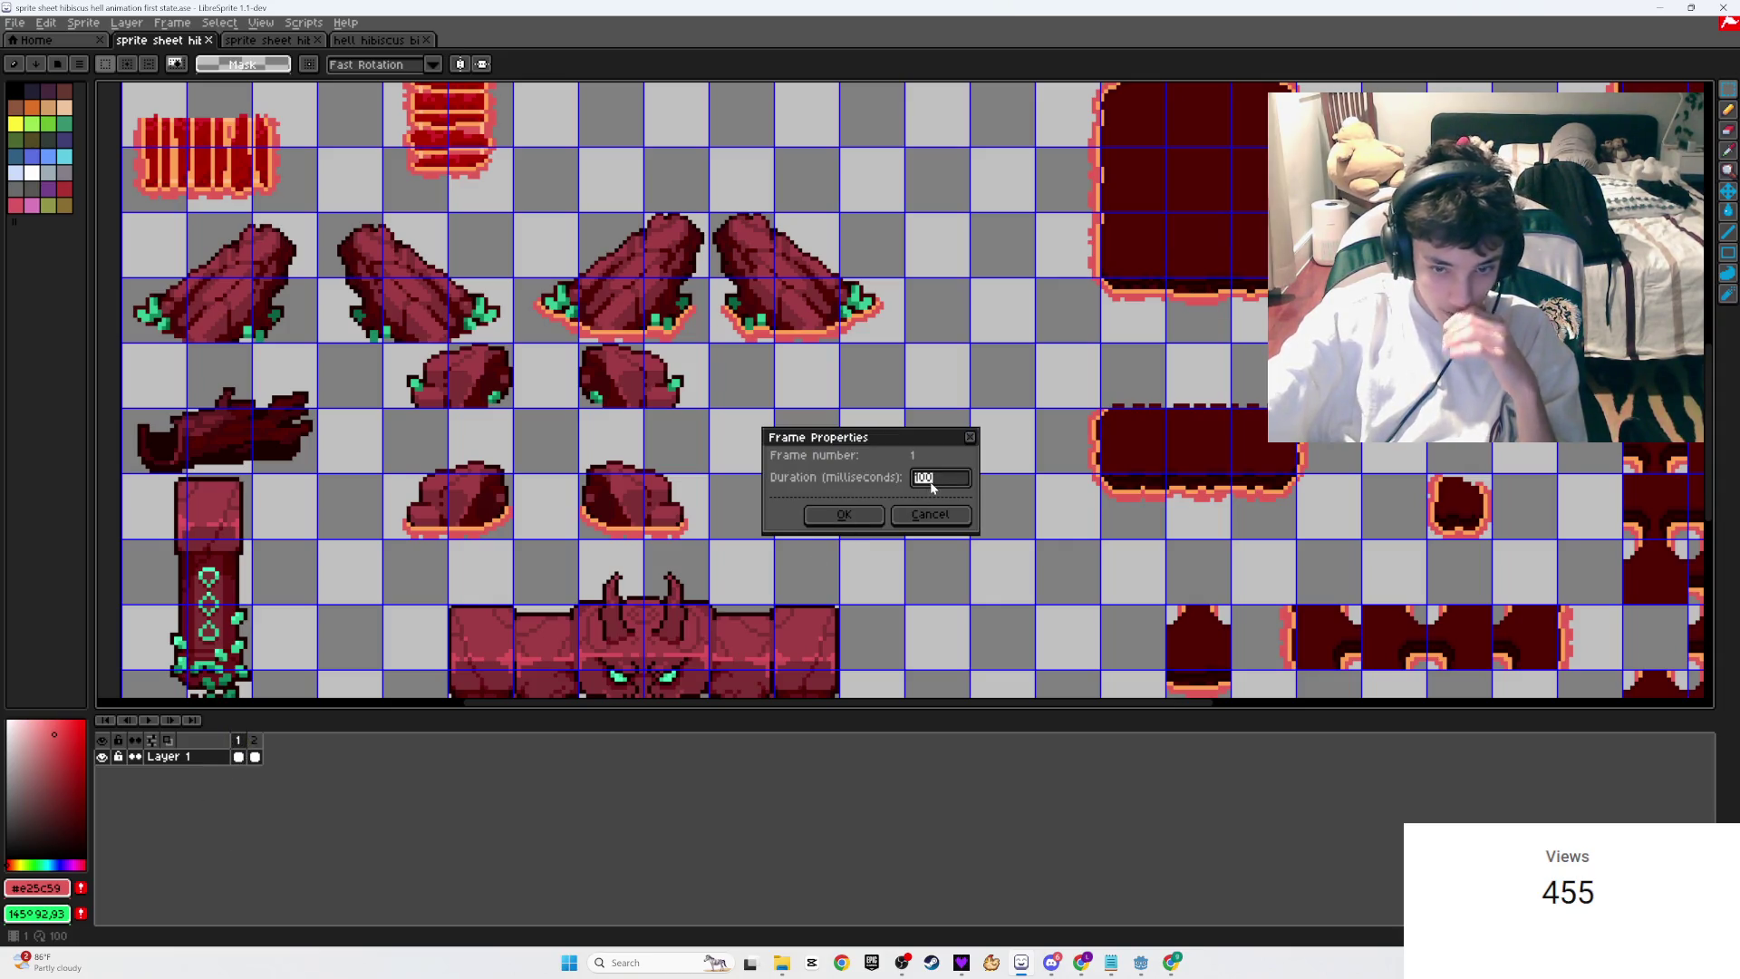
text(450)
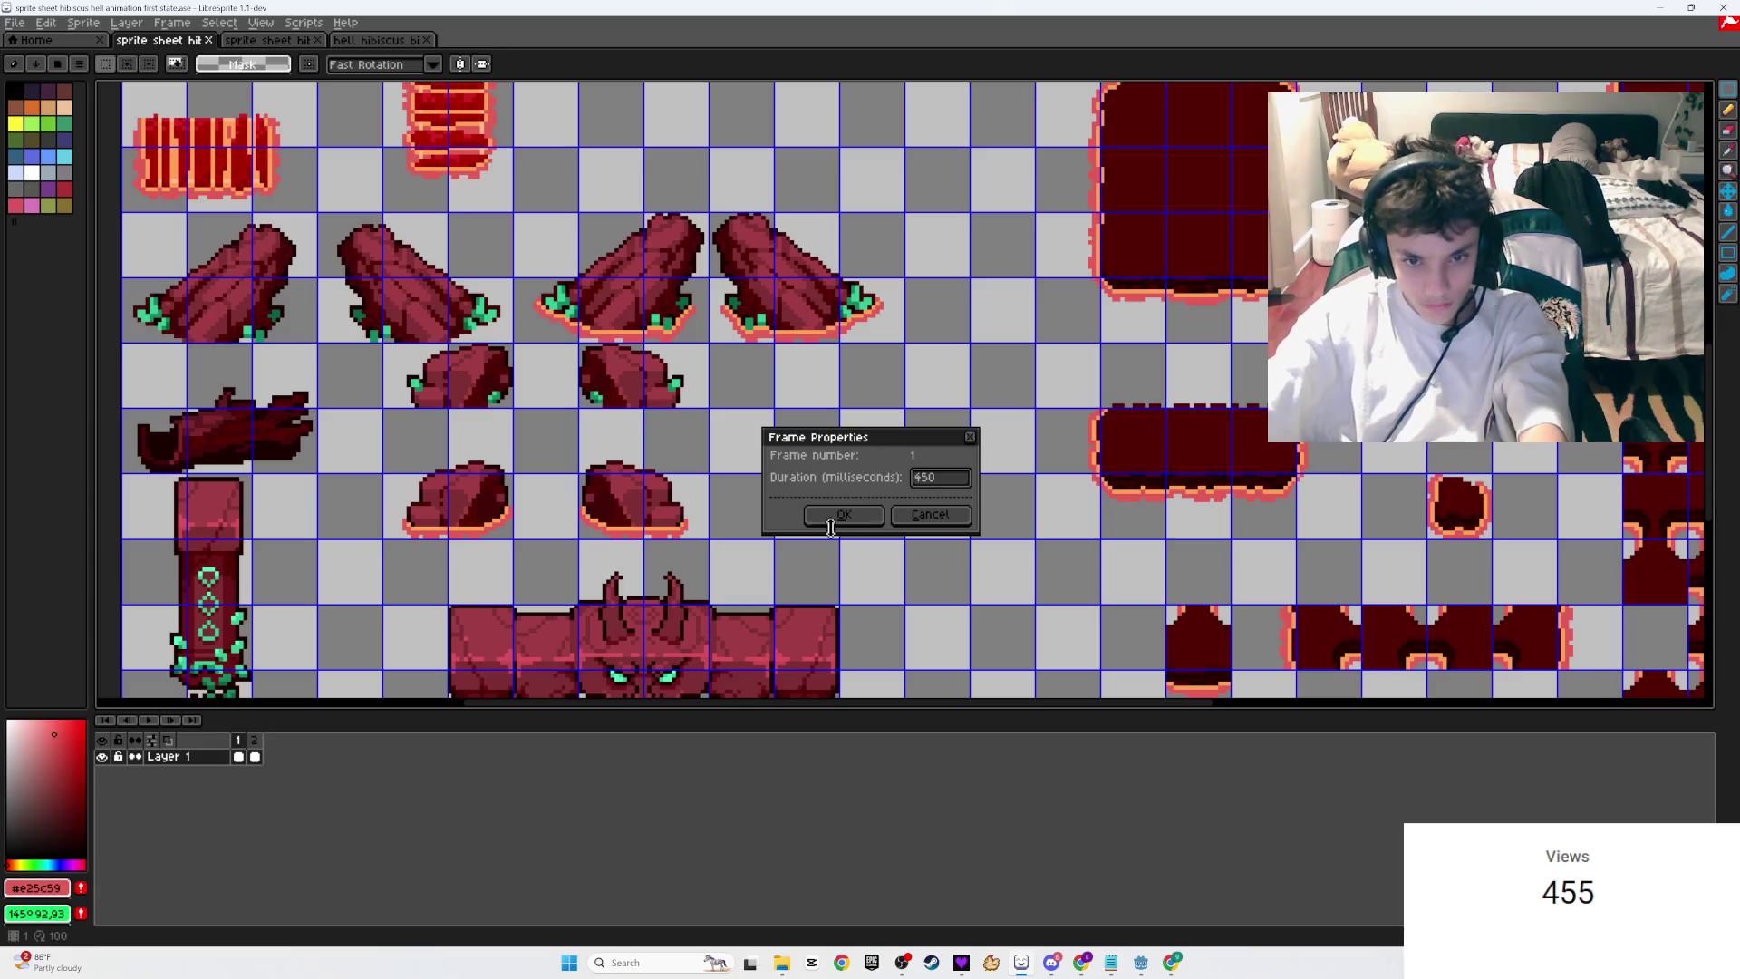
click(832, 516)
double_click(255, 741)
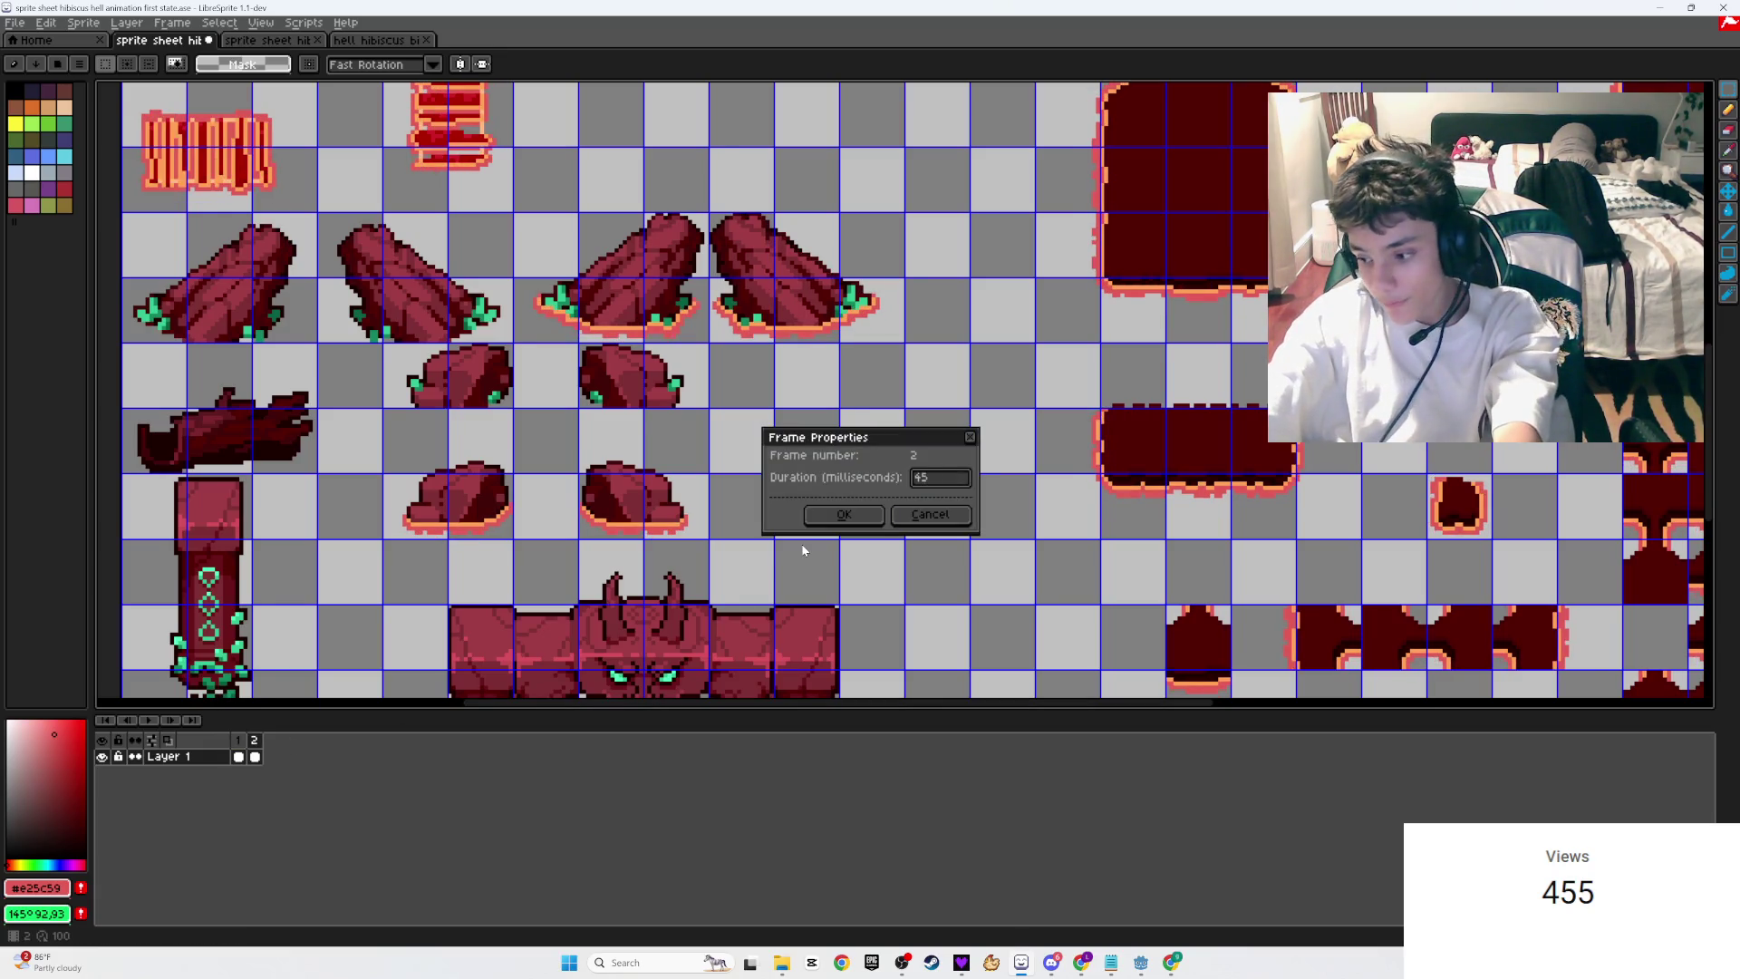
click(842, 515)
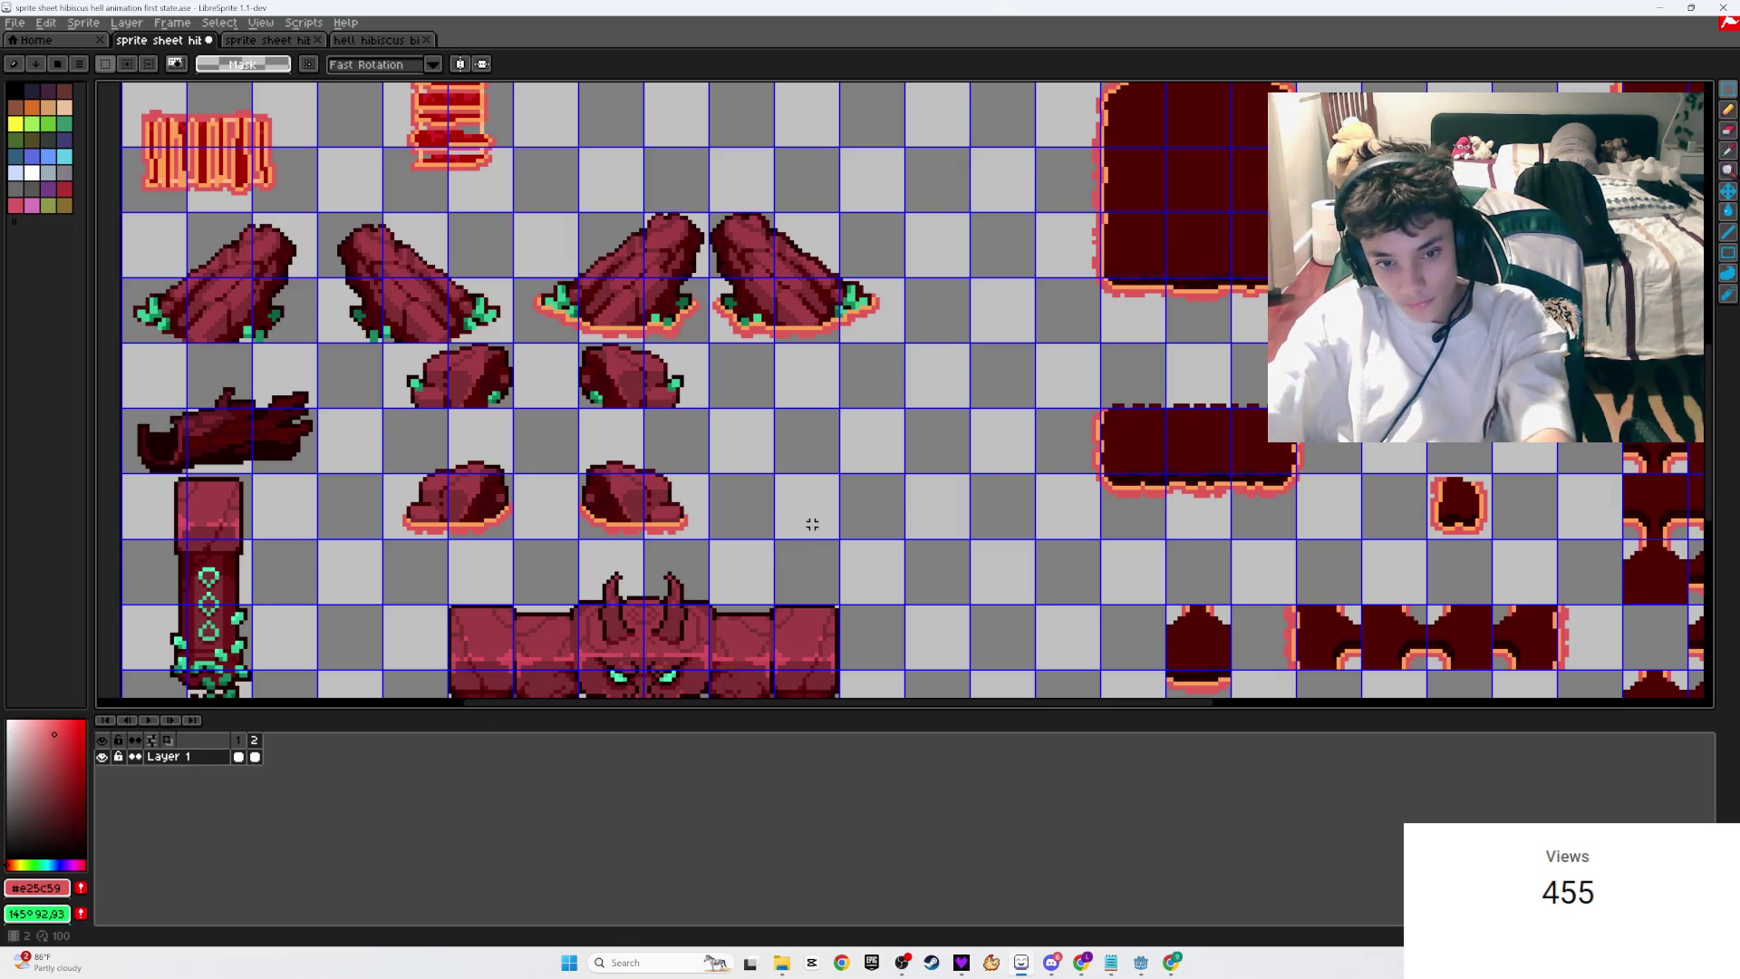
click(148, 721)
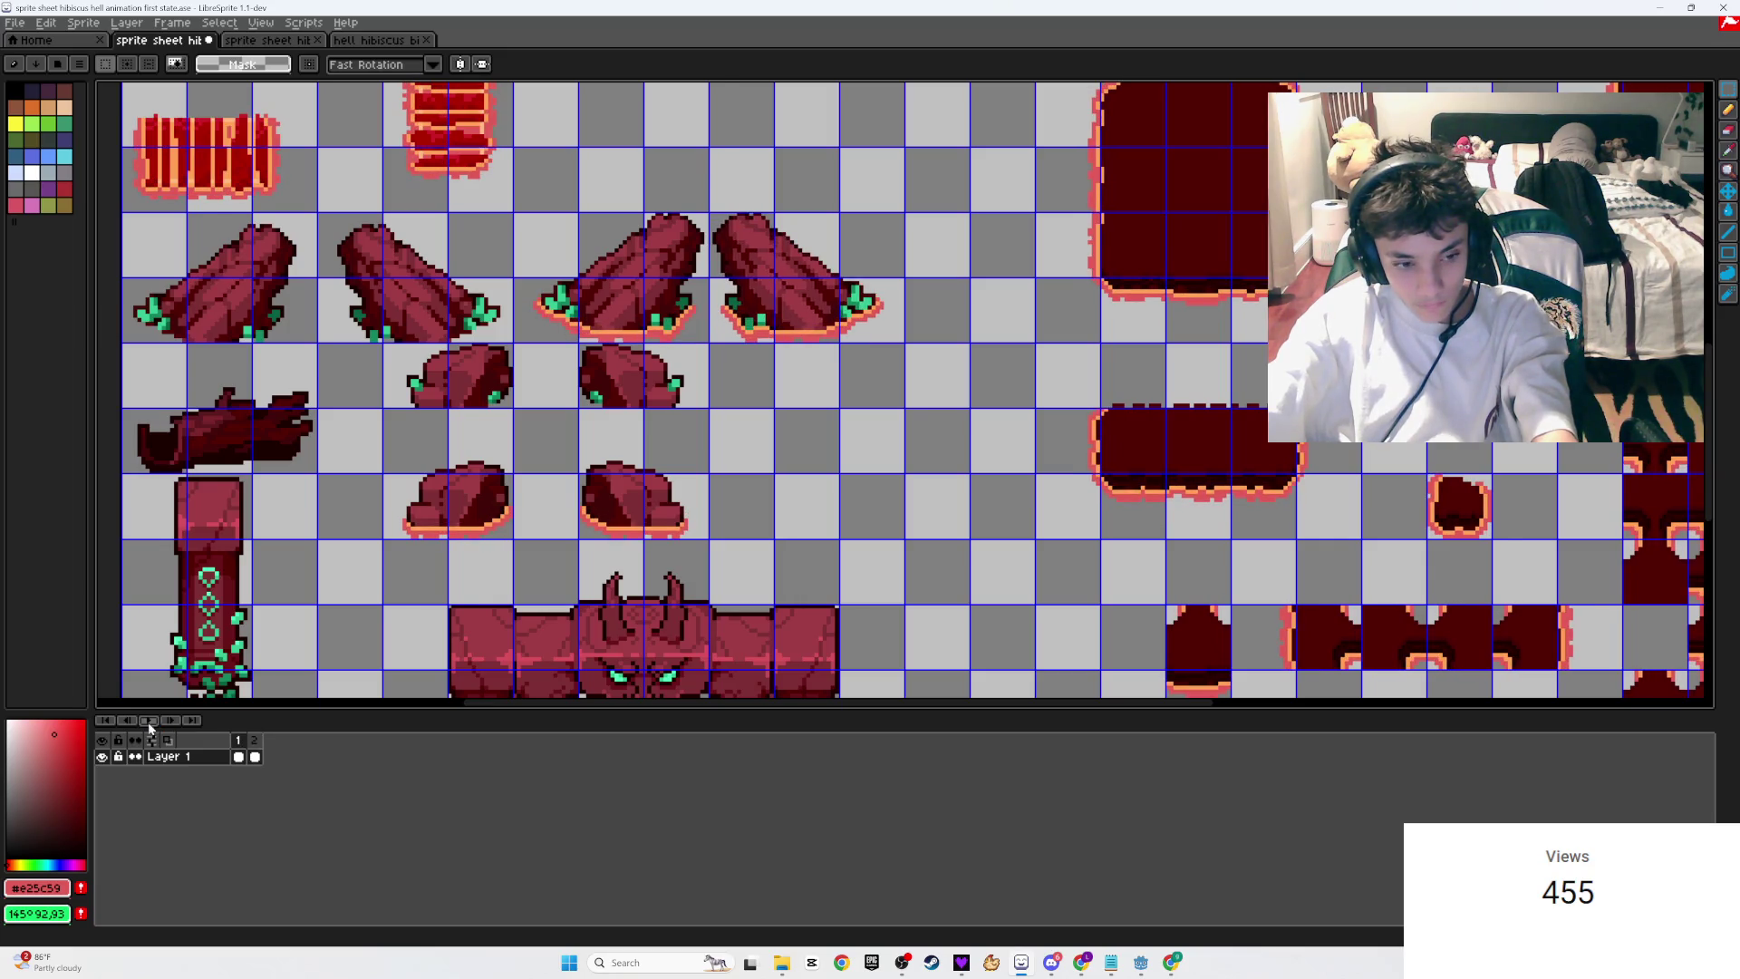
click(254, 740)
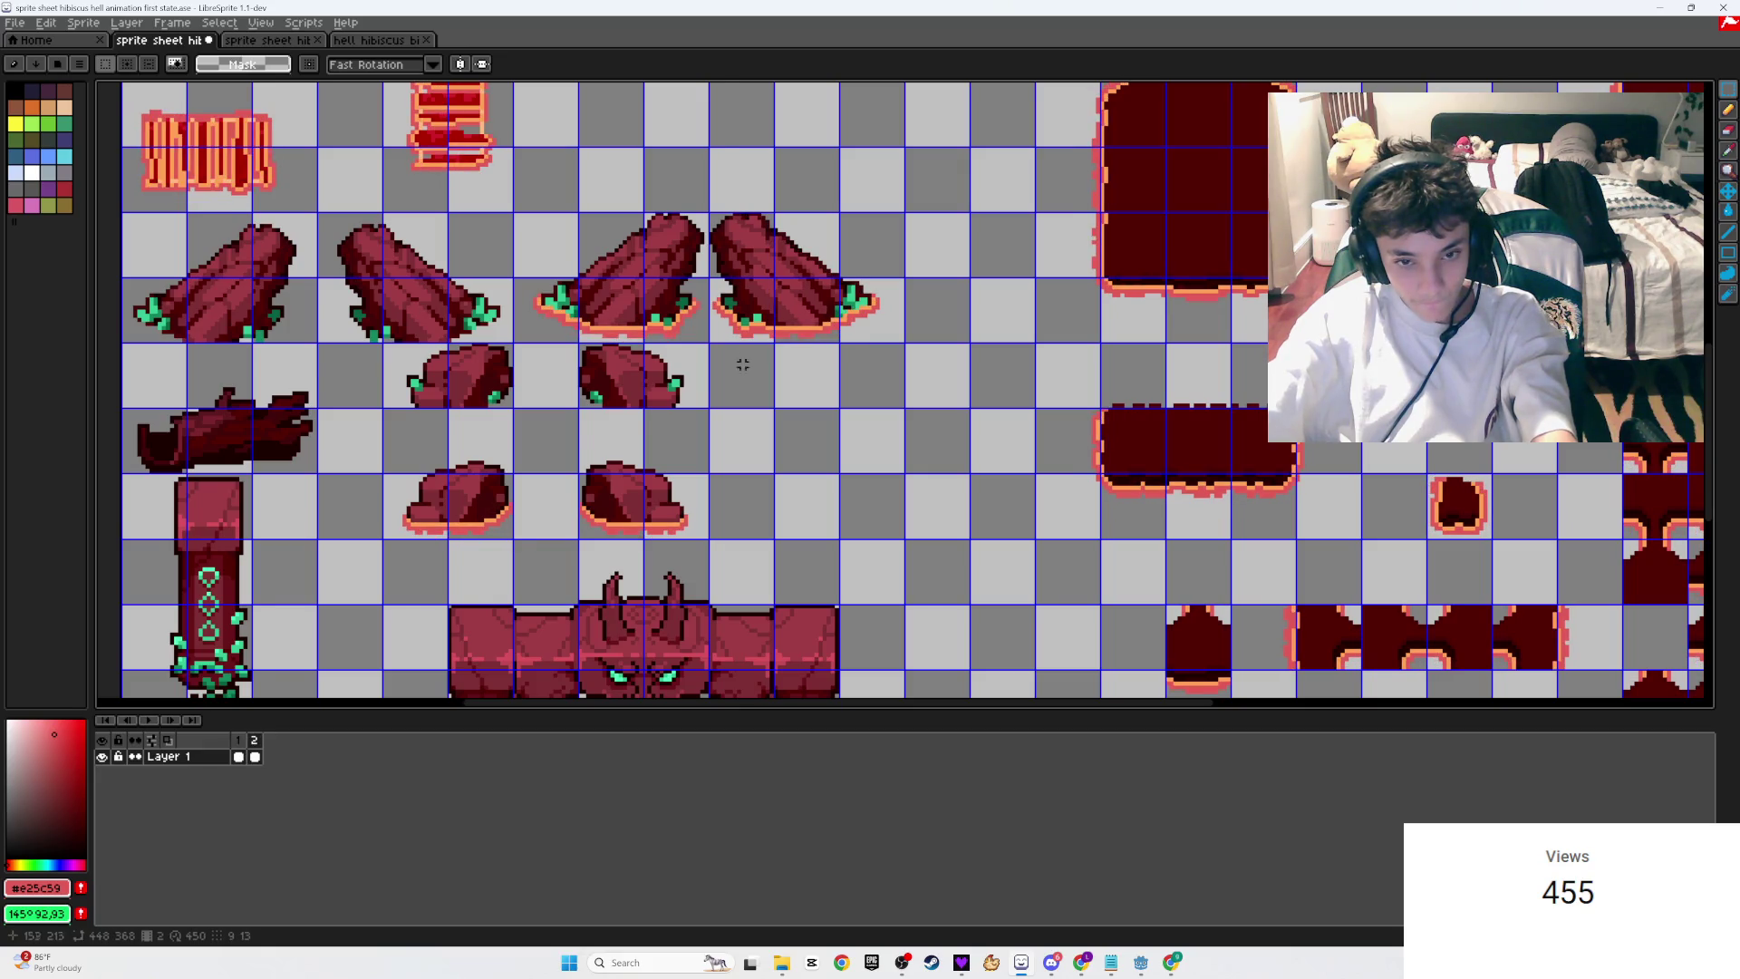
Step: On frame 2, select the second boot sprite and nudge it one pixel right
scroll(726, 372, up, 3)
mouse_move(1043, 542)
mouse_down()
mouse_move(722, 396)
mouse_move(595, 225)
mouse_move(533, 205)
mouse_up()
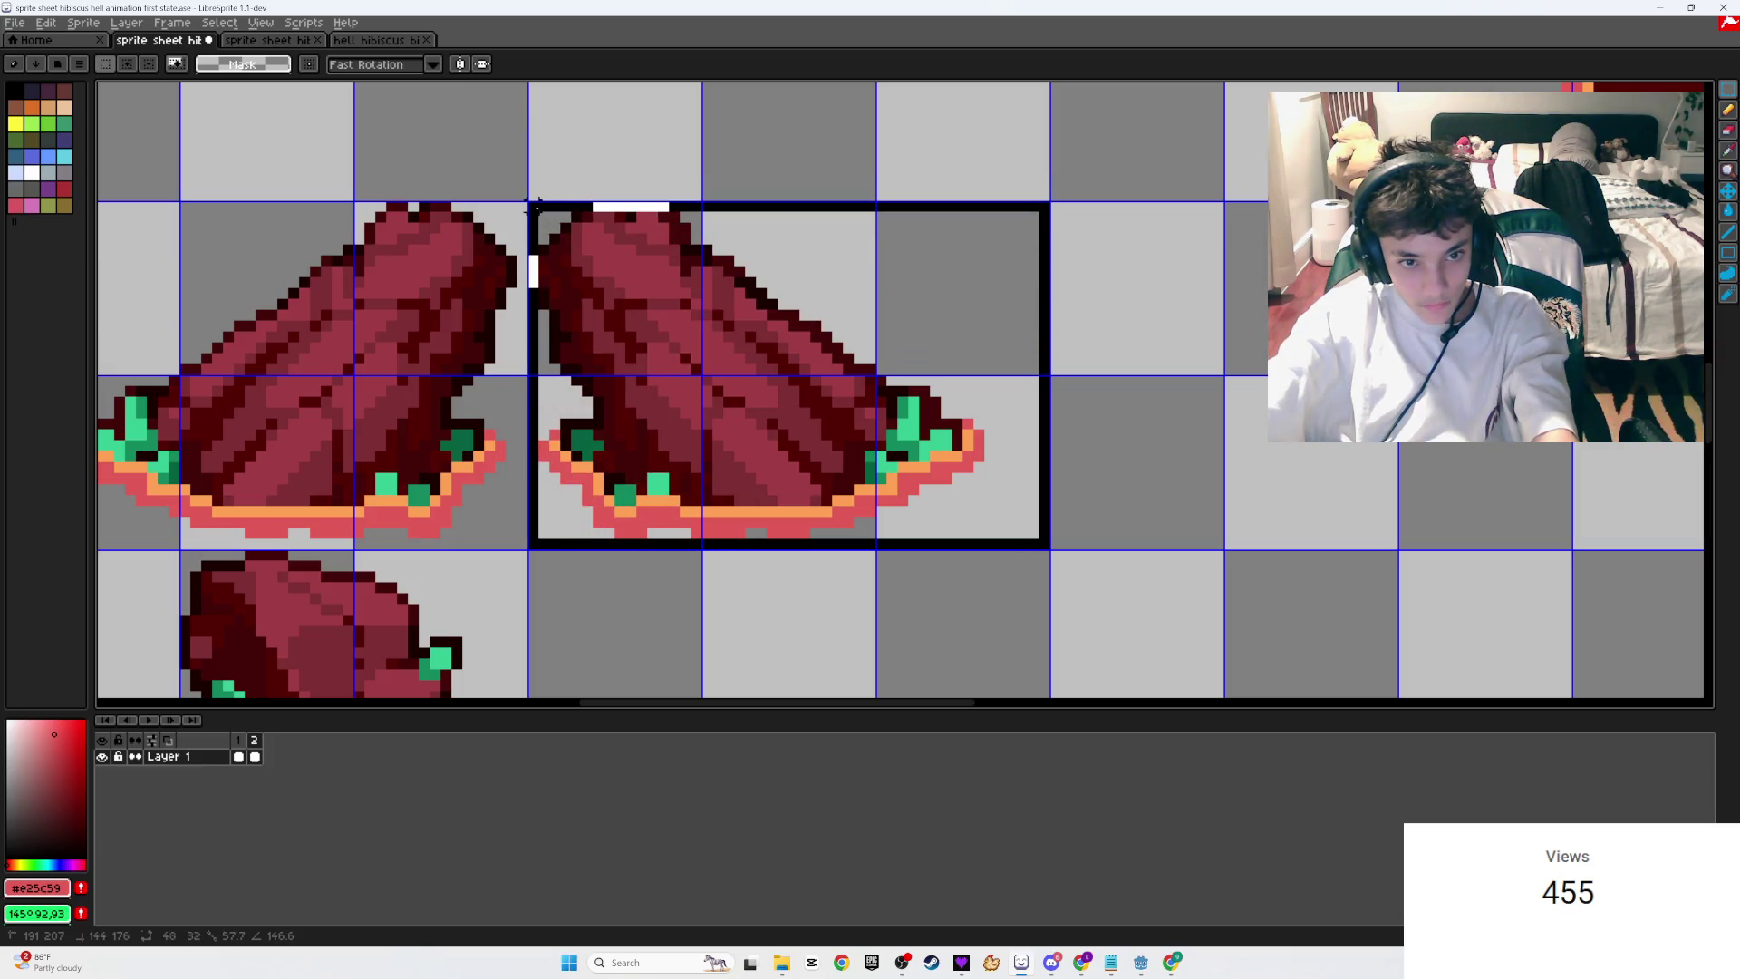
drag(629, 299, 634, 299)
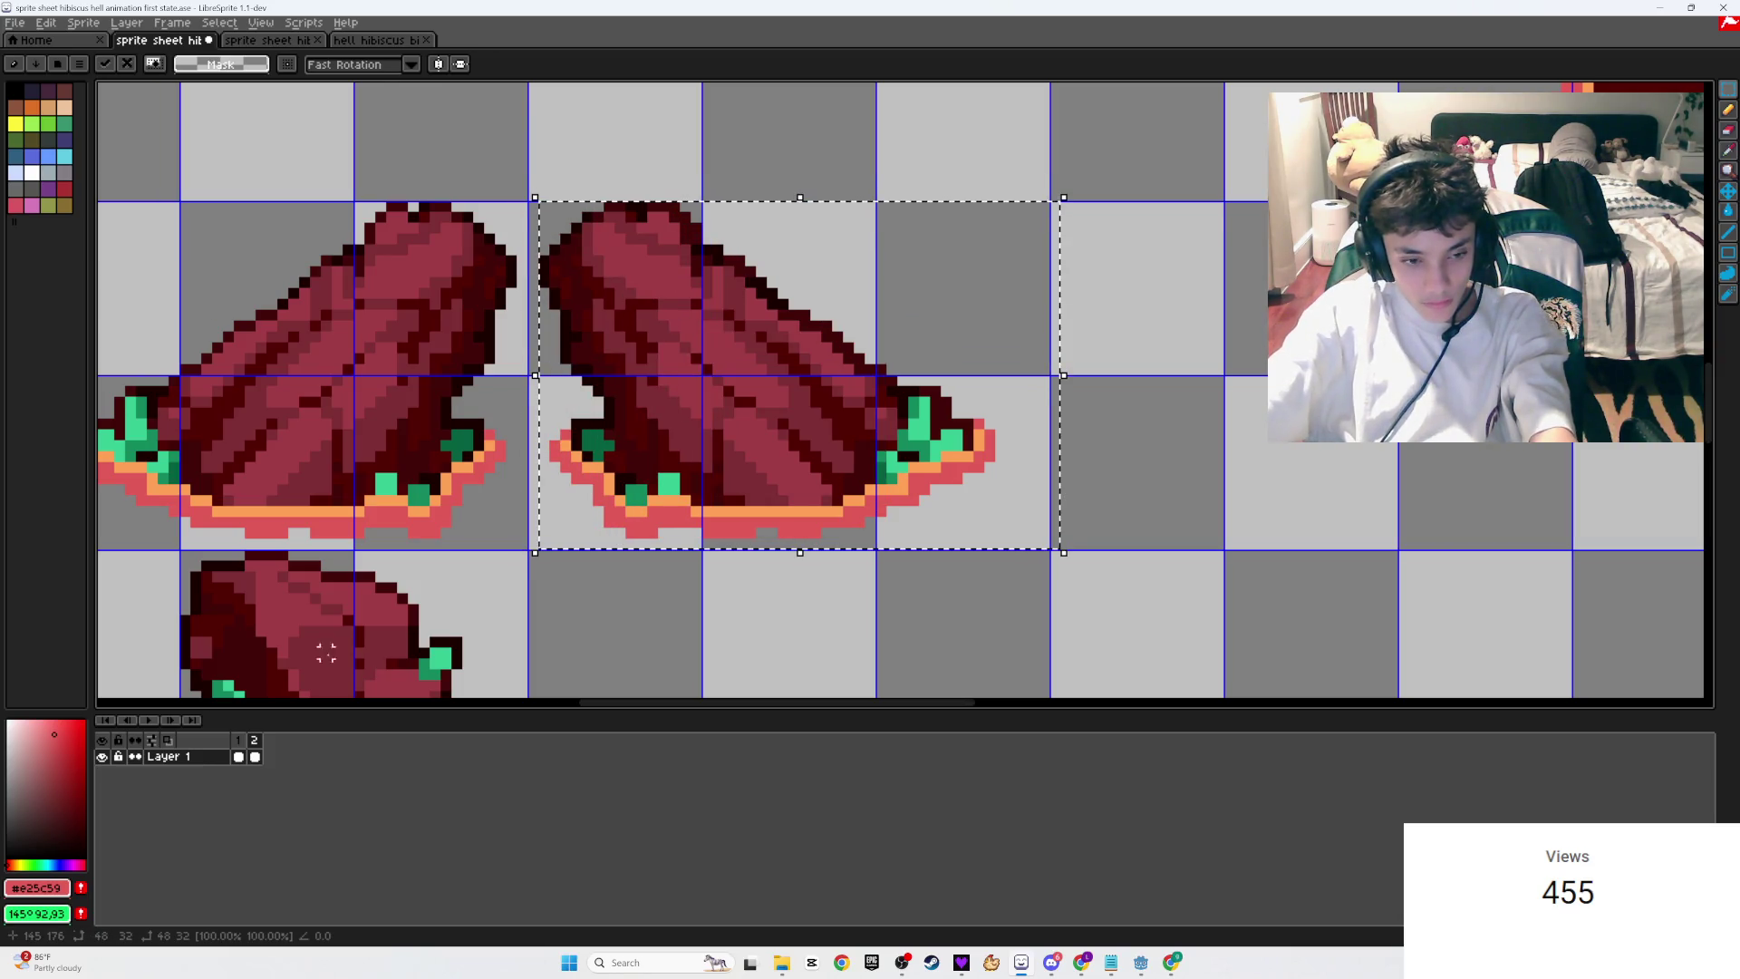
click(252, 741)
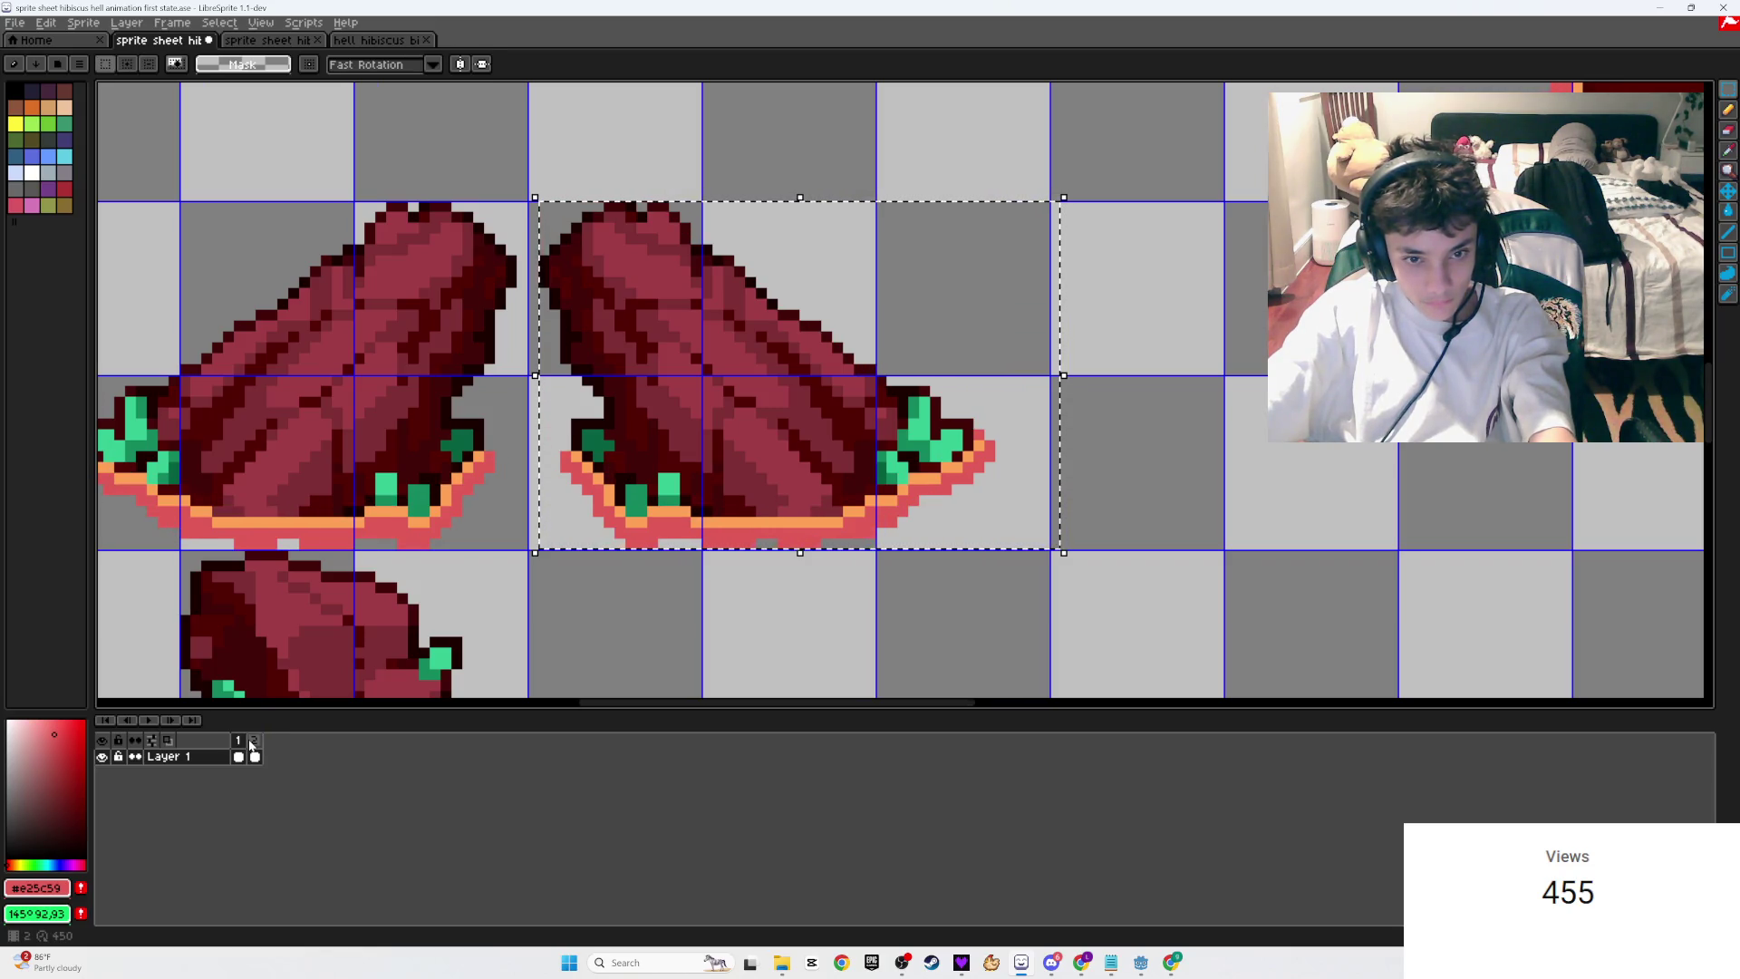
Step: Clear the selection on frame 1 and zoom in on the stump sprites with the pencil ready
click(238, 742)
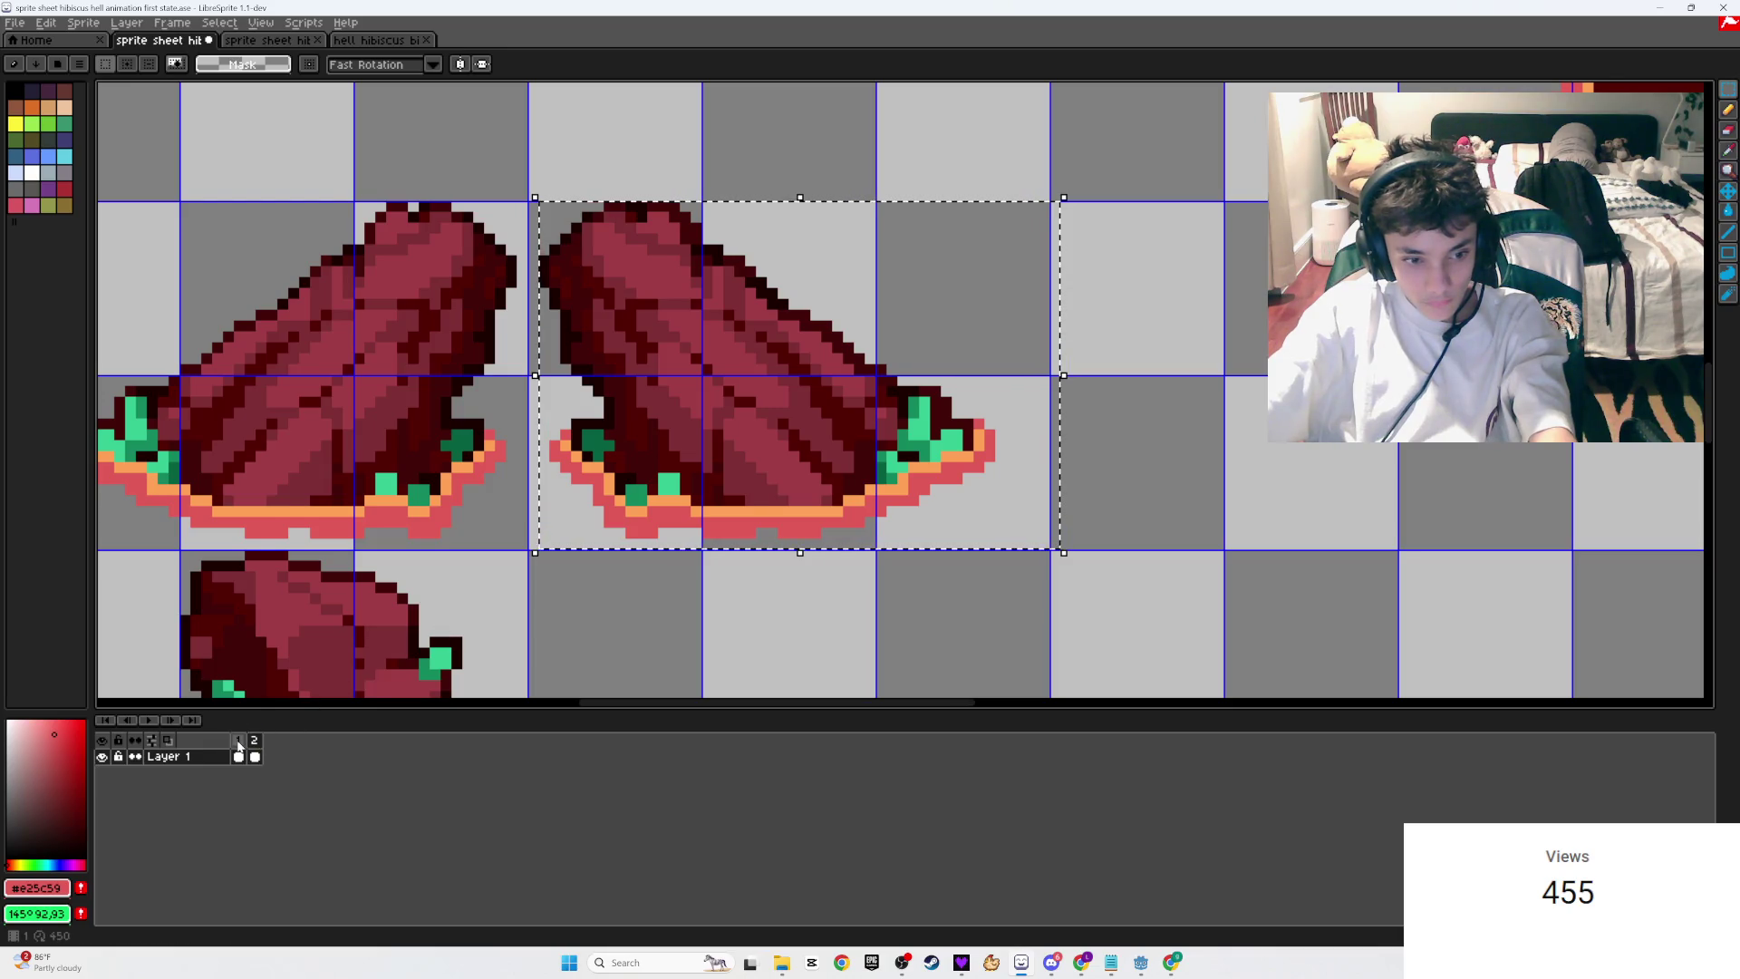
click(847, 344)
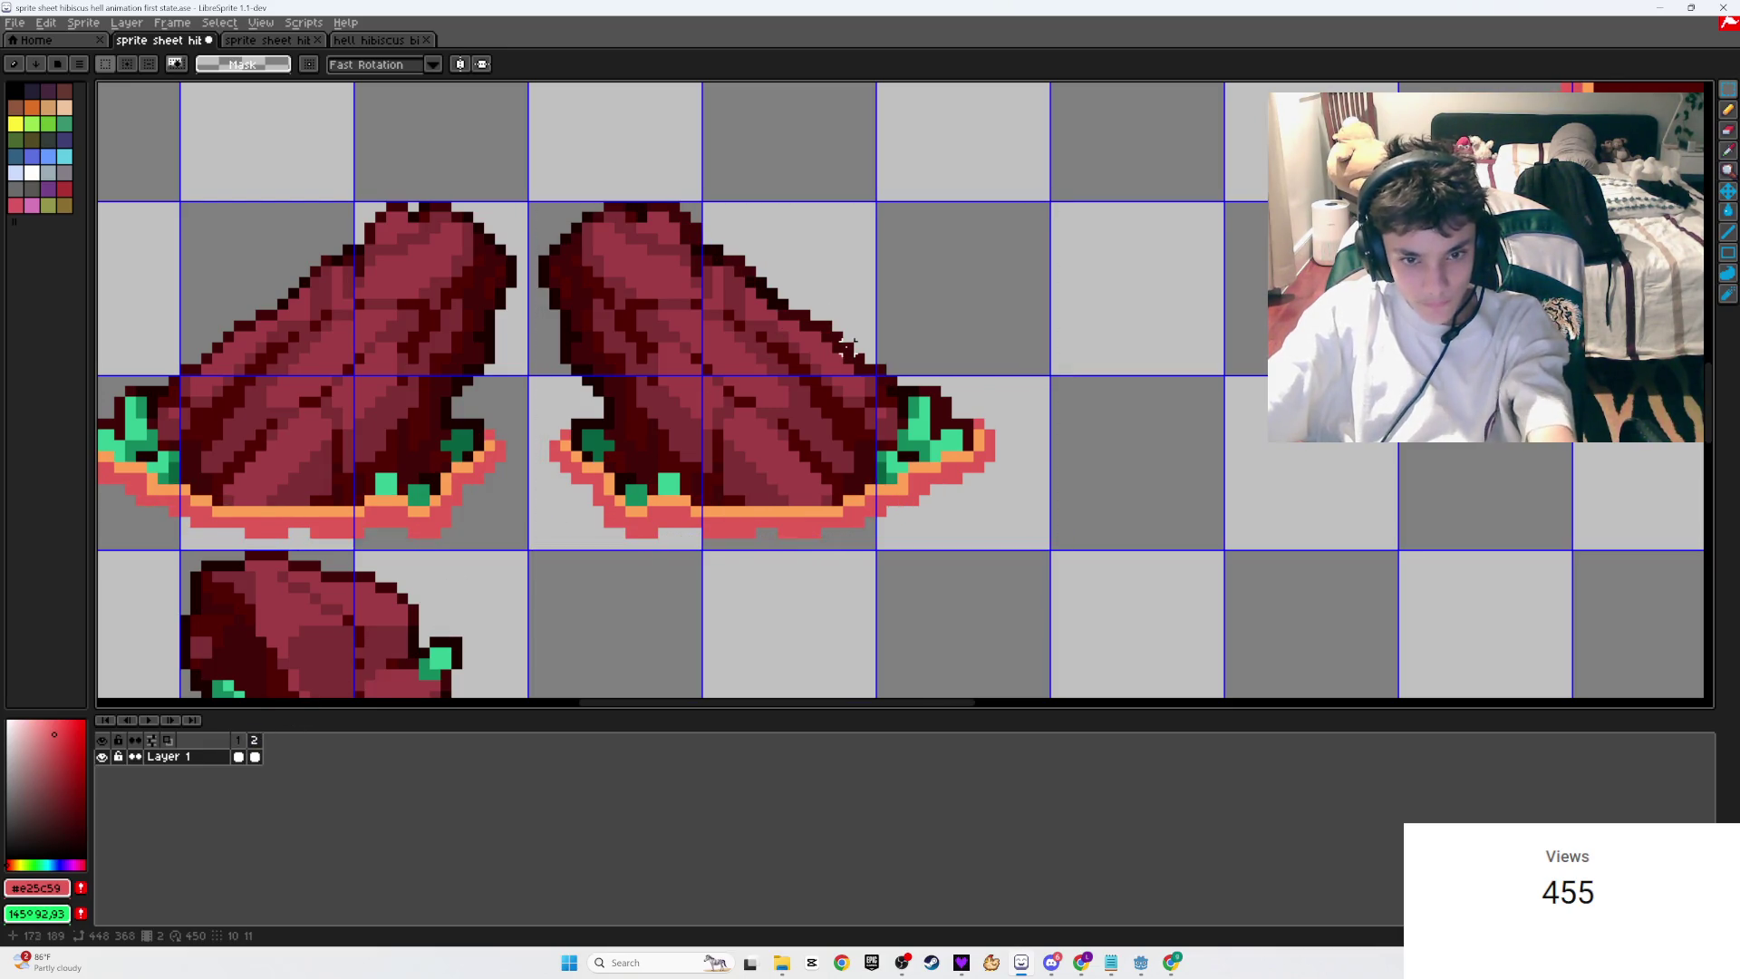
scroll(848, 344, up, 4)
key(b)
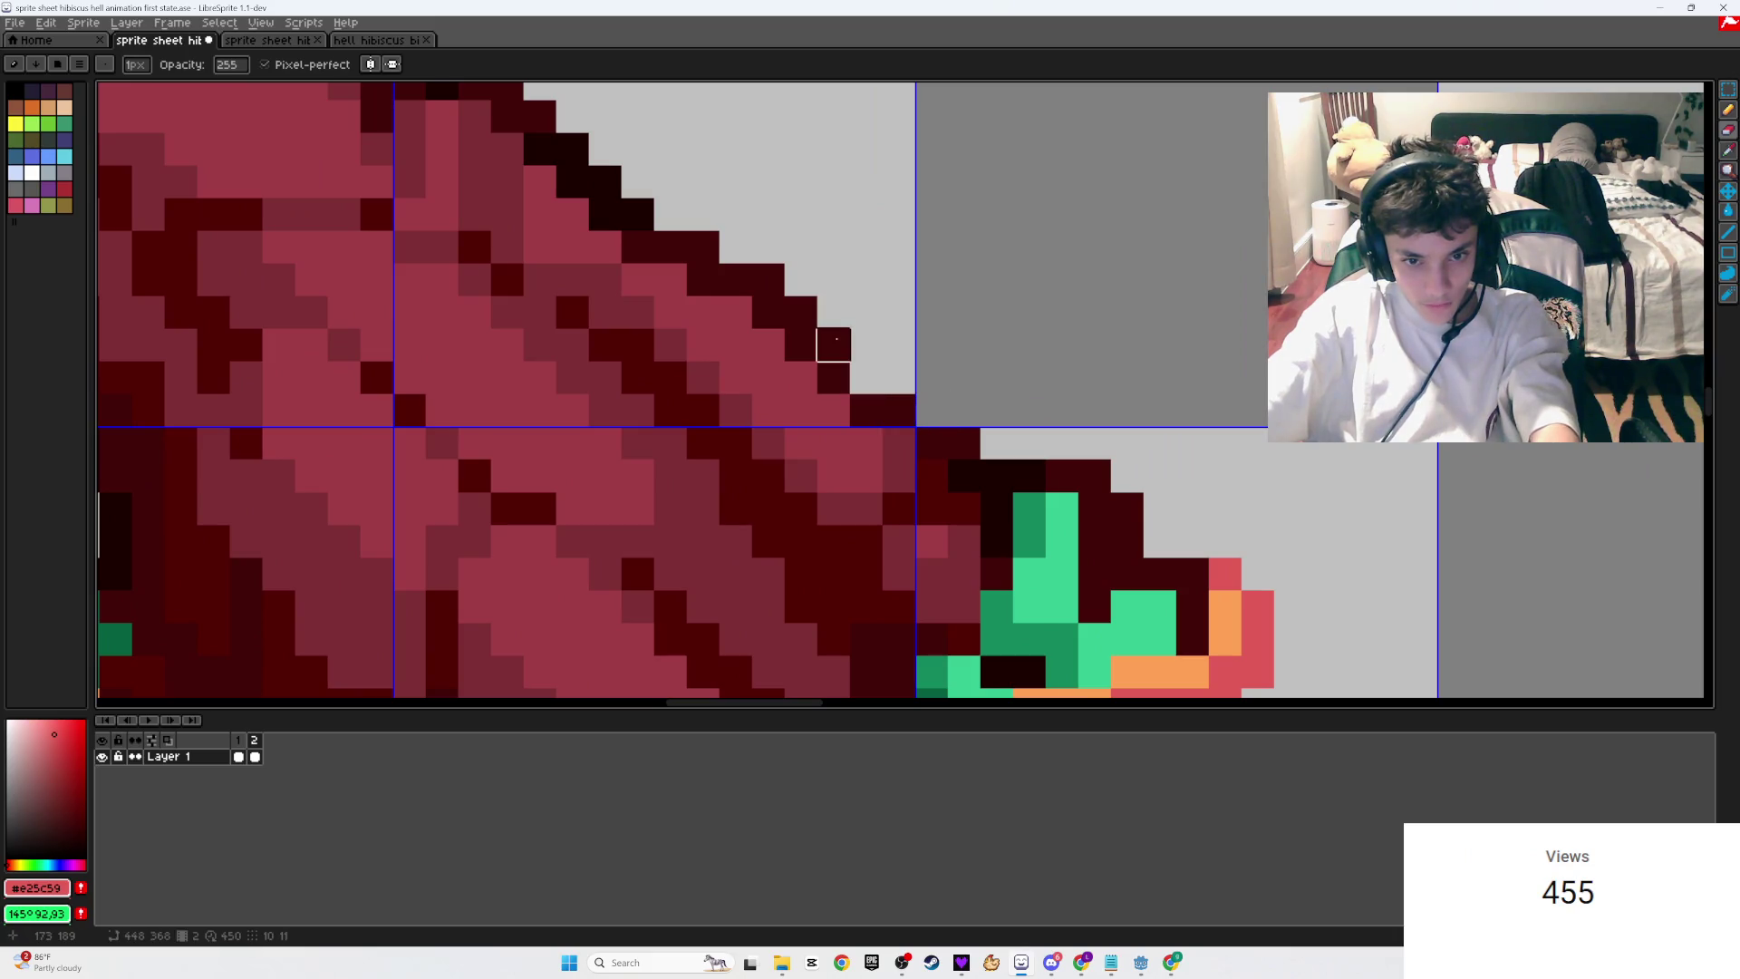
scroll(931, 339, up, 1)
scroll(1126, 545, down, 1)
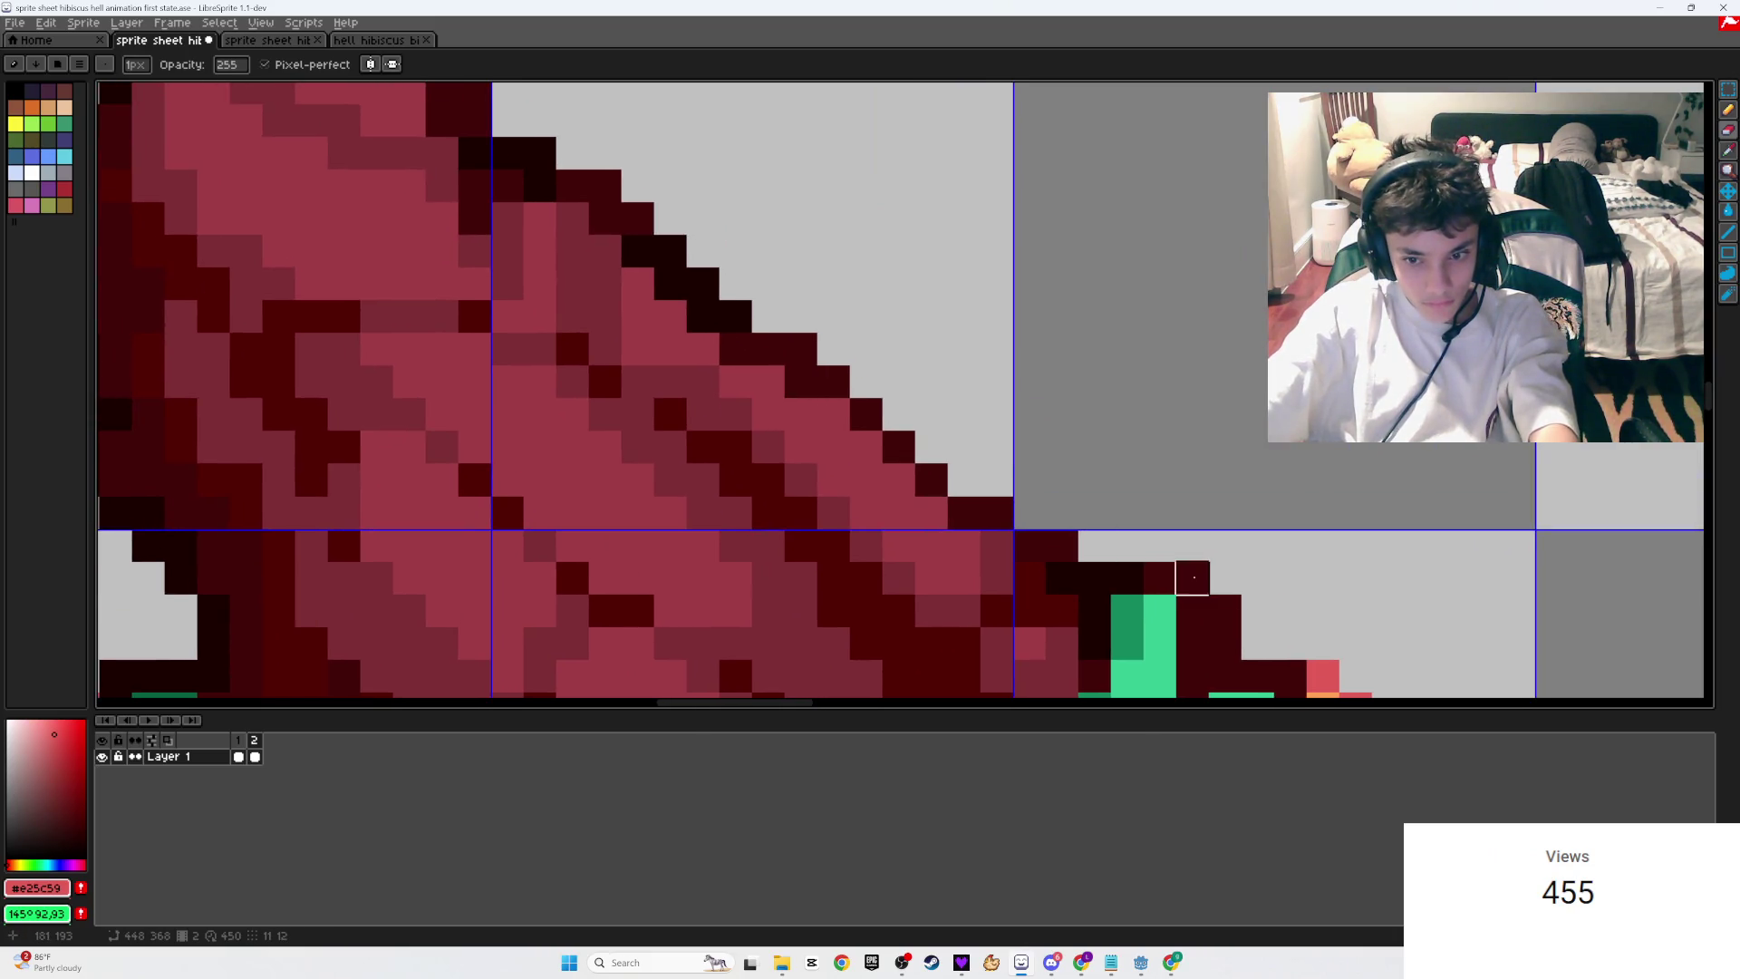
scroll(1193, 578, down, 2)
scroll(1193, 578, right, 4)
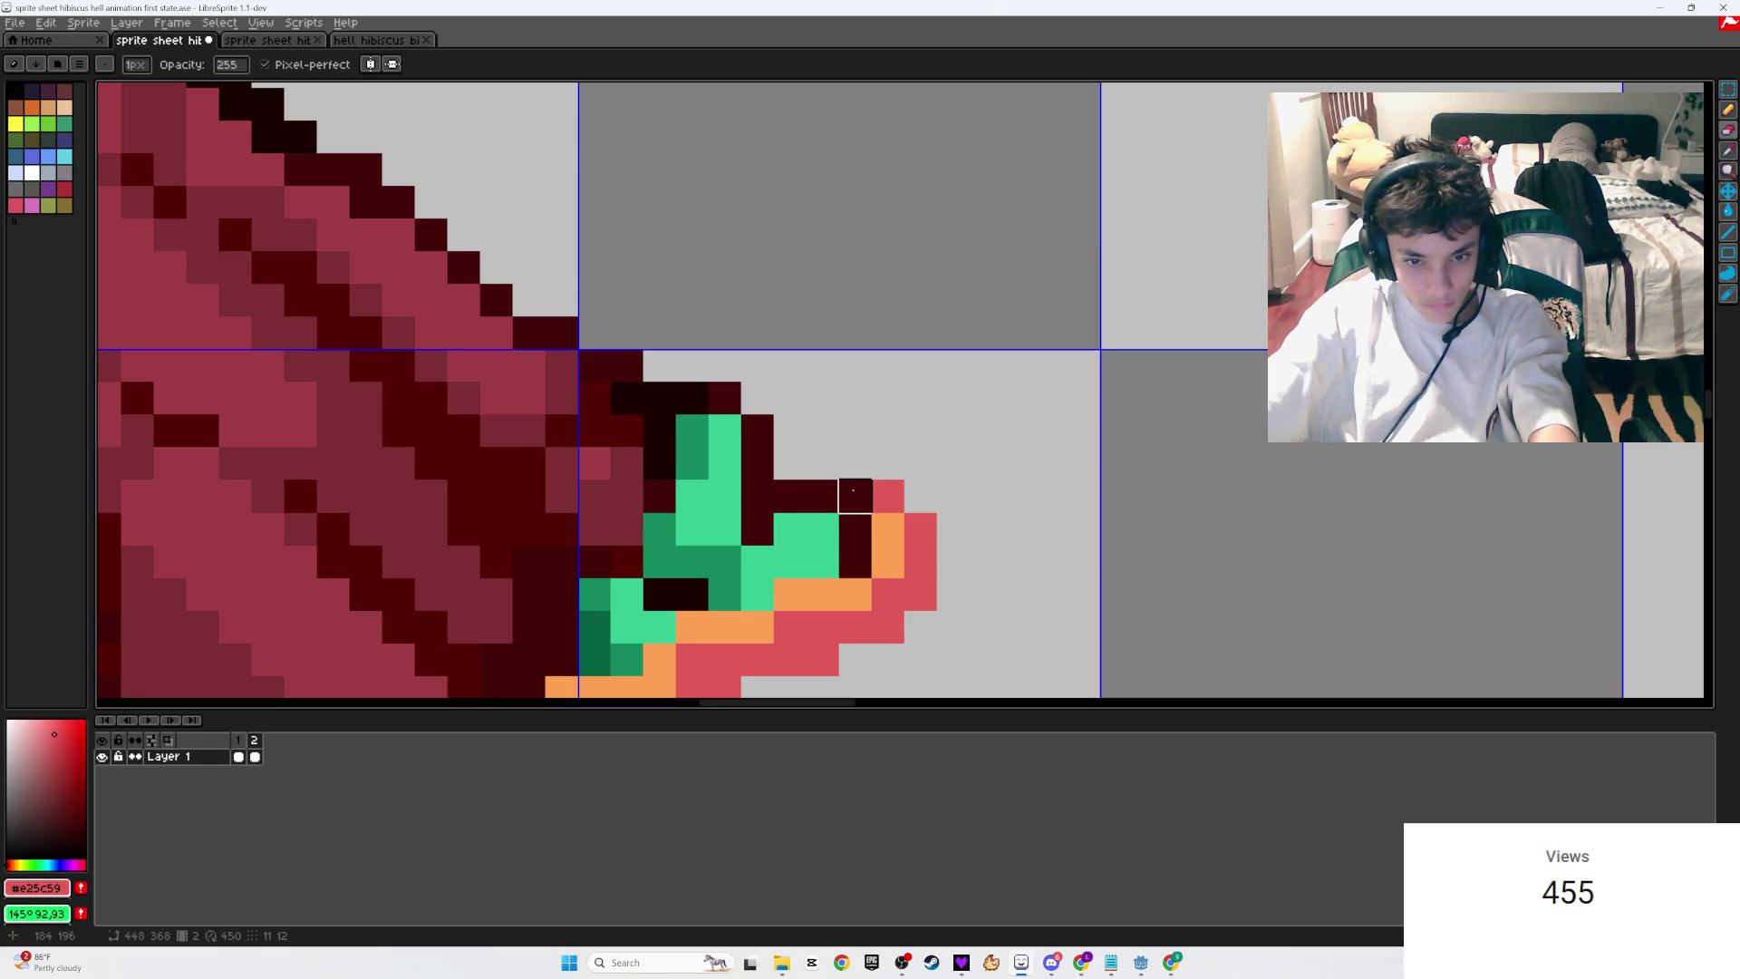
scroll(815, 471, down, 5)
scroll(741, 450, up, 4)
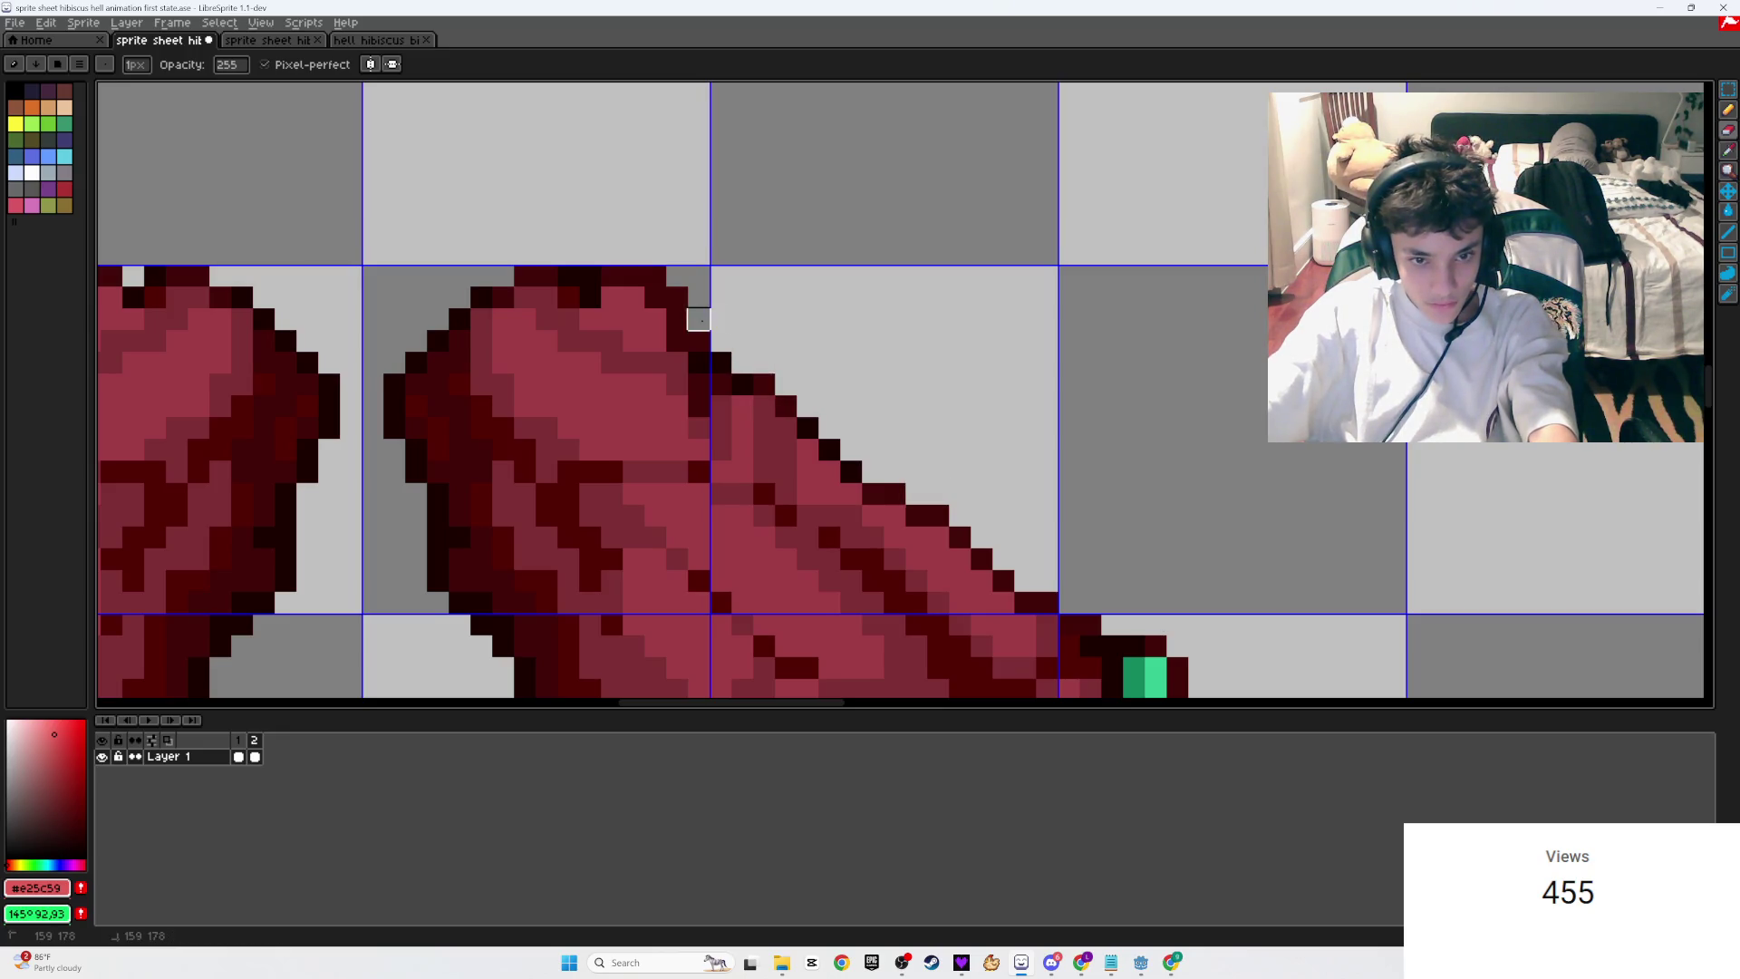
scroll(523, 275, down, 2)
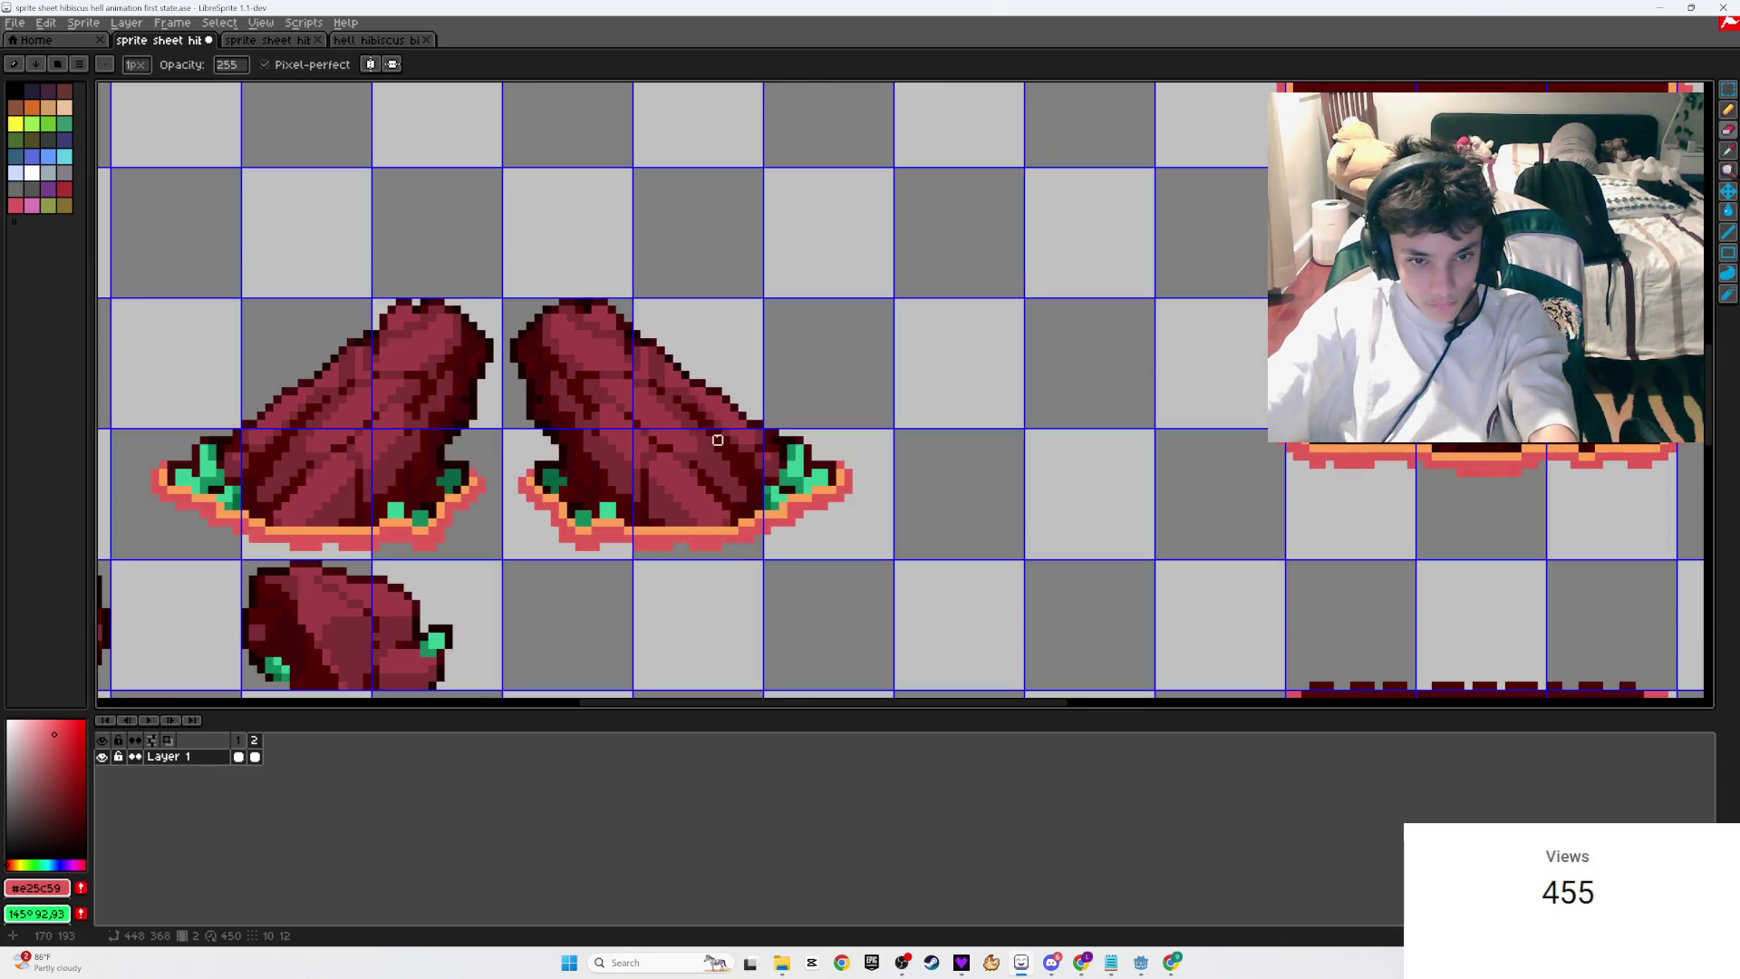
scroll(723, 426, up, 4)
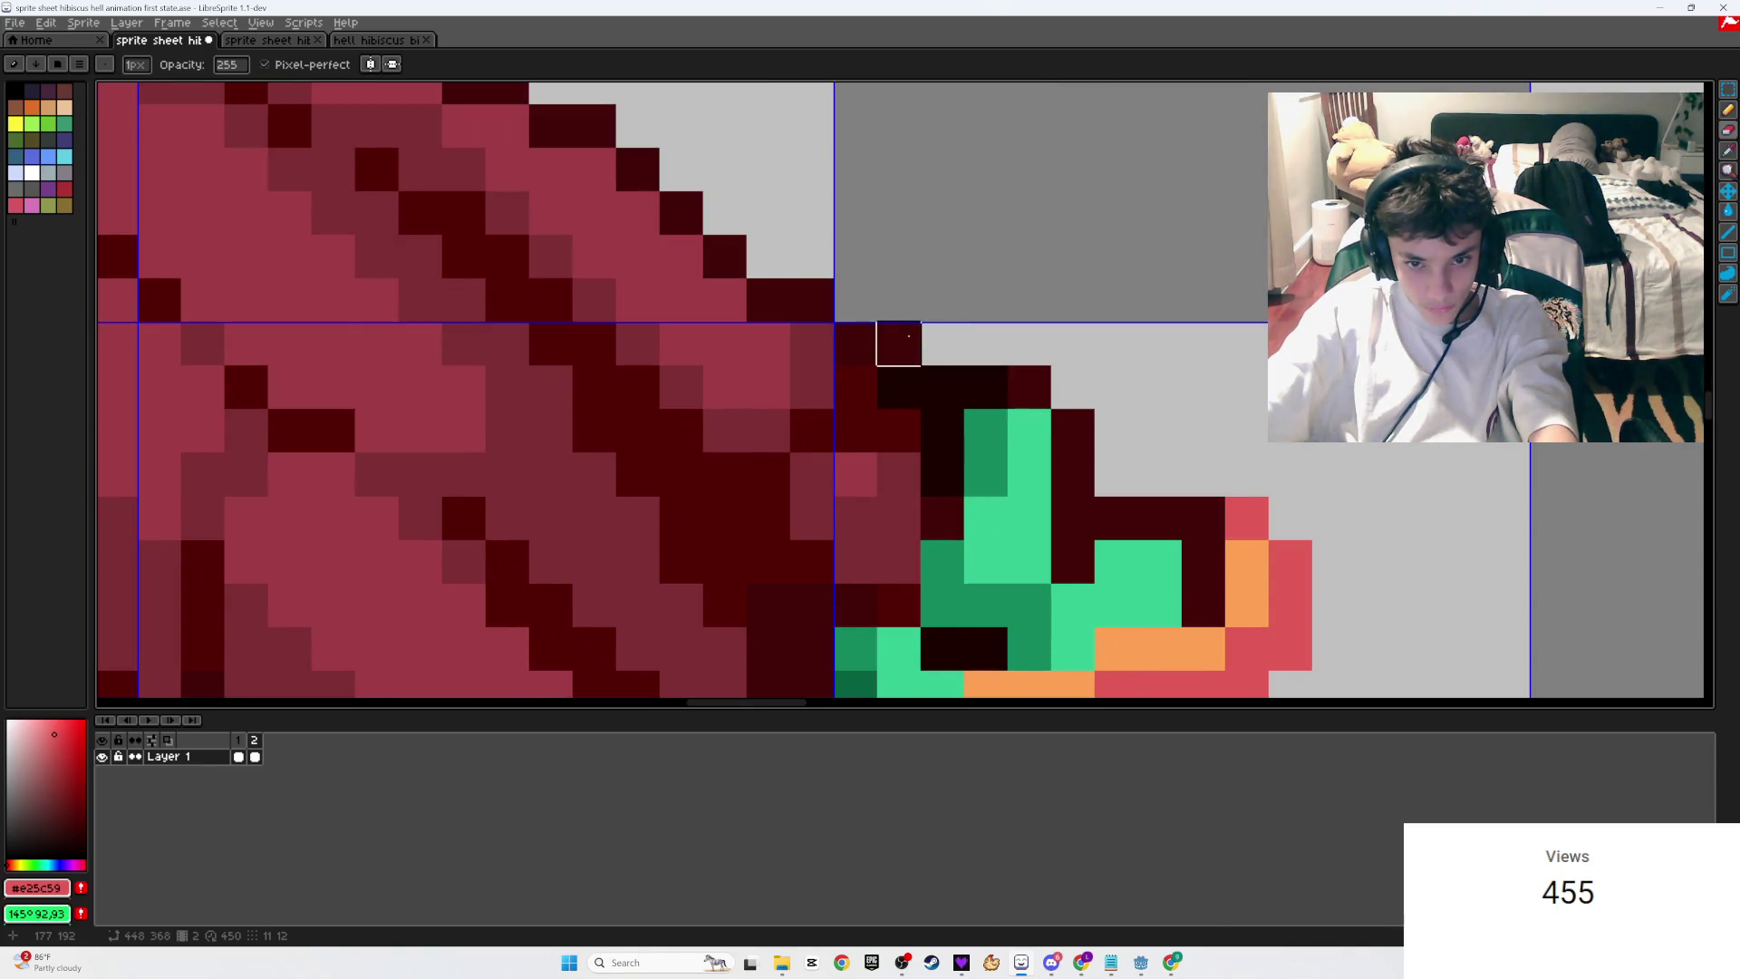
scroll(918, 357, down, 2)
scroll(959, 319, up, 3)
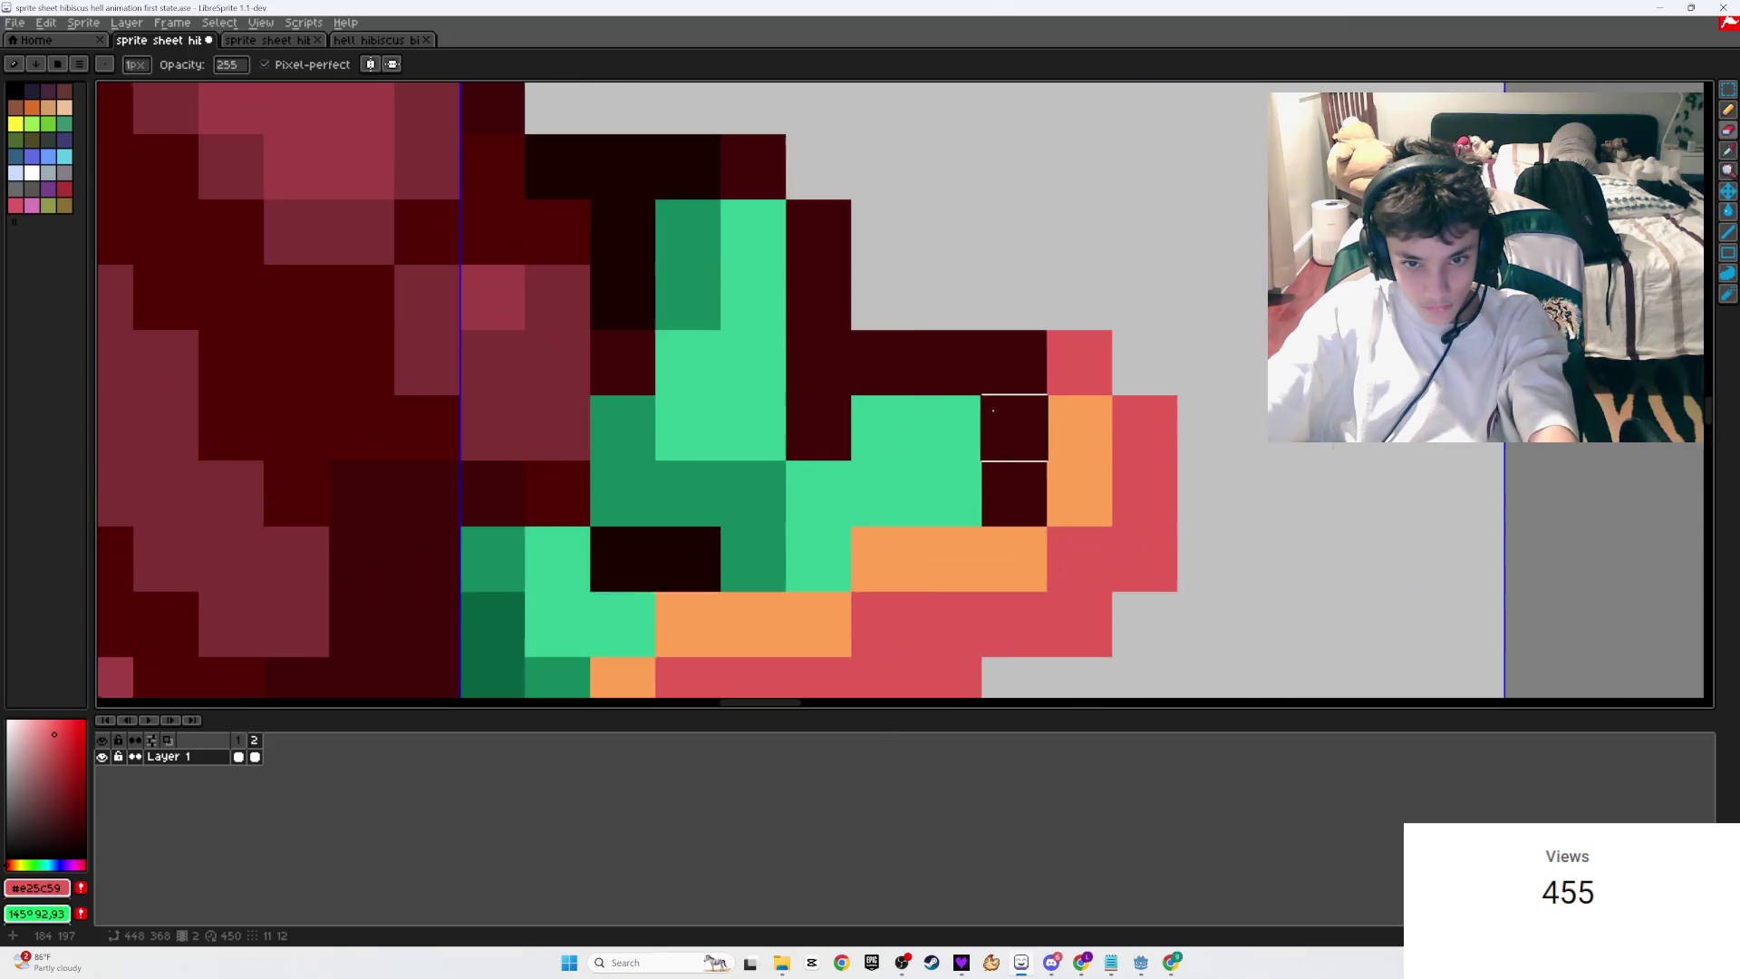
scroll(1015, 380, down, 4)
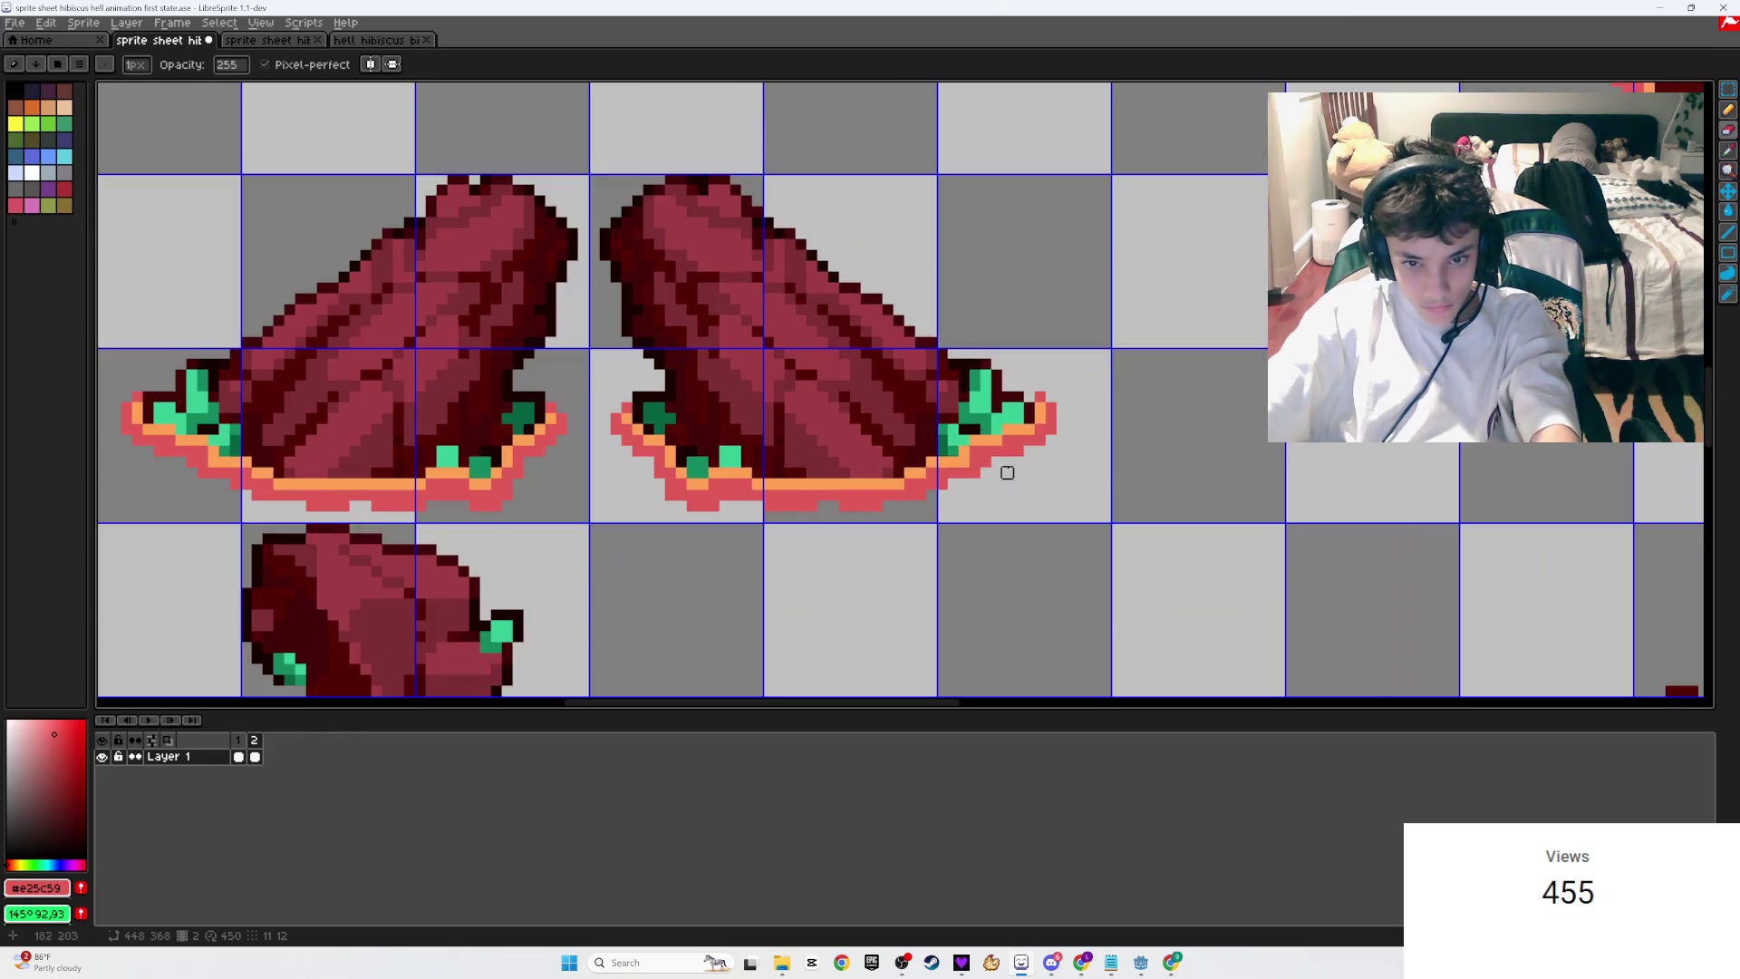
Step: Toggle between frames 1 and 2 repeatedly to compare the stump sprites
click(240, 745)
click(254, 742)
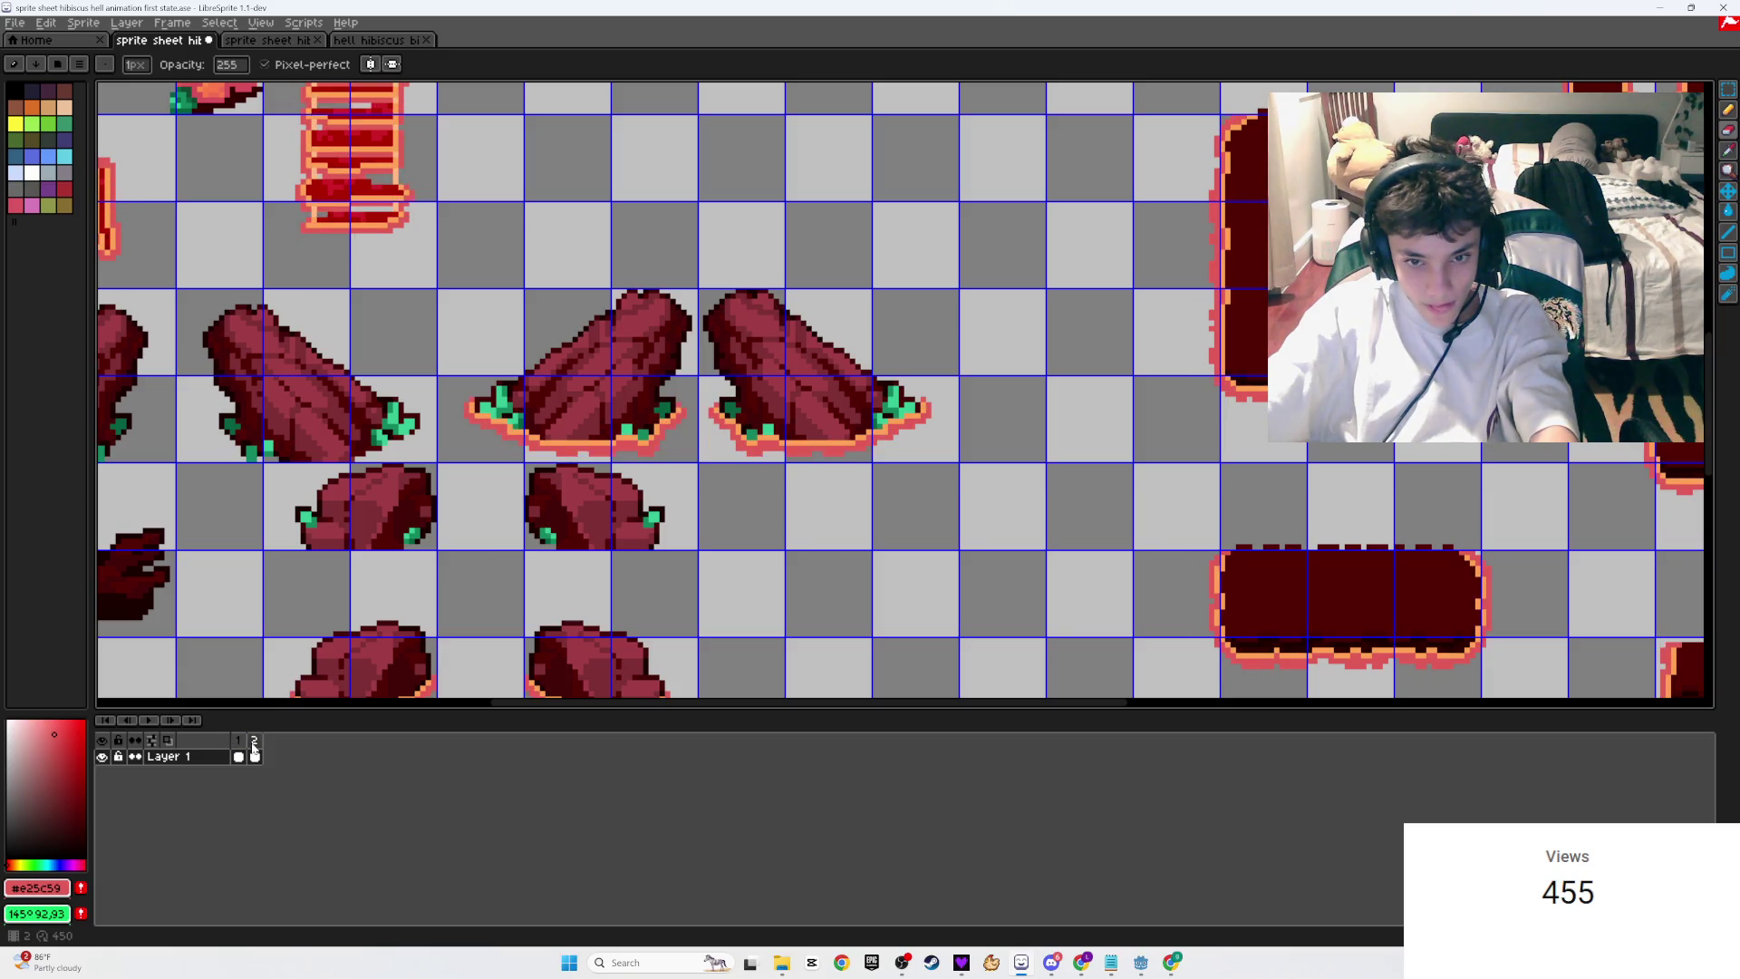
scroll(932, 396, up, 4)
key(i)
scroll(929, 415, down, 2)
scroll(929, 415, down, 1)
key(v)
scroll(834, 421, down, 3)
key(b)
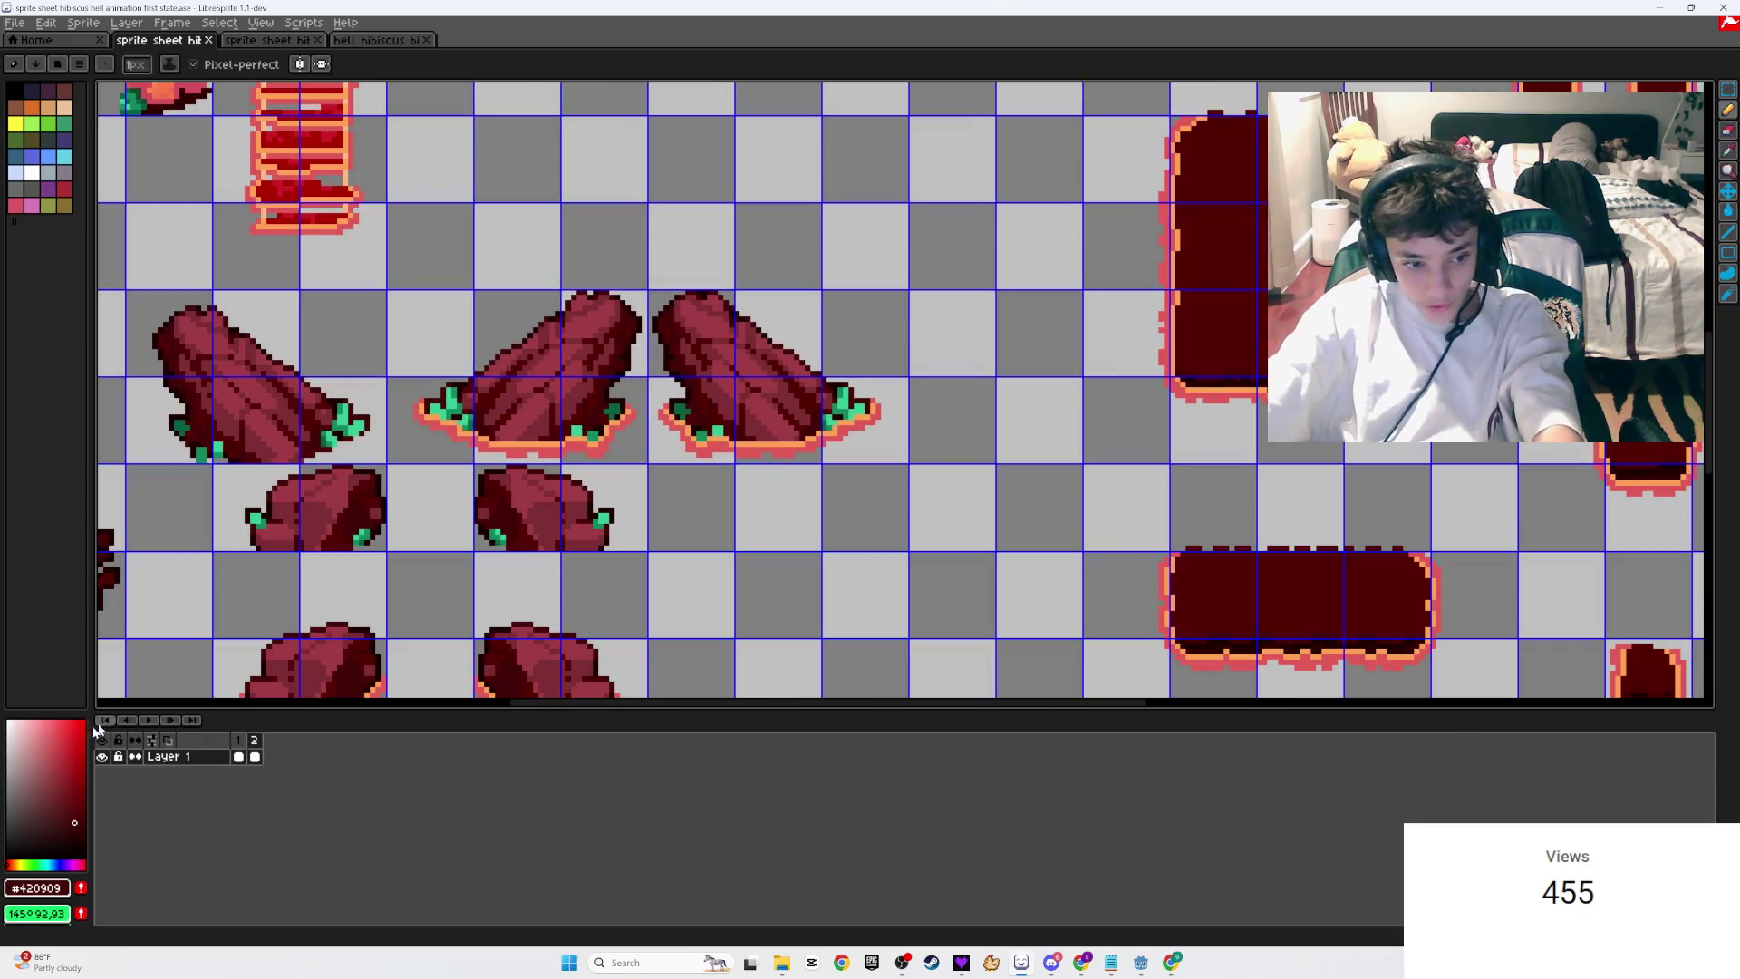
click(239, 743)
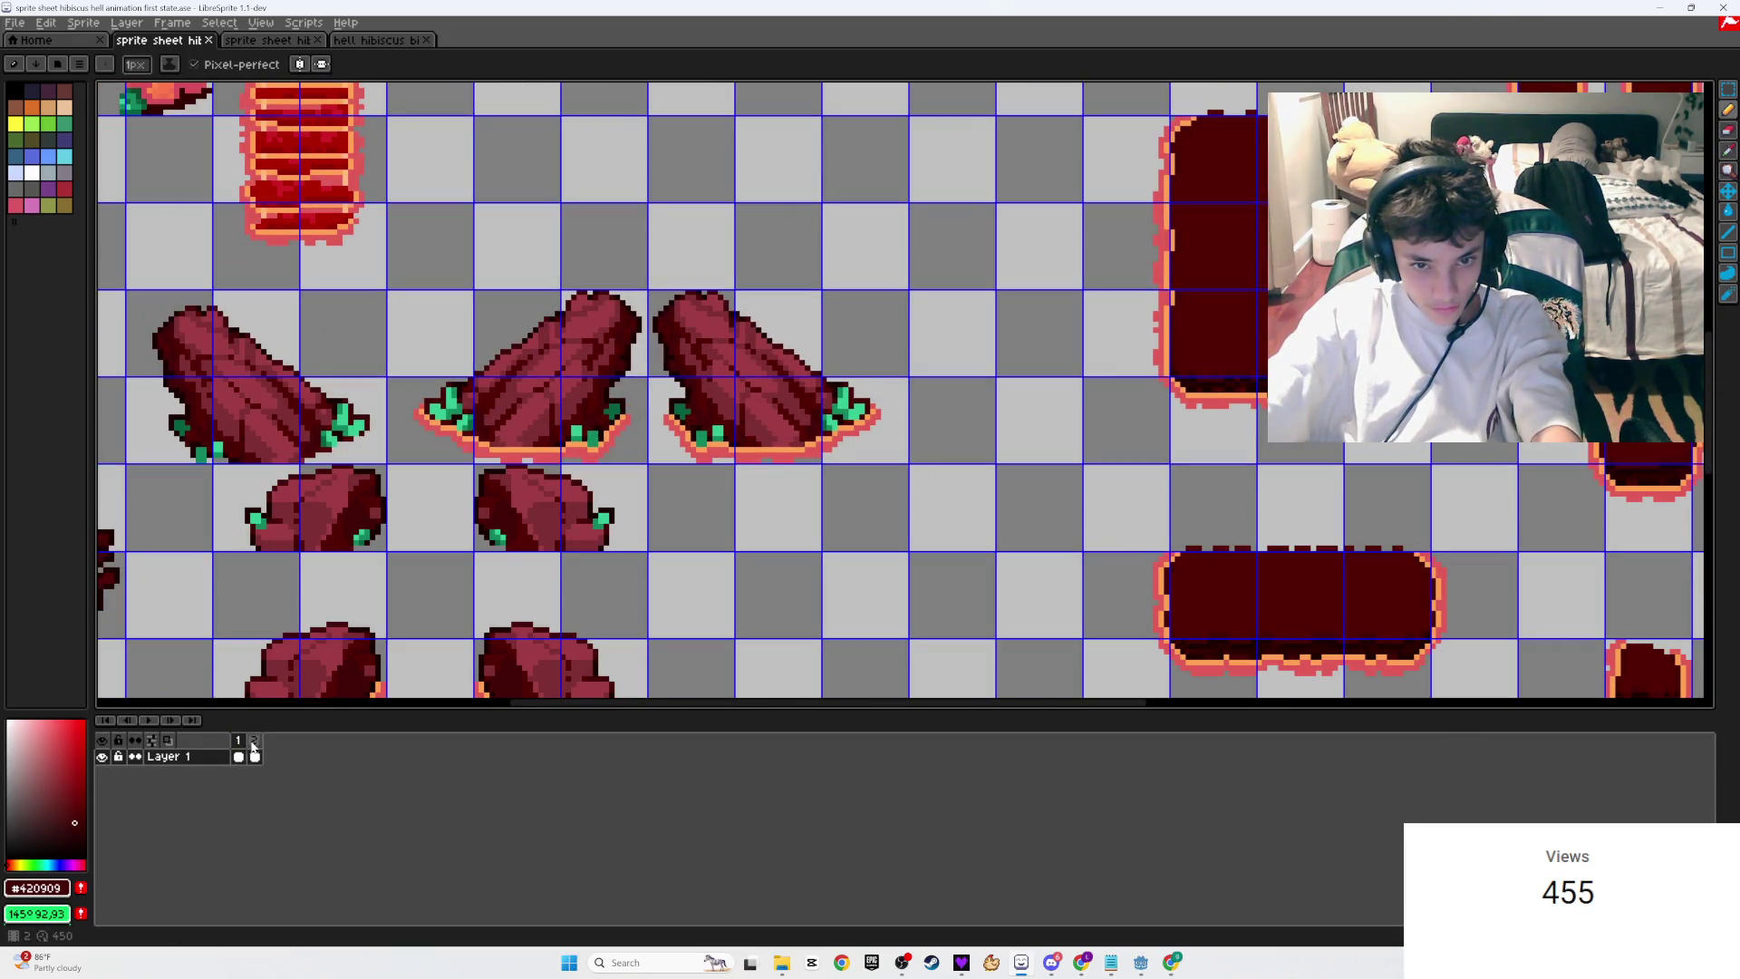
click(253, 741)
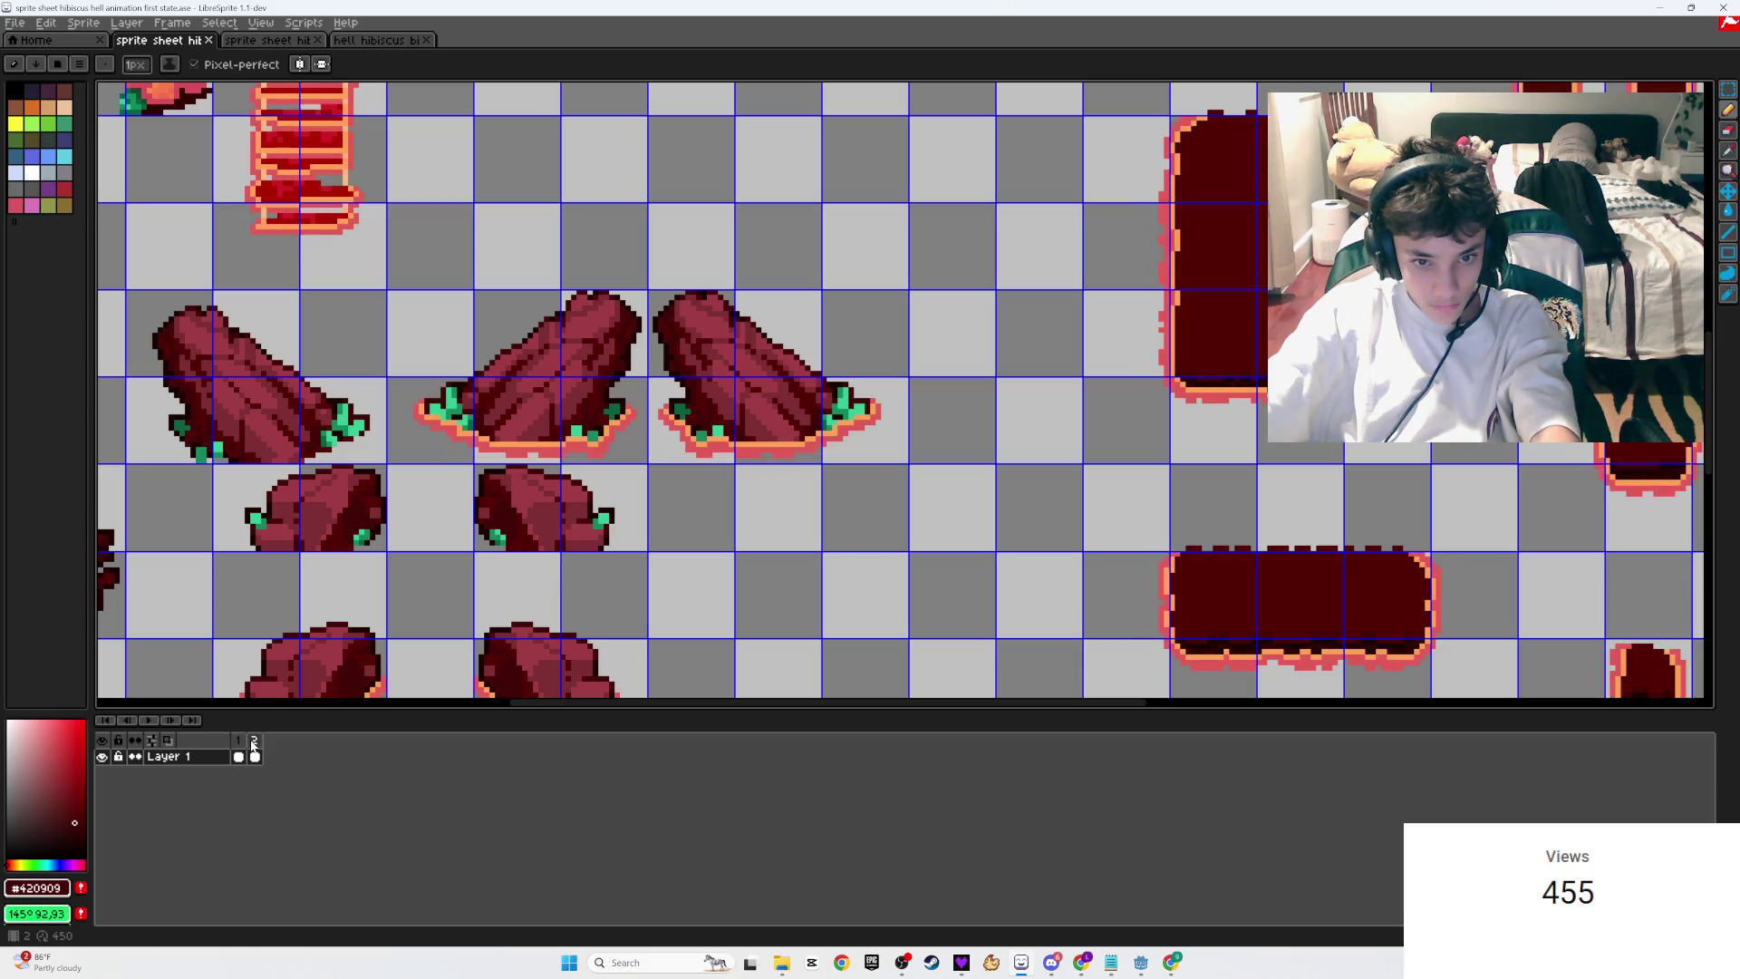
scroll(1024, 175, up, 5)
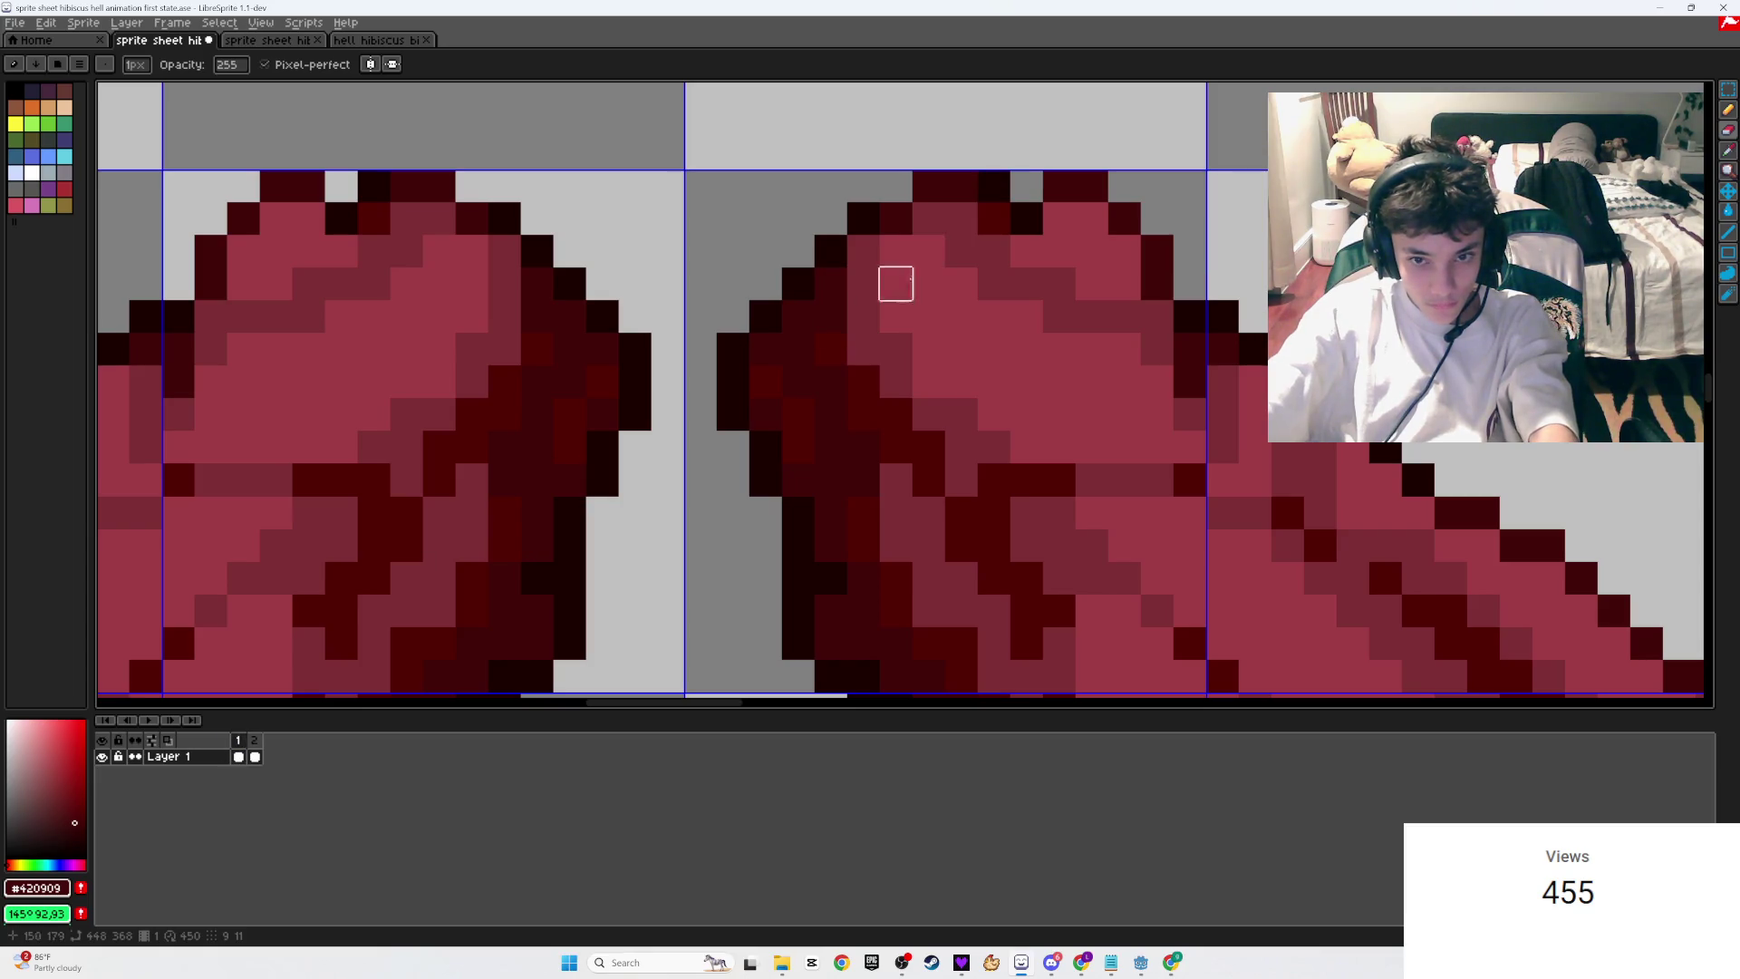
Step: Flip between the two frames and zoom out to view the whole sprite sheet
click(262, 743)
key(i)
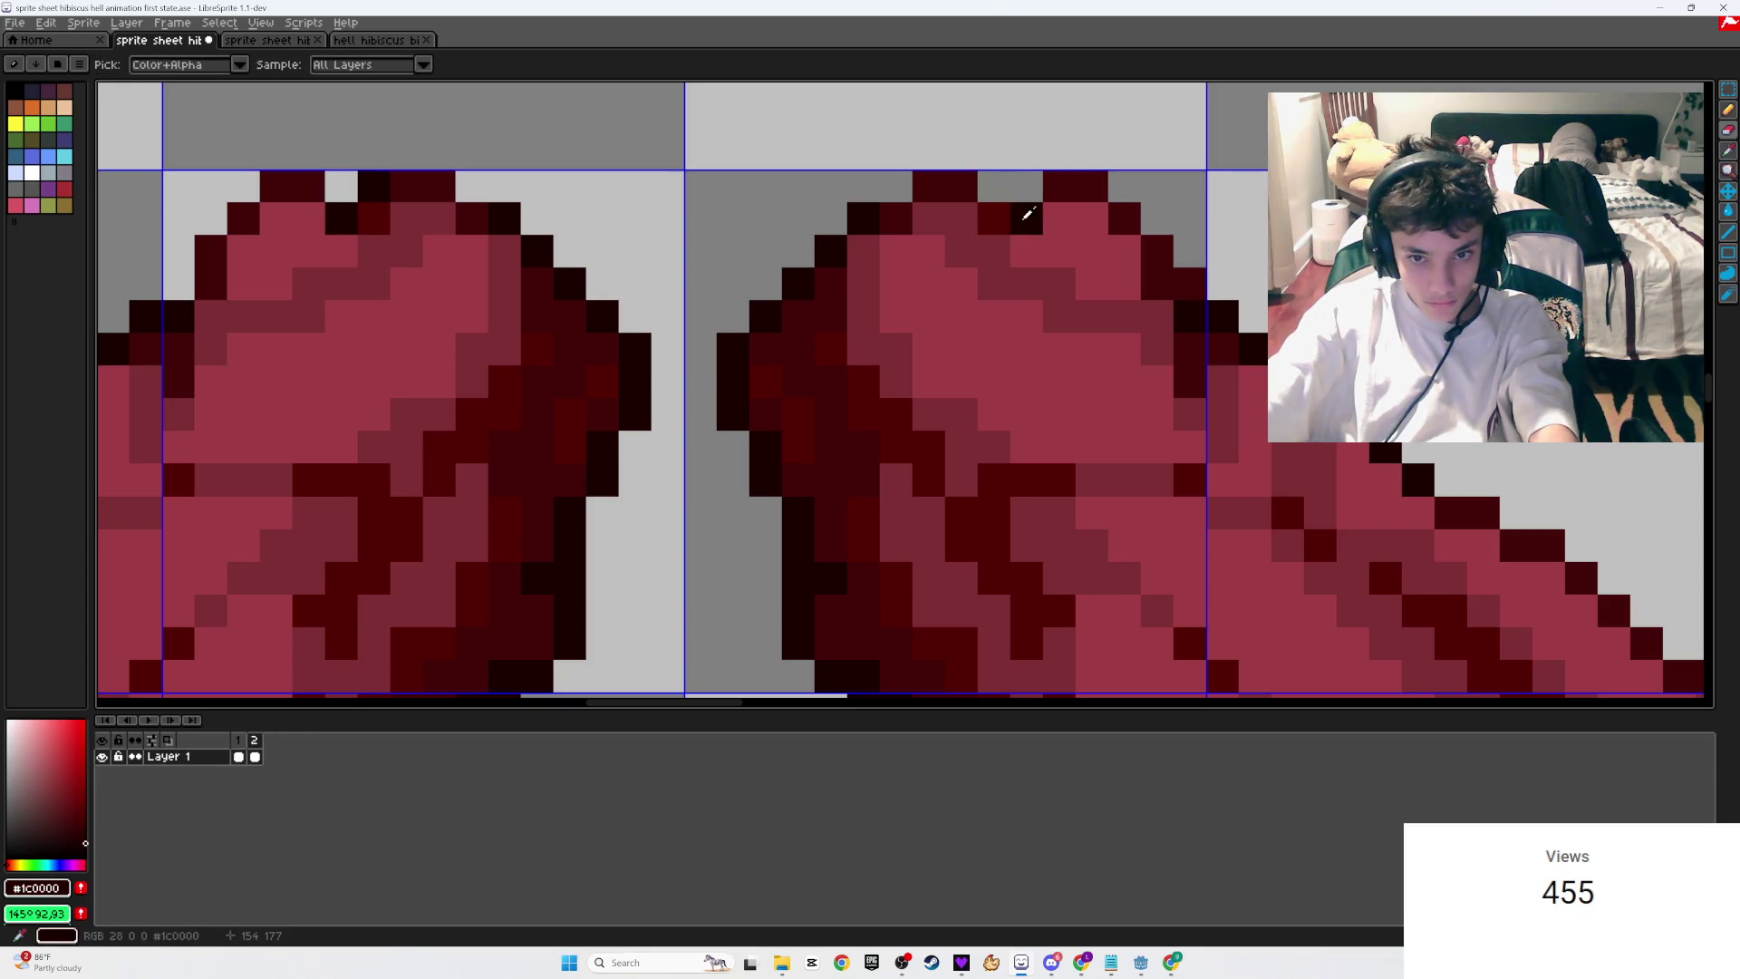
key(b)
click(237, 752)
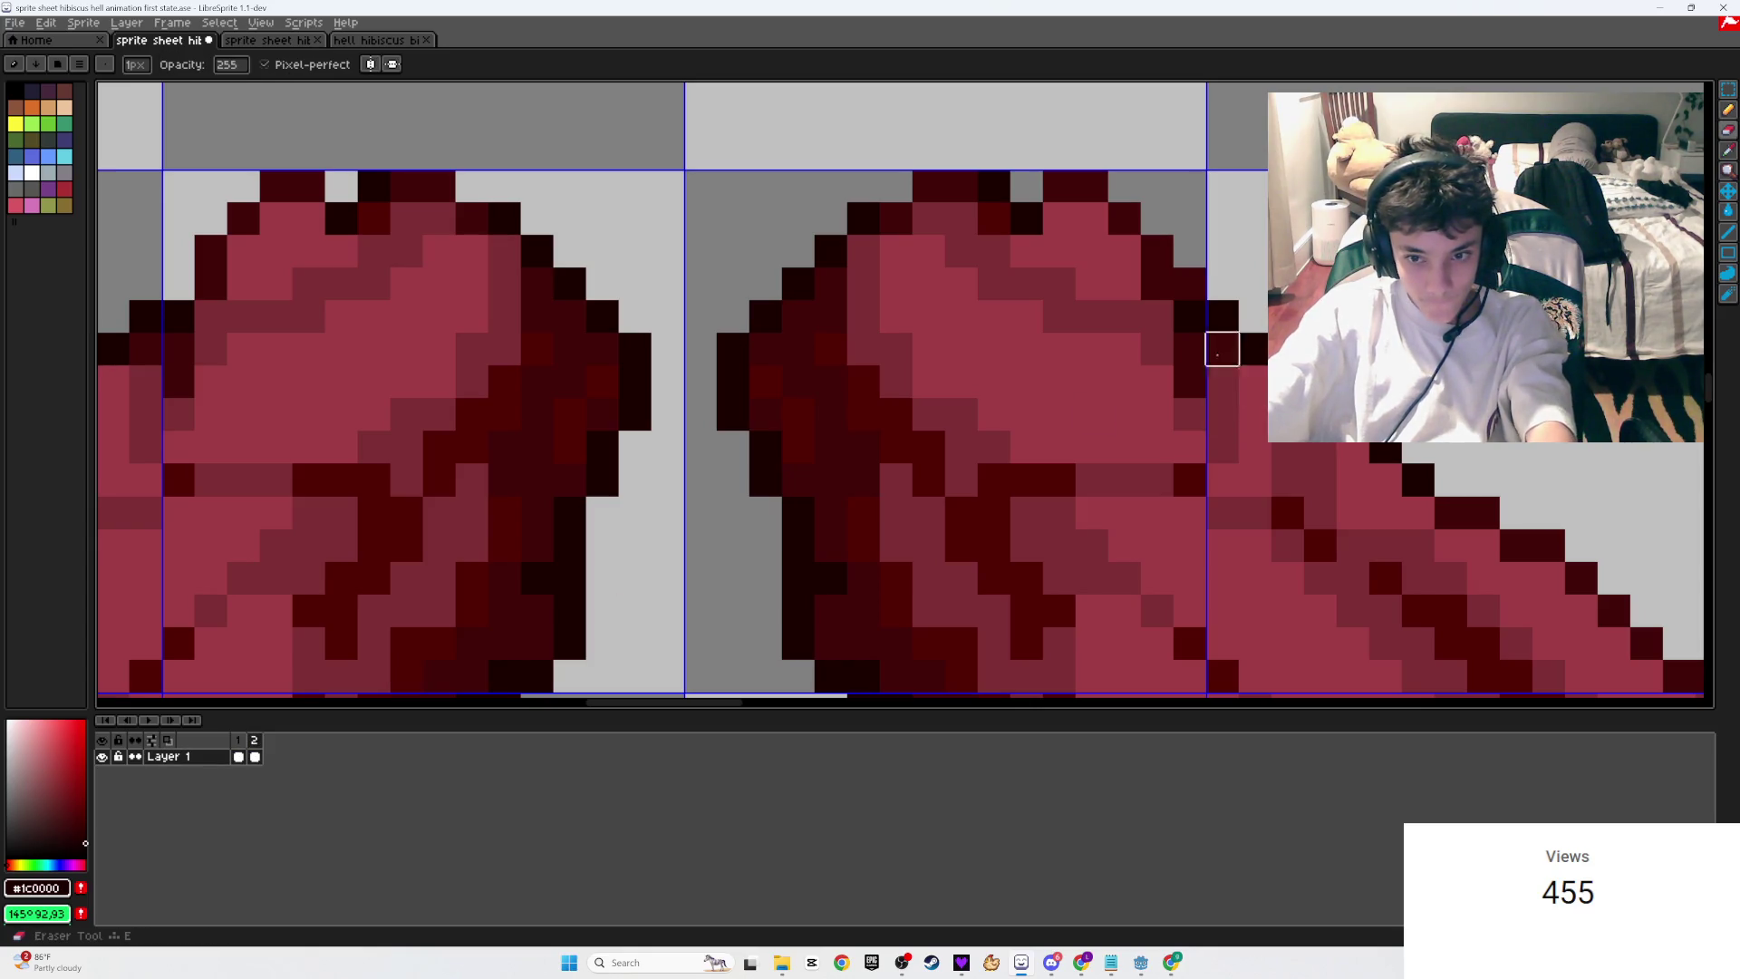
key(minus)
key(minus)
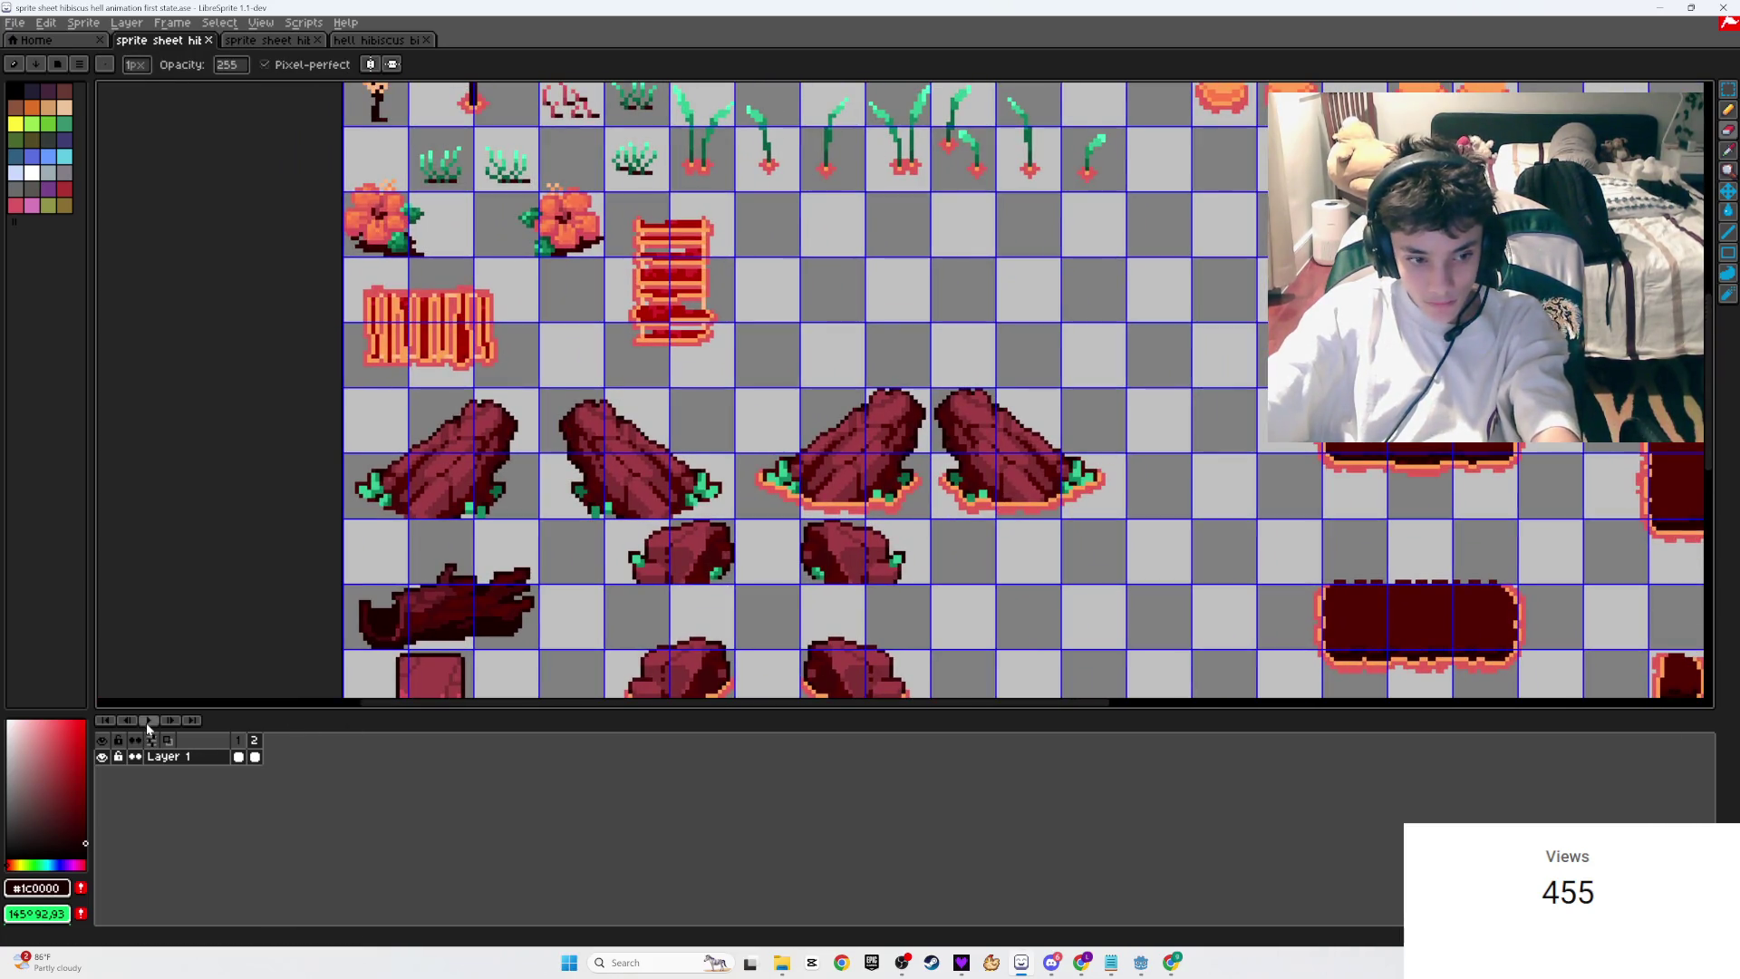
Step: Preview the animation, save the sheet, then play the animation again
click(147, 720)
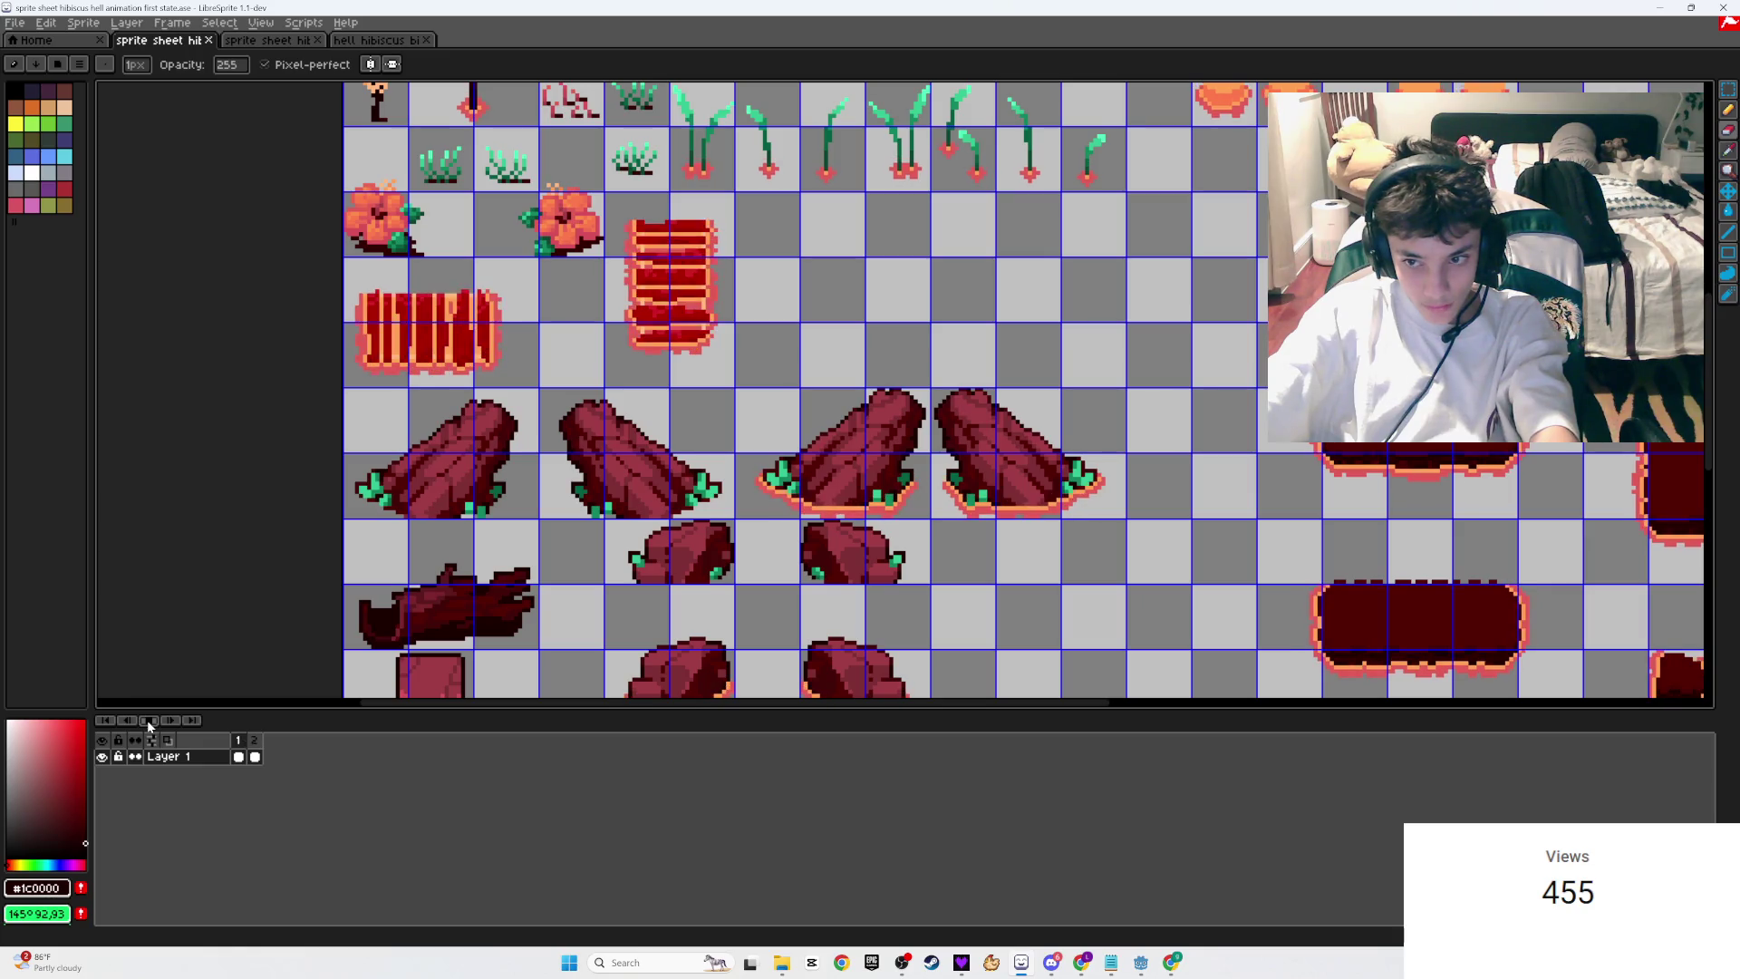
key(Return)
scroll(1043, 416, down, 3)
scroll(1043, 416, up, 5)
key(ctrl+s)
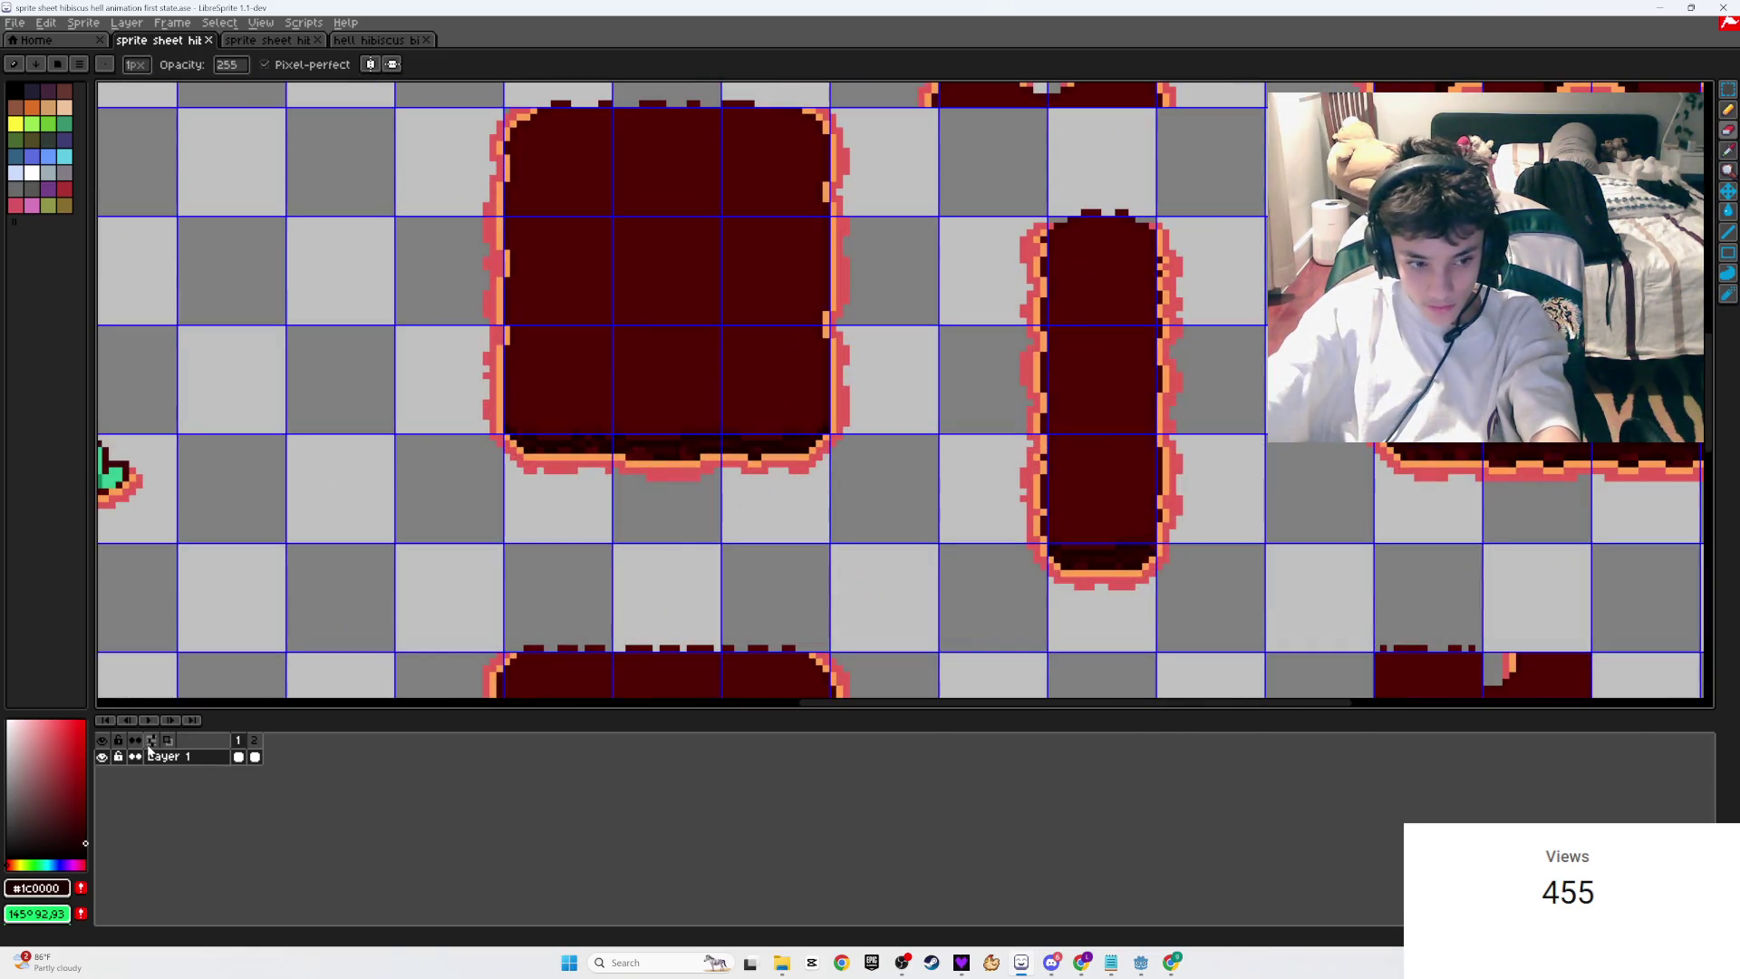
click(150, 721)
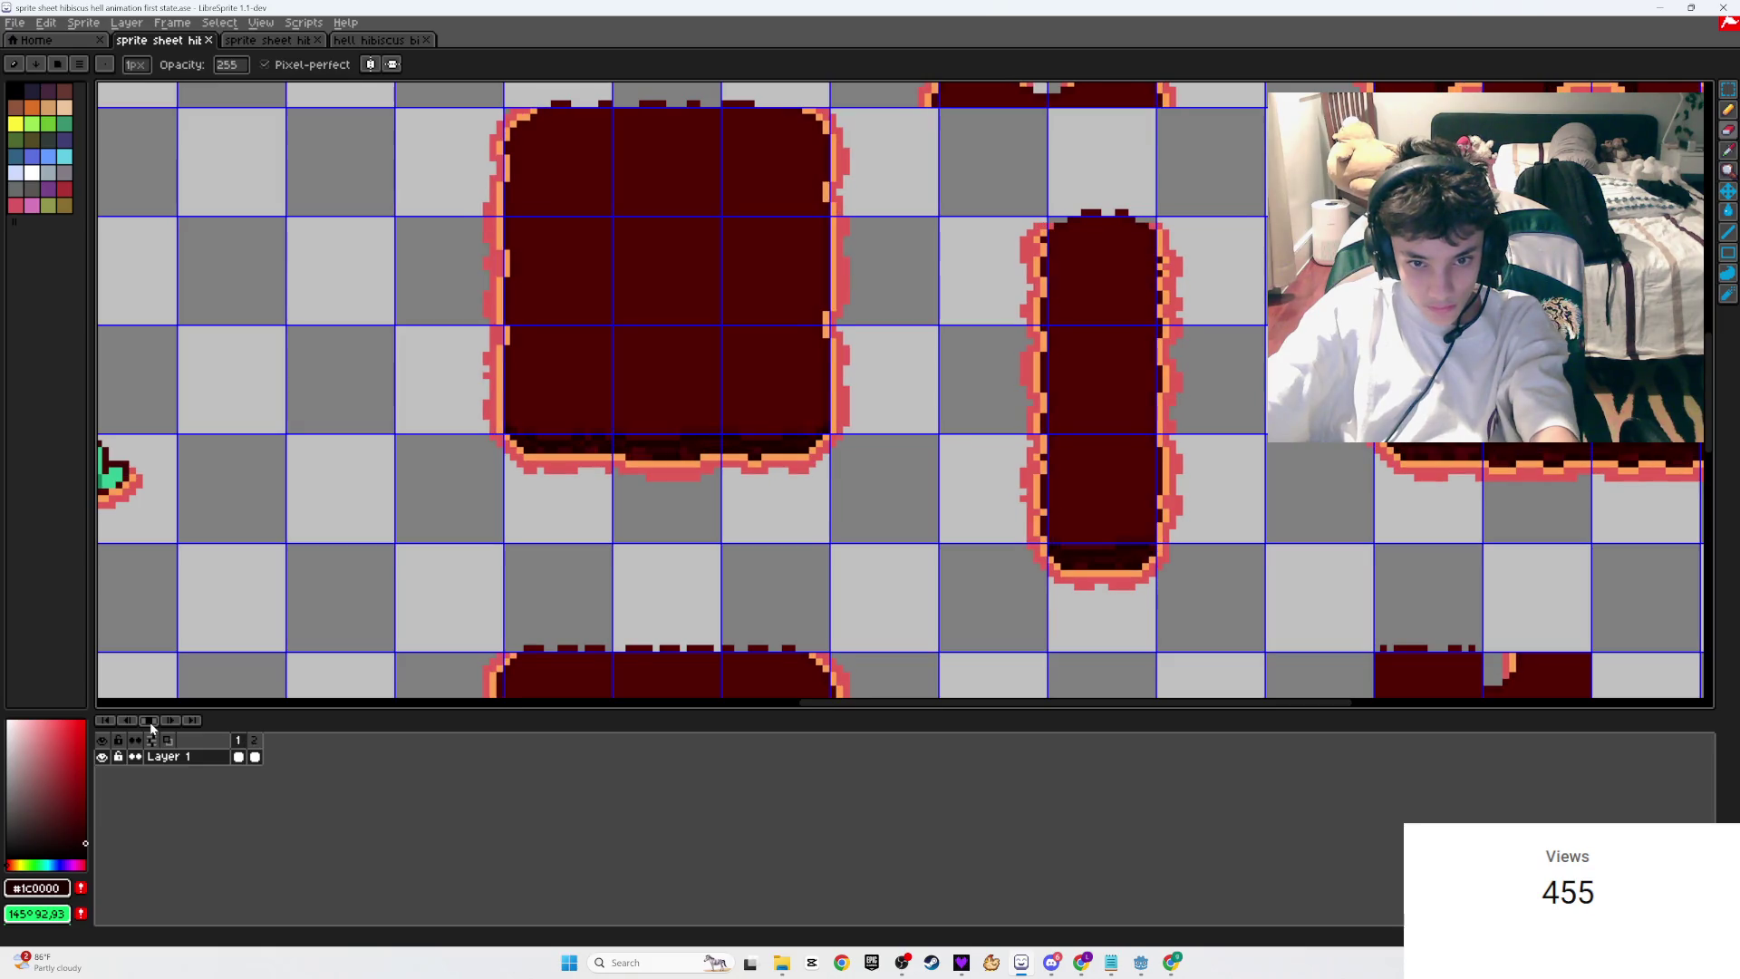
scroll(593, 505, down, 2)
scroll(594, 505, down, 3)
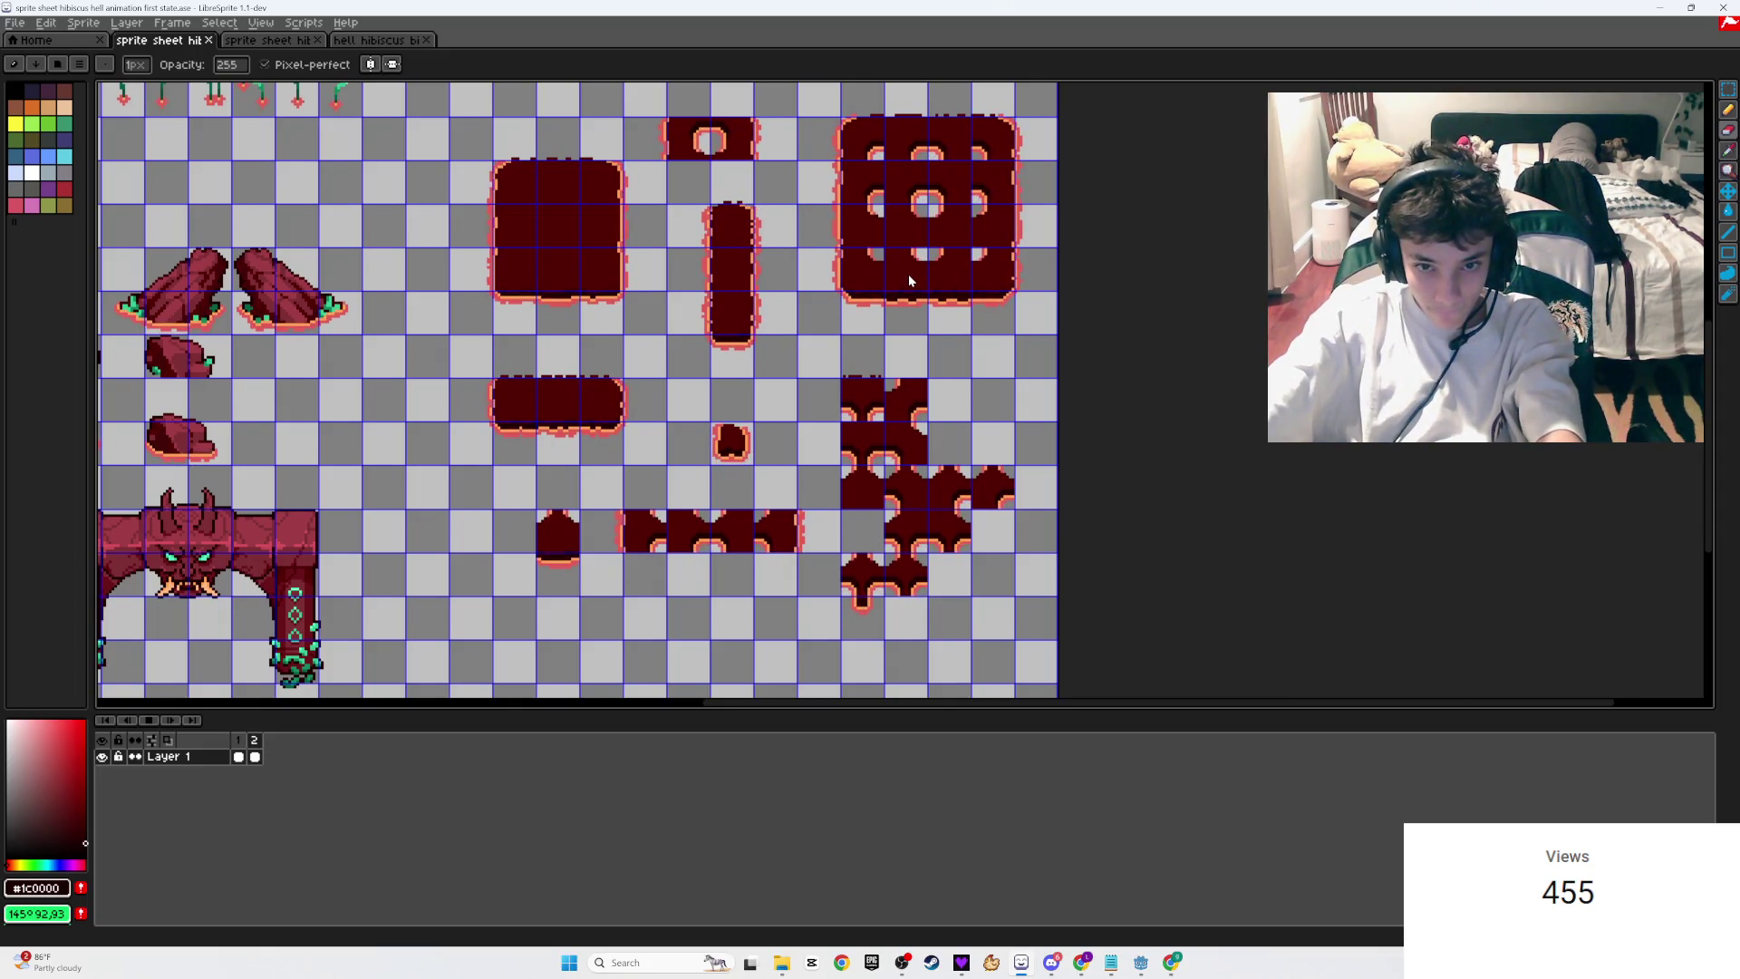
Step: Zoom in on the nine-hole dark red tile block and save the sprite sheet
scroll(725, 490, up, 2)
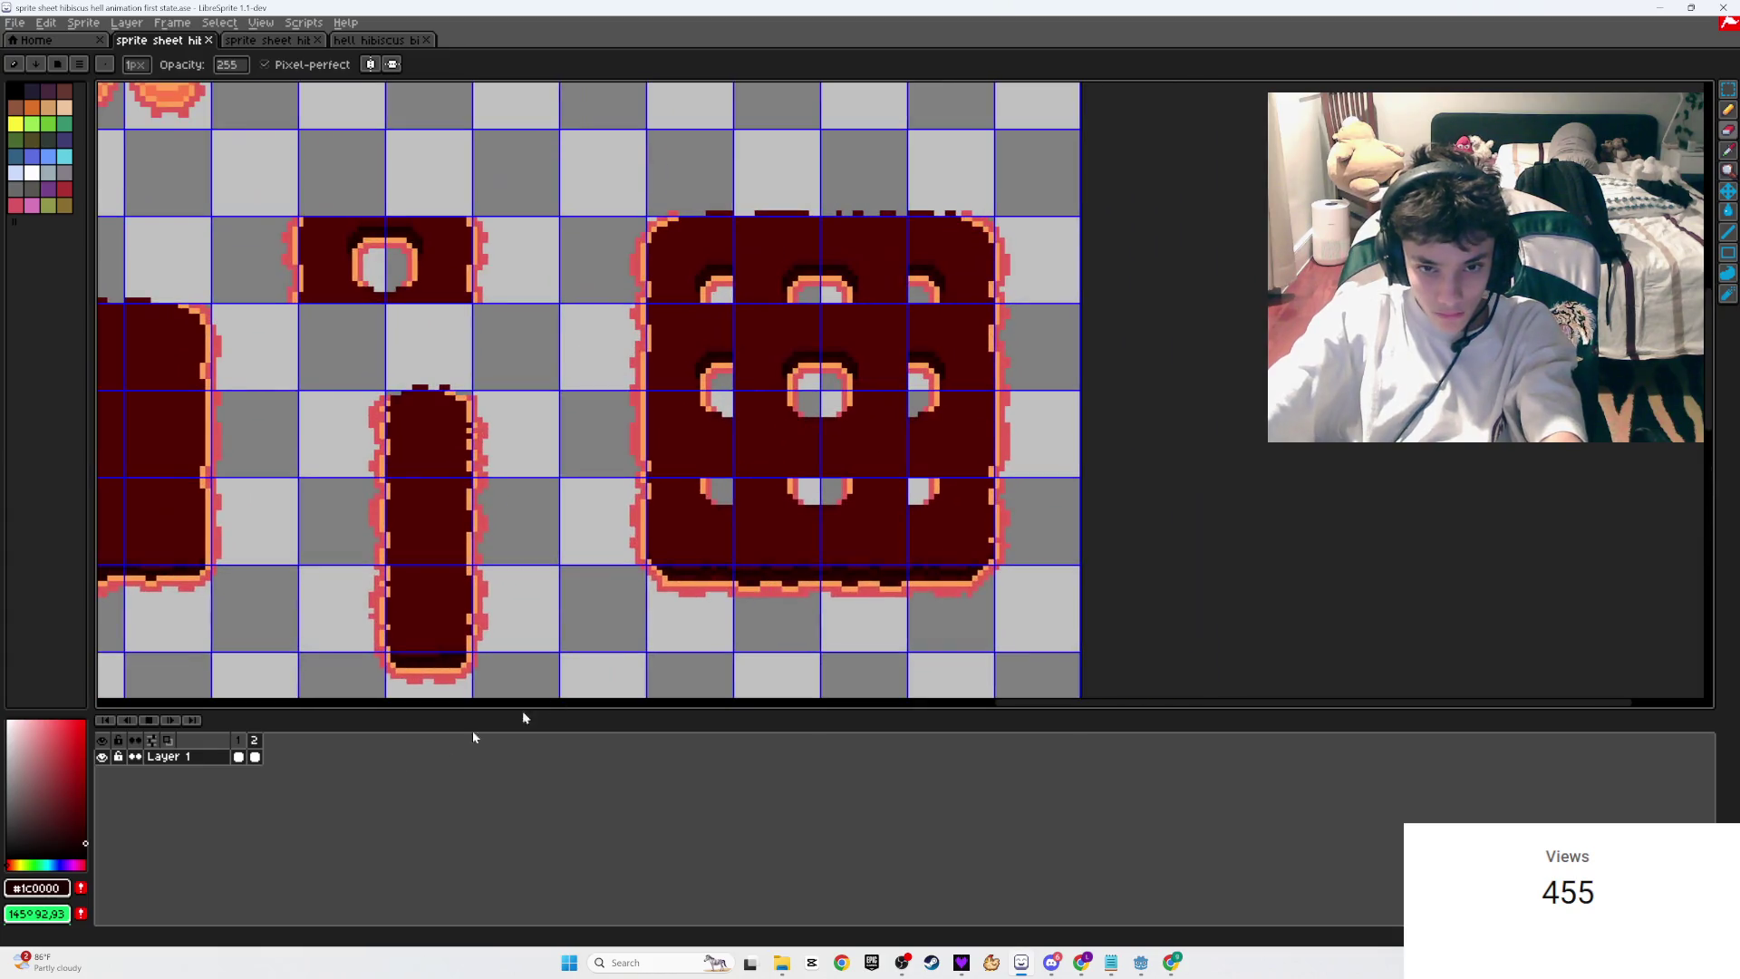
scroll(653, 570, up, 3)
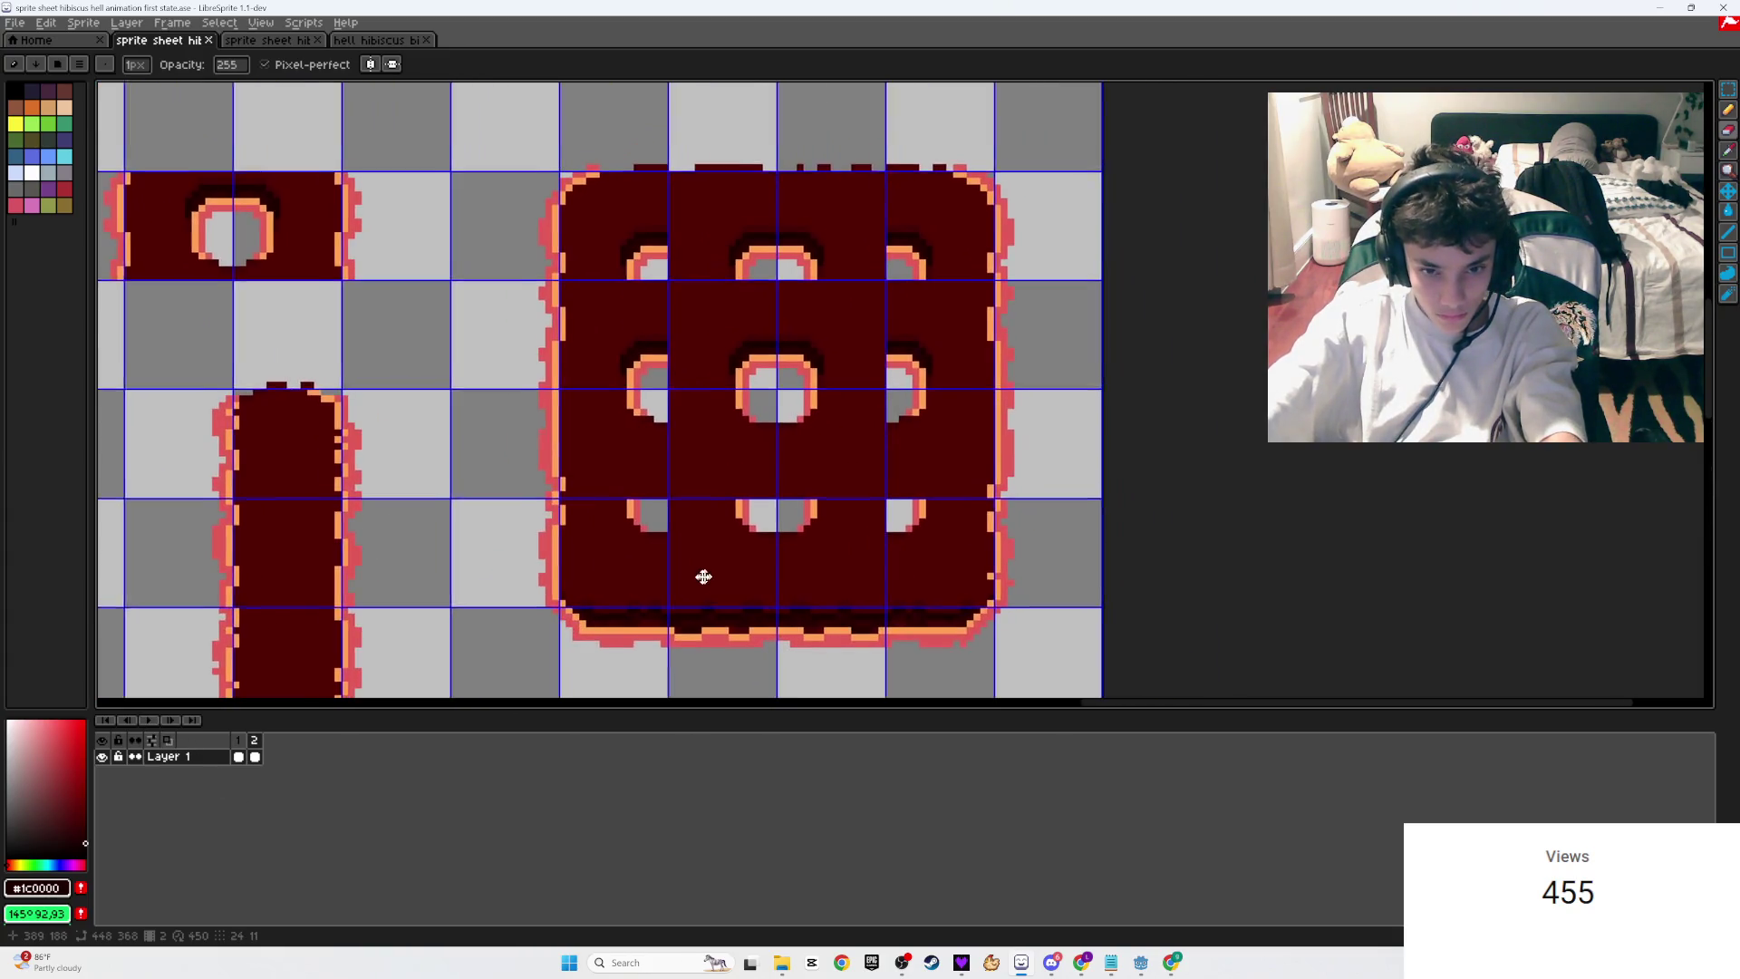
scroll(614, 570, up, 1)
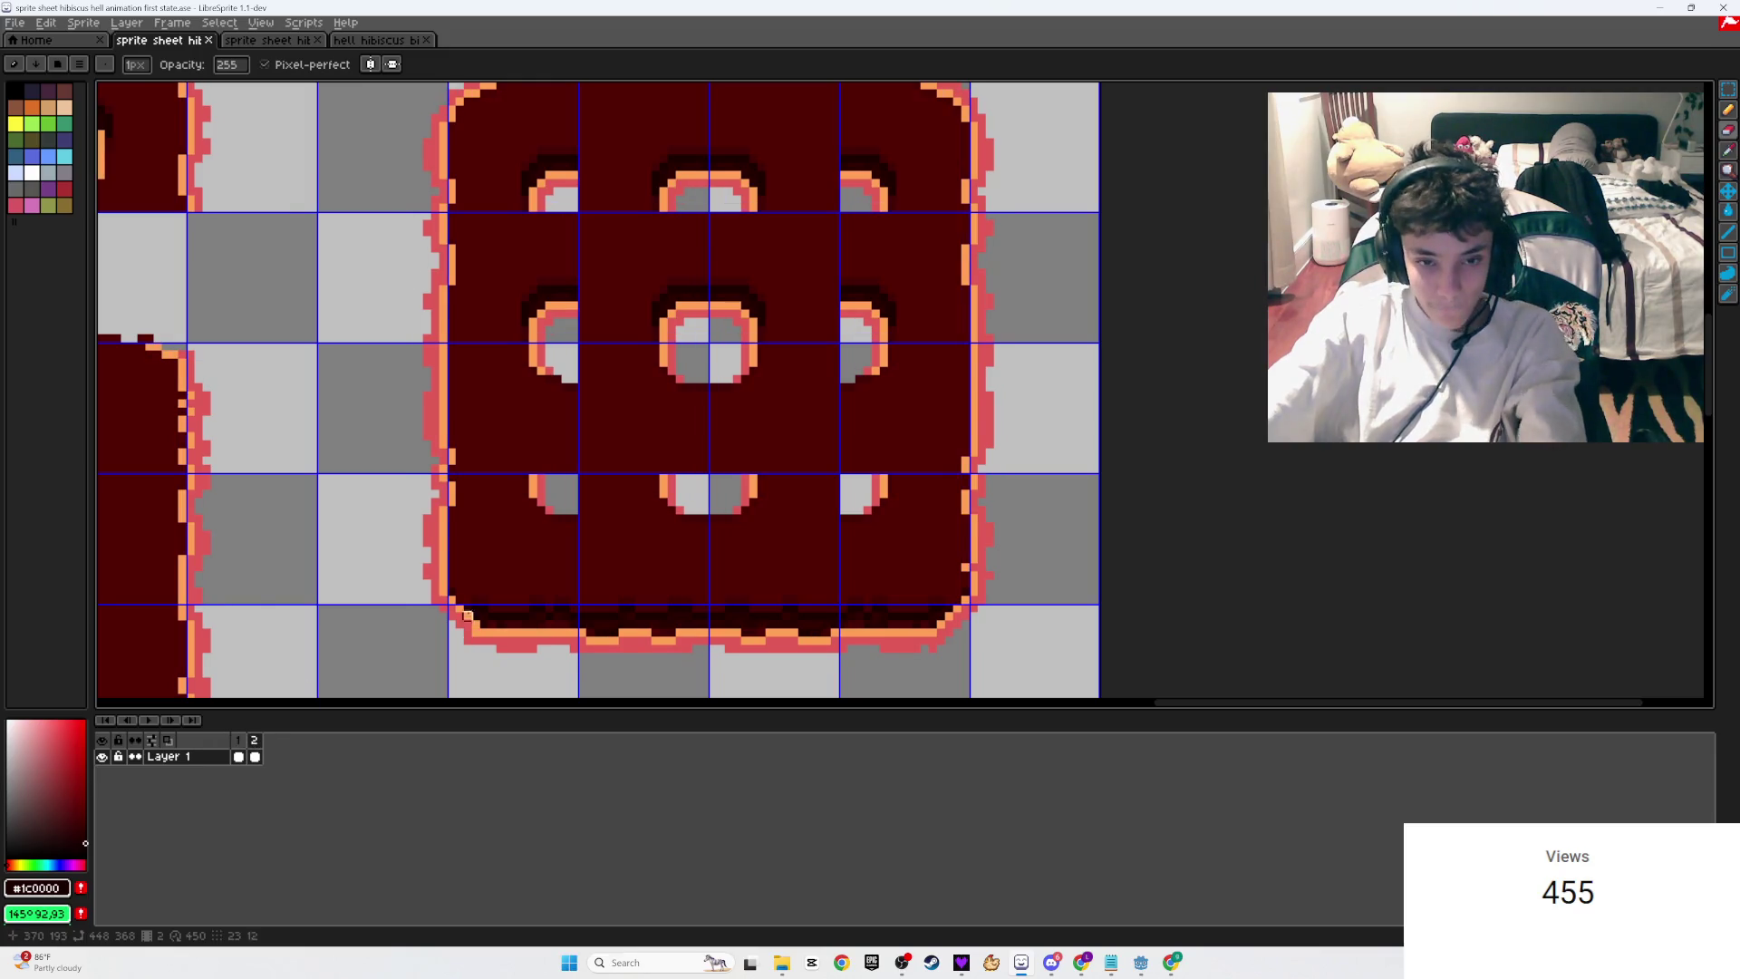
scroll(378, 656, down, 5)
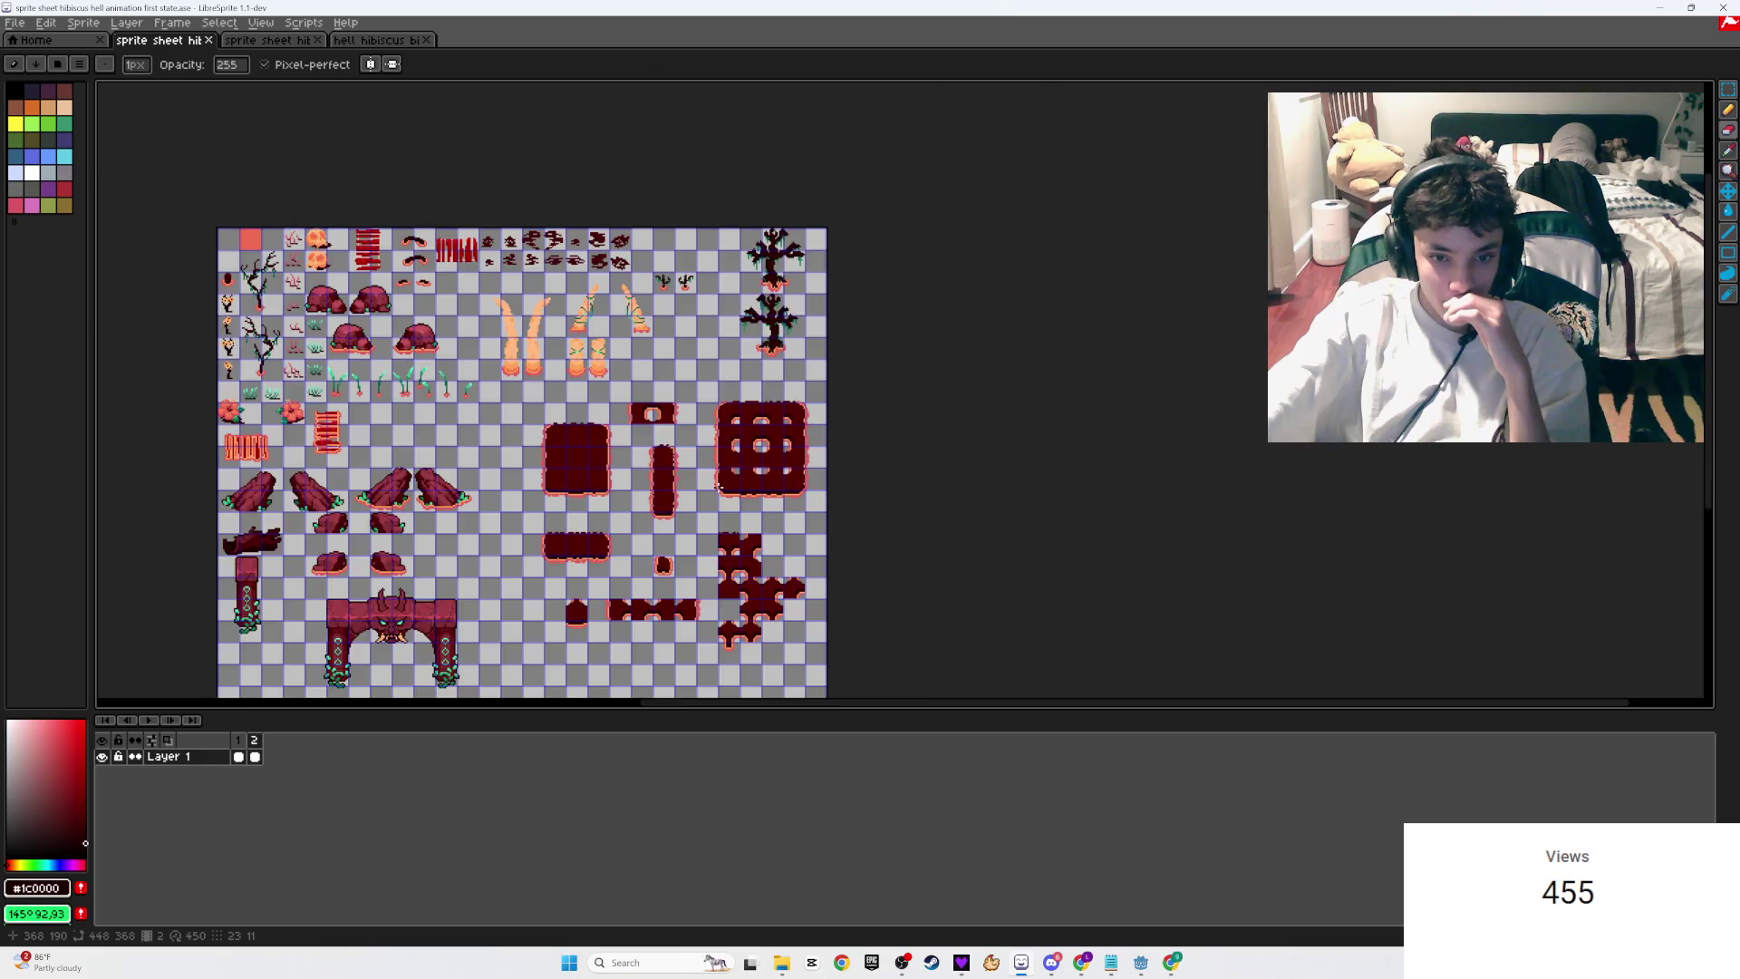
scroll(716, 487, up, 4)
scroll(707, 519, down, 4)
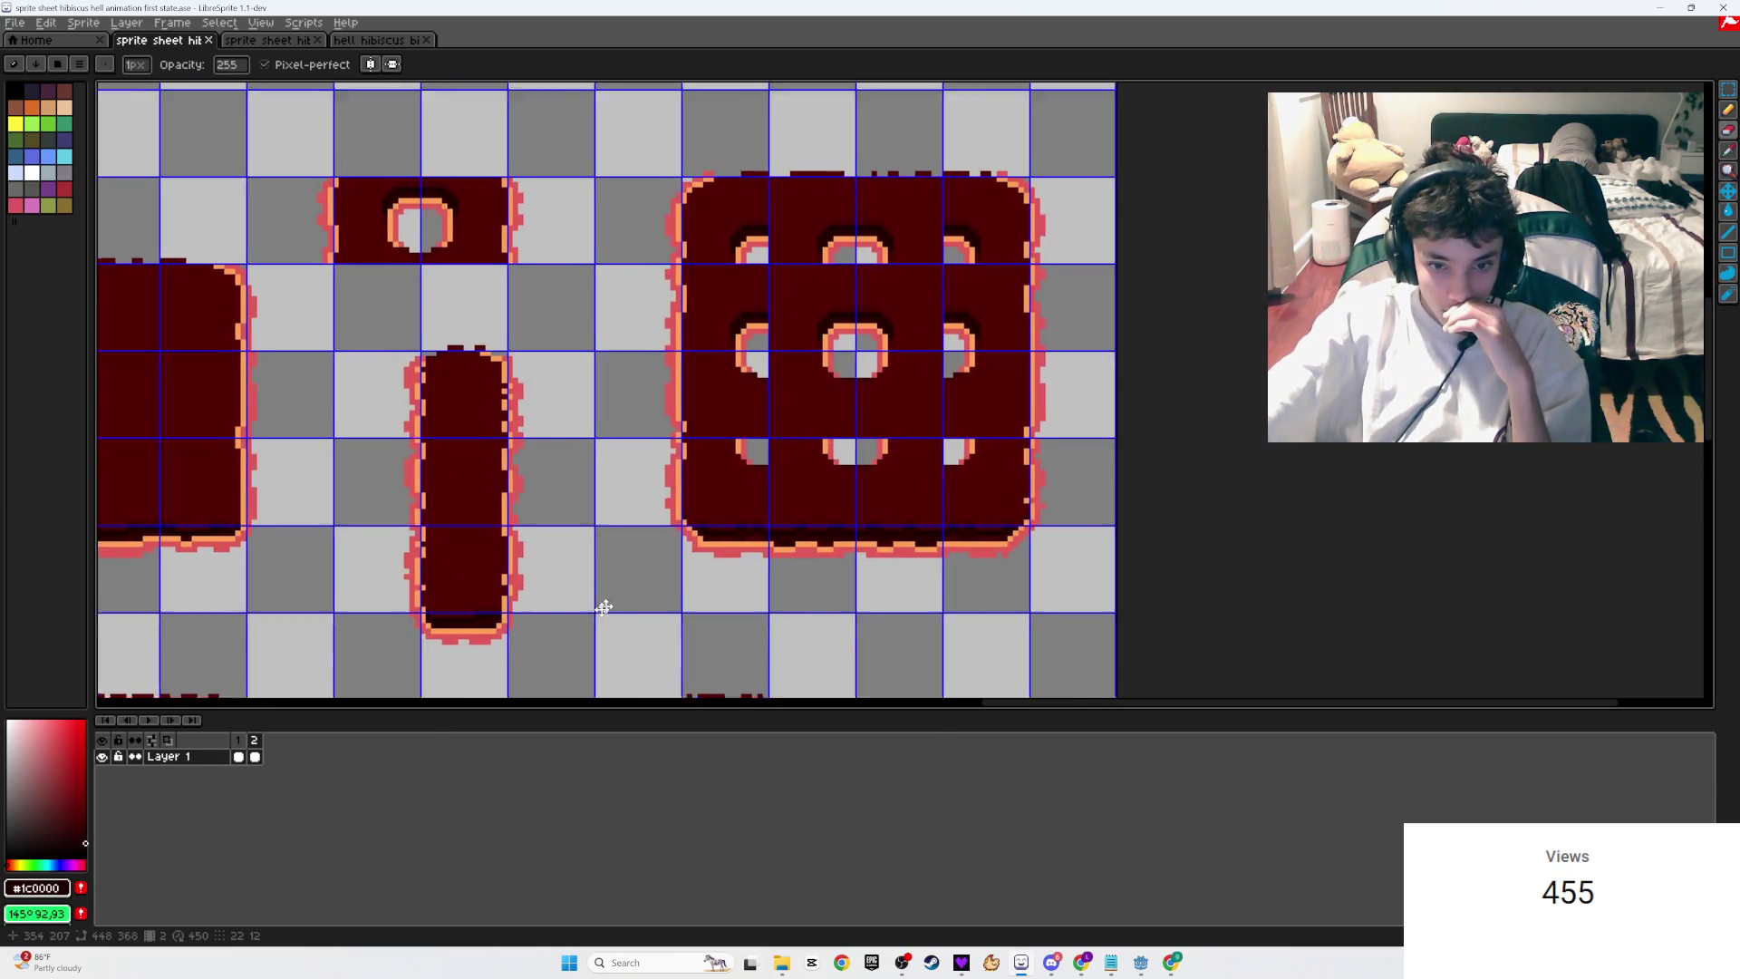
key(ctrl+s)
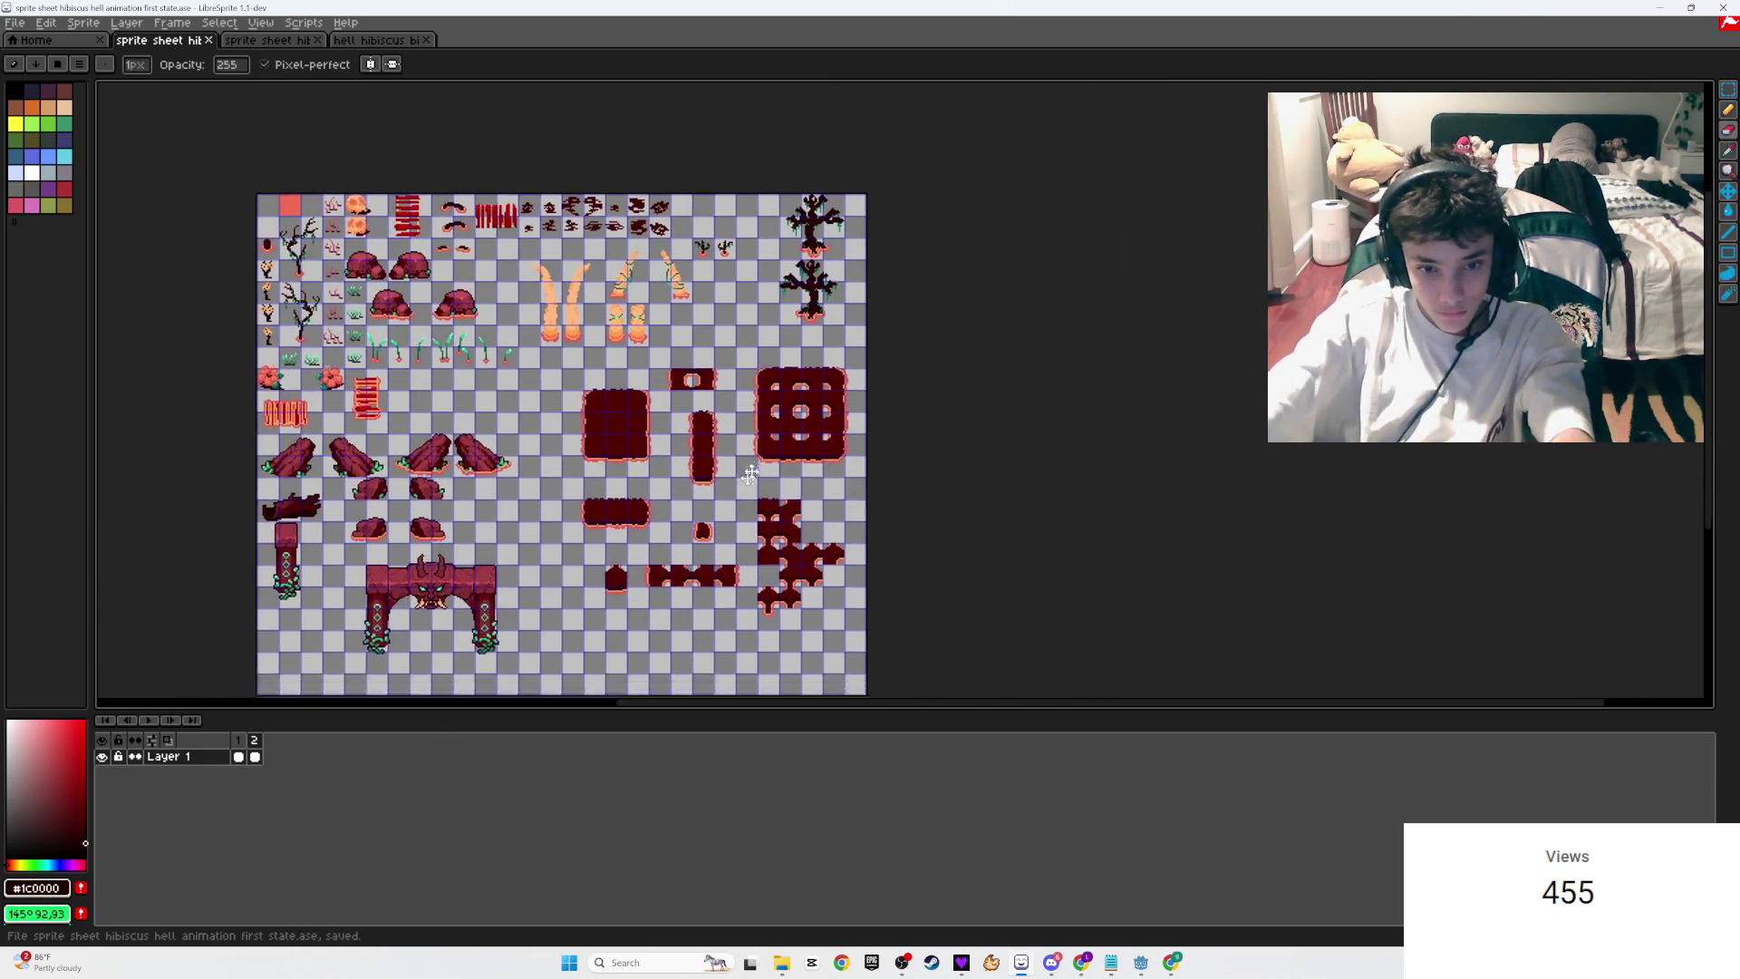
Step: Marquee-select the big tile's holed inner area and save the sheet again
scroll(747, 493, up, 5)
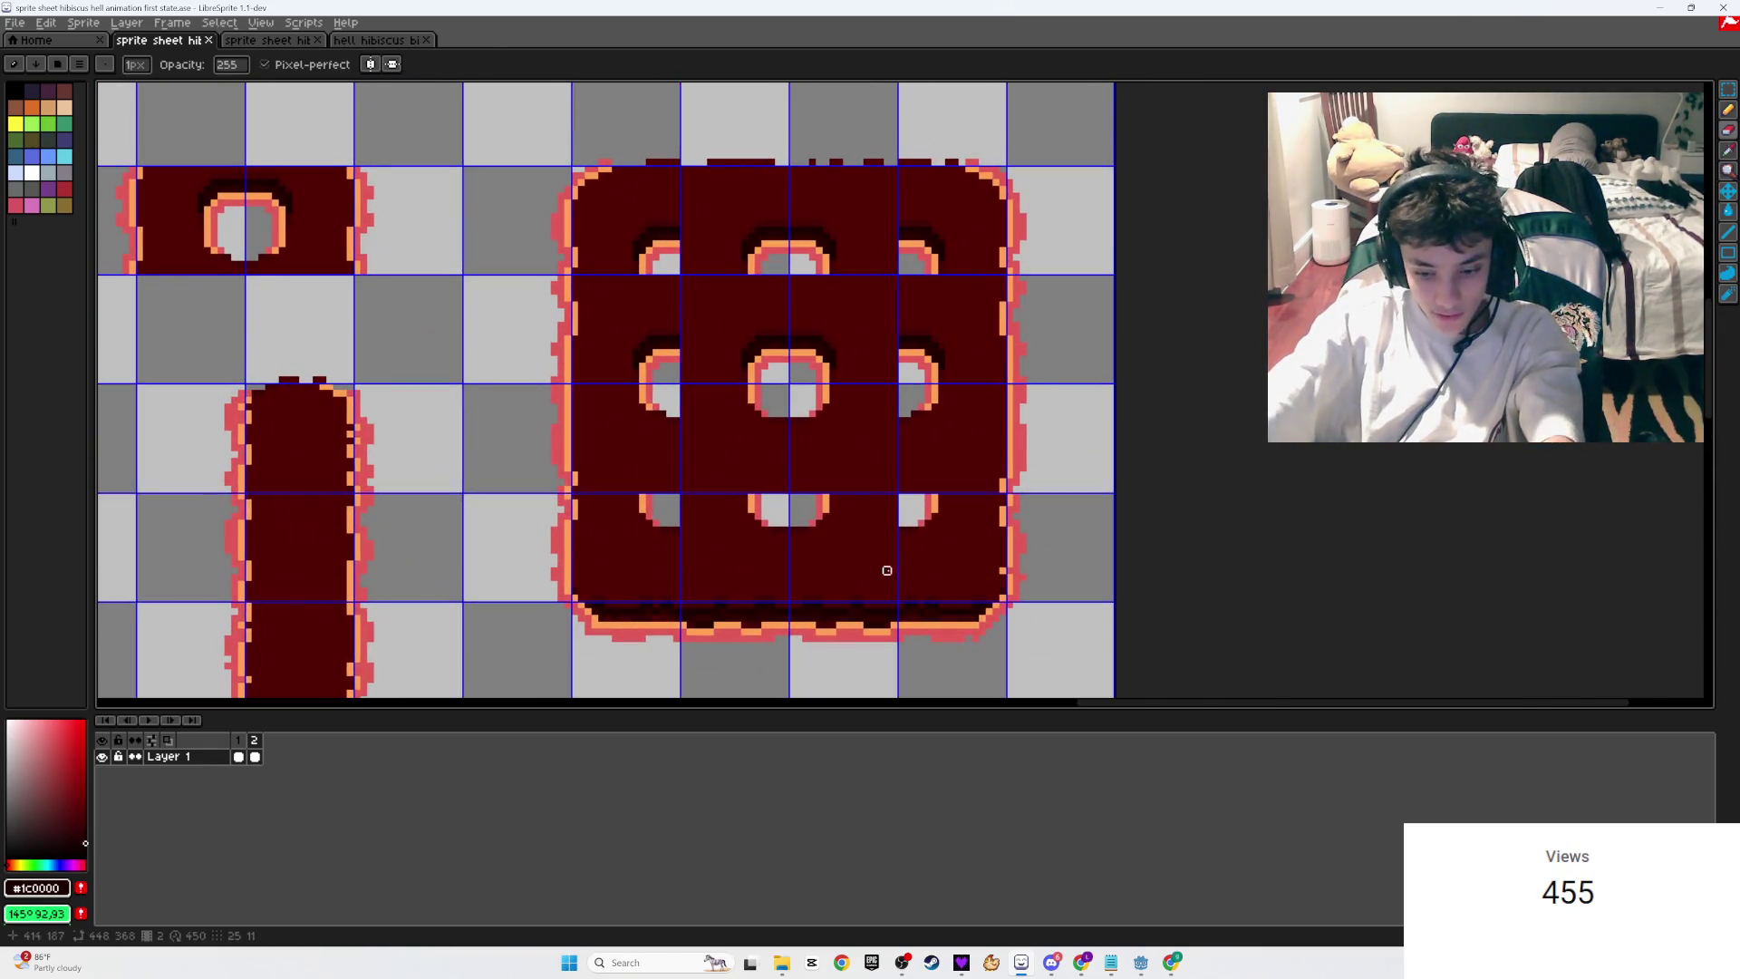
key(m)
drag(976, 585, 616, 211)
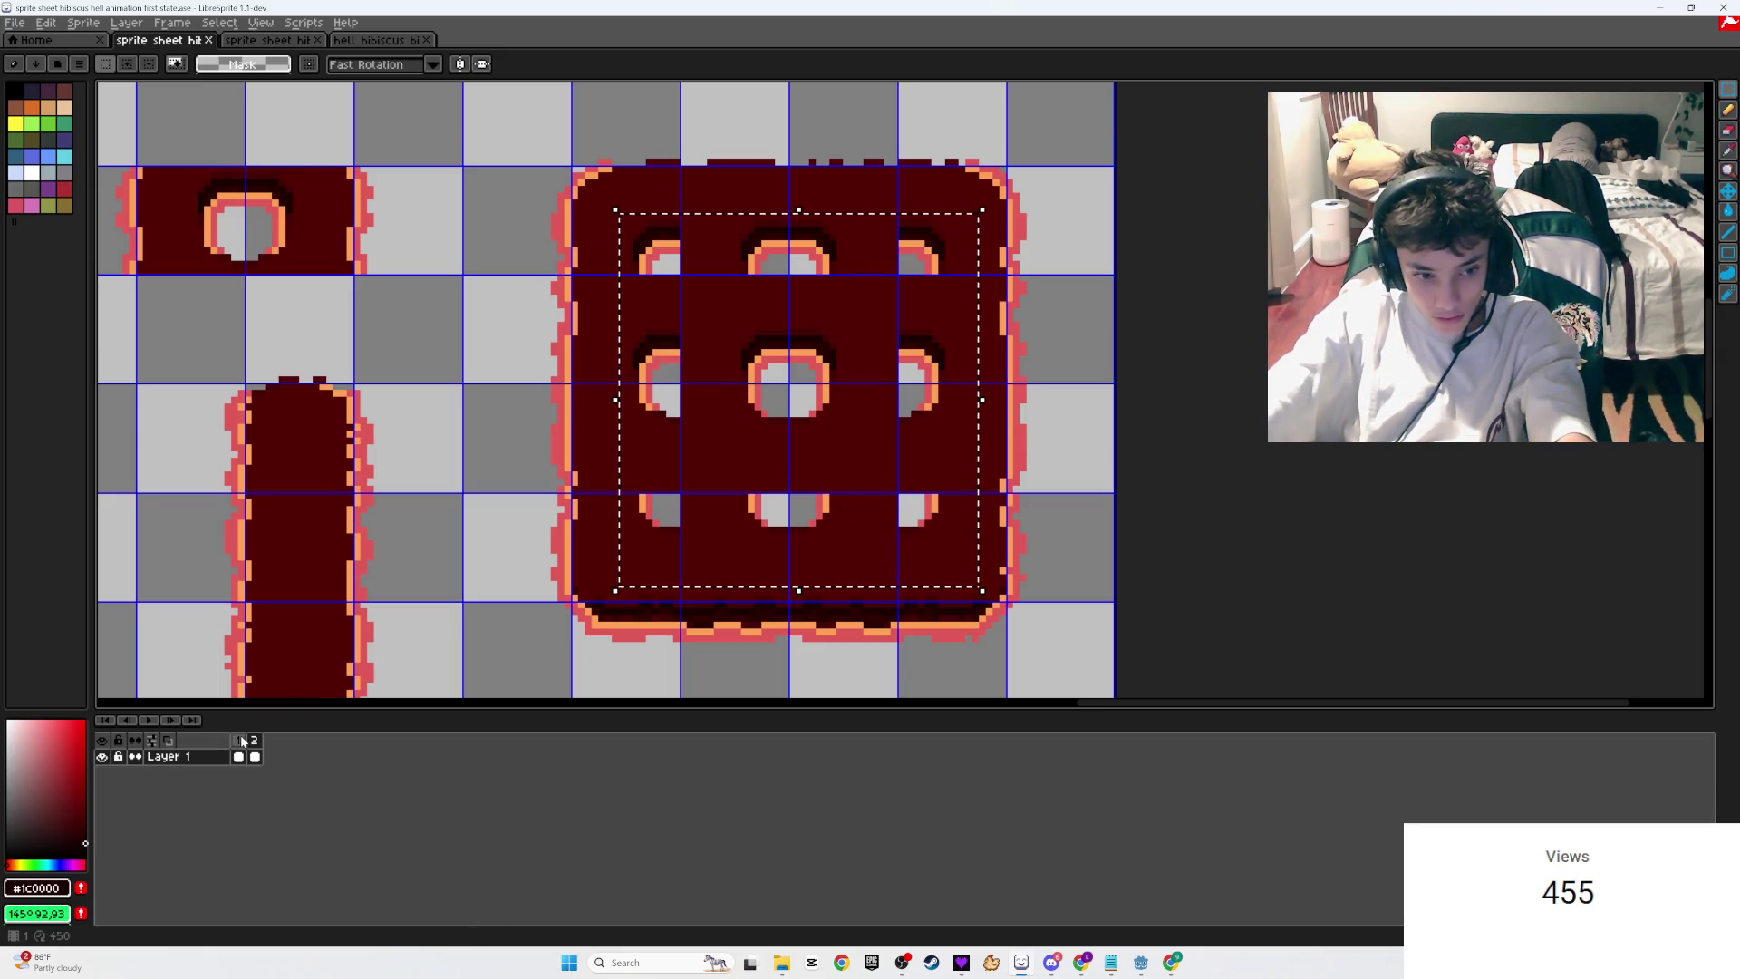
scroll(766, 426, down, 3)
scroll(765, 426, down, 2)
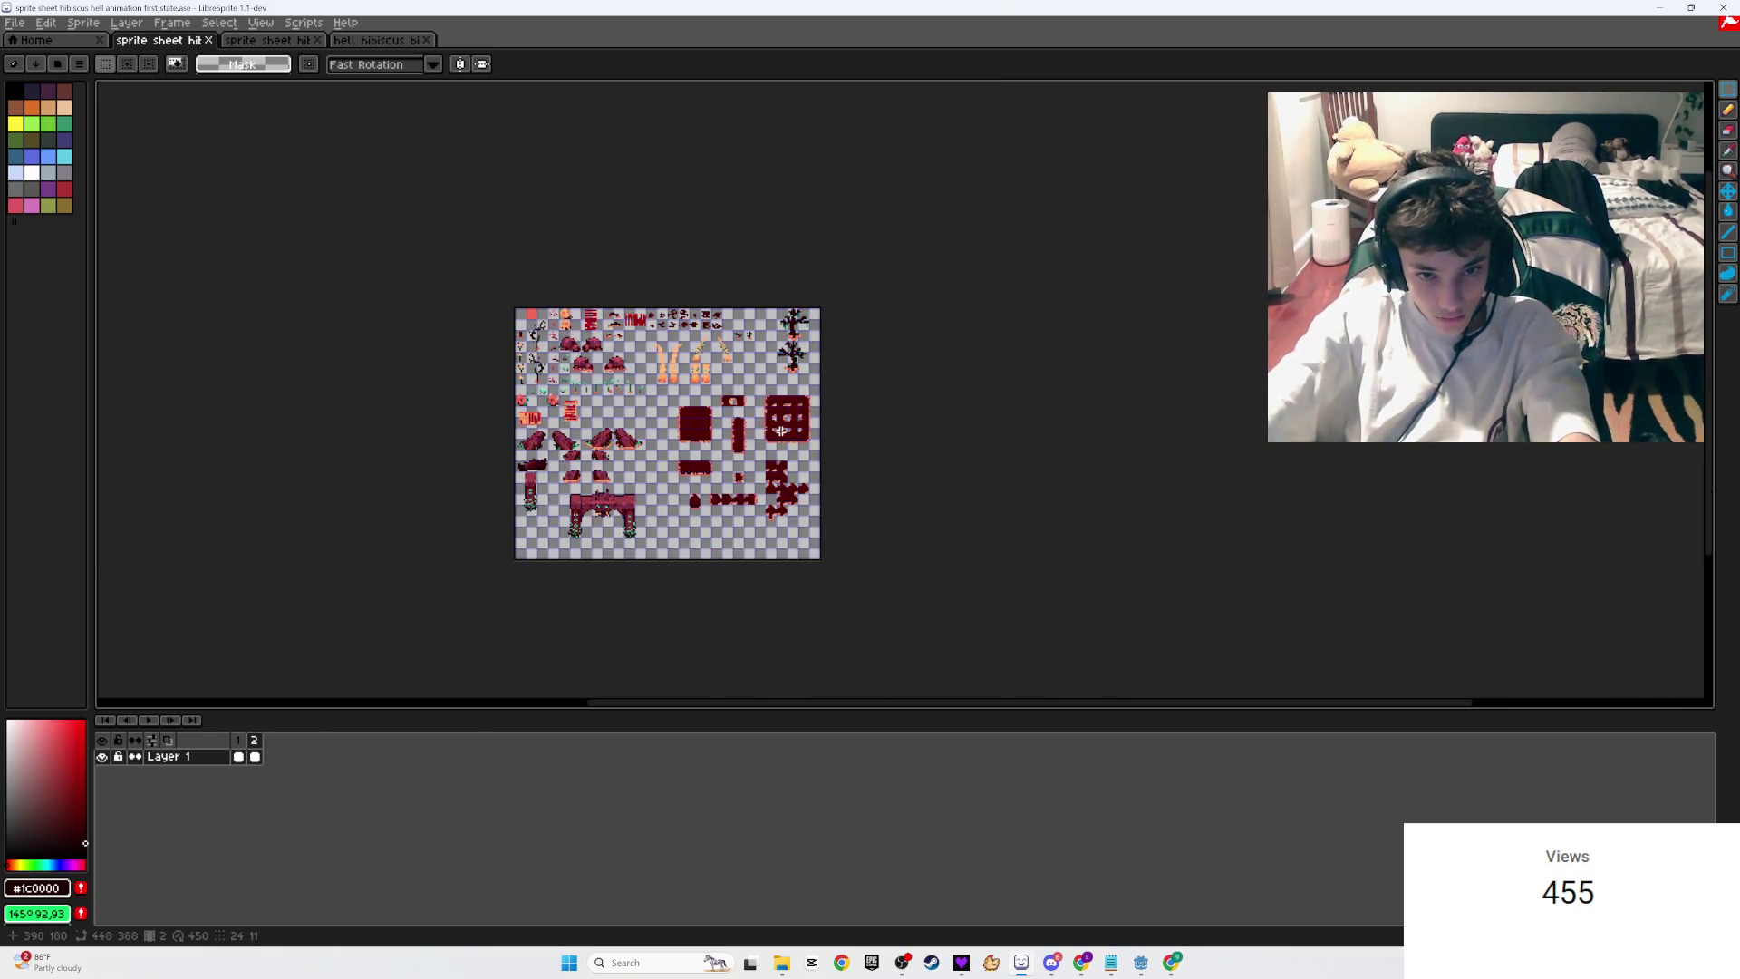
key(ctrl+s)
scroll(785, 430, up, 4)
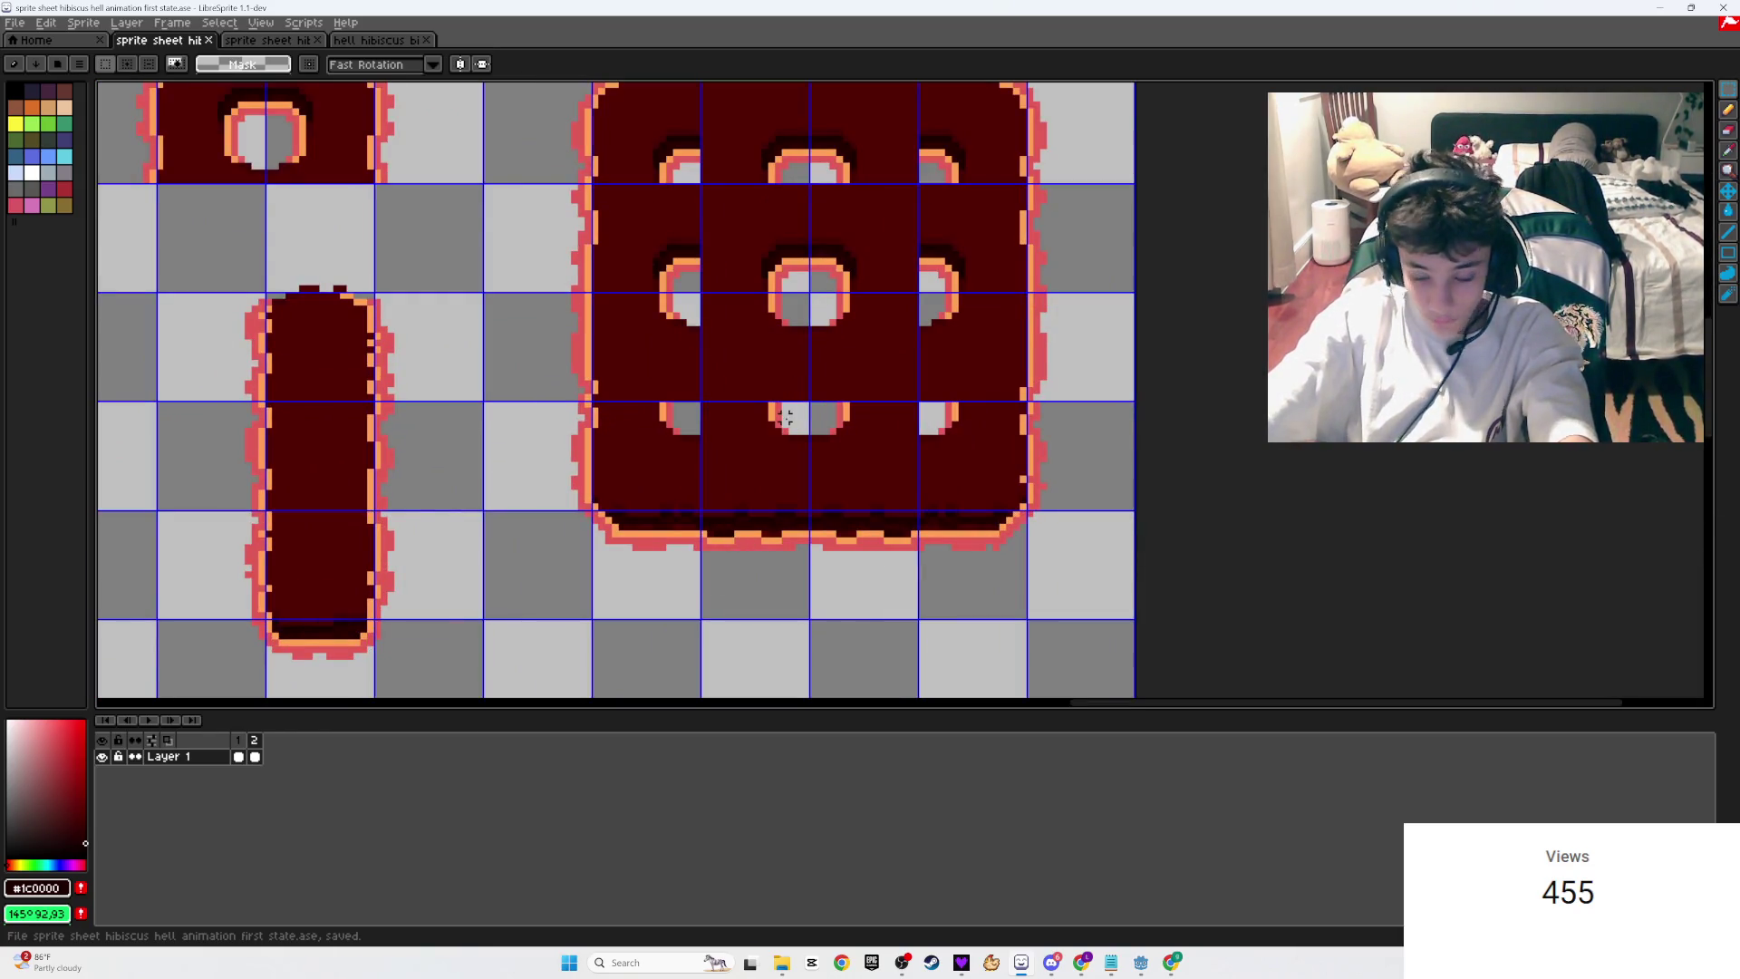
scroll(934, 469, down, 3)
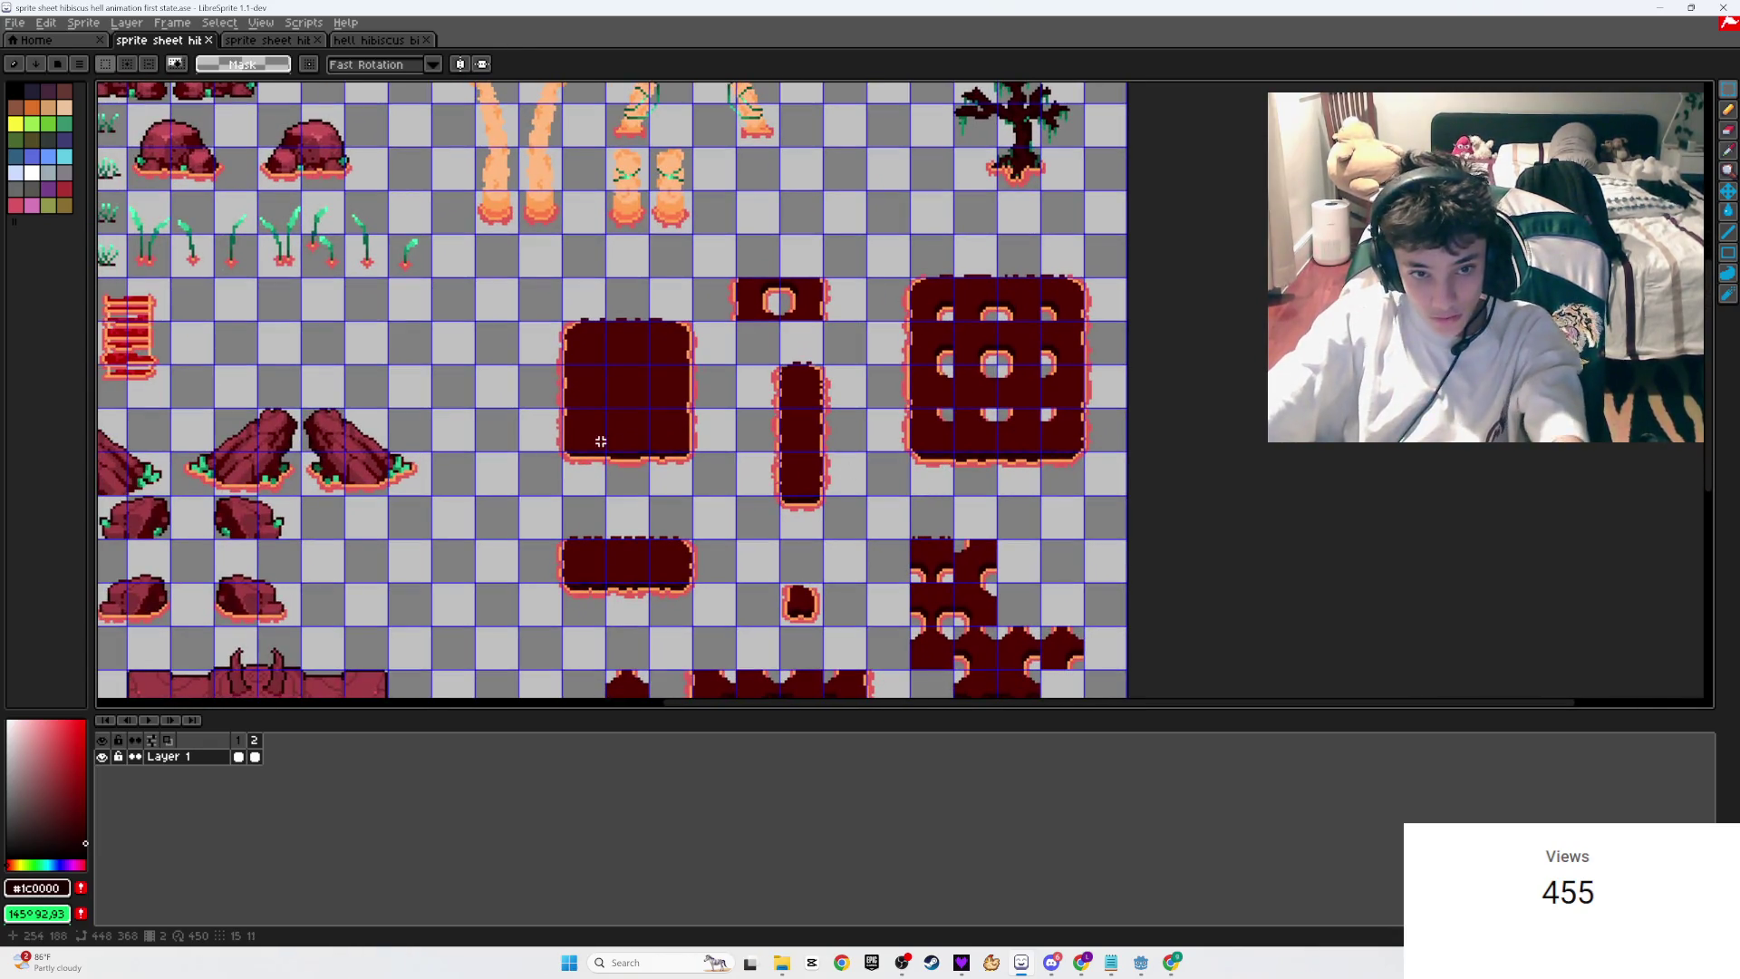
scroll(601, 442, up, 2)
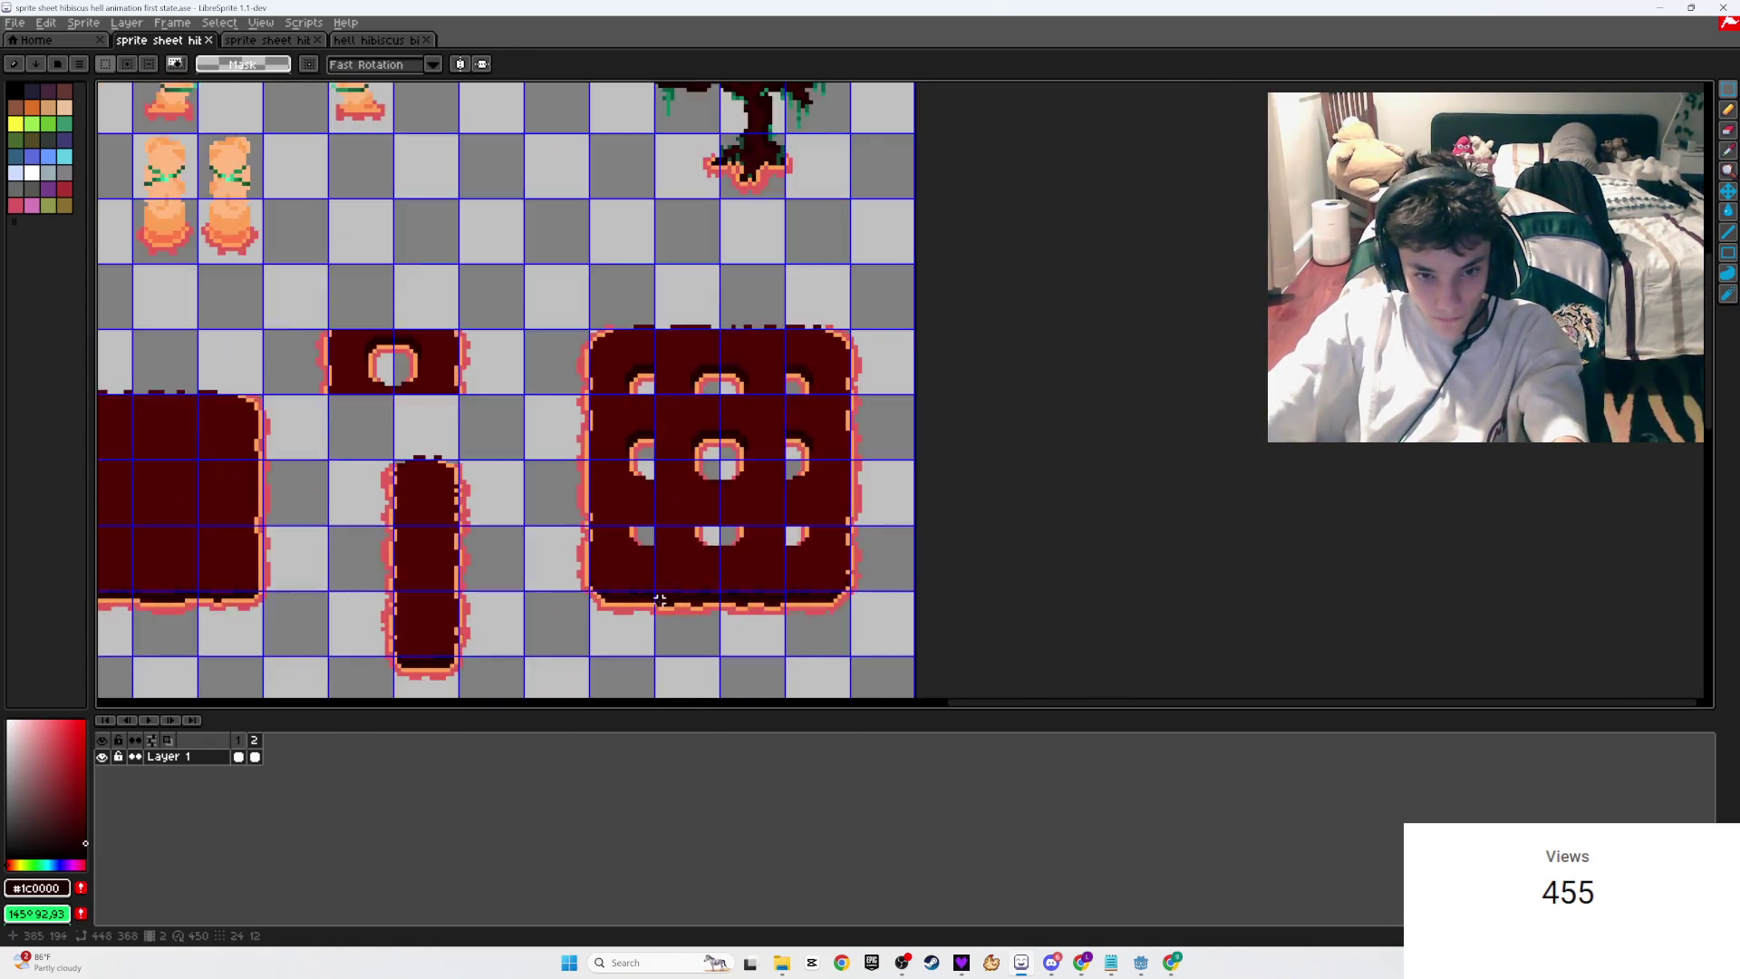
scroll(742, 585, up, 3)
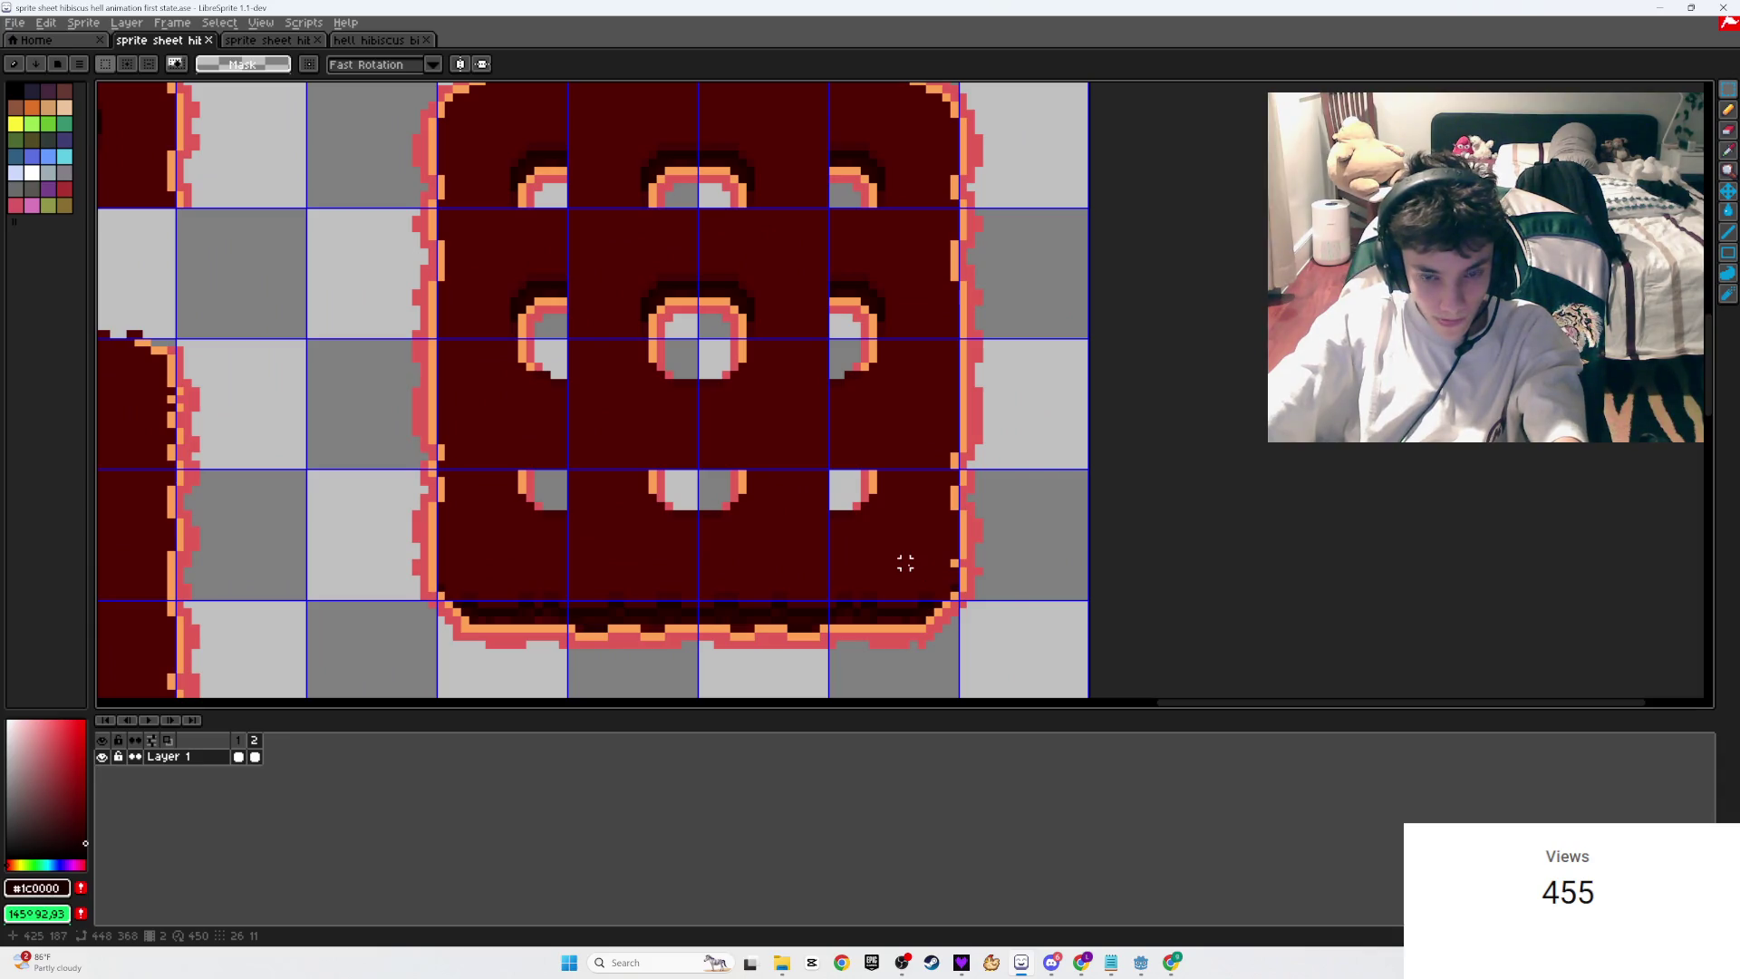
Step: After previewing the animation, move frame 1's holed tile centre down onto empty canvas
click(150, 721)
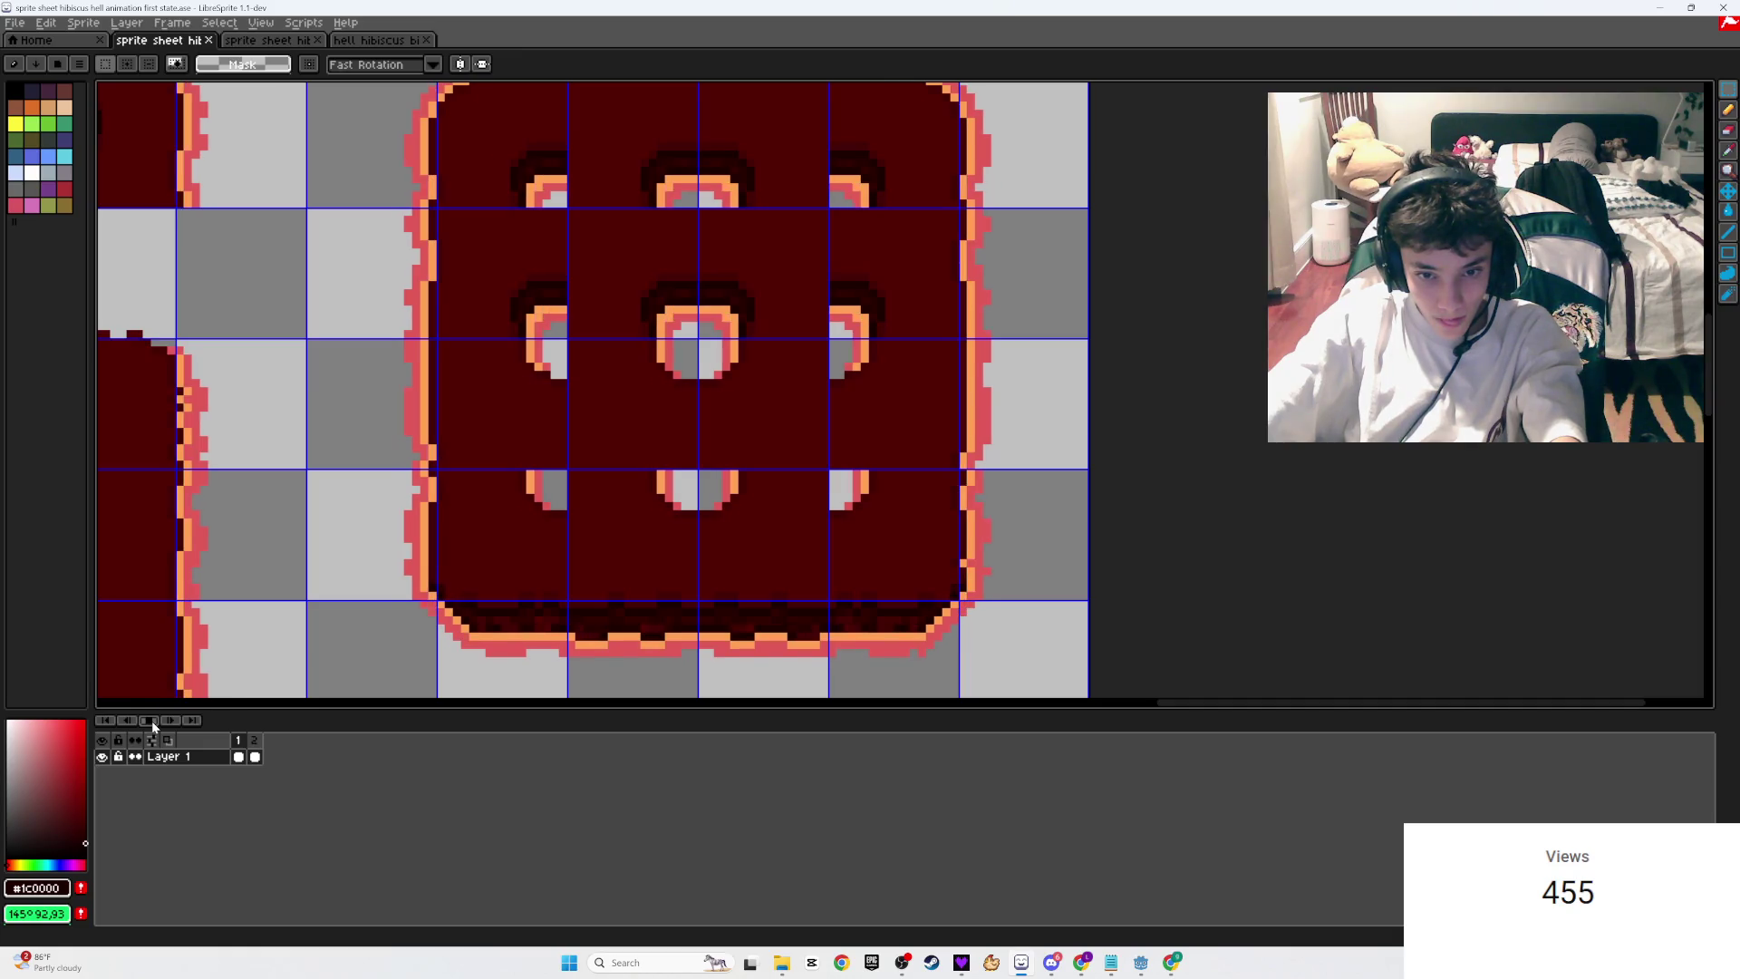
click(150, 720)
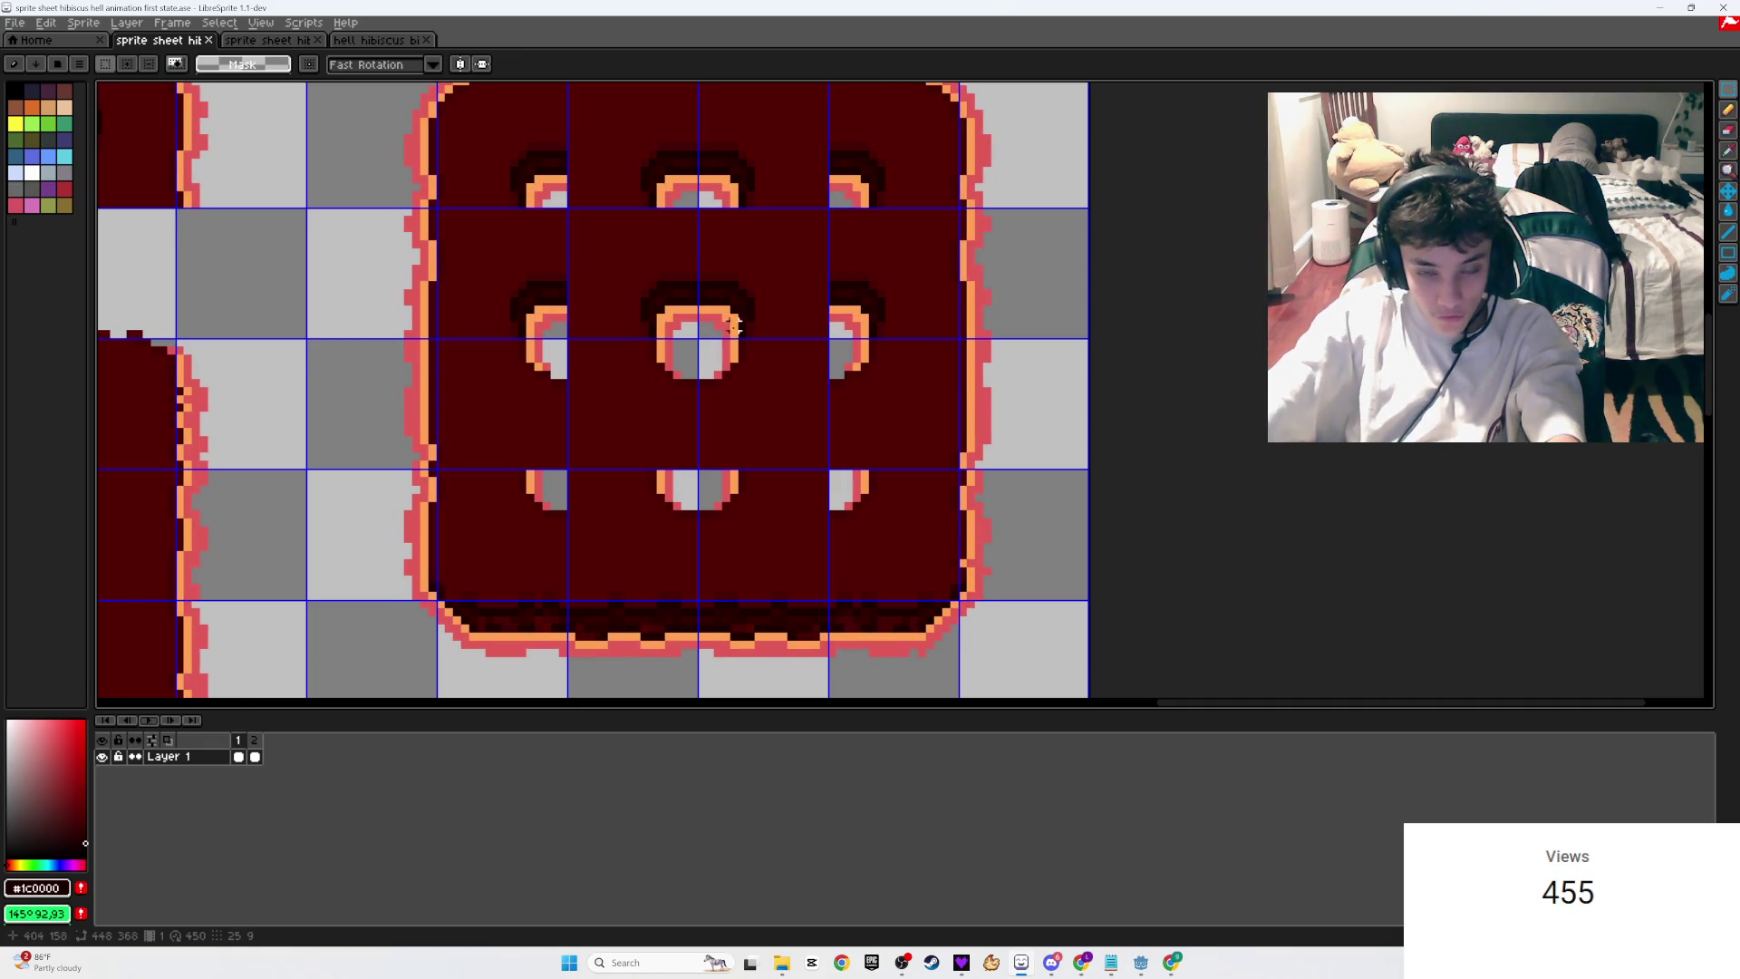
drag(922, 563, 492, 117)
scroll(612, 316, down, 4)
scroll(720, 308, up, 3)
click(720, 309)
drag(720, 308, 696, 424)
key(Return)
scroll(707, 419, down, 3)
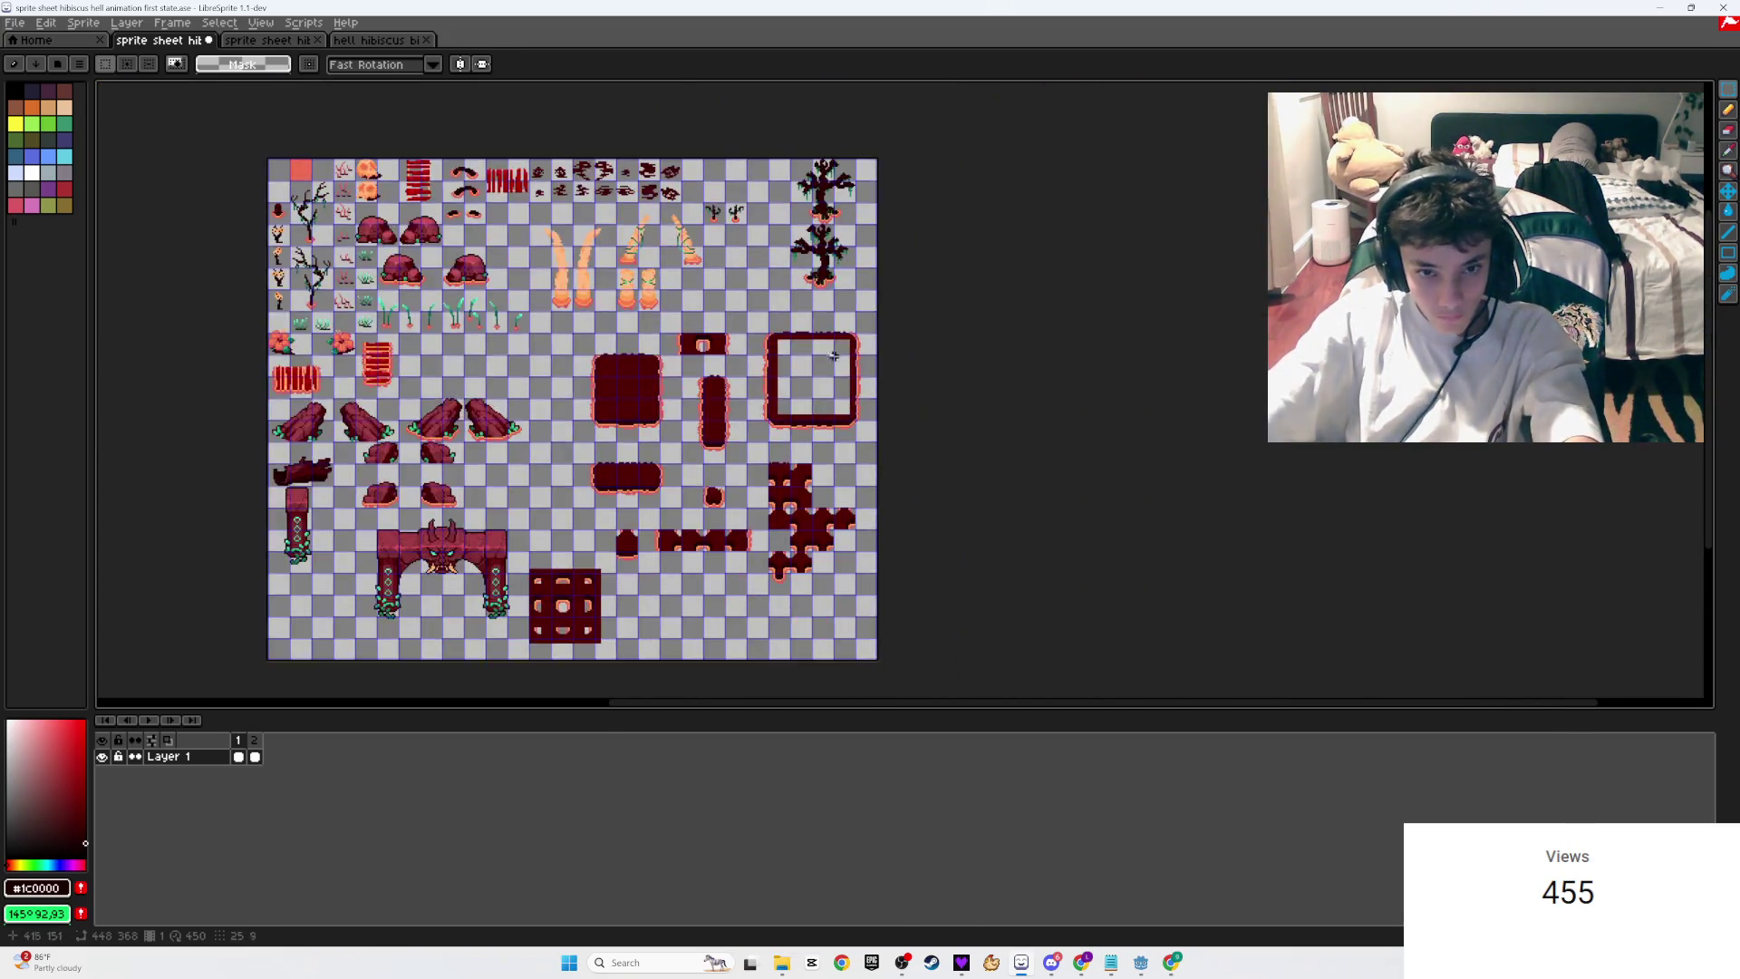
scroll(718, 544, up, 4)
scroll(720, 423, down, 2)
Step: In frame 2, delete the big tile's inside, leaving a hollow rimmed square
click(253, 740)
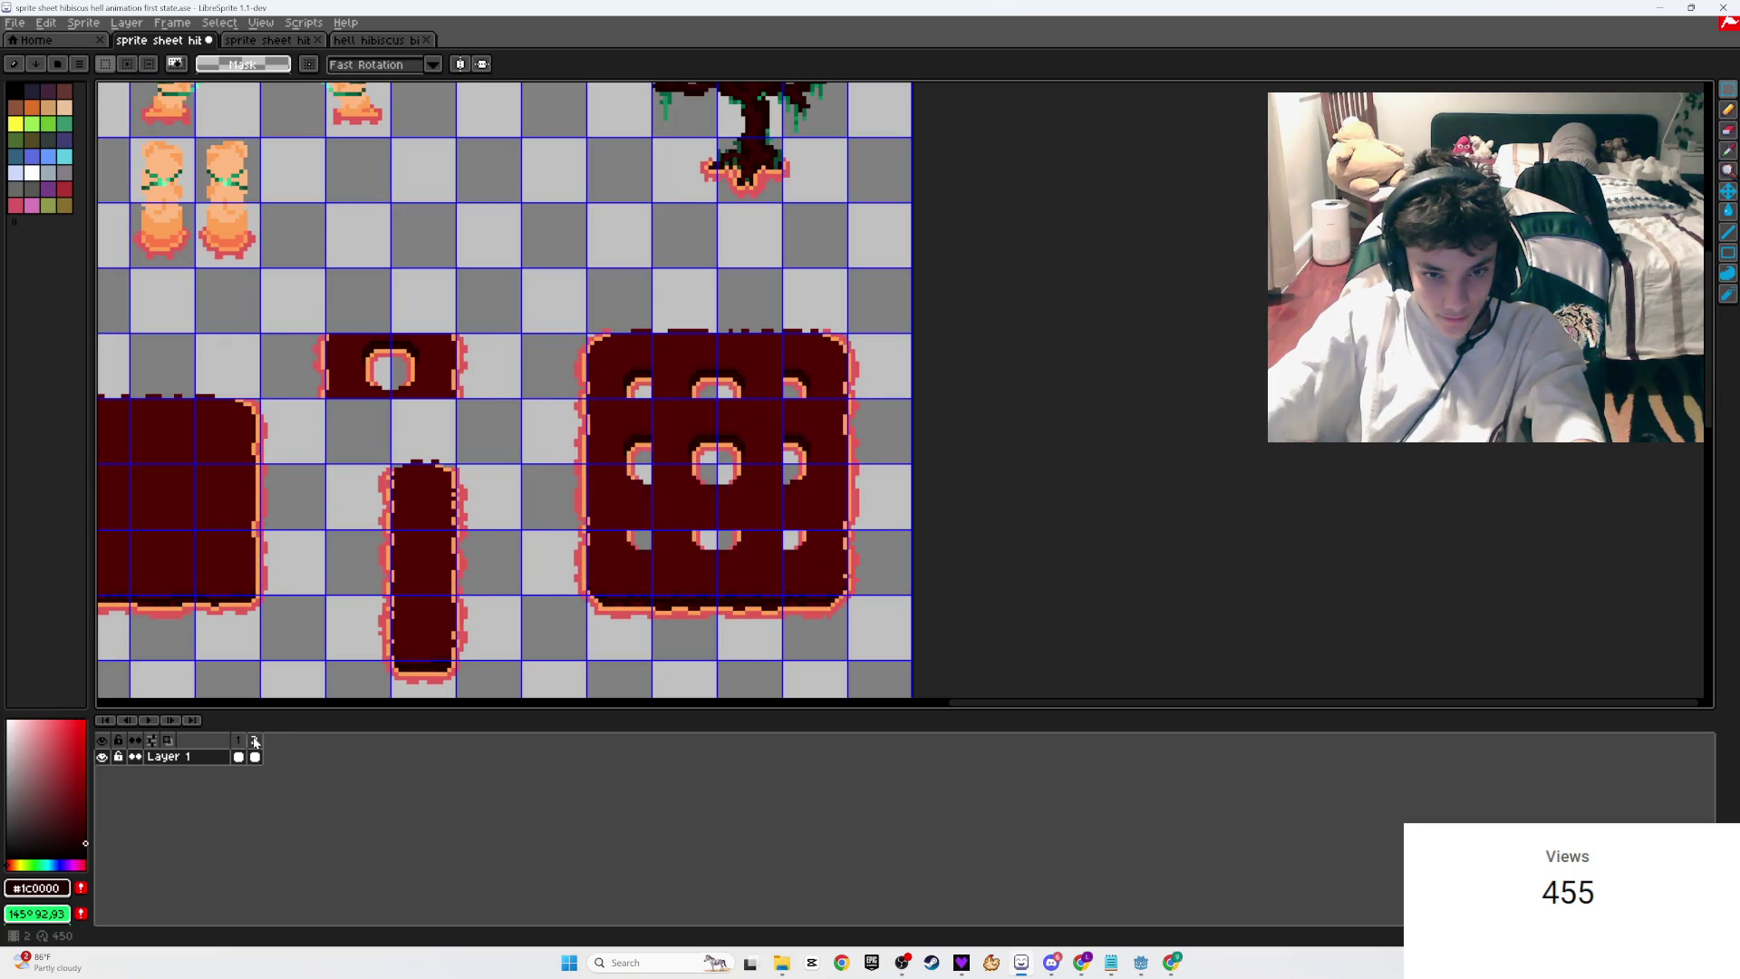
scroll(803, 522, up, 3)
drag(849, 623, 498, 243)
key(Delete)
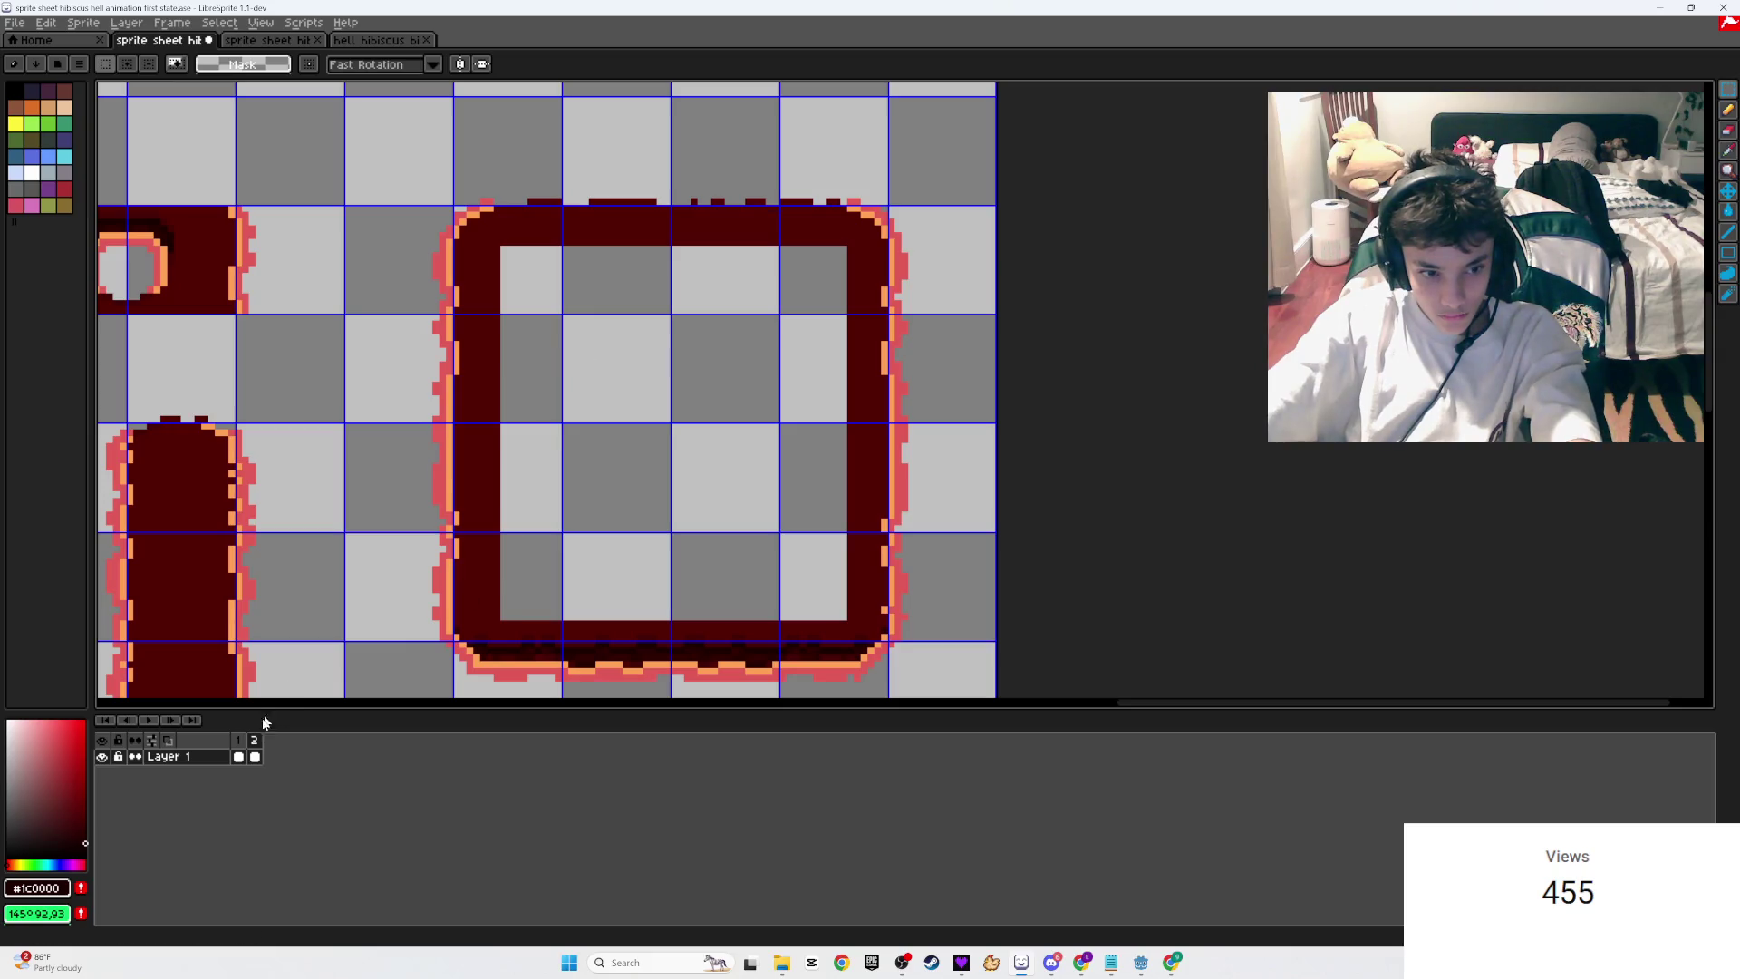
Step: In frame 1, paste the holed centre into the square, nudging it one pixel left and down
click(244, 739)
key(ctrl+v)
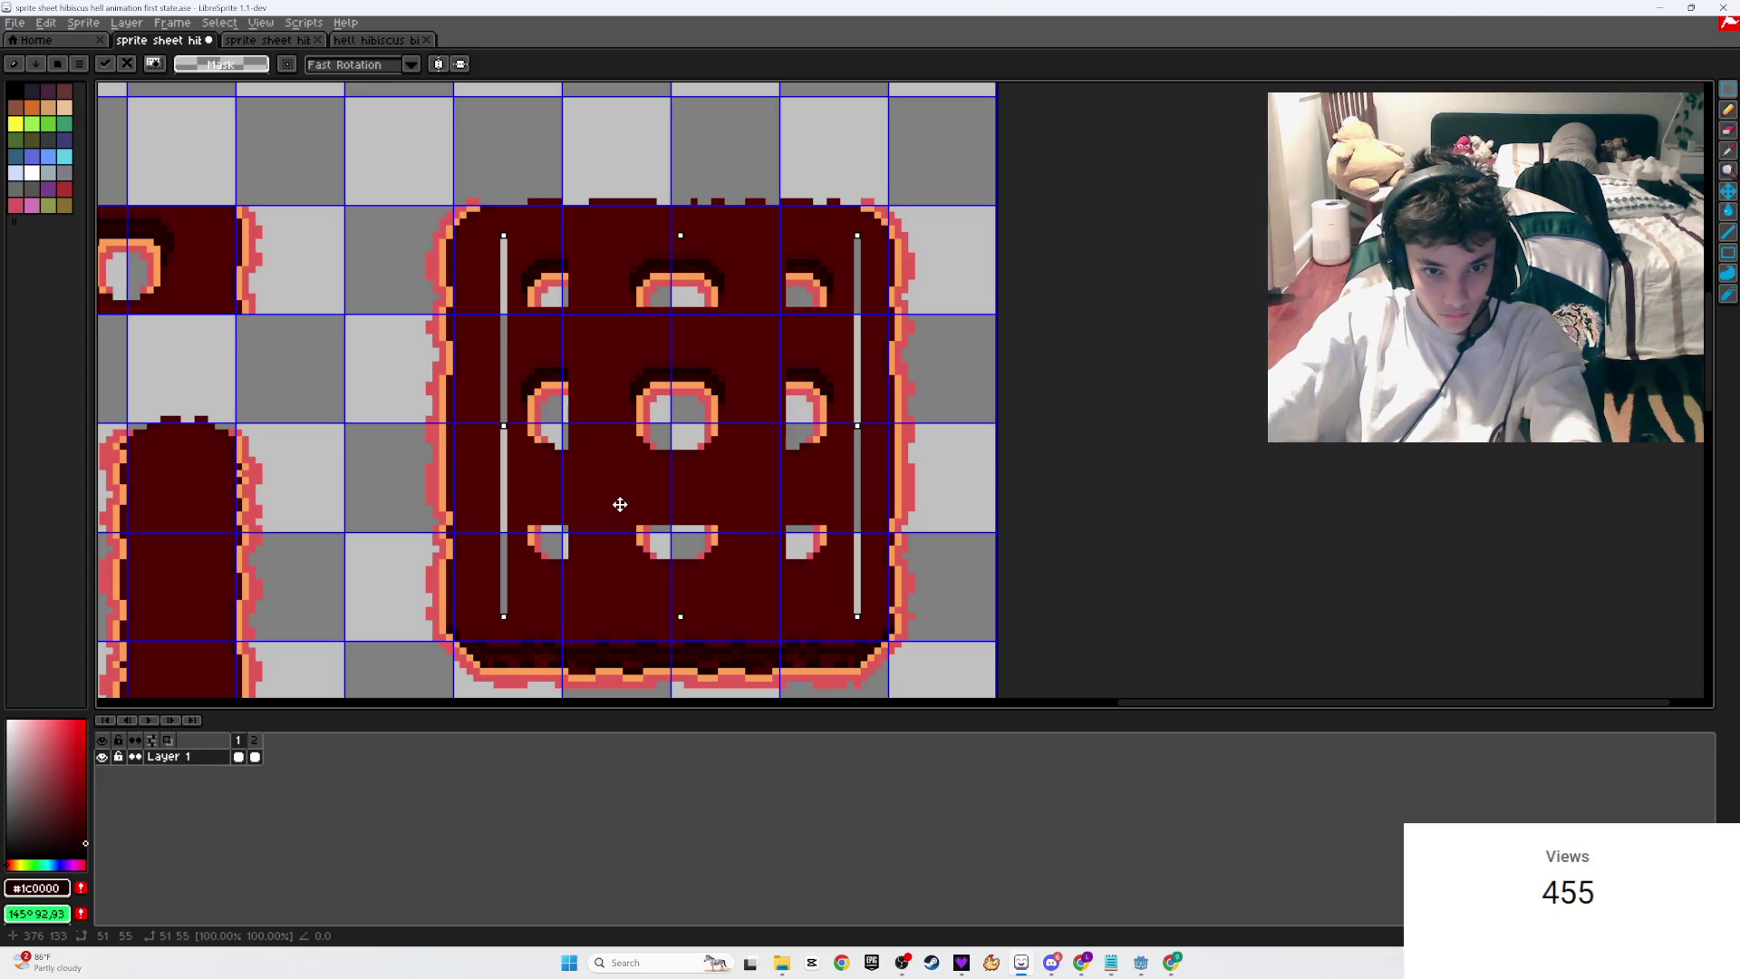
drag(619, 504, 615, 505)
scroll(624, 494, up, 5)
drag(692, 411, 686, 421)
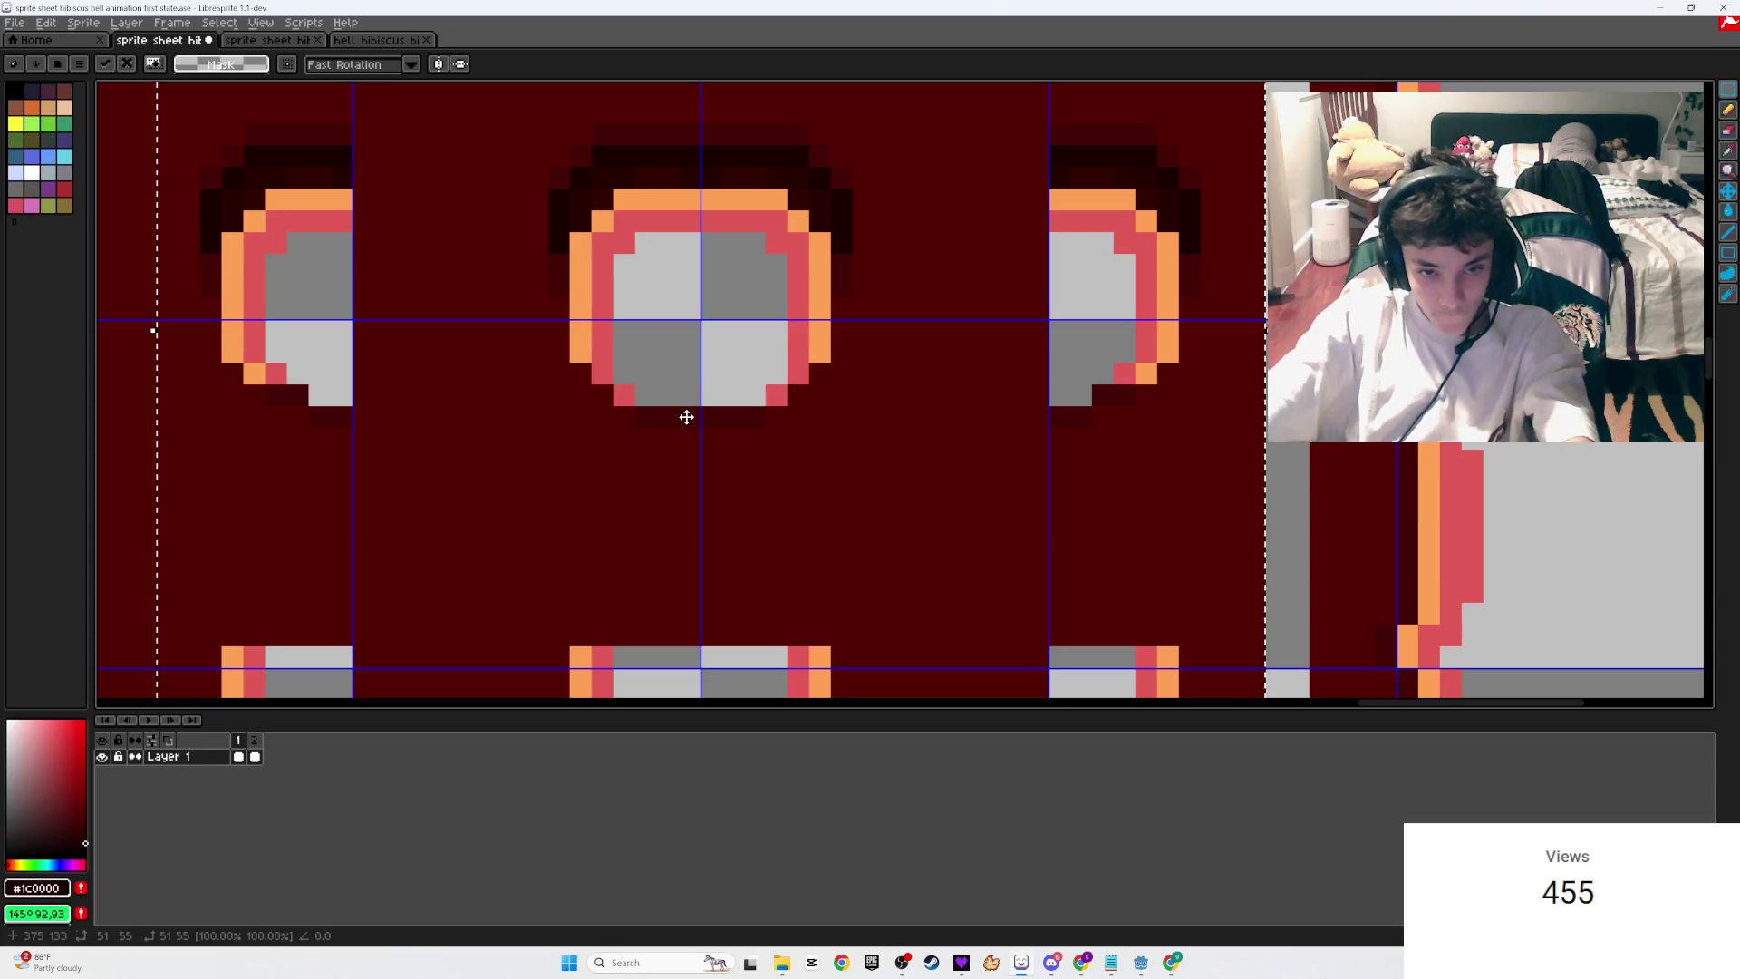
key(Return)
scroll(686, 417, down, 5)
Step: Flood-fill the leftover grey strip, streak and lower grey bar with the tile's dark red
key(g)
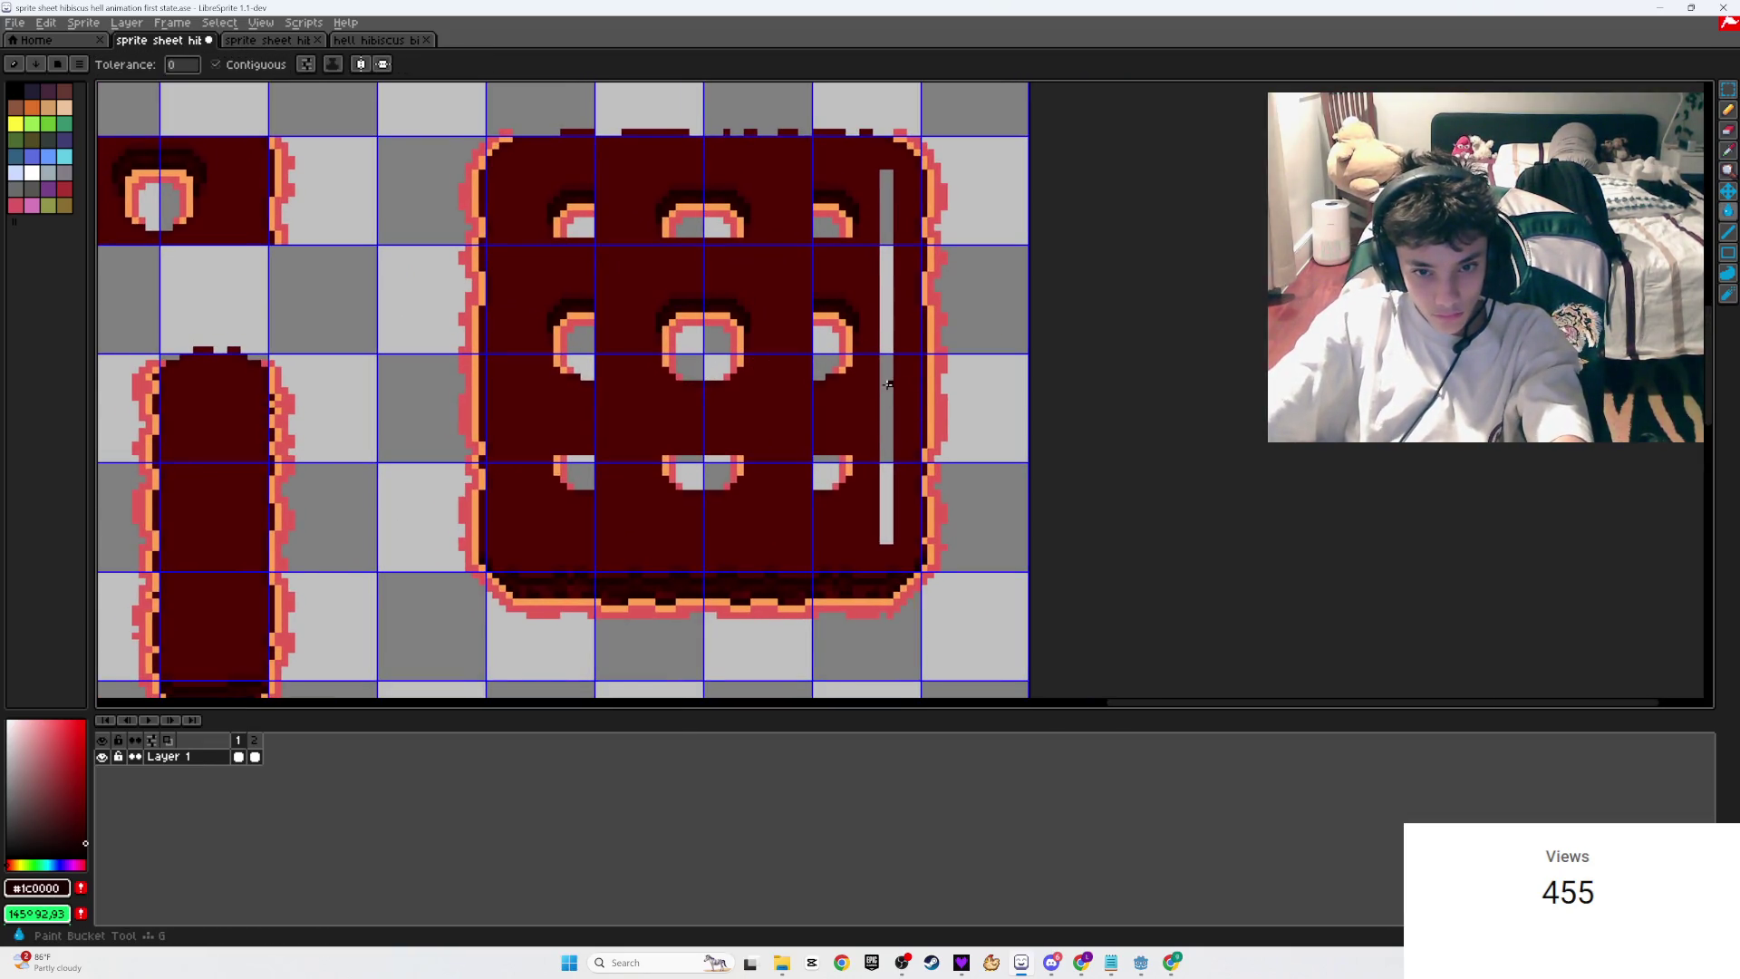
alt+click(876, 400)
click(891, 401)
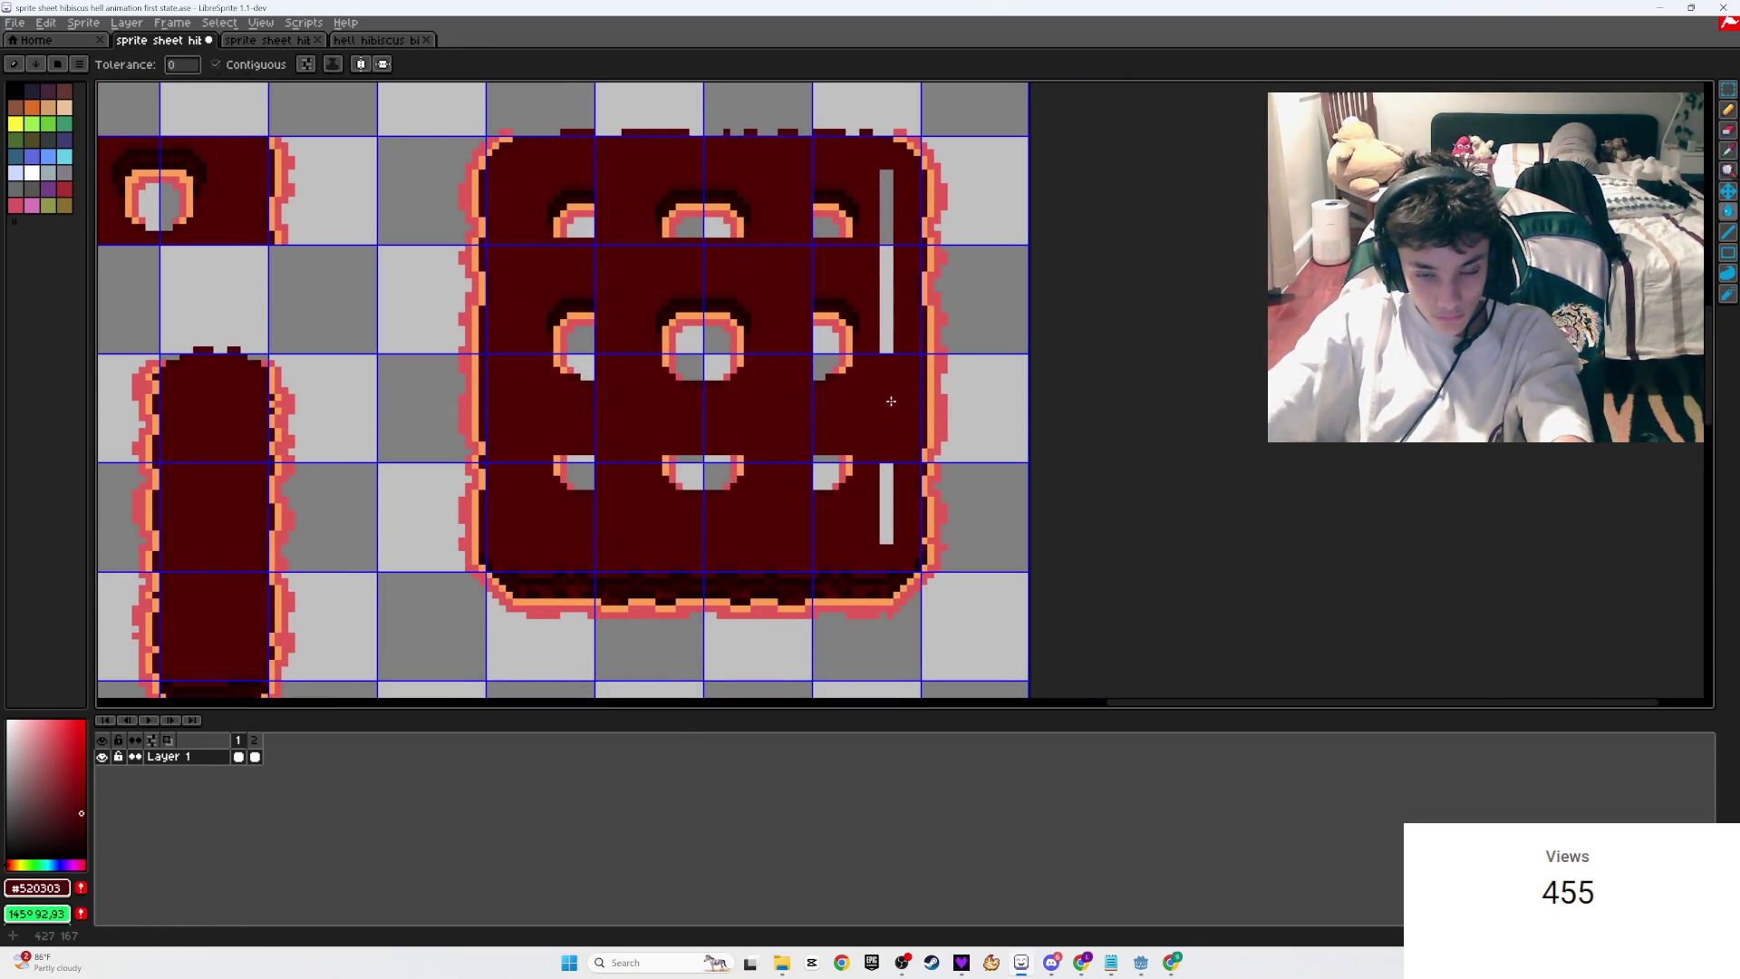
click(888, 464)
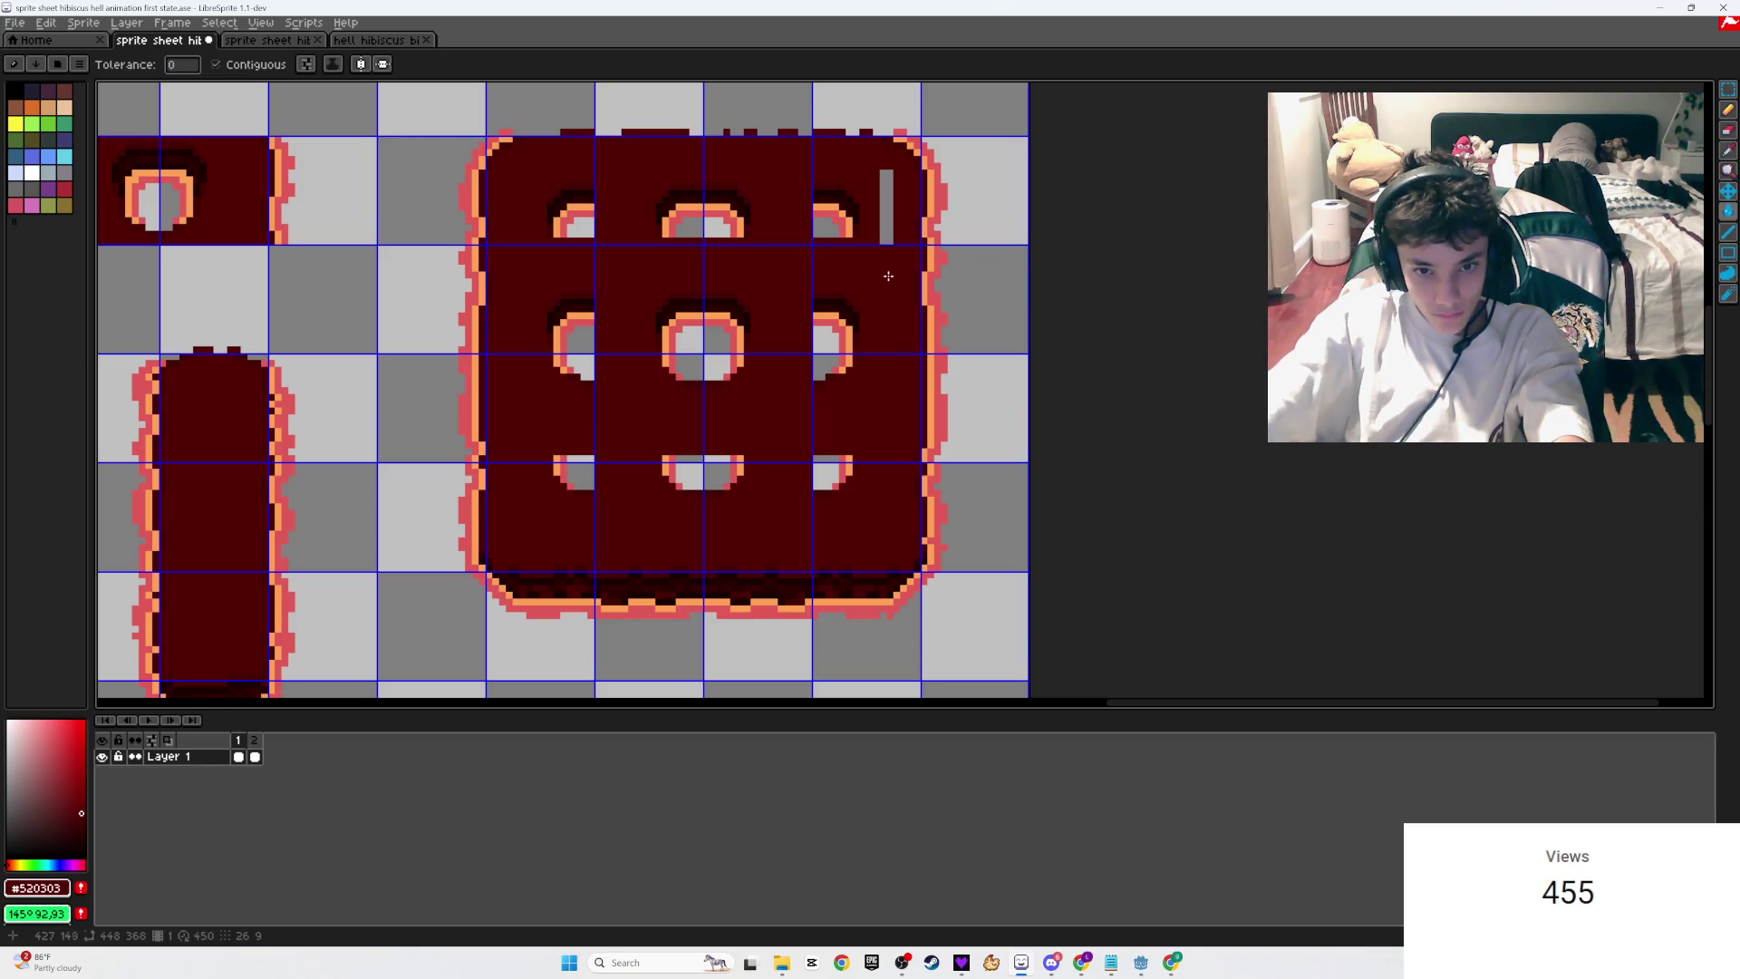
Step: Nudge the big tile's holed interior down one pixel
key(m)
mouse_move(875, 524)
mouse_down()
mouse_move(528, 264)
mouse_move(511, 173)
mouse_up()
key(Down)
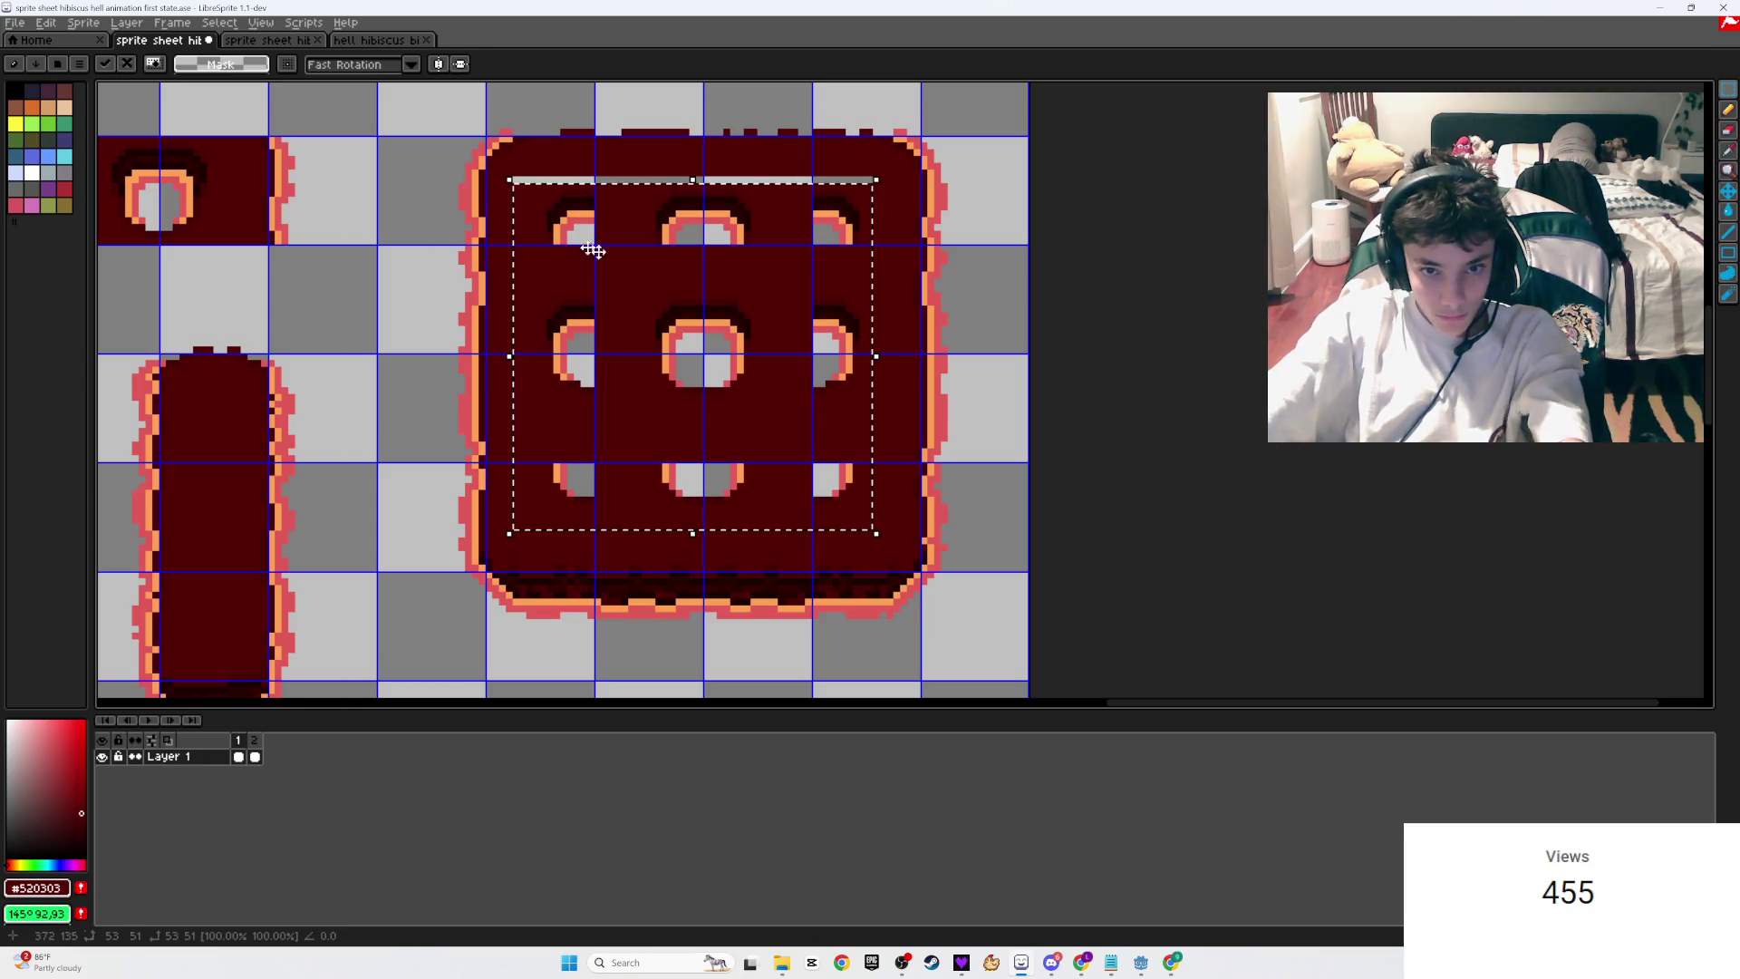
key(ctrl+d)
key(g)
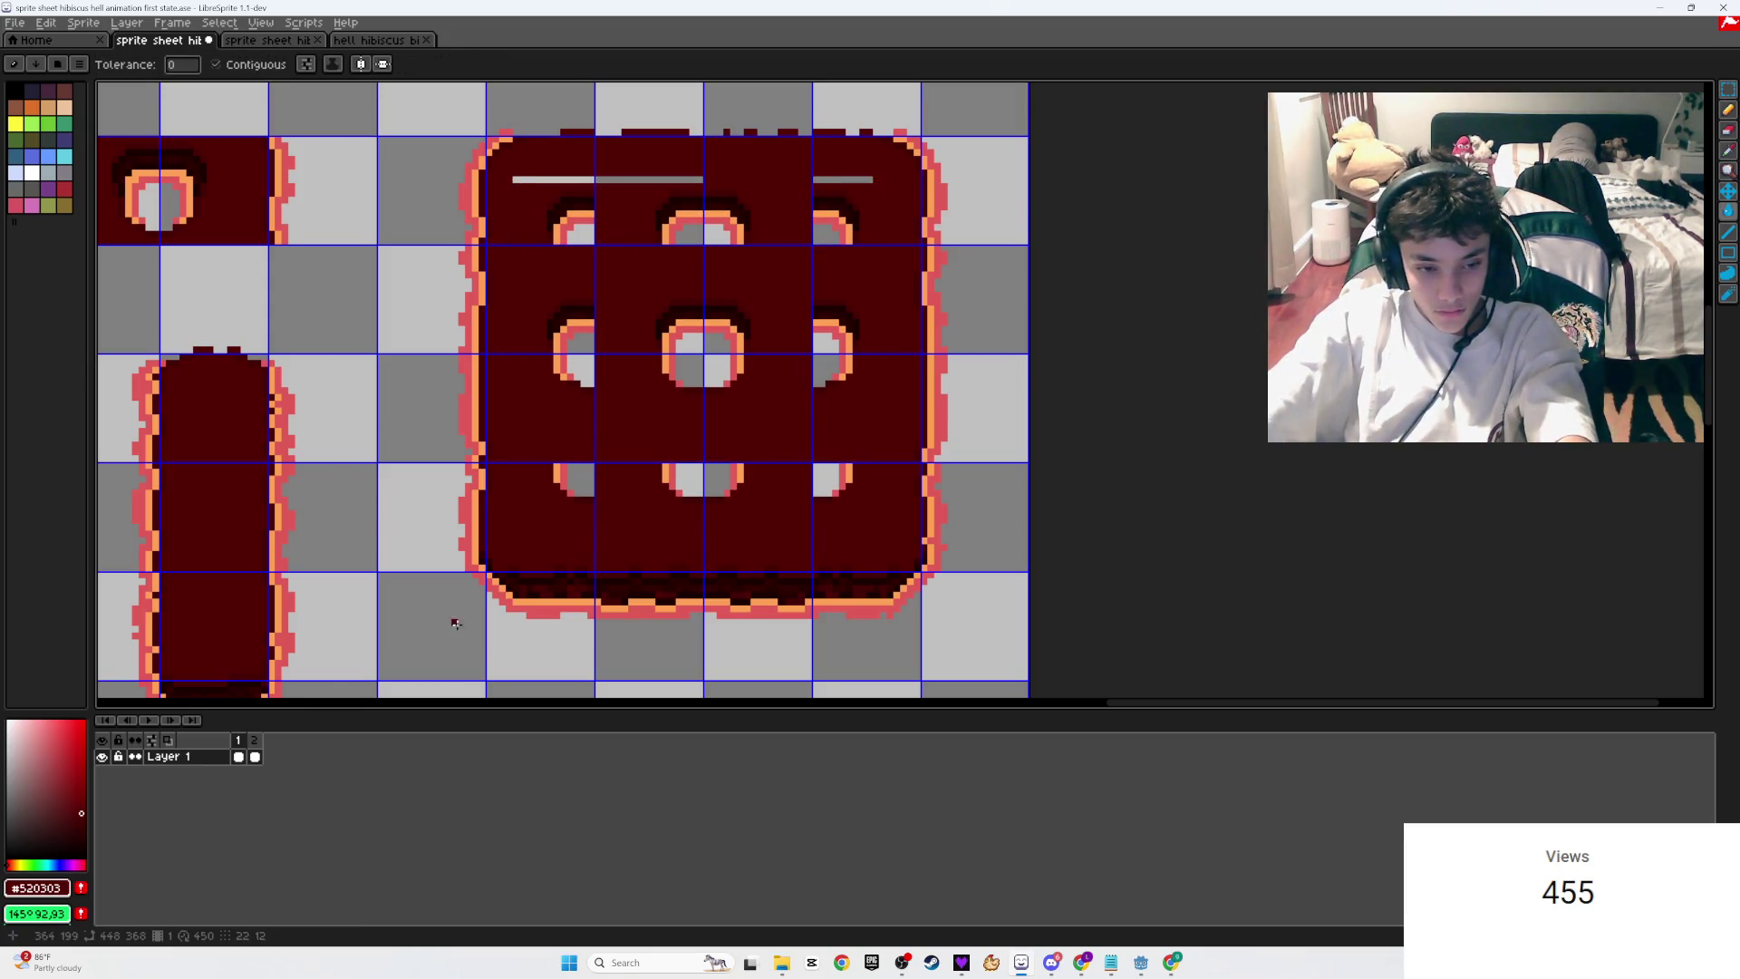
Step: After checking frame 2, erase the stray 3x3 tile copy in frame 1
click(256, 756)
scroll(503, 543, down, 3)
scroll(503, 544, up, 2)
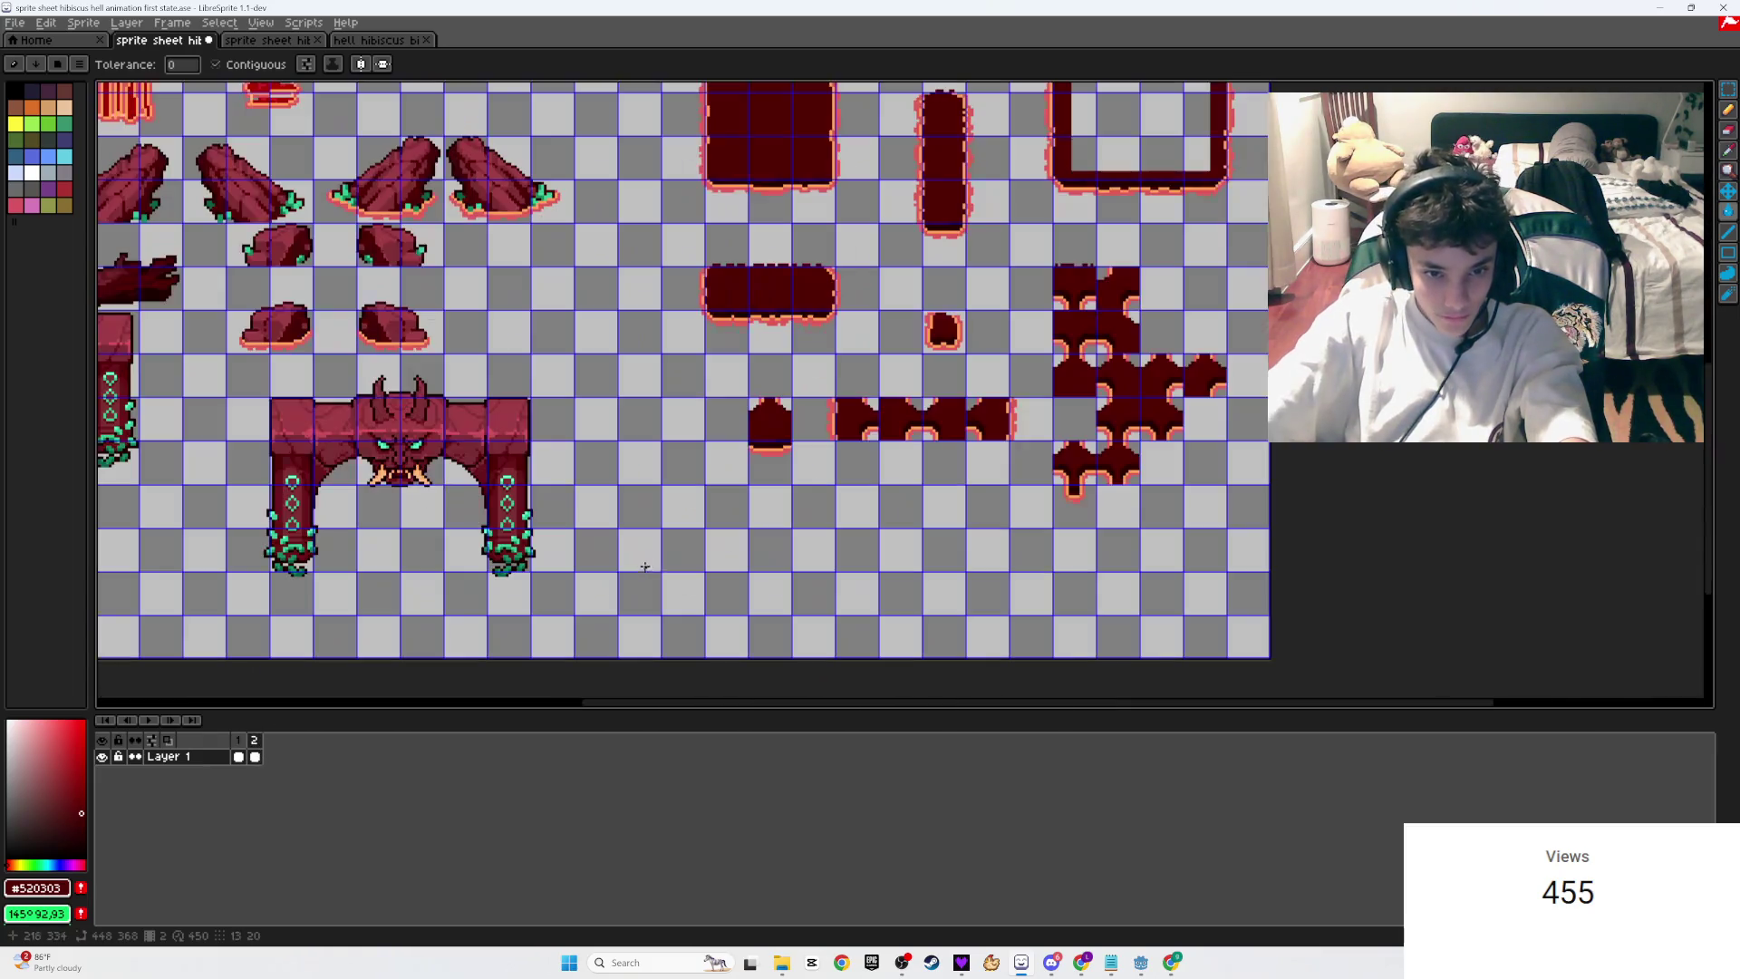
click(241, 740)
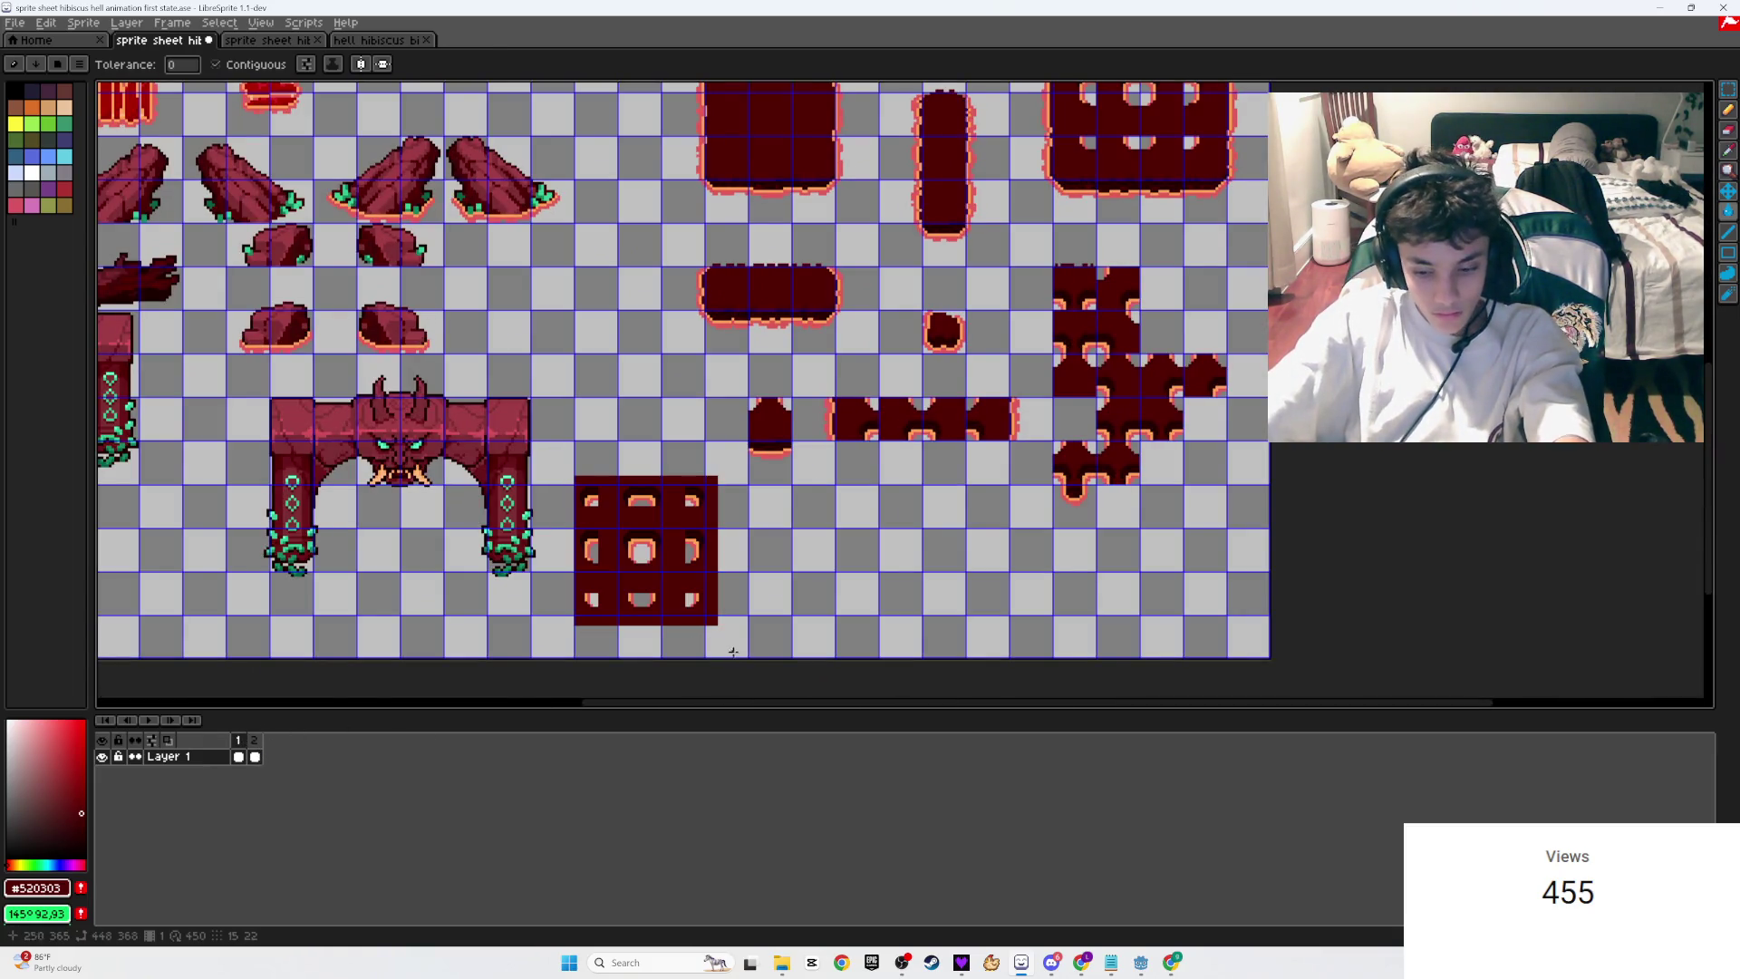
key(m)
drag(742, 637, 562, 457)
key(Delete)
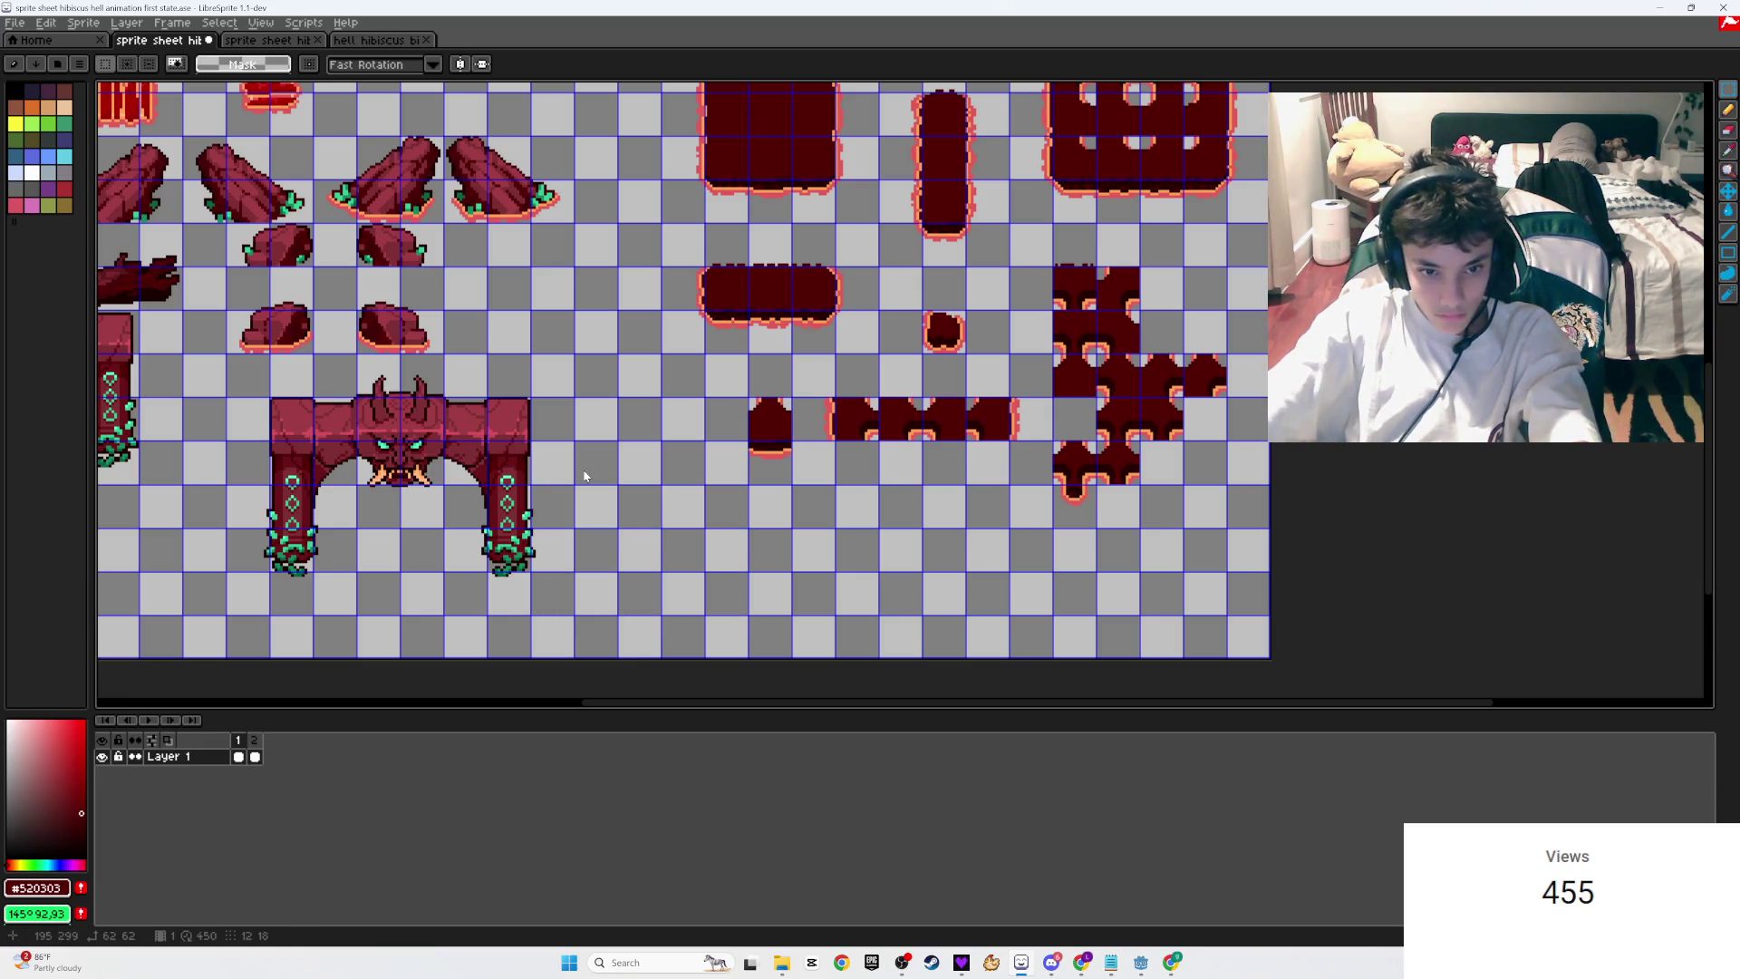
Step: Compare with frame 2's hollow tile and fill the remaining grey line dark red
scroll(789, 396, down, 3)
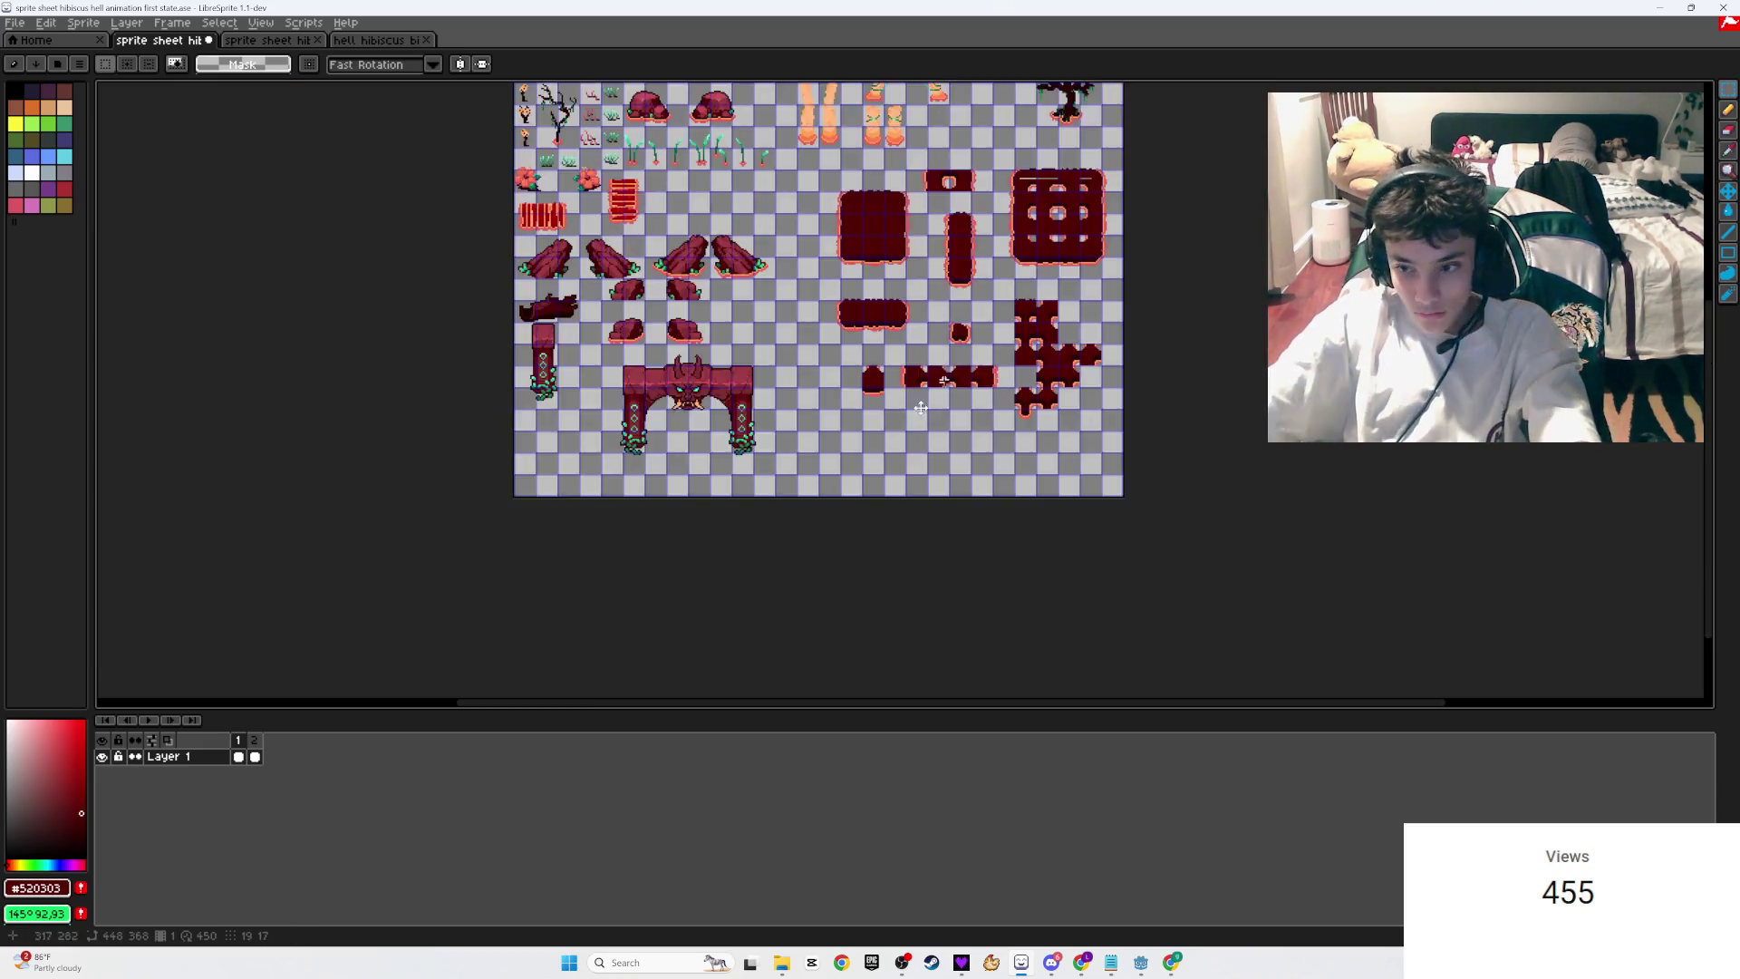
scroll(761, 588, up, 3)
scroll(761, 587, up, 1)
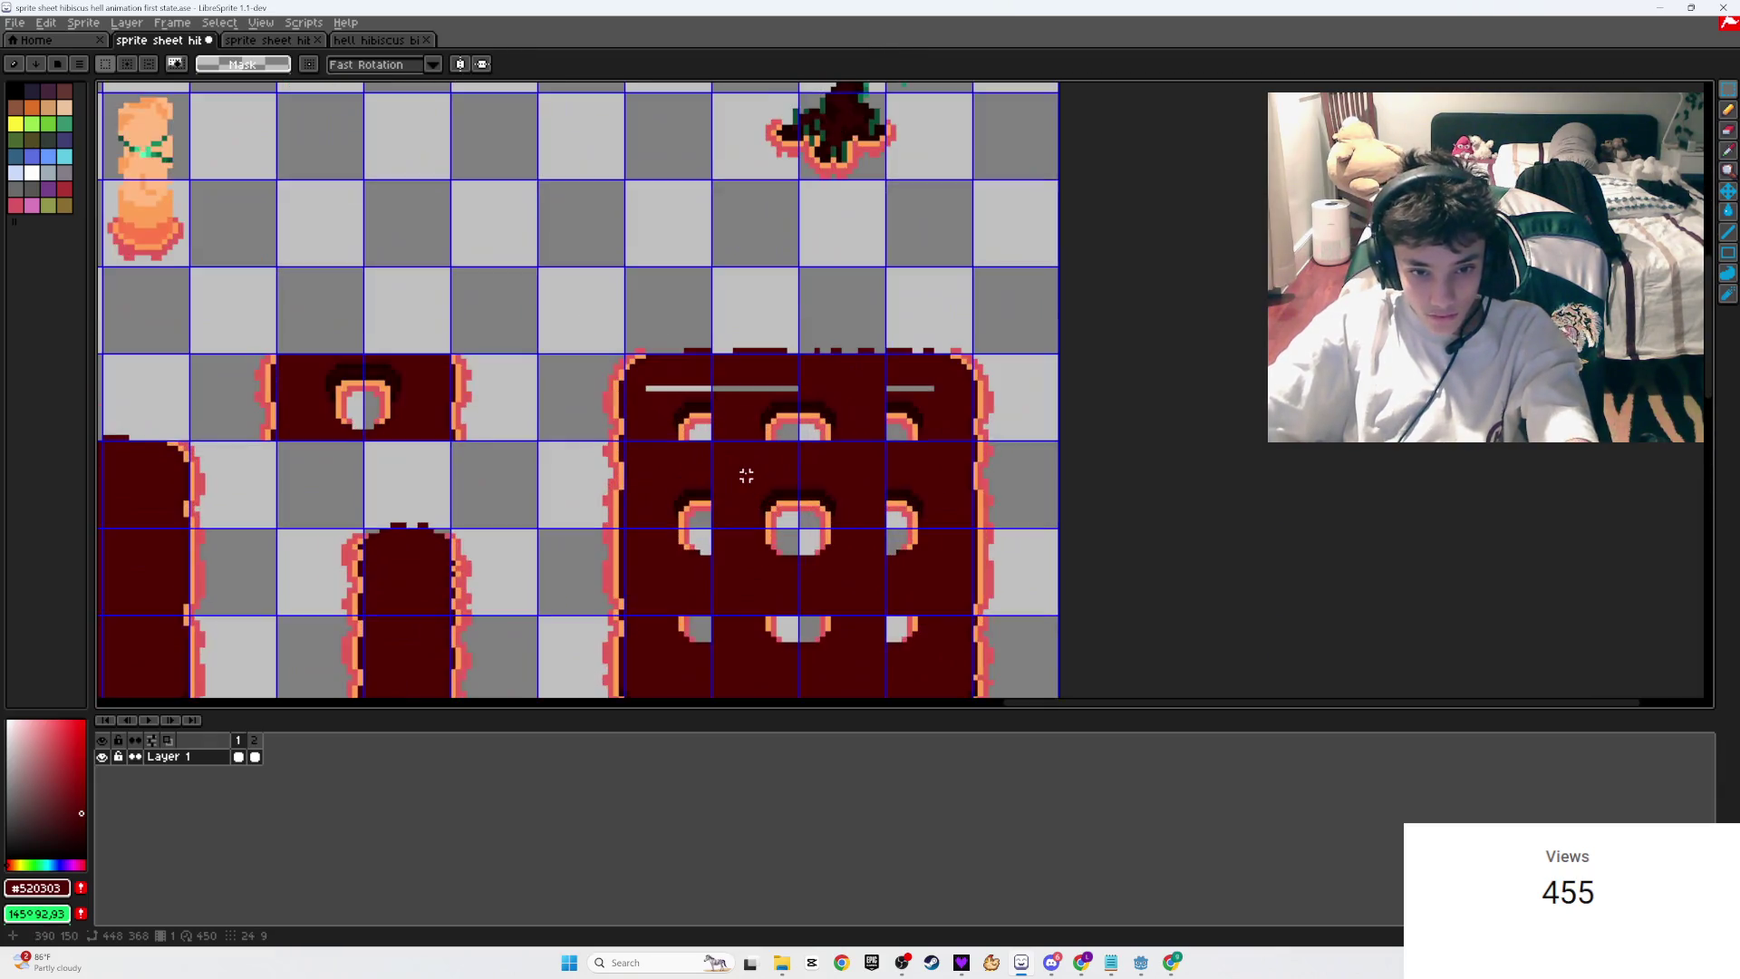
click(258, 741)
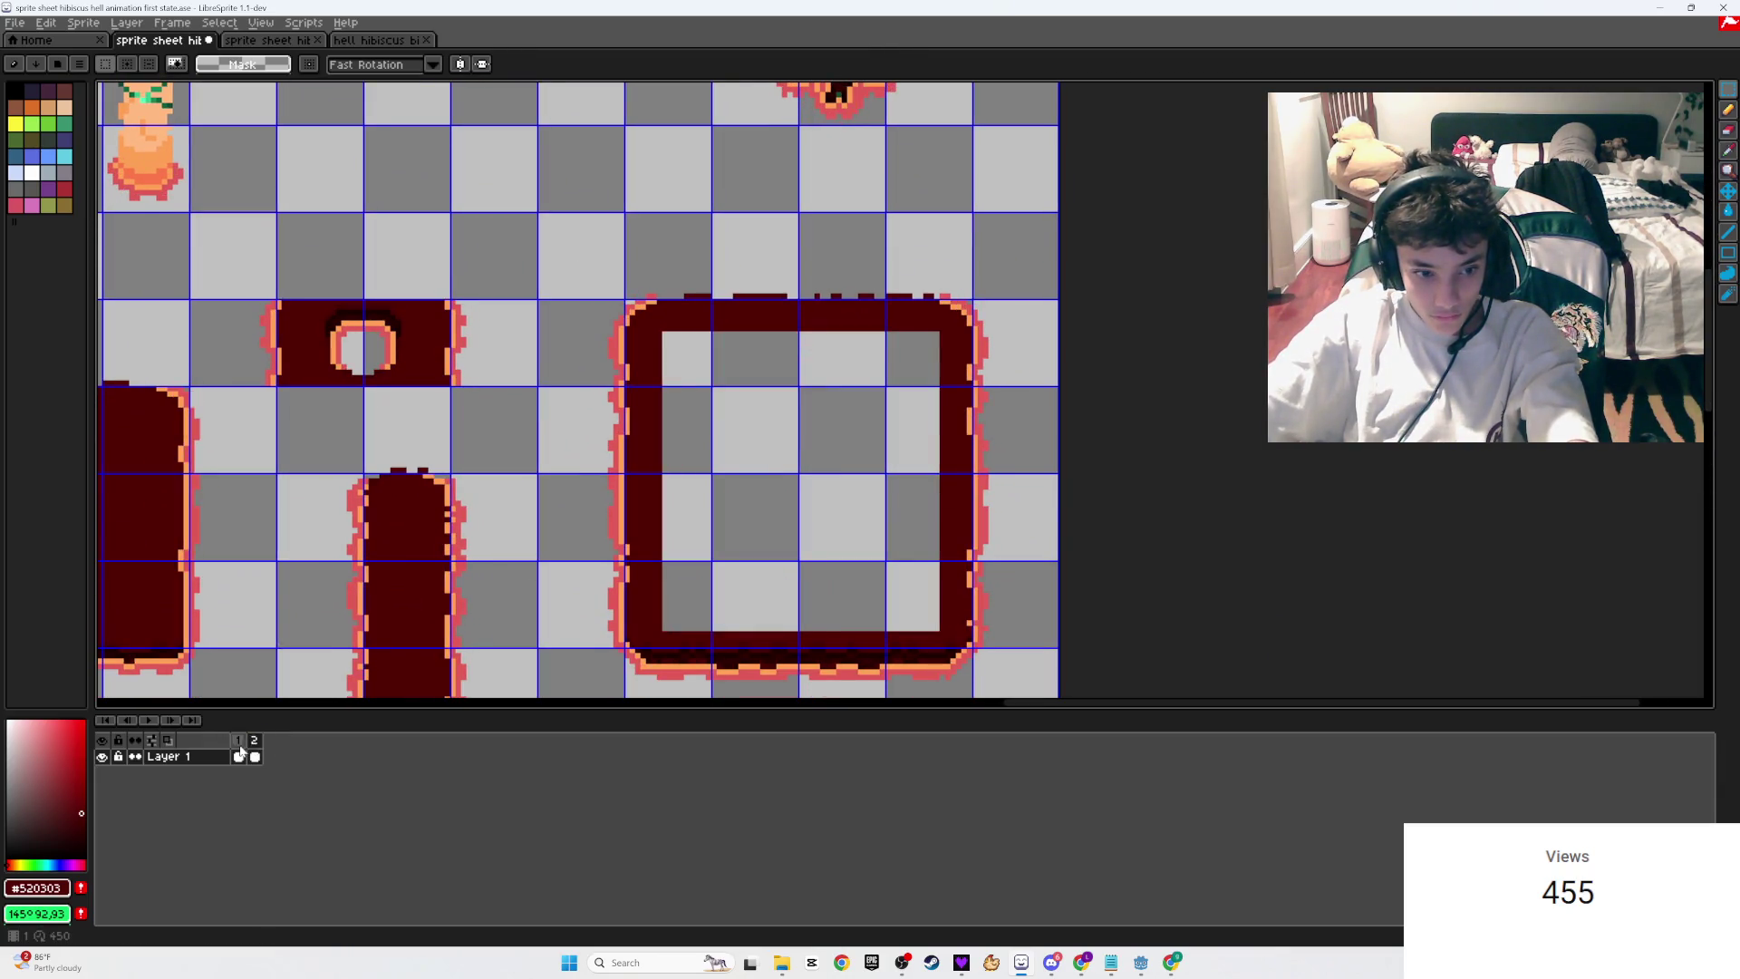
click(240, 747)
scroll(729, 339, up, 1)
key(g)
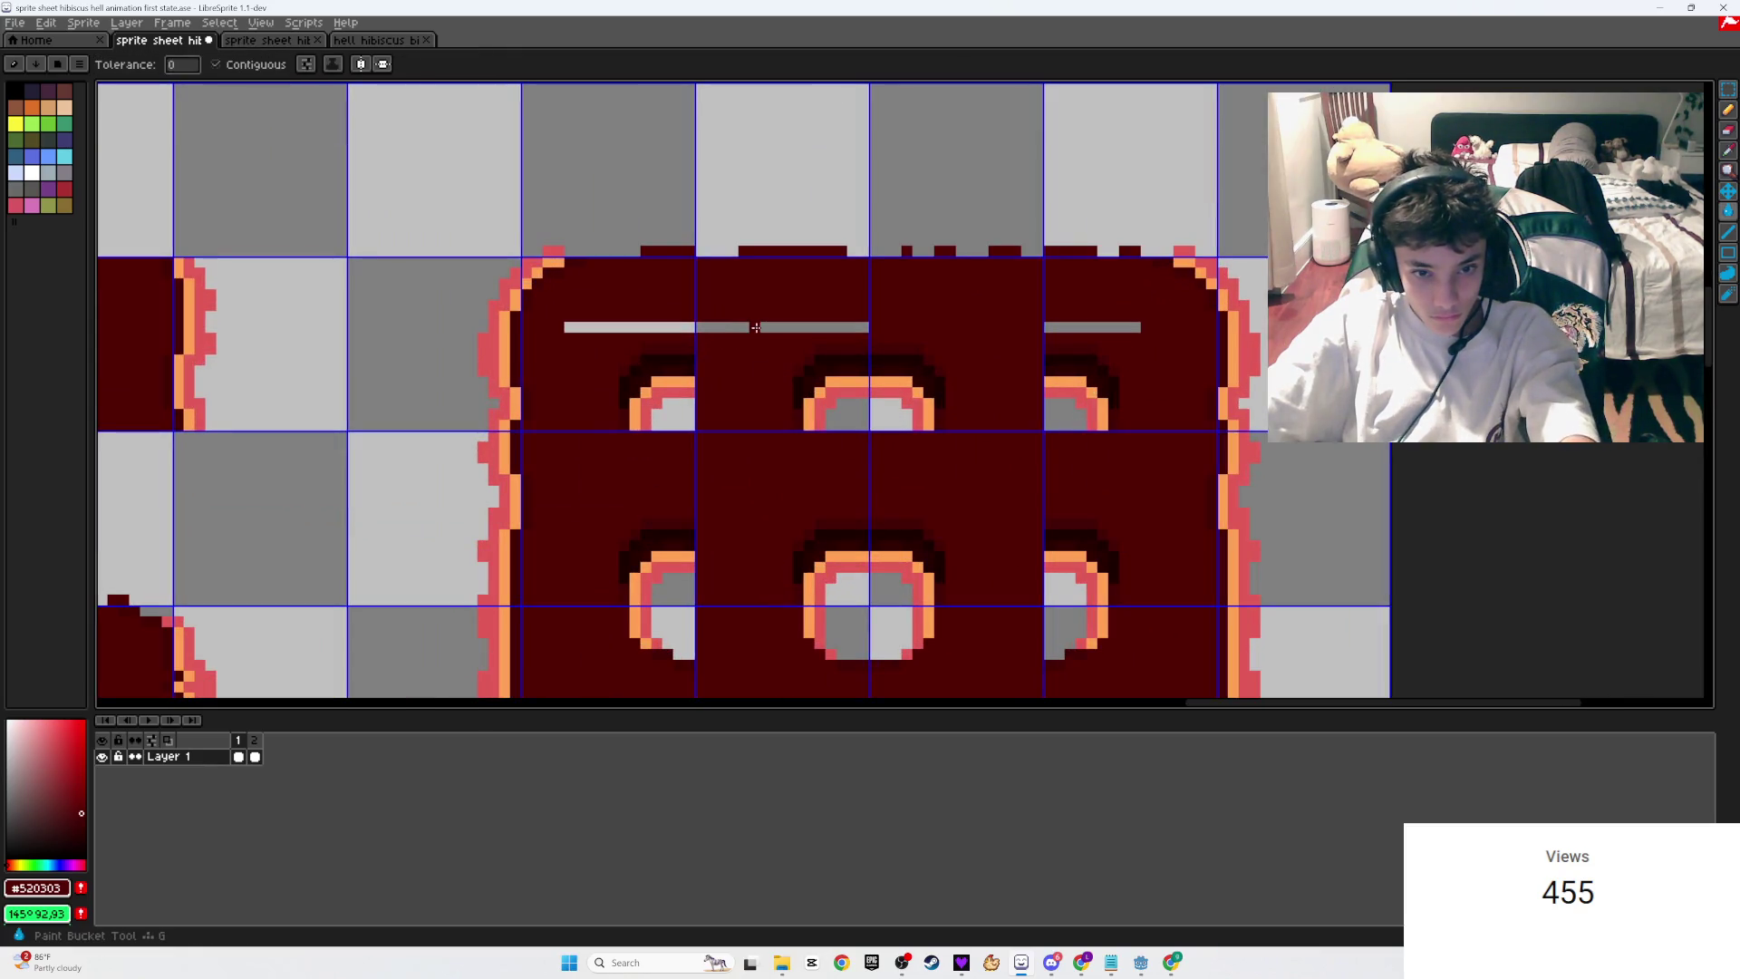
click(637, 332)
scroll(1076, 329, down, 1)
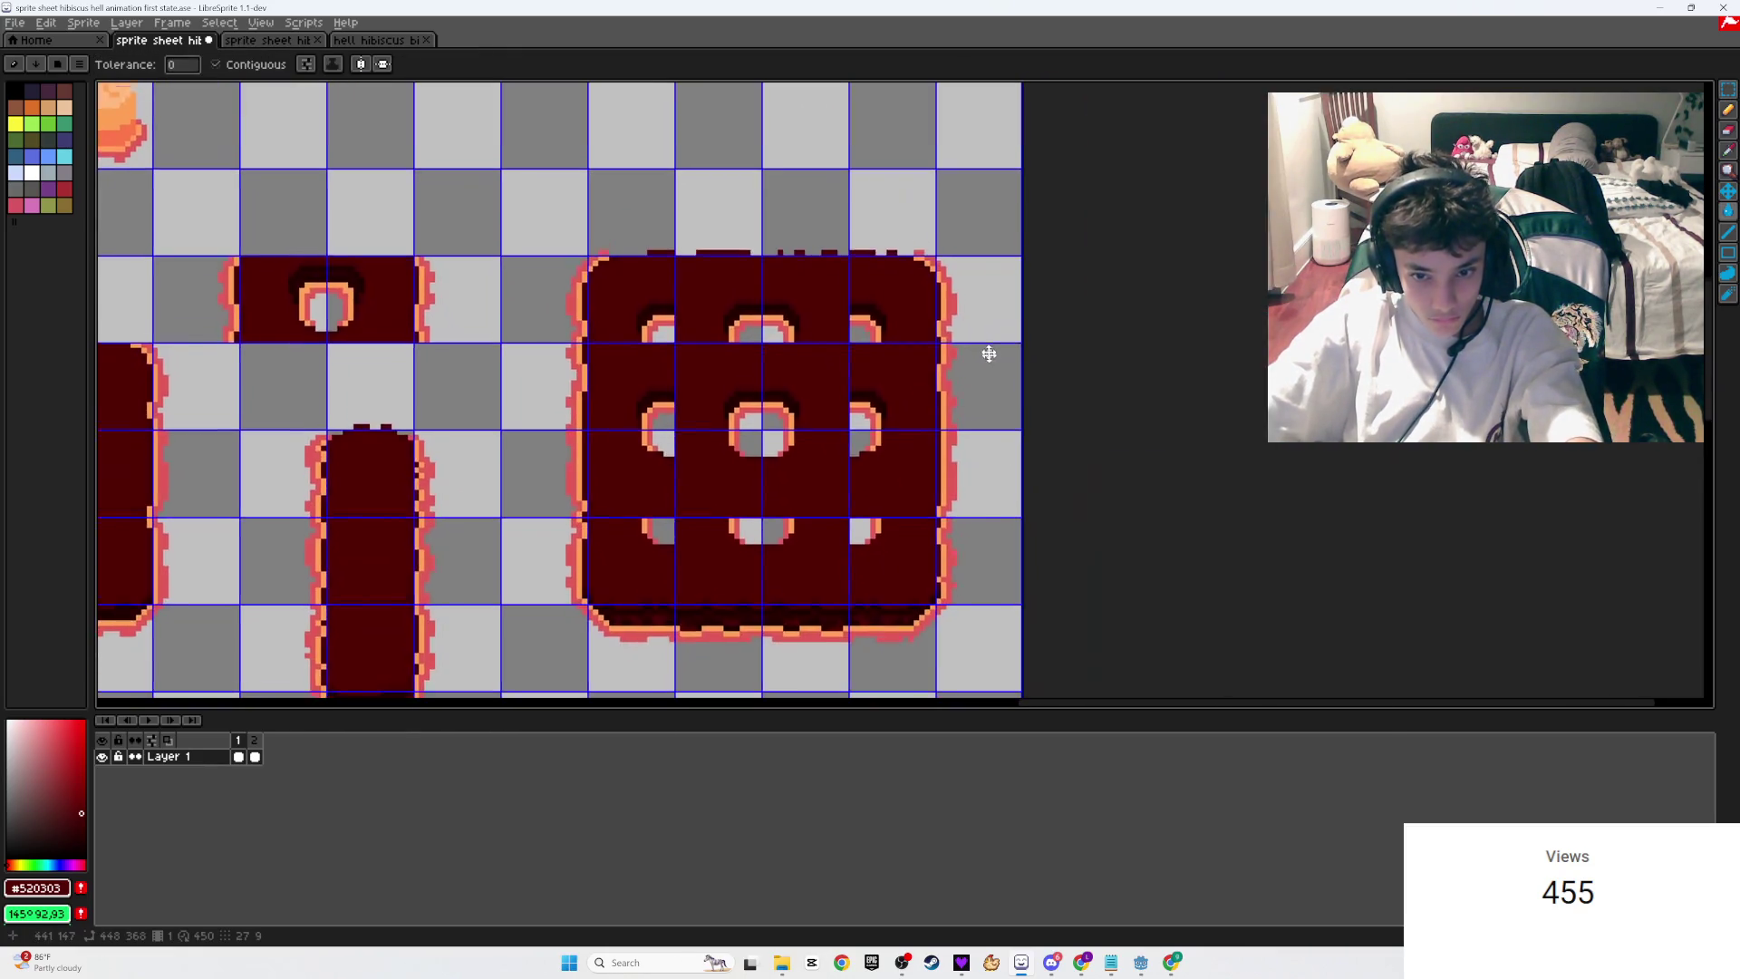
scroll(897, 415, up, 1)
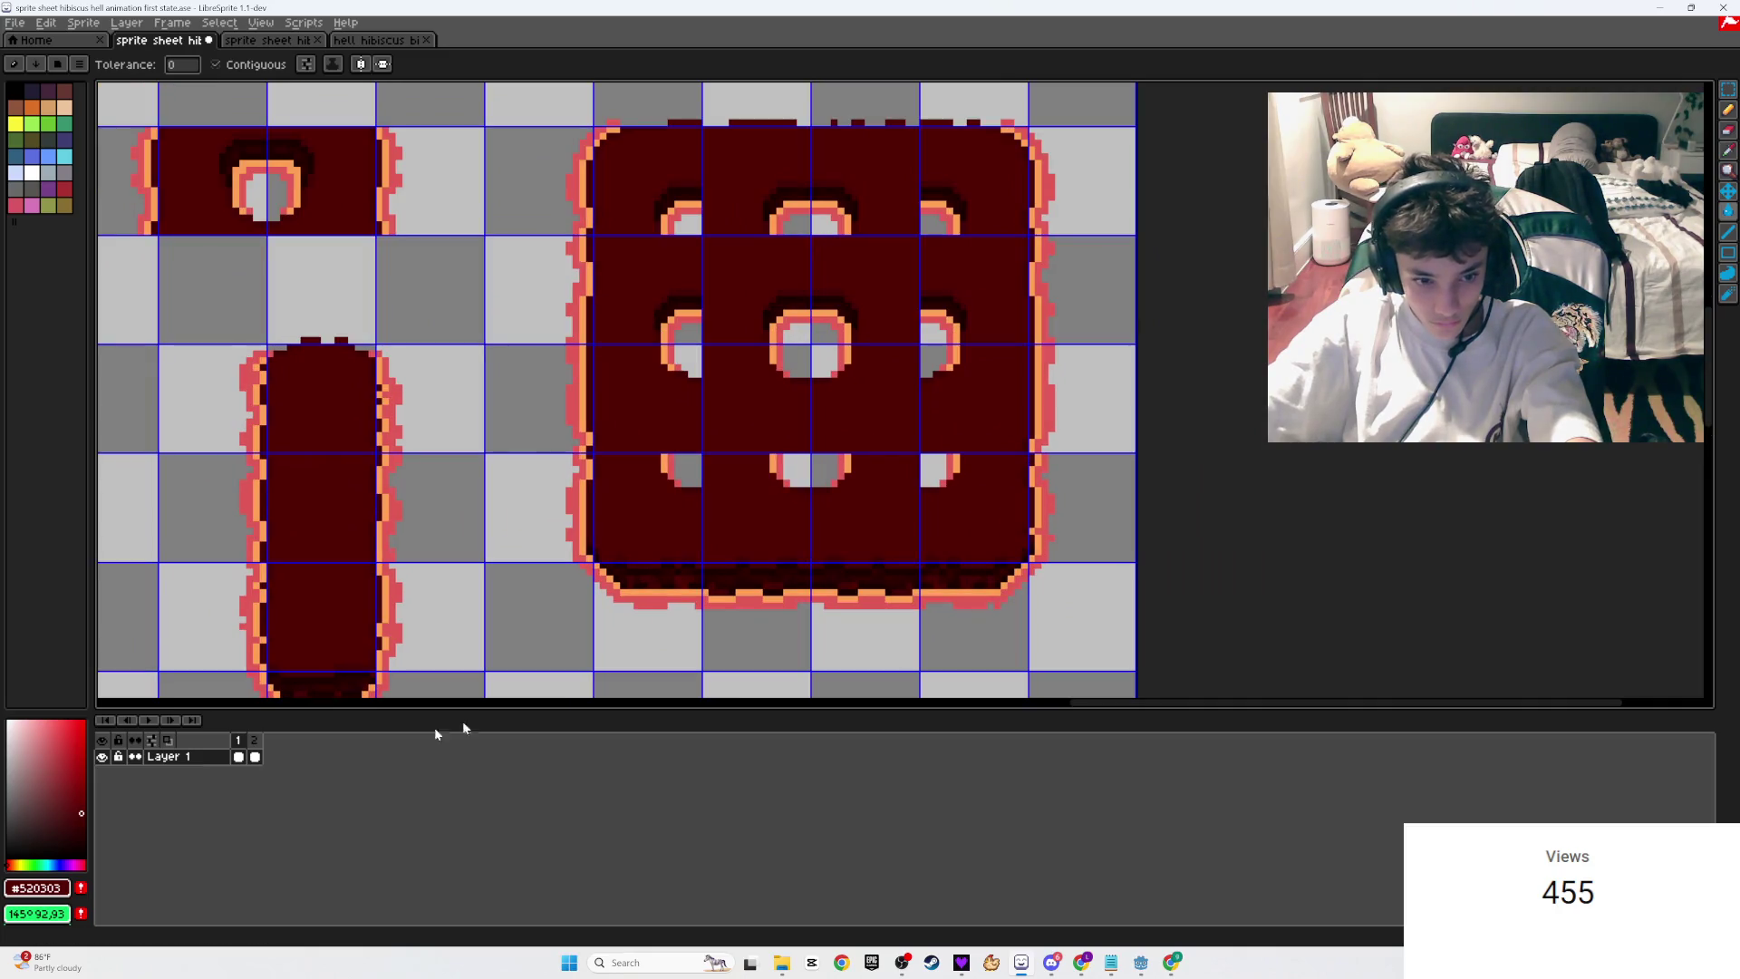
Step: Paste the holes onto frame 2's hollow tile and commit them
click(255, 756)
key(ctrl+v)
drag(731, 467, 895, 417)
key(Return)
key(g)
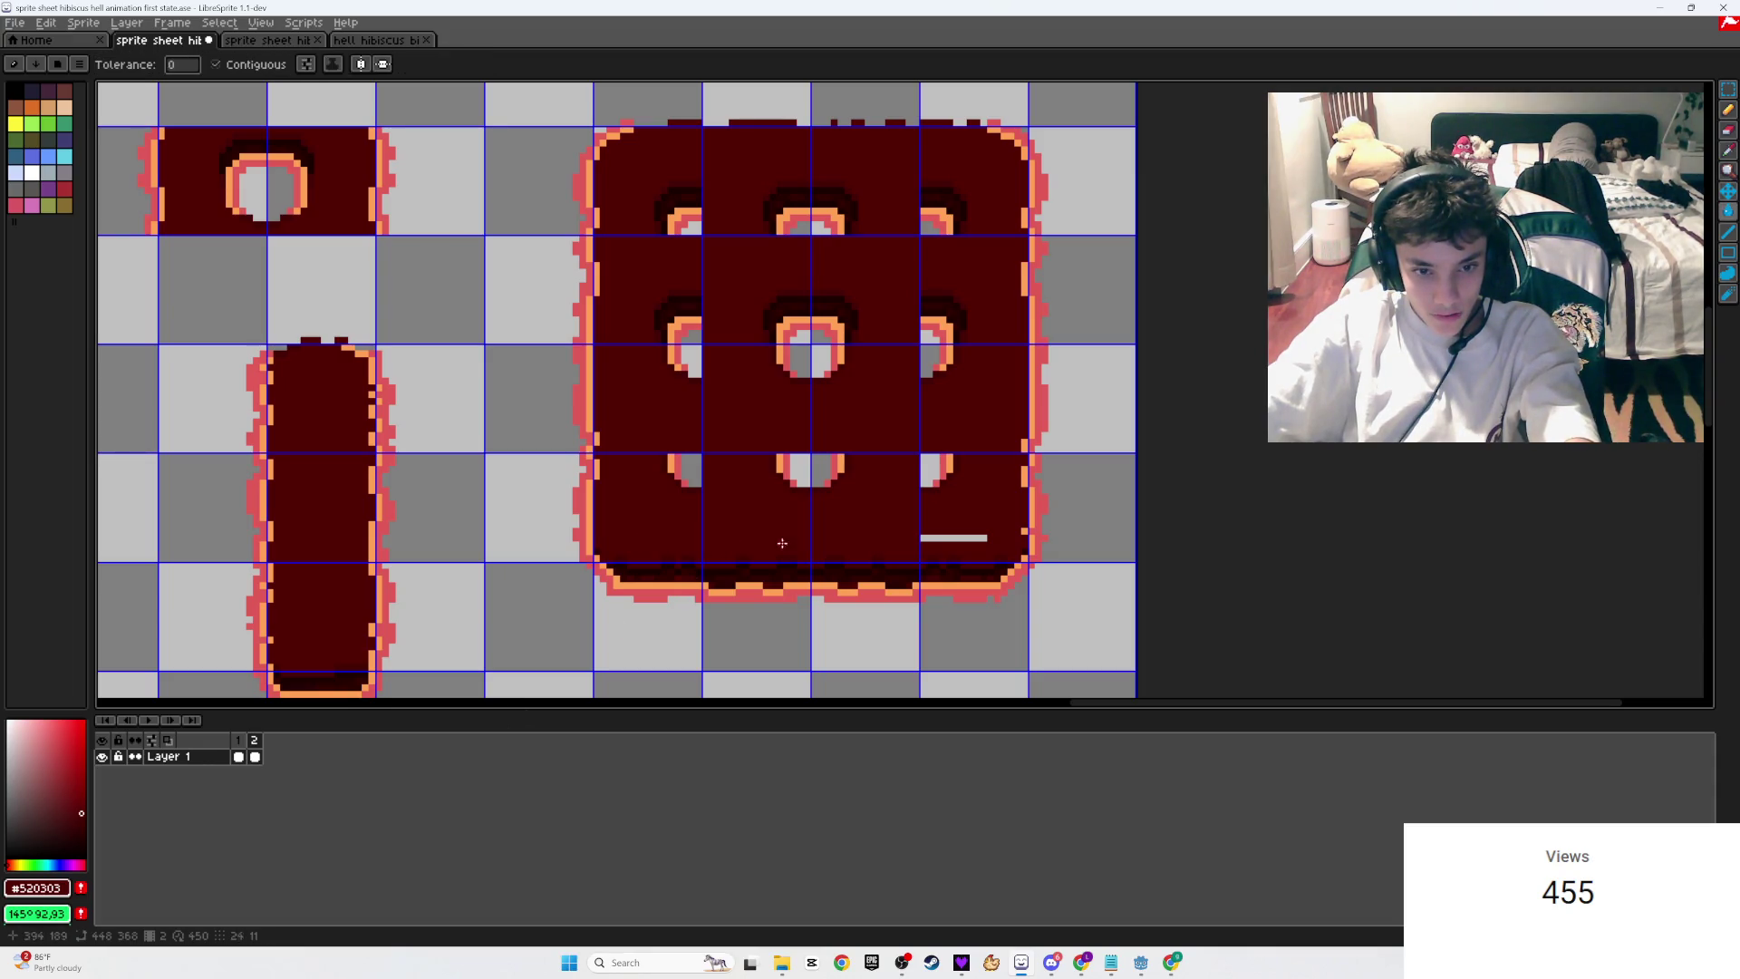
Step: Play the two-frame animation and save the sprite sheet
click(152, 719)
click(152, 718)
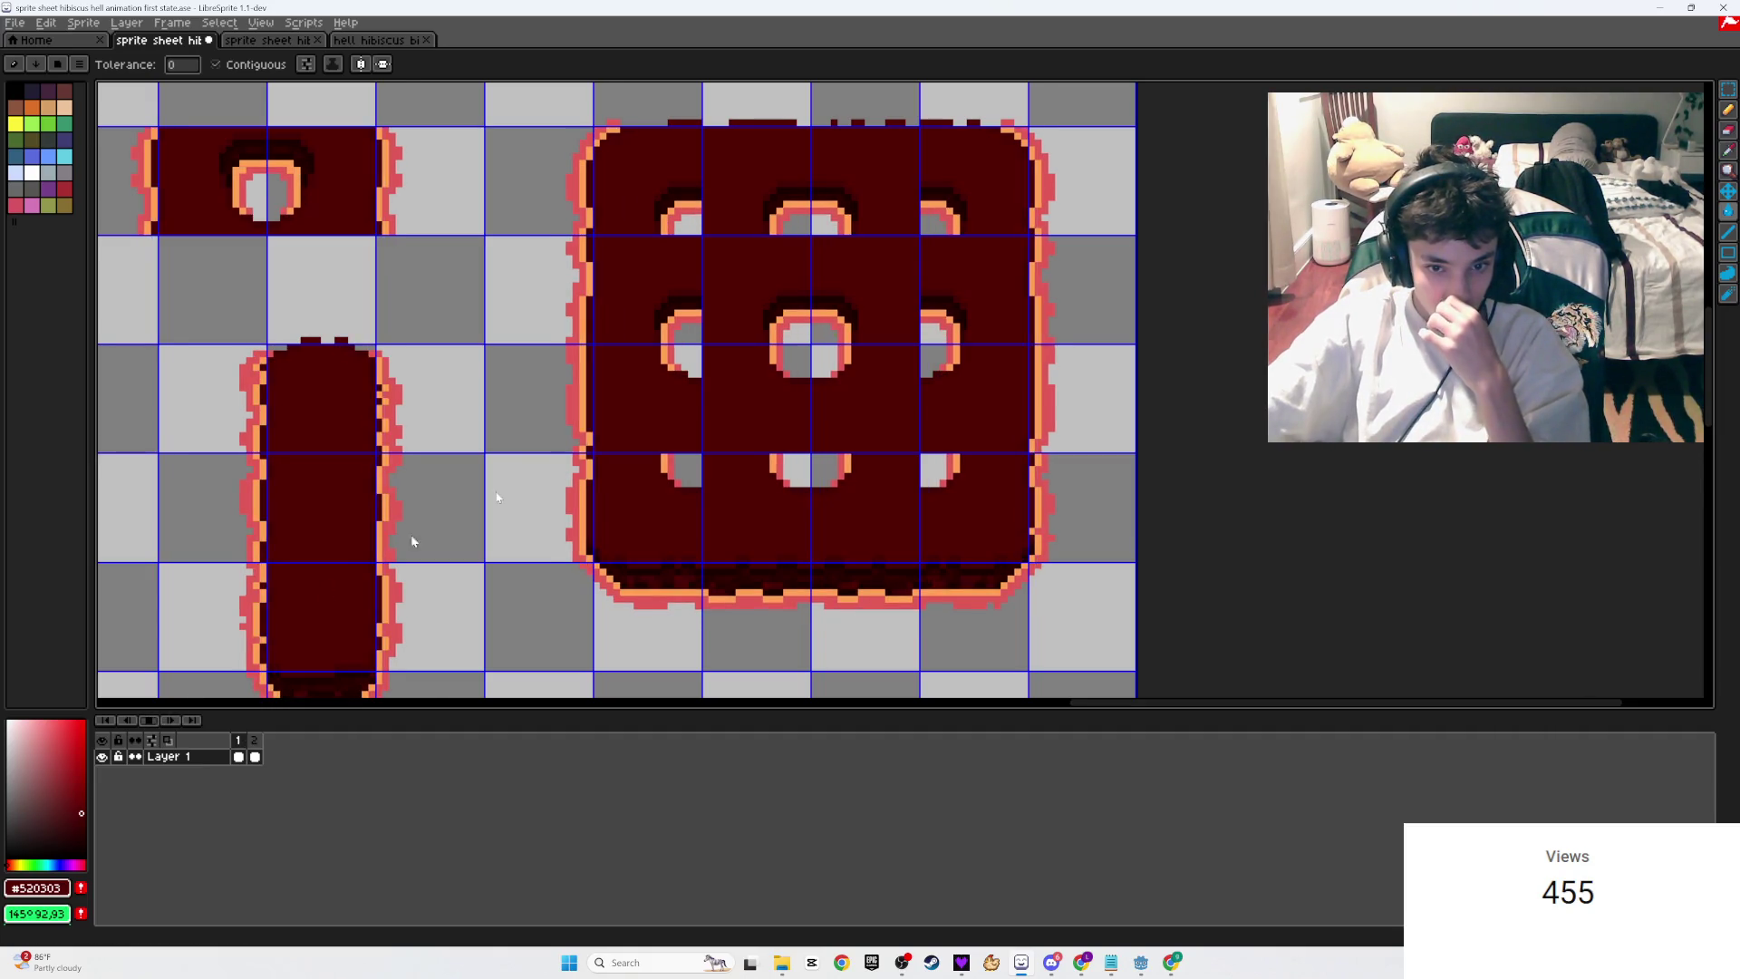
scroll(328, 583, down, 3)
key(ctrl+s)
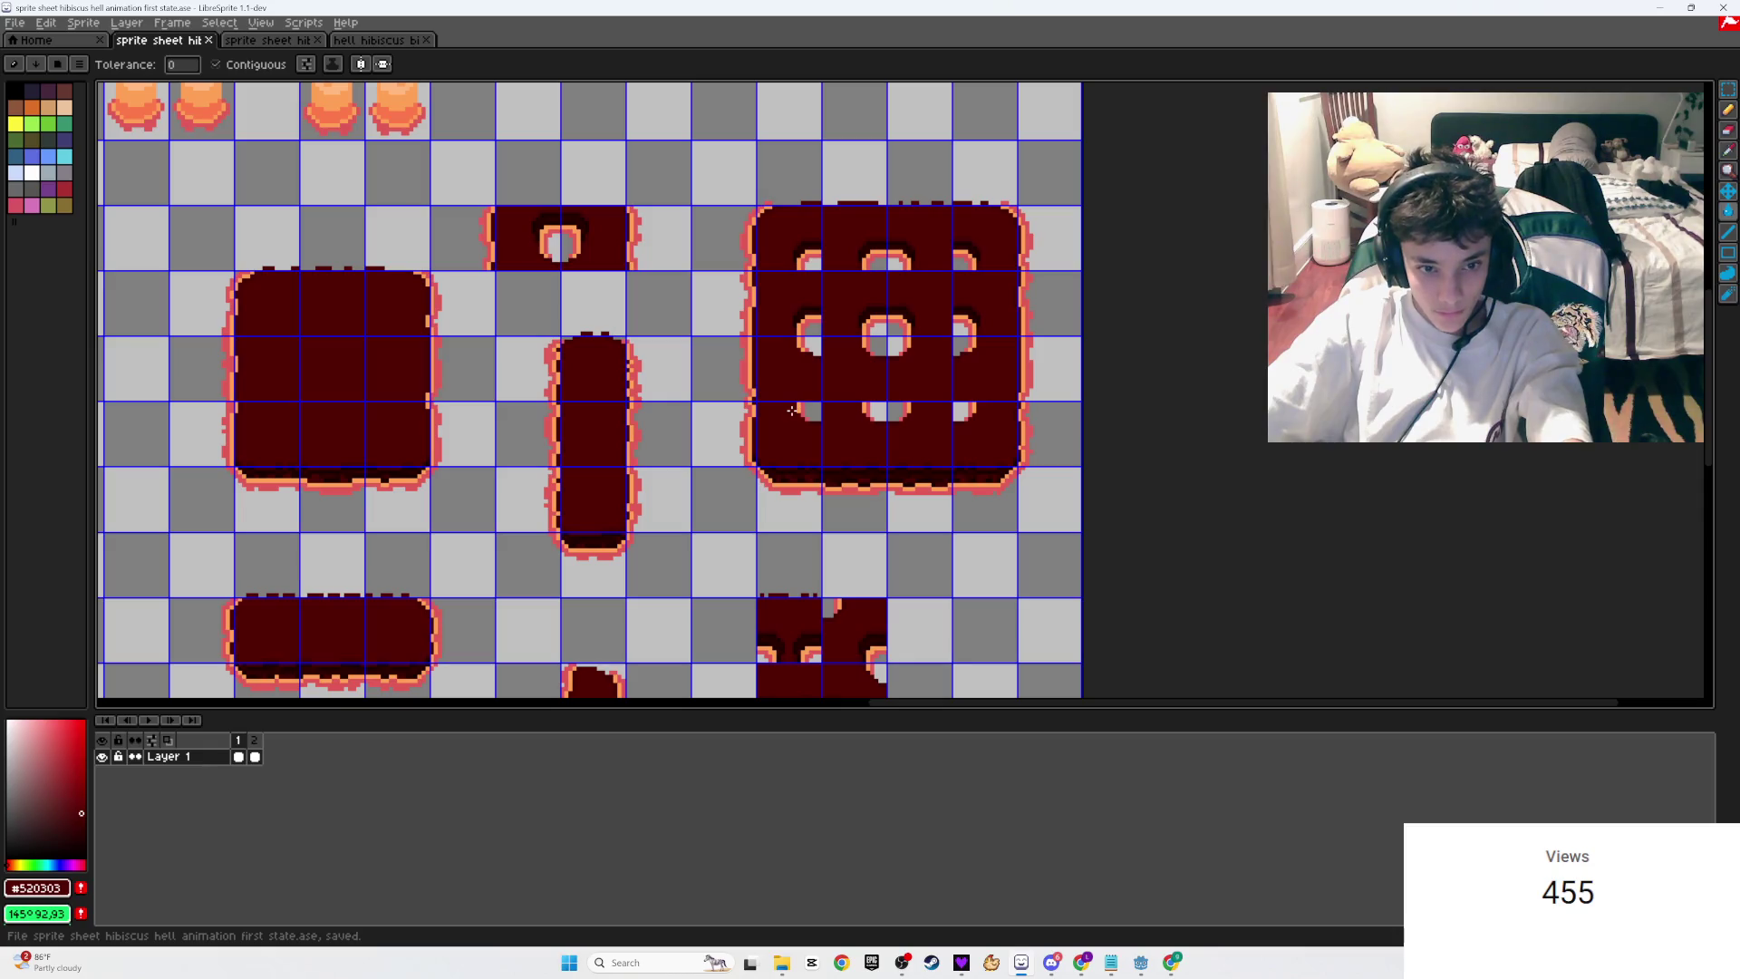
click(146, 724)
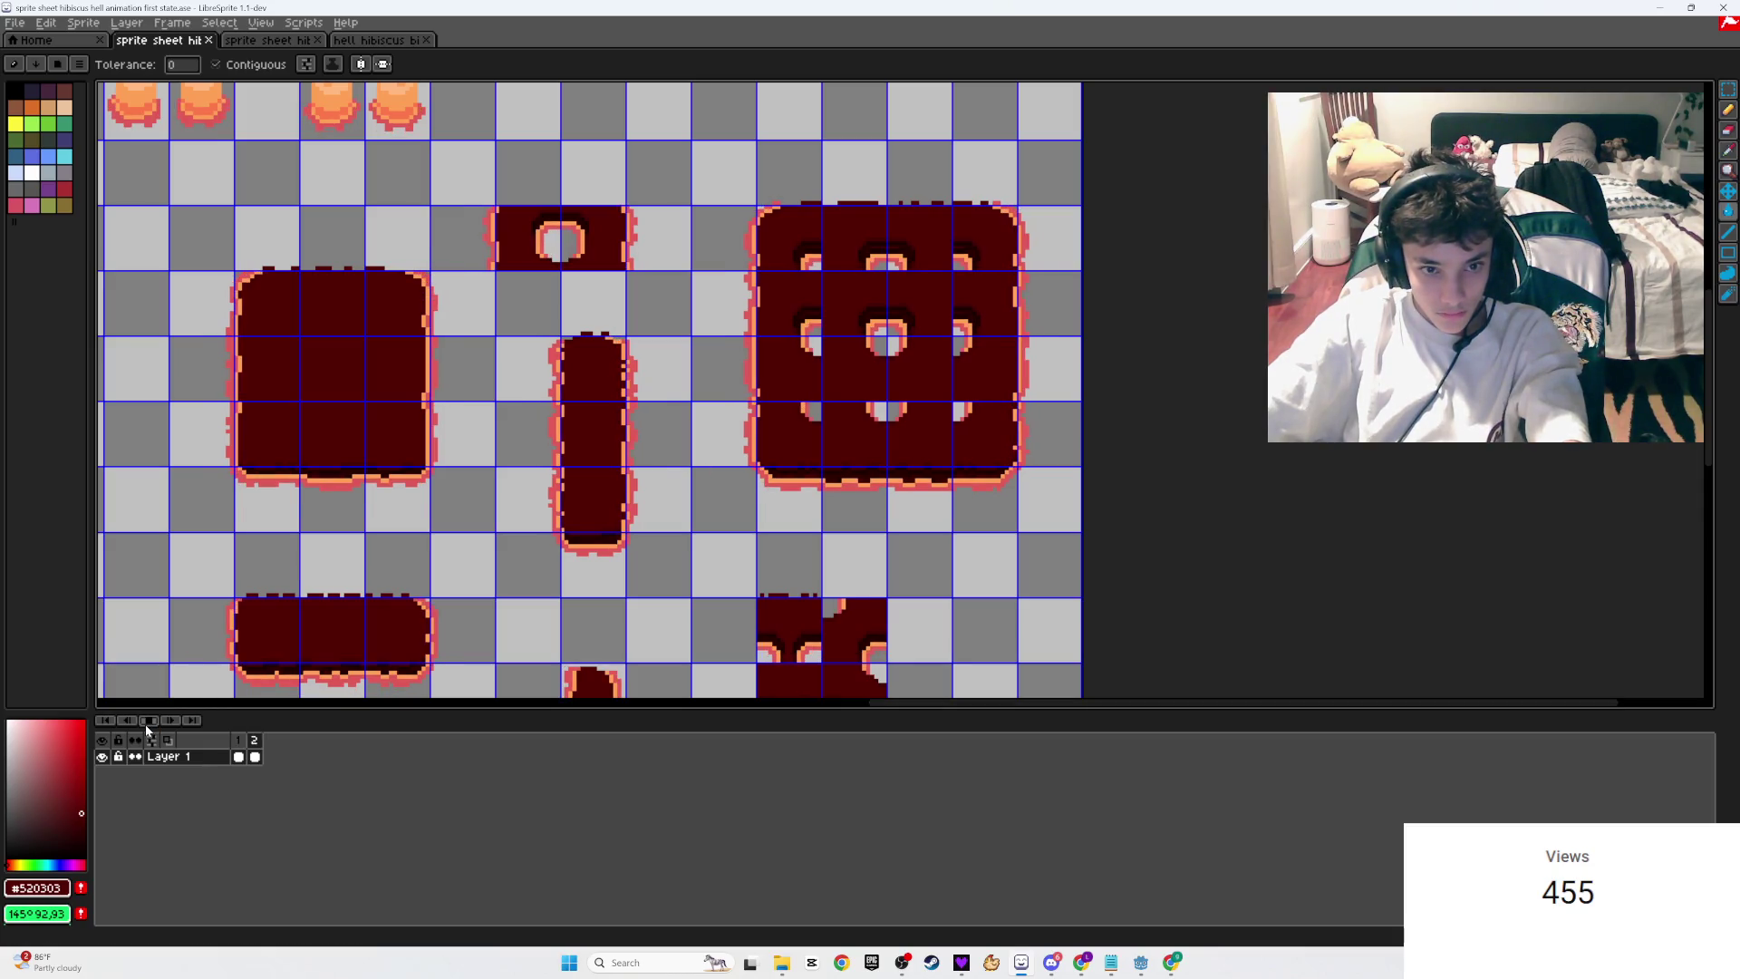
click(145, 725)
scroll(683, 361, up, 3)
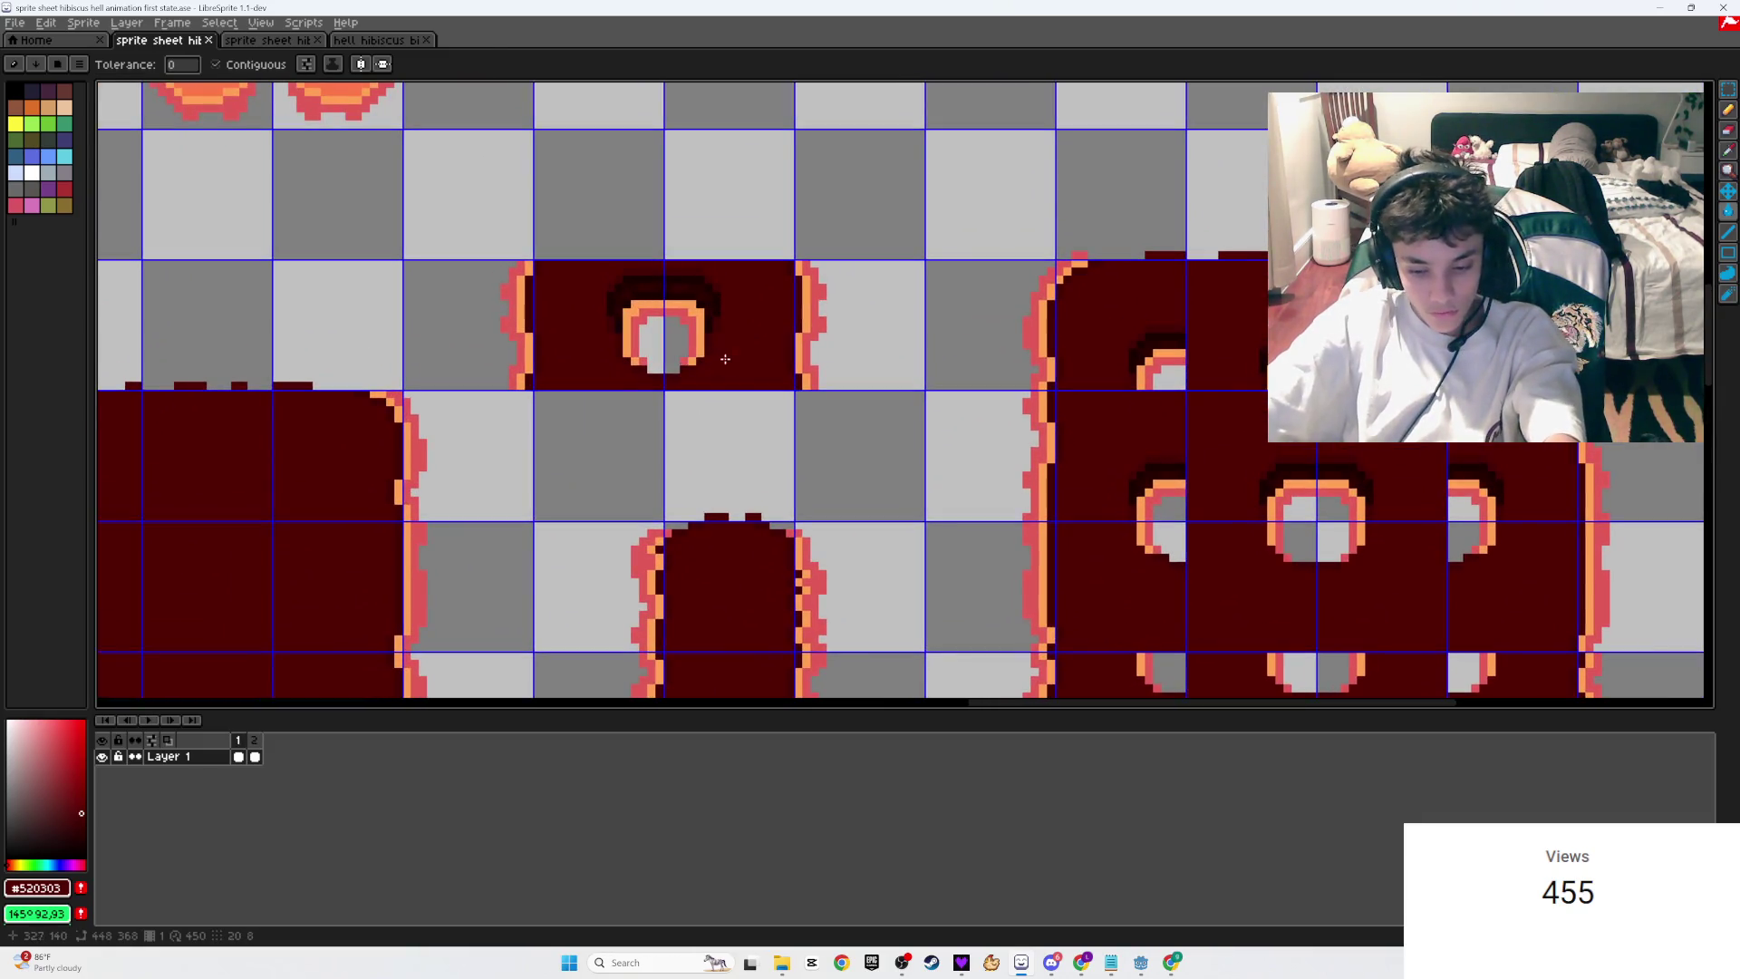
key(m)
scroll(494, 595, down, 7)
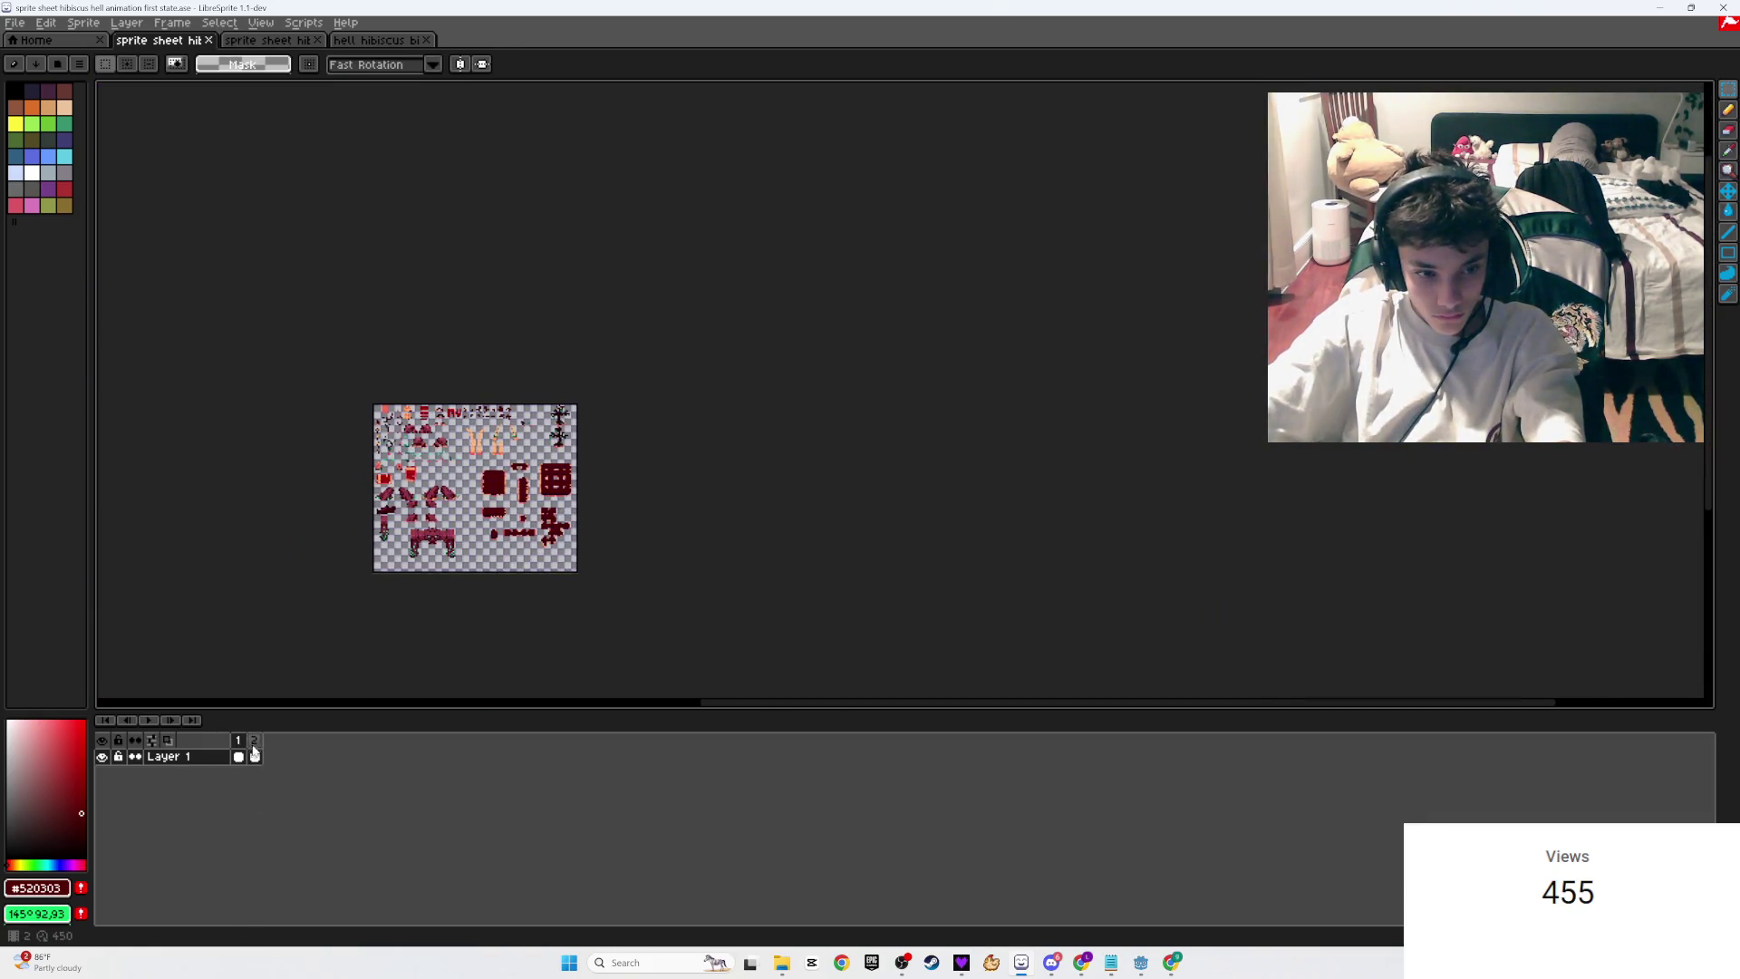
Step: Select the hole of the small top tile in frame 1, comparing it with frame 2
click(239, 741)
scroll(657, 471, up, 6)
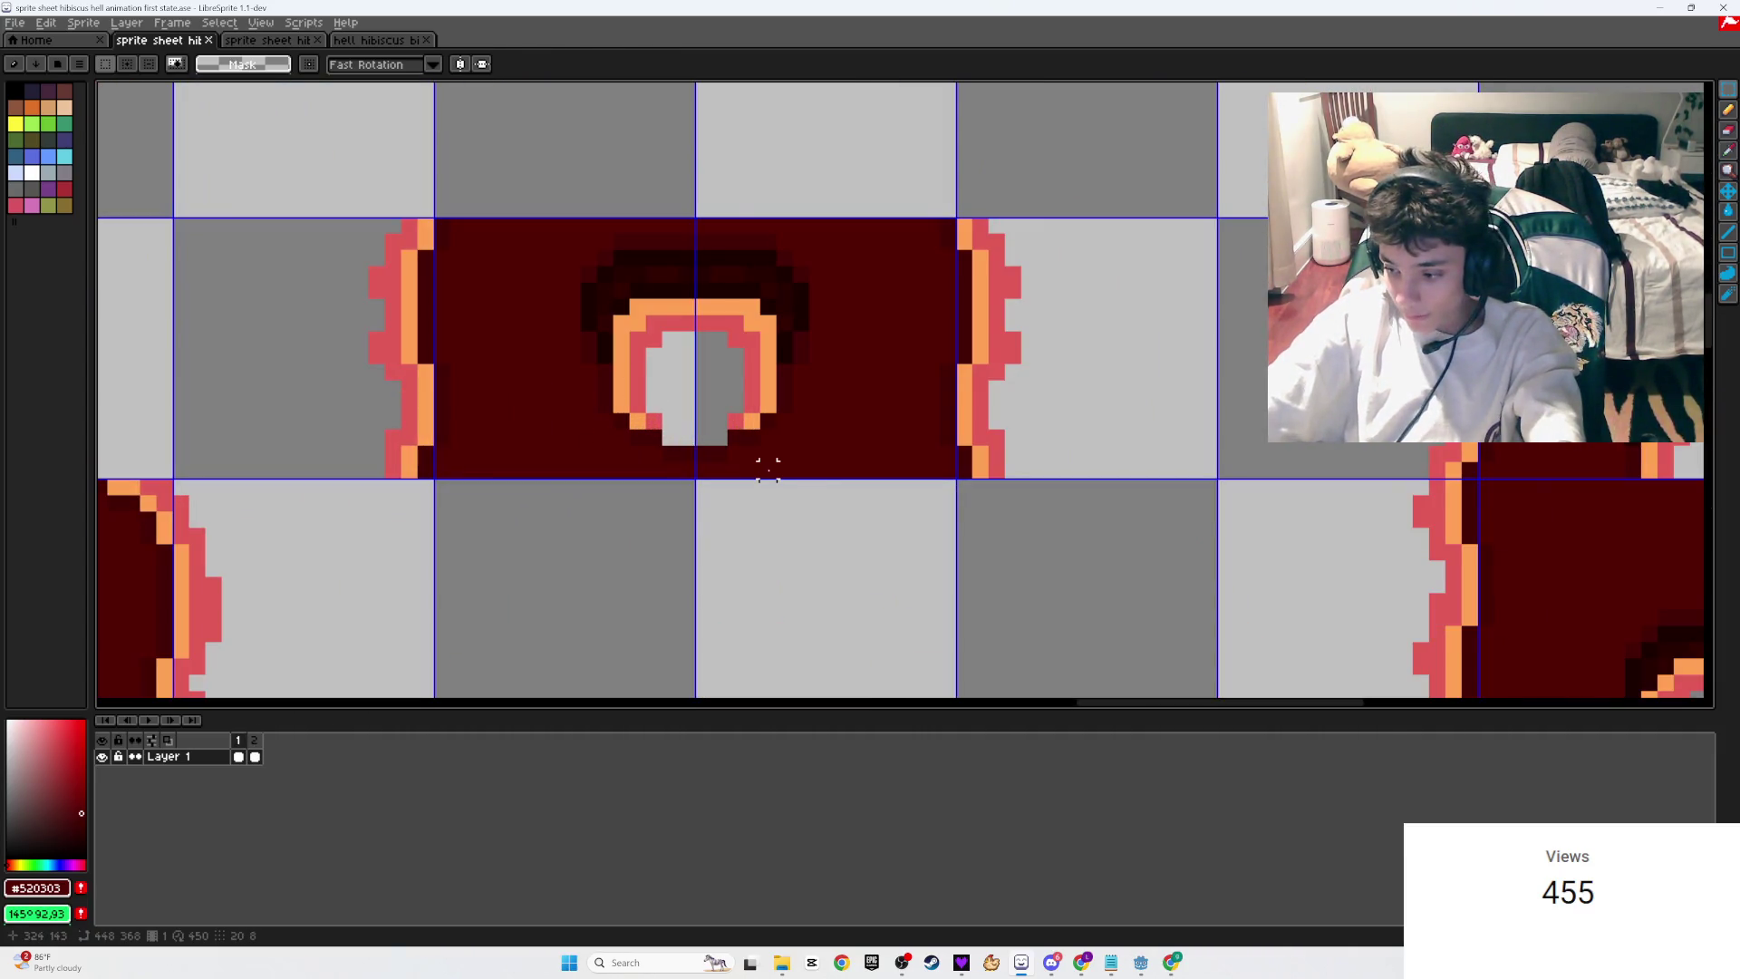
drag(816, 469, 548, 199)
key(Right)
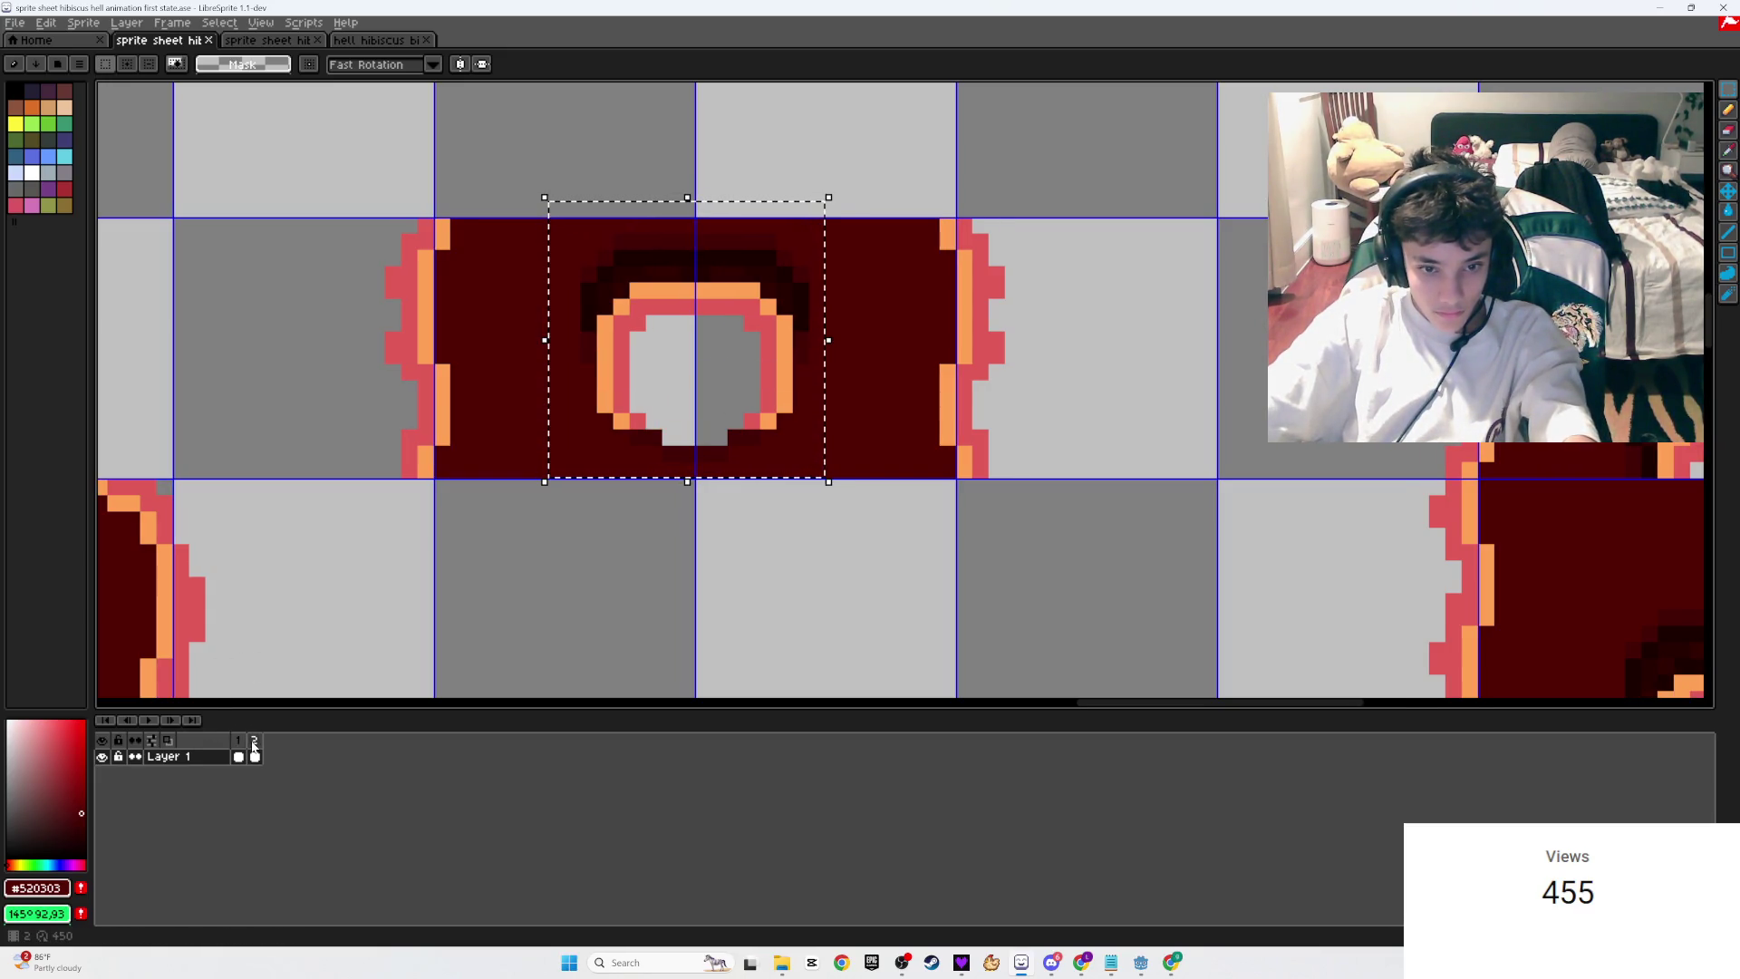
click(243, 743)
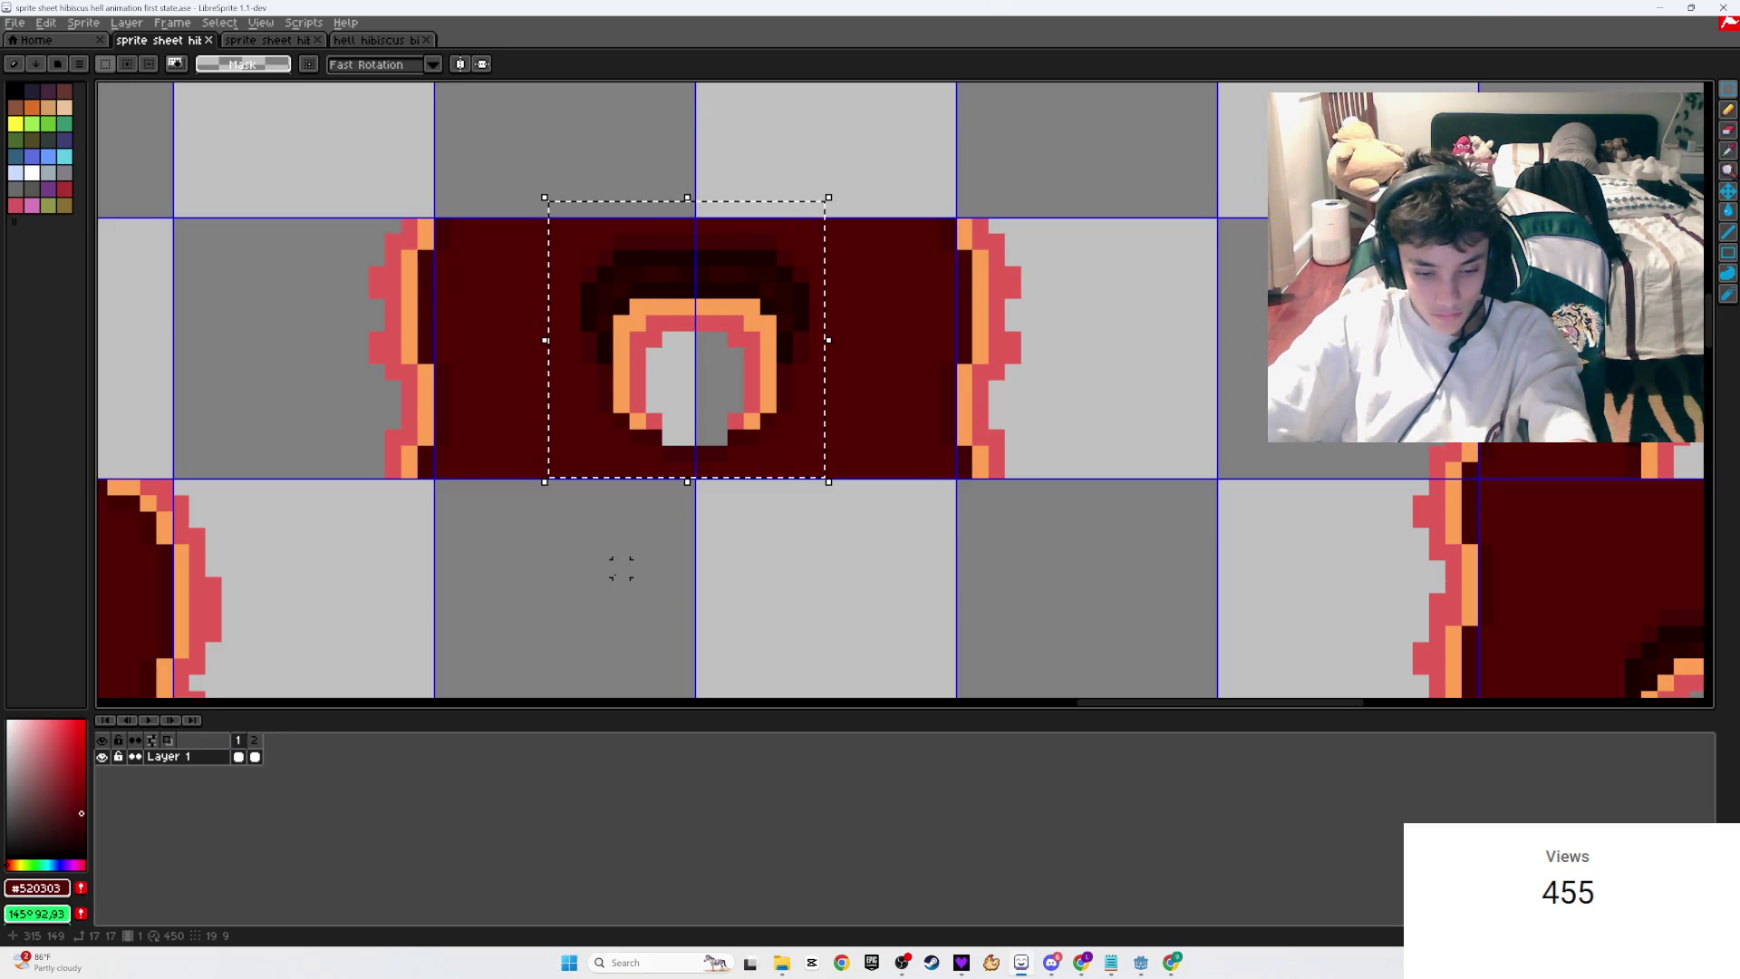
Step: Lift the hole block out of the small tile and paste a copy back in place
drag(800, 458, 696, 614)
scroll(697, 614, up, 3)
key(ctrl+v)
mouse_move(863, 384)
mouse_down()
mouse_move(668, 255)
mouse_move(633, 257)
mouse_up()
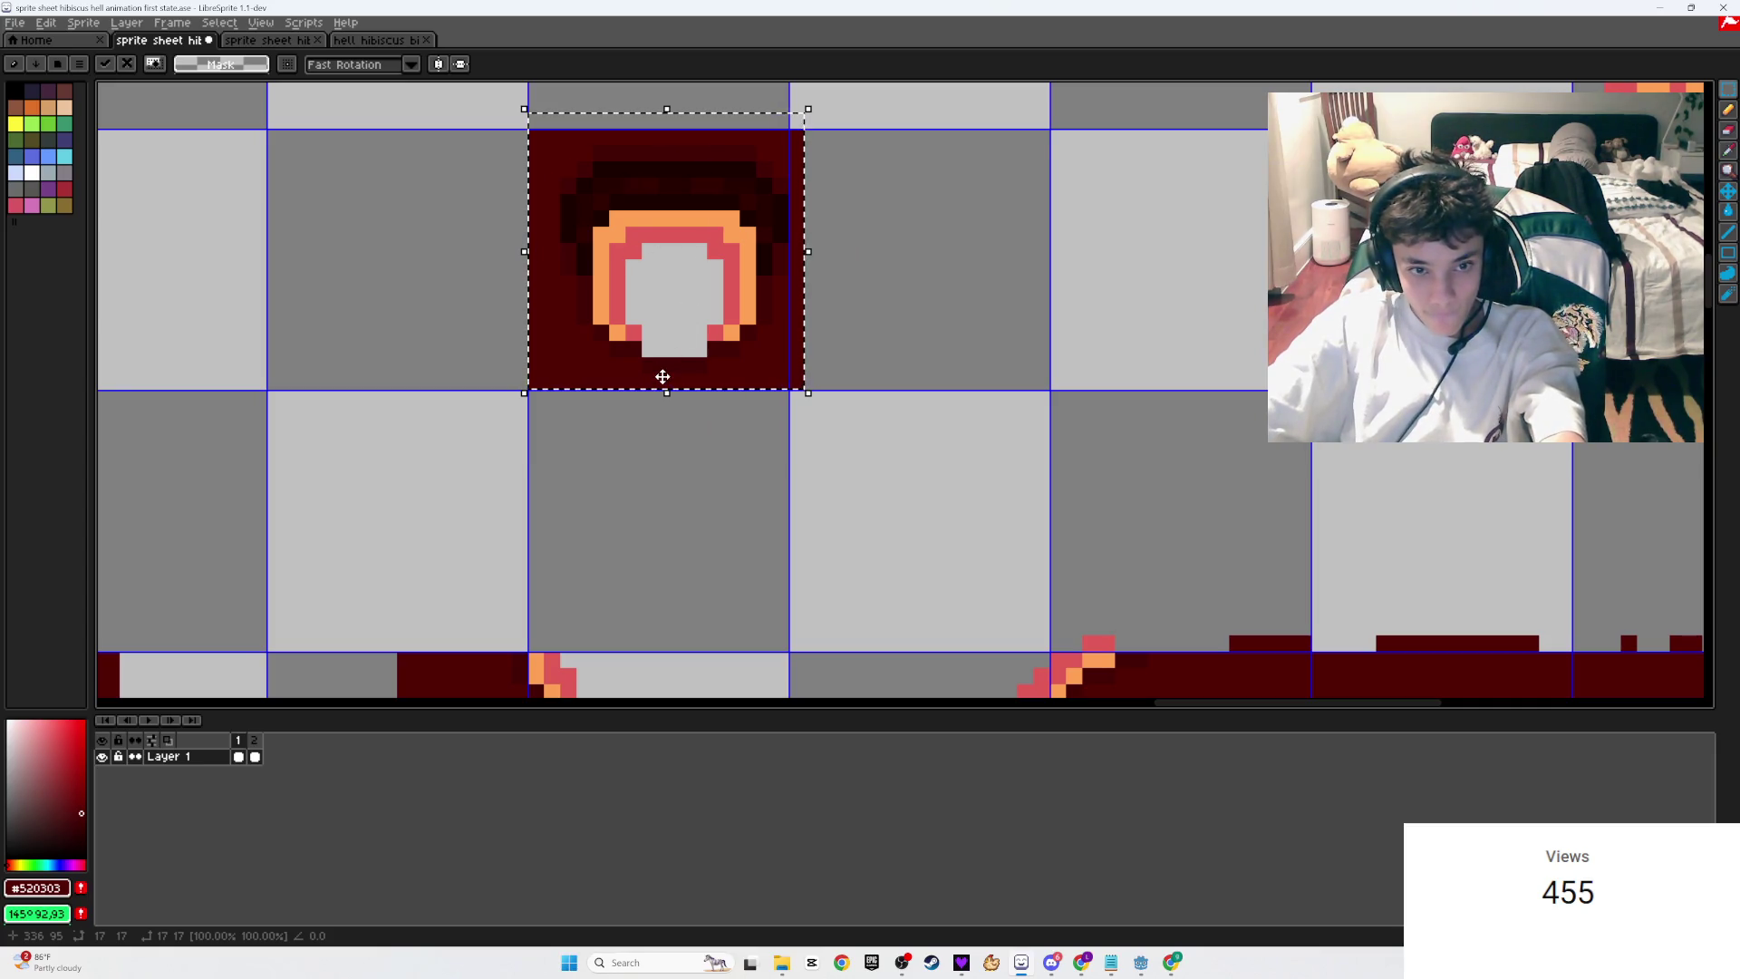
key(Return)
scroll(569, 593, down, 3)
scroll(569, 593, down, 2)
scroll(671, 516, left, 2)
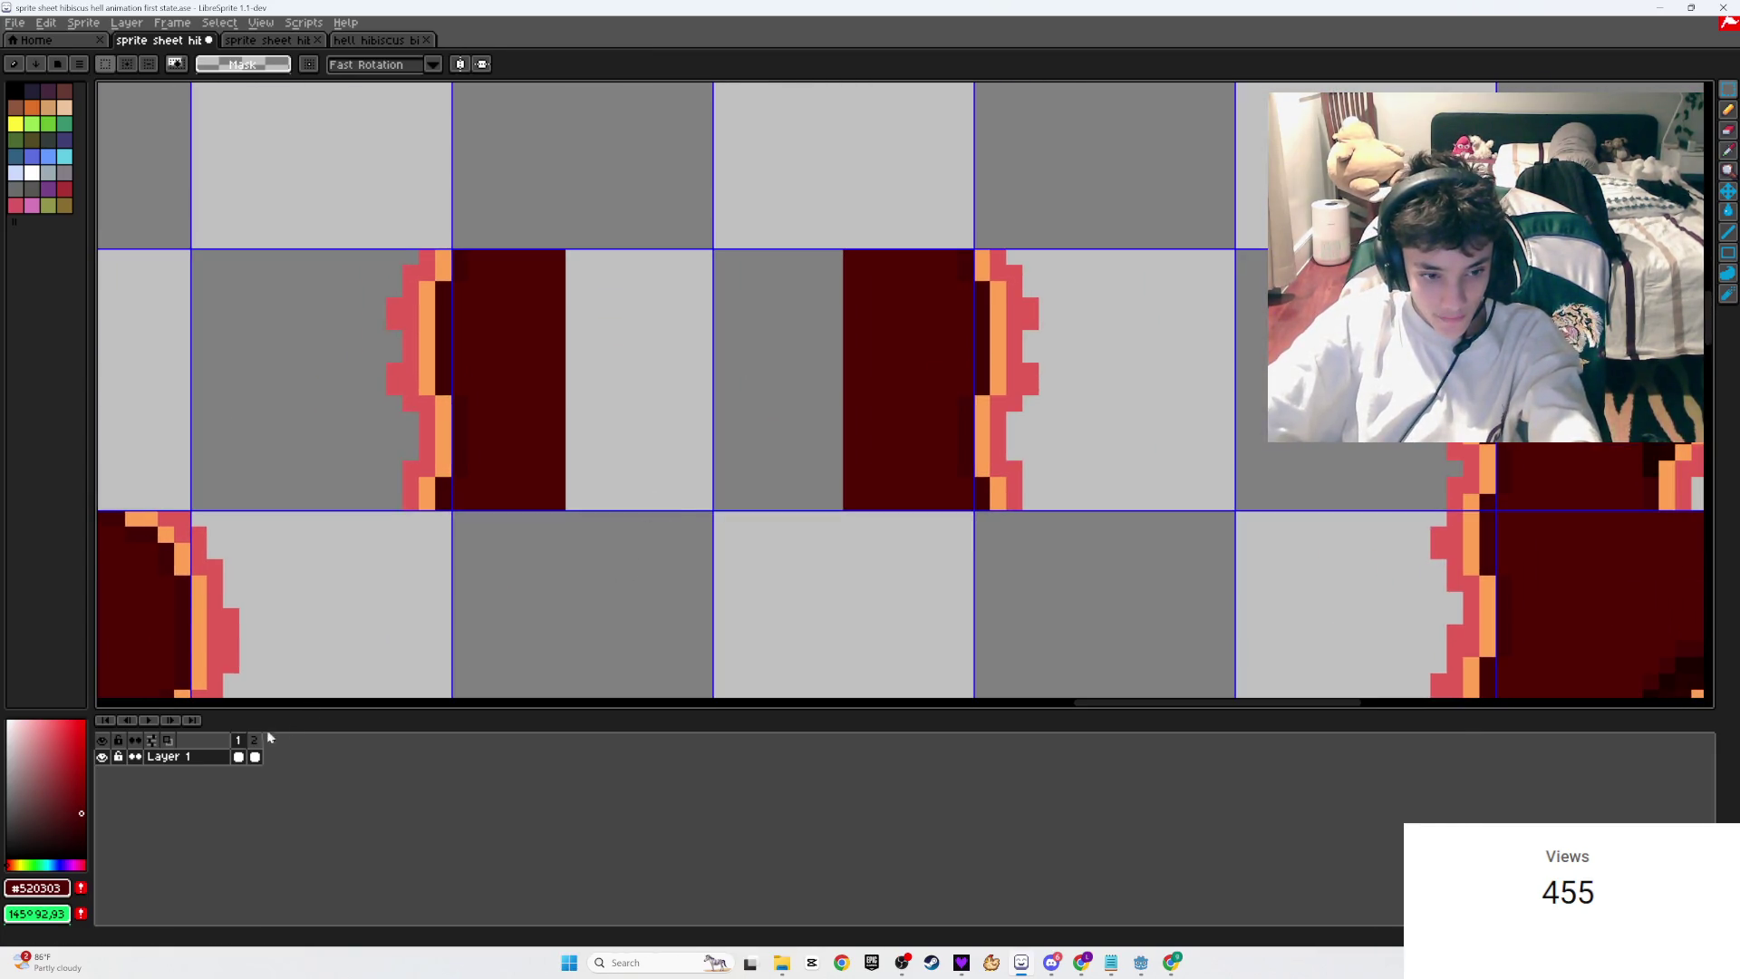
Step: Clear frame 2's central sprite and paste it into frame 1's central cell
click(258, 737)
mouse_move(845, 510)
mouse_down()
mouse_move(797, 377)
mouse_move(562, 229)
mouse_up()
key(Delete)
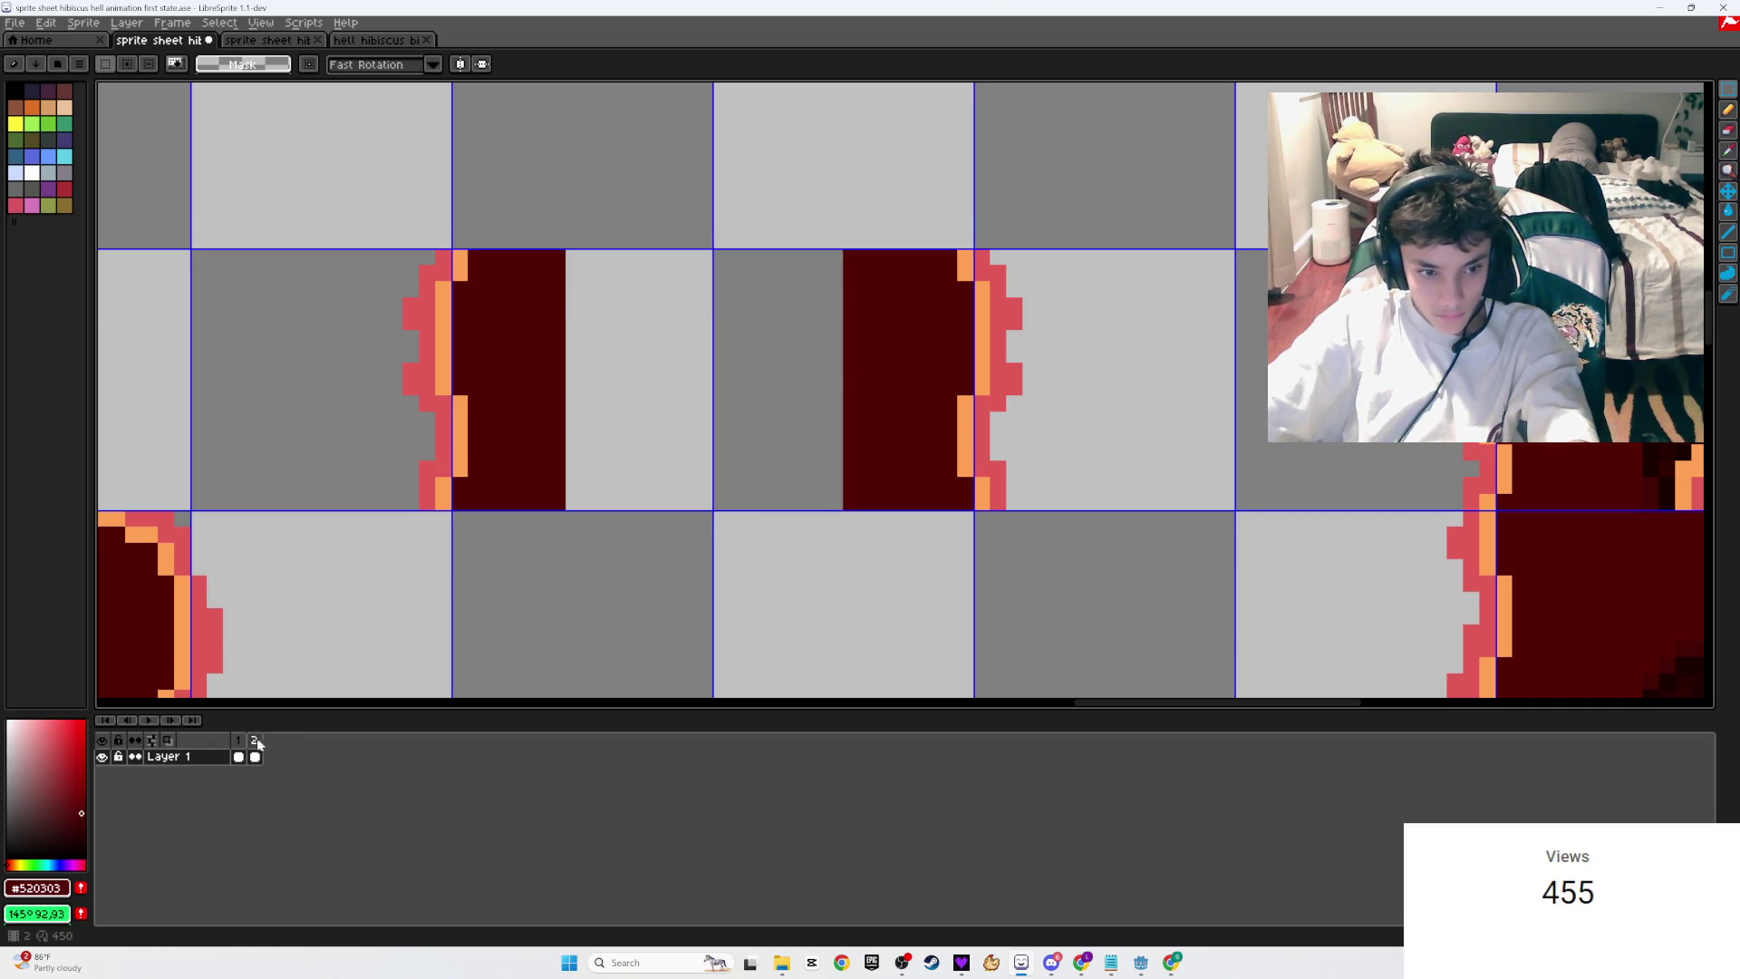
click(239, 741)
key(ctrl+v)
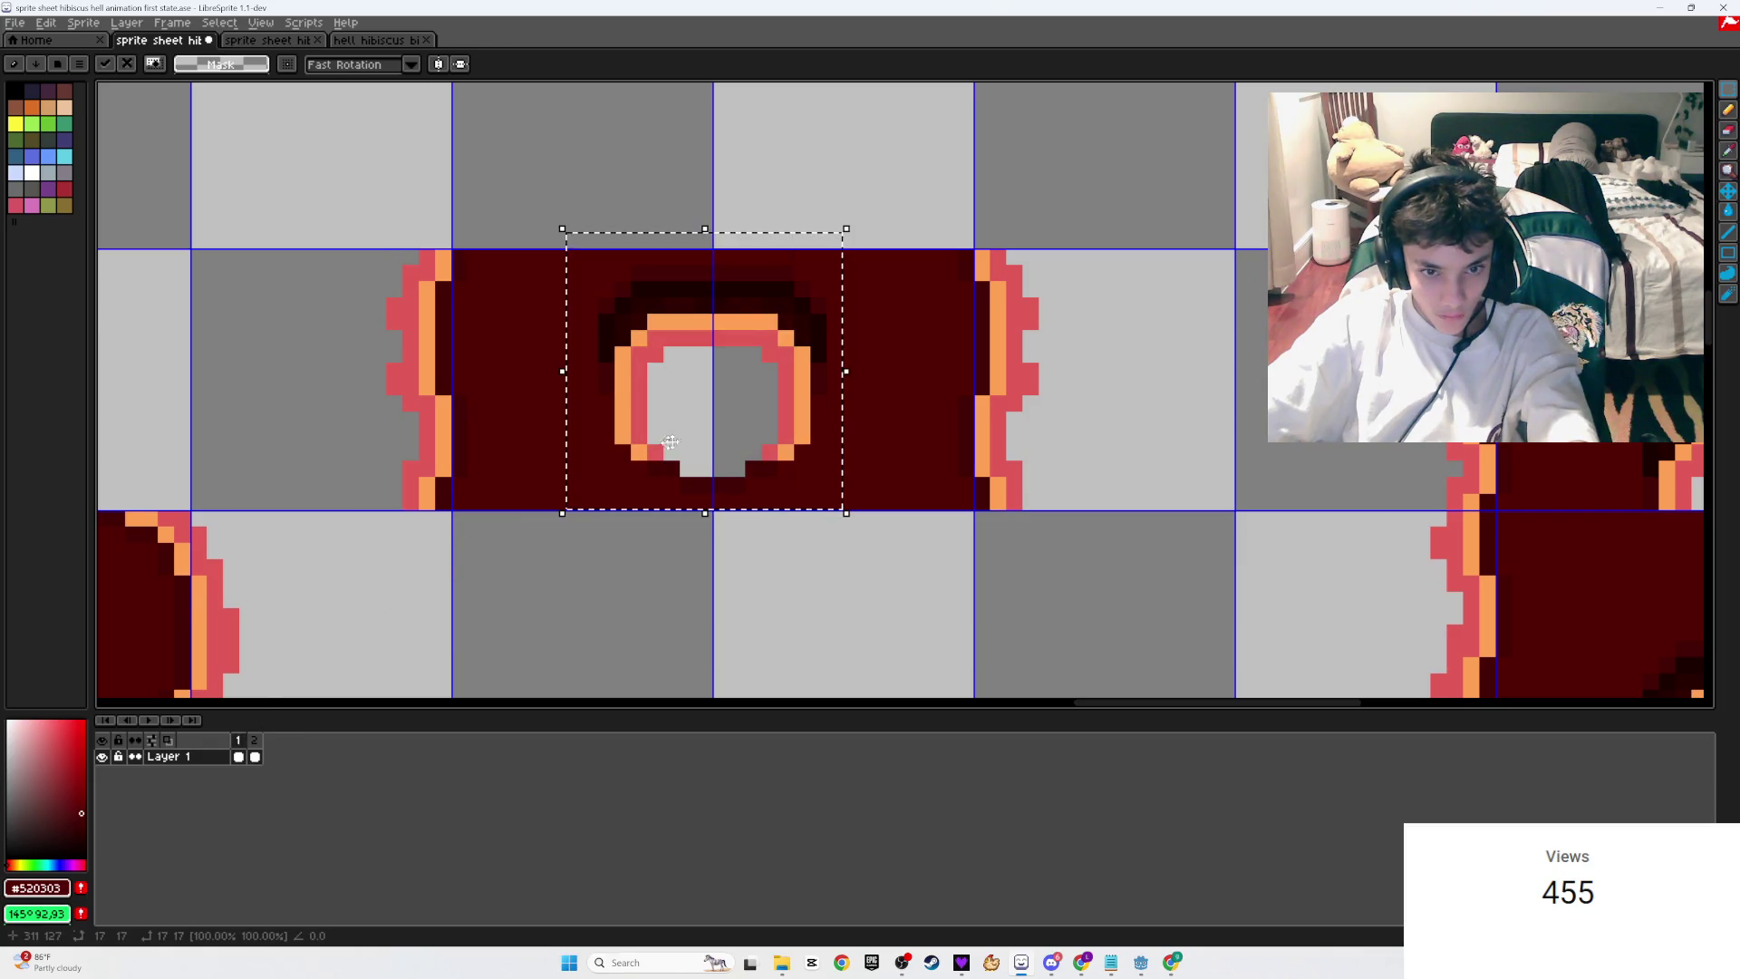
click(902, 136)
scroll(901, 136, up, 2)
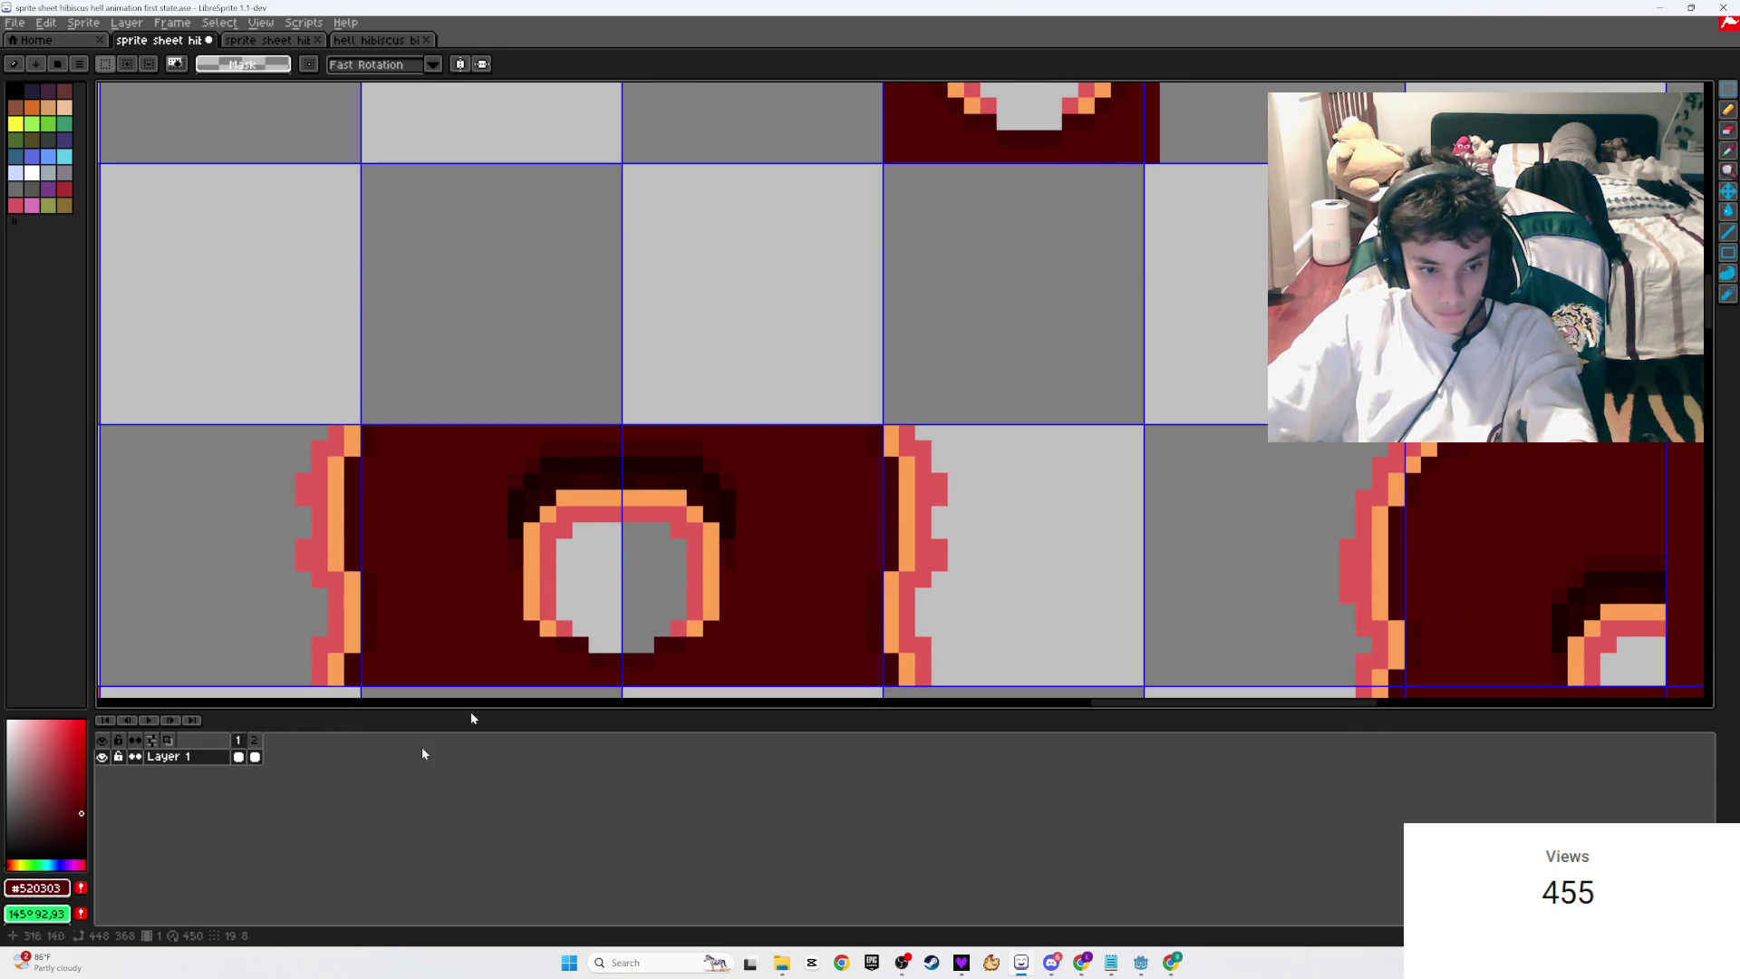
Step: Compare both frames, then cut the tile's hole block out of frame 1
click(255, 756)
scroll(824, 392, right, 2)
click(238, 756)
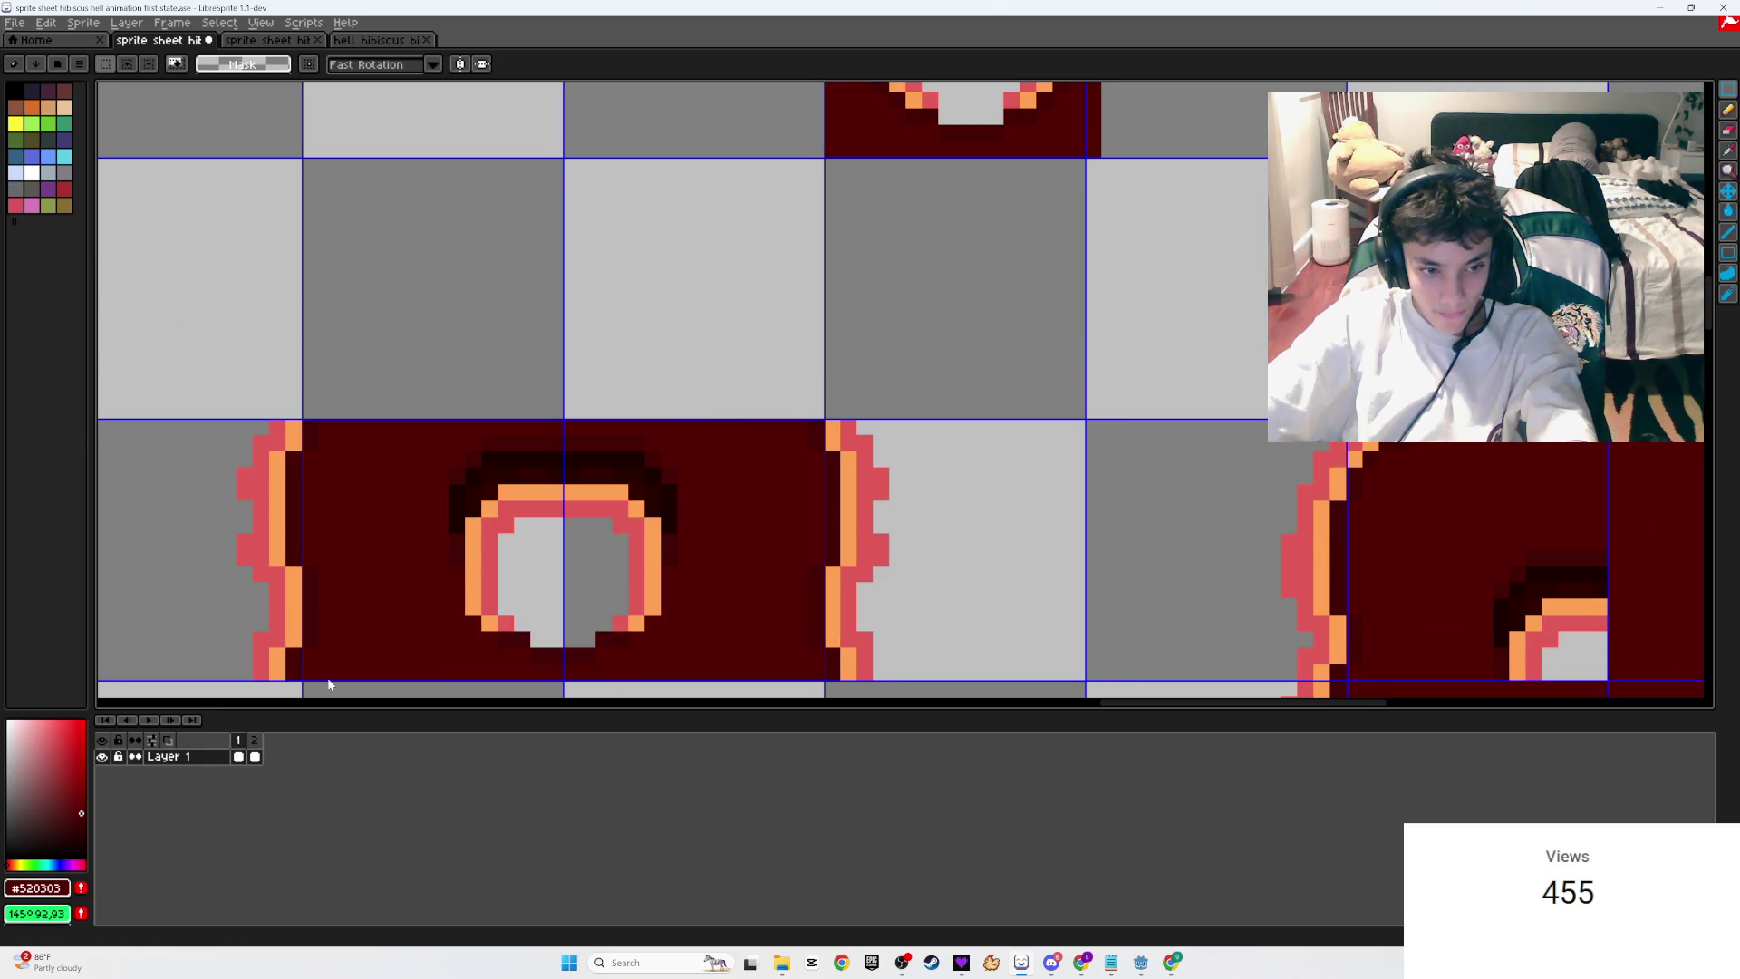
scroll(1042, 439, up, 3)
mouse_move(1042, 440)
mouse_down()
mouse_move(934, 284)
mouse_move(698, 84)
mouse_up()
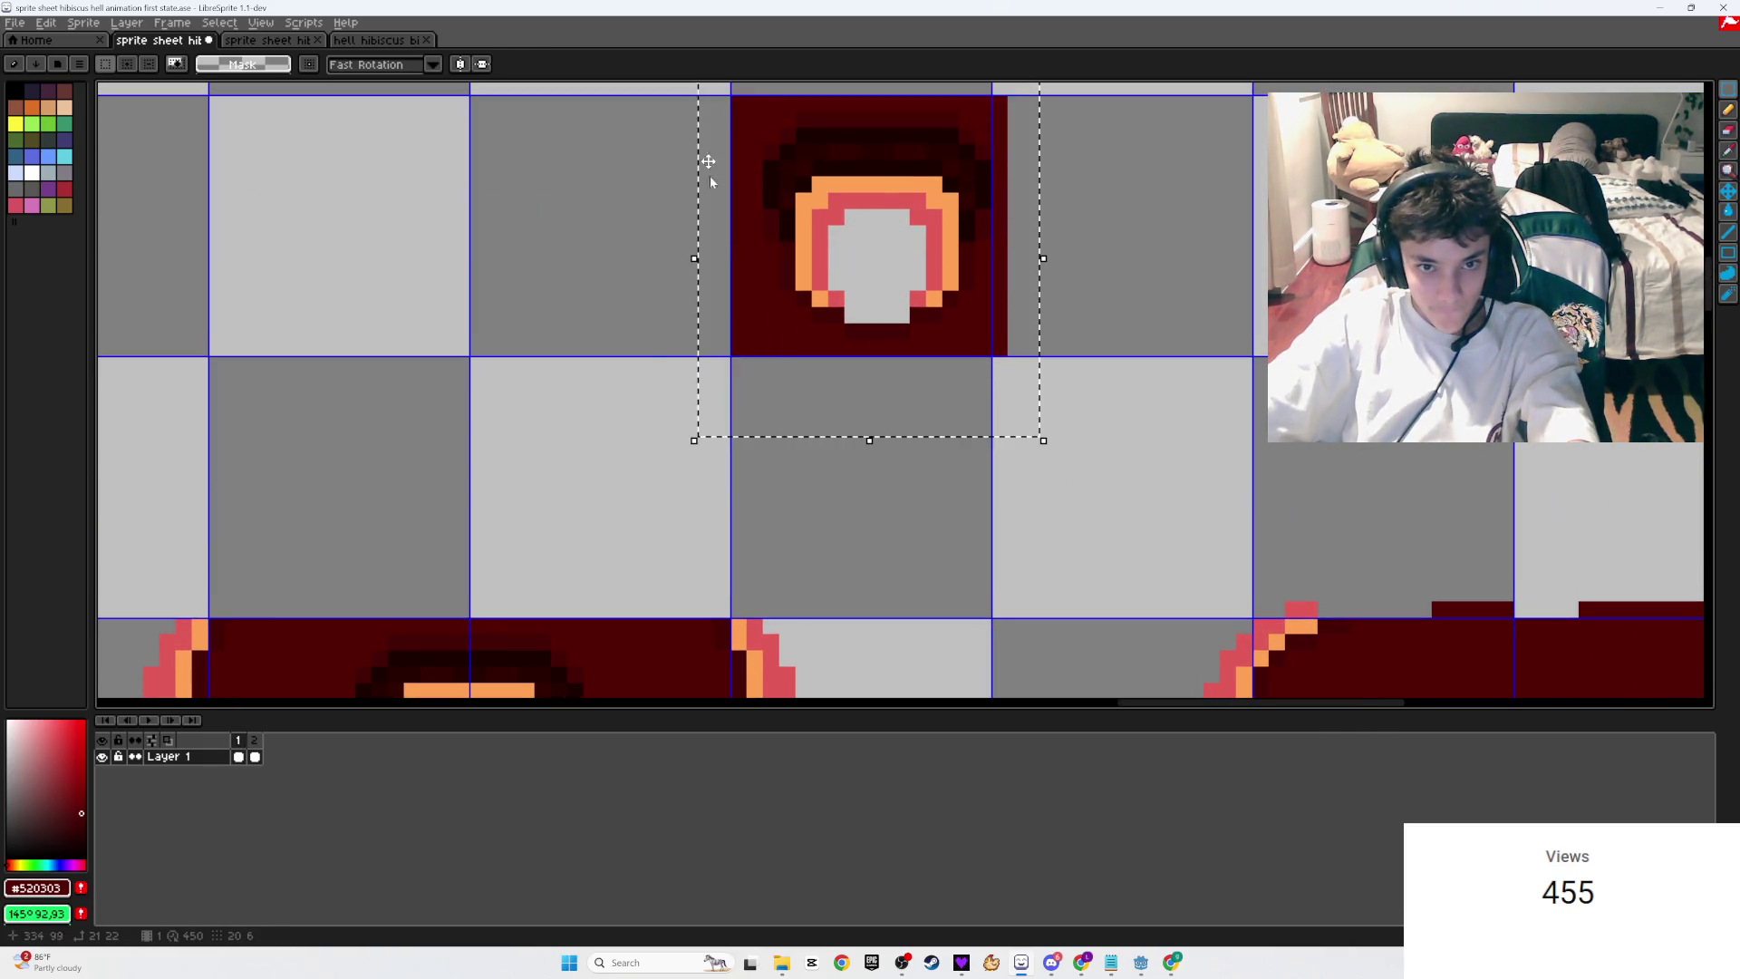
key(ctrl+x)
scroll(461, 472, down, 3)
Step: Paste the hole block into frame 2's empty tile cell and play the animation
click(259, 740)
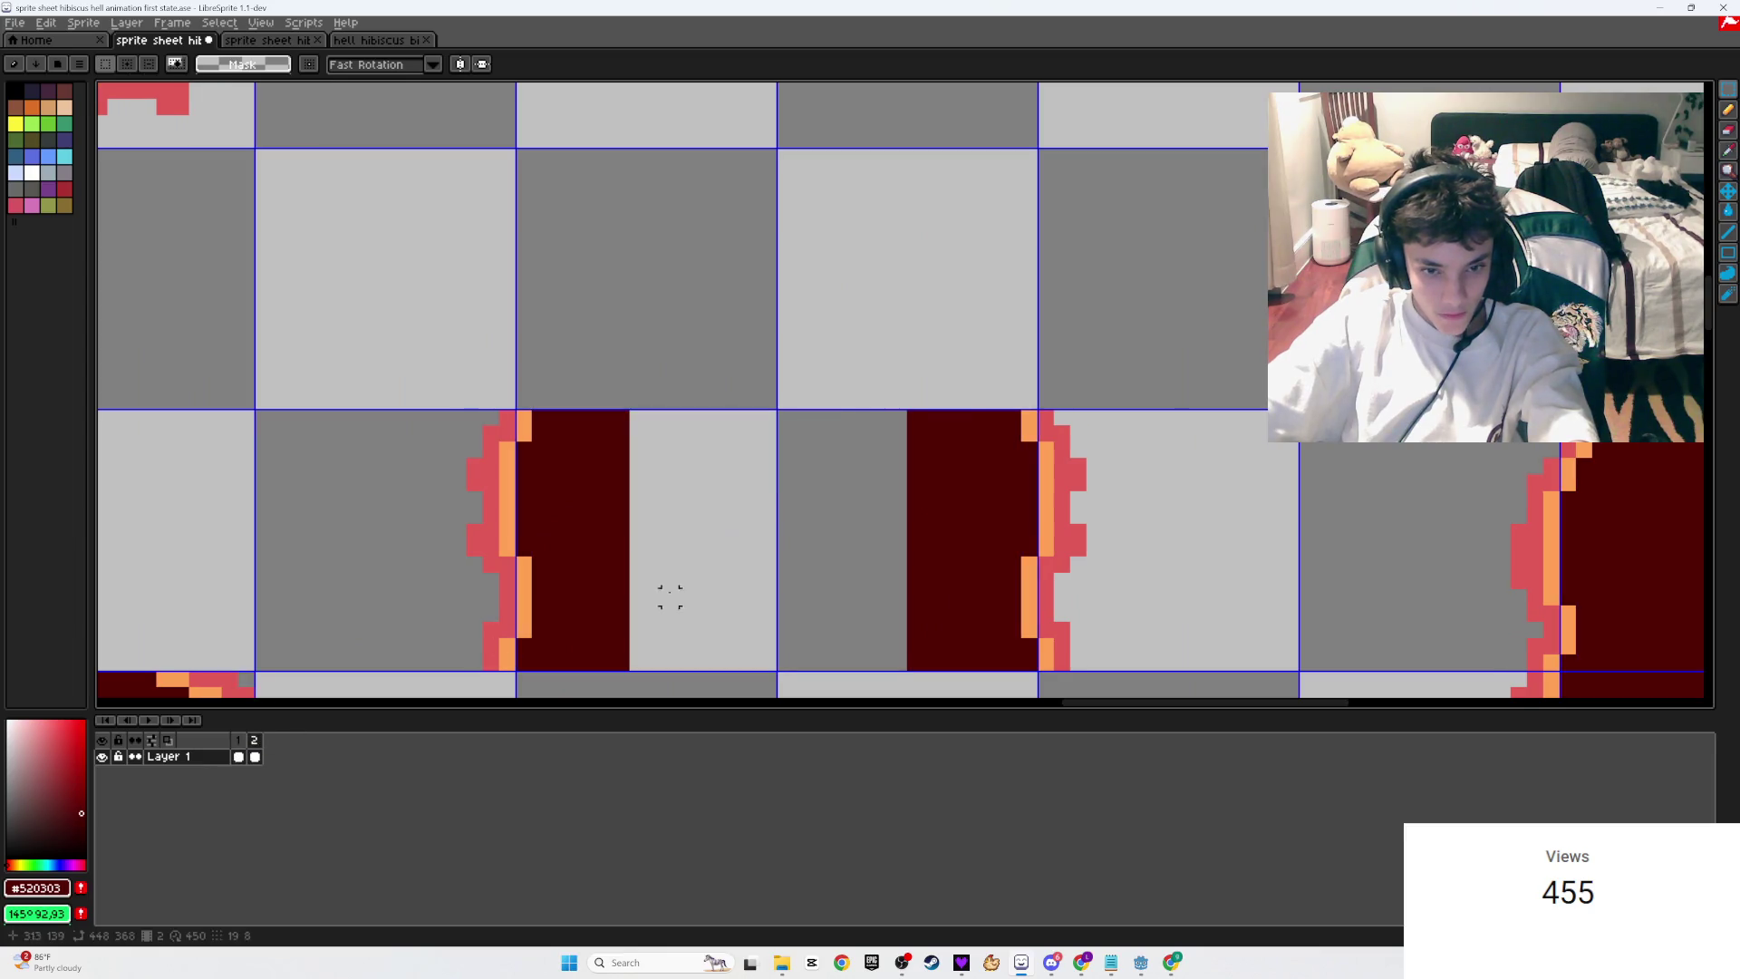
key(ctrl+v)
drag(930, 361, 806, 565)
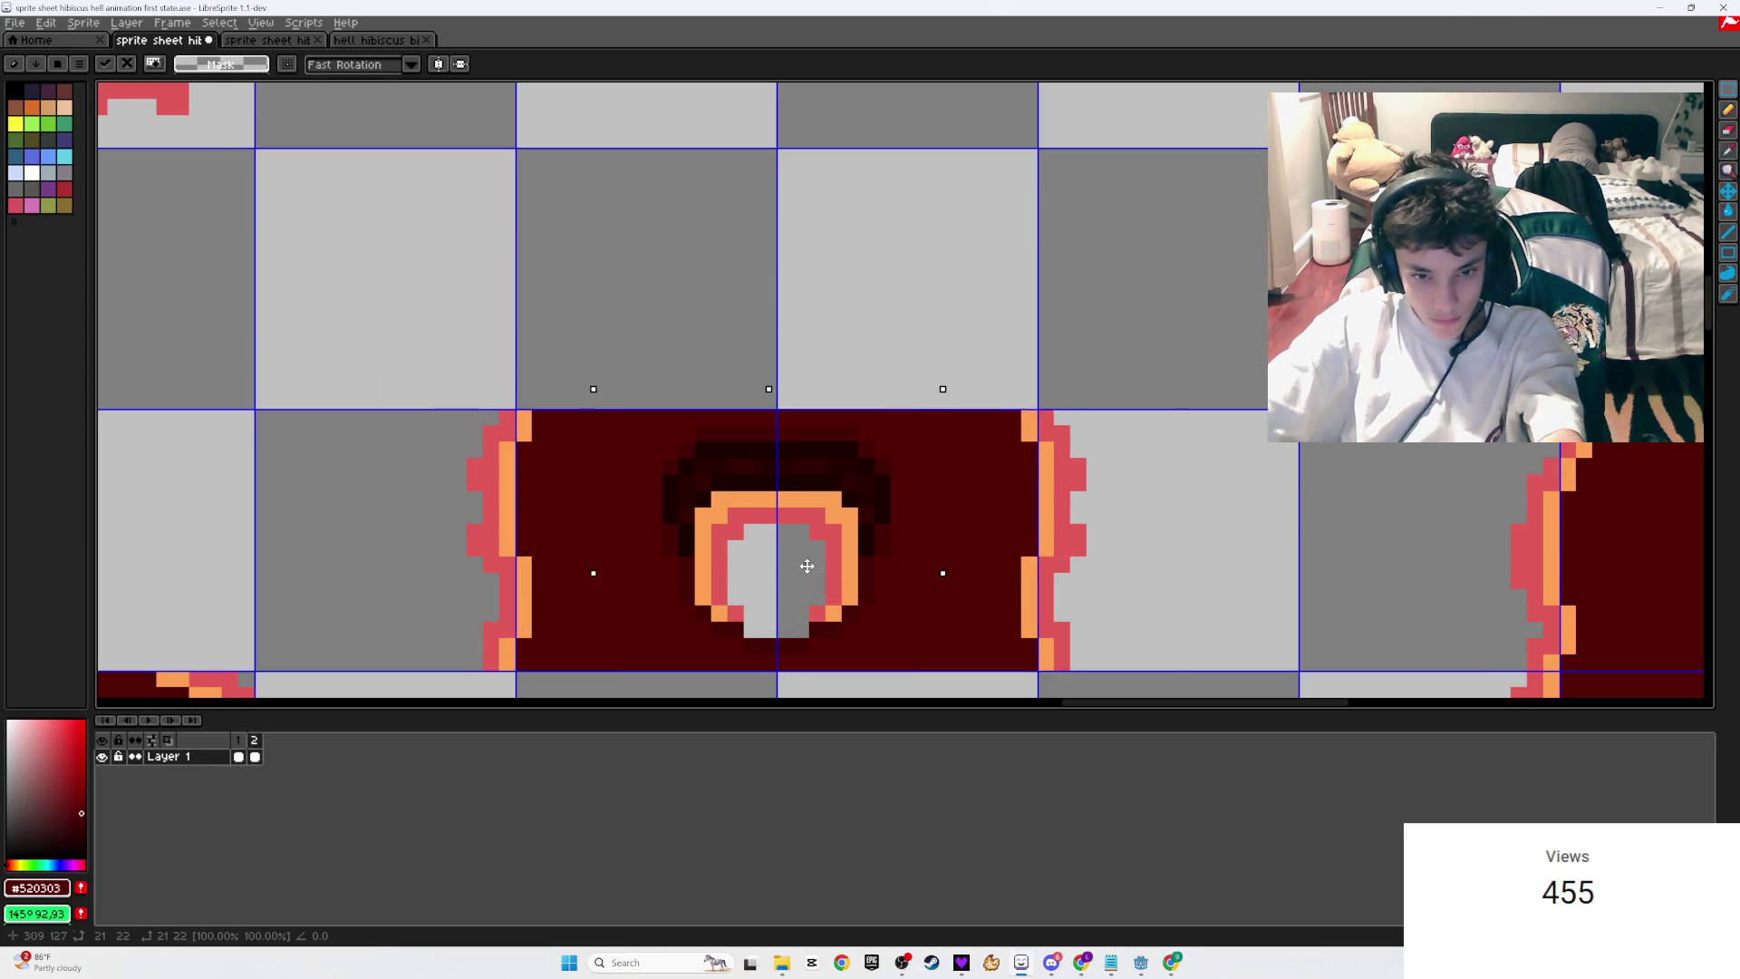
key(Return)
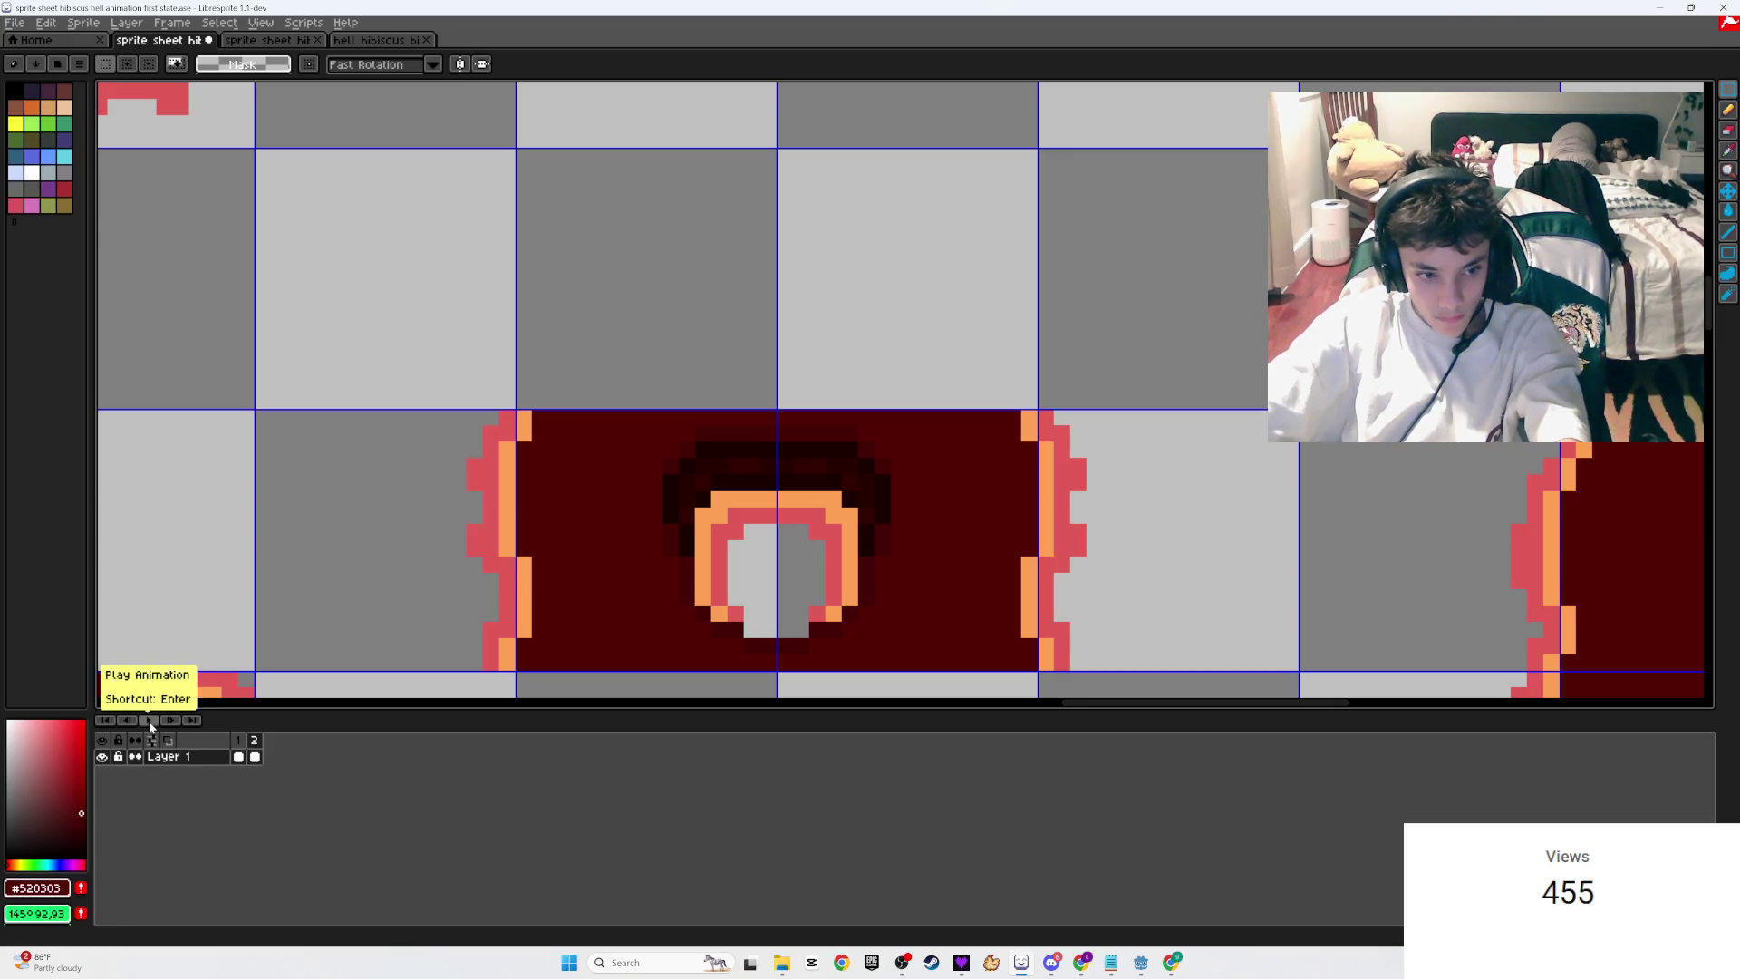
click(149, 721)
scroll(561, 515, down, 2)
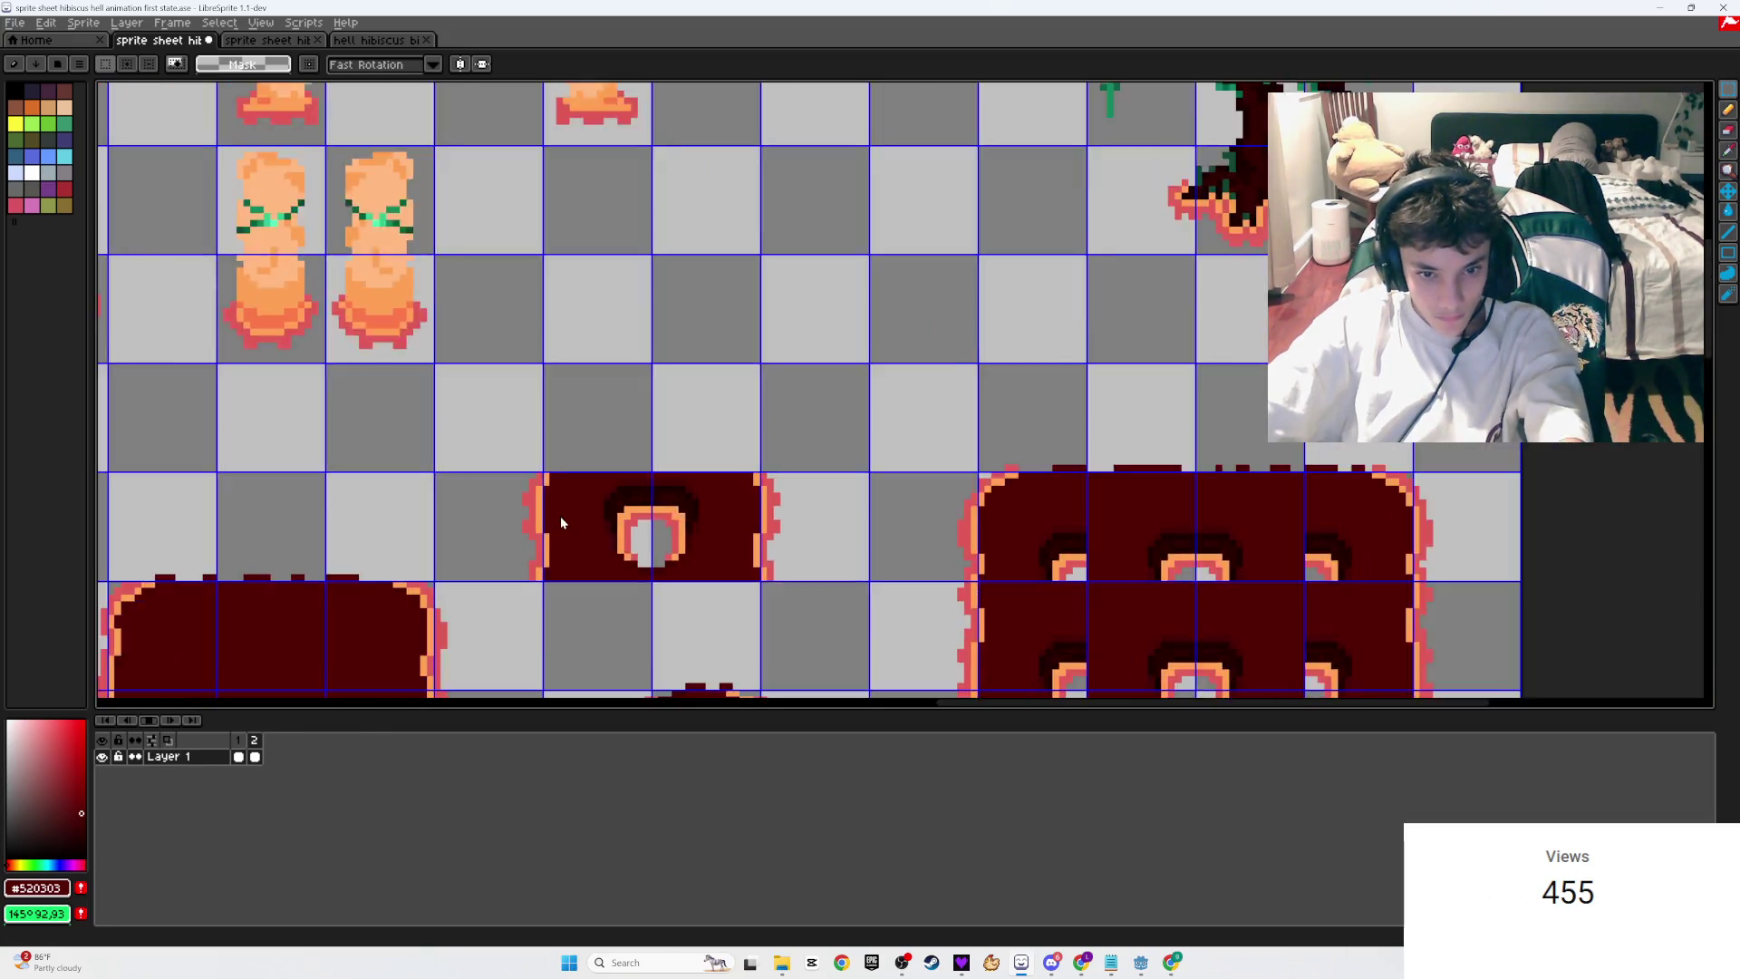
scroll(560, 522, down, 1)
drag(575, 497, 619, 453)
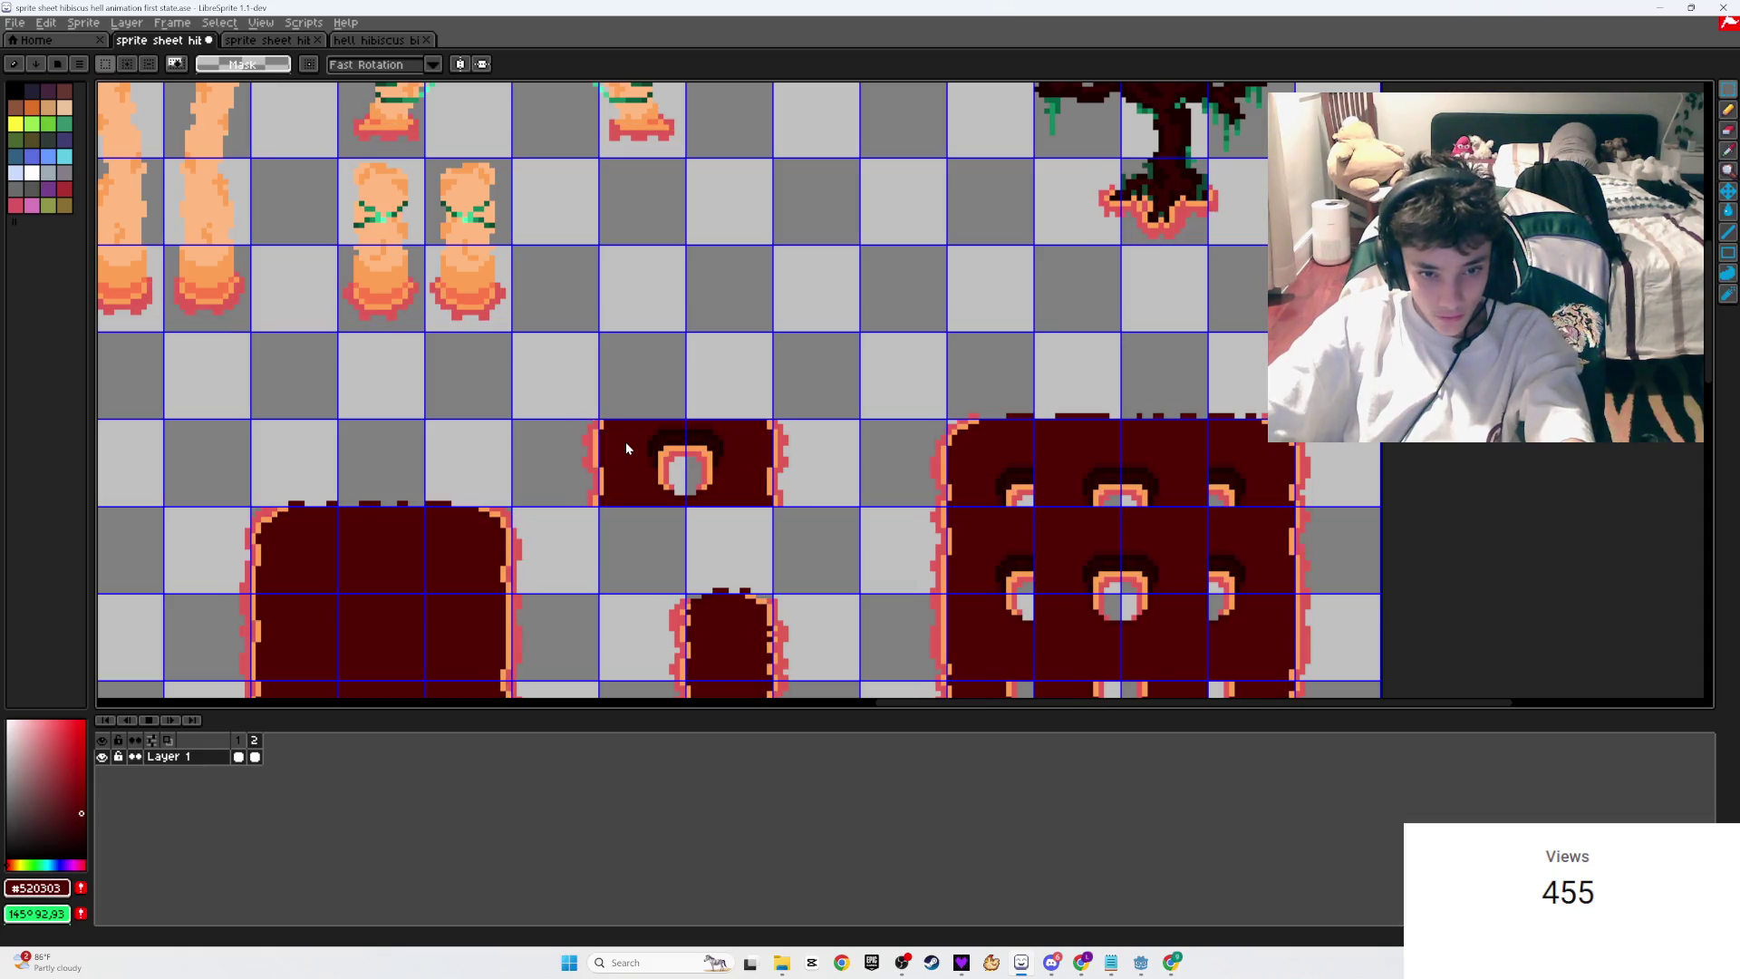
click(149, 721)
key(plus)
key(plus)
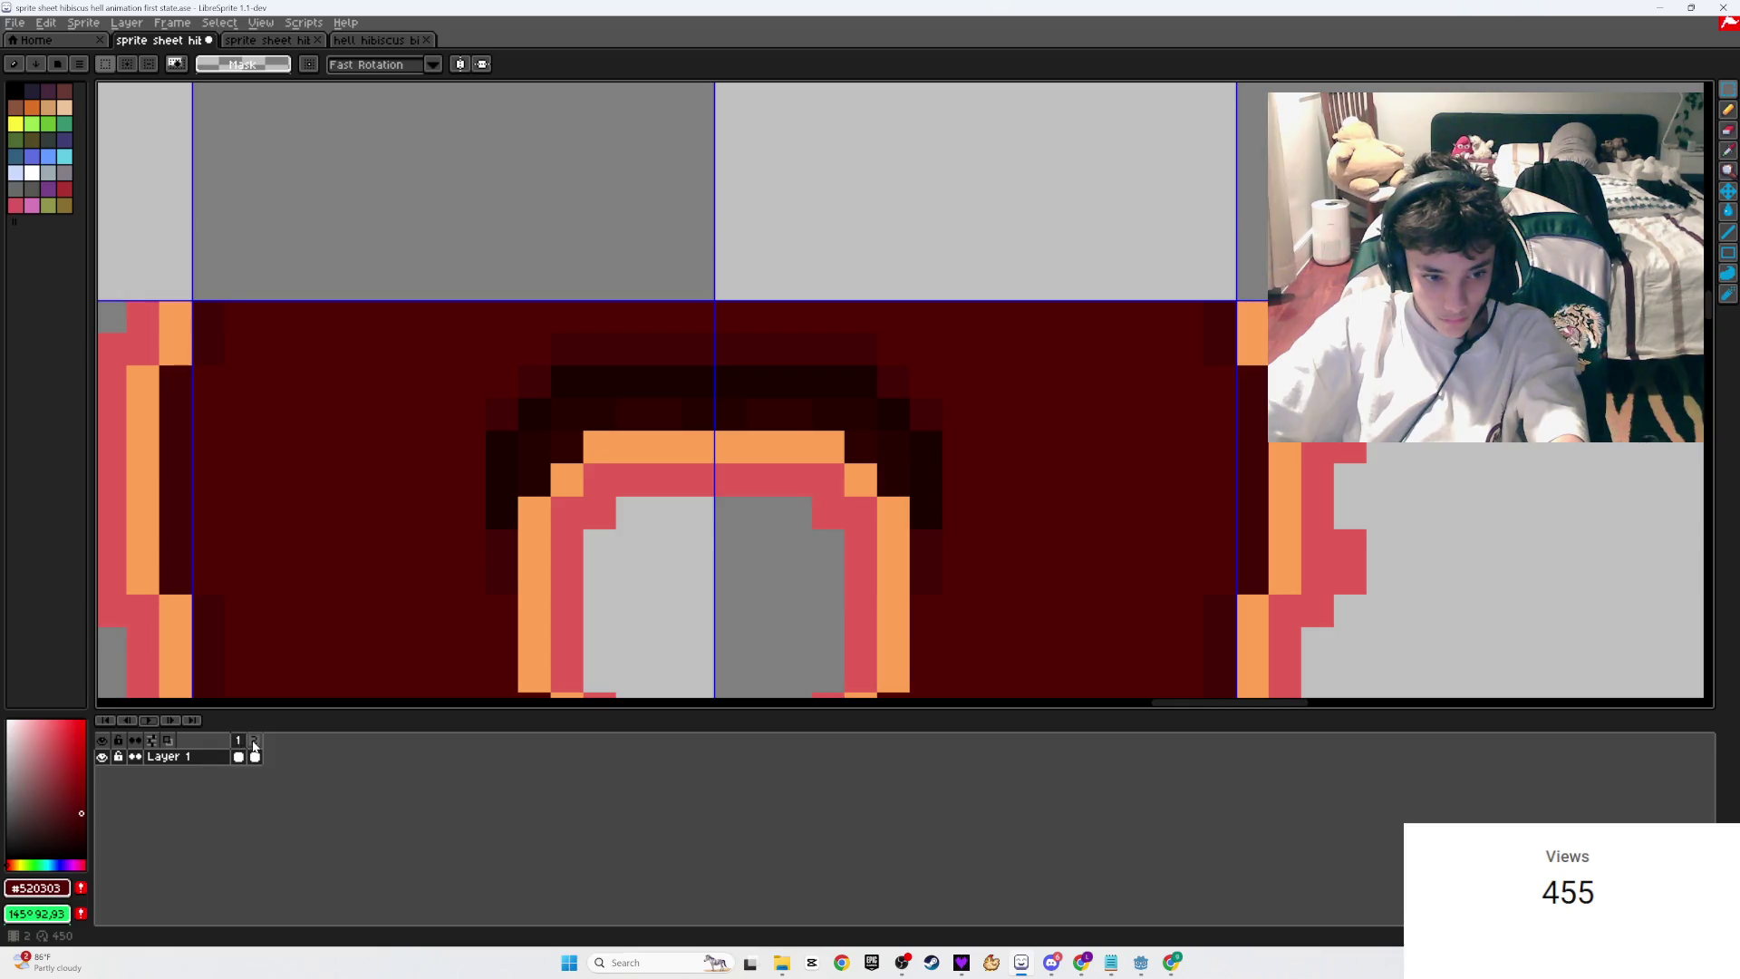
click(255, 747)
key(b)
alt+click(608, 519)
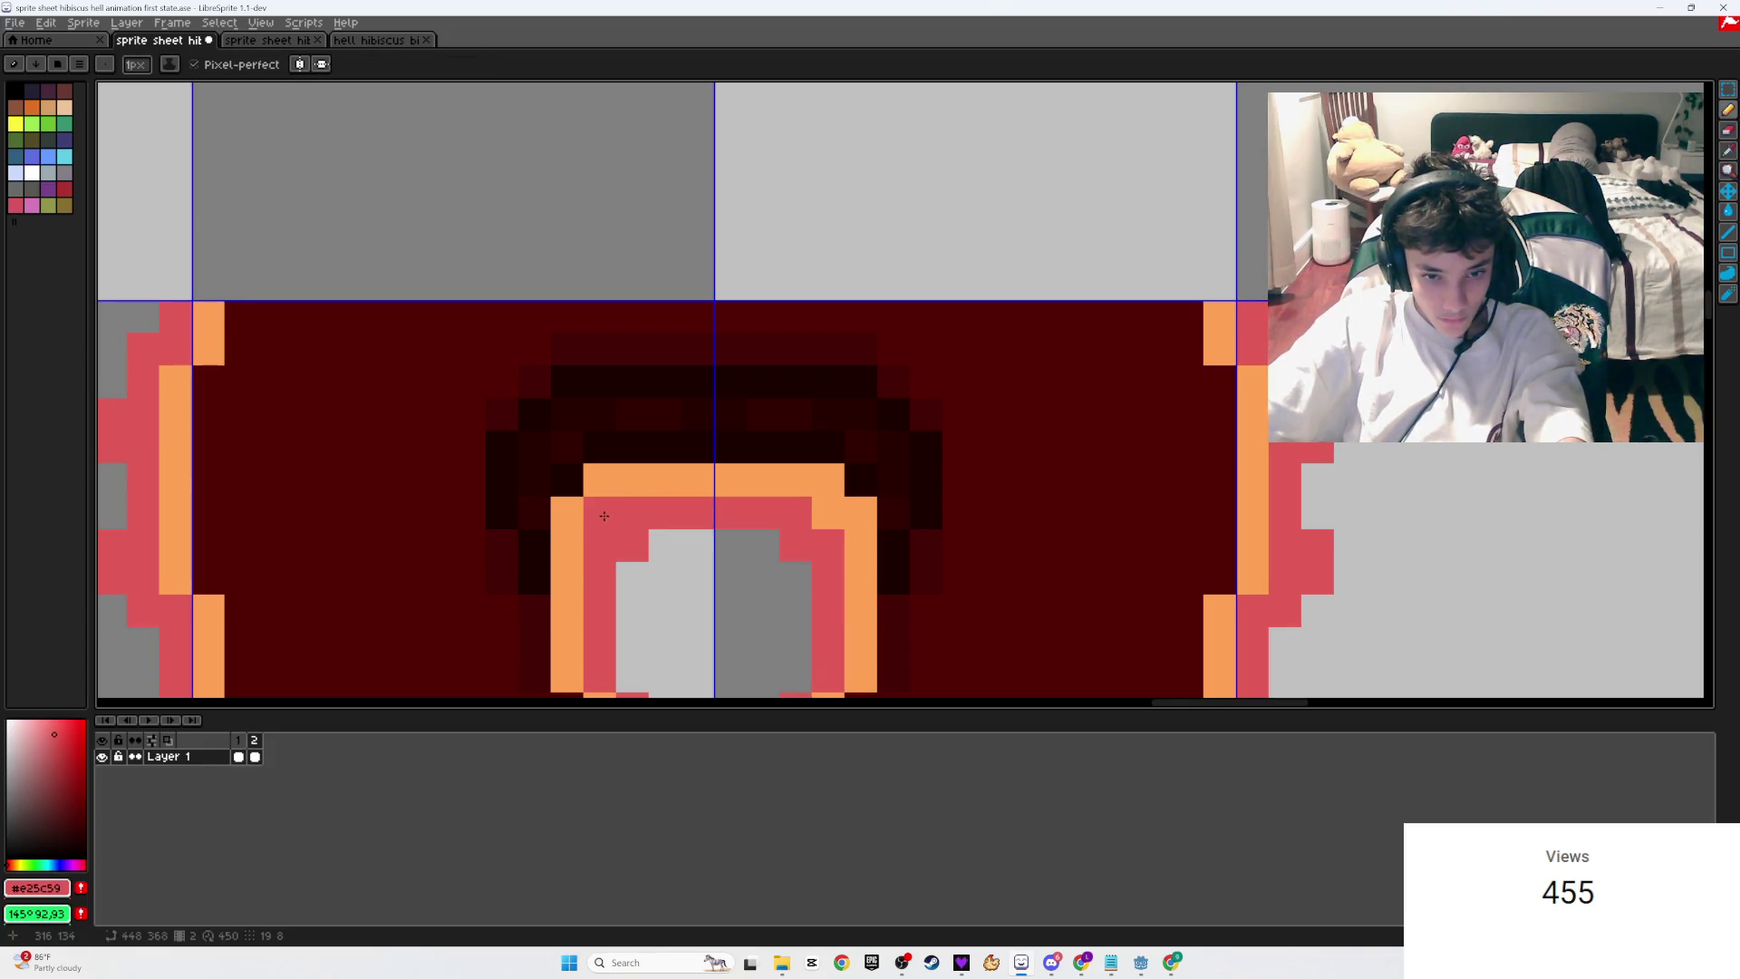
scroll(814, 524, down, 3)
scroll(814, 524, up, 4)
key(e)
click(861, 489)
click(644, 489)
scroll(689, 544, down, 5)
key(ctrl+z)
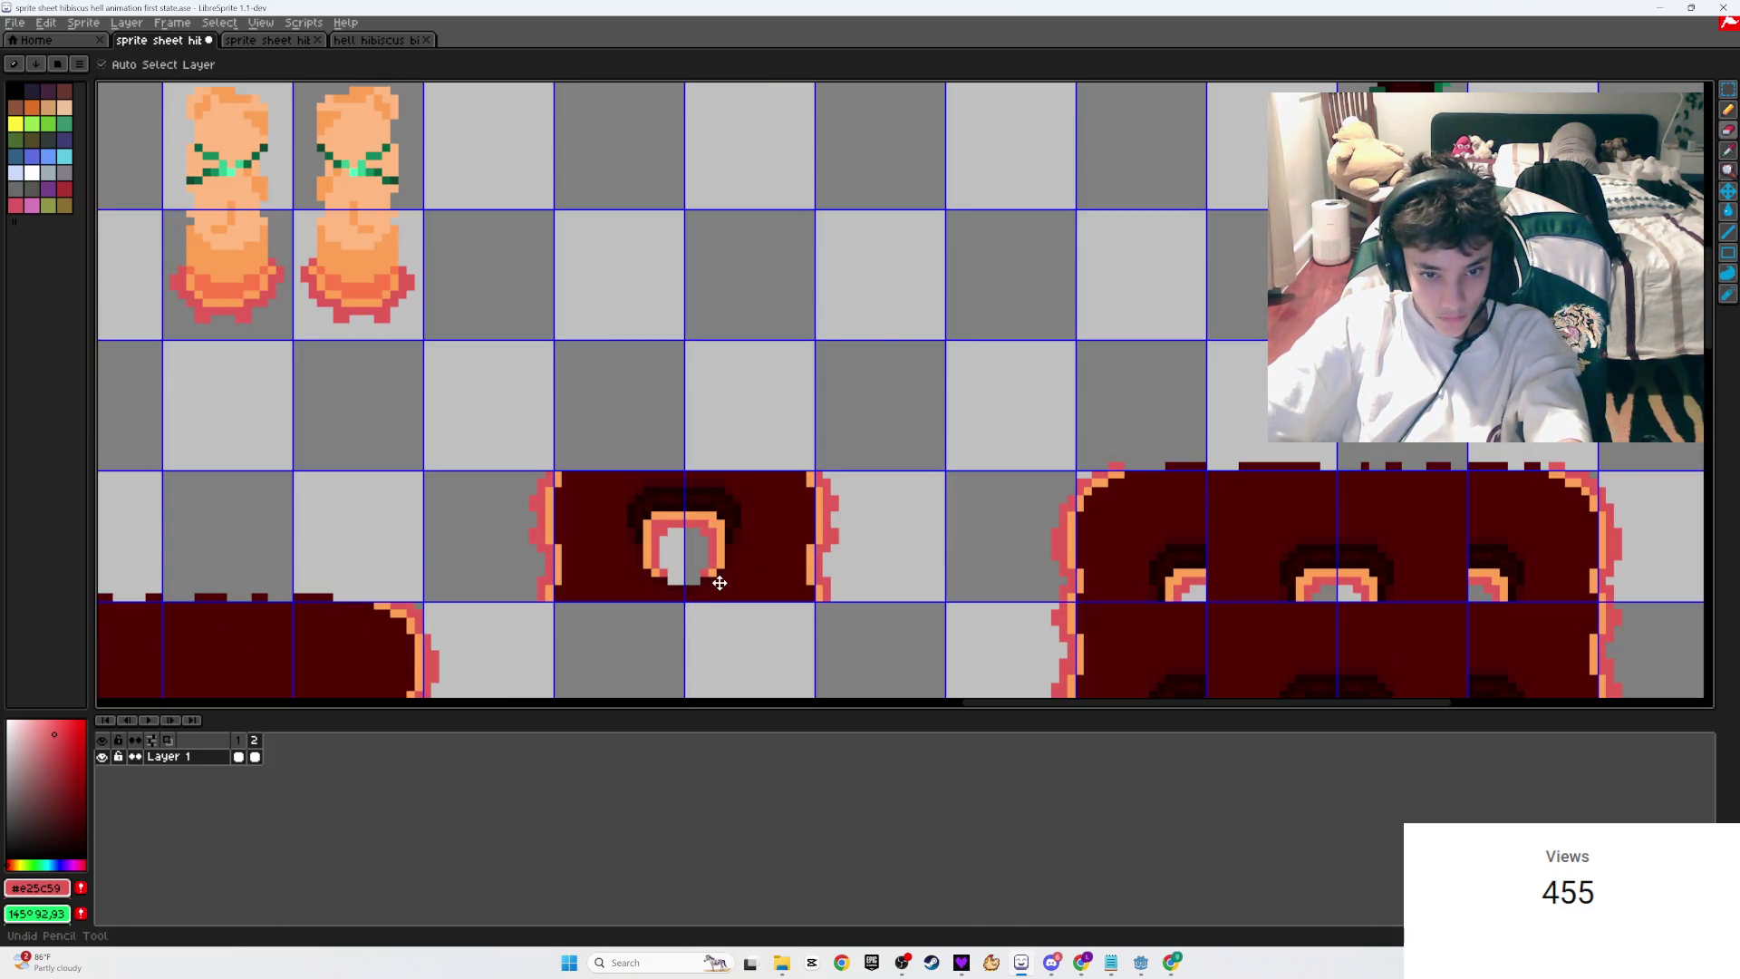
scroll(719, 583, down, 3)
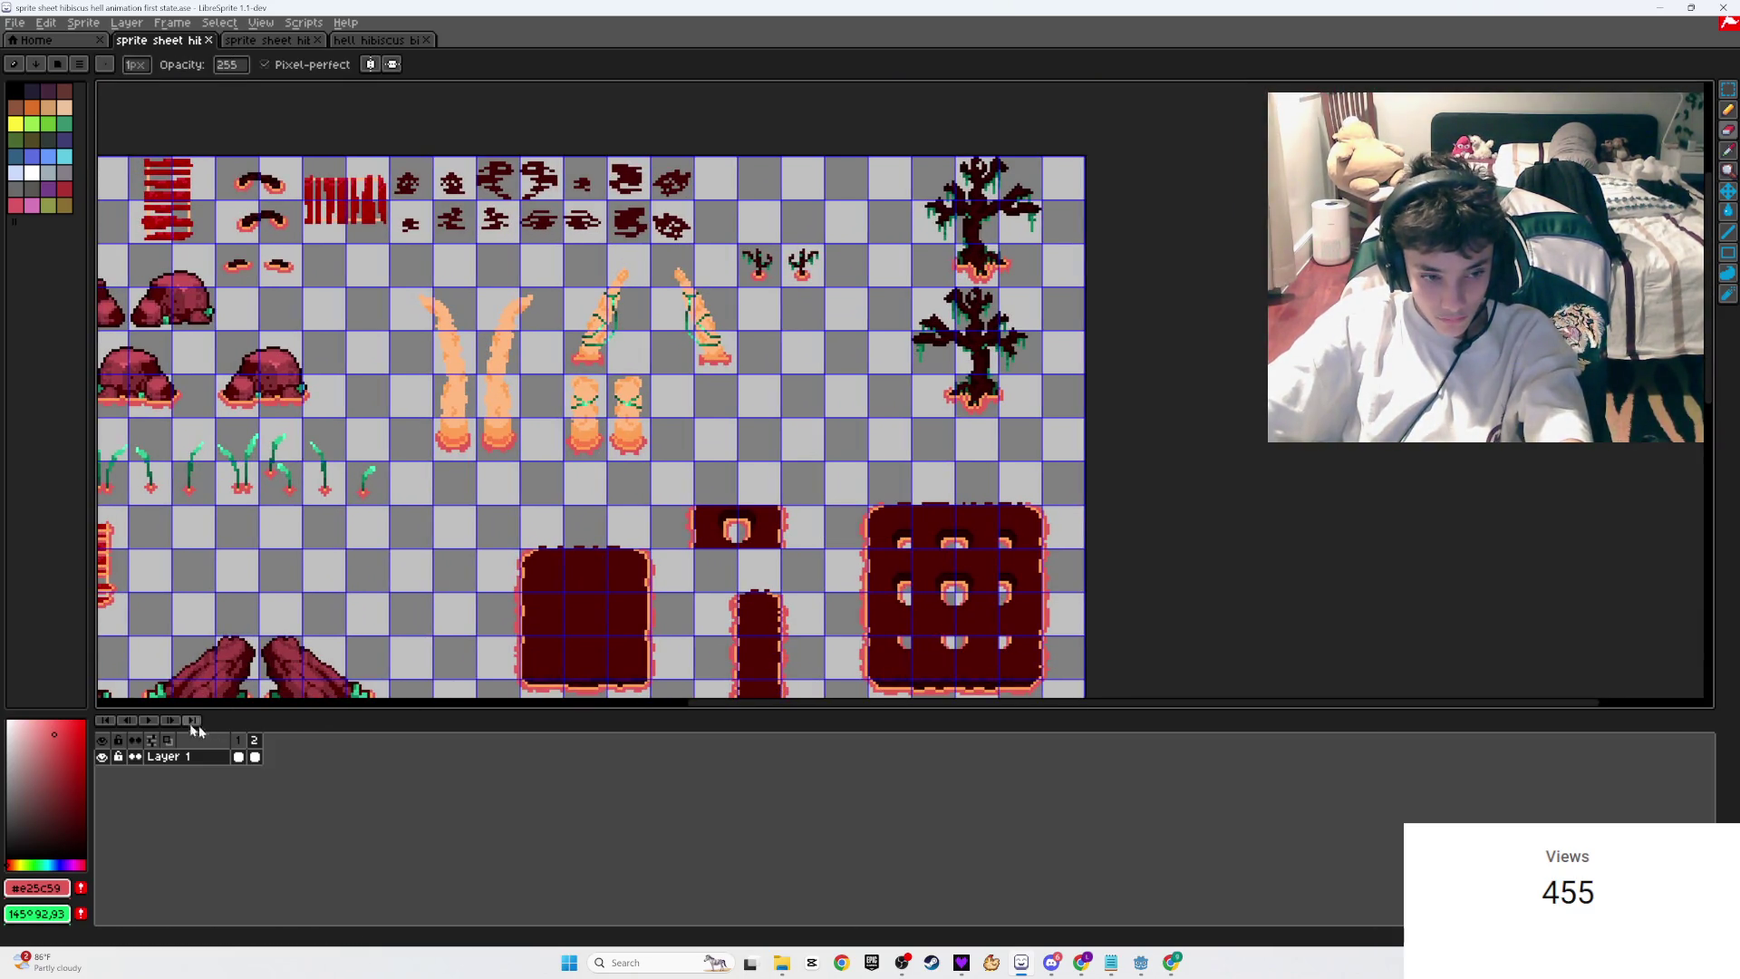
click(150, 716)
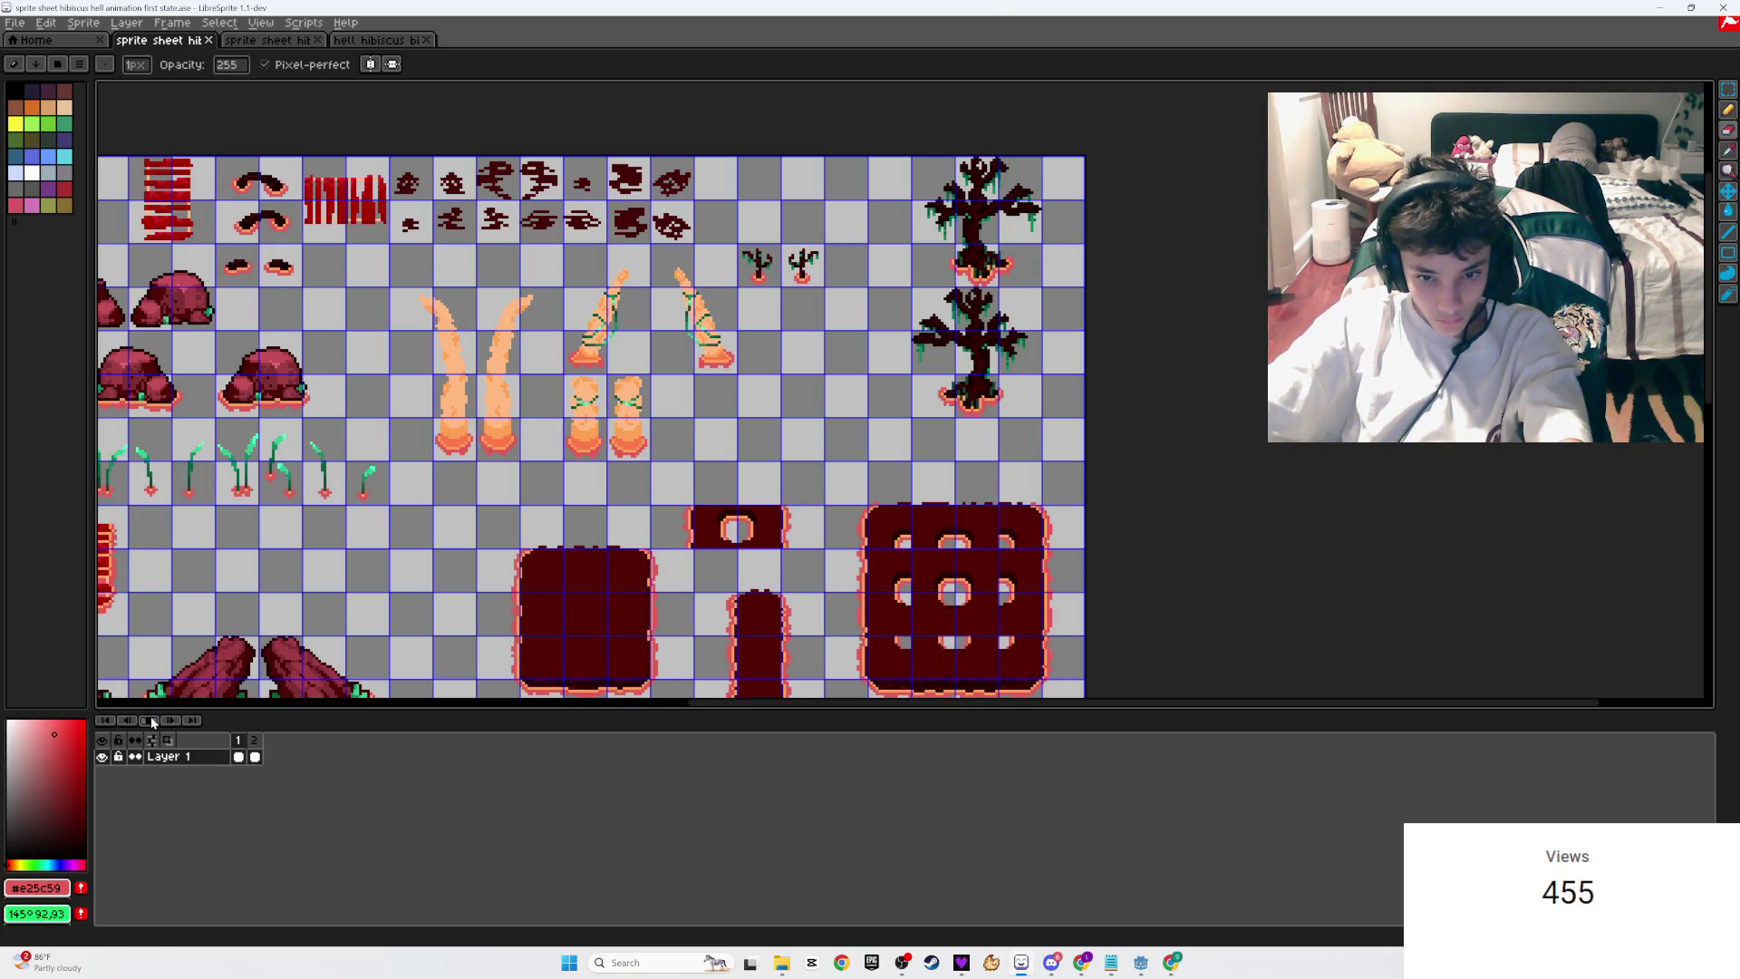
key(plus)
key(plus)
key(plus)
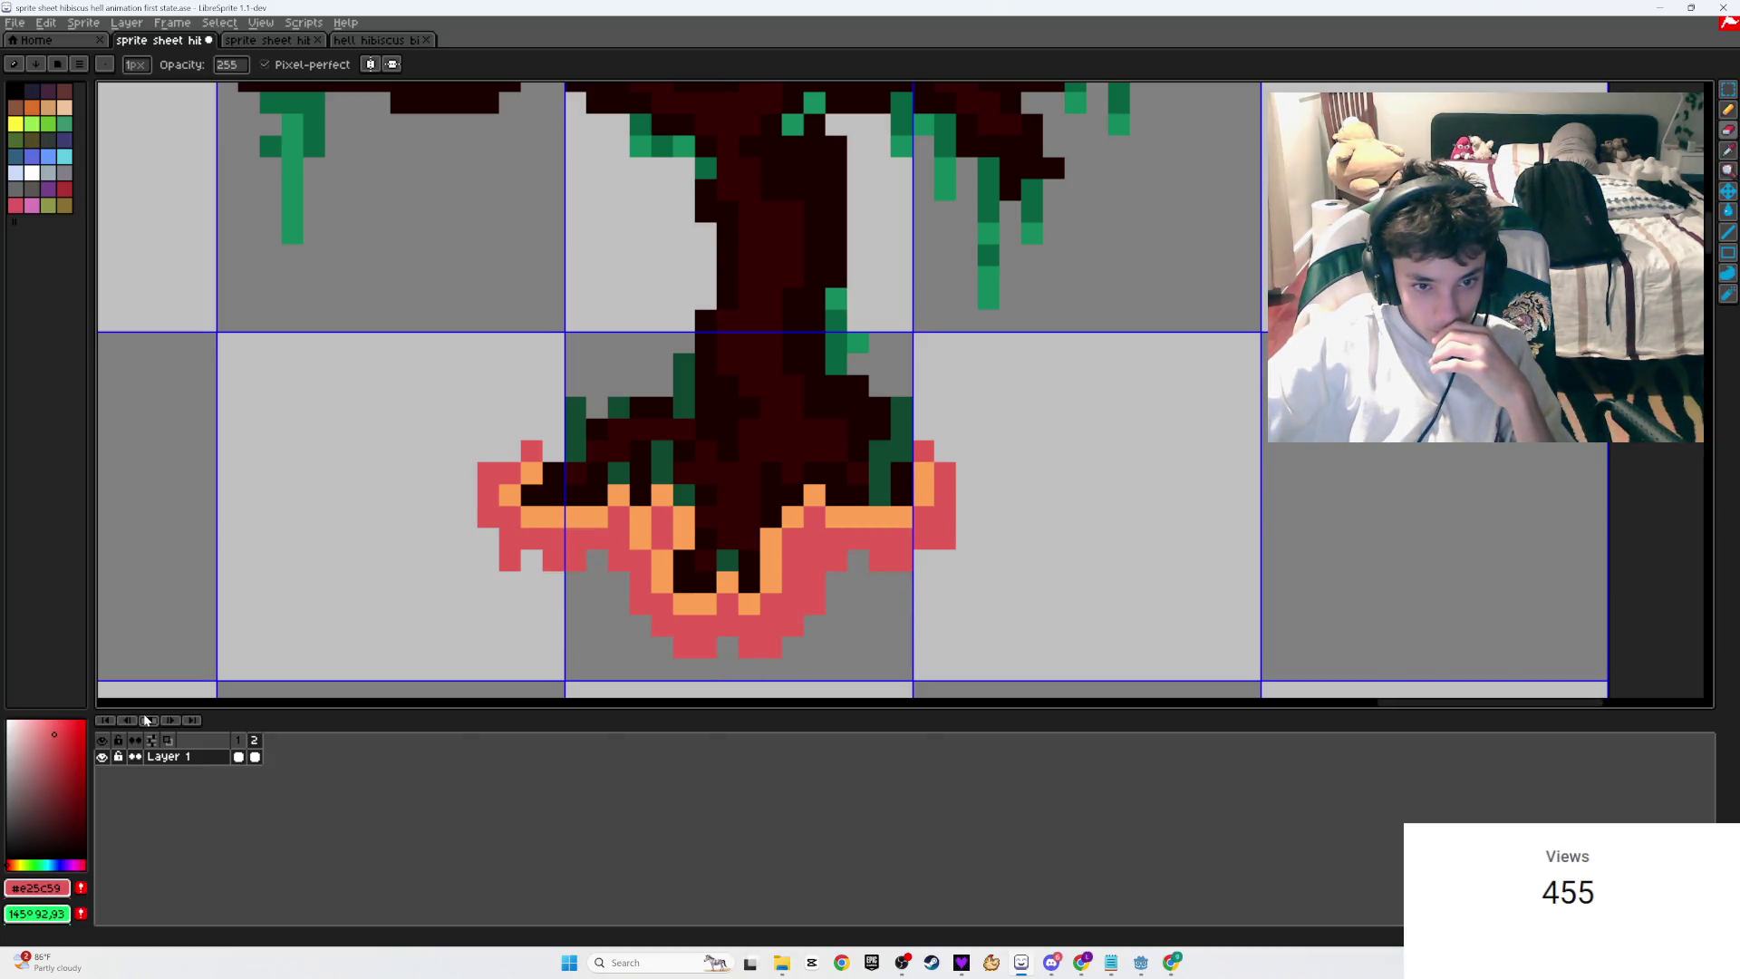
Step: In frame 2, erase the two stray red pixels from the tree base's rim
scroll(746, 463, up, 3)
key(b)
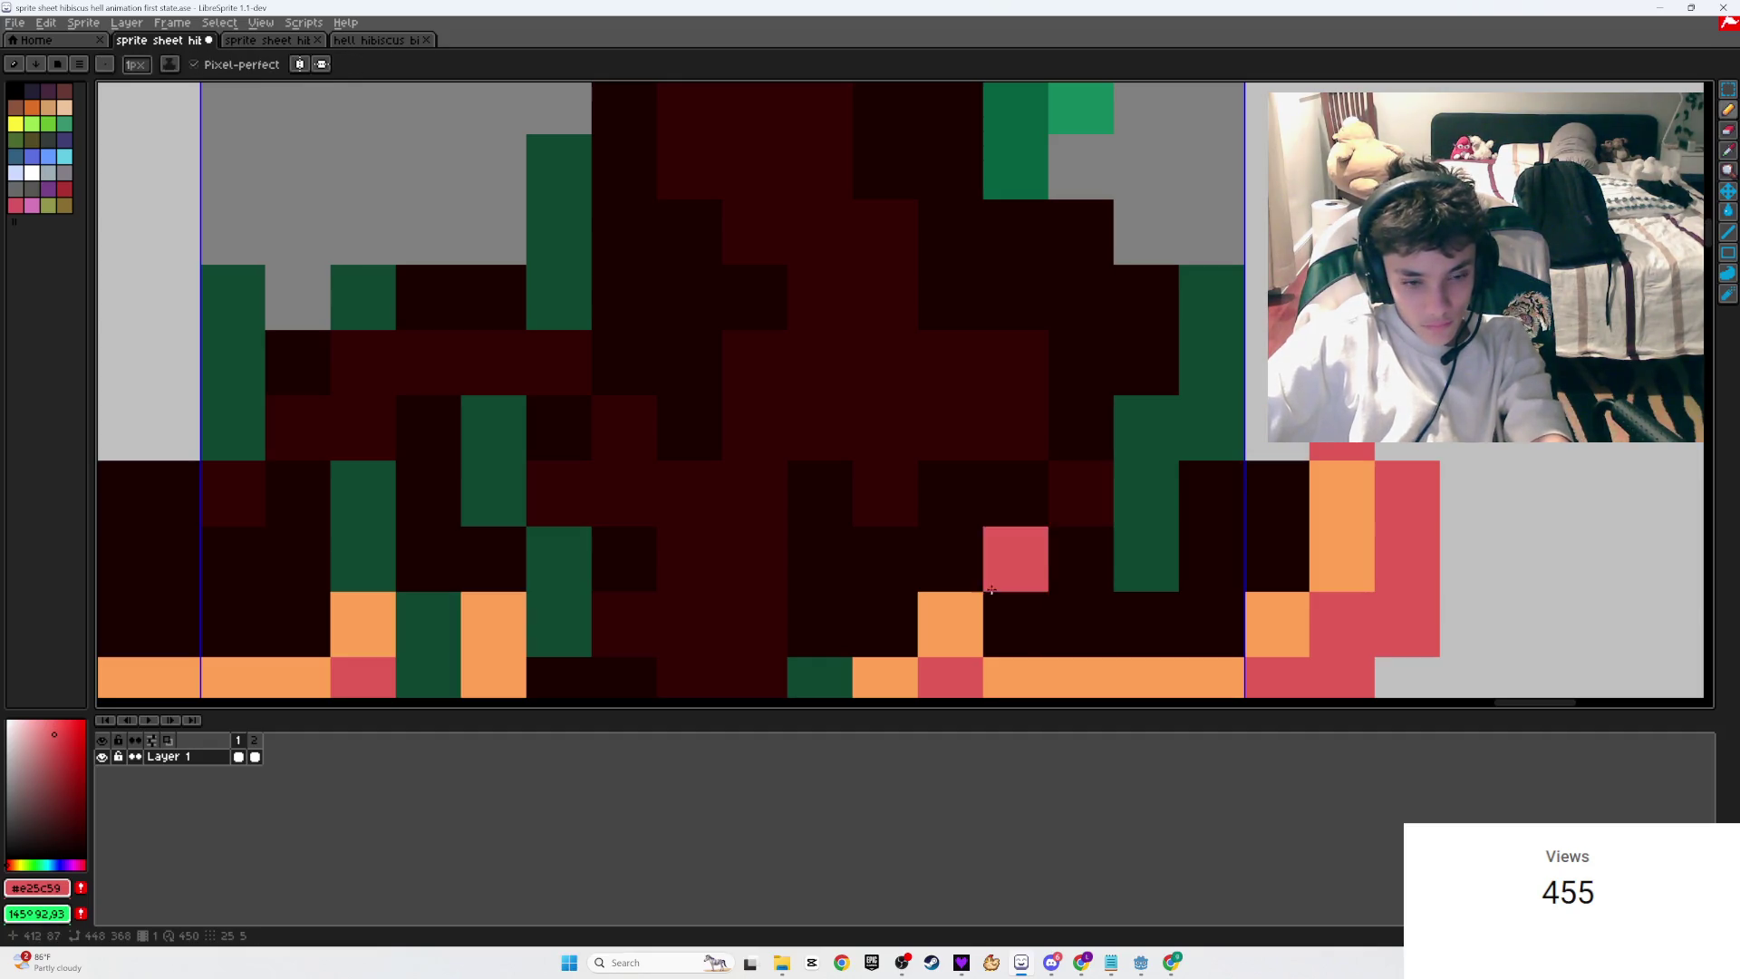
scroll(1088, 453, left, 5)
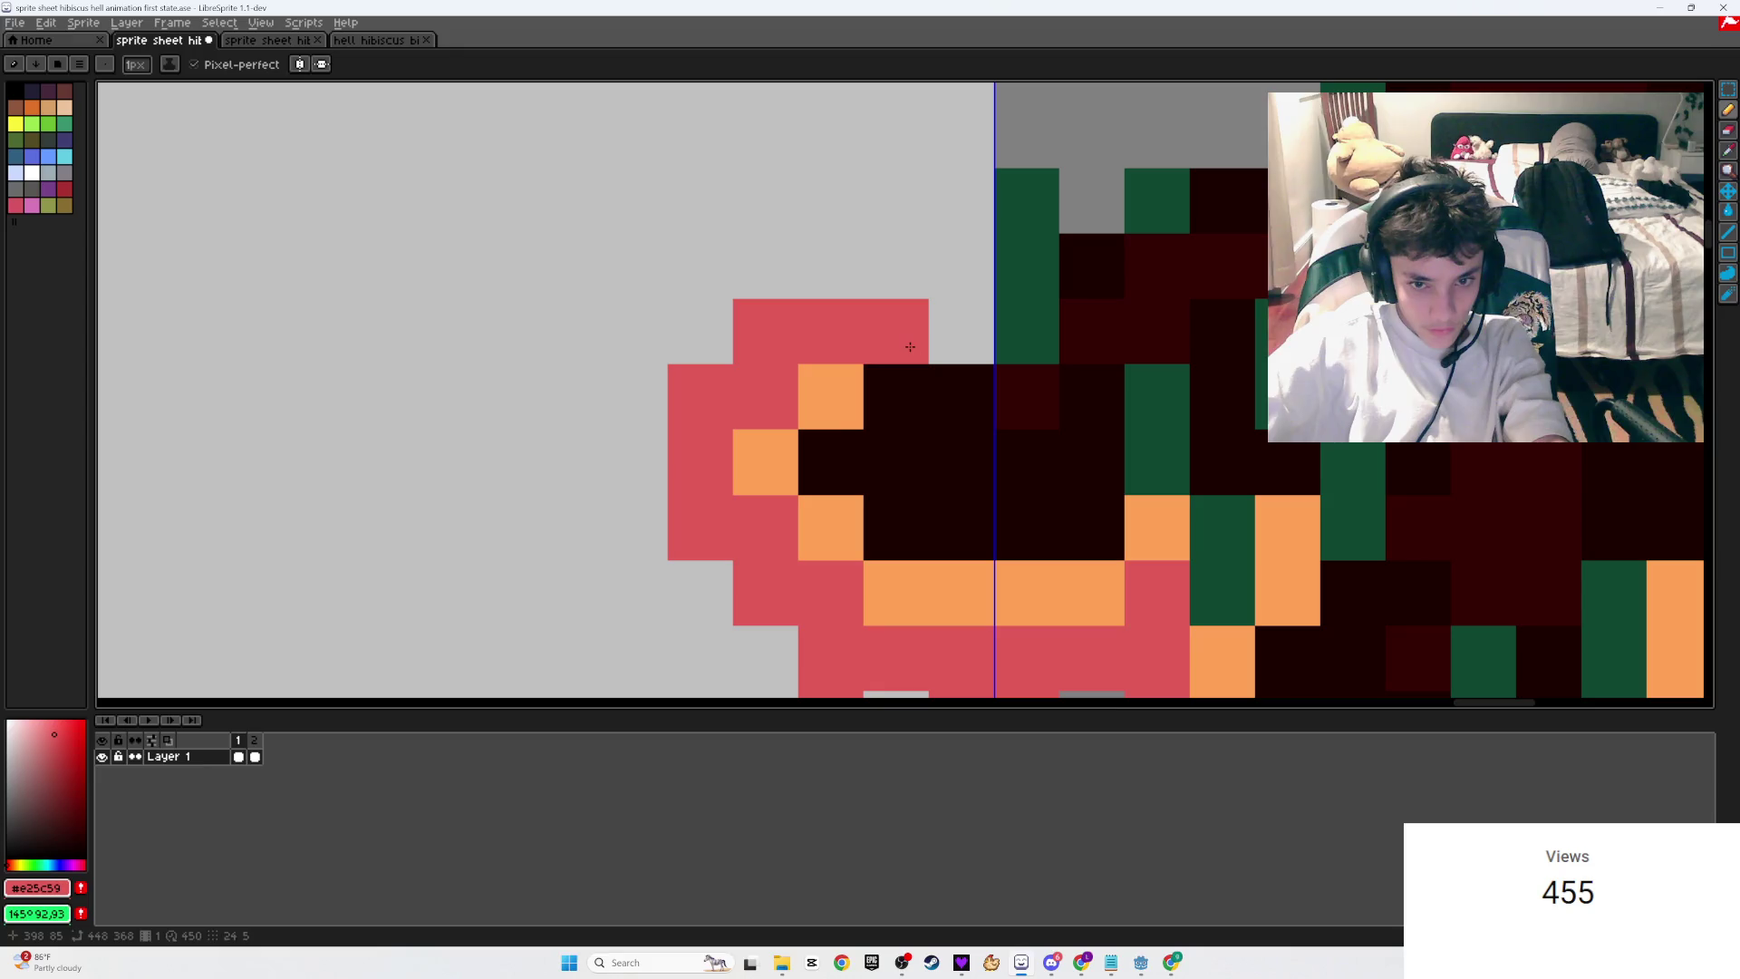
click(254, 740)
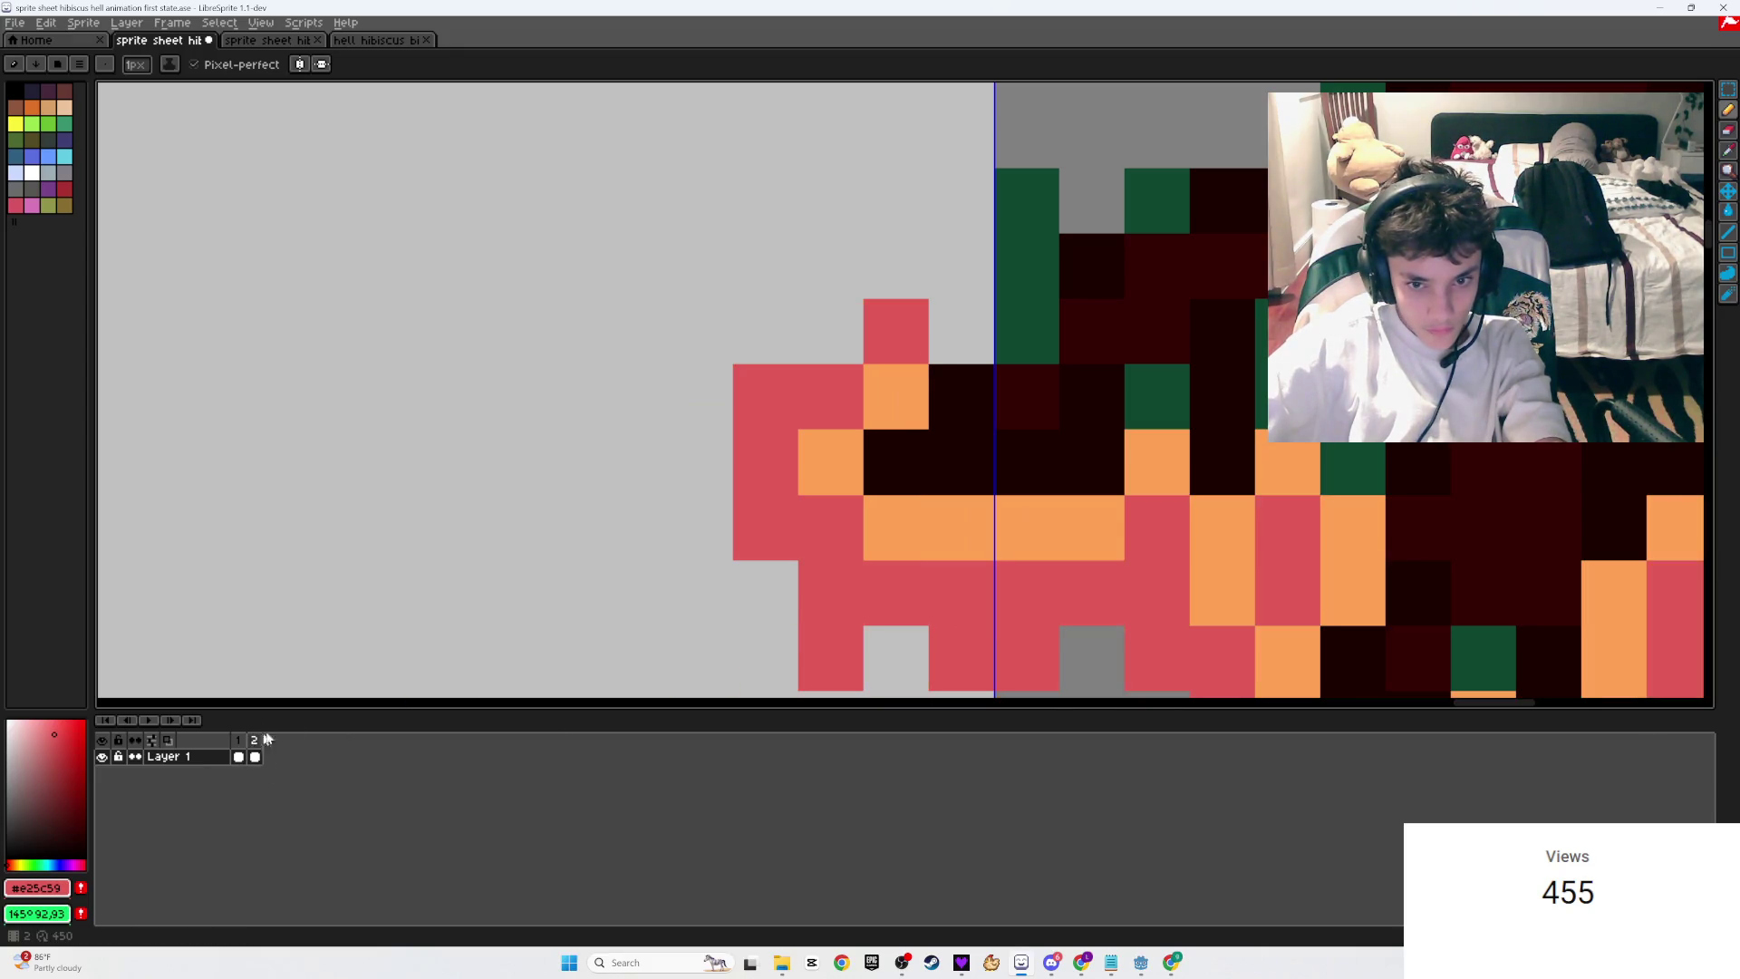
scroll(1248, 381, down, 3)
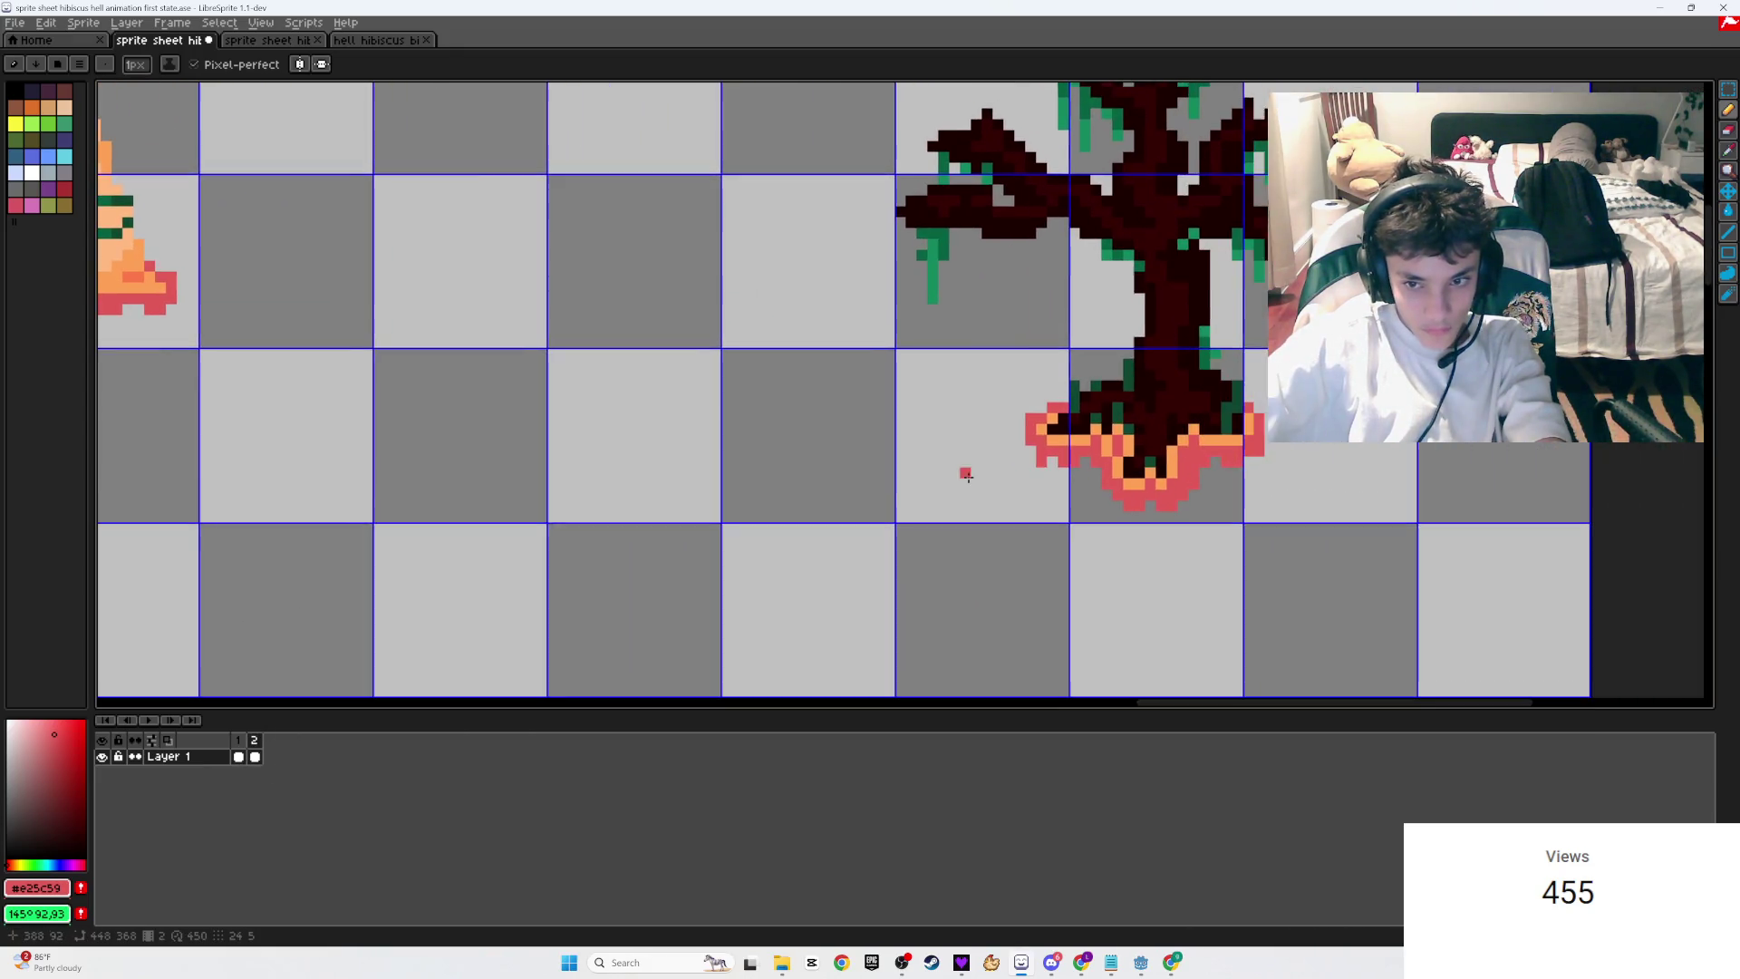
scroll(1224, 408, up, 3)
key(e)
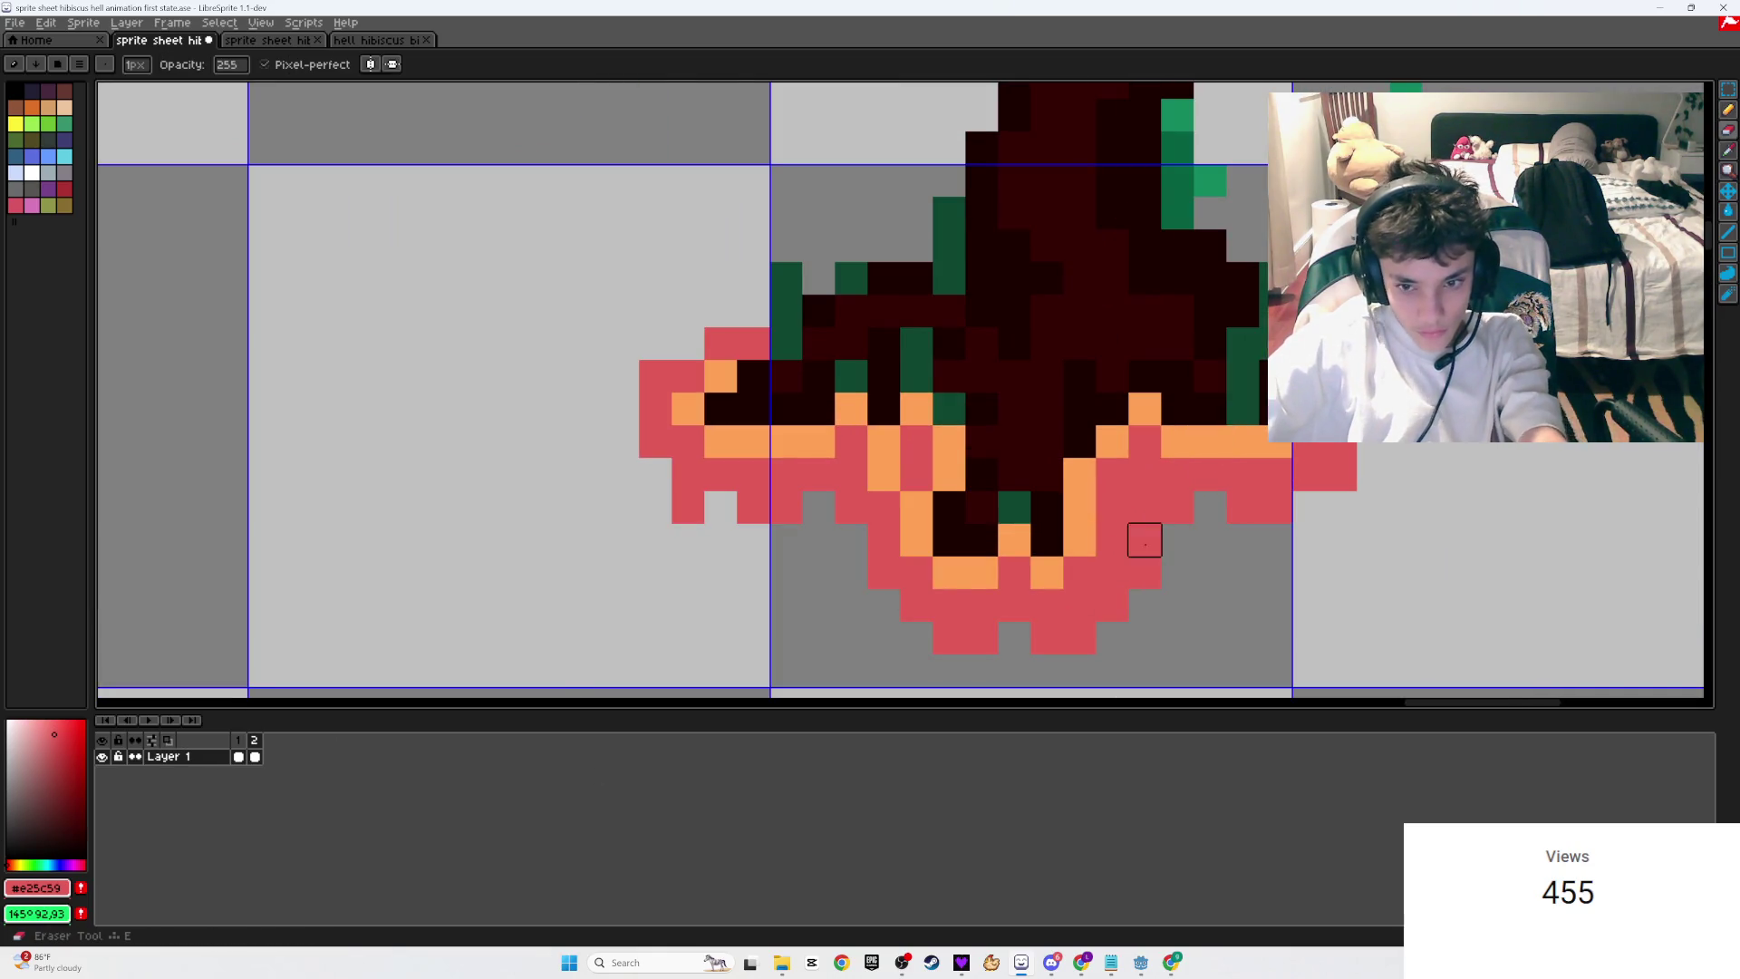
drag(1145, 540, 1144, 573)
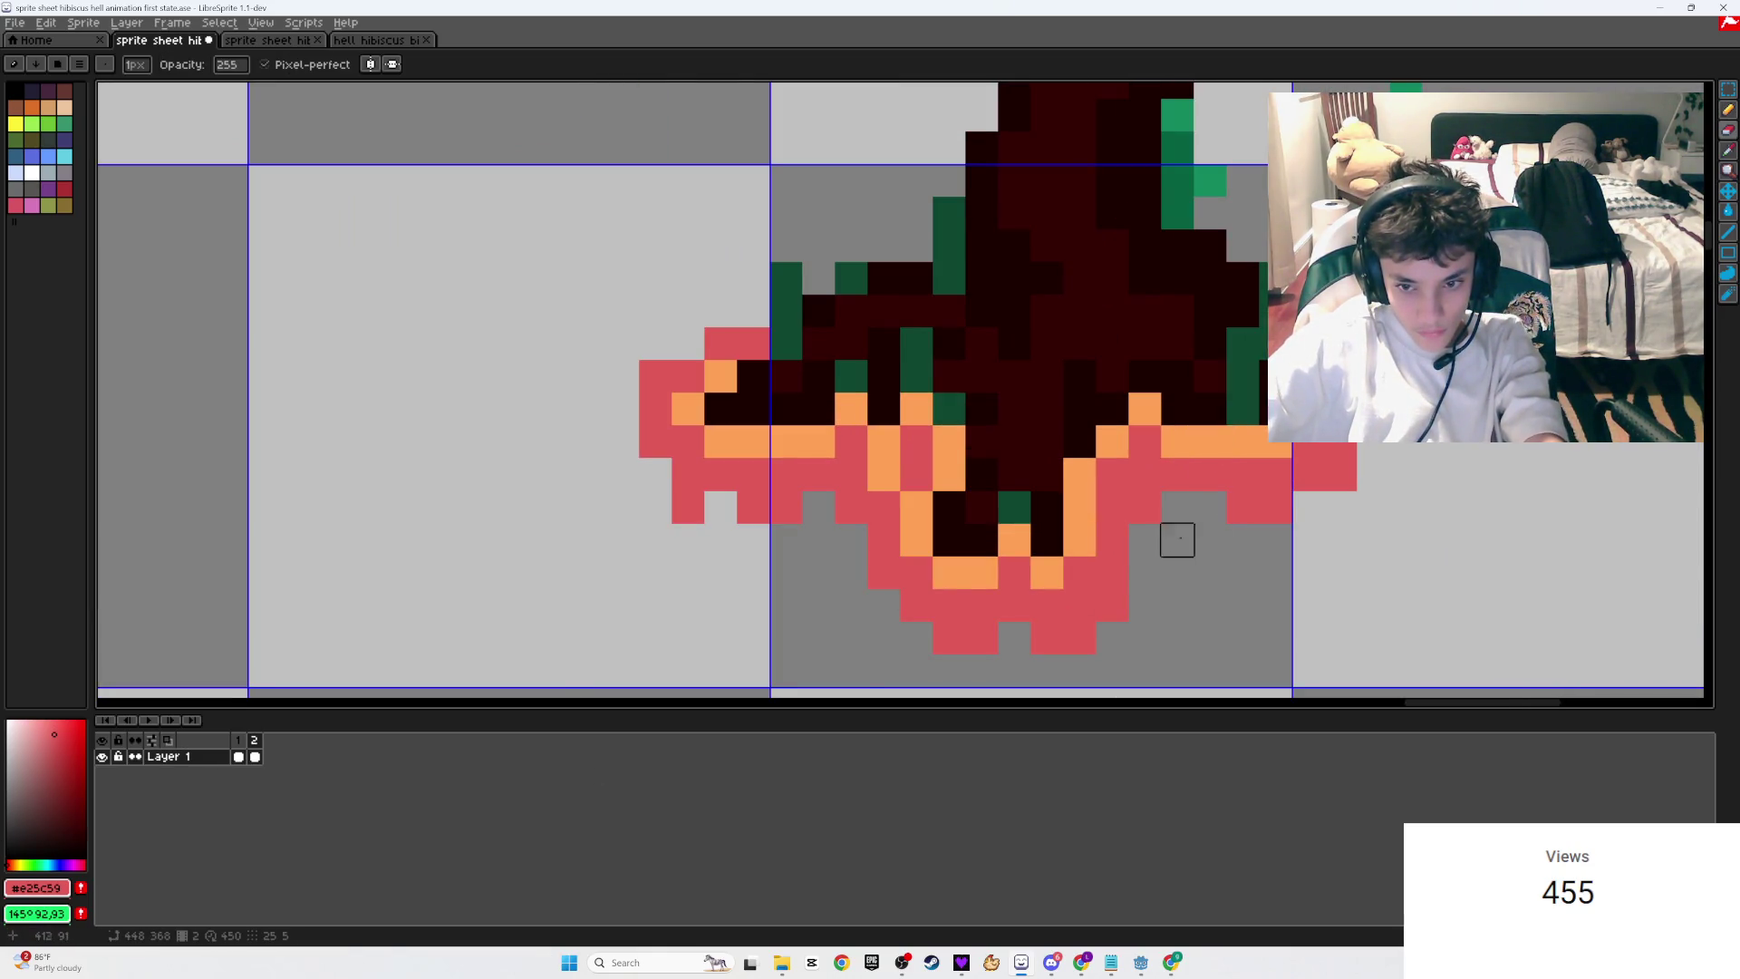
Step: Save the sprite sheet and play the animation to check the tree
click(148, 720)
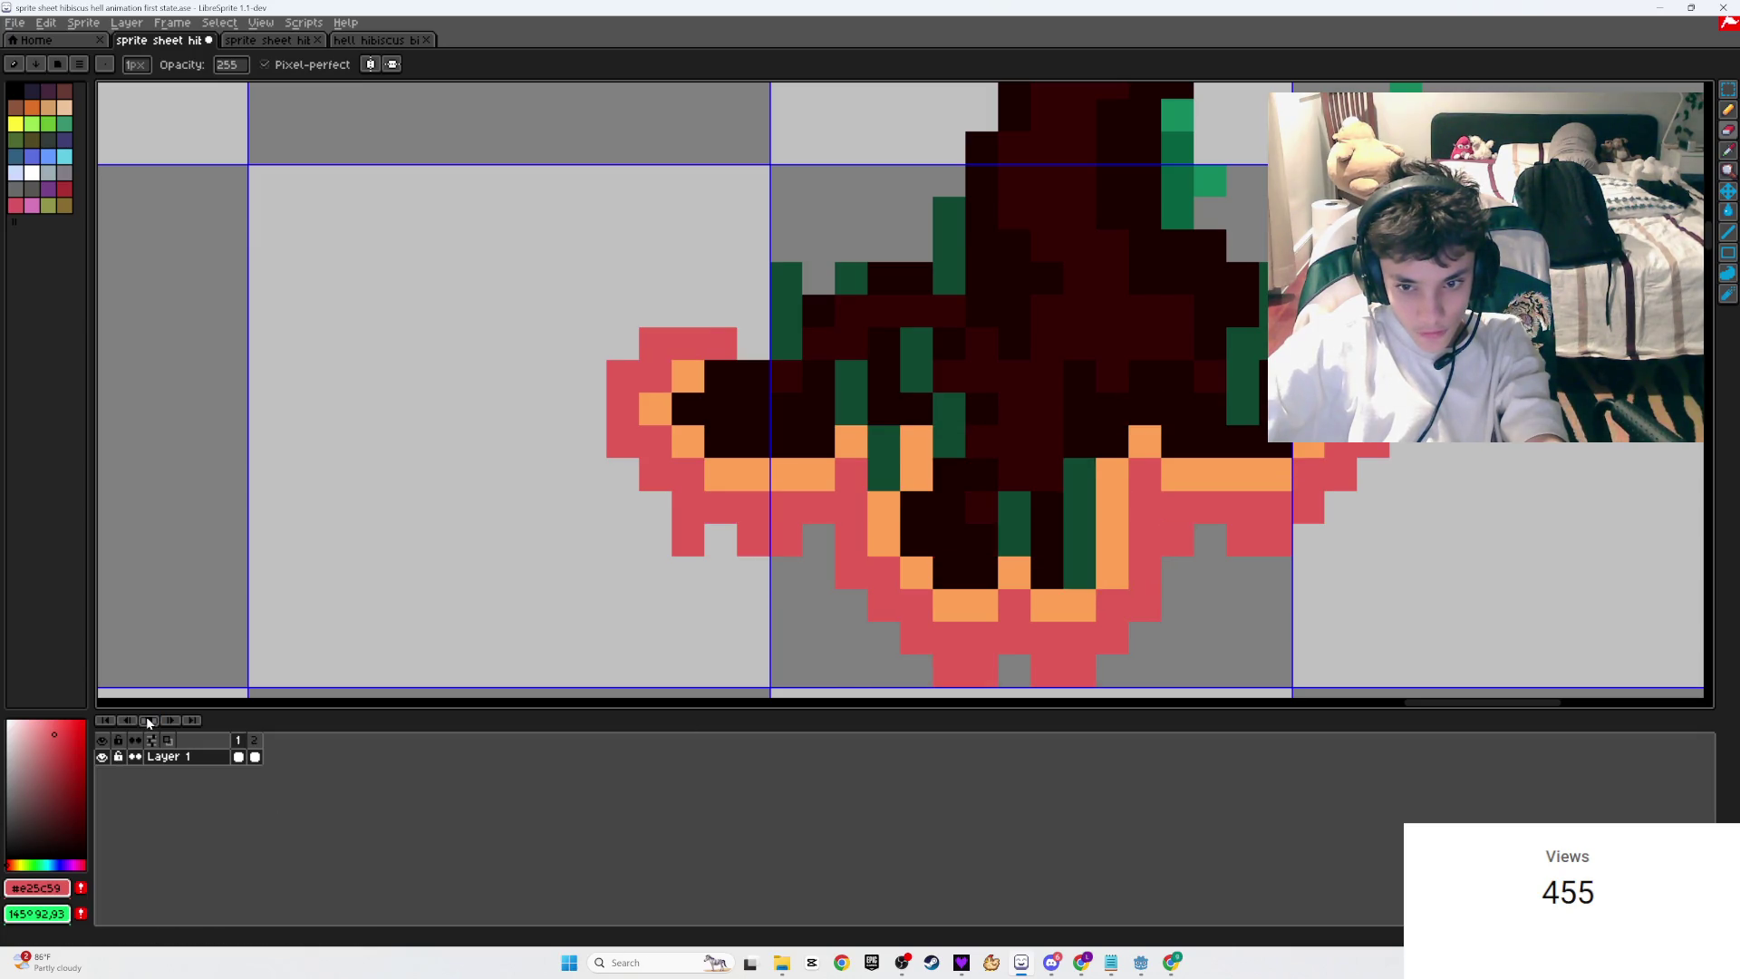
scroll(571, 562, down, 3)
key(ctrl+s)
scroll(778, 282, down, 3)
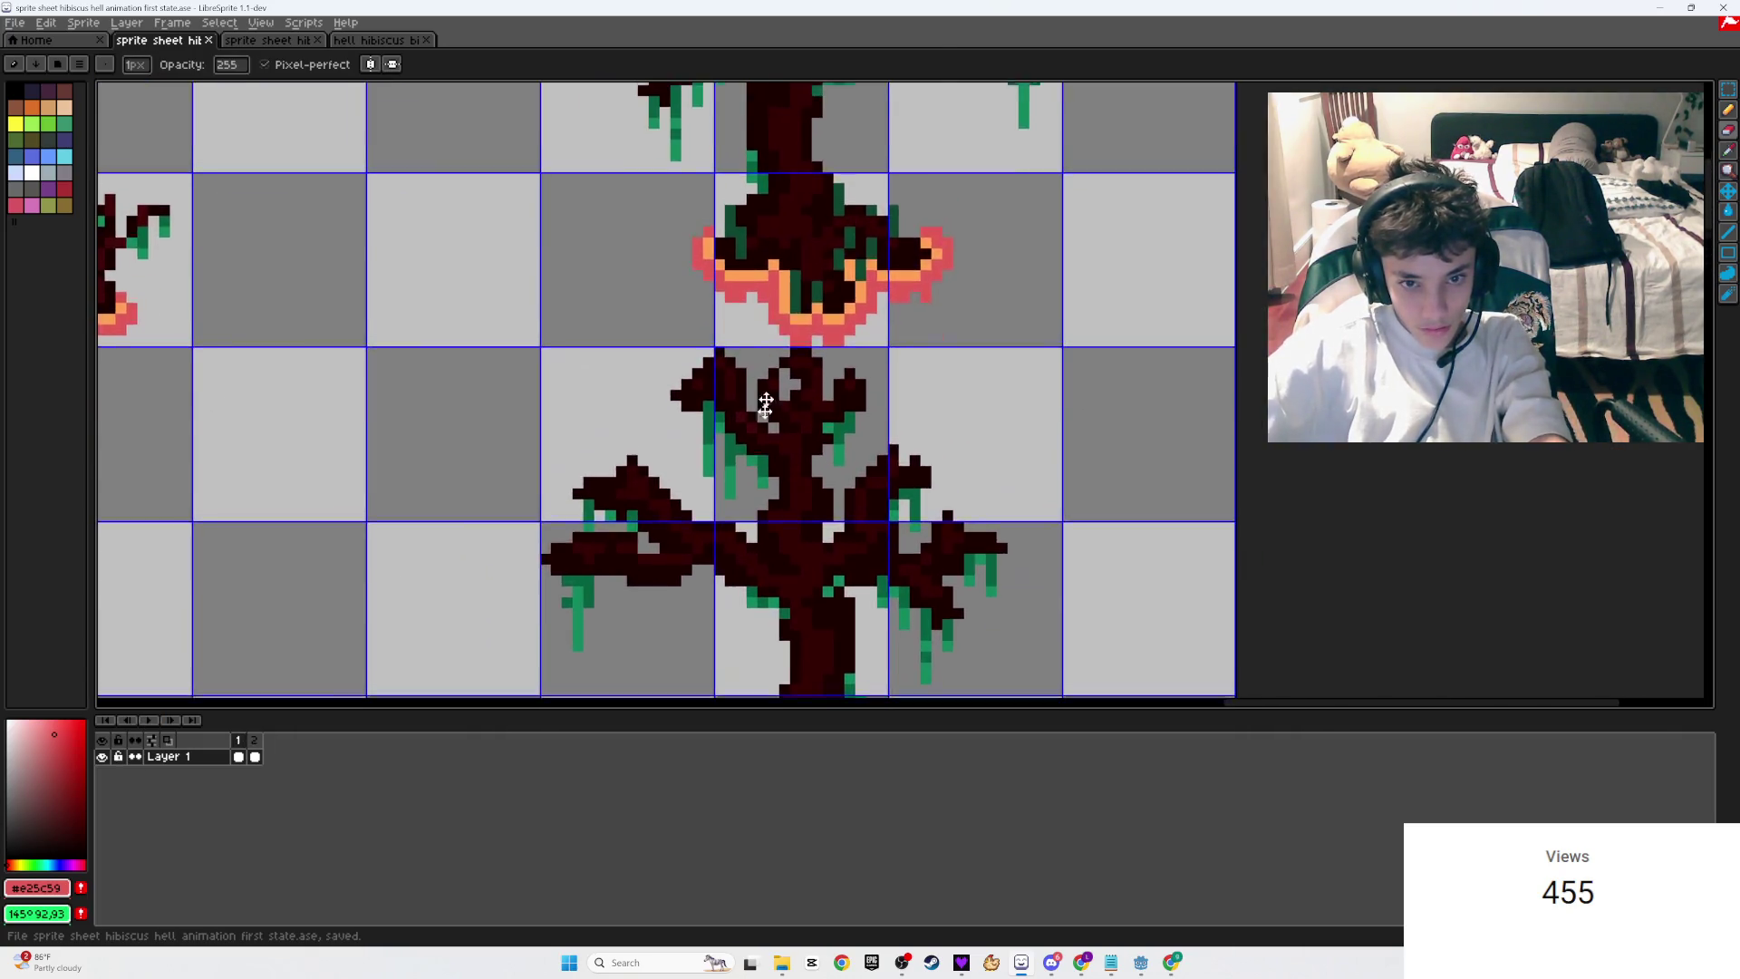
click(154, 720)
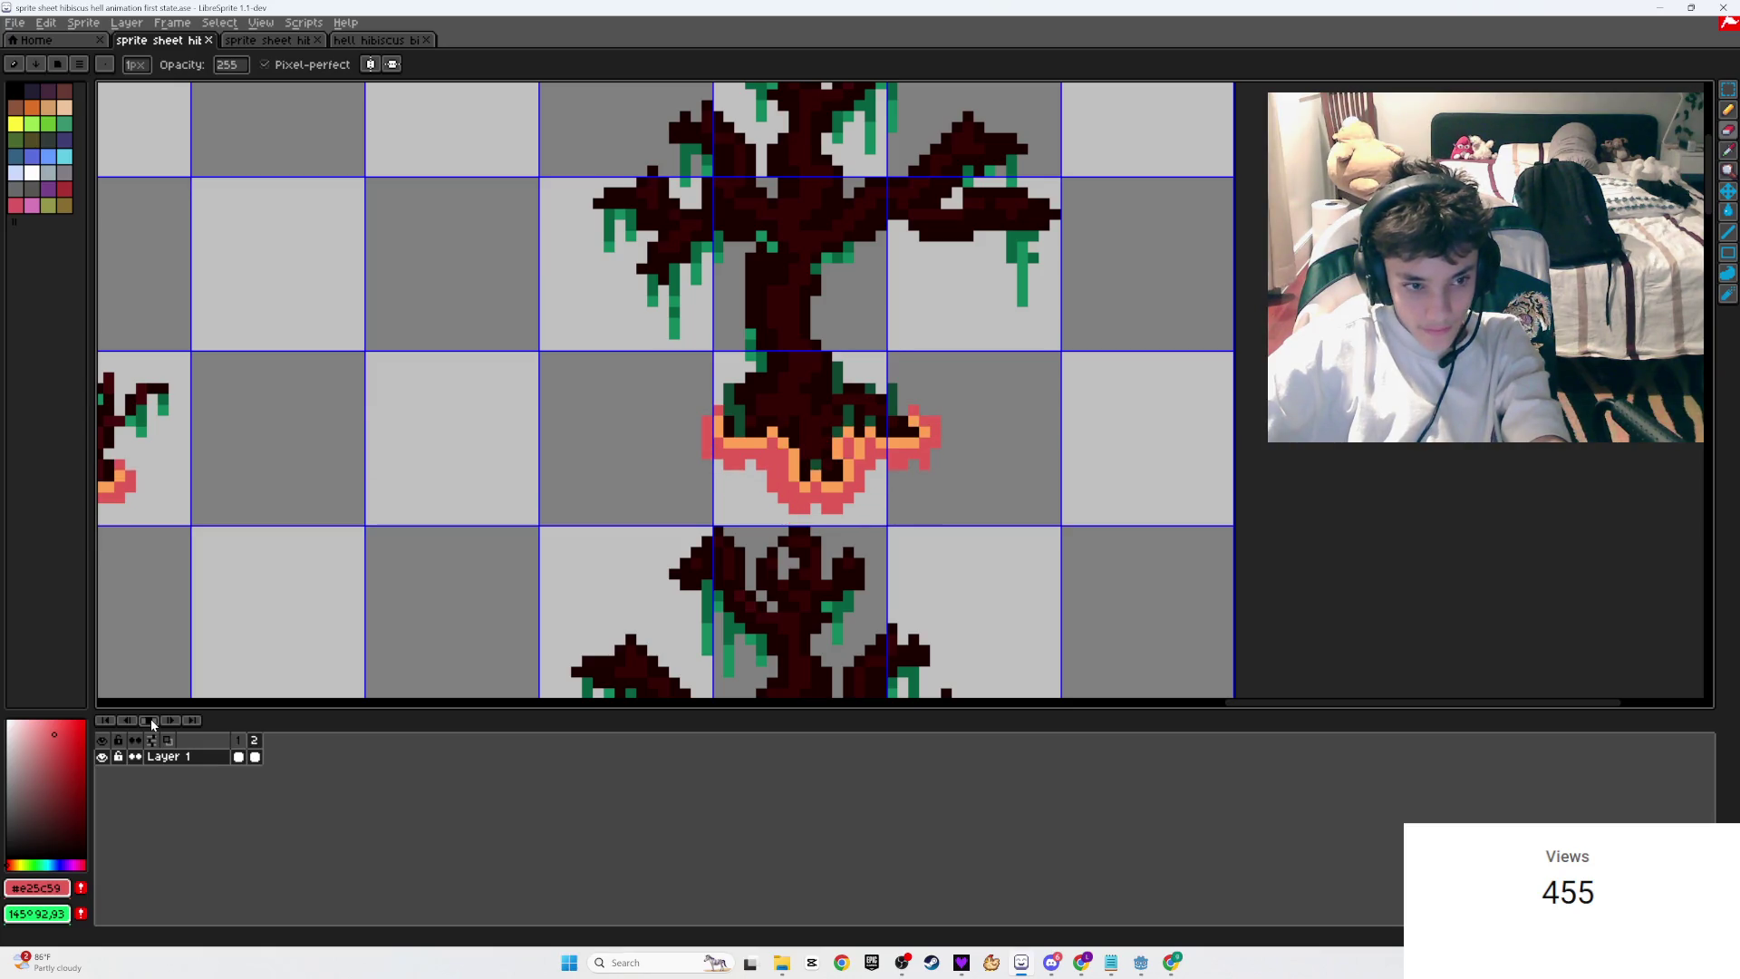
click(151, 720)
scroll(357, 551, down, 3)
scroll(553, 84, up, 2)
scroll(613, 193, down, 8)
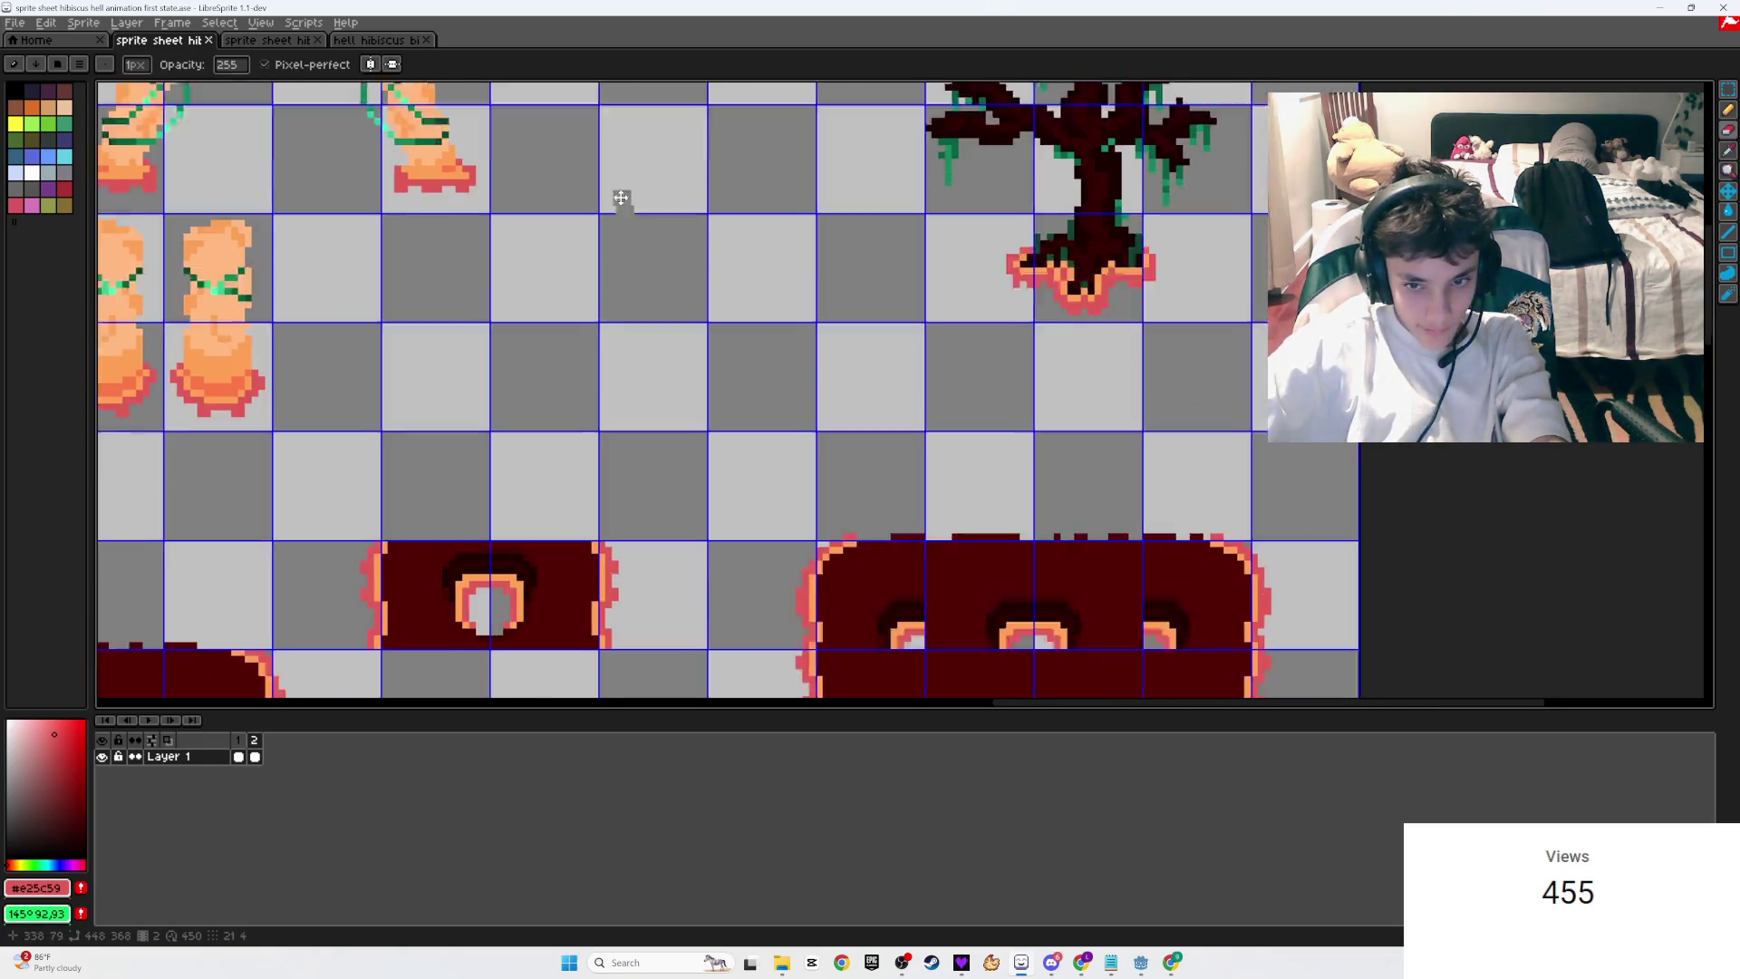
scroll(813, 362, down, 5)
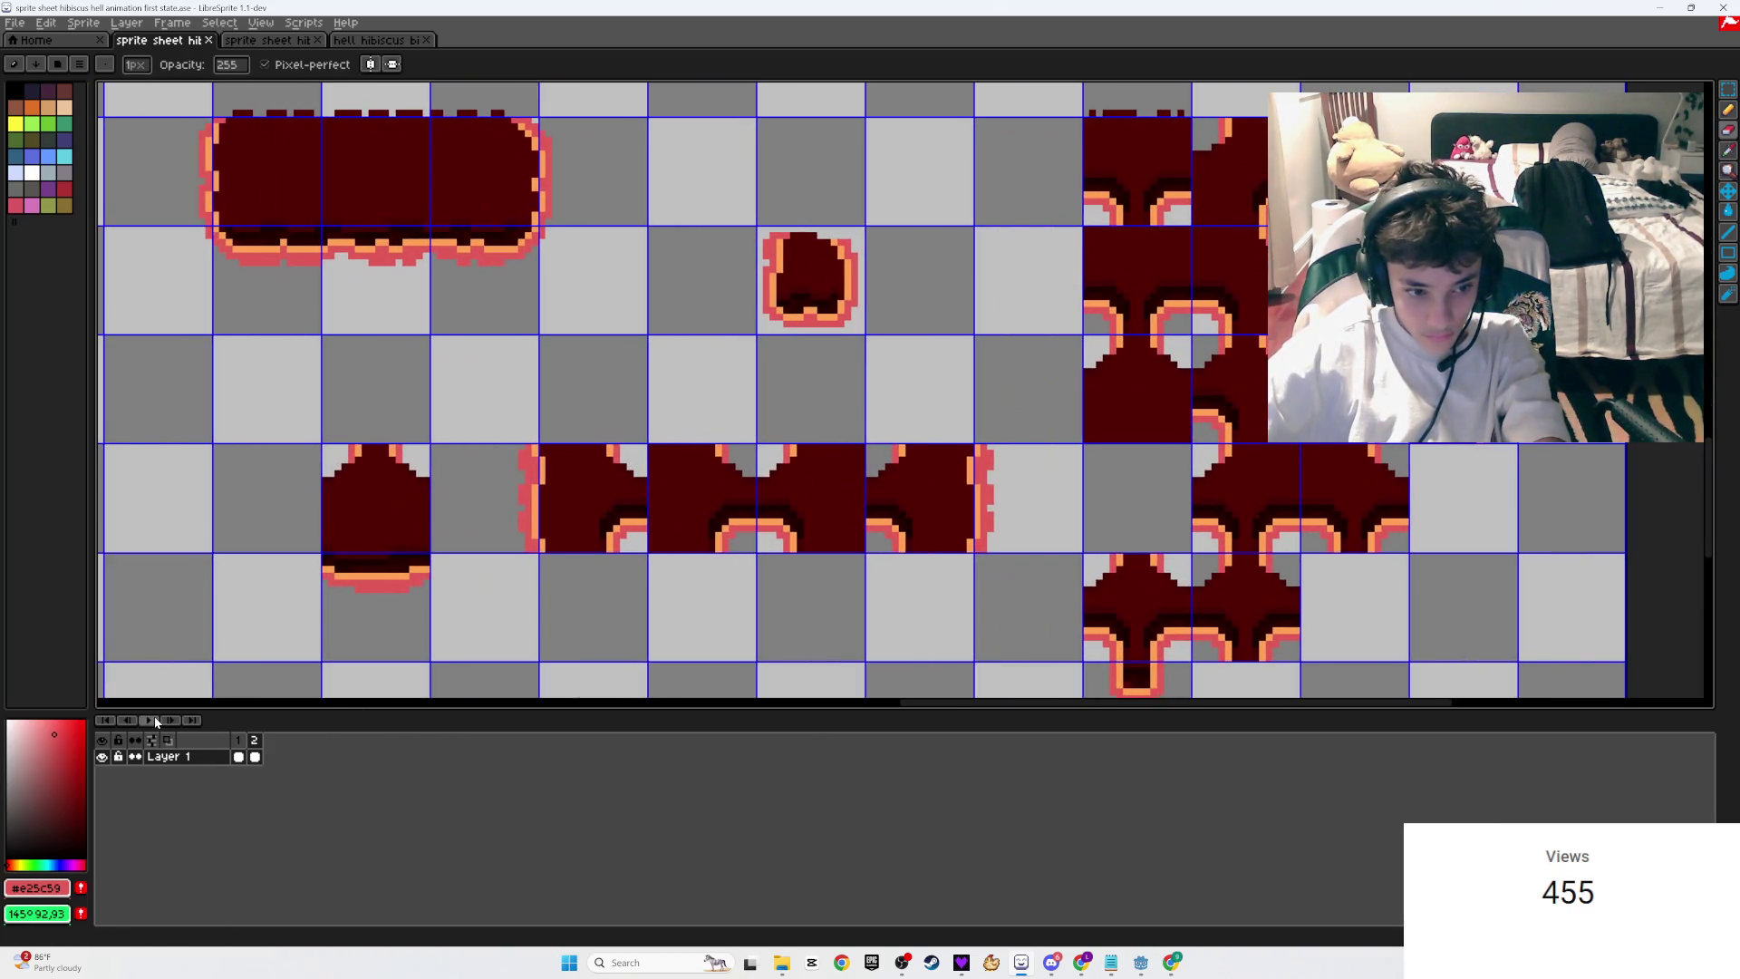
click(154, 719)
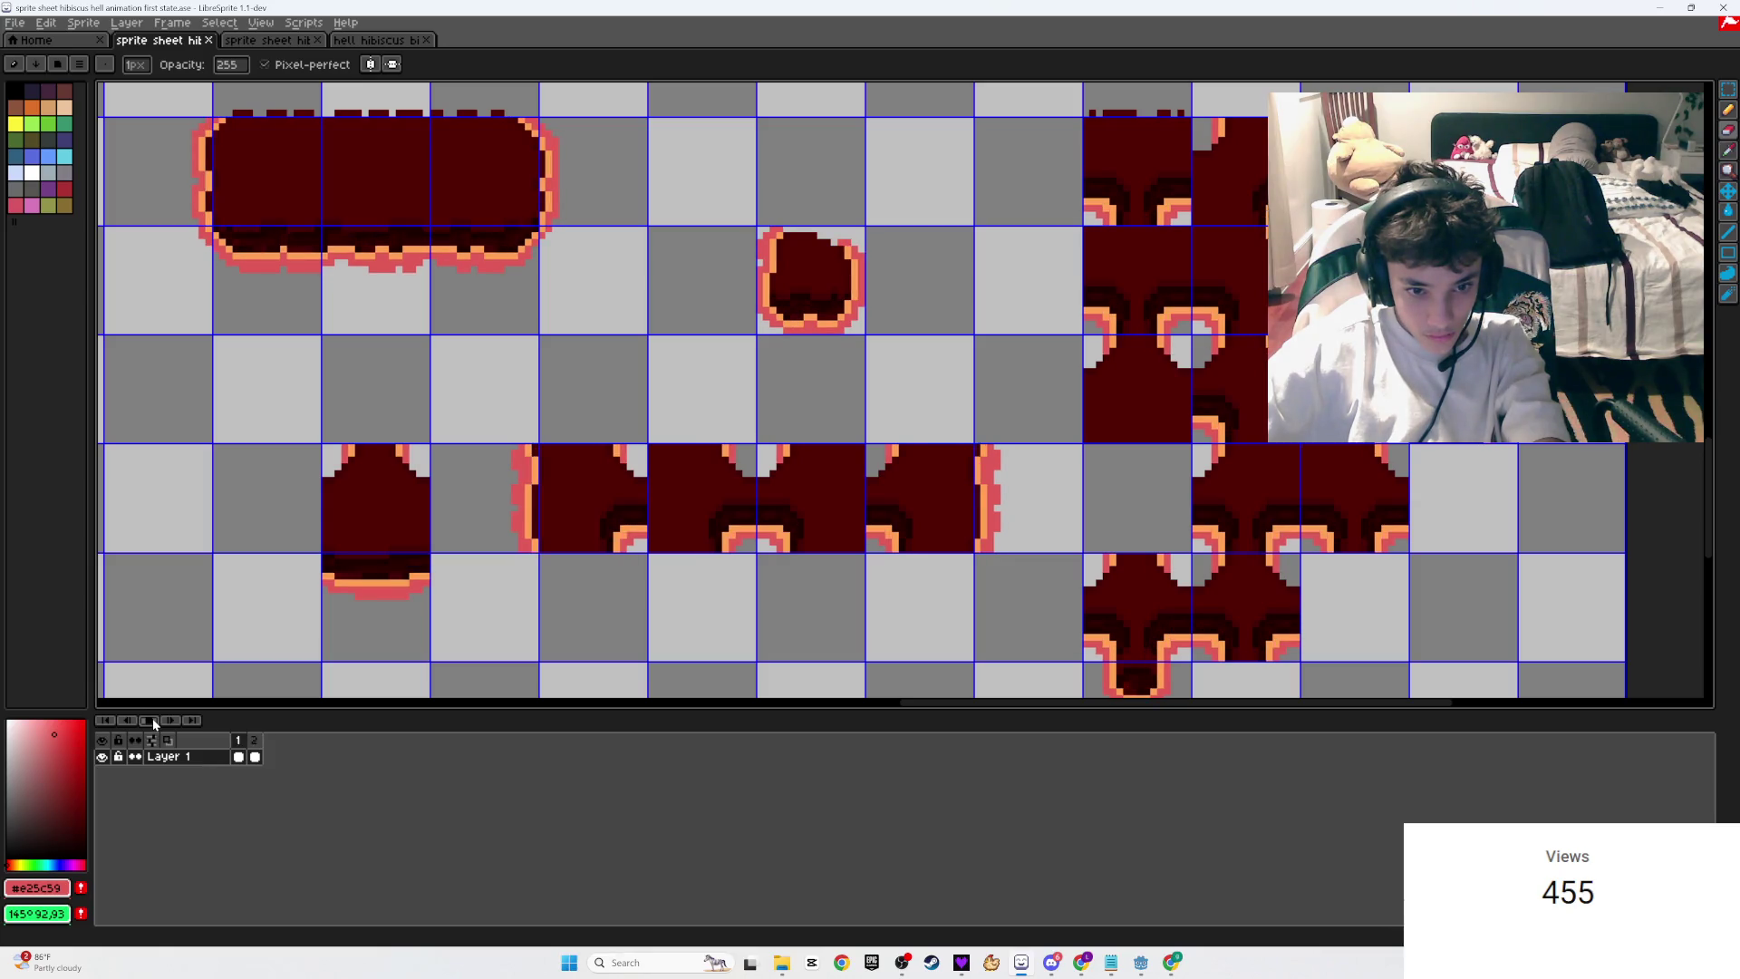
click(152, 718)
mouse_move(633, 517)
mouse_down()
mouse_move(588, 591)
mouse_move(408, 615)
mouse_up()
scroll(540, 375, up, 4)
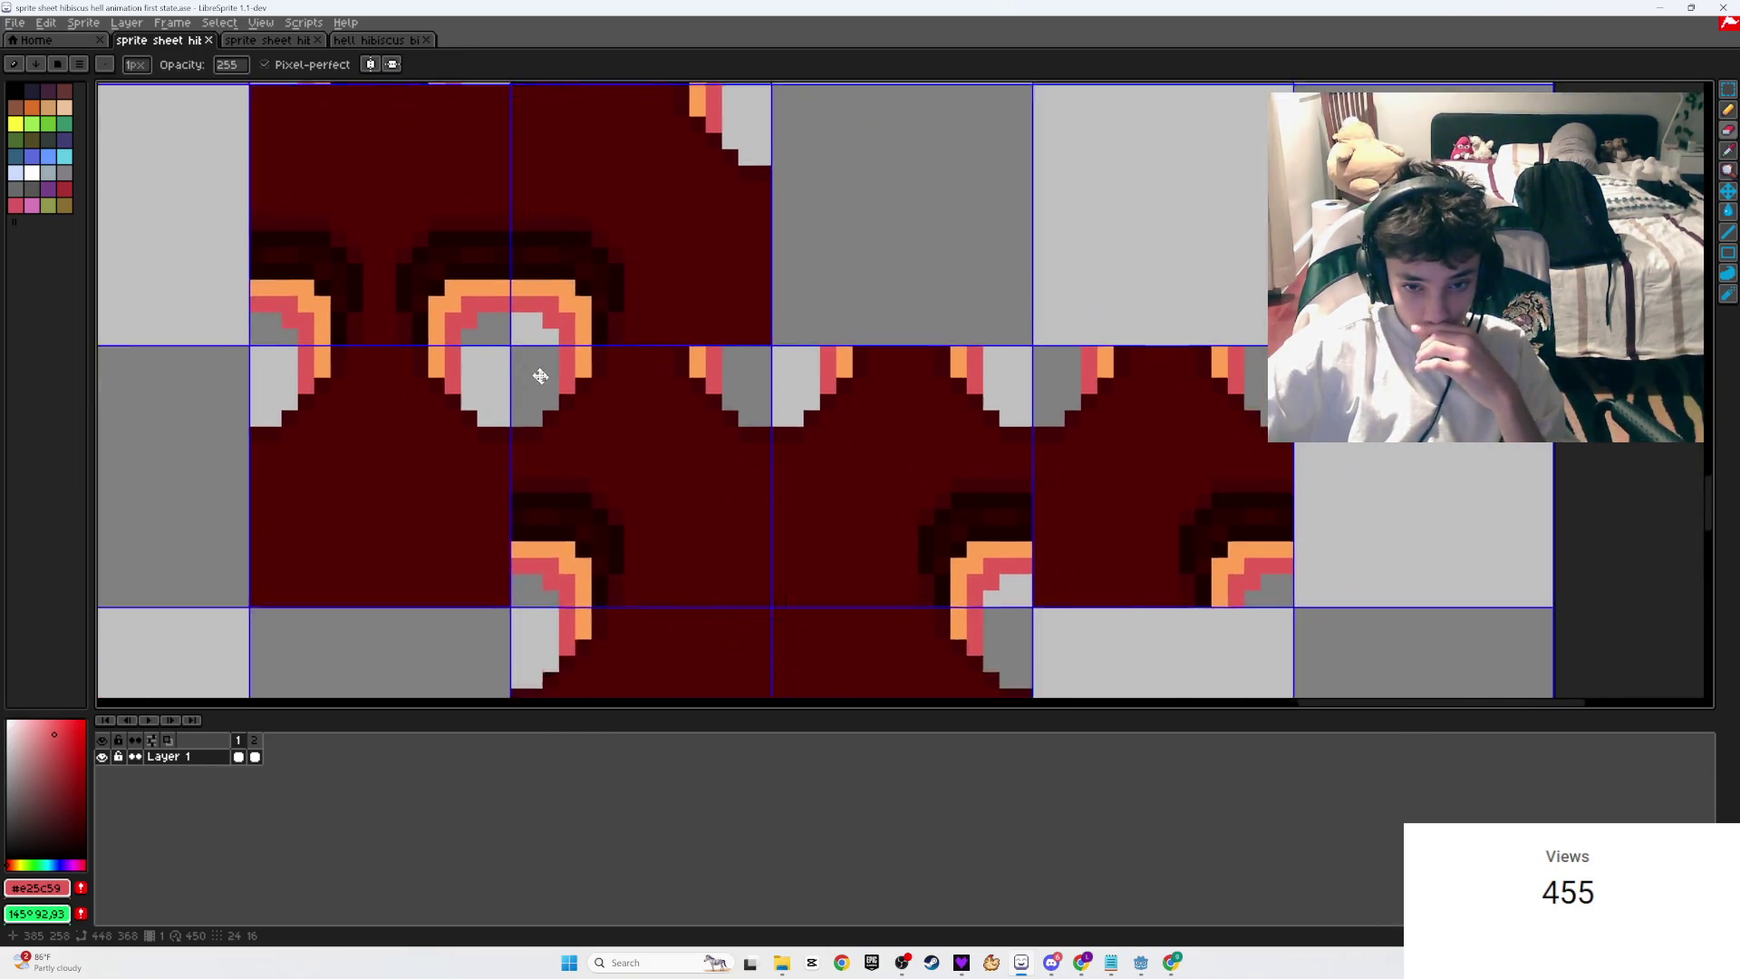
drag(540, 376, 505, 241)
scroll(683, 221, down, 4)
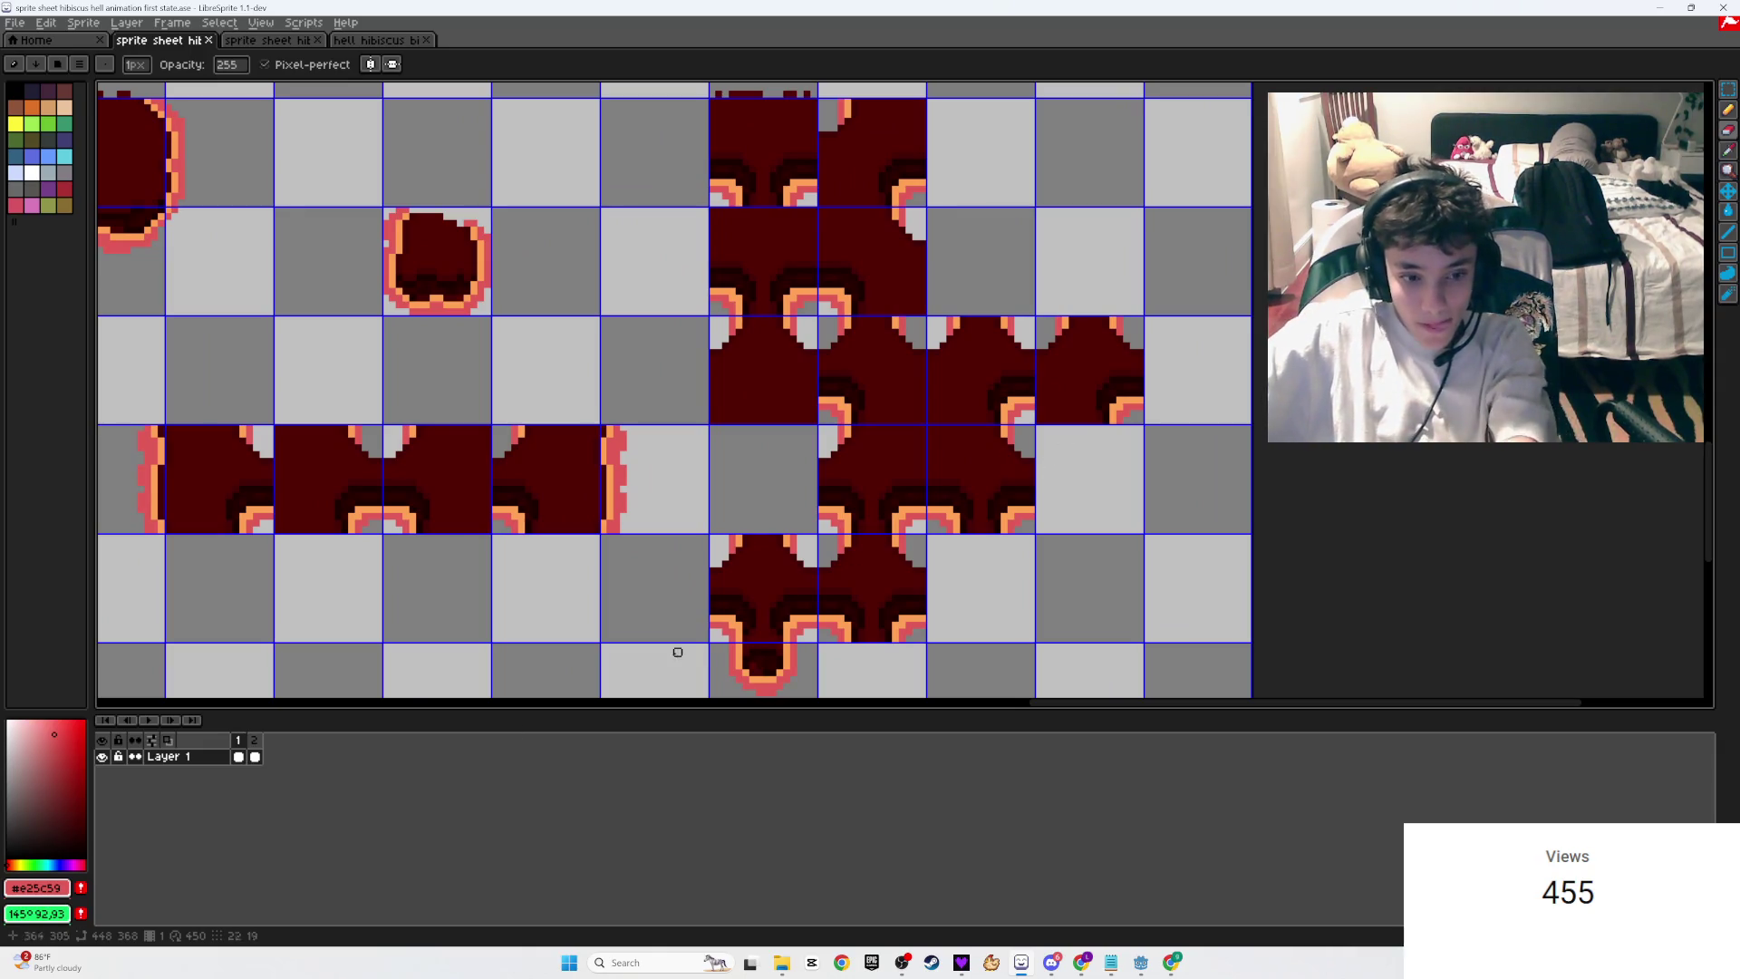
key(.)
scroll(1006, 525, up, 2)
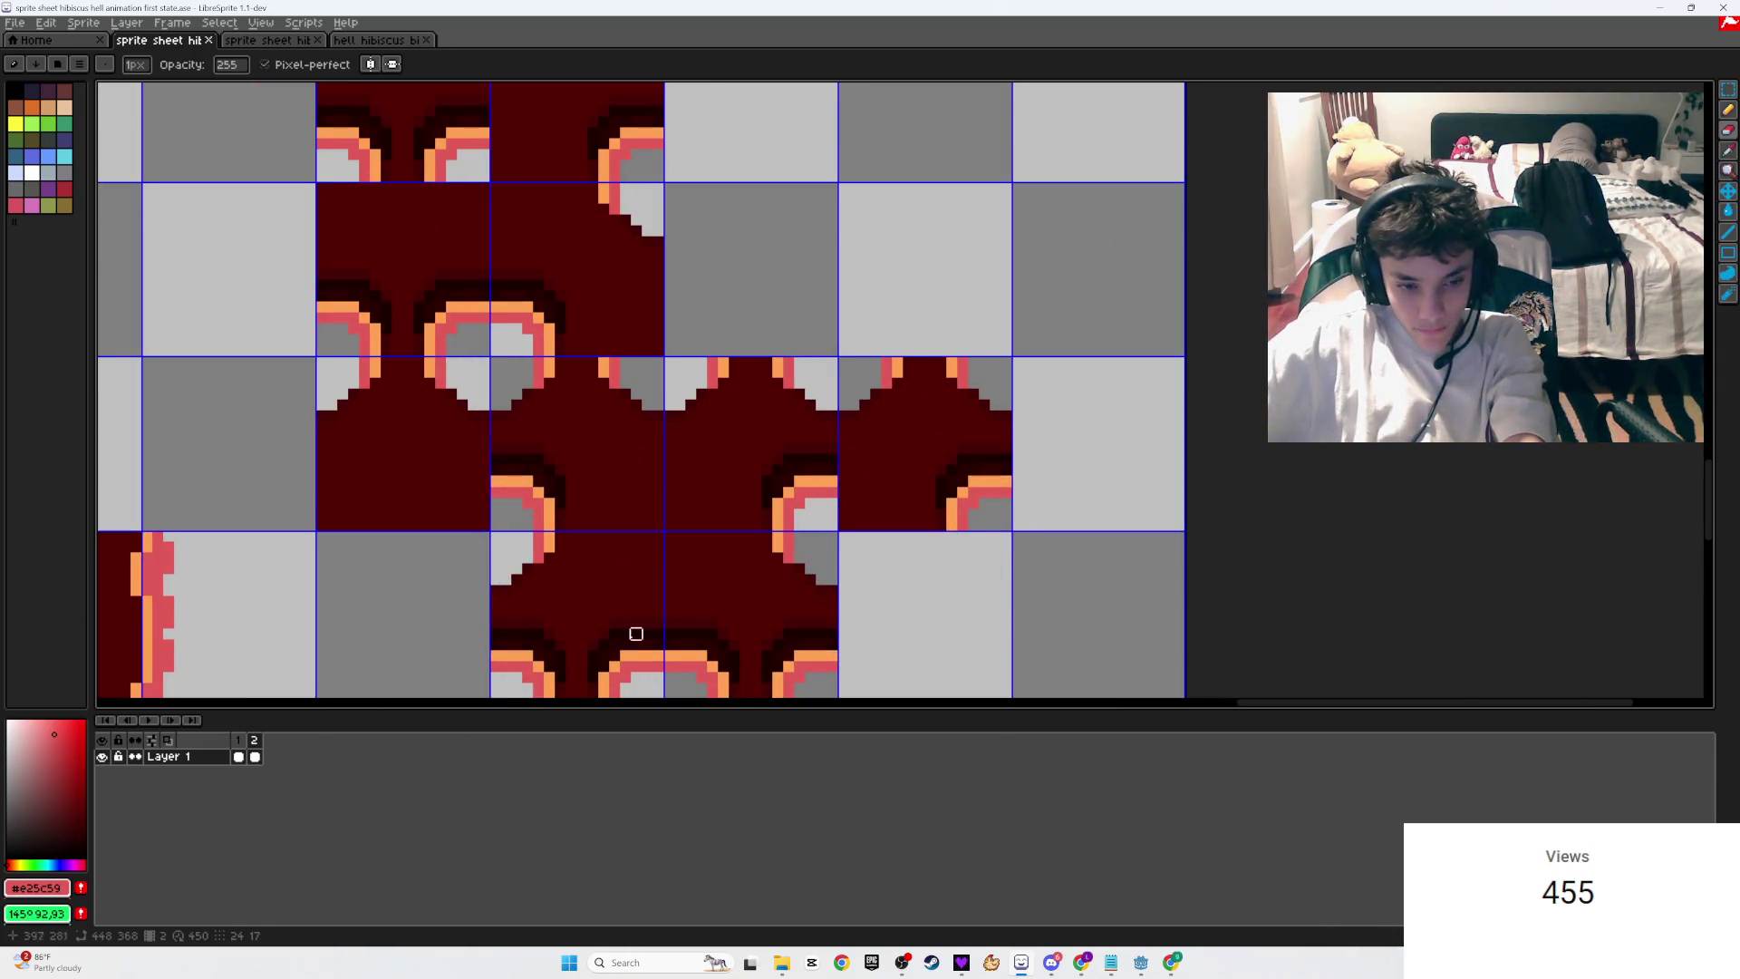
key(period)
key(period)
key(period)
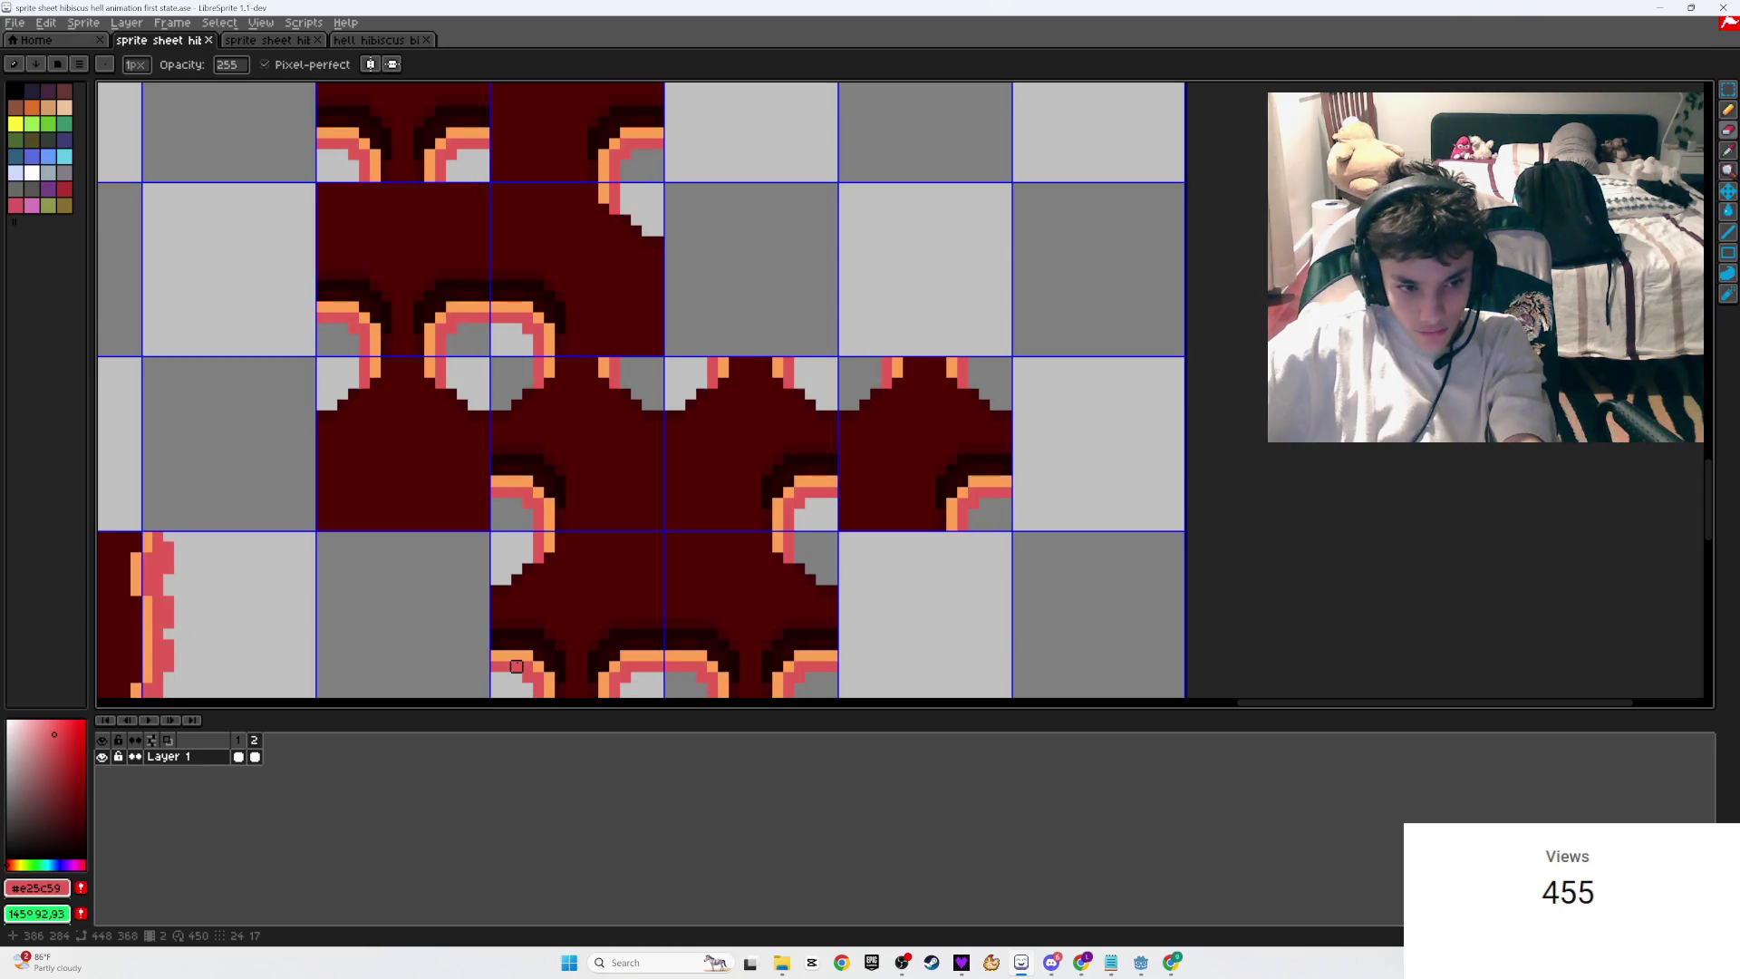
key(period)
key(period)
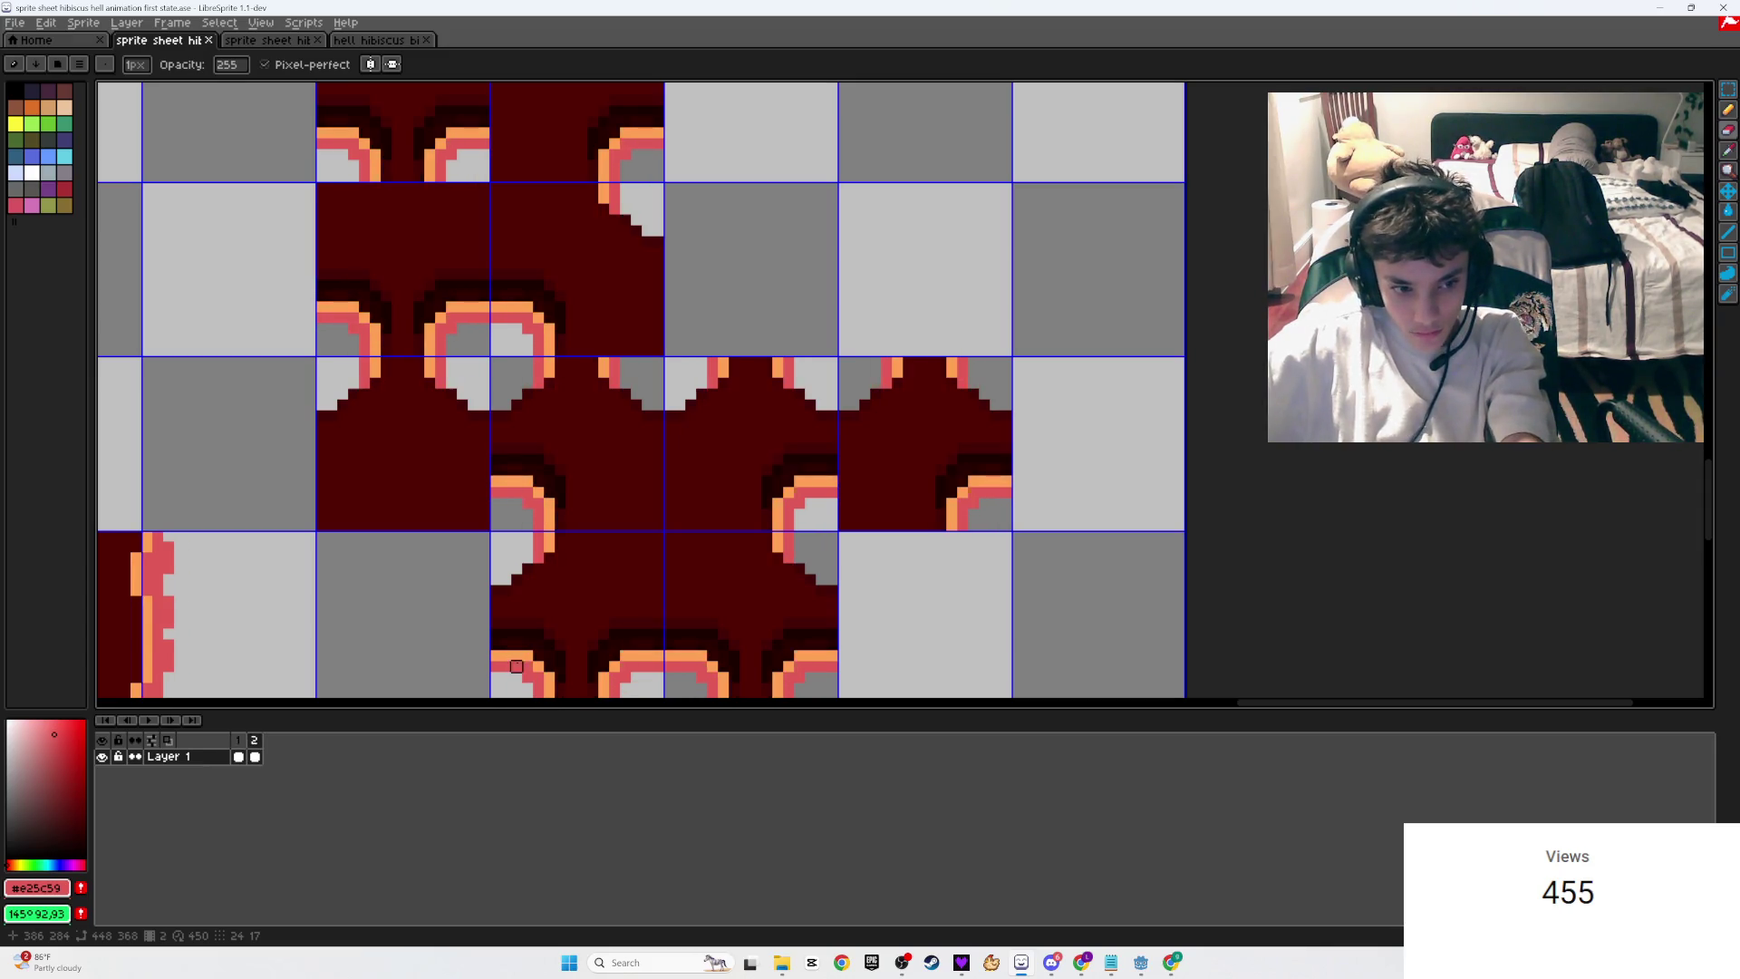
key(period)
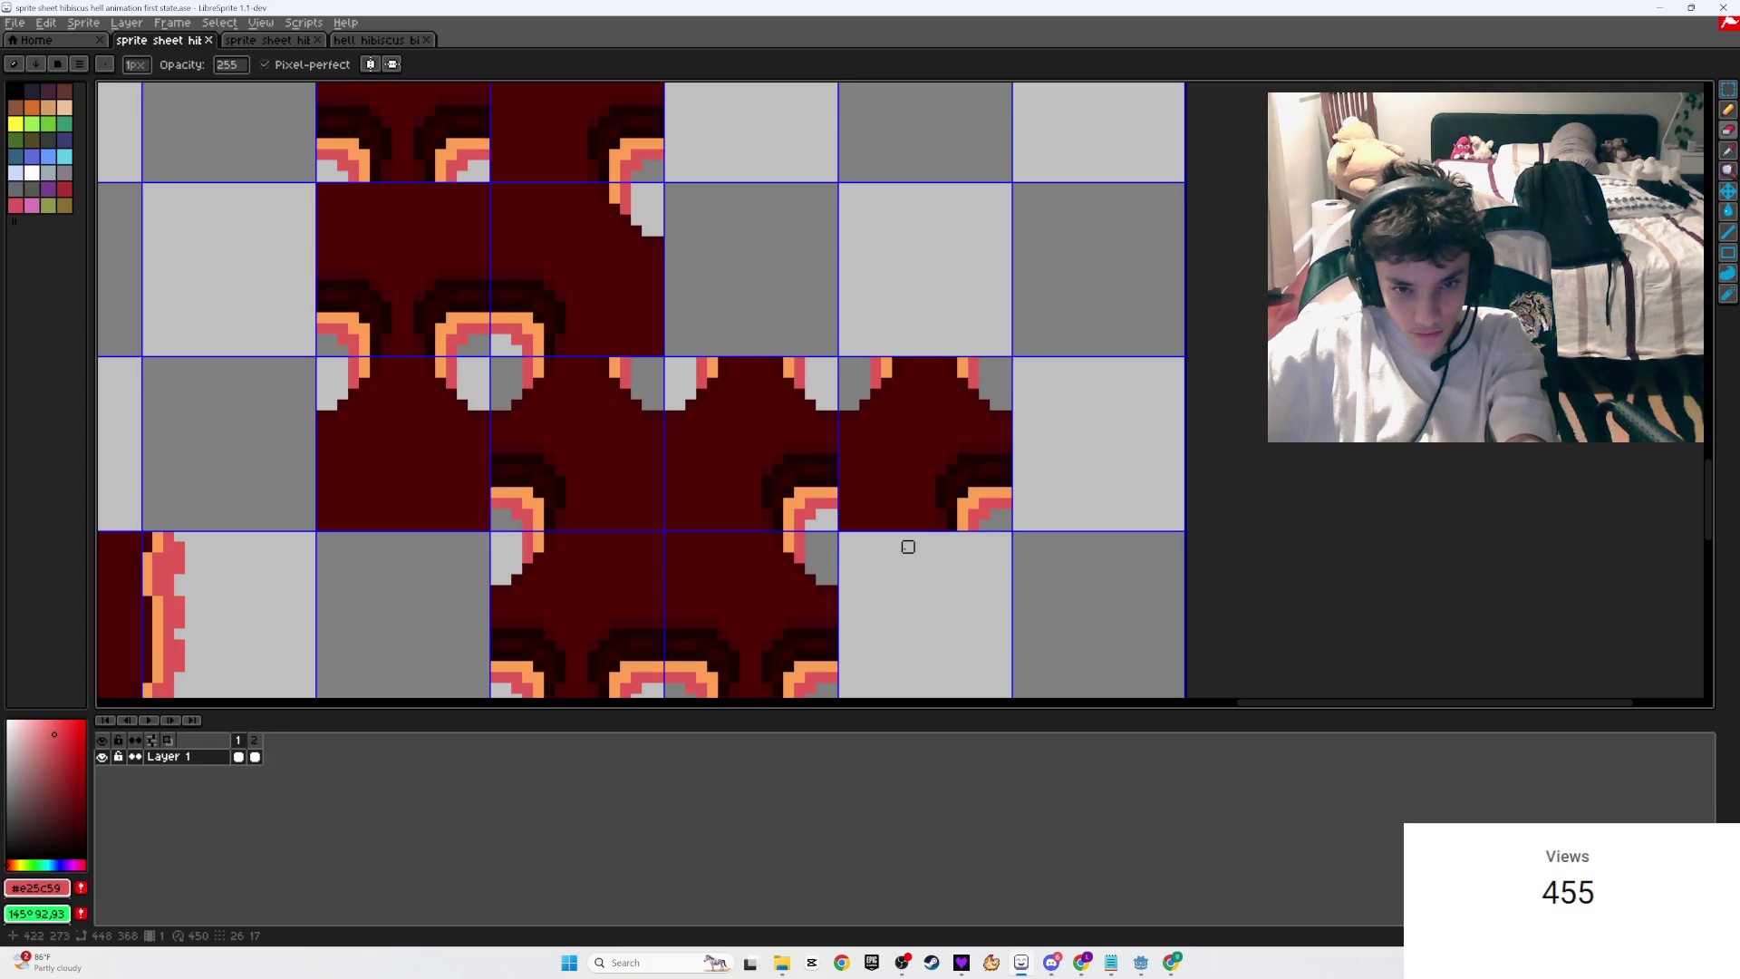
key(m)
Step: Move the strip of rimmed dark-red tile bottoms down into an empty row and commit it
mouse_move(1008, 526)
mouse_down()
mouse_move(330, 466)
mouse_move(492, 446)
mouse_up()
scroll(713, 227, down, 2)
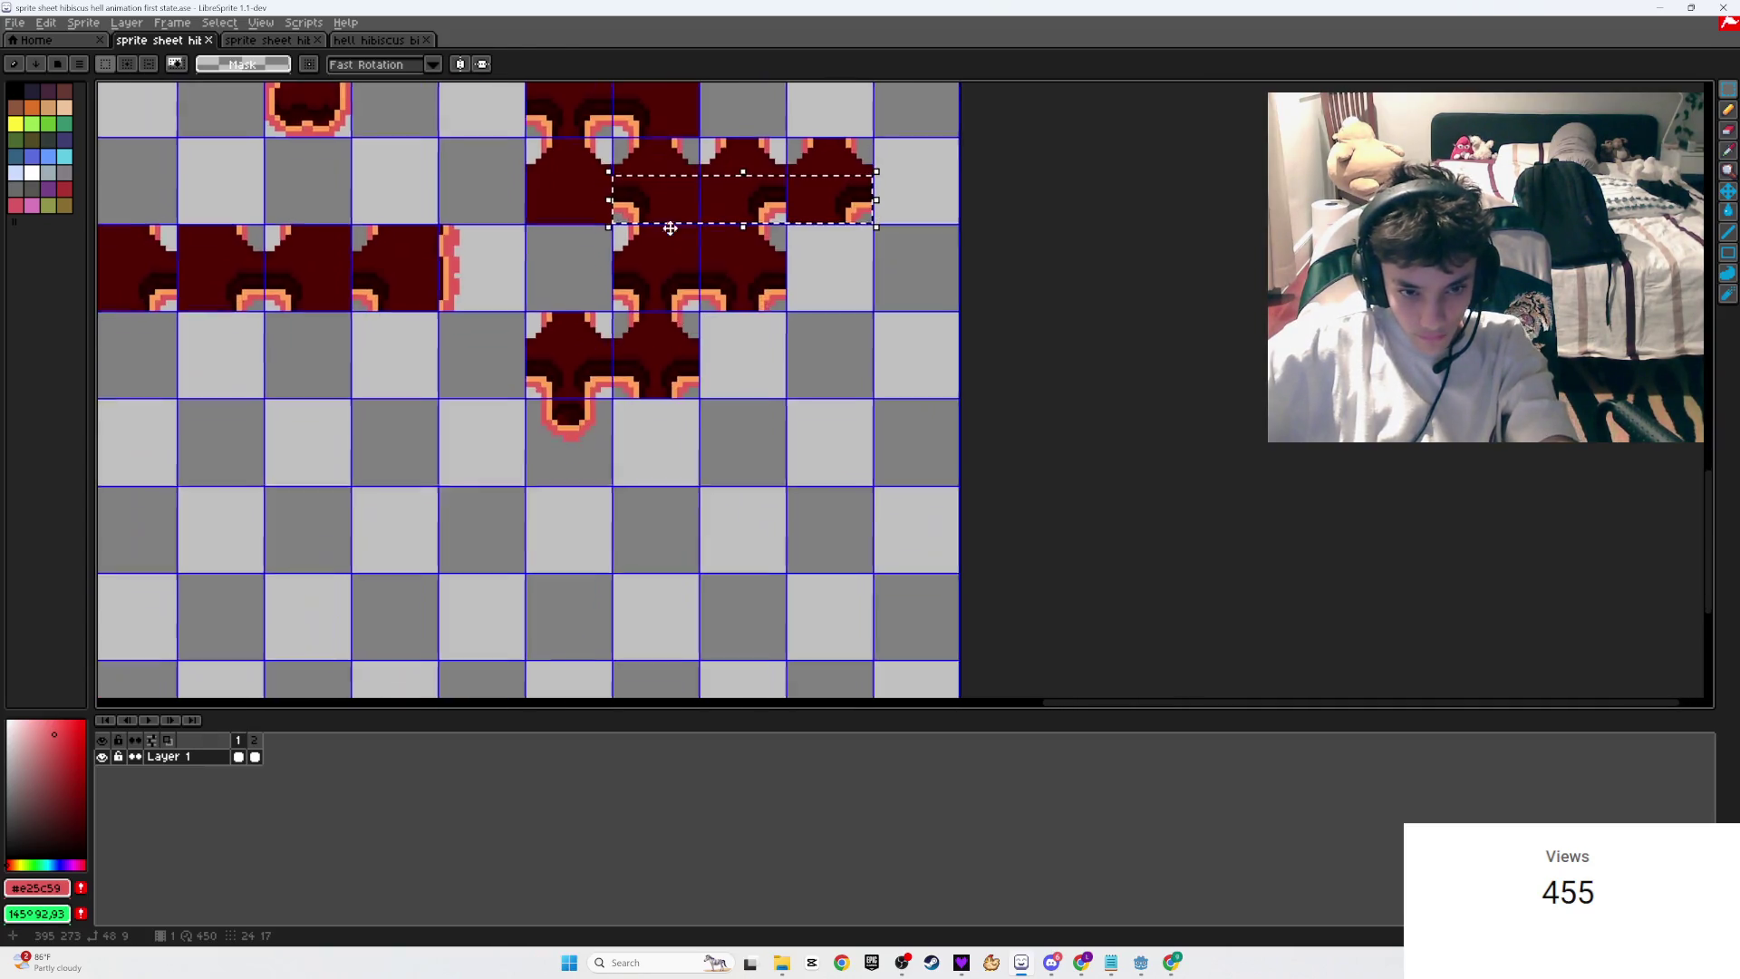
mouse_move(711, 214)
mouse_down()
mouse_move(715, 253)
mouse_move(691, 207)
mouse_move(575, 637)
mouse_move(610, 594)
mouse_up()
key(Return)
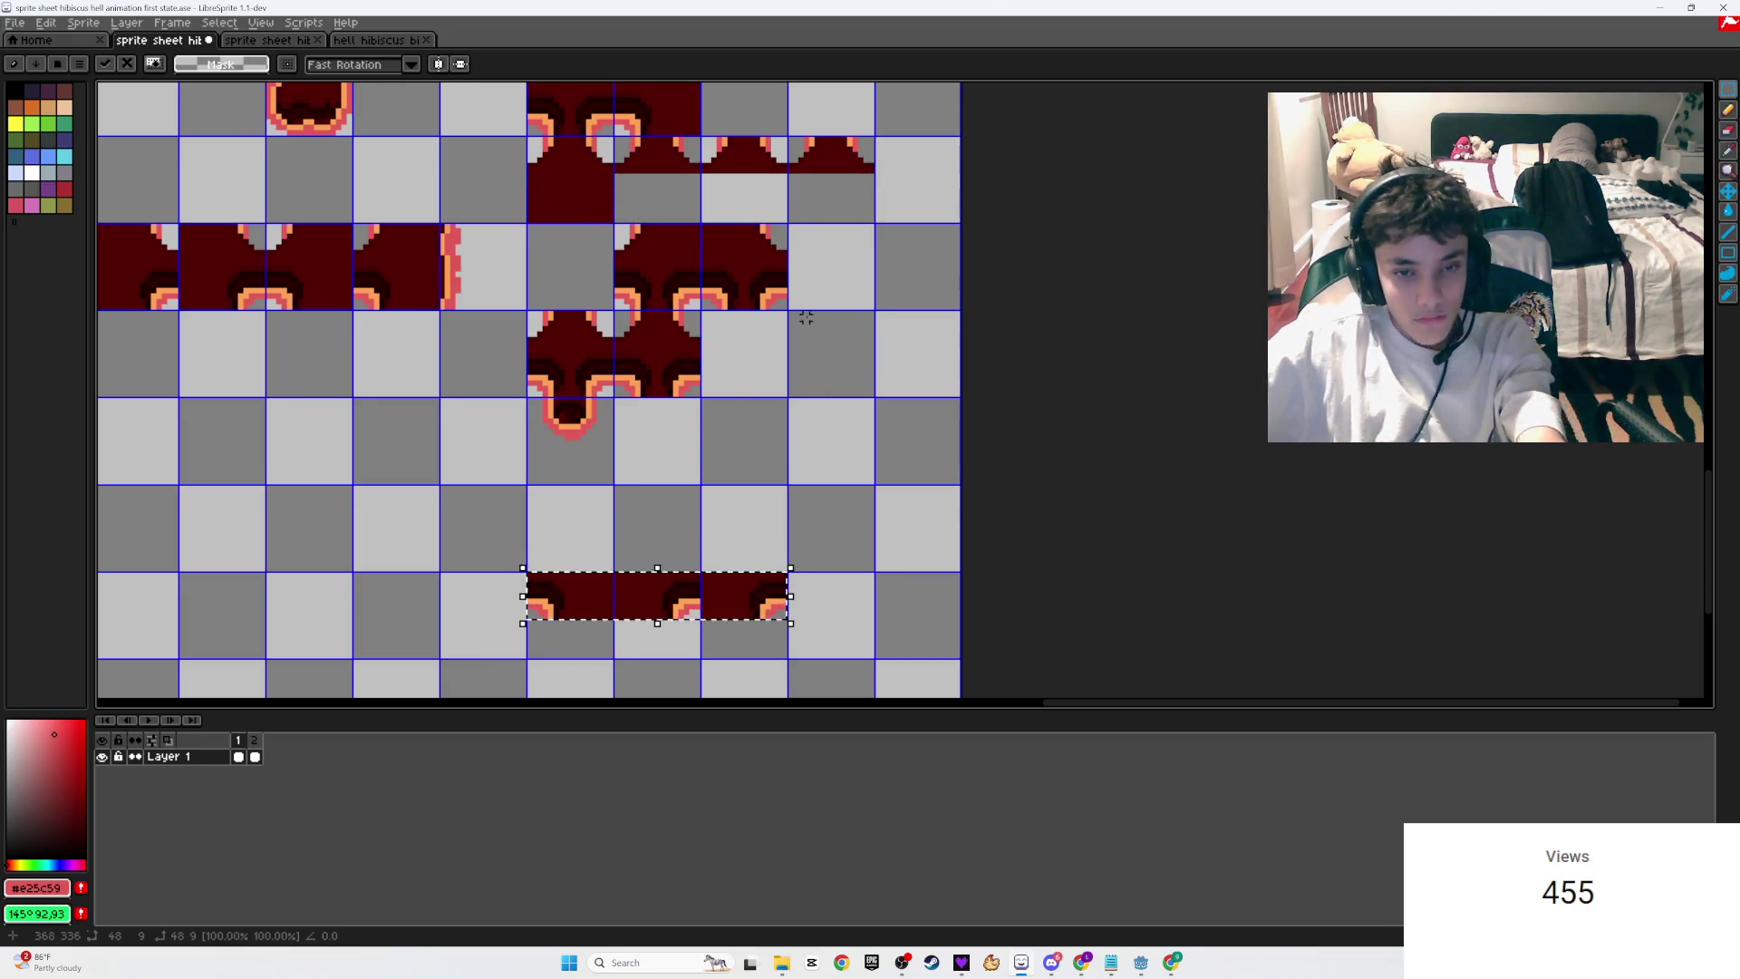
Step: On frame 2, select the middle tile row, undo that selection, then switch to frame 1
scroll(519, 604, up, 3)
key(Right)
scroll(762, 462, up, 2)
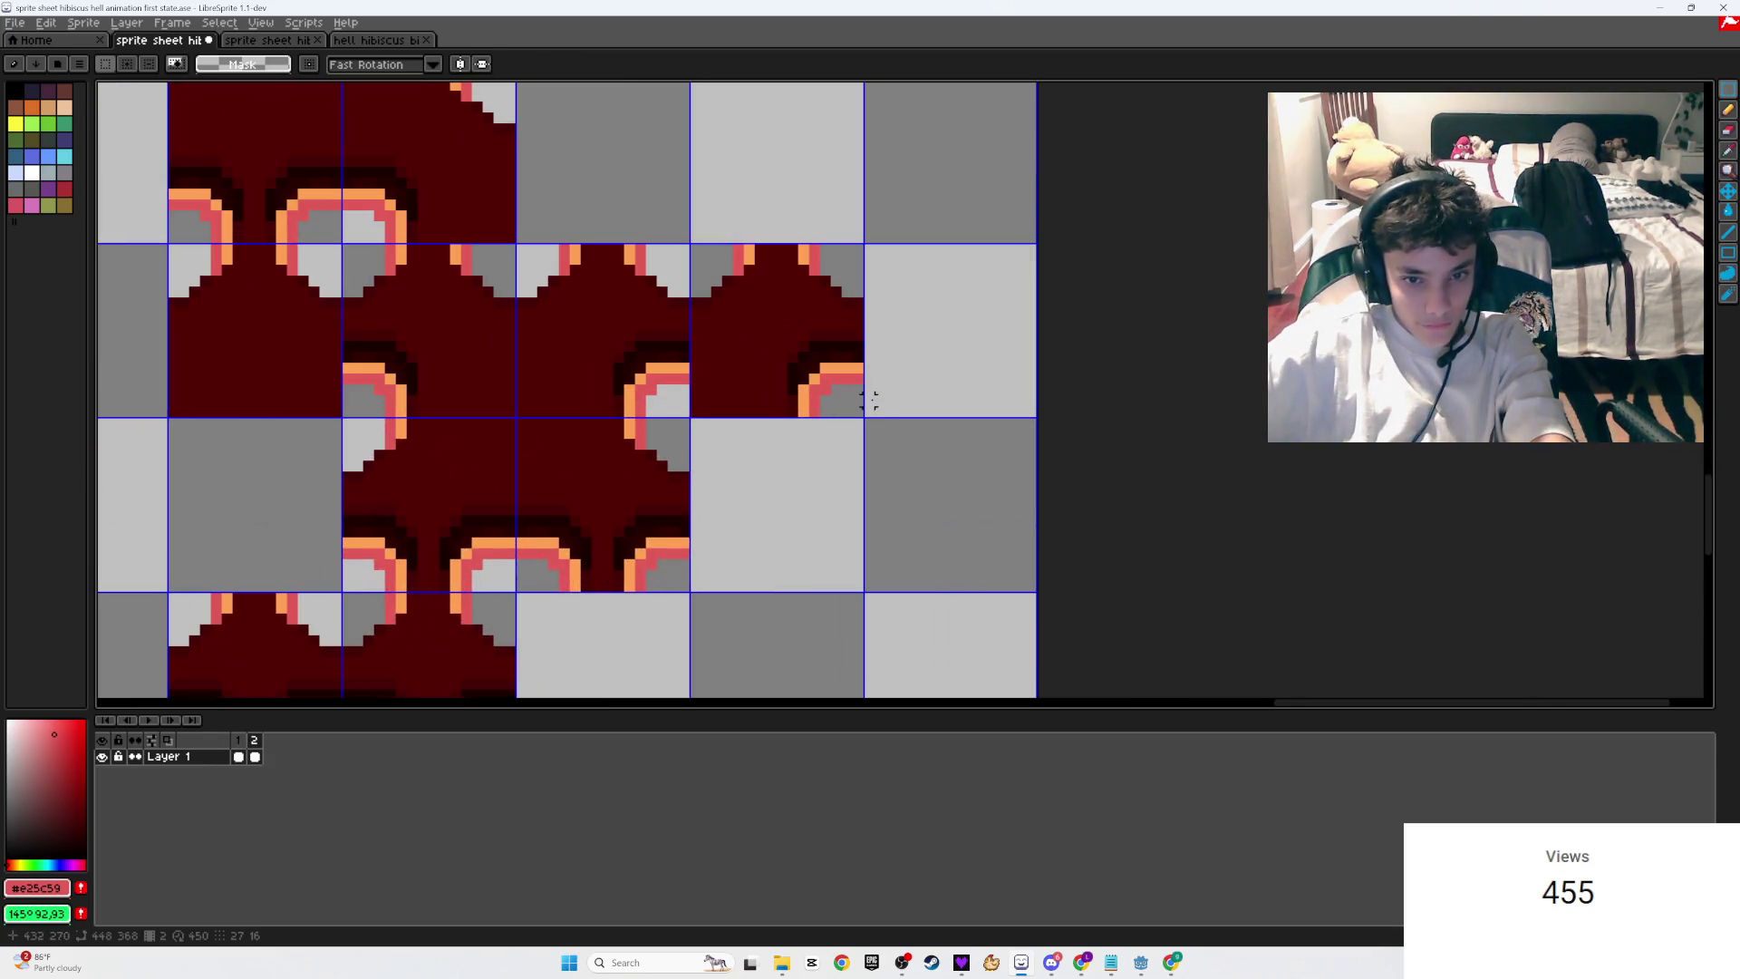
mouse_move(861, 416)
mouse_down()
mouse_move(700, 337)
mouse_move(341, 331)
mouse_up()
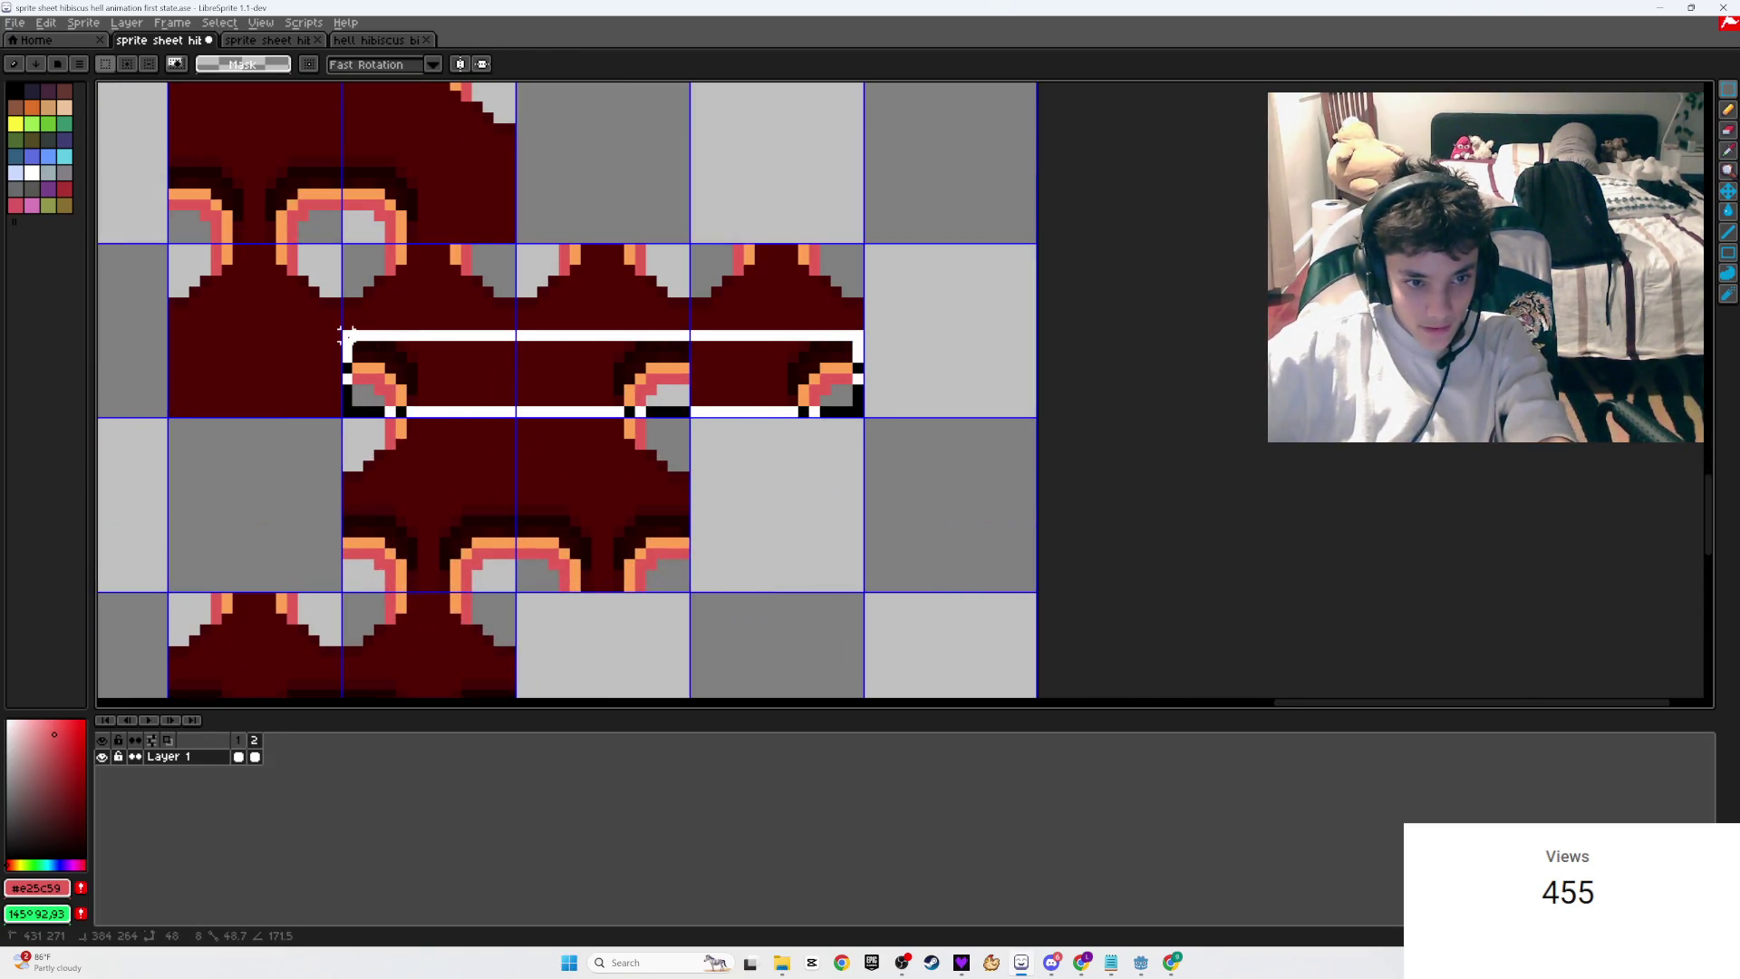
key(ctrl+z)
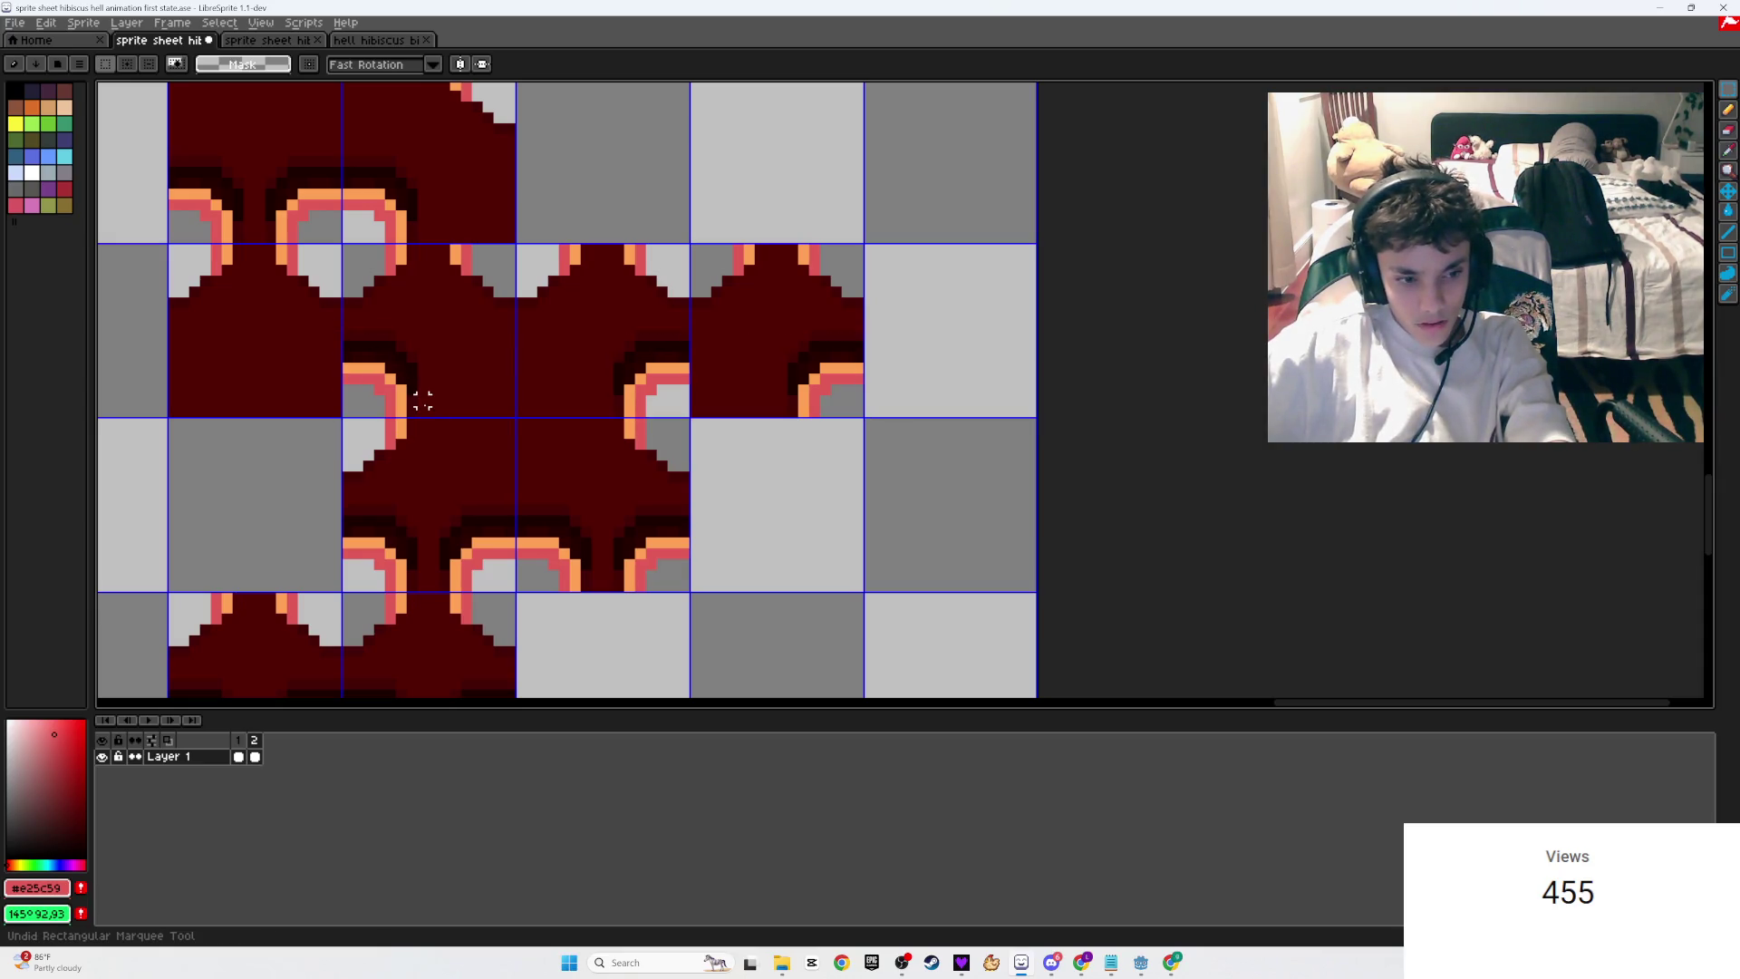
scroll(422, 398, down, 3)
scroll(299, 544, up, 2)
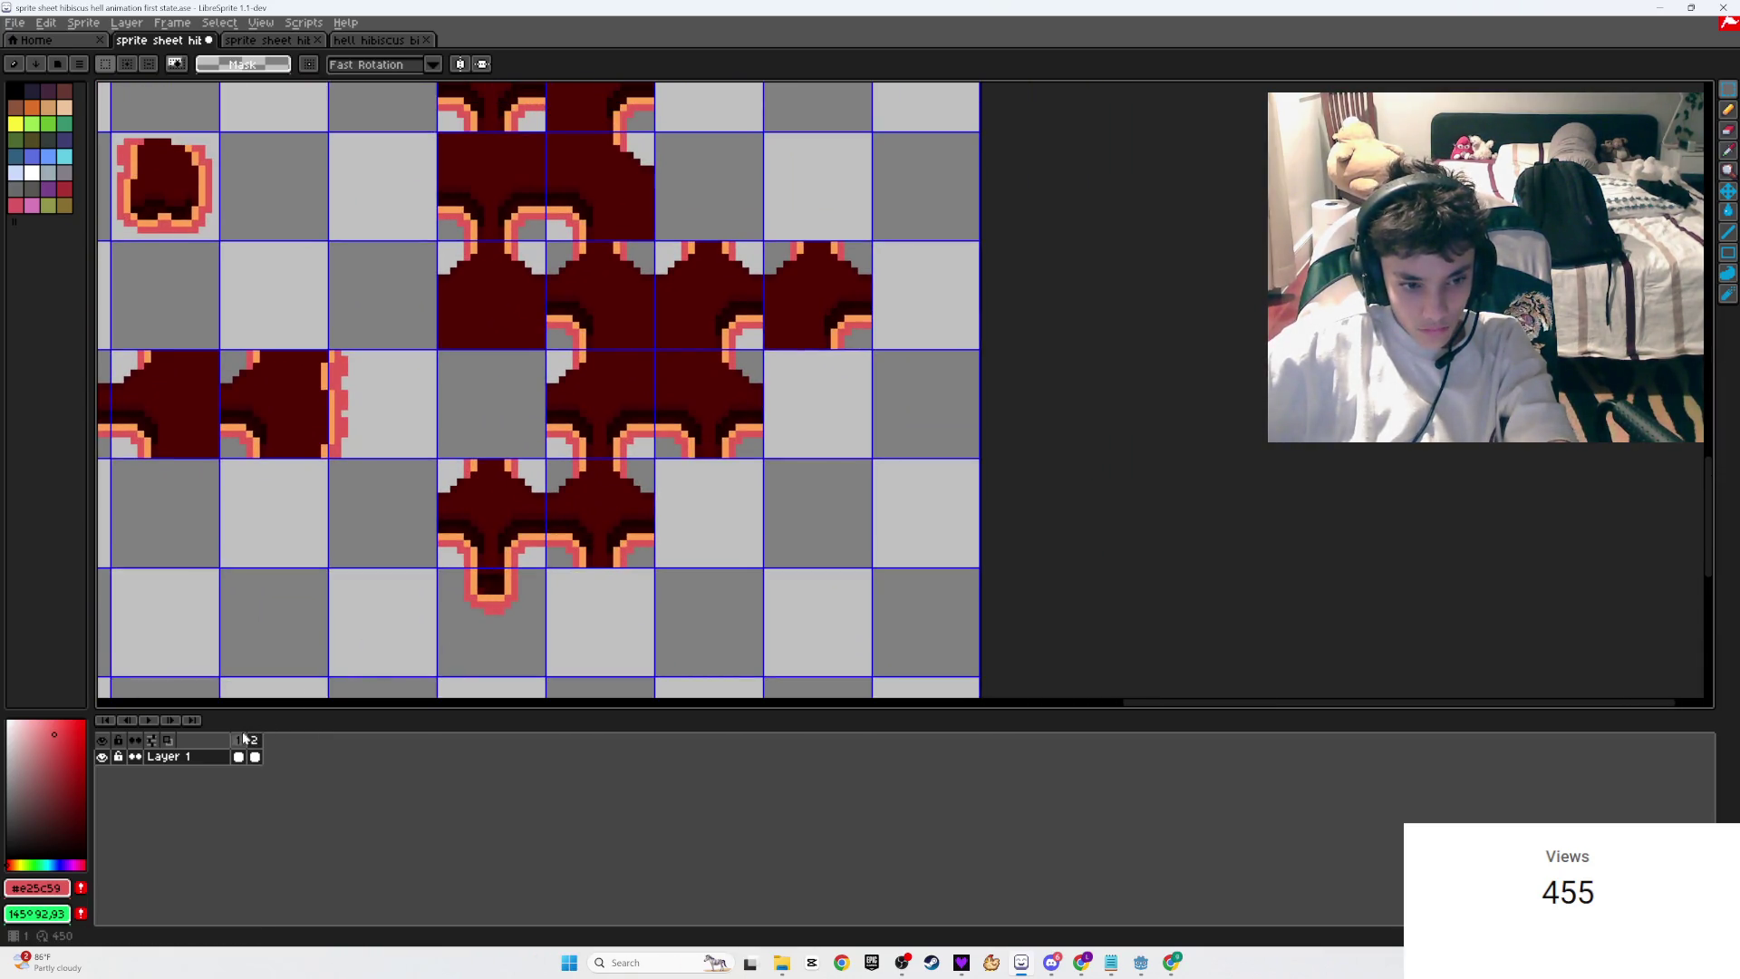
click(240, 740)
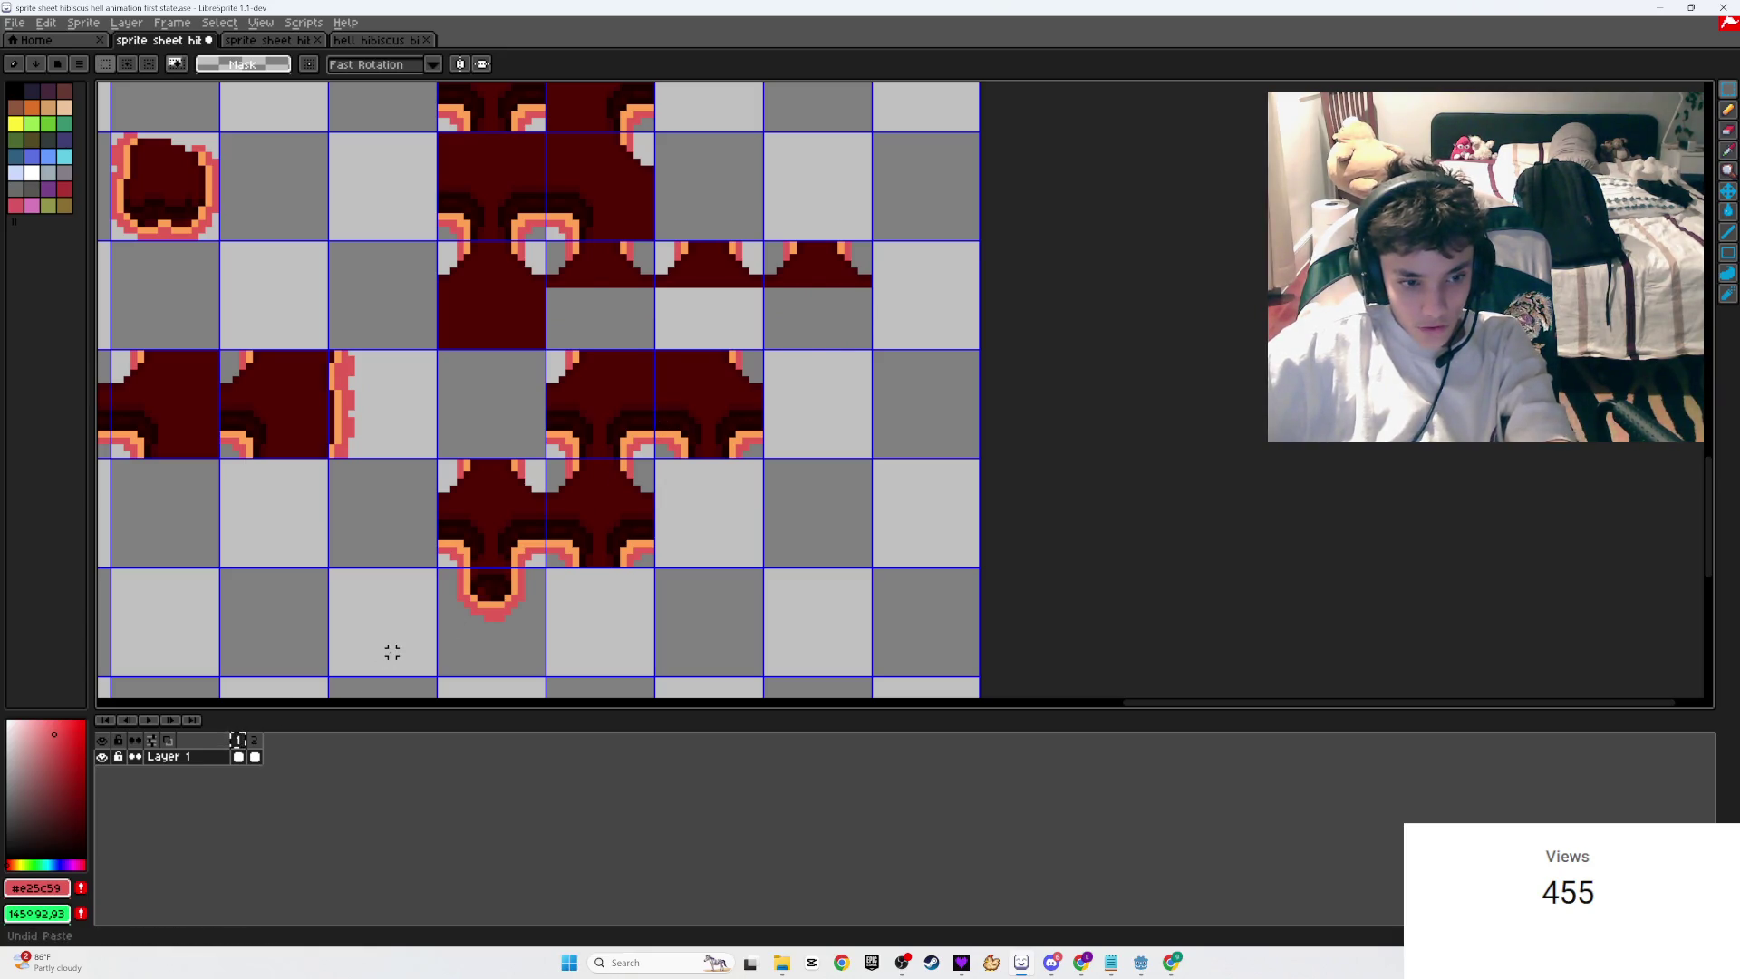
Step: Paste the copied dark-red tile block into frame 1 and commit it in place
key(ctrl+v)
click(324, 691)
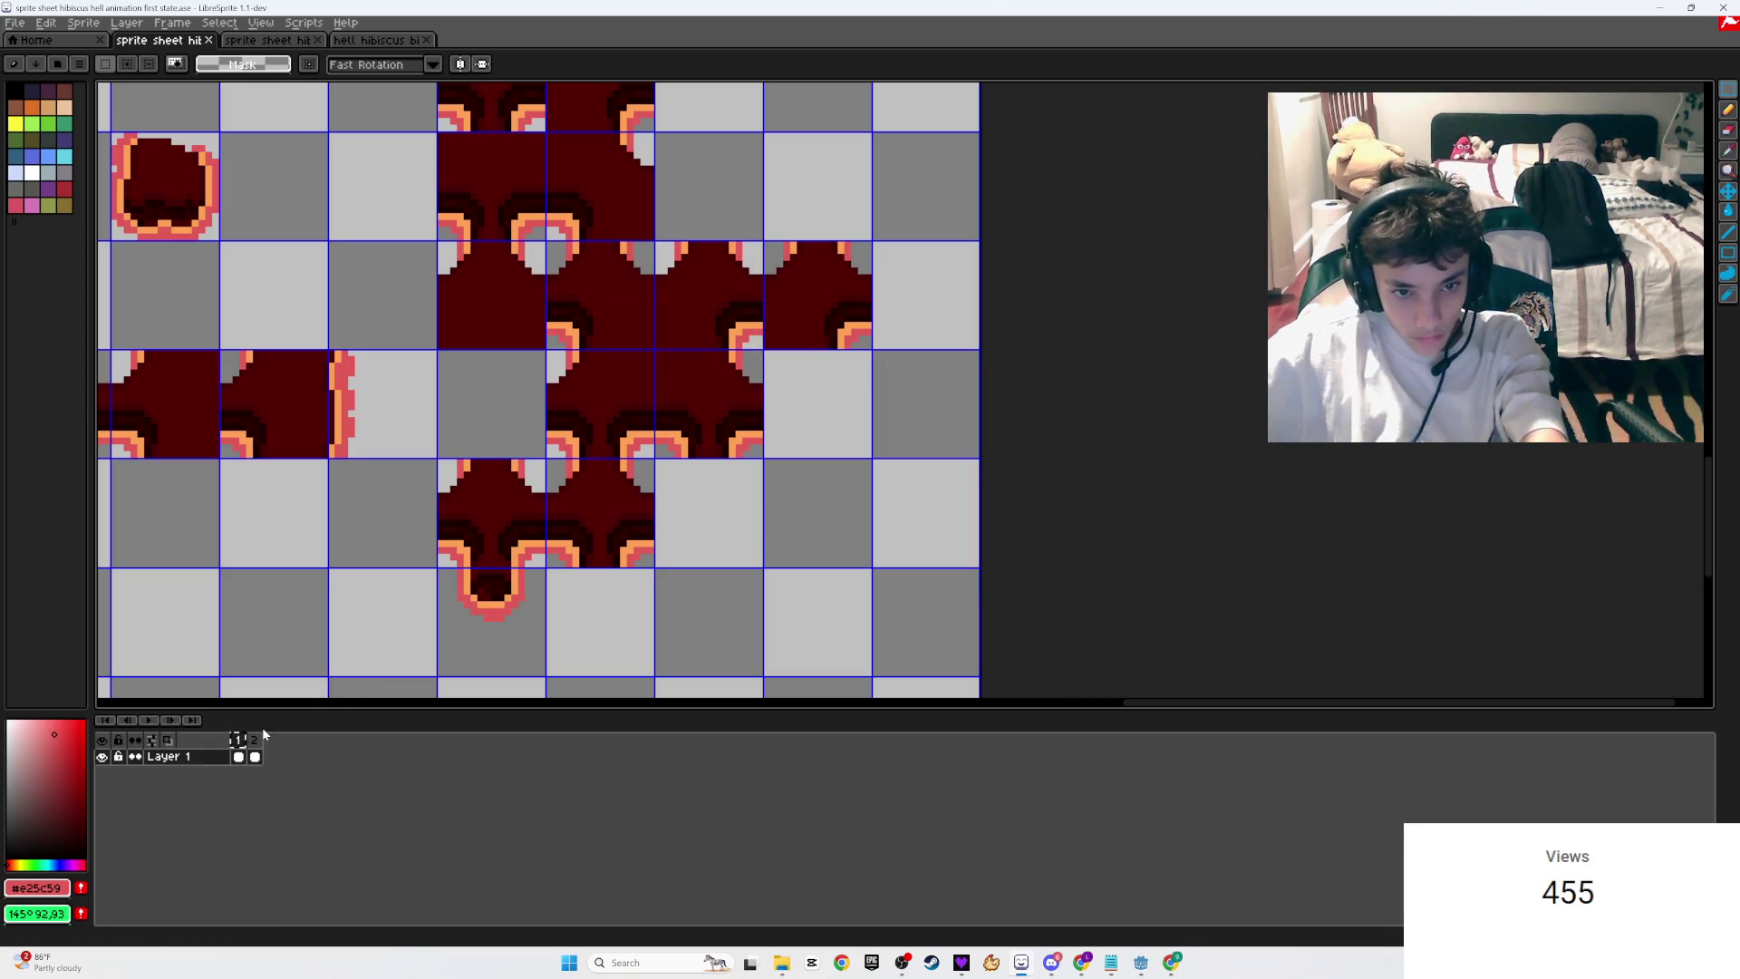
click(255, 741)
click(238, 745)
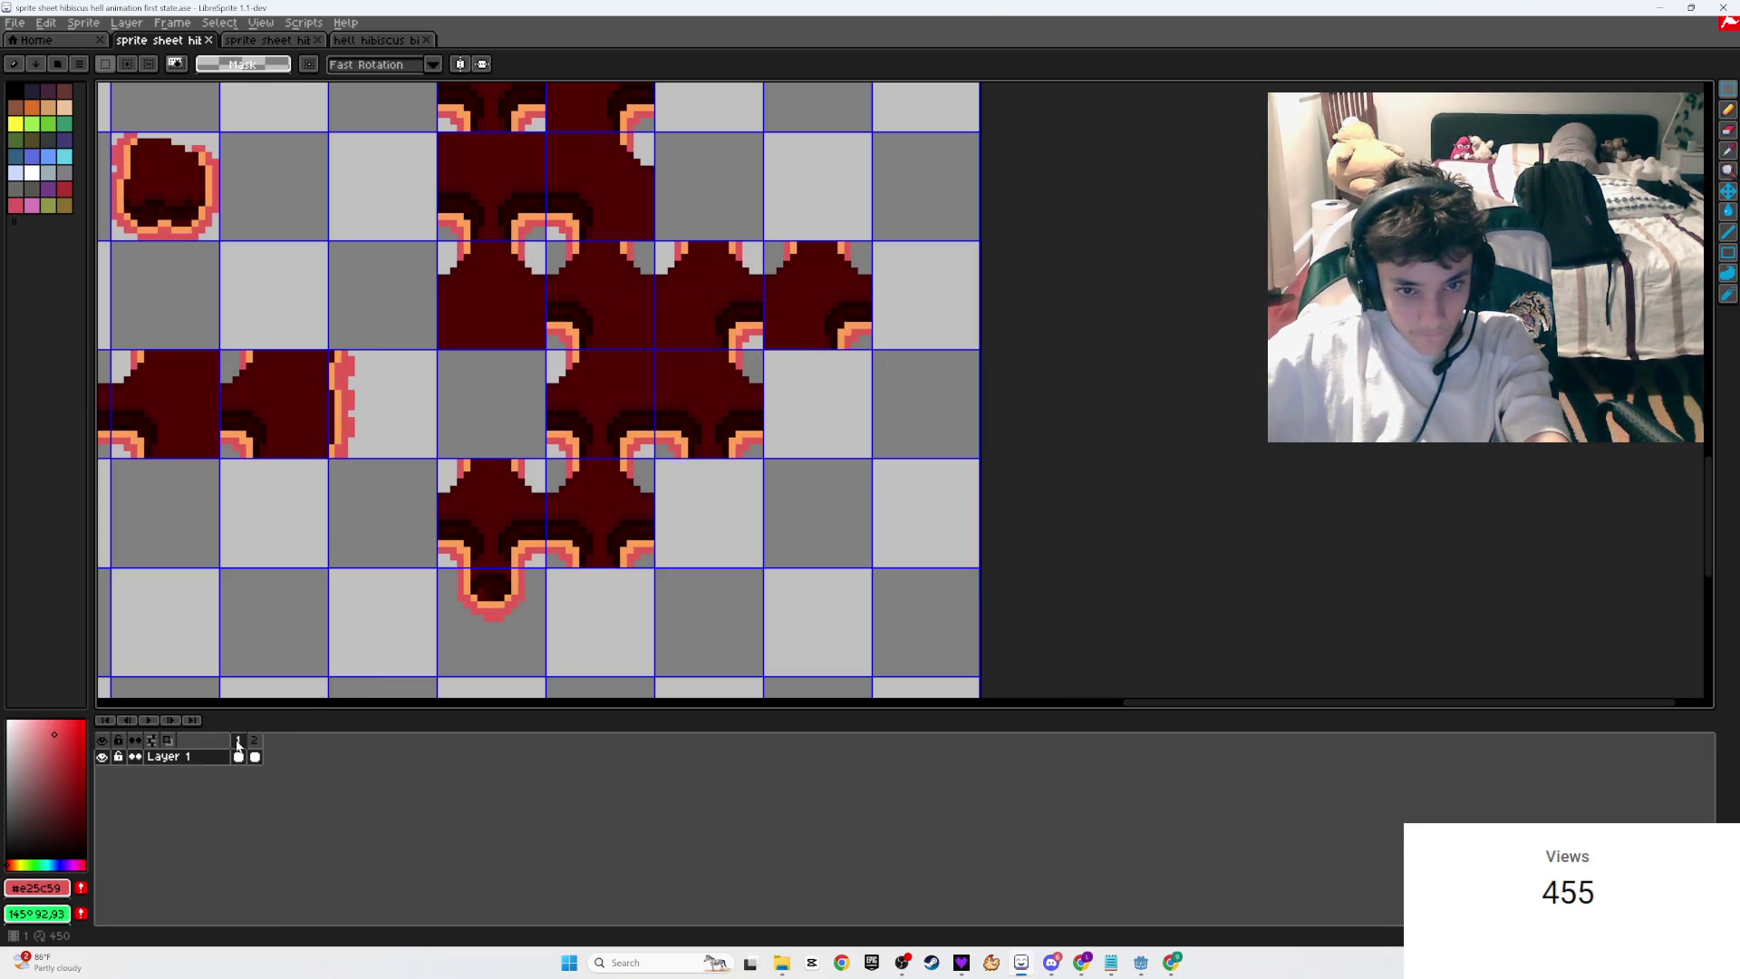
Step: Flip between frames 1 and 2 to compare the pasted cross-tile cluster's offset
click(257, 742)
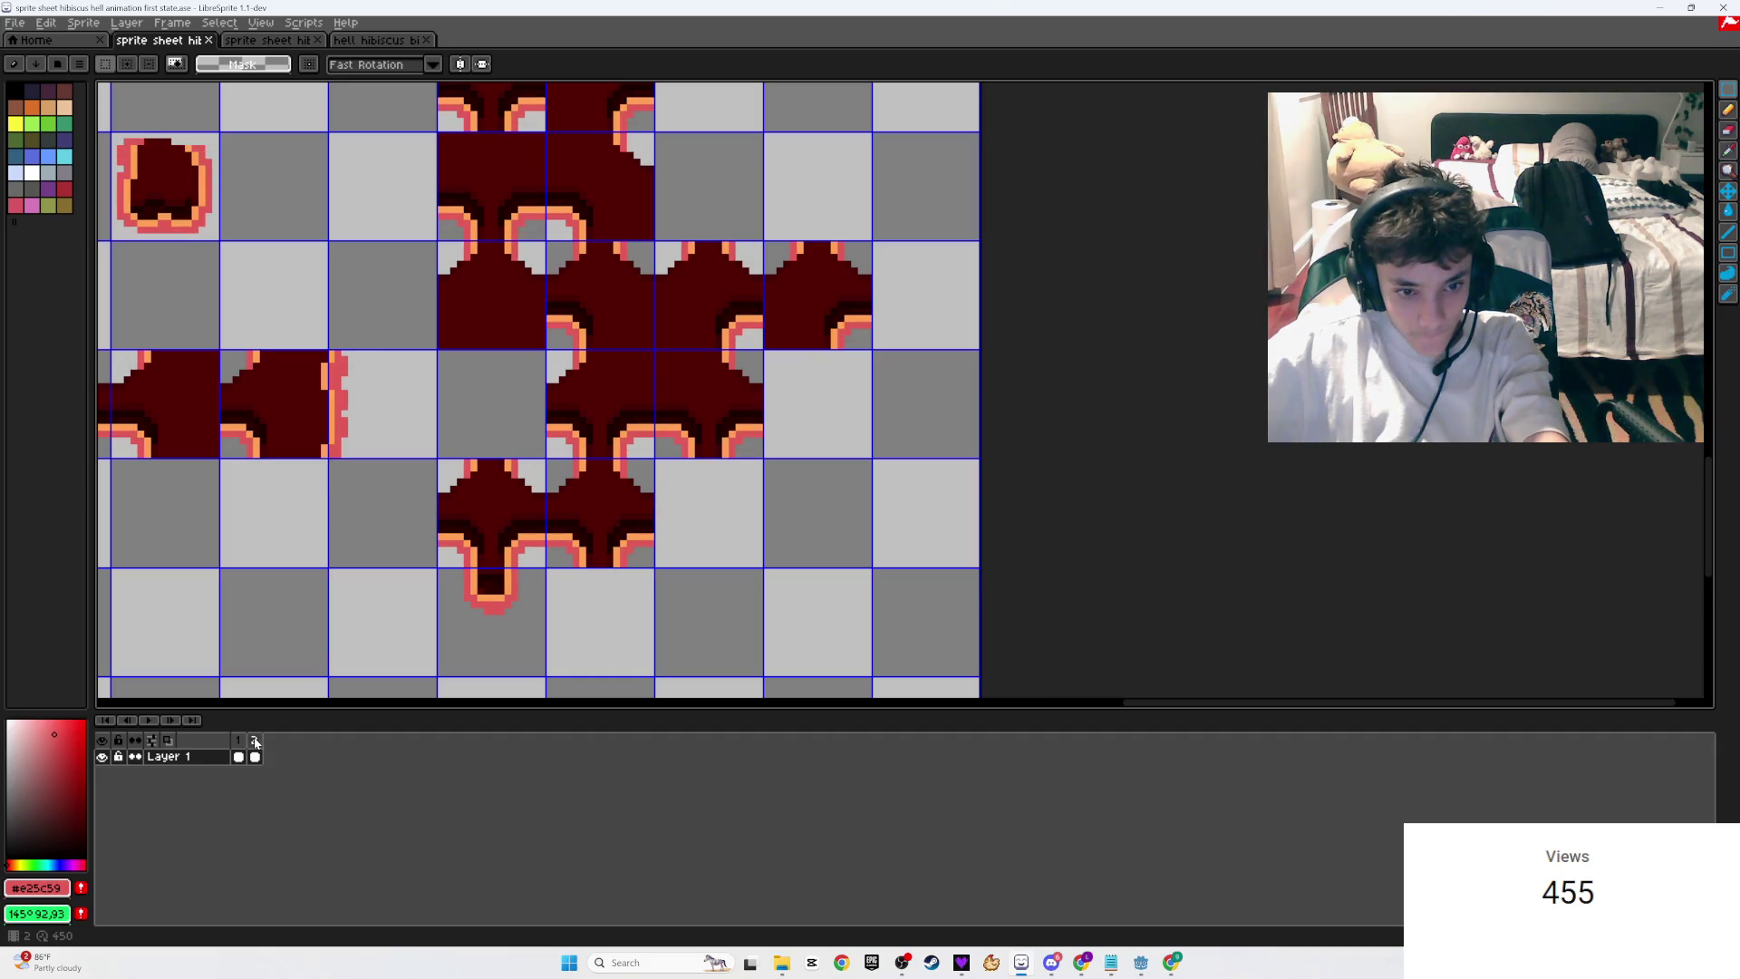
click(239, 743)
click(255, 741)
scroll(416, 595, up, 2)
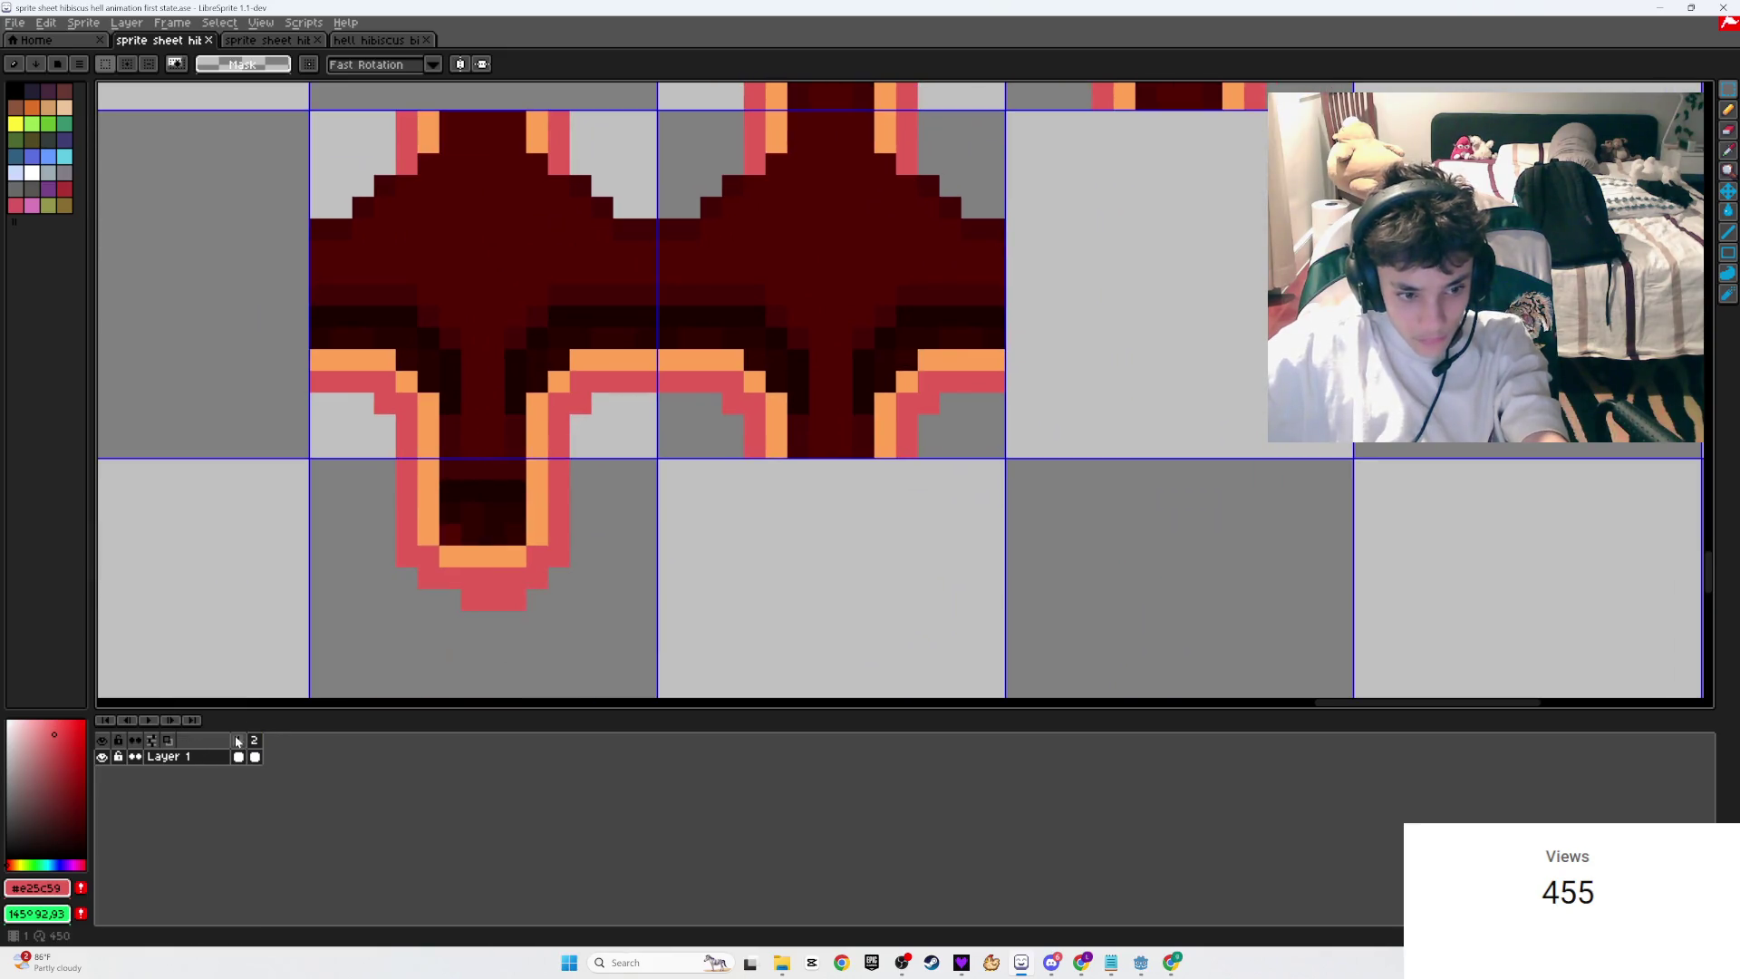
click(239, 743)
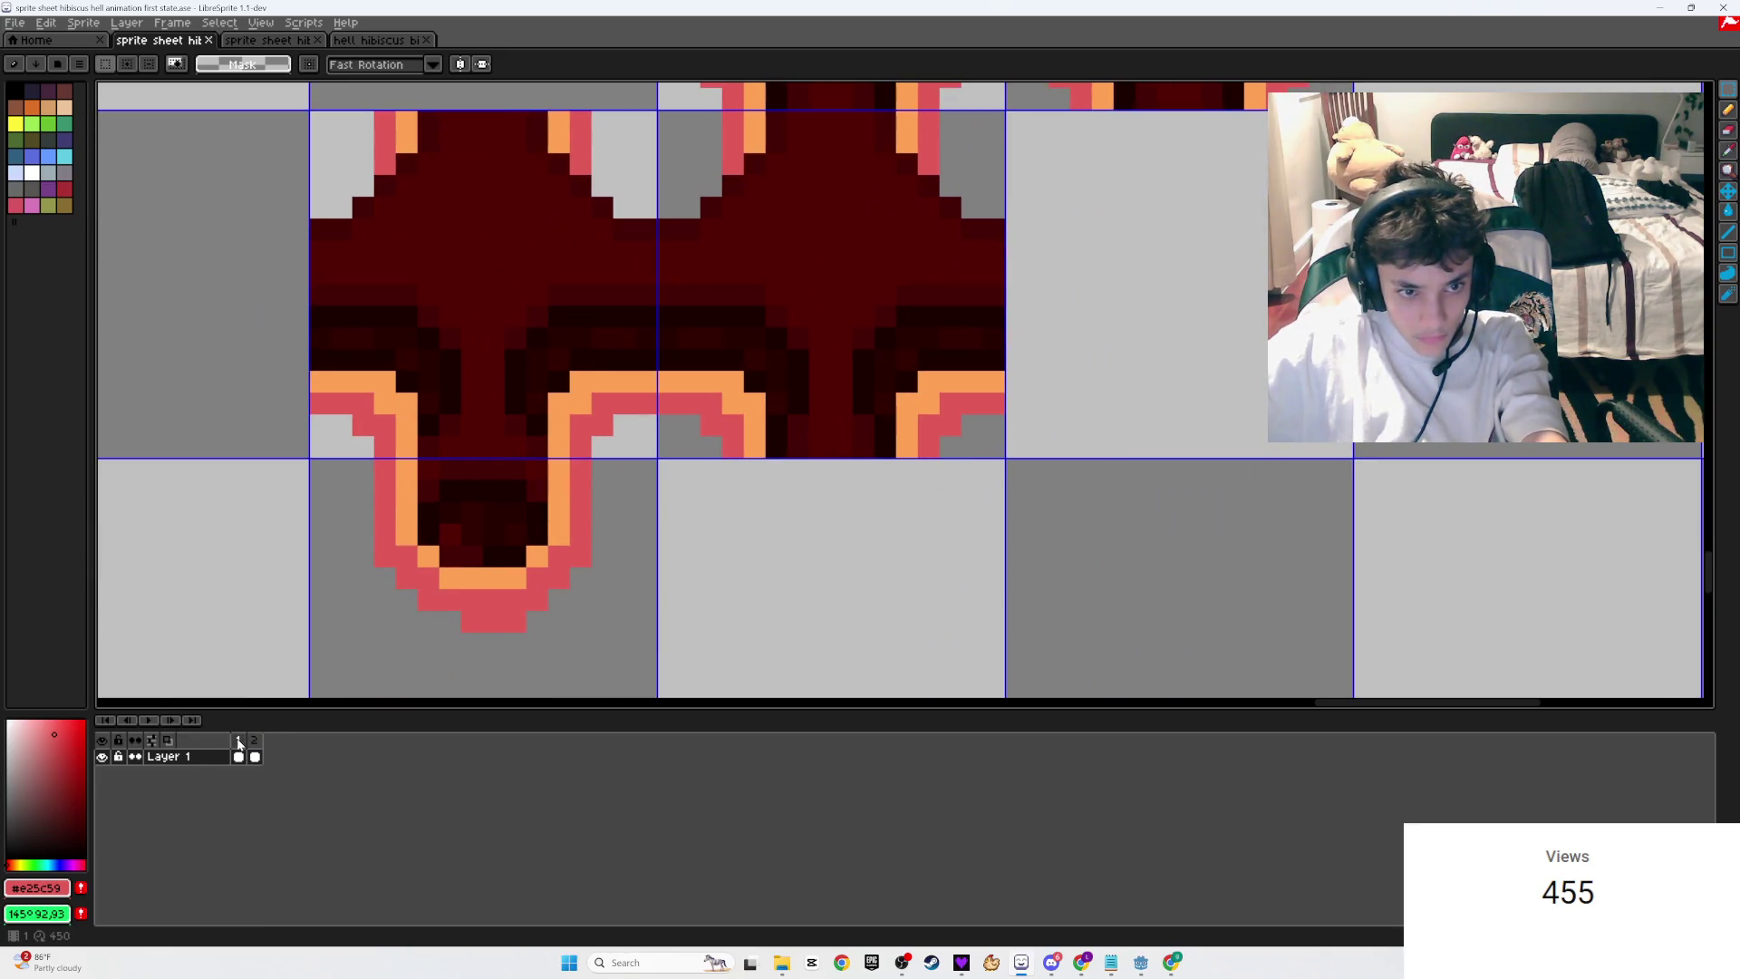
click(255, 742)
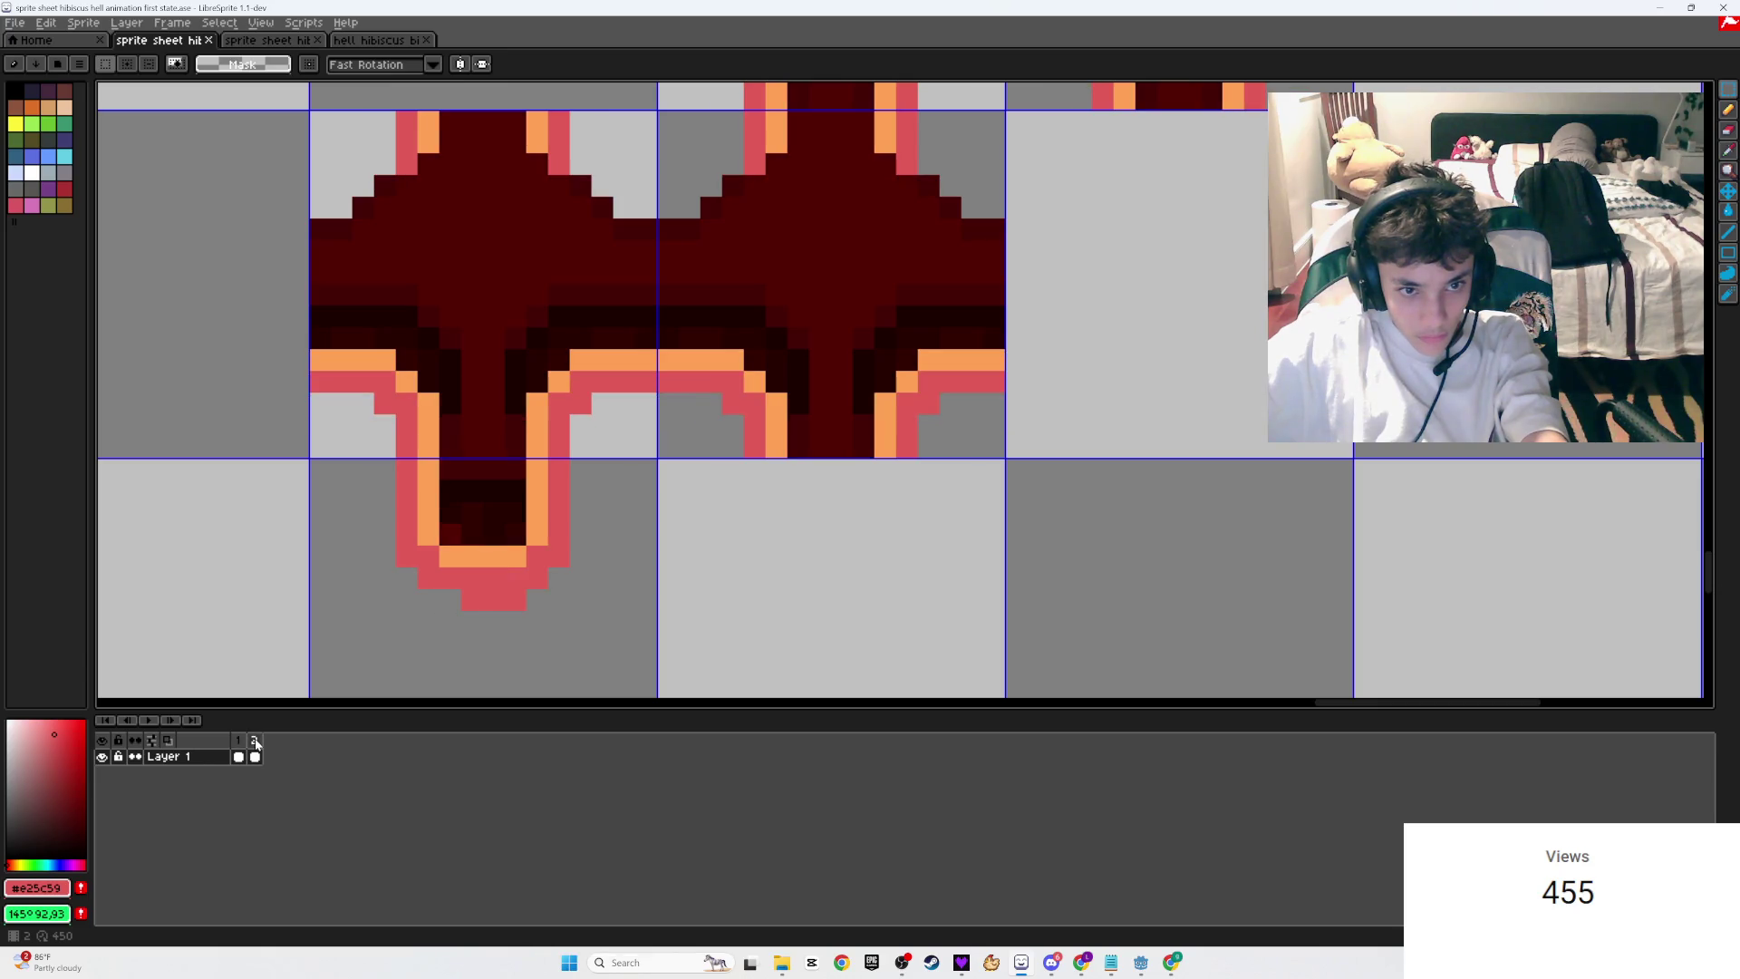
click(238, 742)
scroll(354, 677, down, 3)
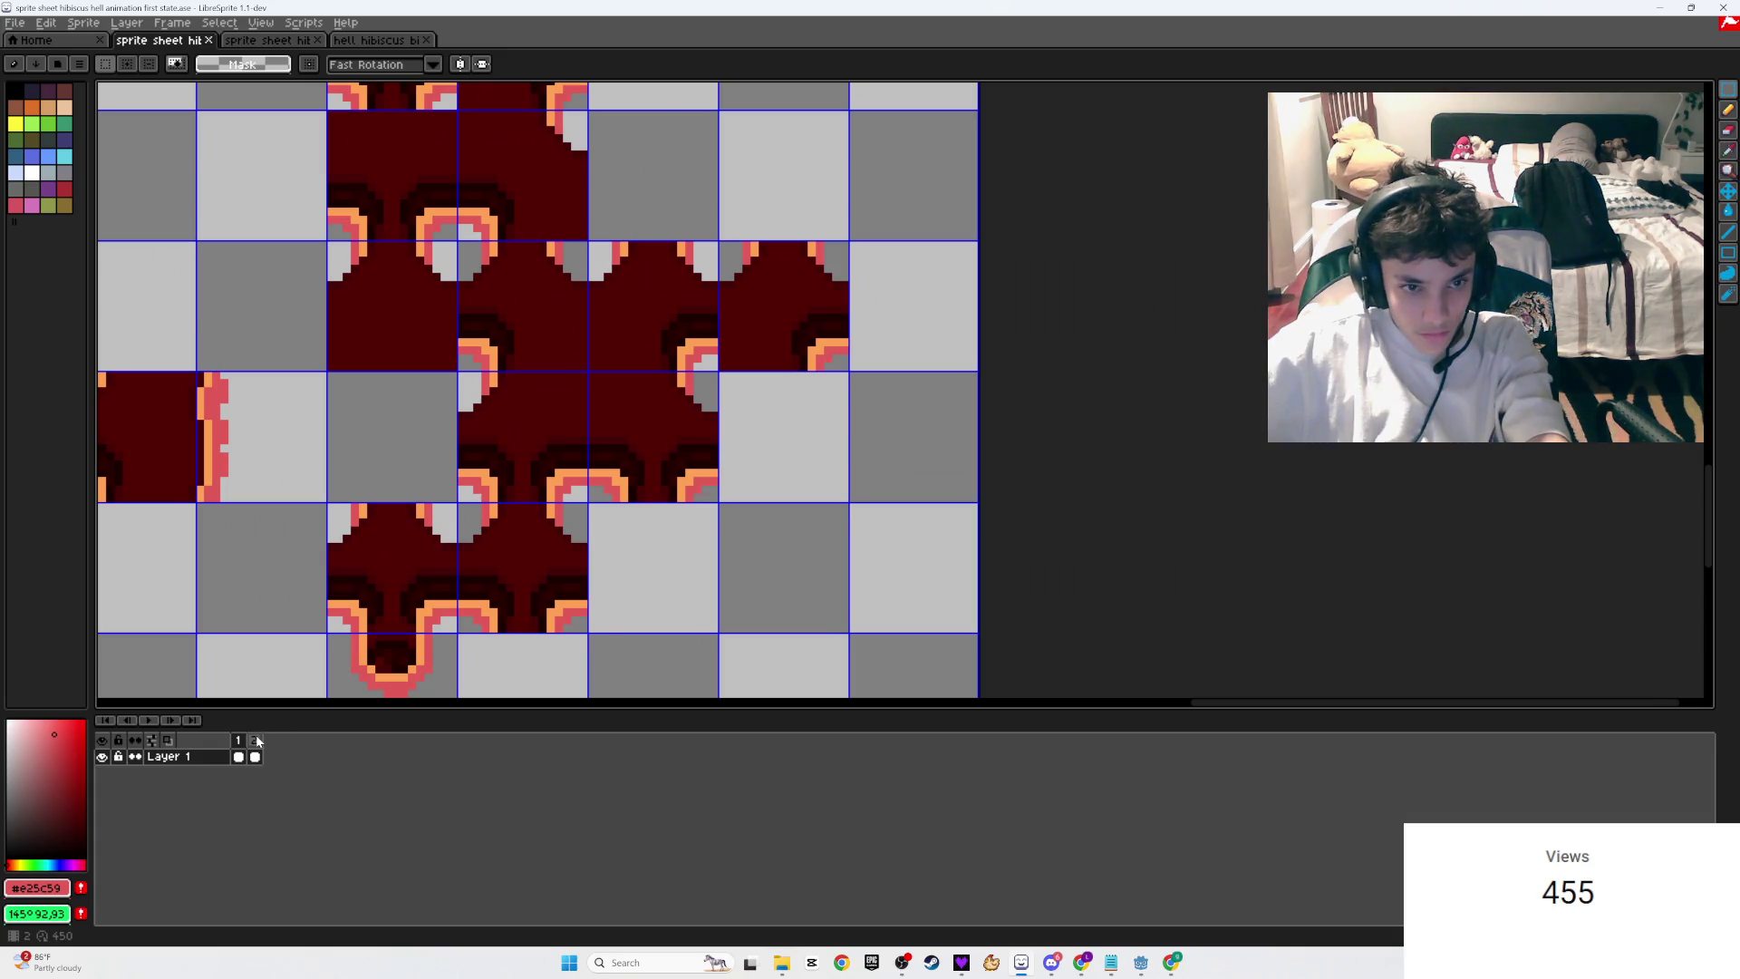
click(256, 742)
Step: Pan left and down the sheet, alternating frames 1 and 2 to check the tiles
scroll(447, 590, left, 5)
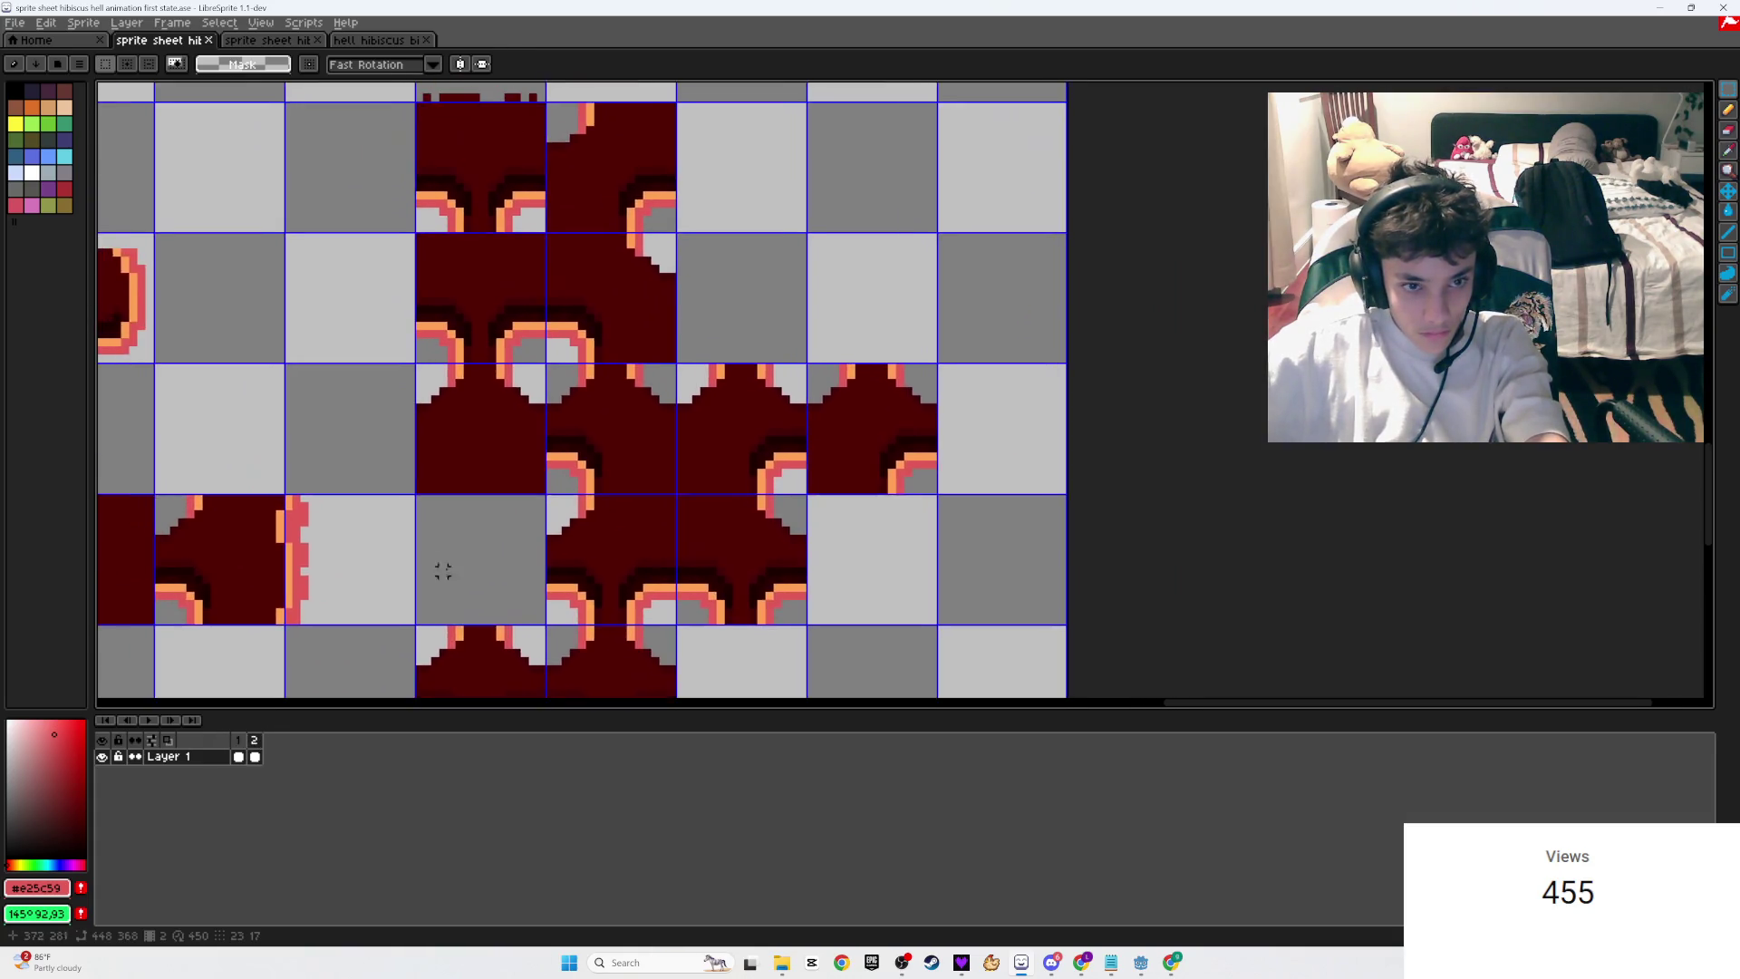
scroll(377, 553, down, 2)
scroll(378, 554, left, 4)
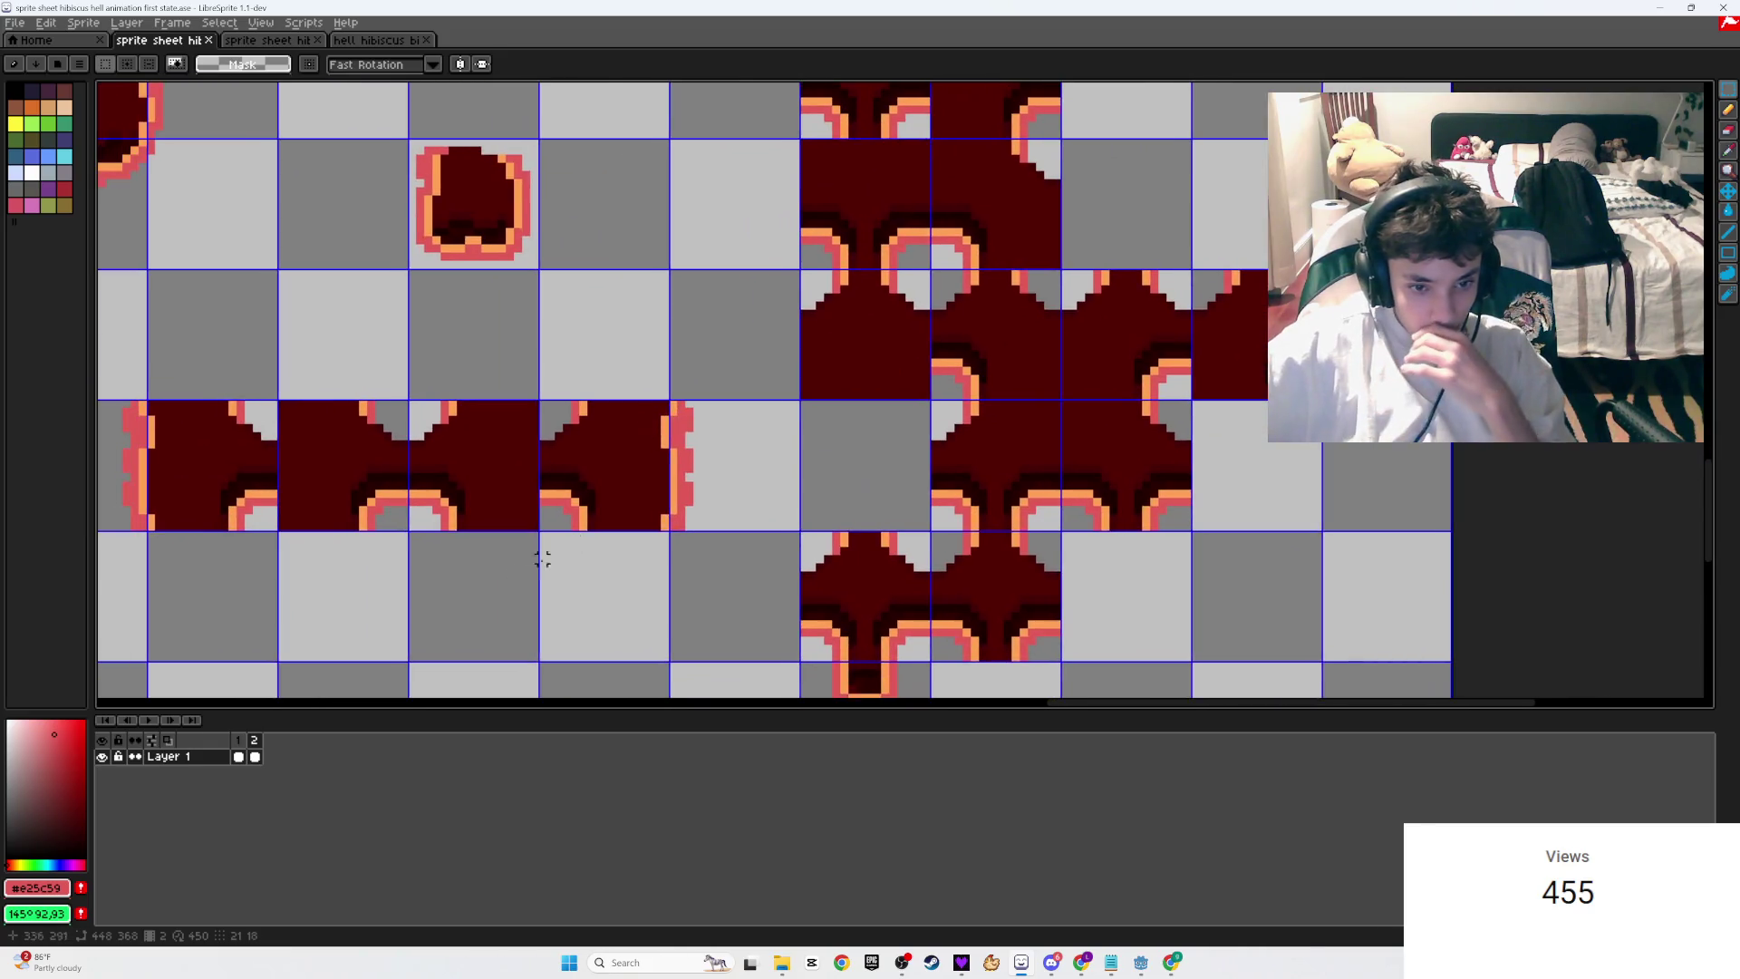
click(240, 741)
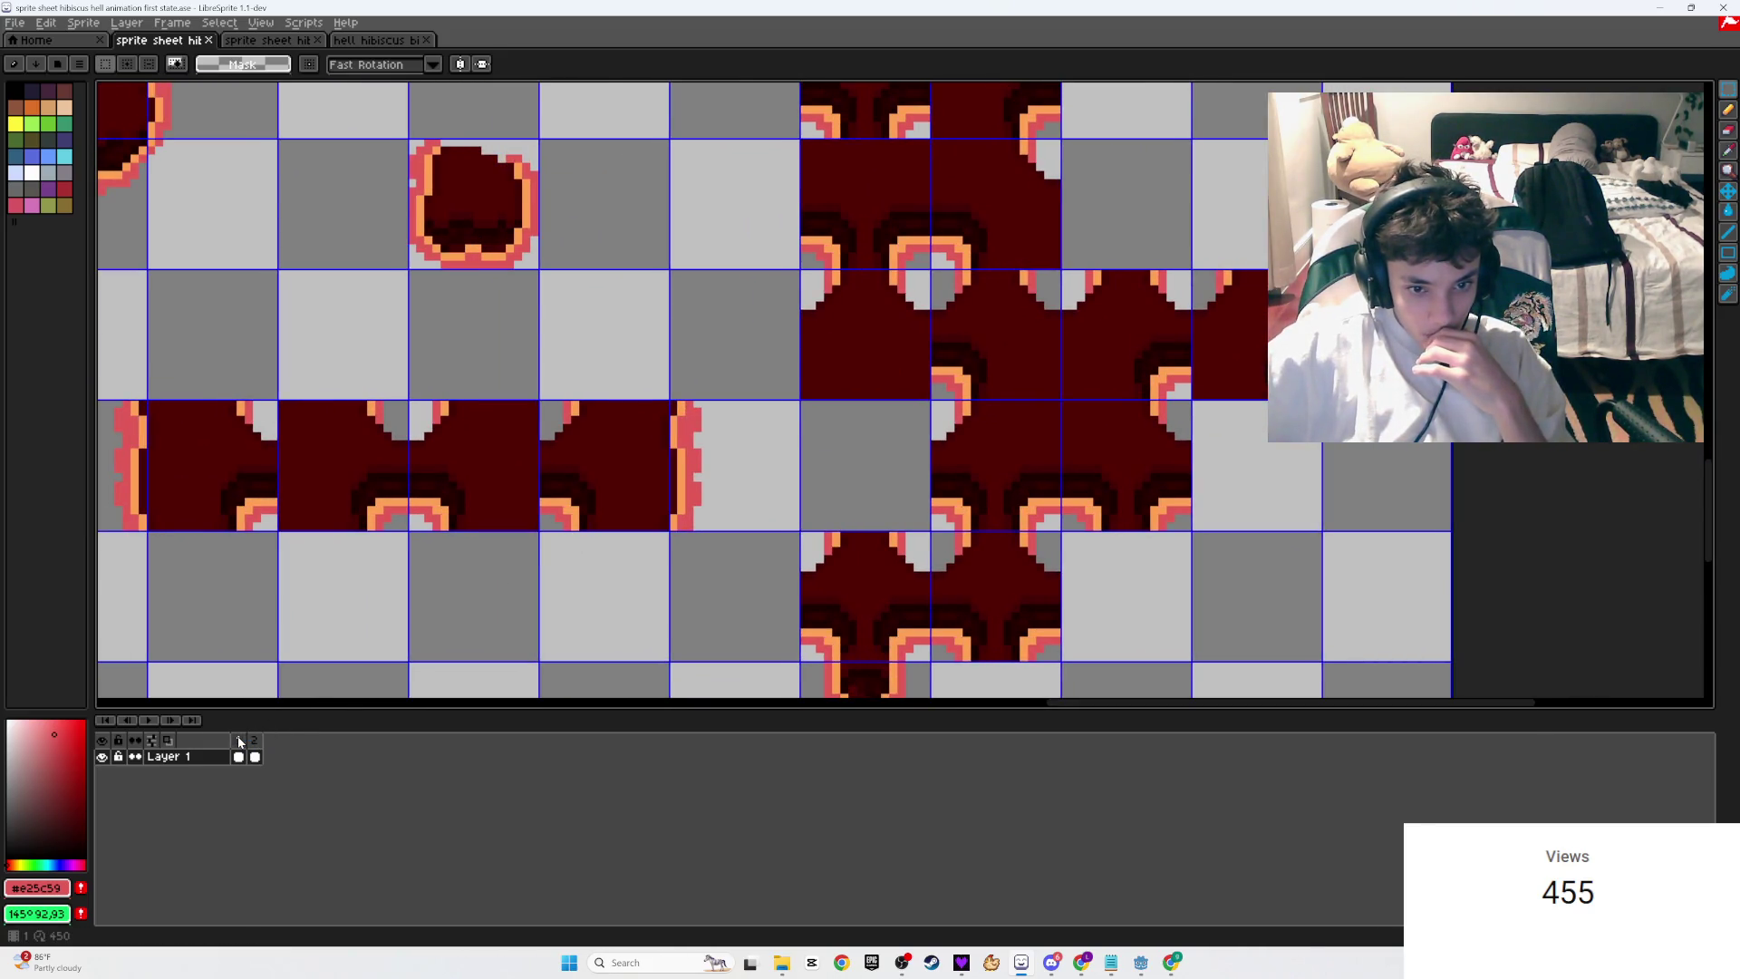
click(258, 740)
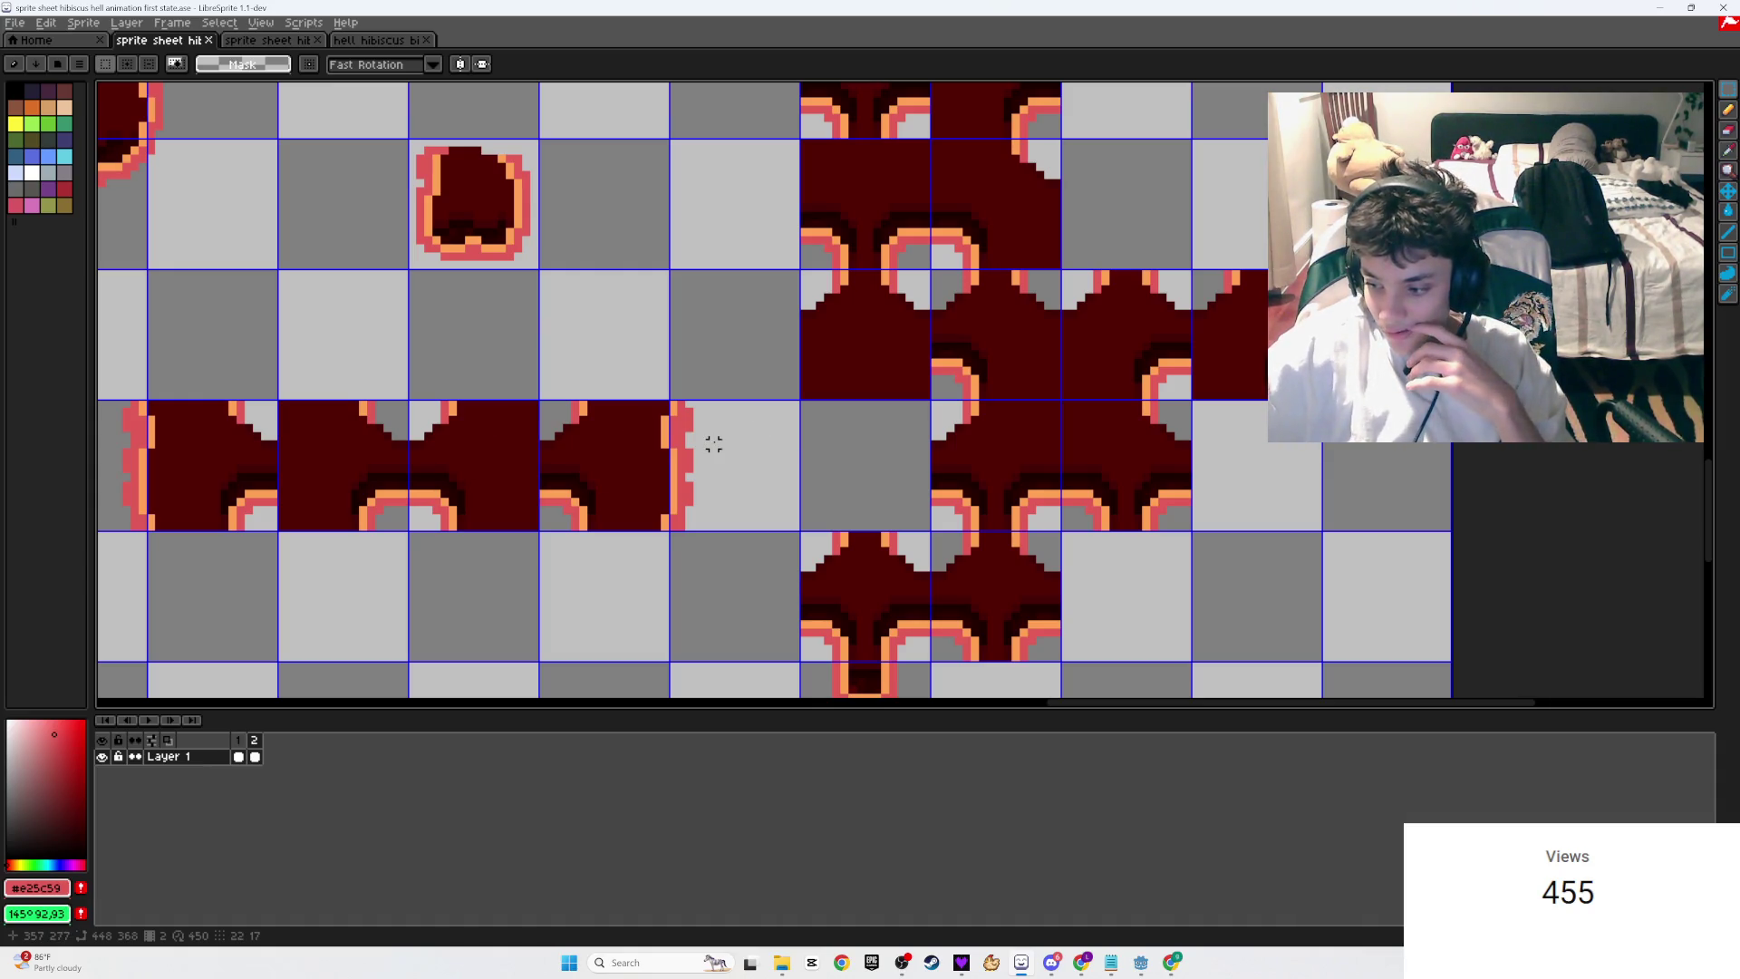
click(240, 743)
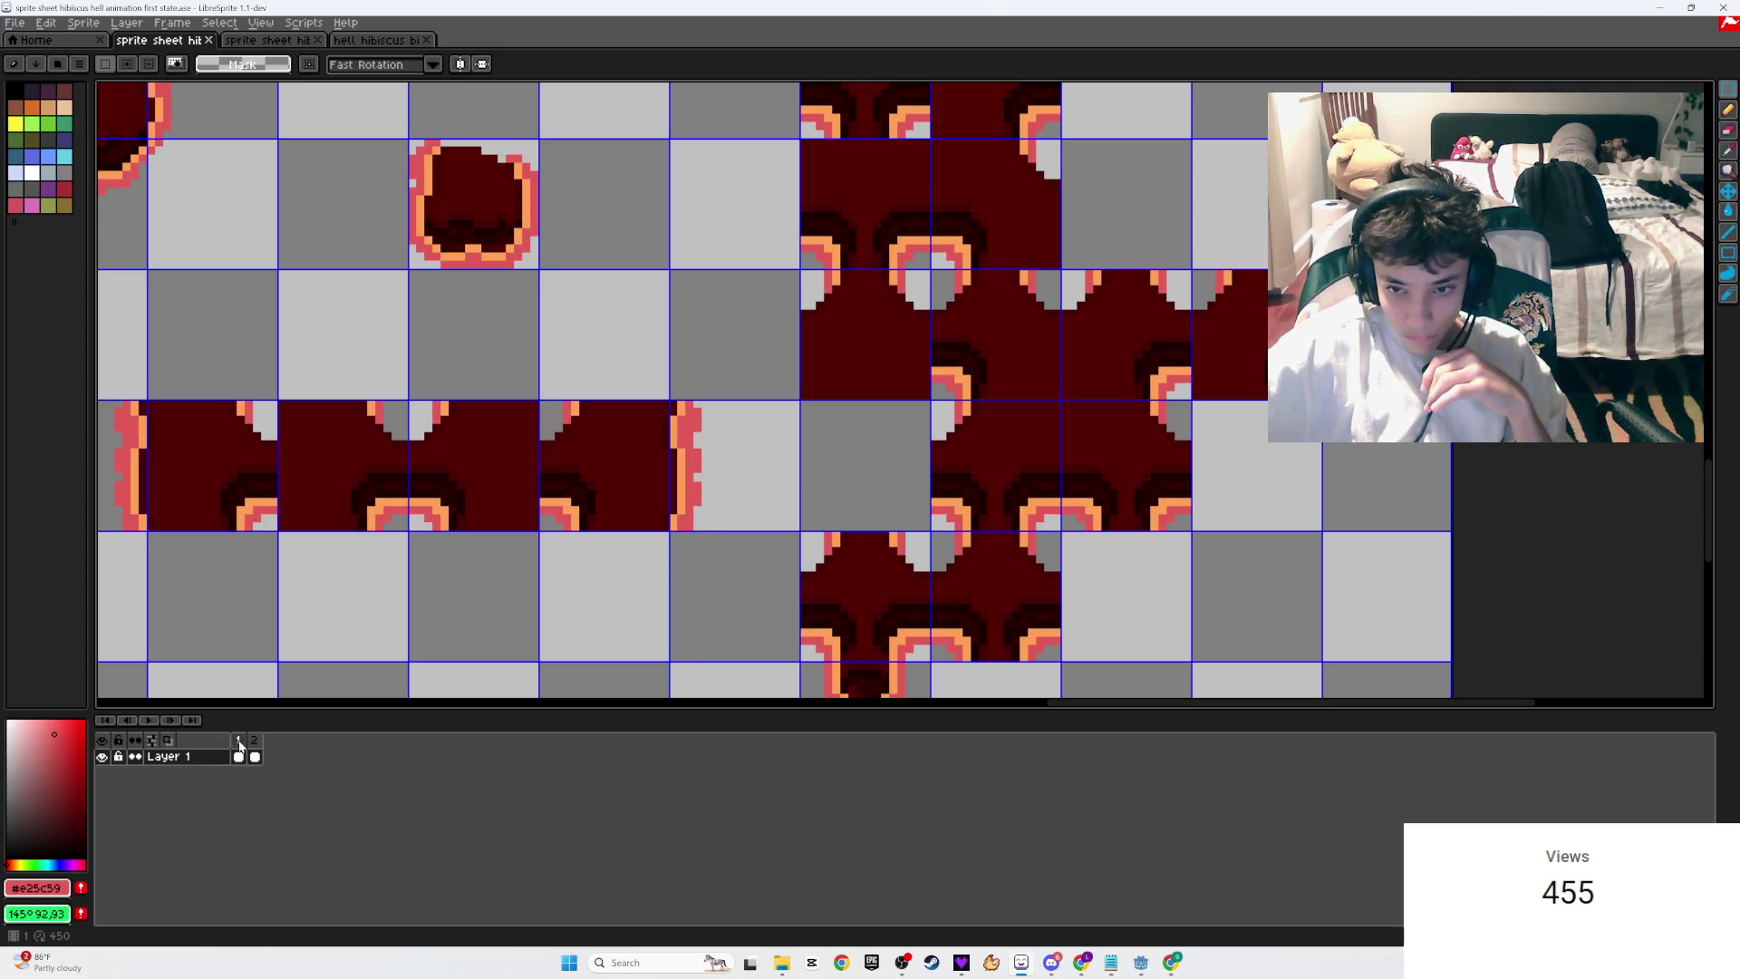
click(257, 741)
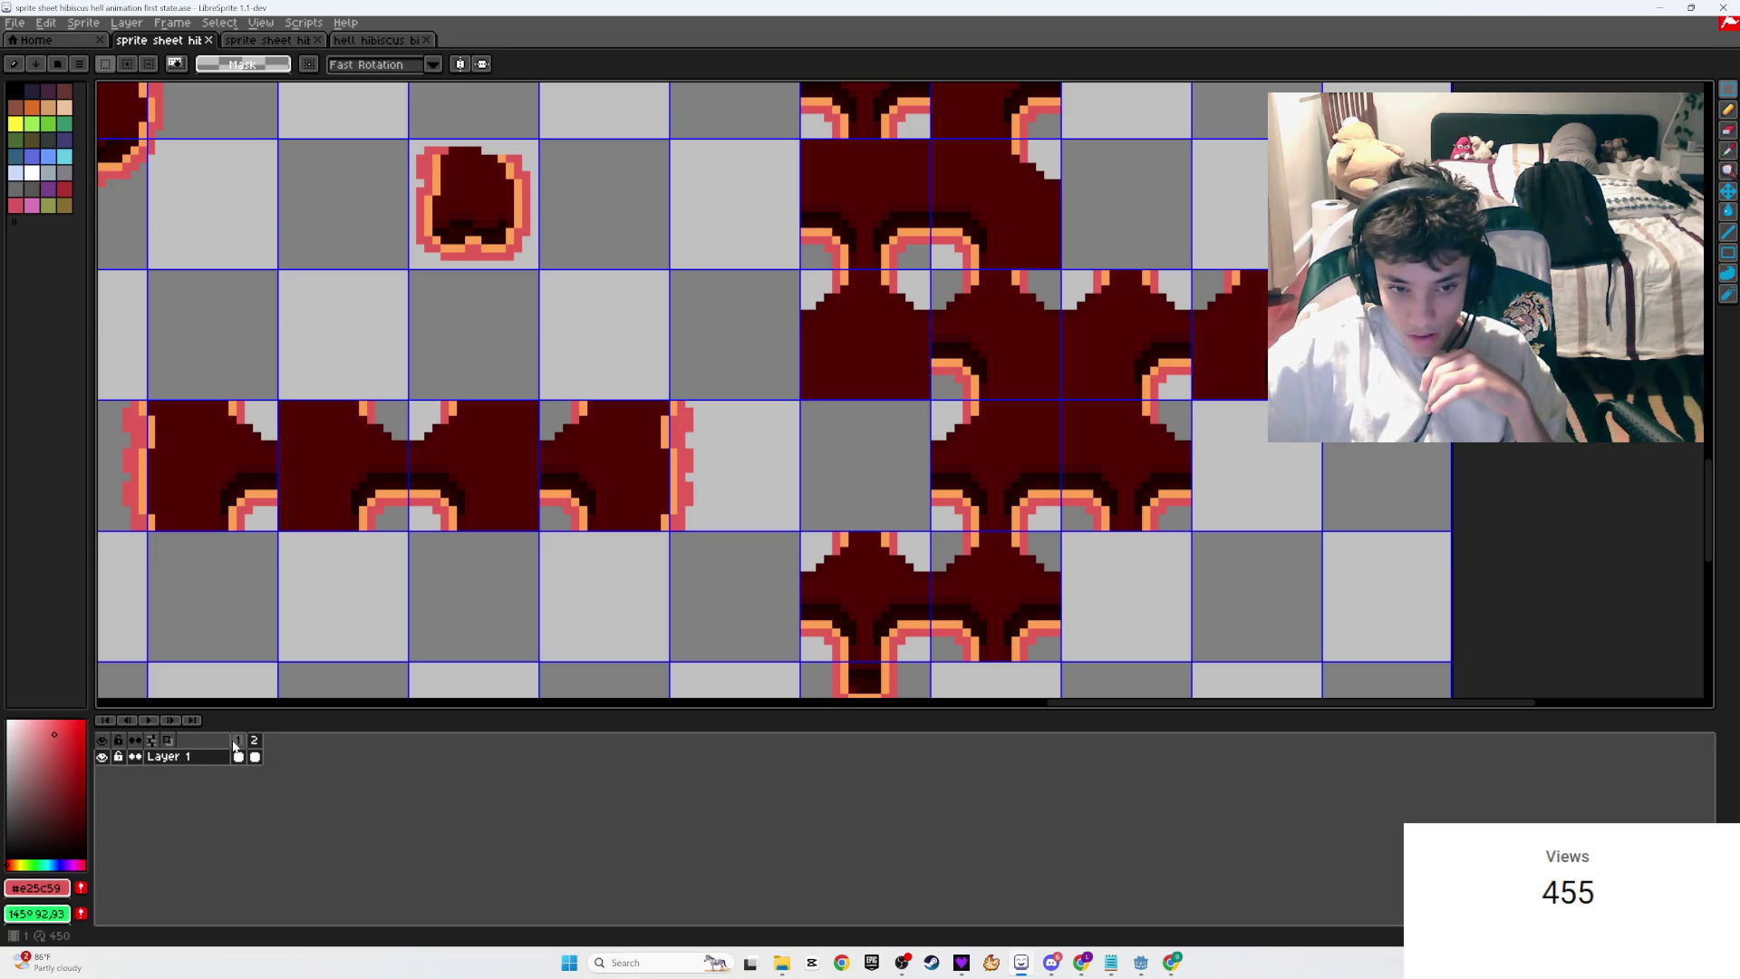
click(237, 742)
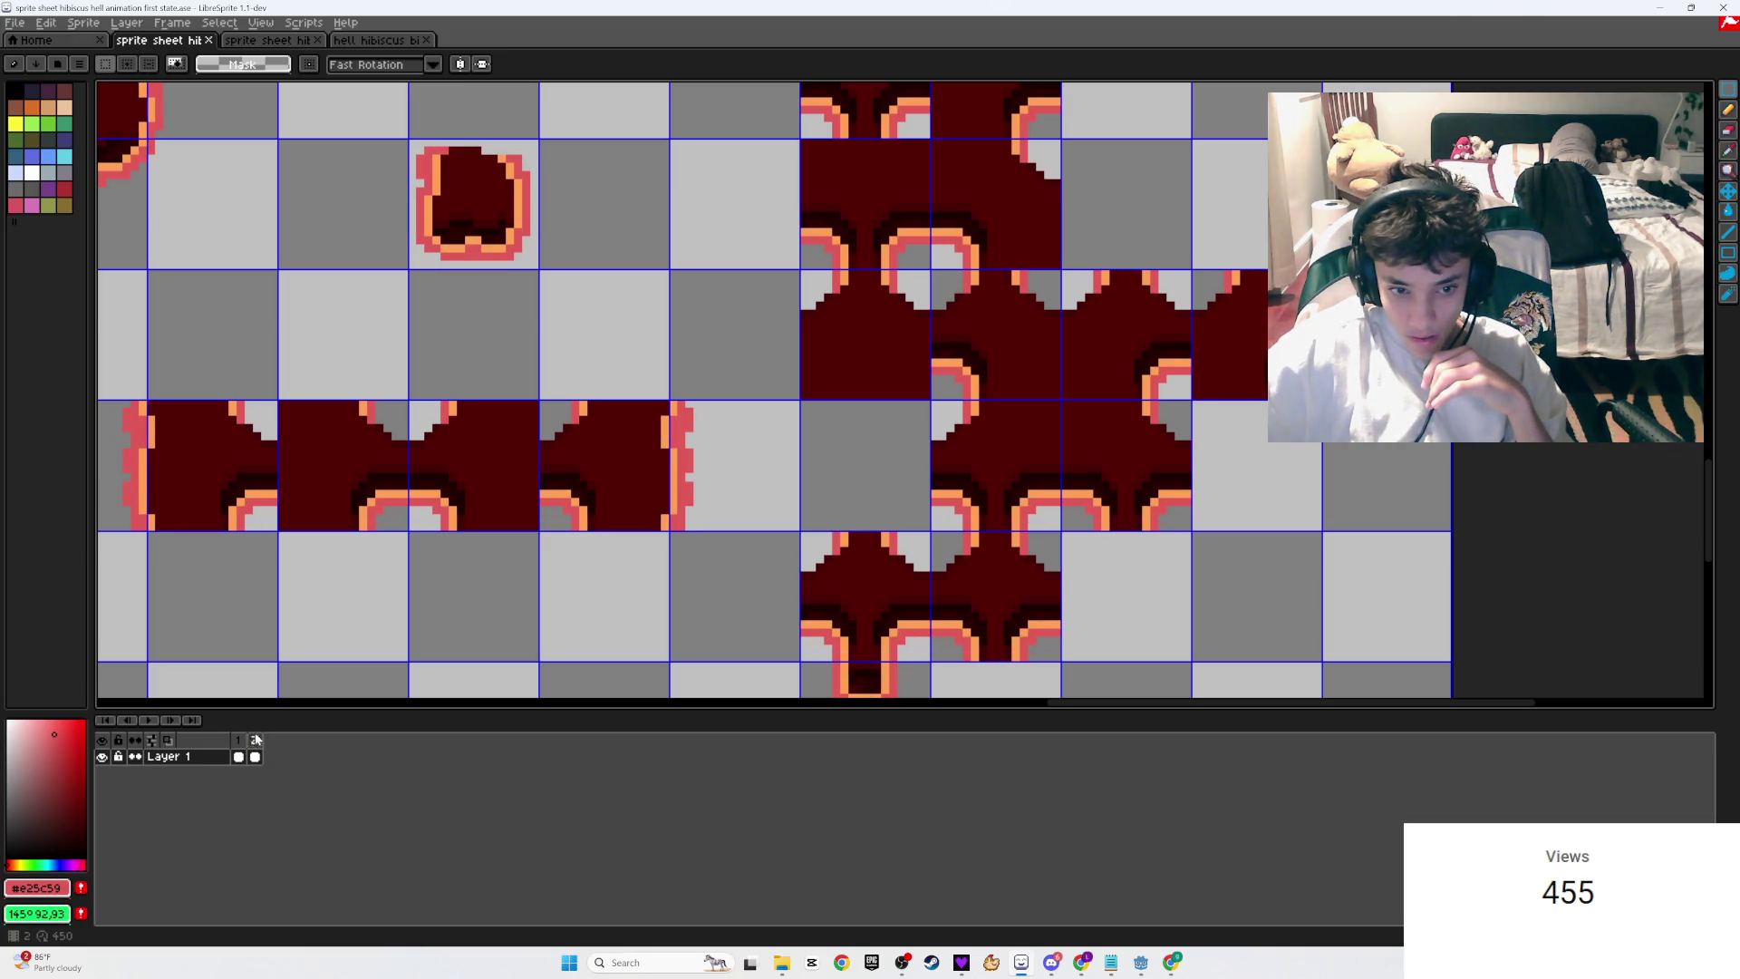
scroll(649, 386, down, 3)
scroll(649, 385, up, 5)
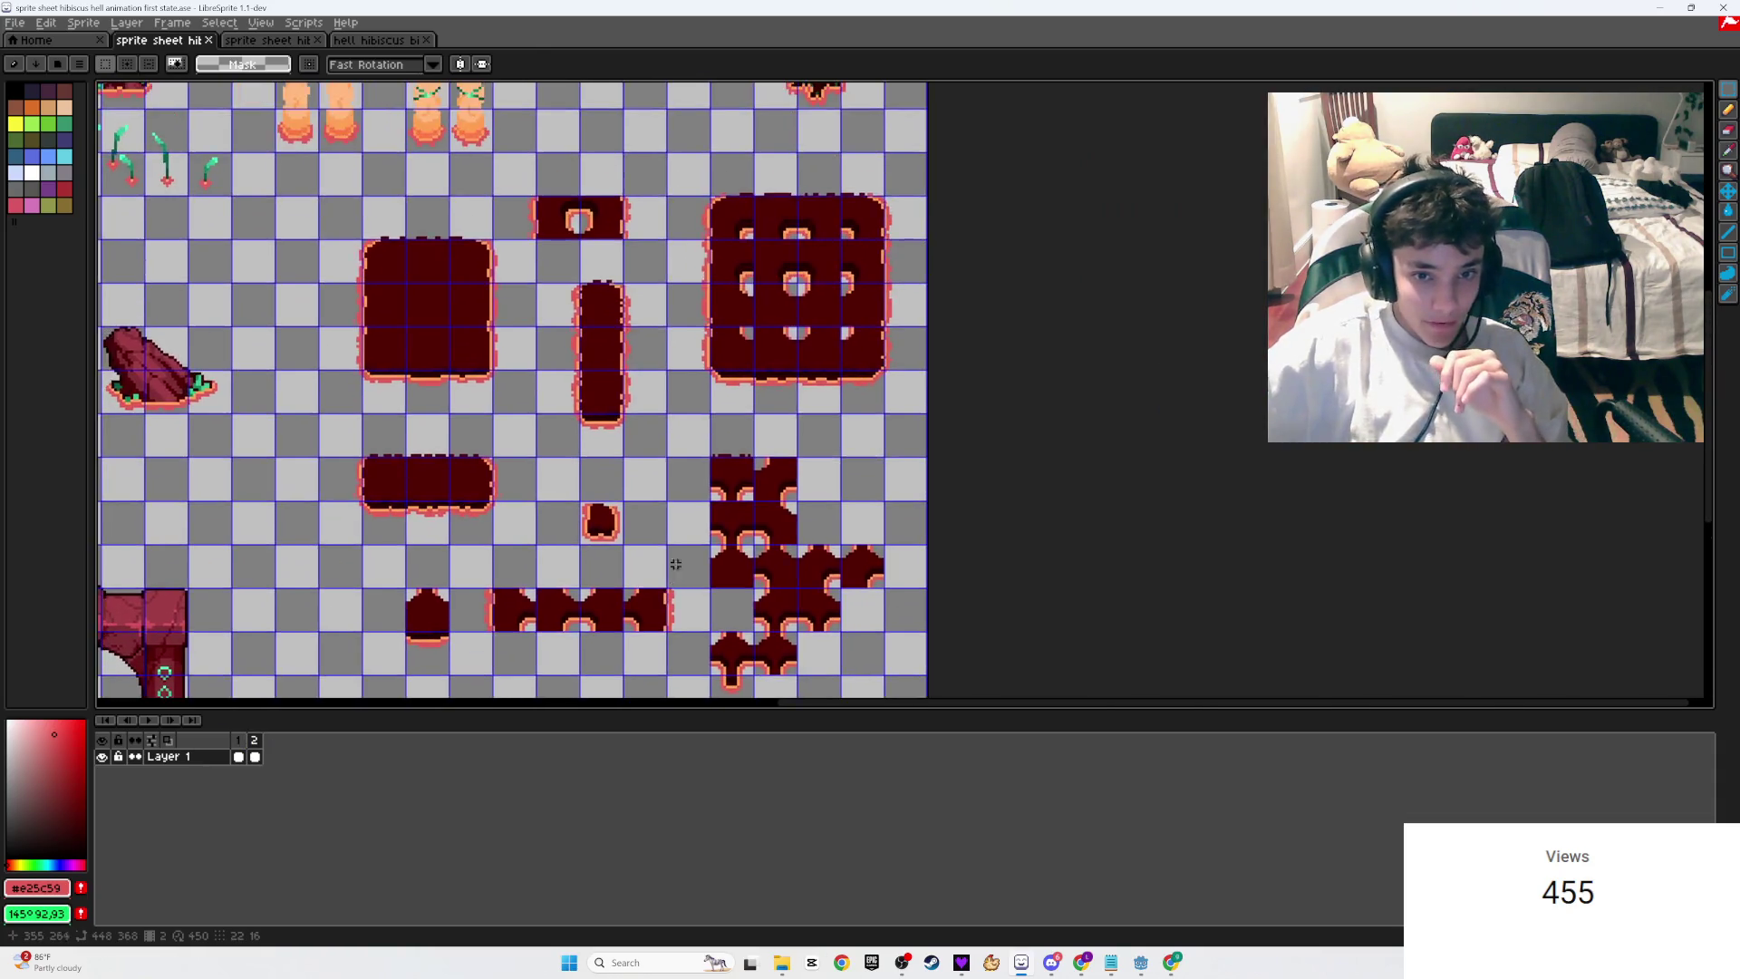
Step: Pan across the sheet alternating frames 1 and 2, ending on frame 1 by the nine-hole tile
scroll(543, 453, down, 3)
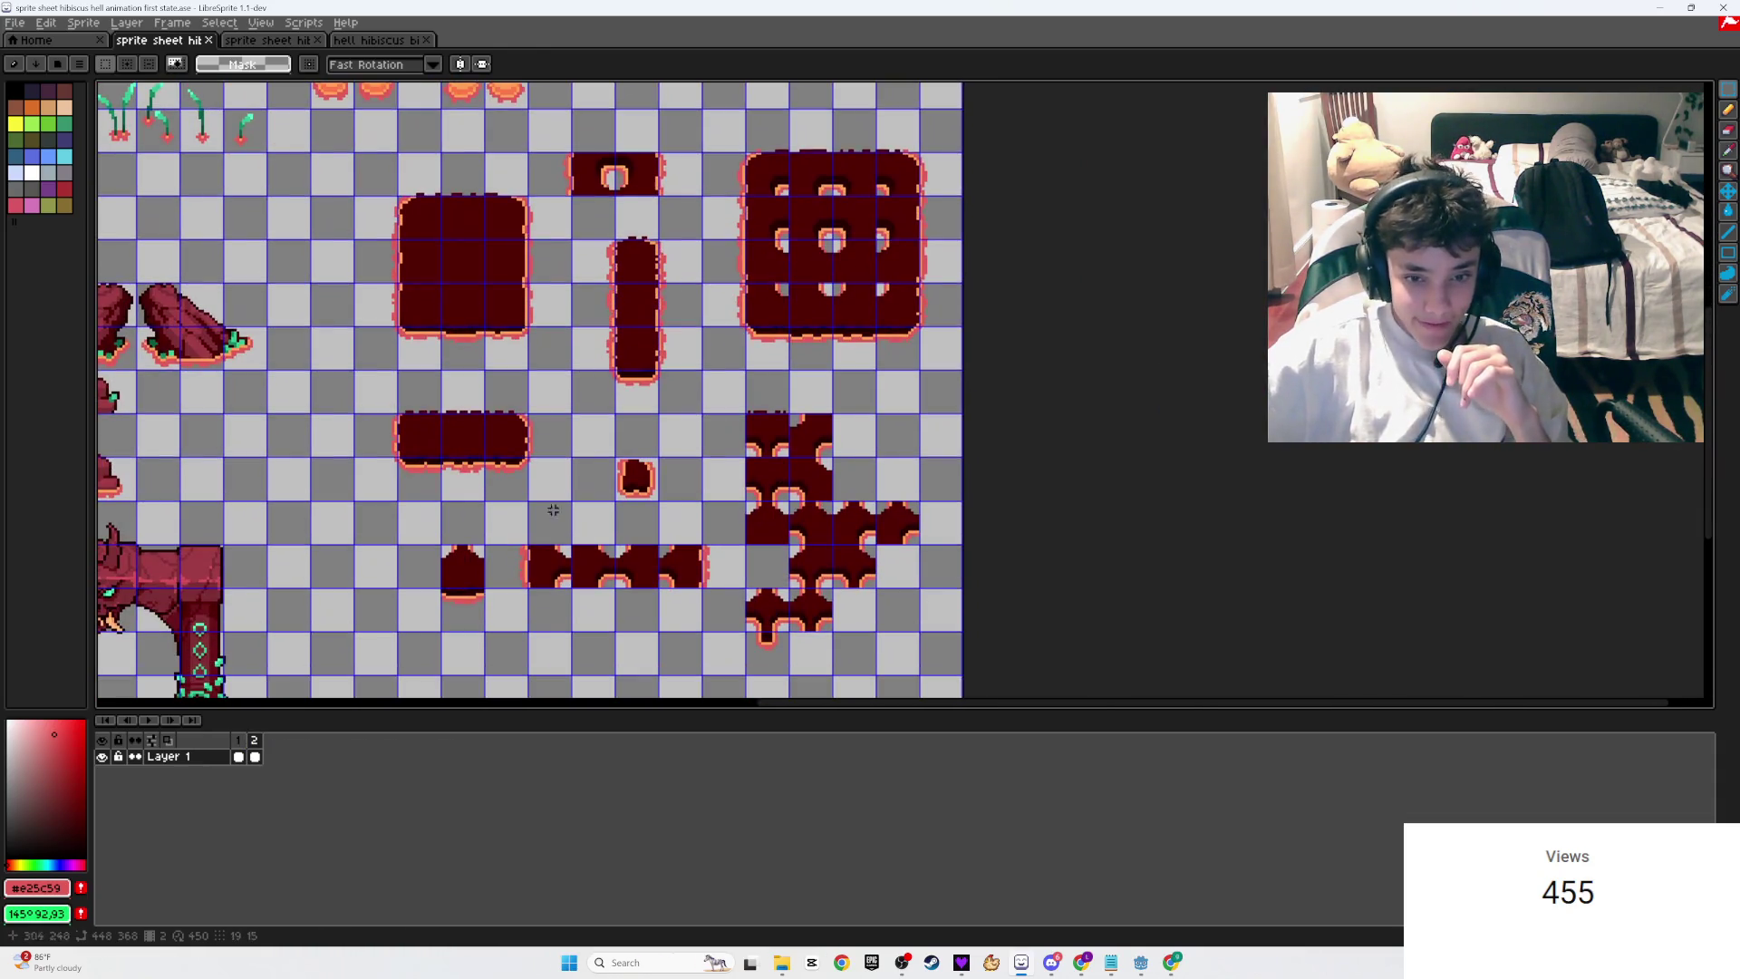
click(237, 742)
scroll(281, 695, up, 5)
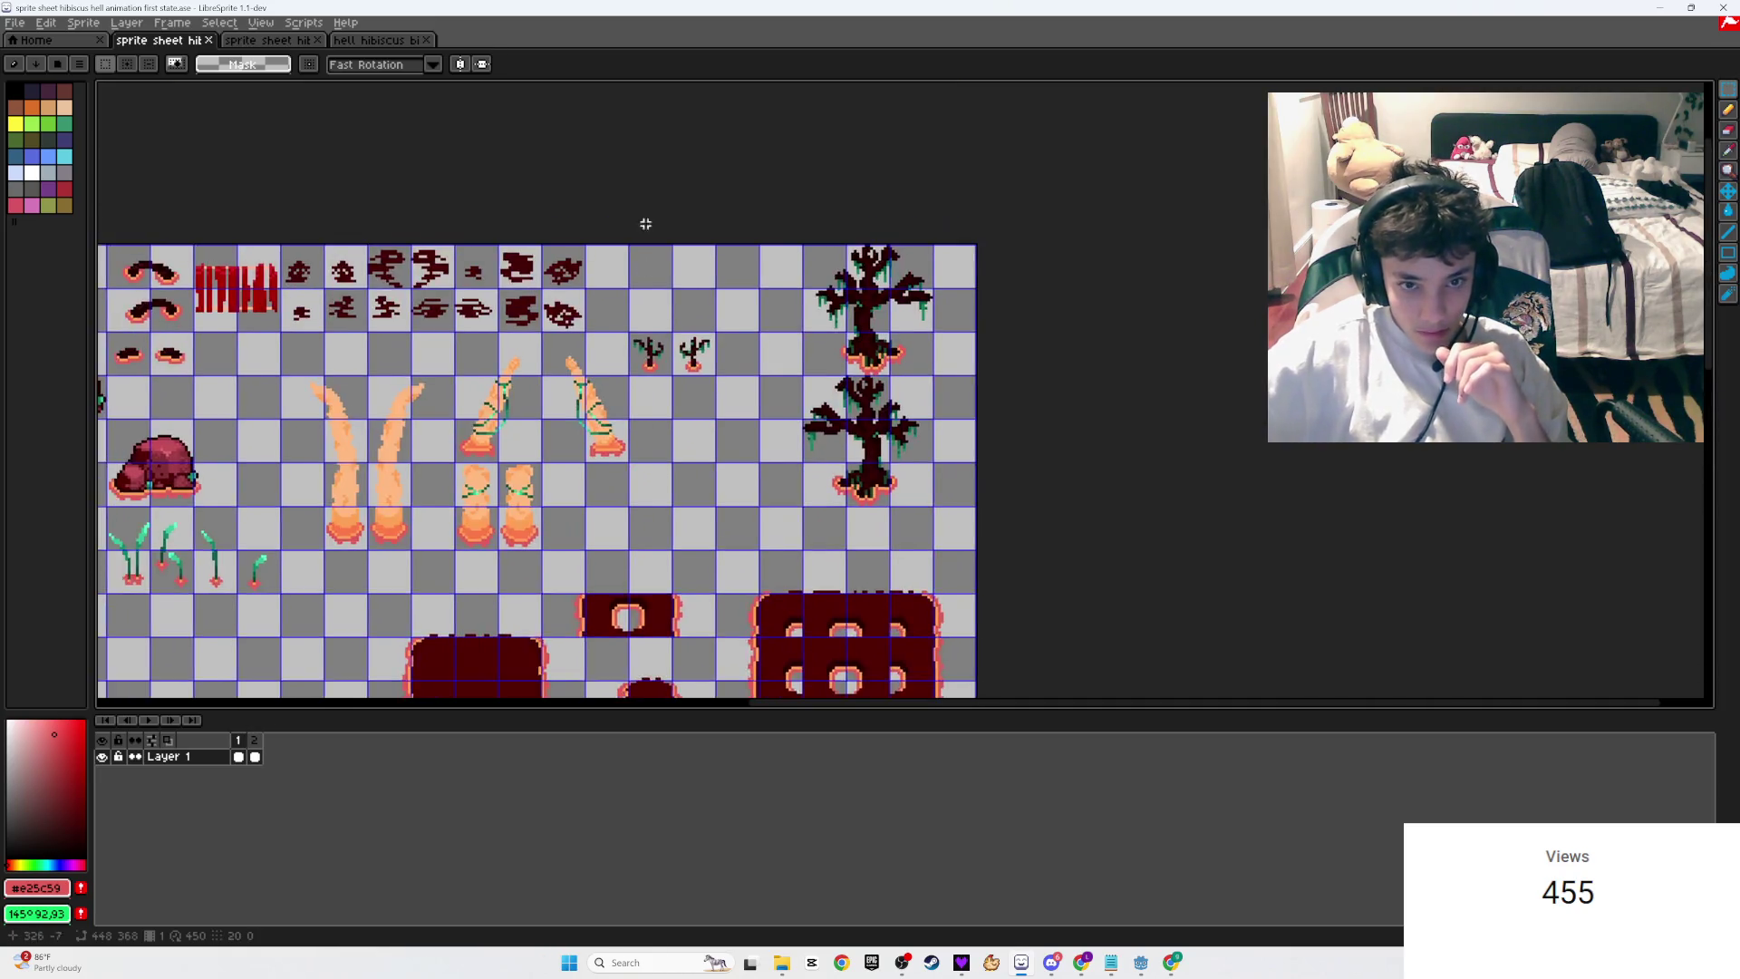
click(255, 740)
scroll(657, 447, down, 2)
scroll(657, 448, up, 4)
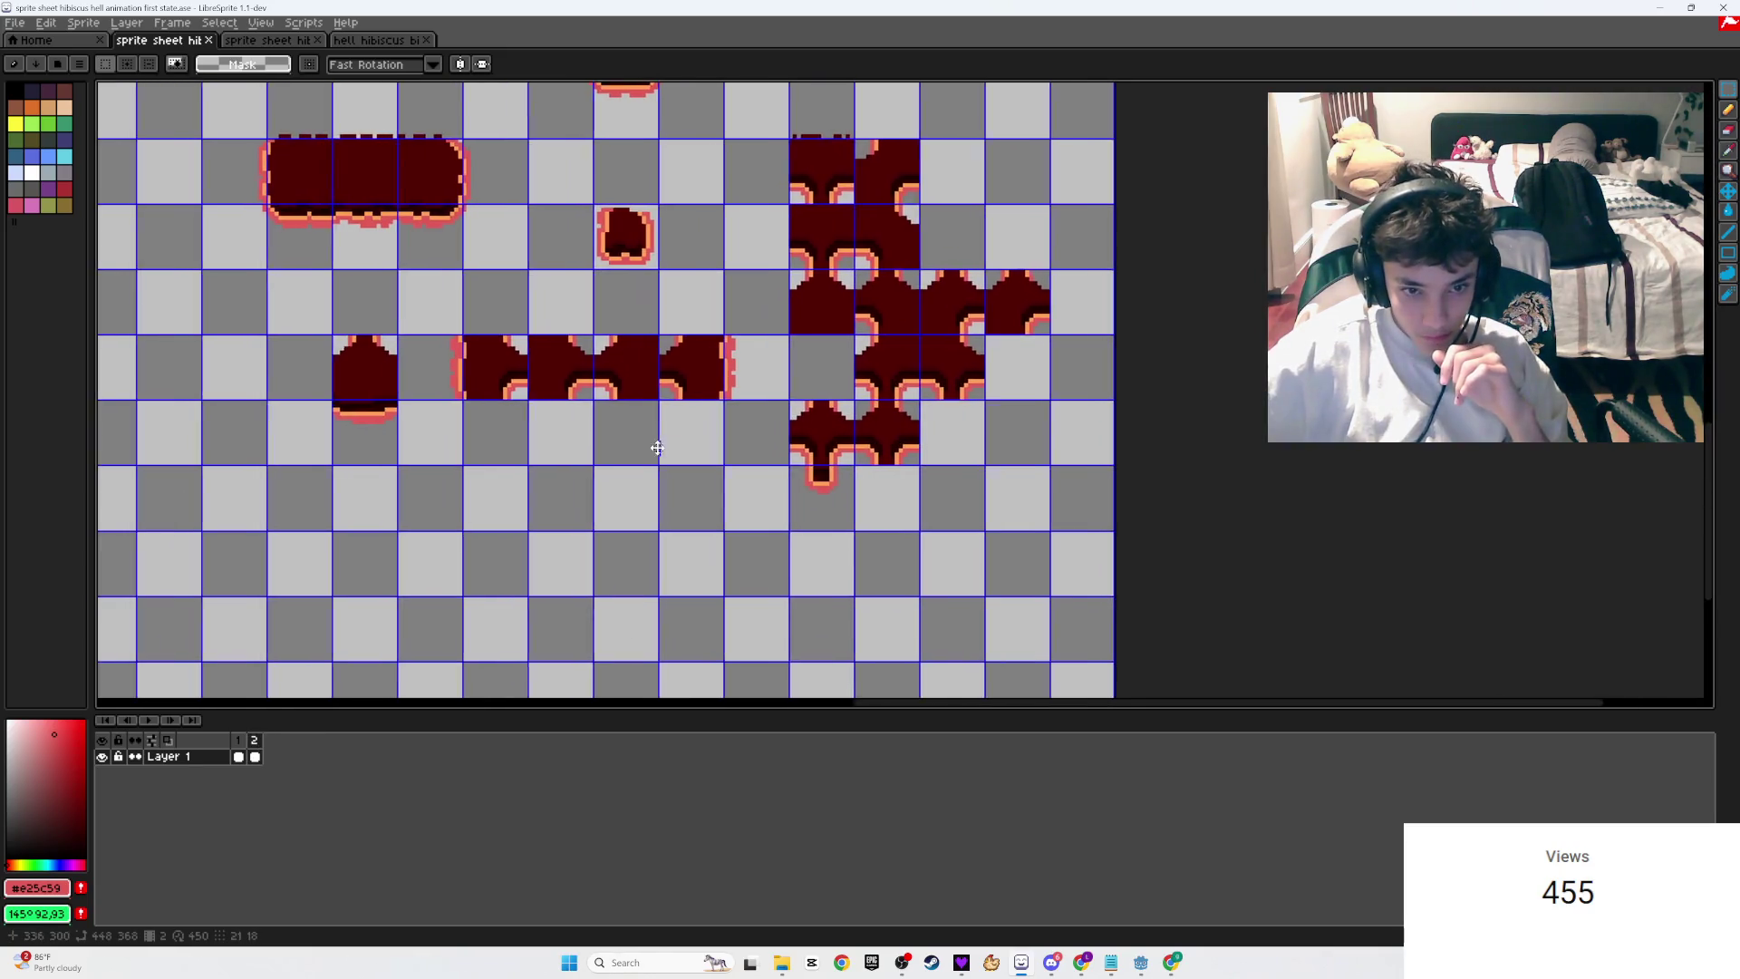
scroll(657, 448, up, 2)
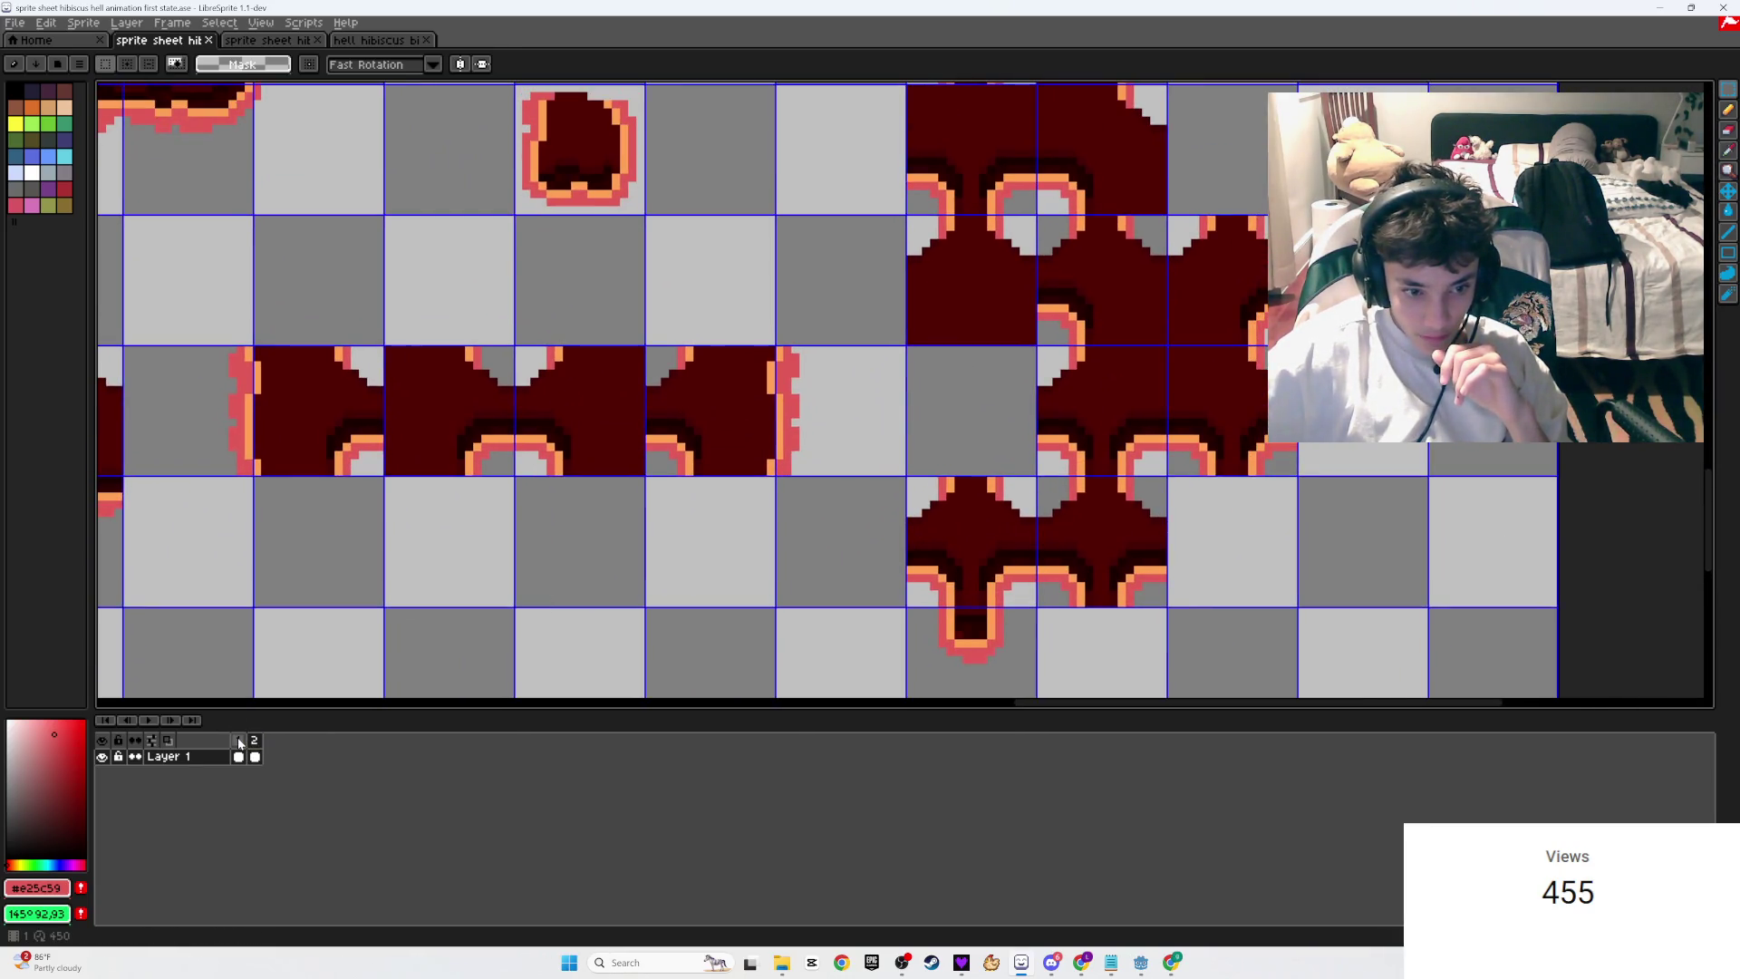
click(238, 740)
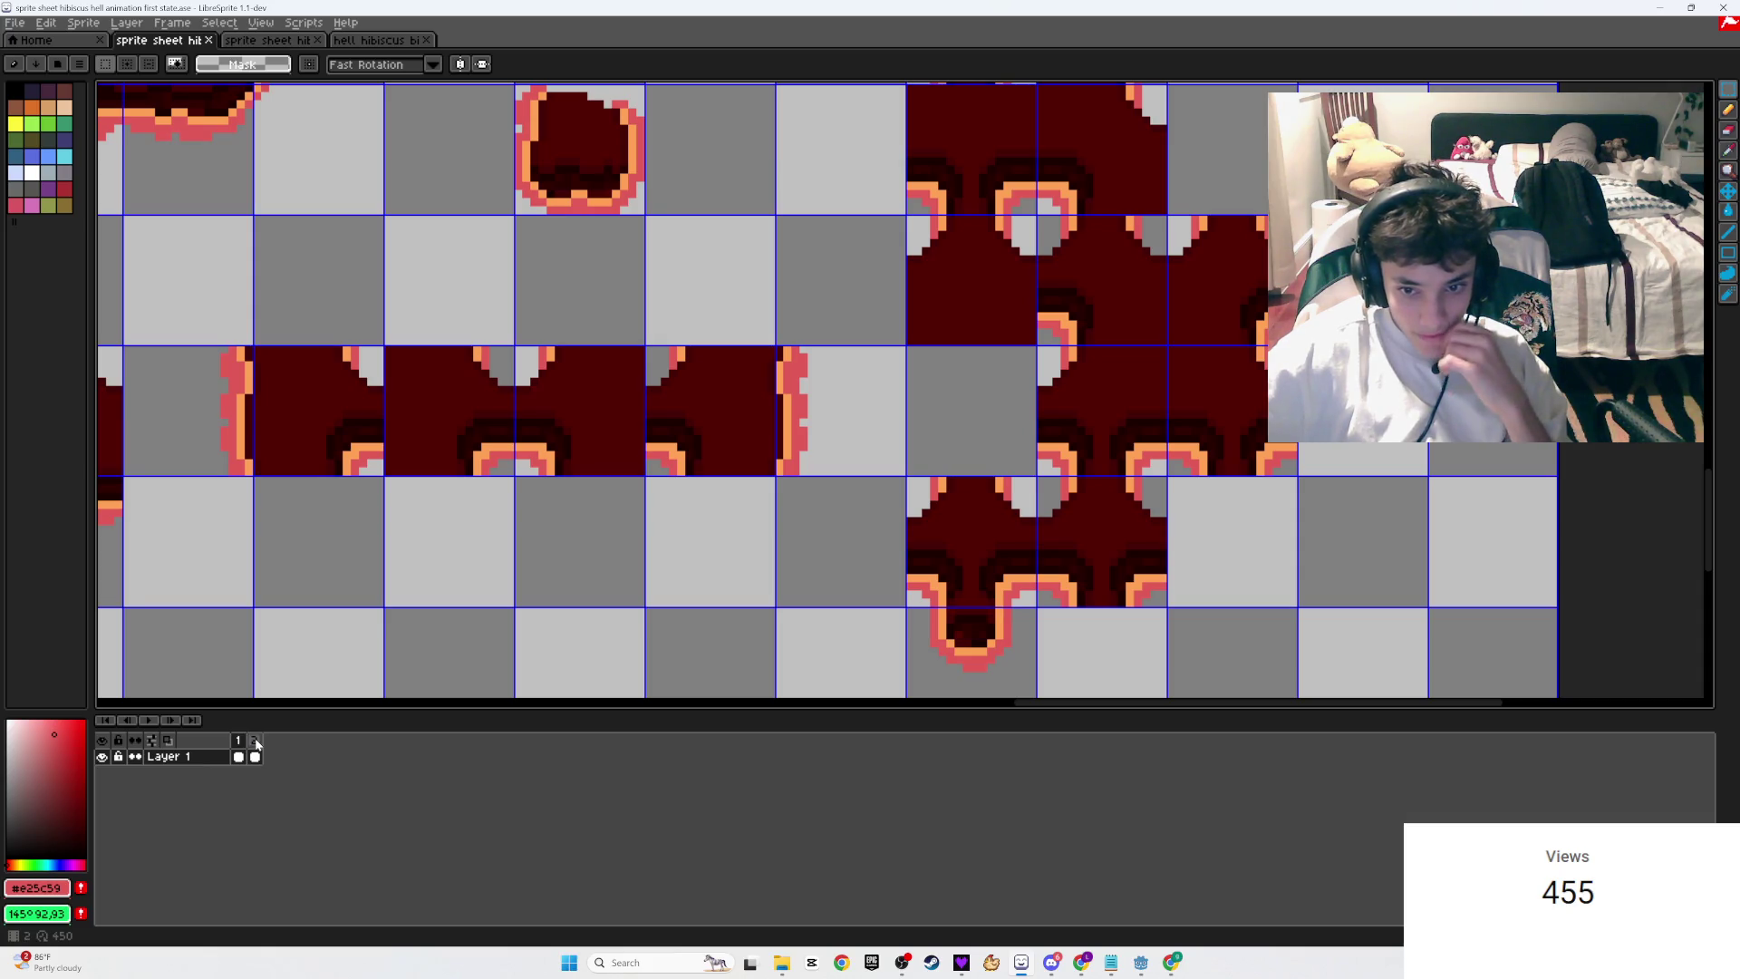
click(255, 742)
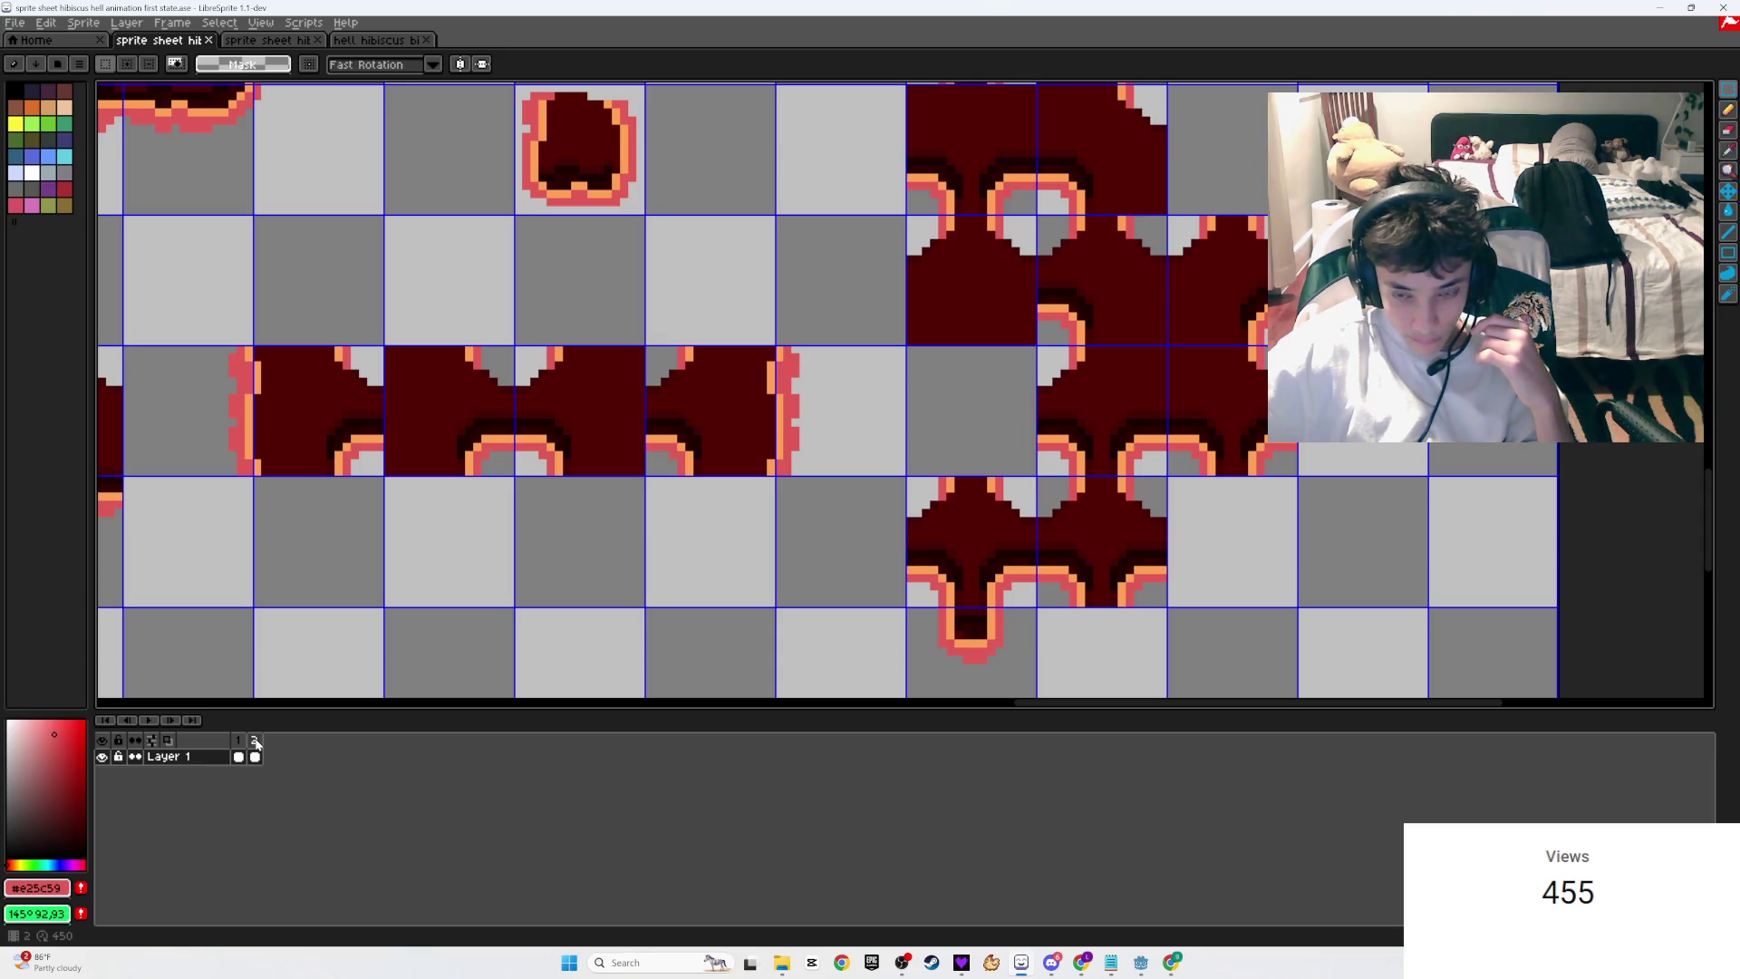
scroll(897, 622, down, 1)
scroll(924, 594, up, 3)
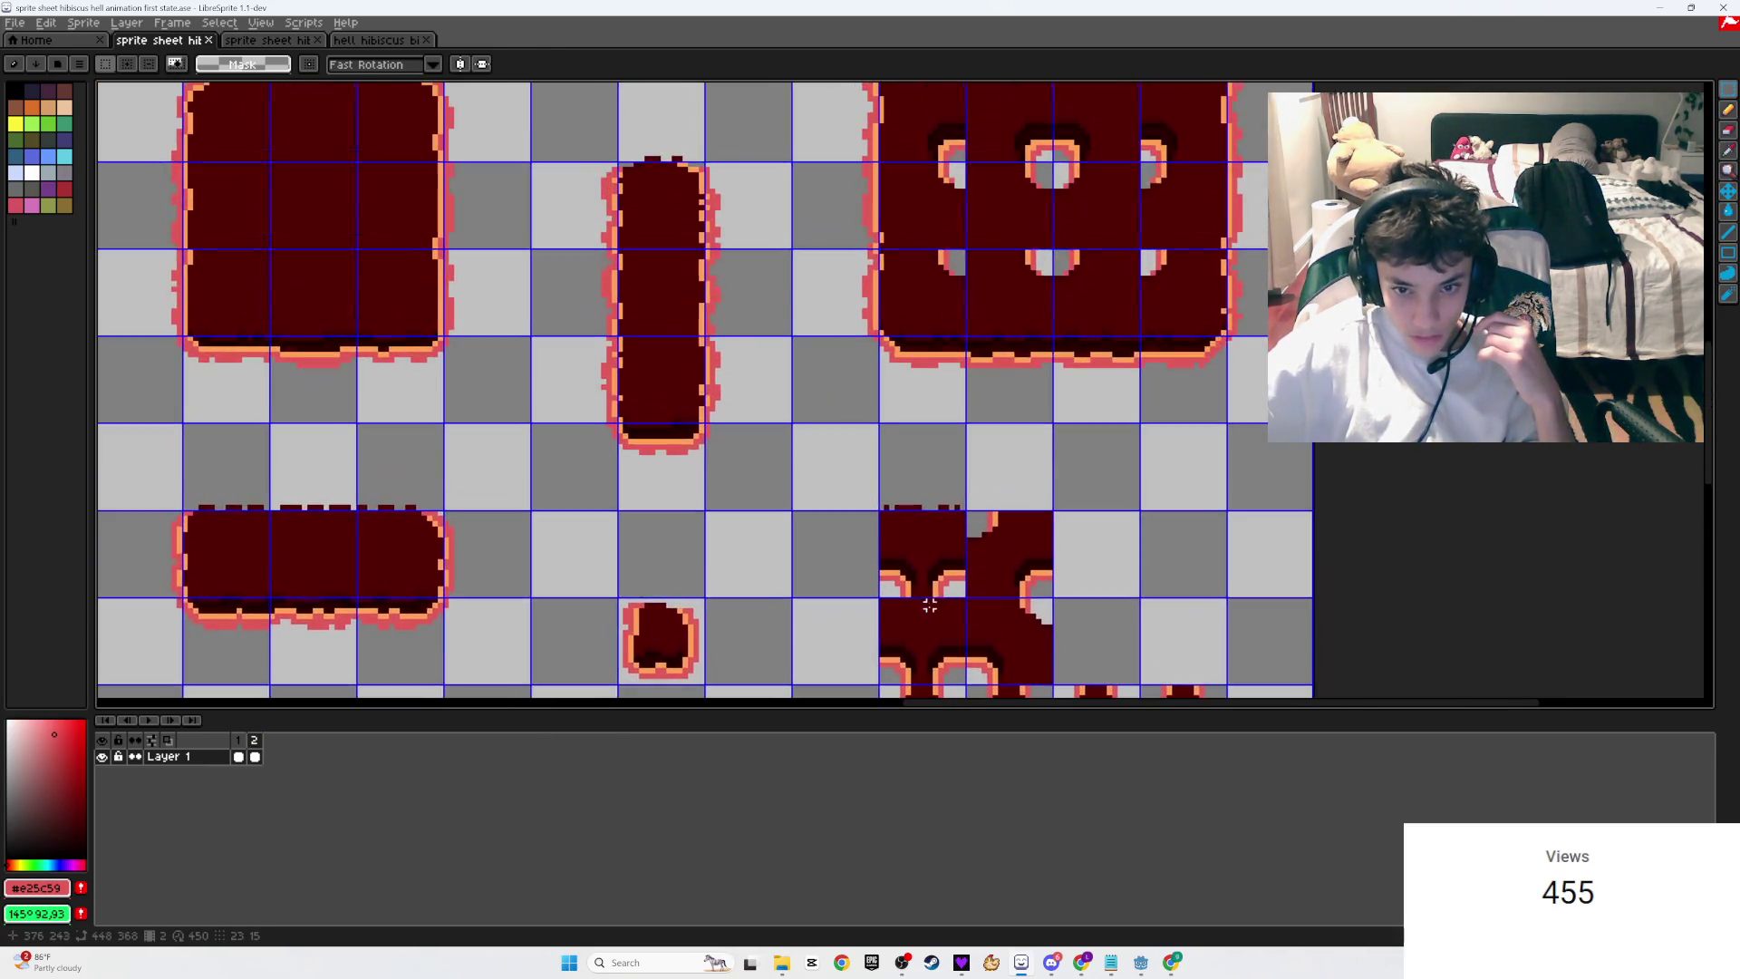
scroll(904, 571, up, 1)
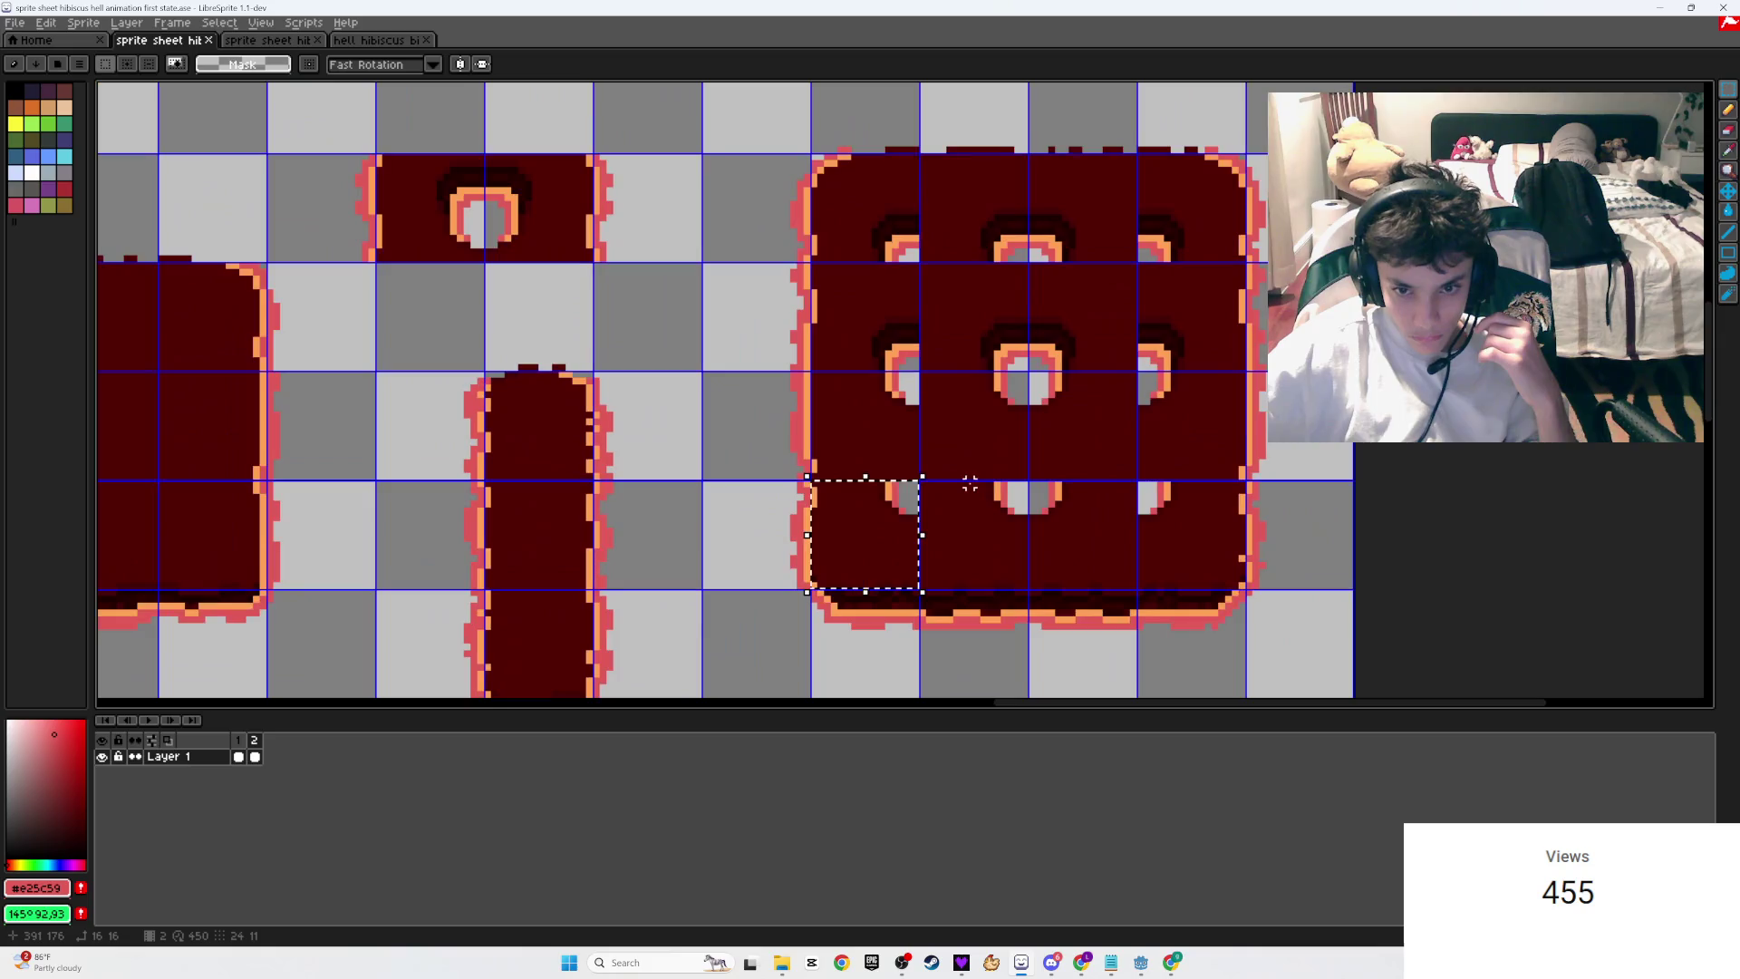
click(241, 744)
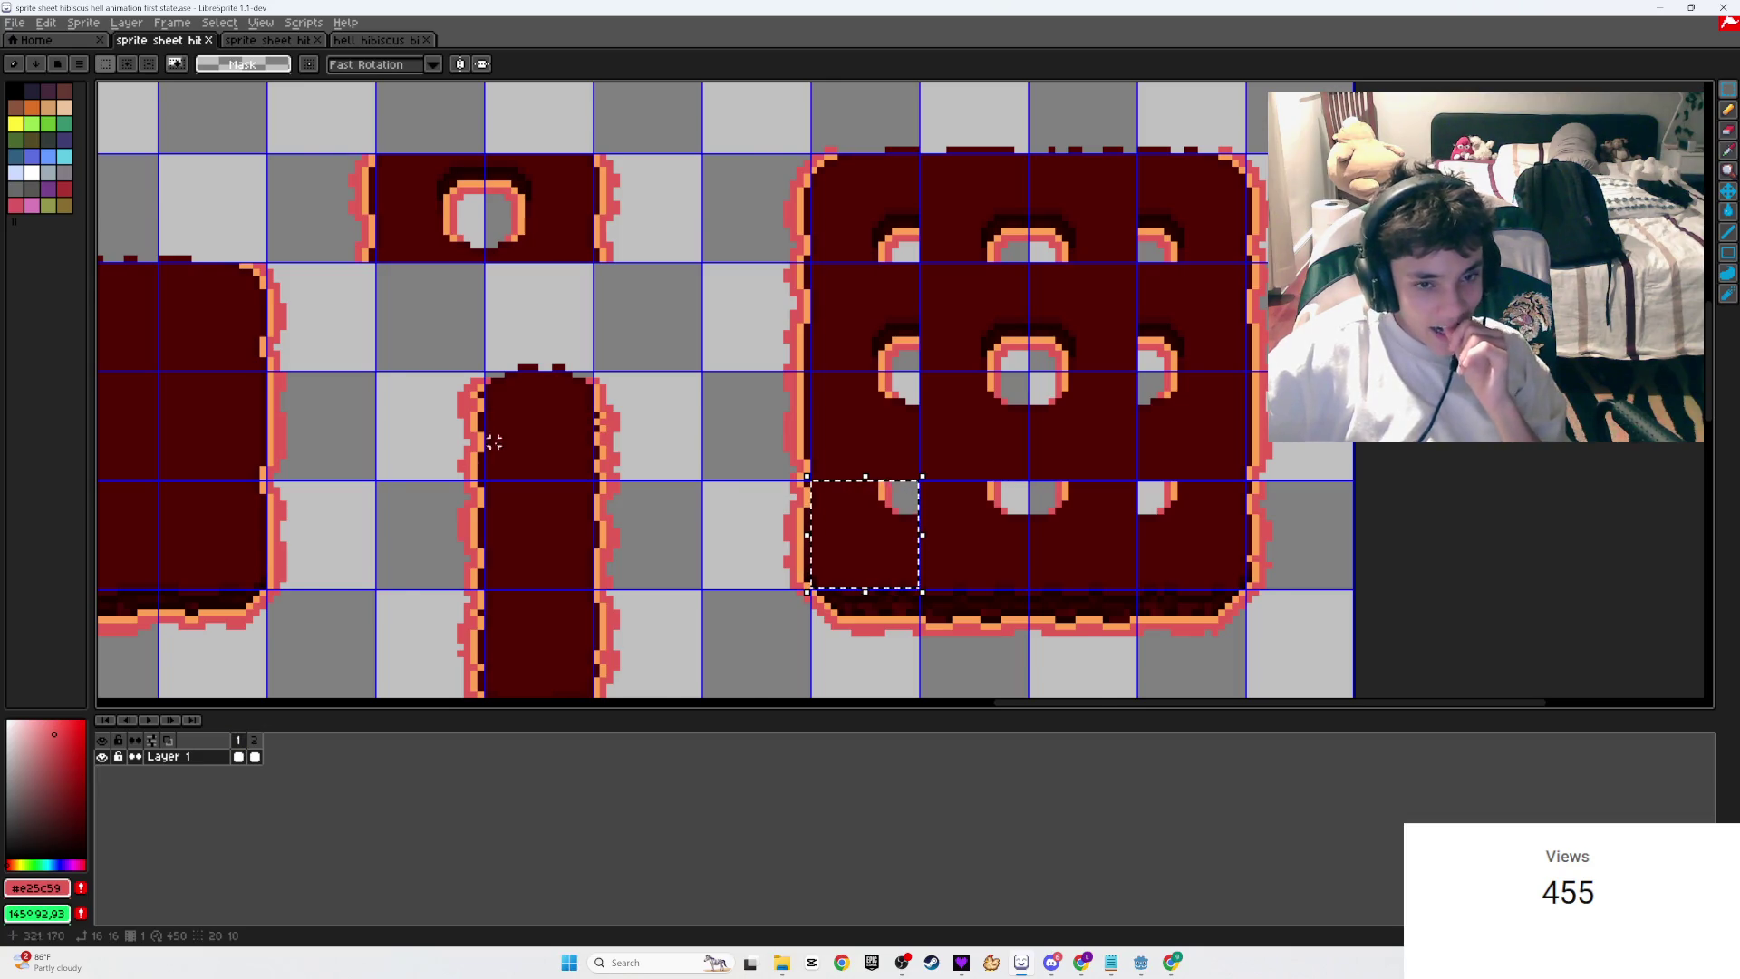
scroll(538, 425, down, 1)
scroll(684, 410, down, 2)
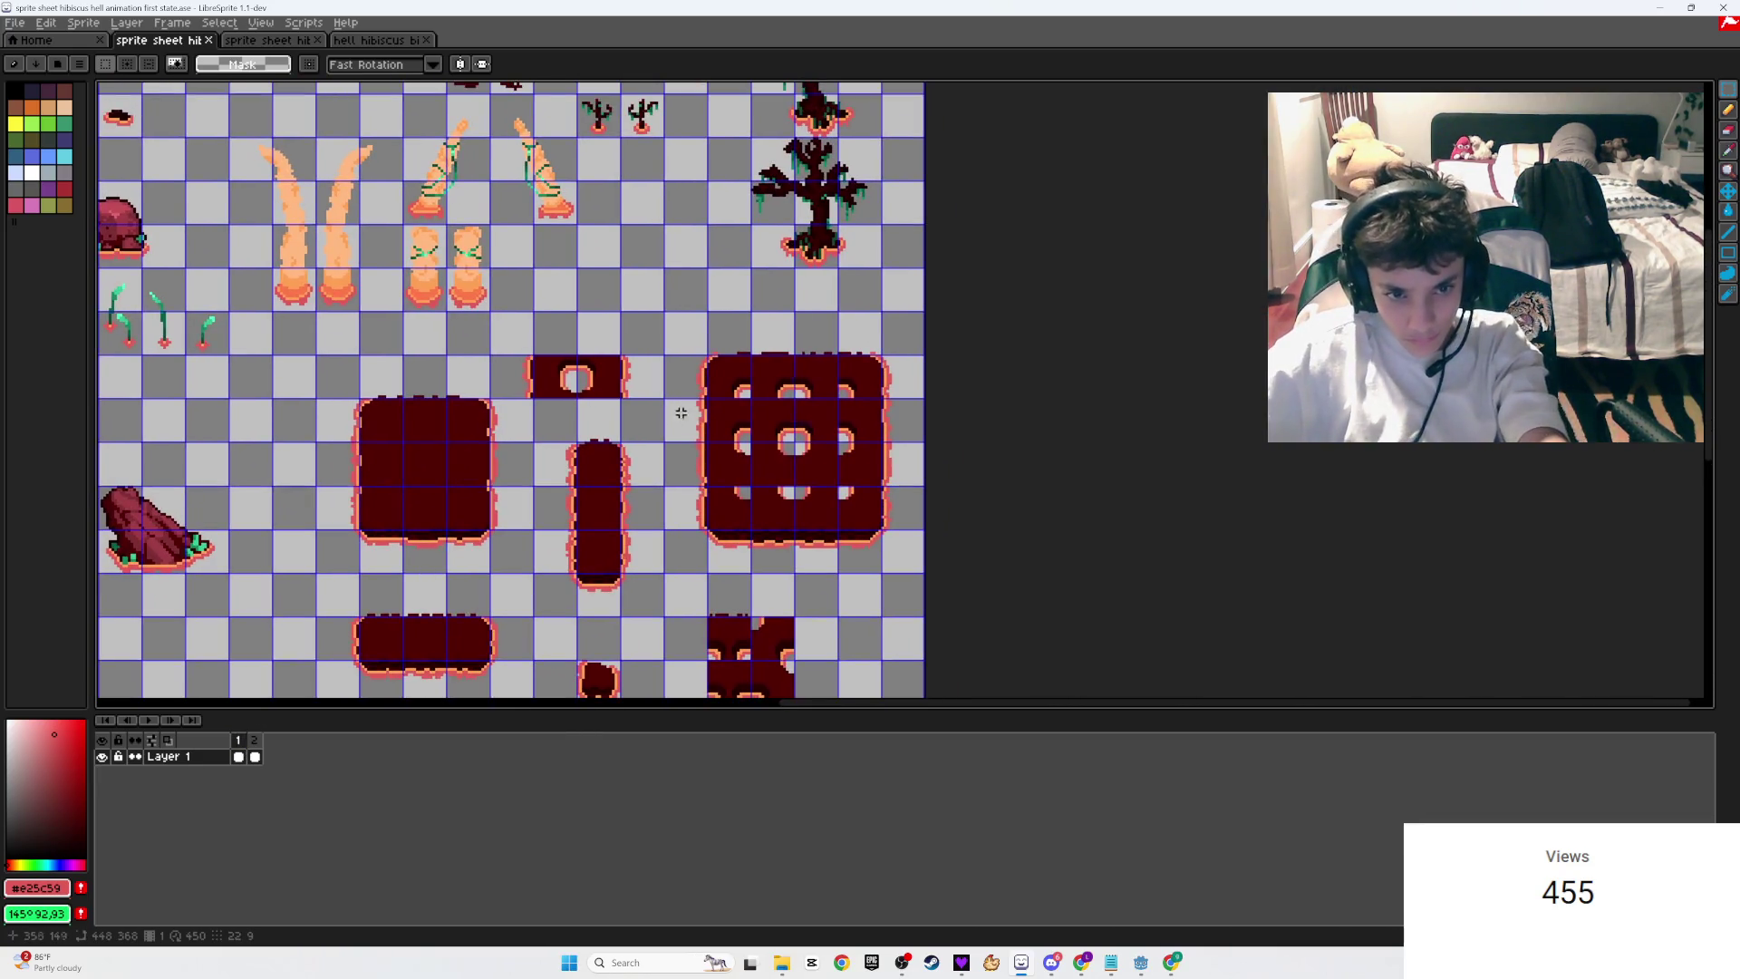
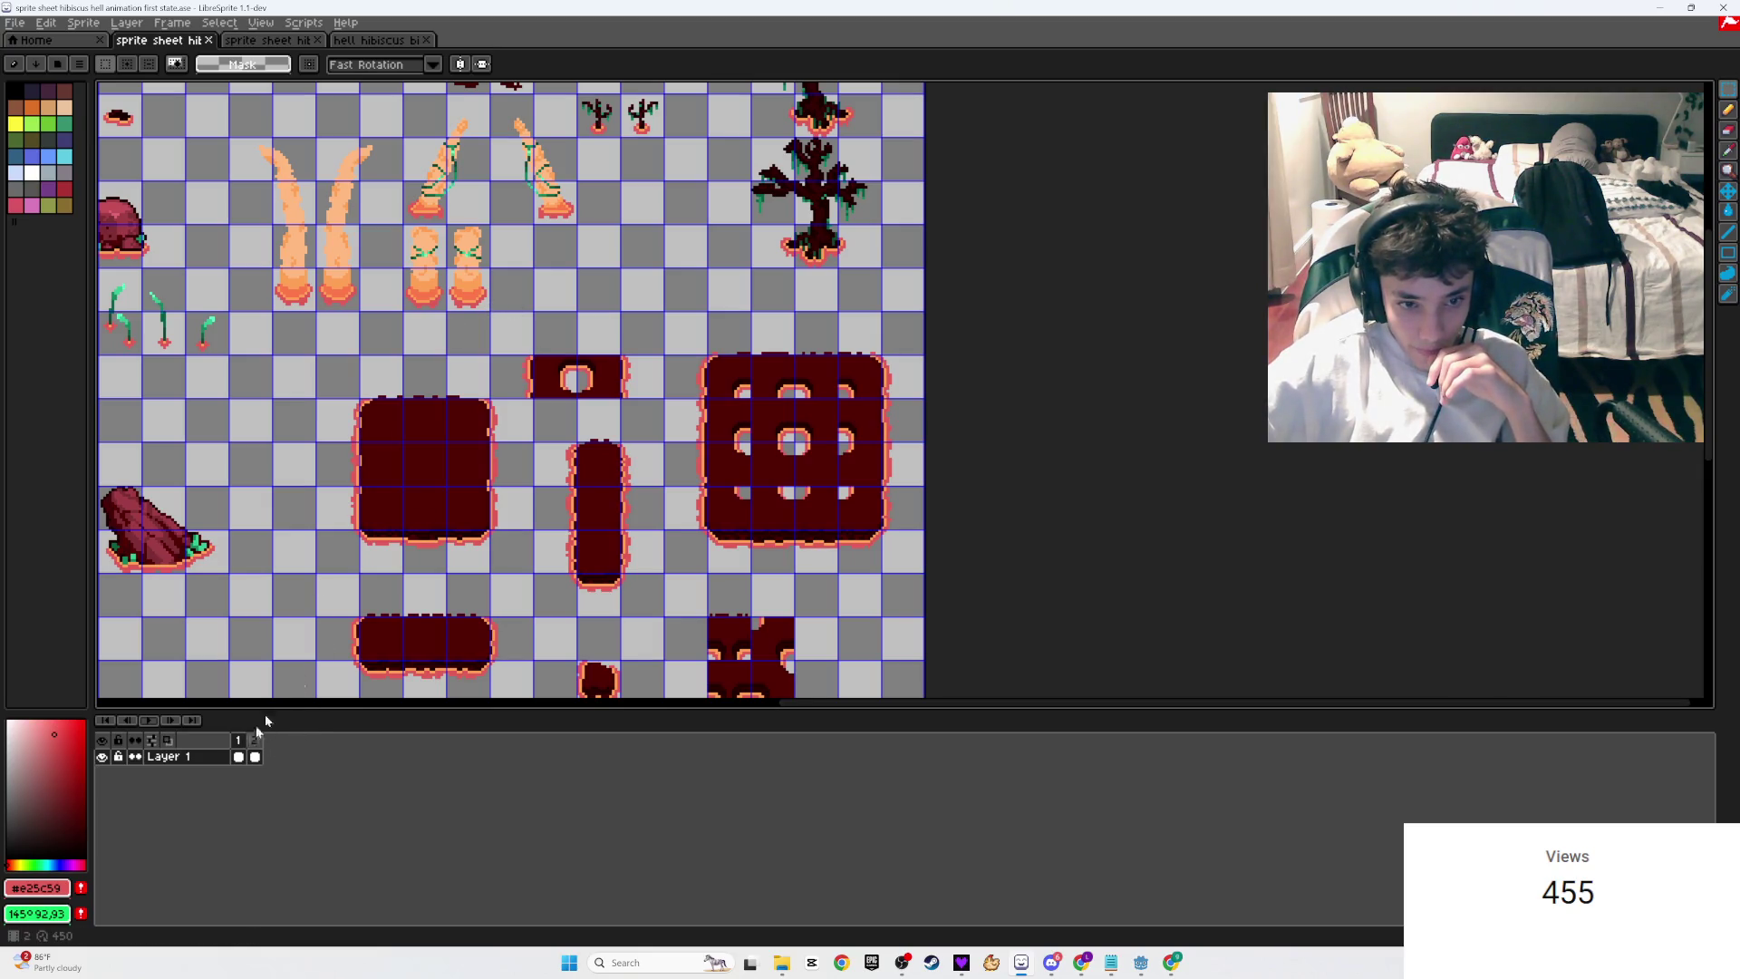
Step: Flip between frame 1 and frame 2 in the timeline to compare their sprite shapes
scroll(554, 372, up, 2)
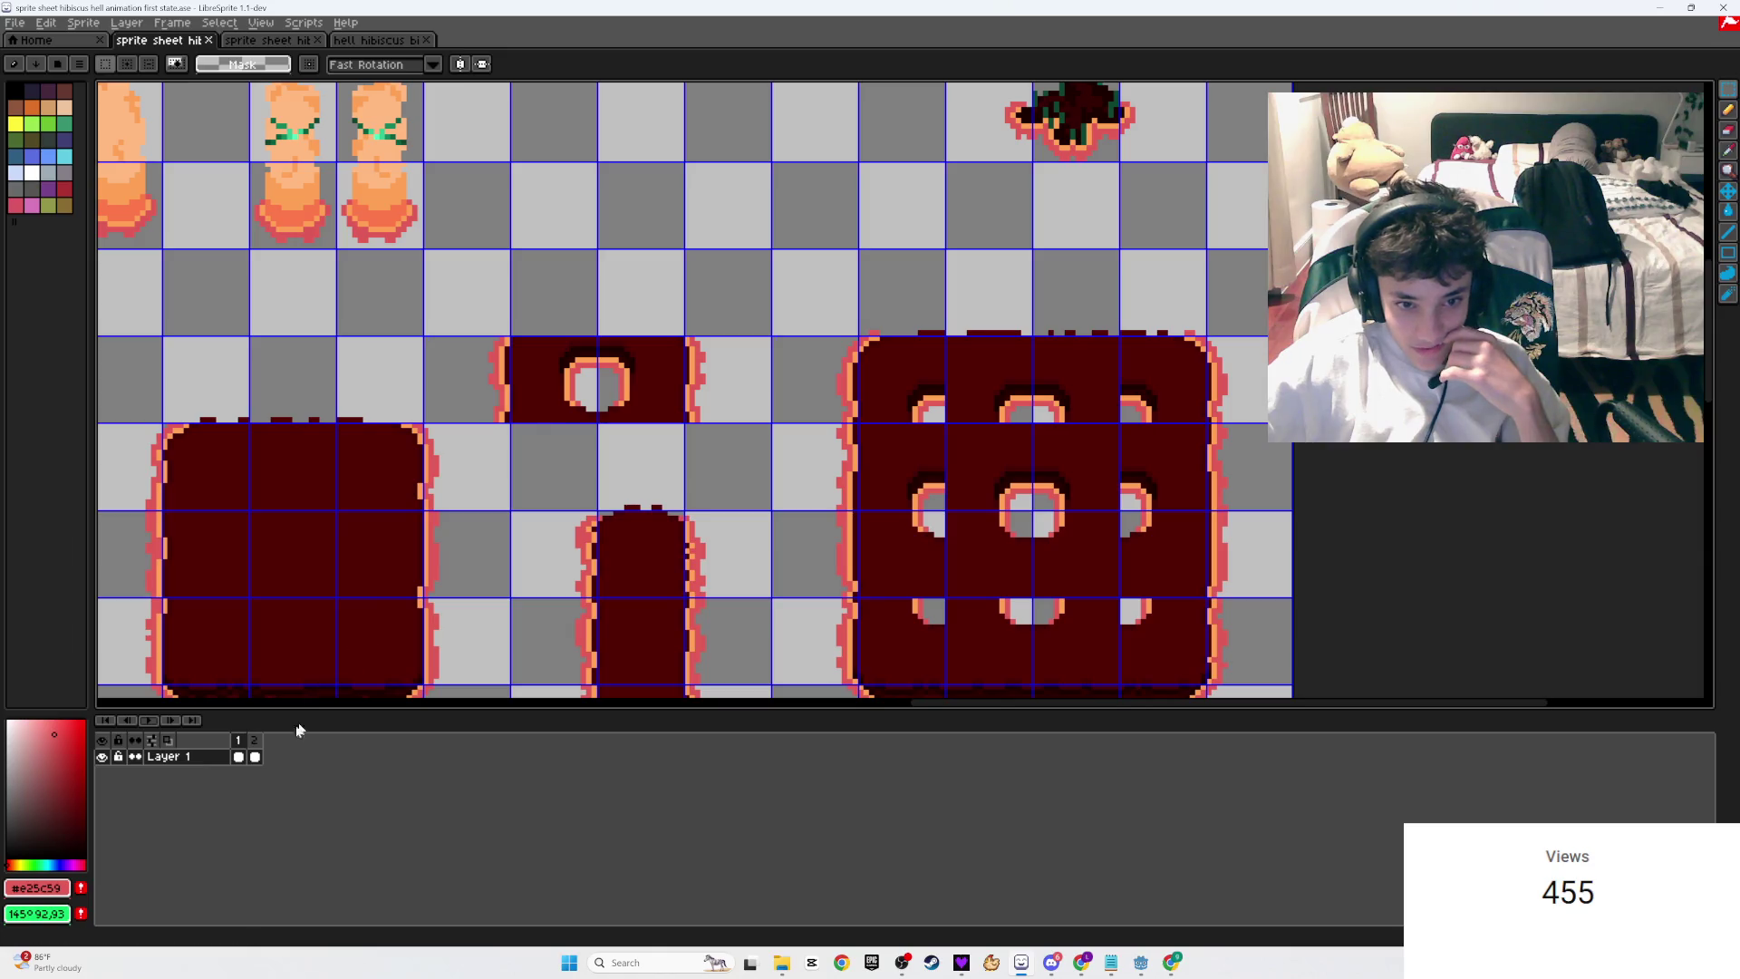
click(255, 749)
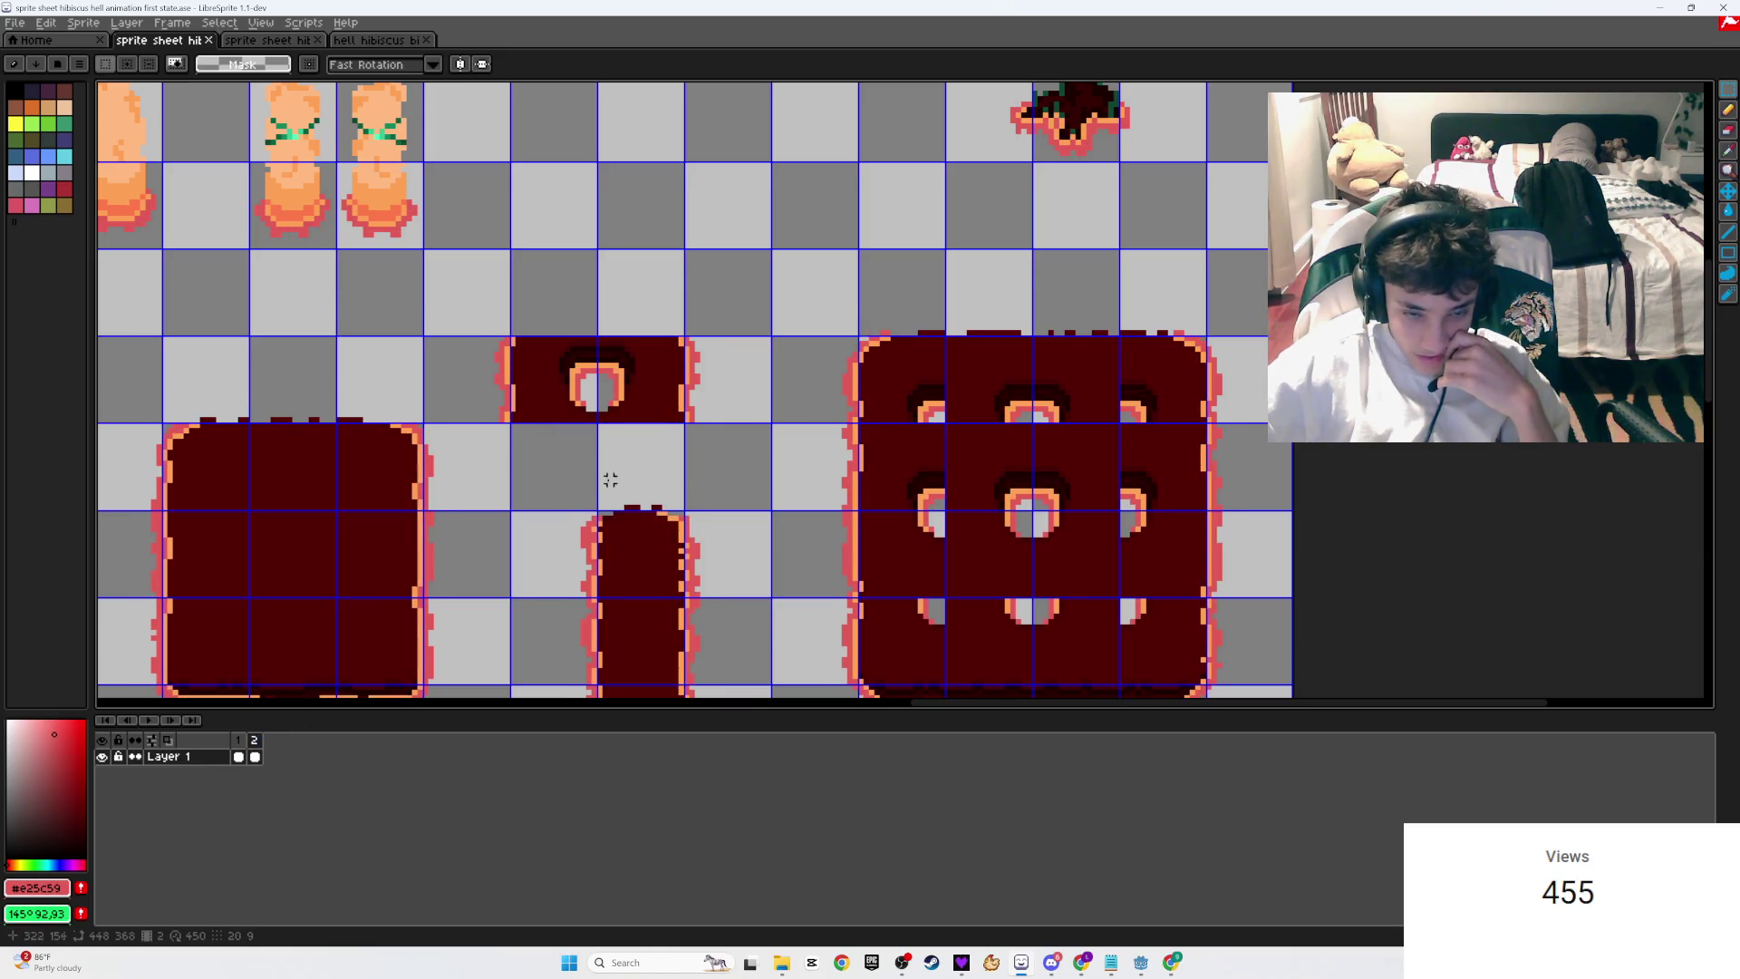
scroll(583, 486, down, 4)
scroll(657, 383, up, 5)
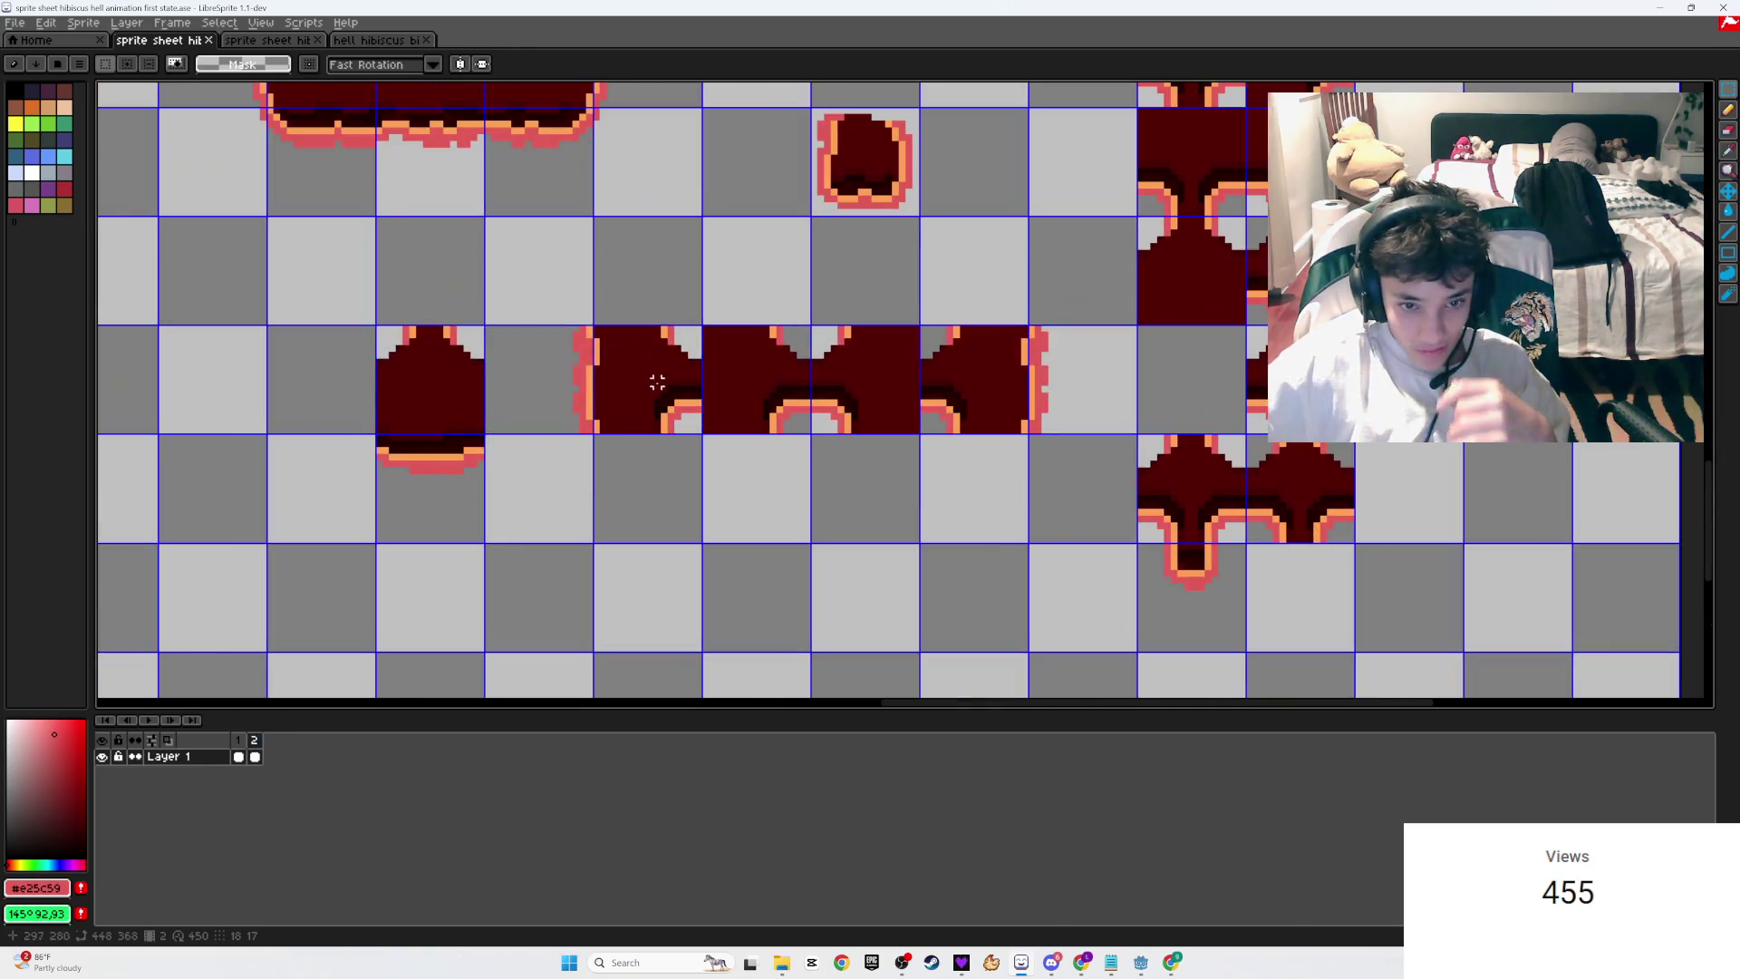
click(239, 740)
click(255, 742)
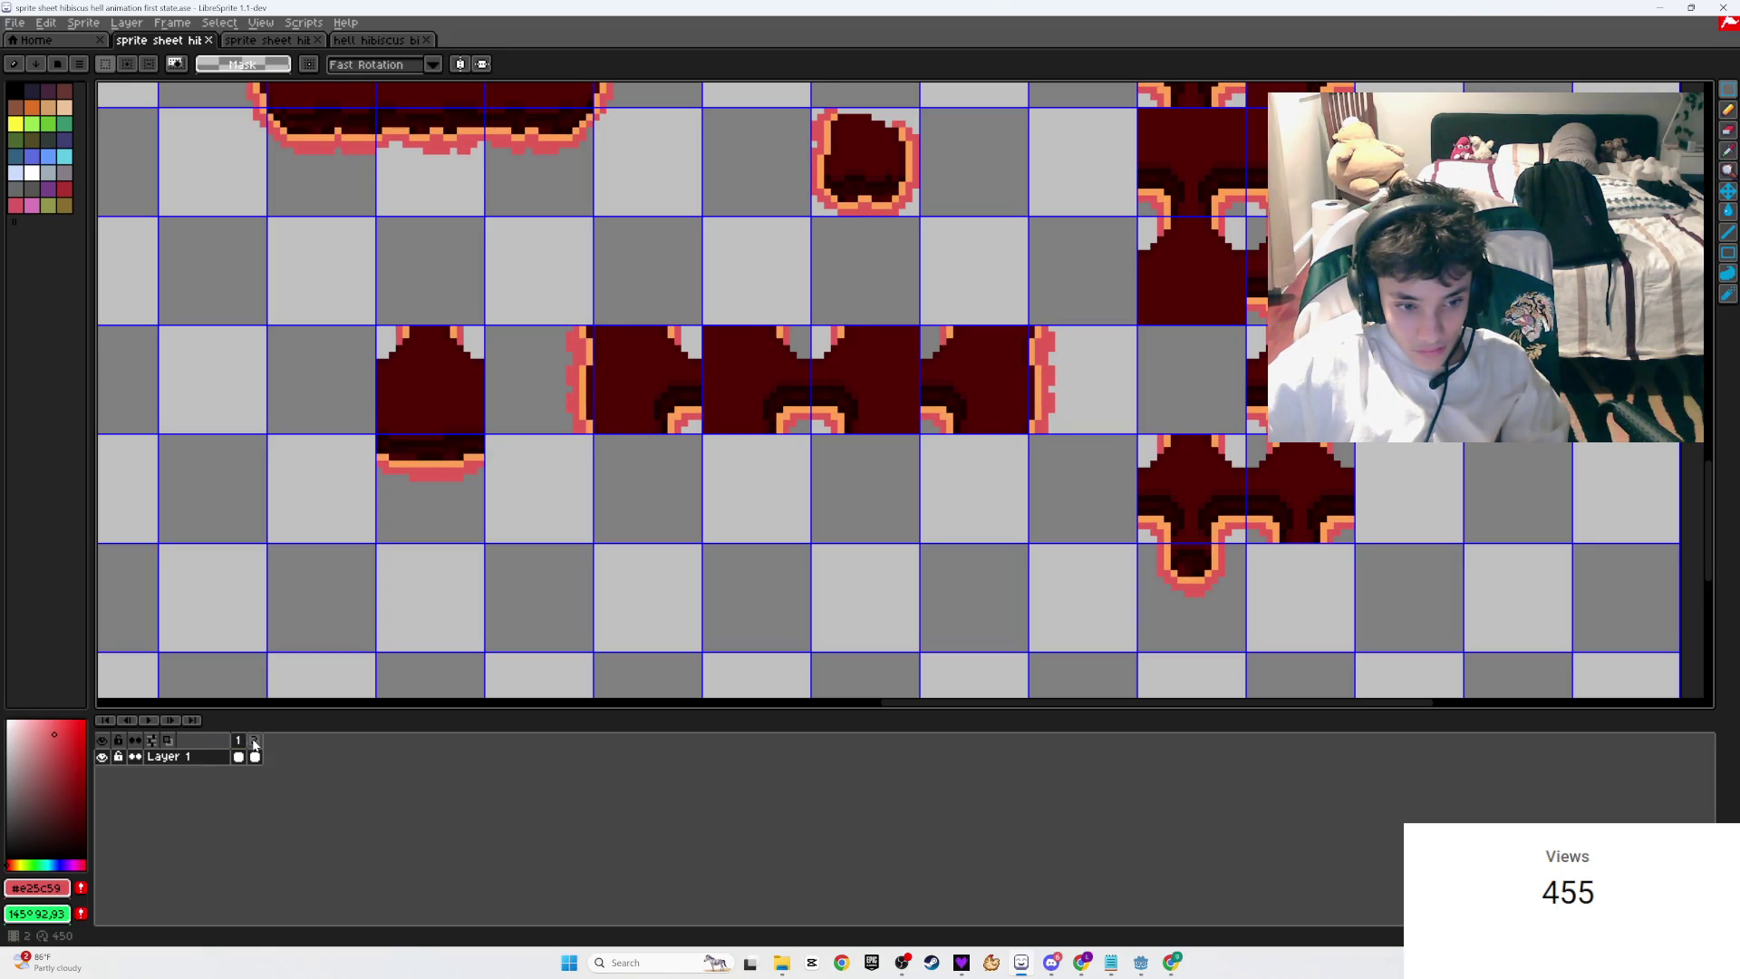
click(255, 742)
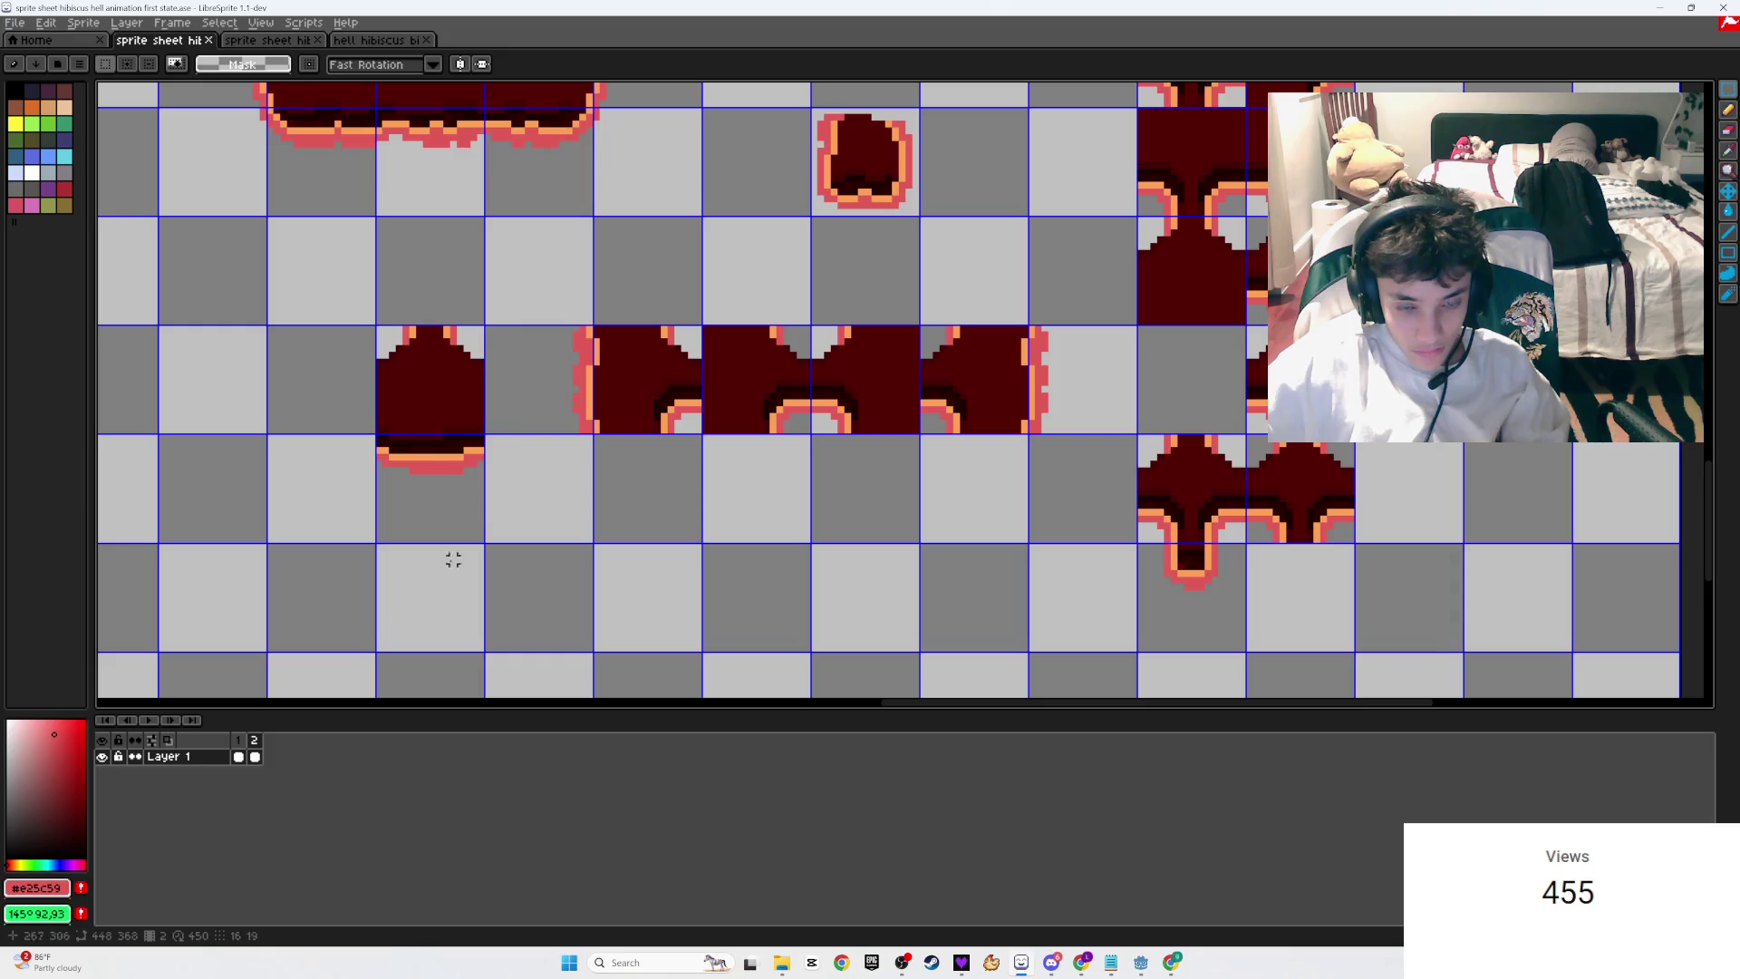
click(240, 741)
click(240, 742)
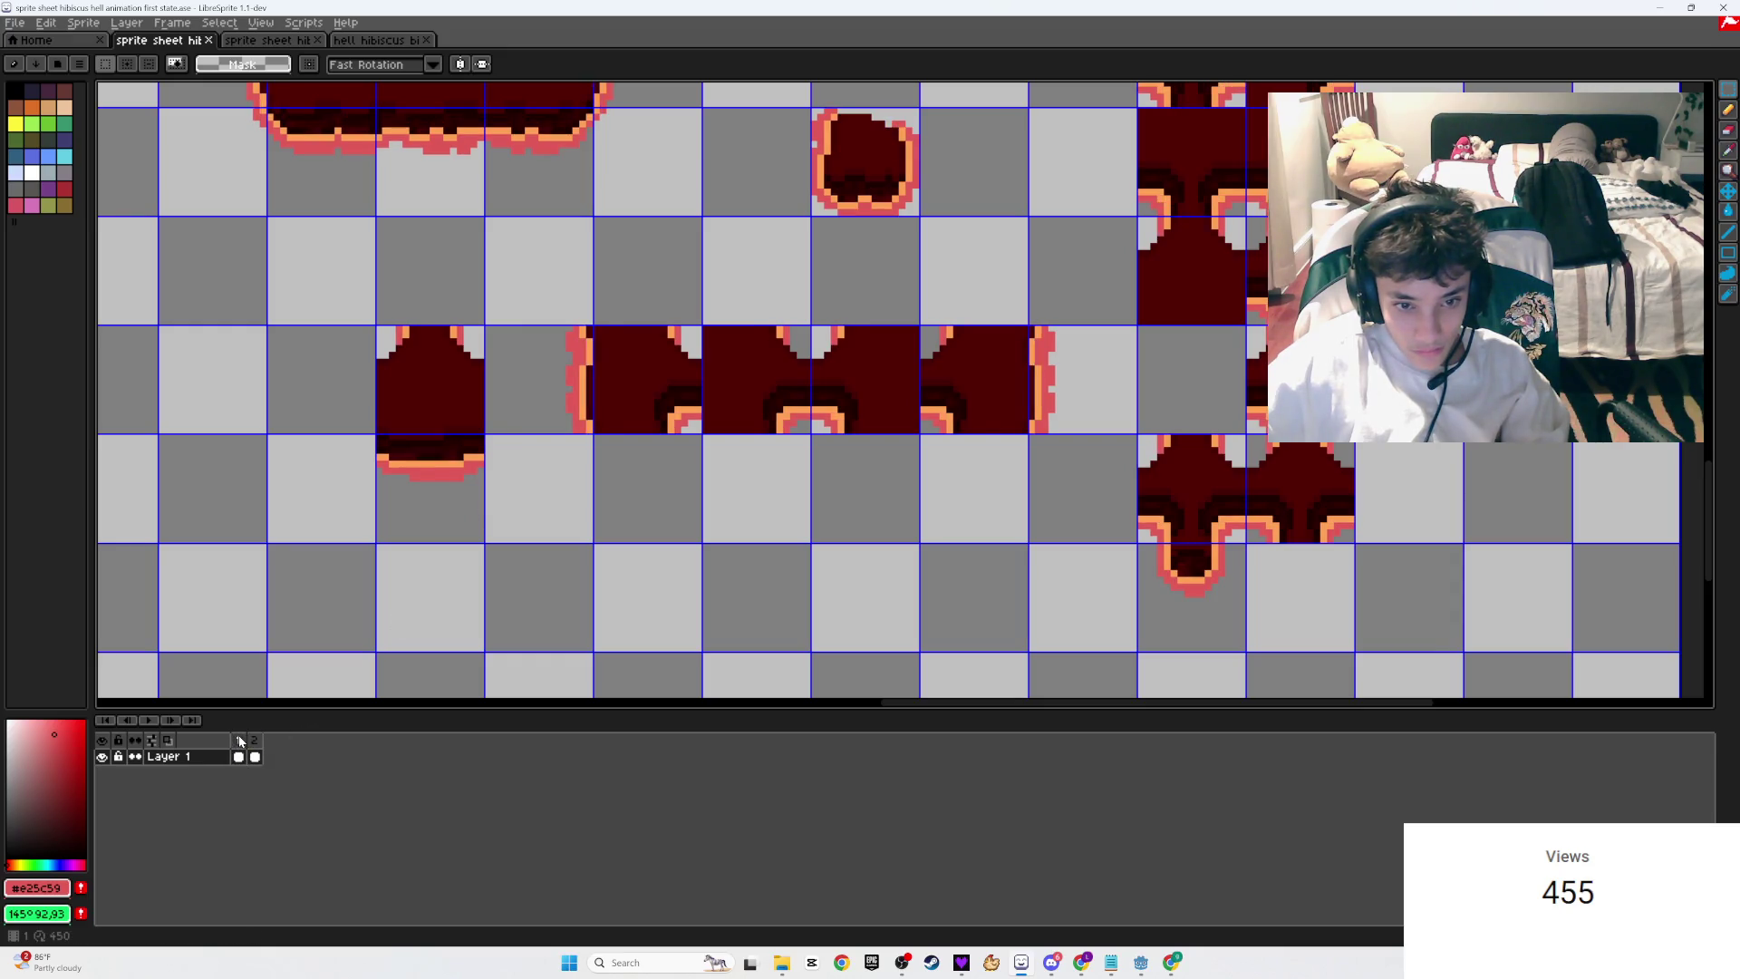
Step: Compare the two frames once more, then start the two-frame animation playing
click(255, 741)
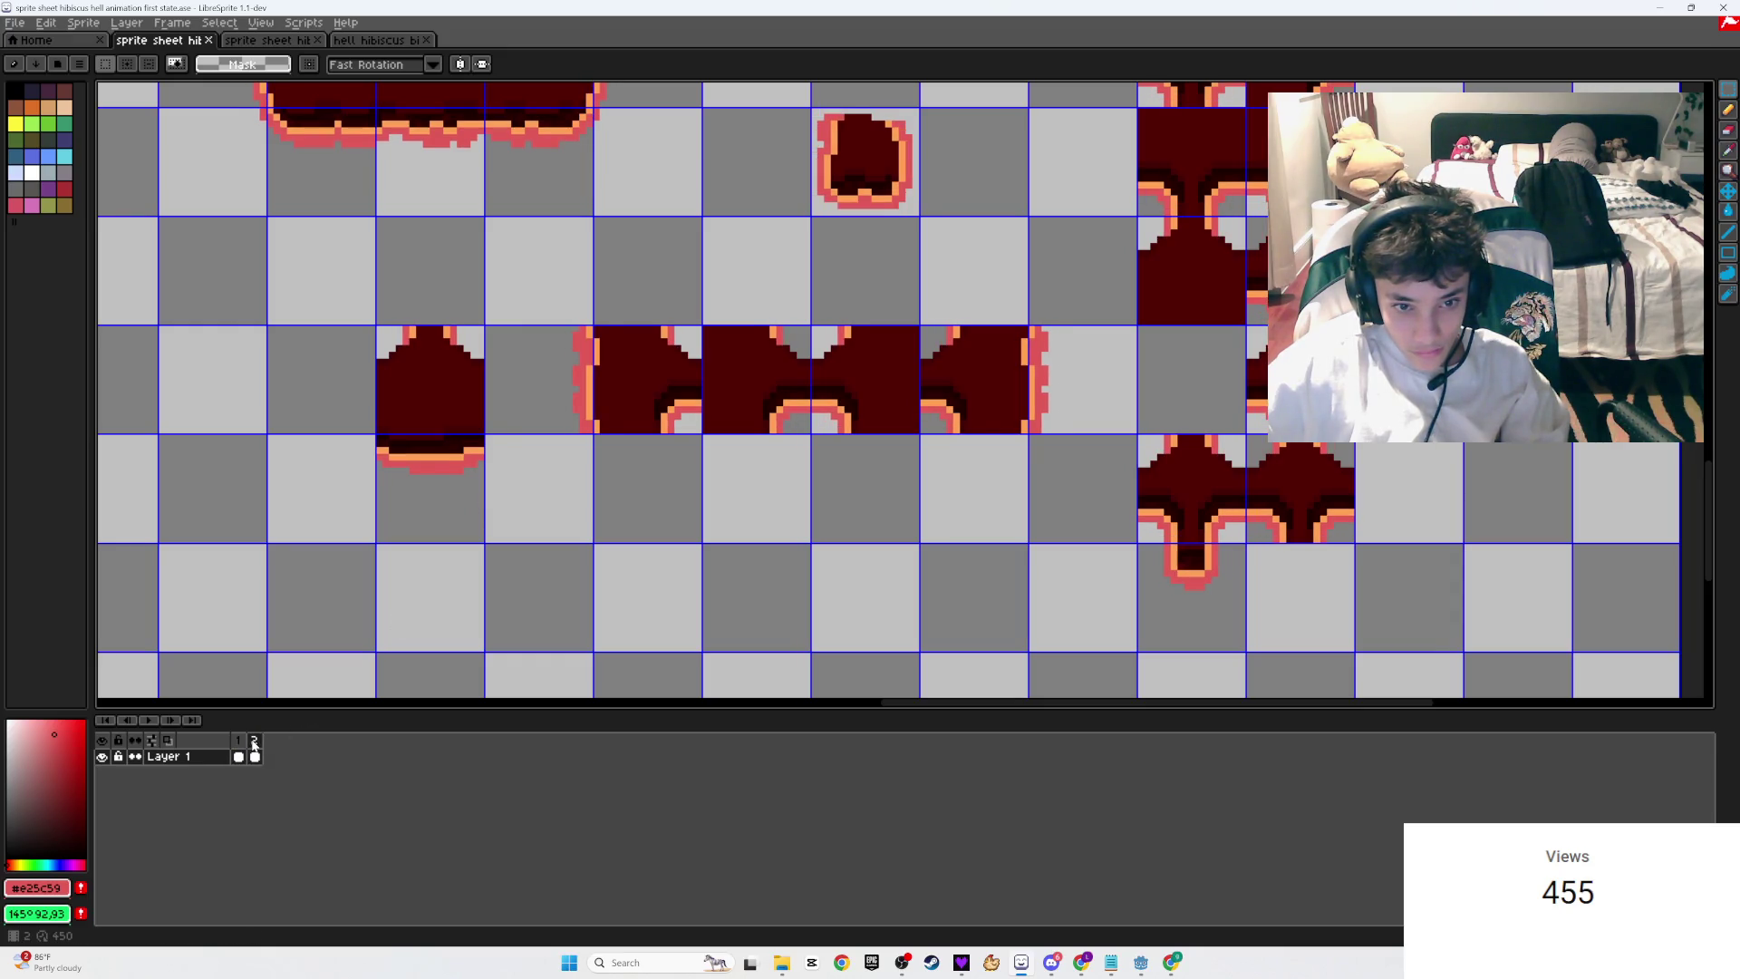
scroll(622, 447, down, 2)
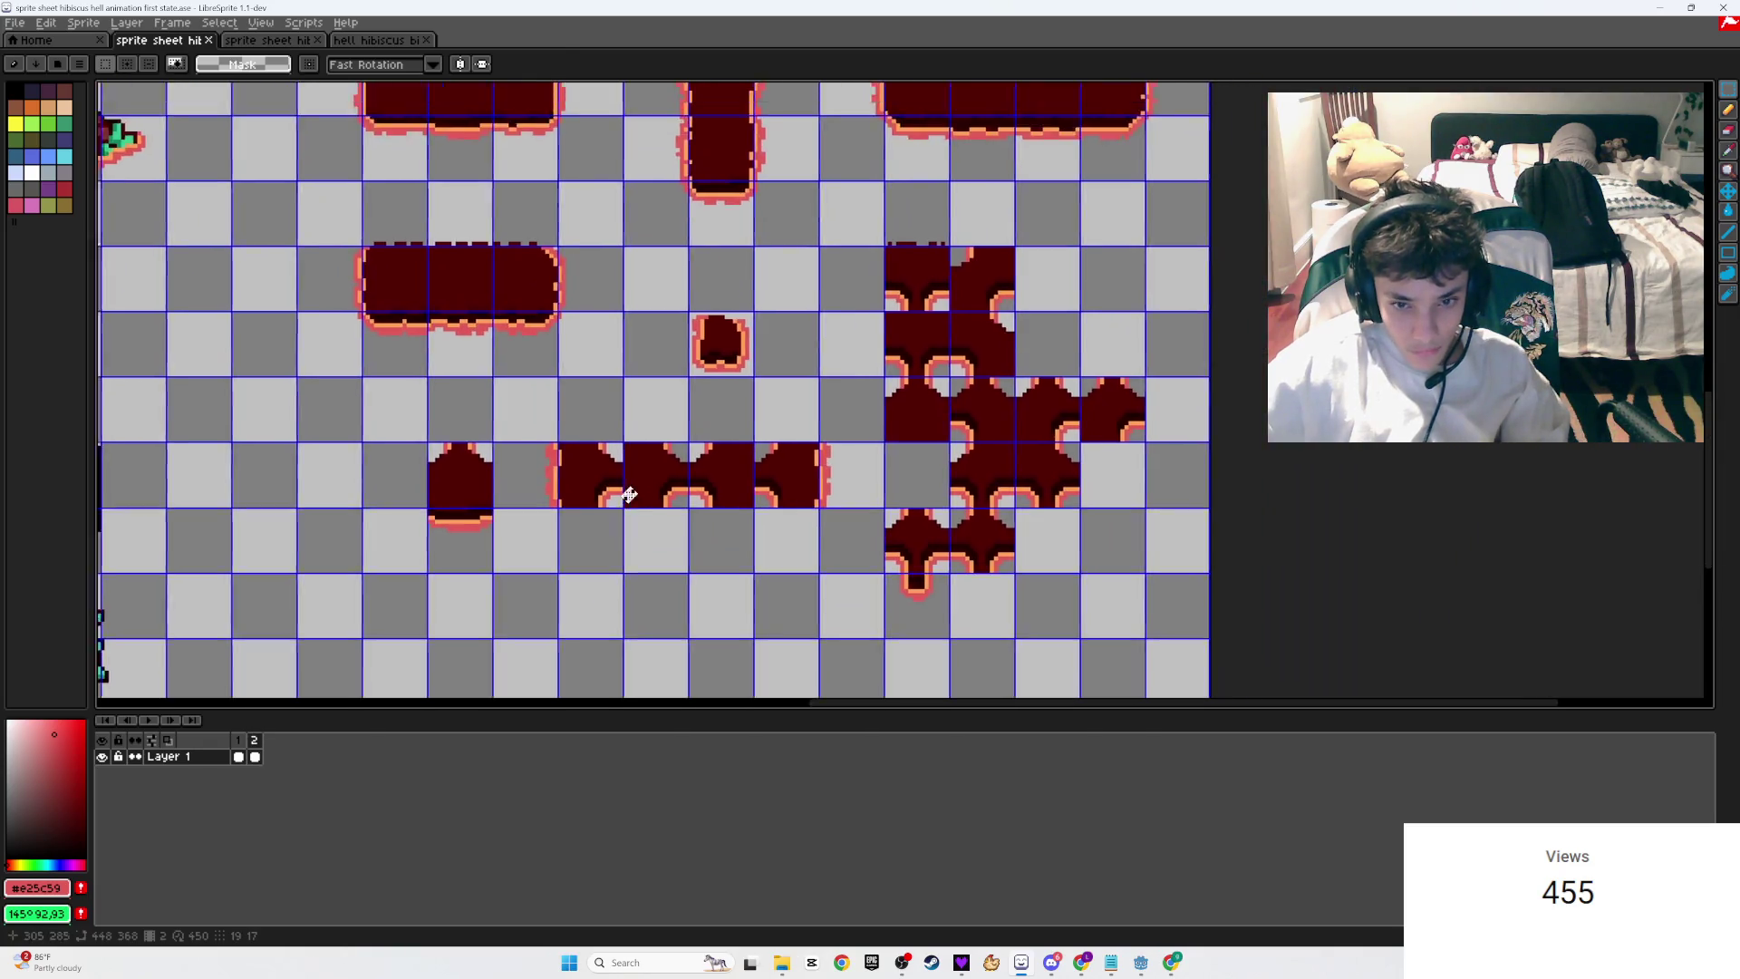
scroll(622, 447, up, 2)
click(238, 743)
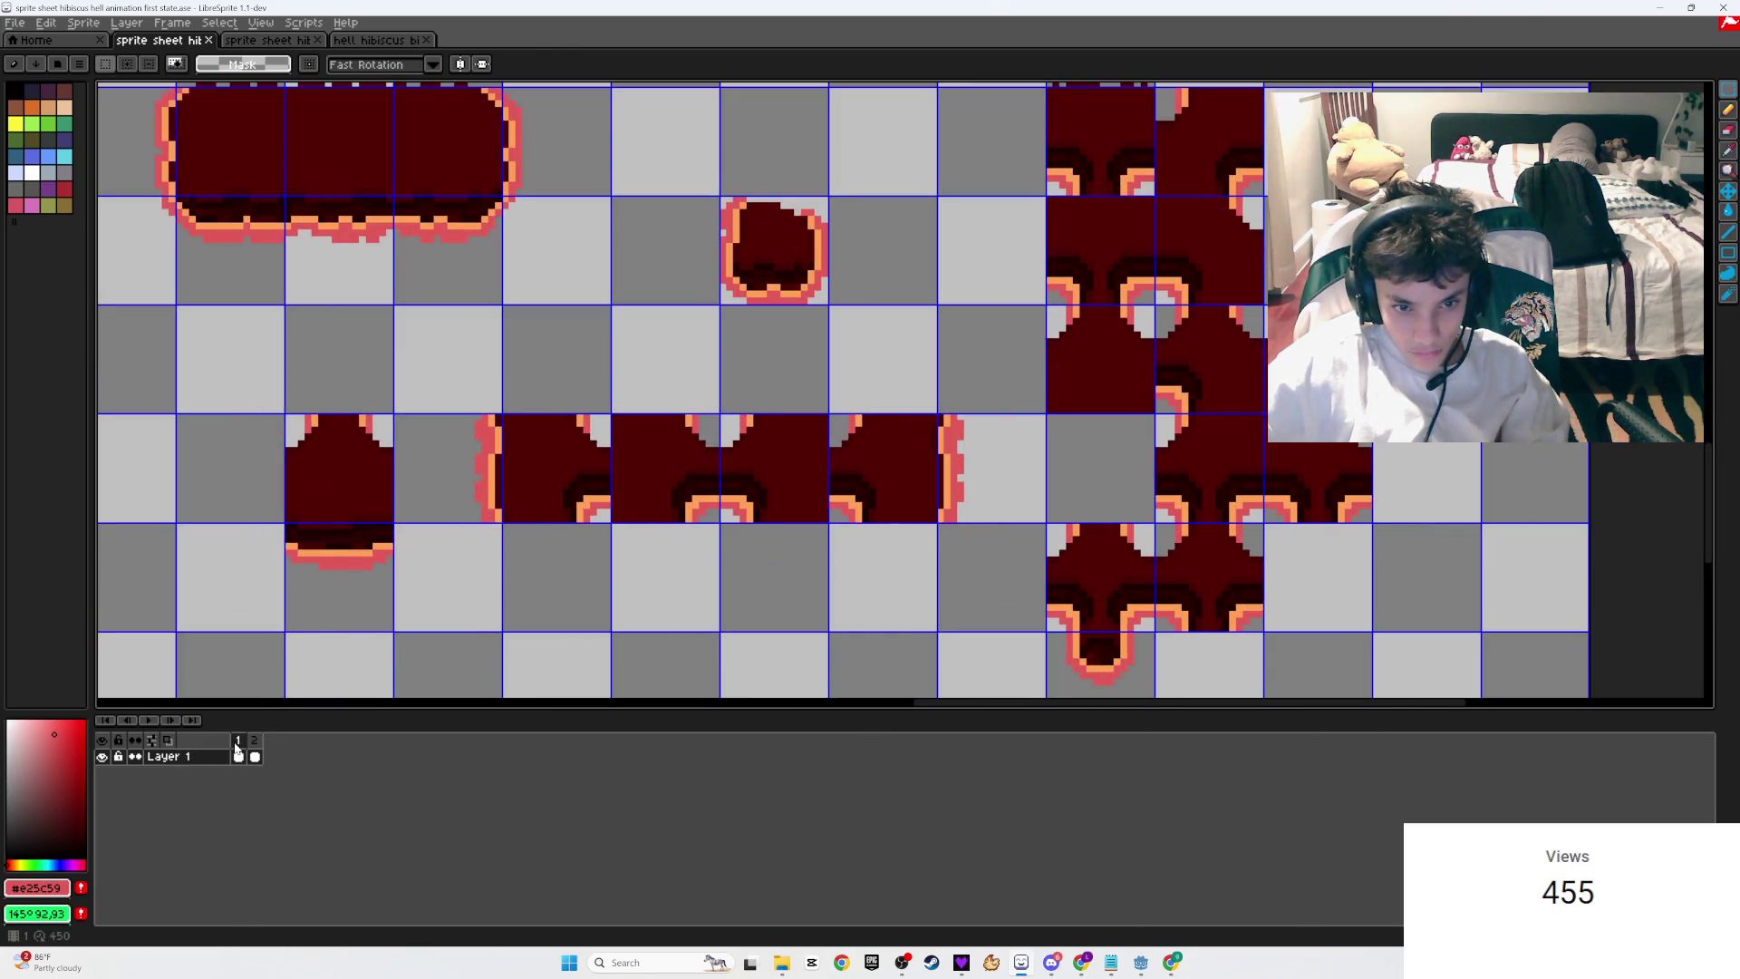
click(255, 742)
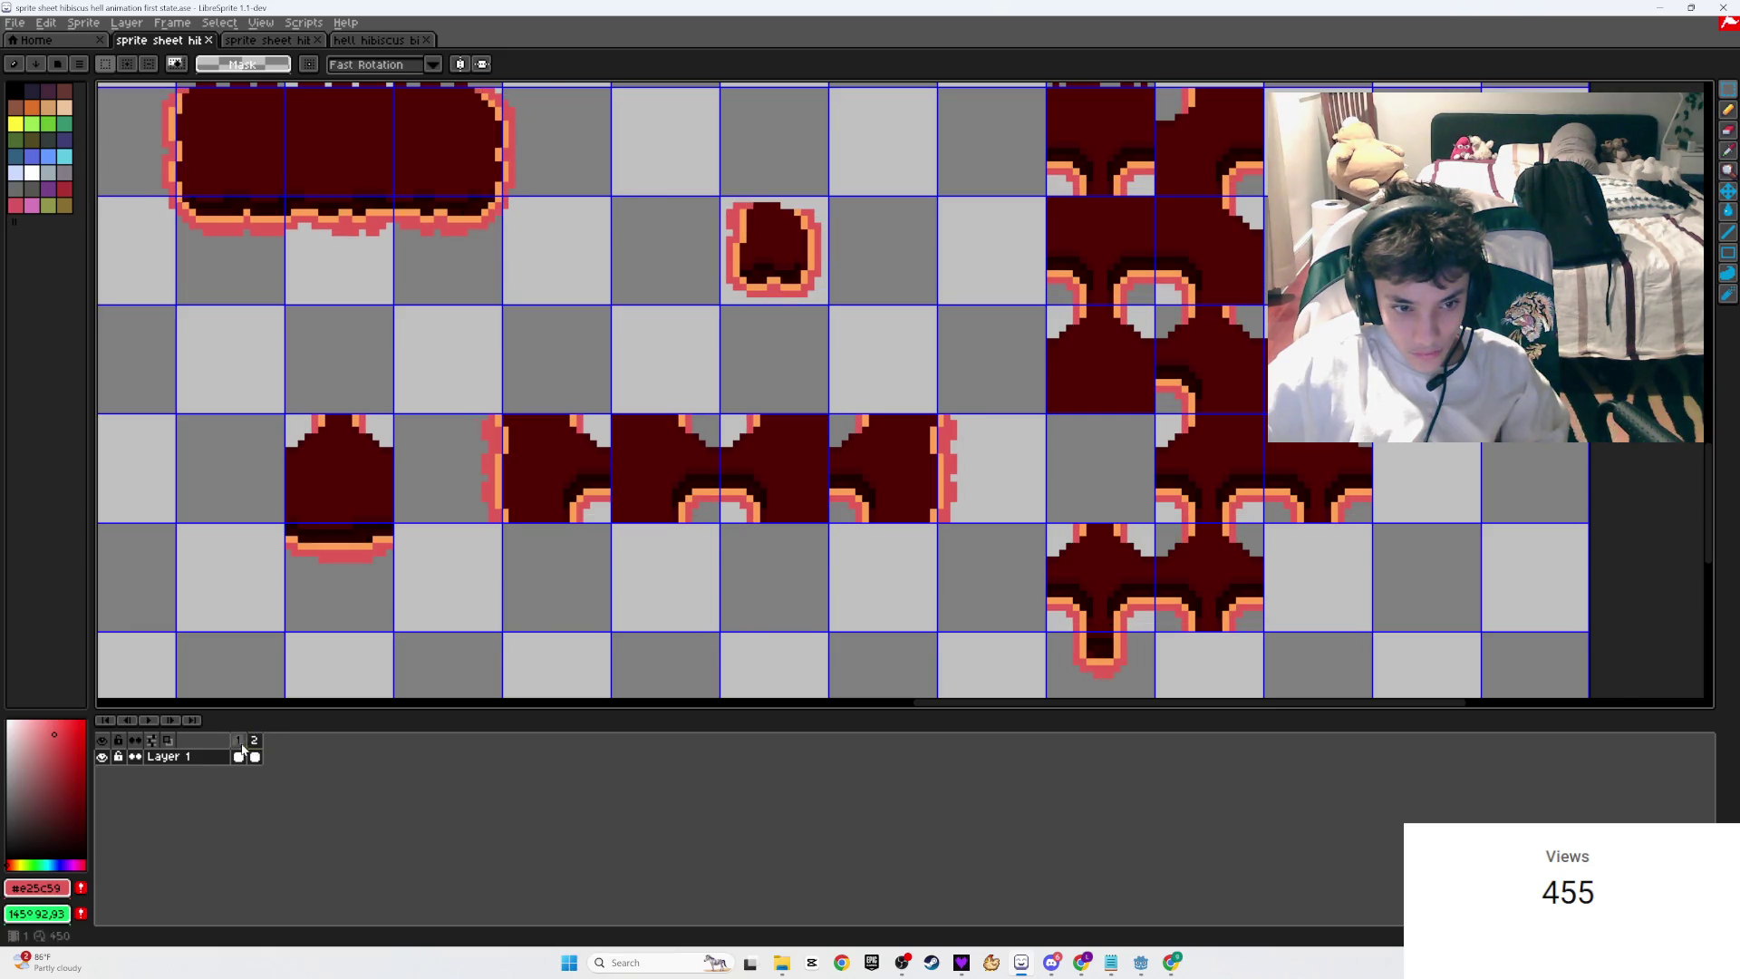
scroll(580, 389, down, 2)
click(151, 716)
scroll(362, 509, down, 3)
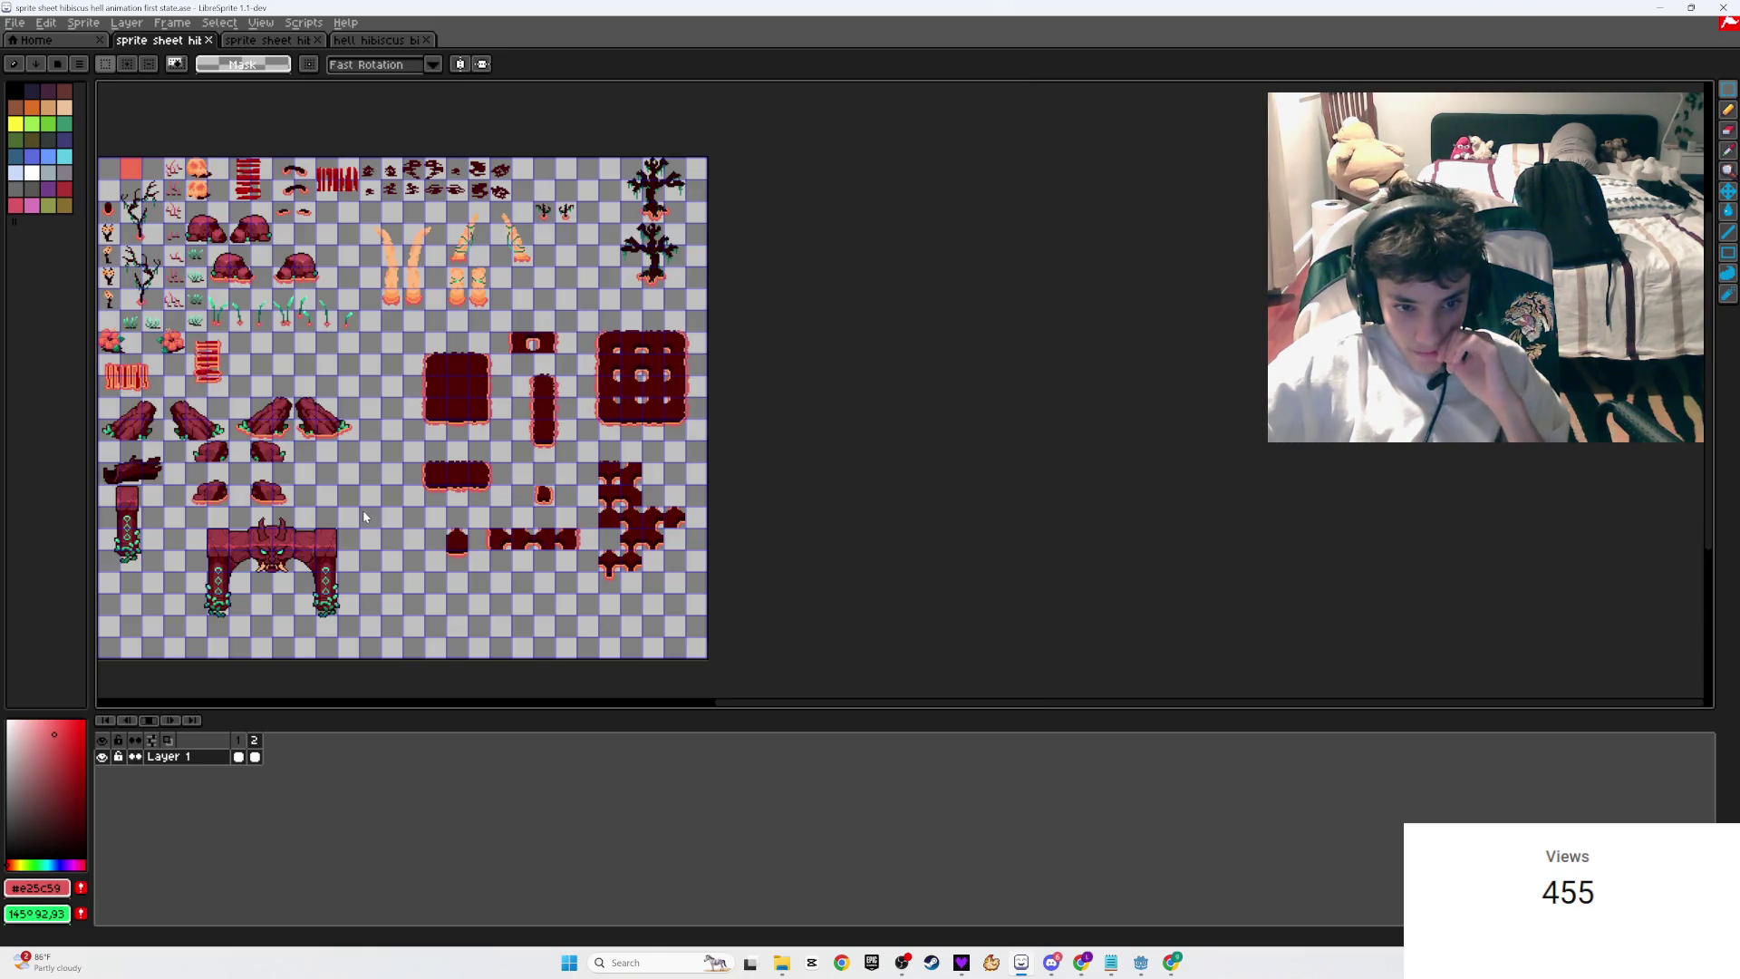
scroll(363, 509, up, 2)
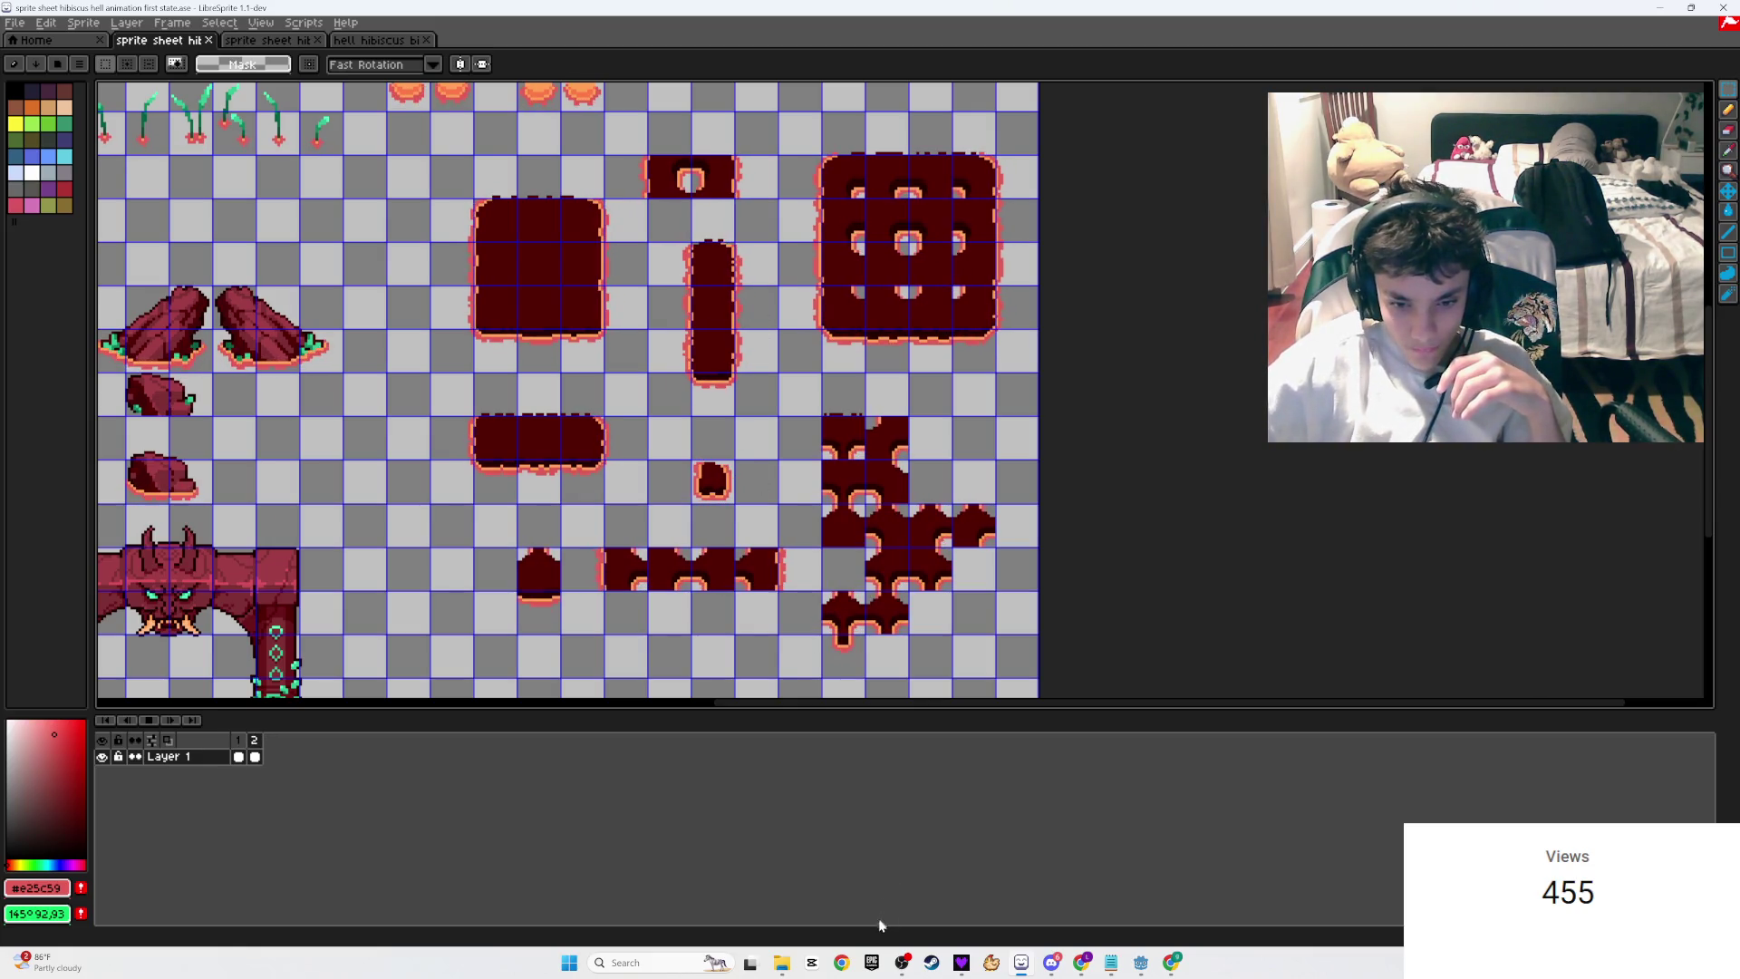
click(901, 962)
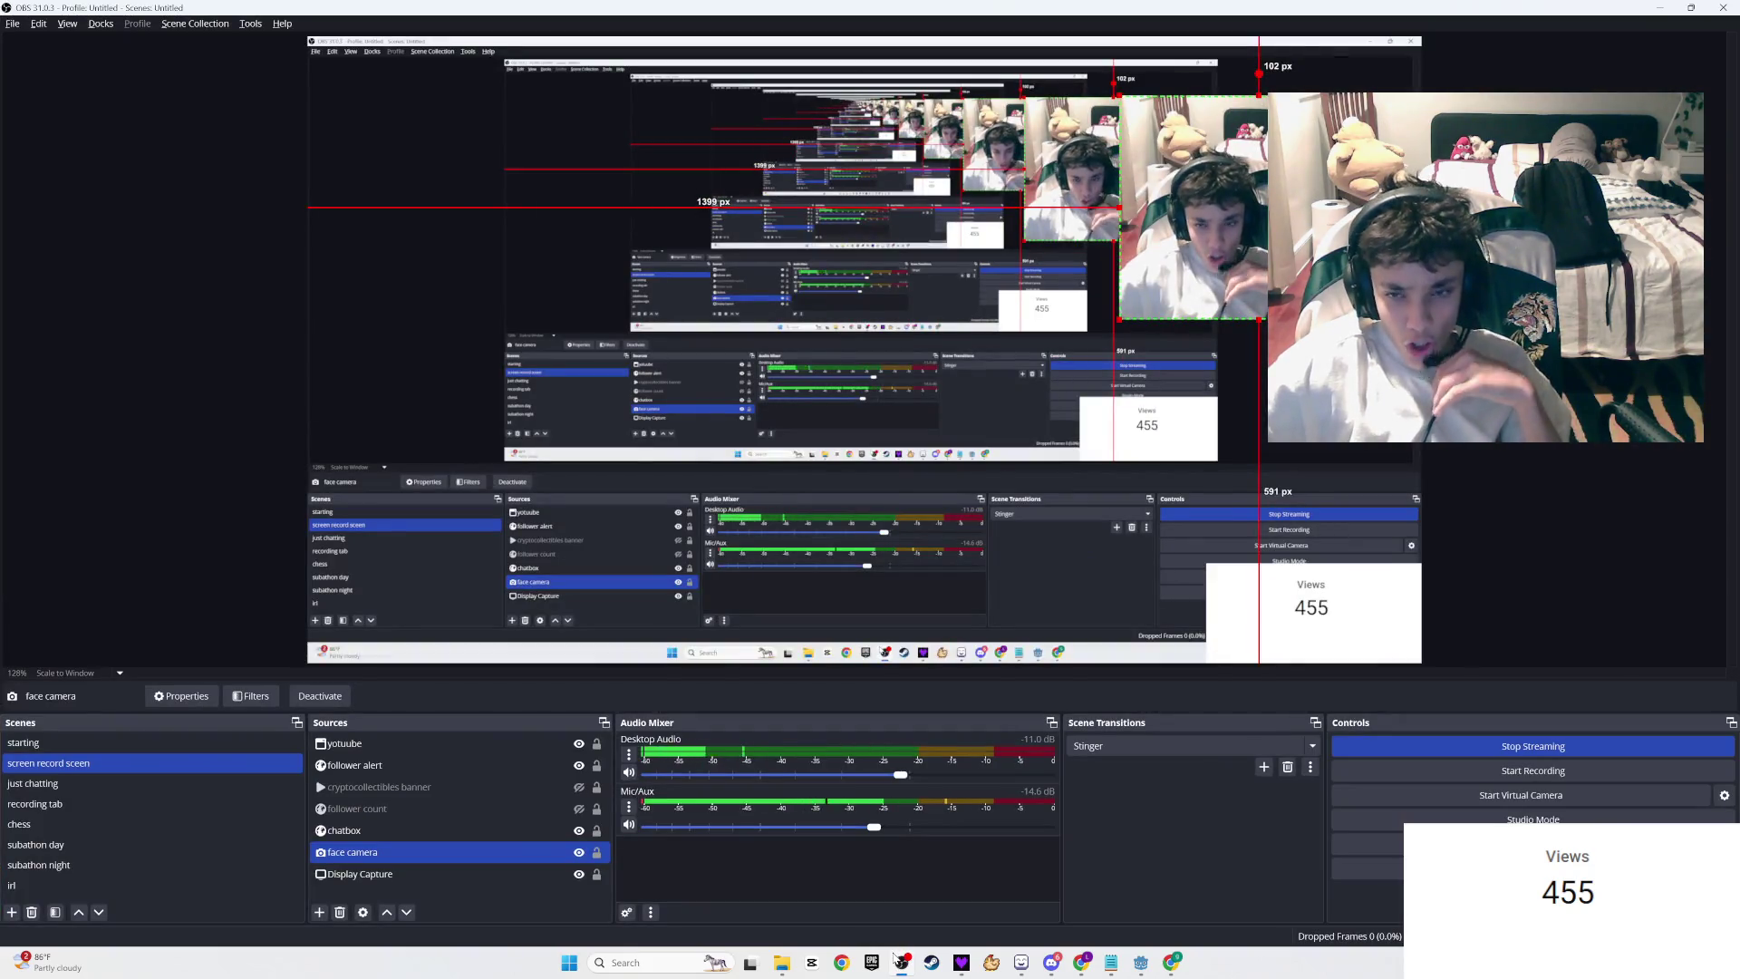
key(alt+Tab)
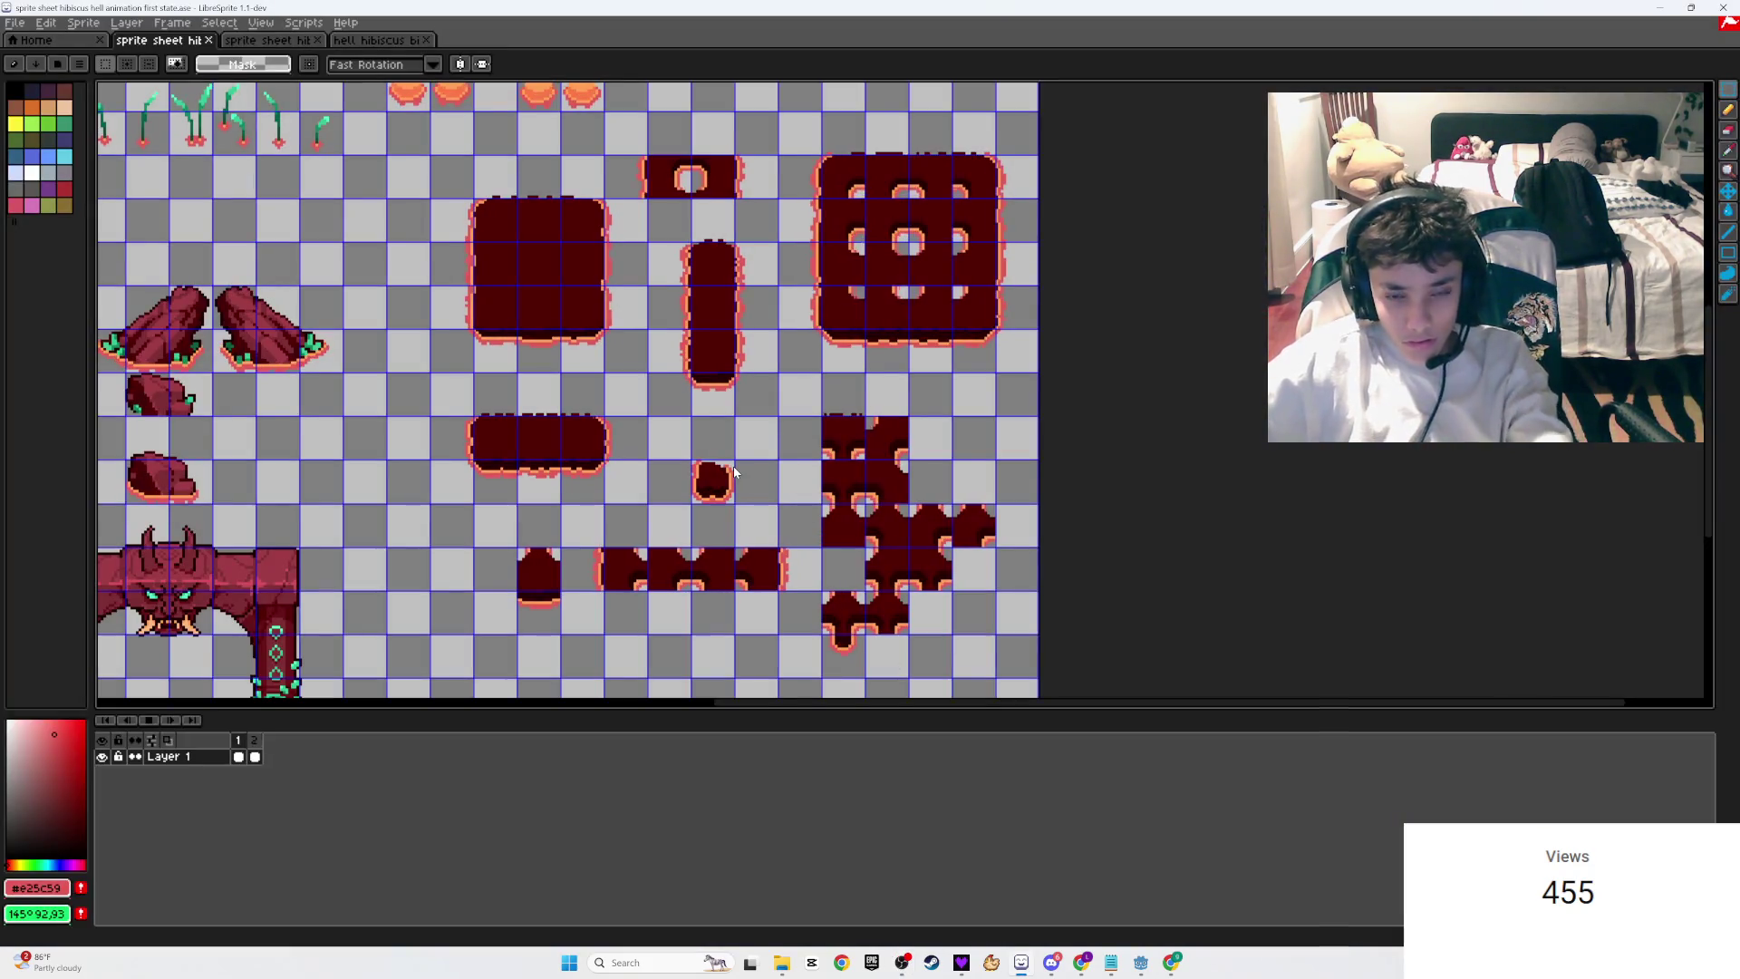
scroll(845, 214, up, 1)
scroll(872, 331, down, 1)
drag(875, 362, 1225, 308)
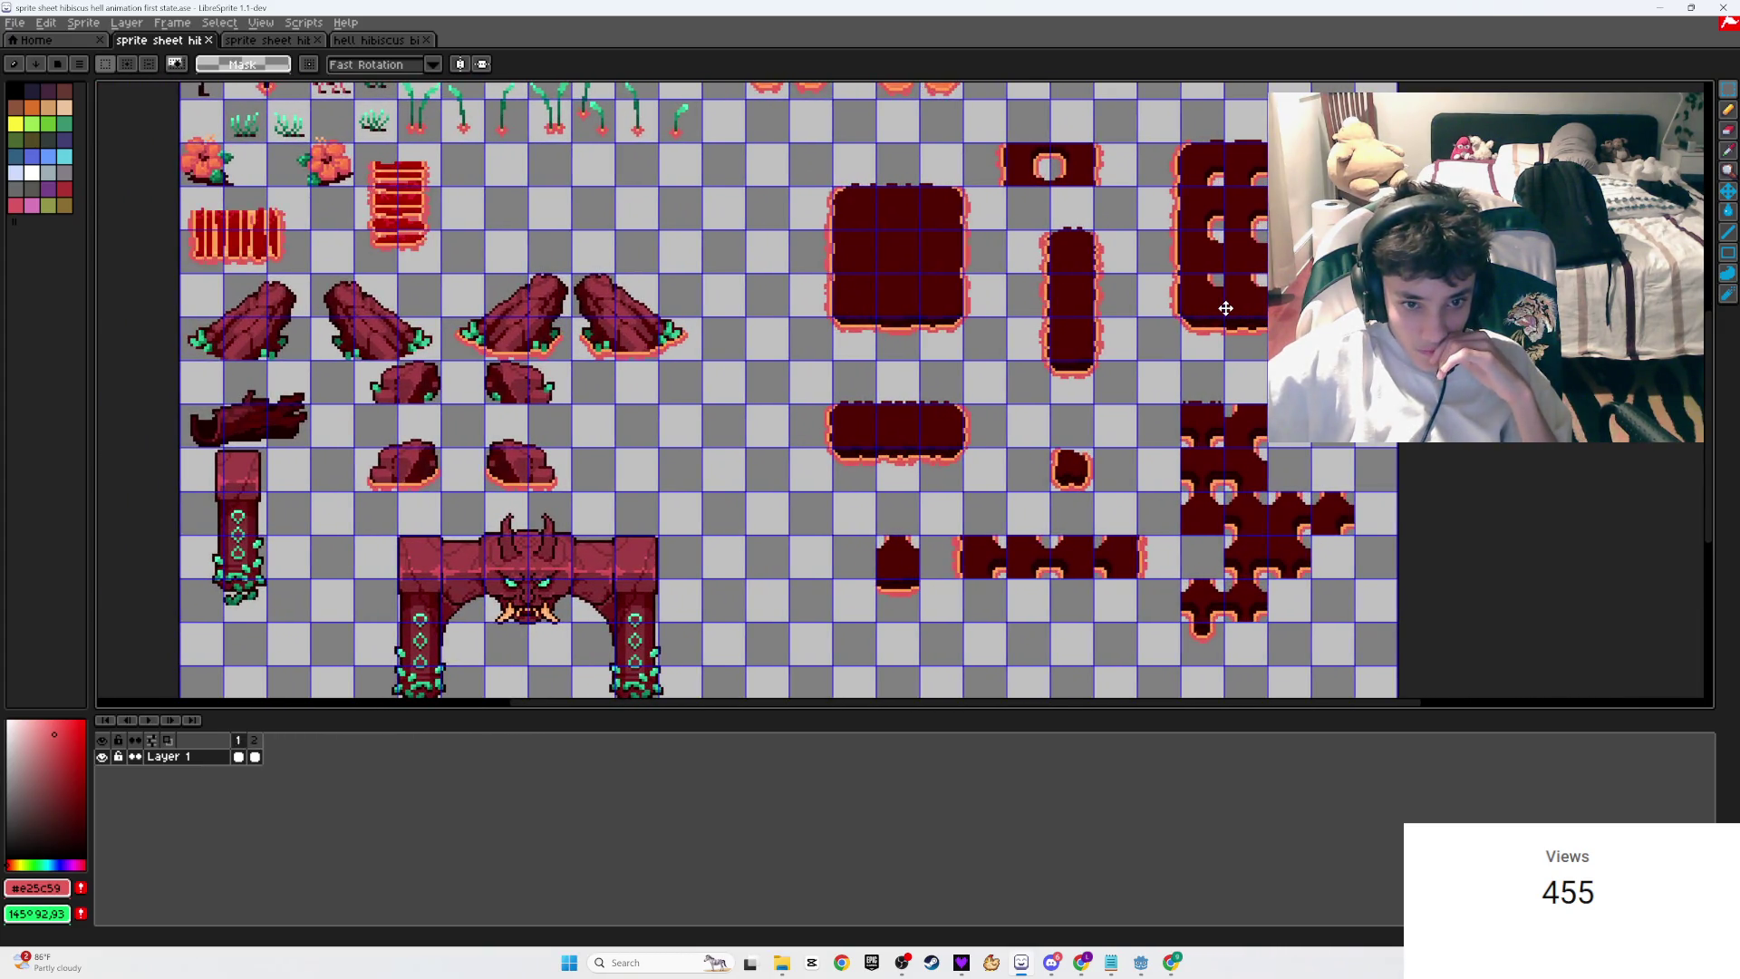
drag(414, 433, 658, 546)
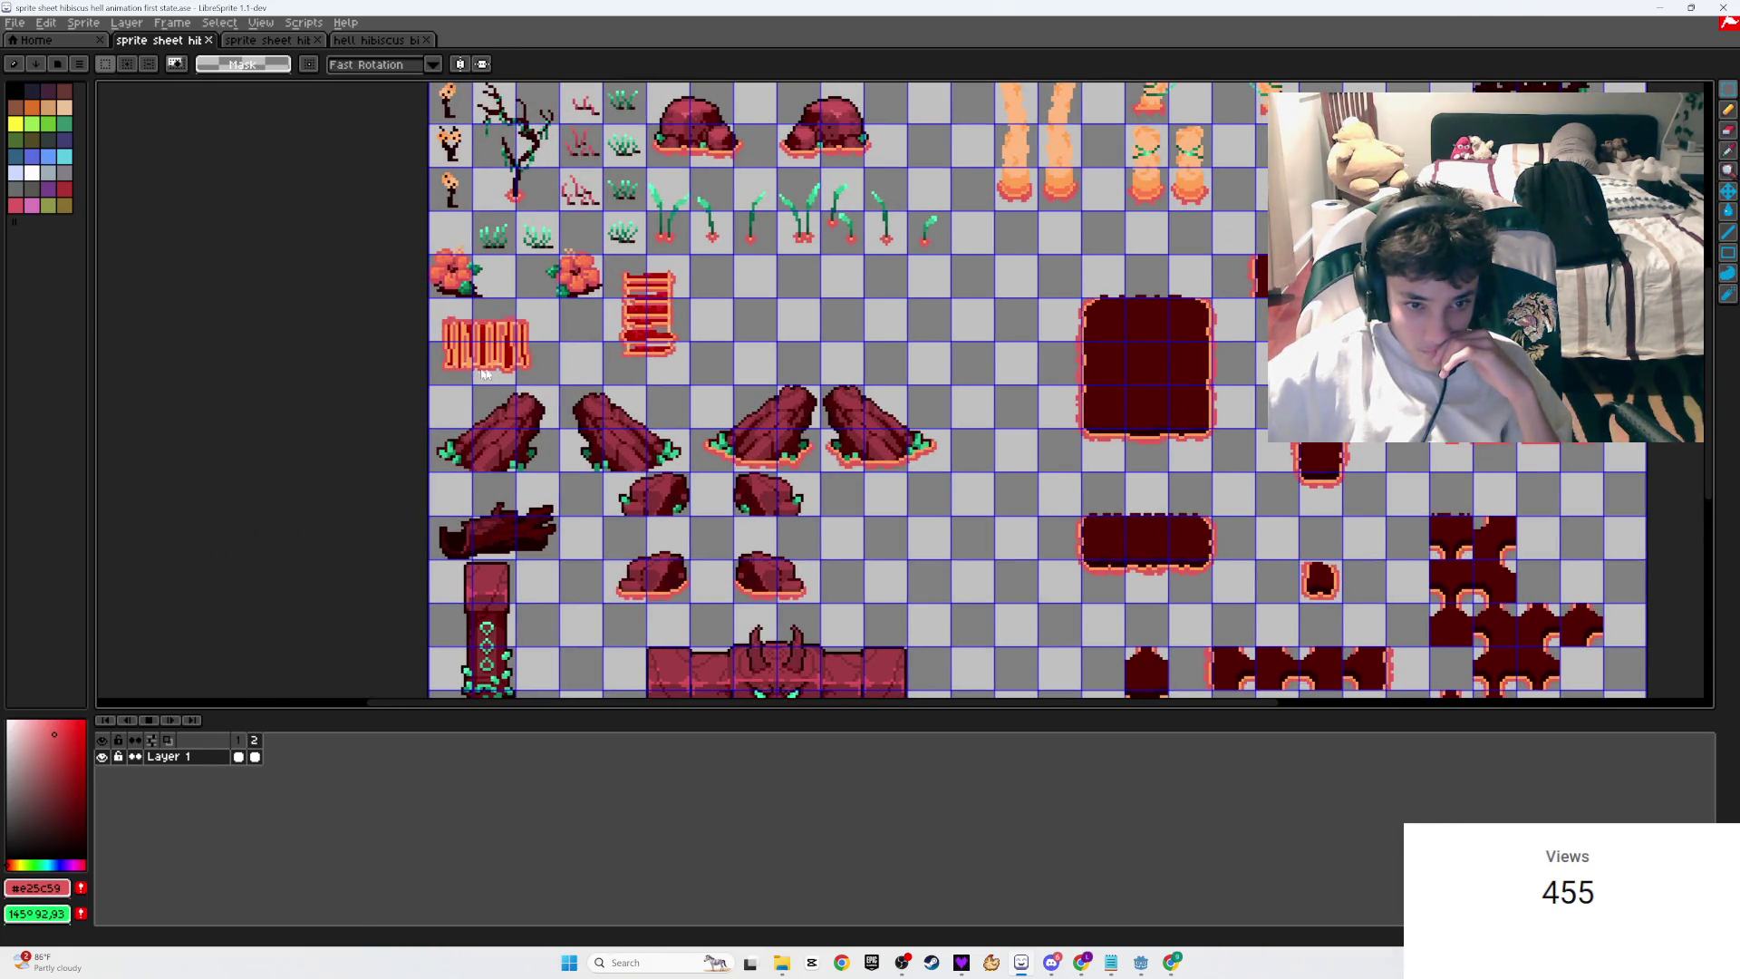
scroll(743, 302, up, 4)
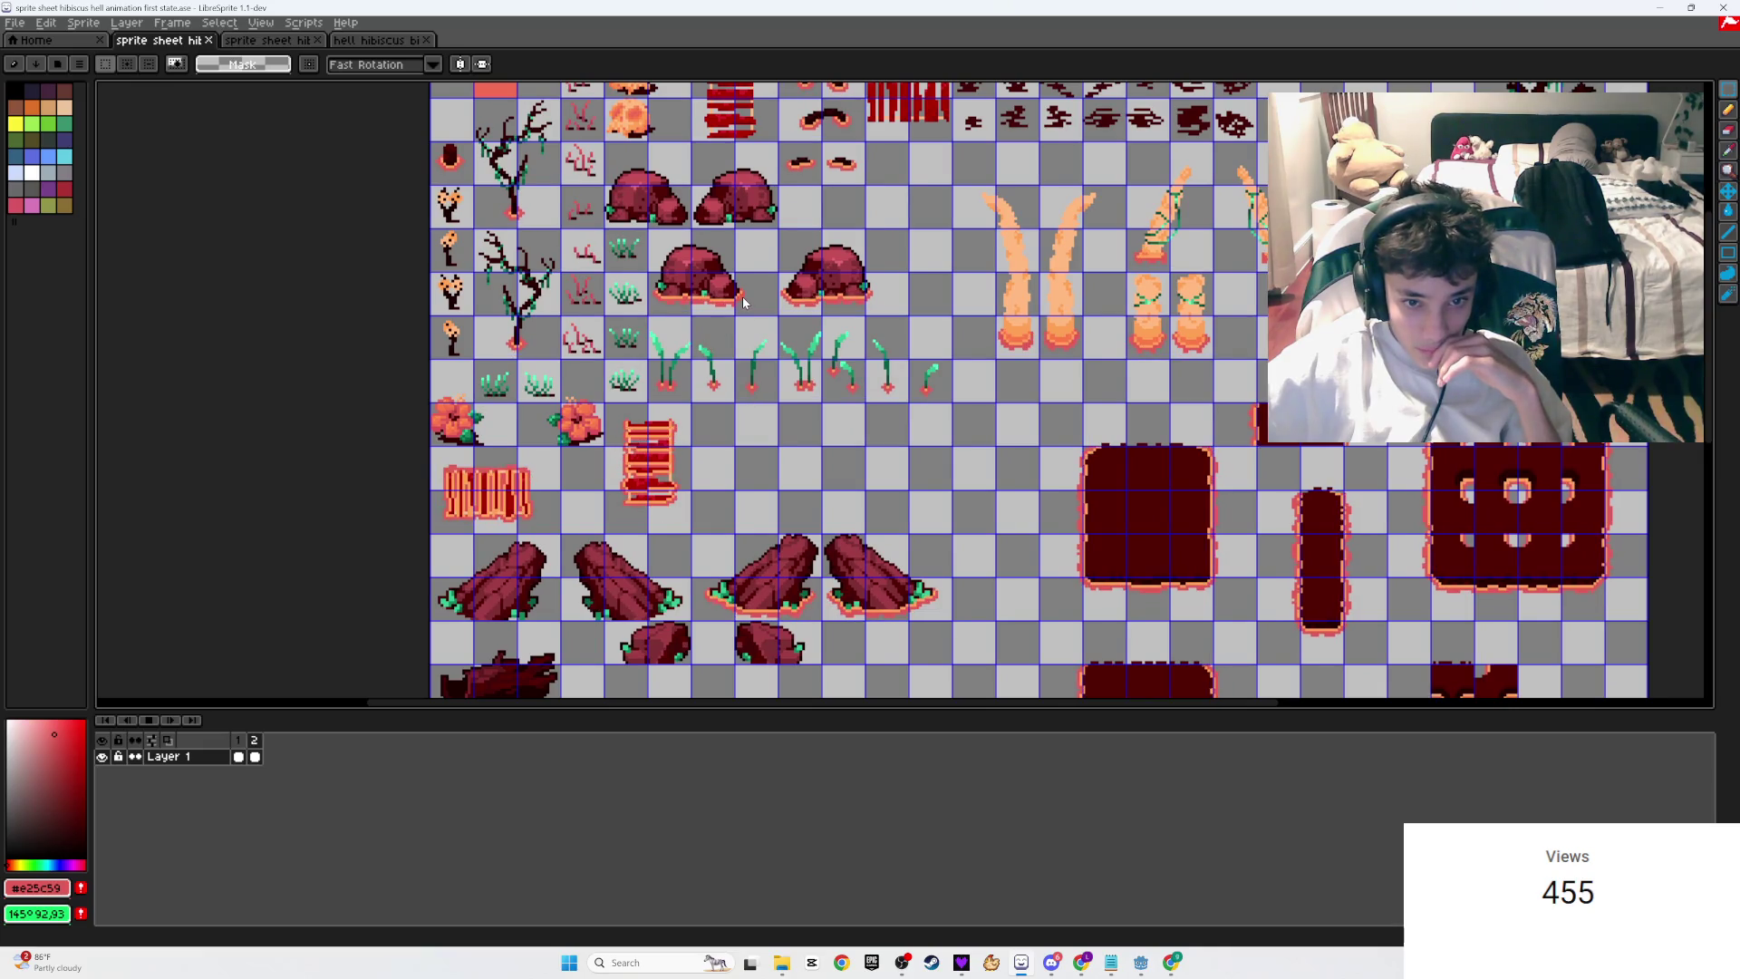
scroll(743, 302, up, 2)
scroll(692, 455, up, 1)
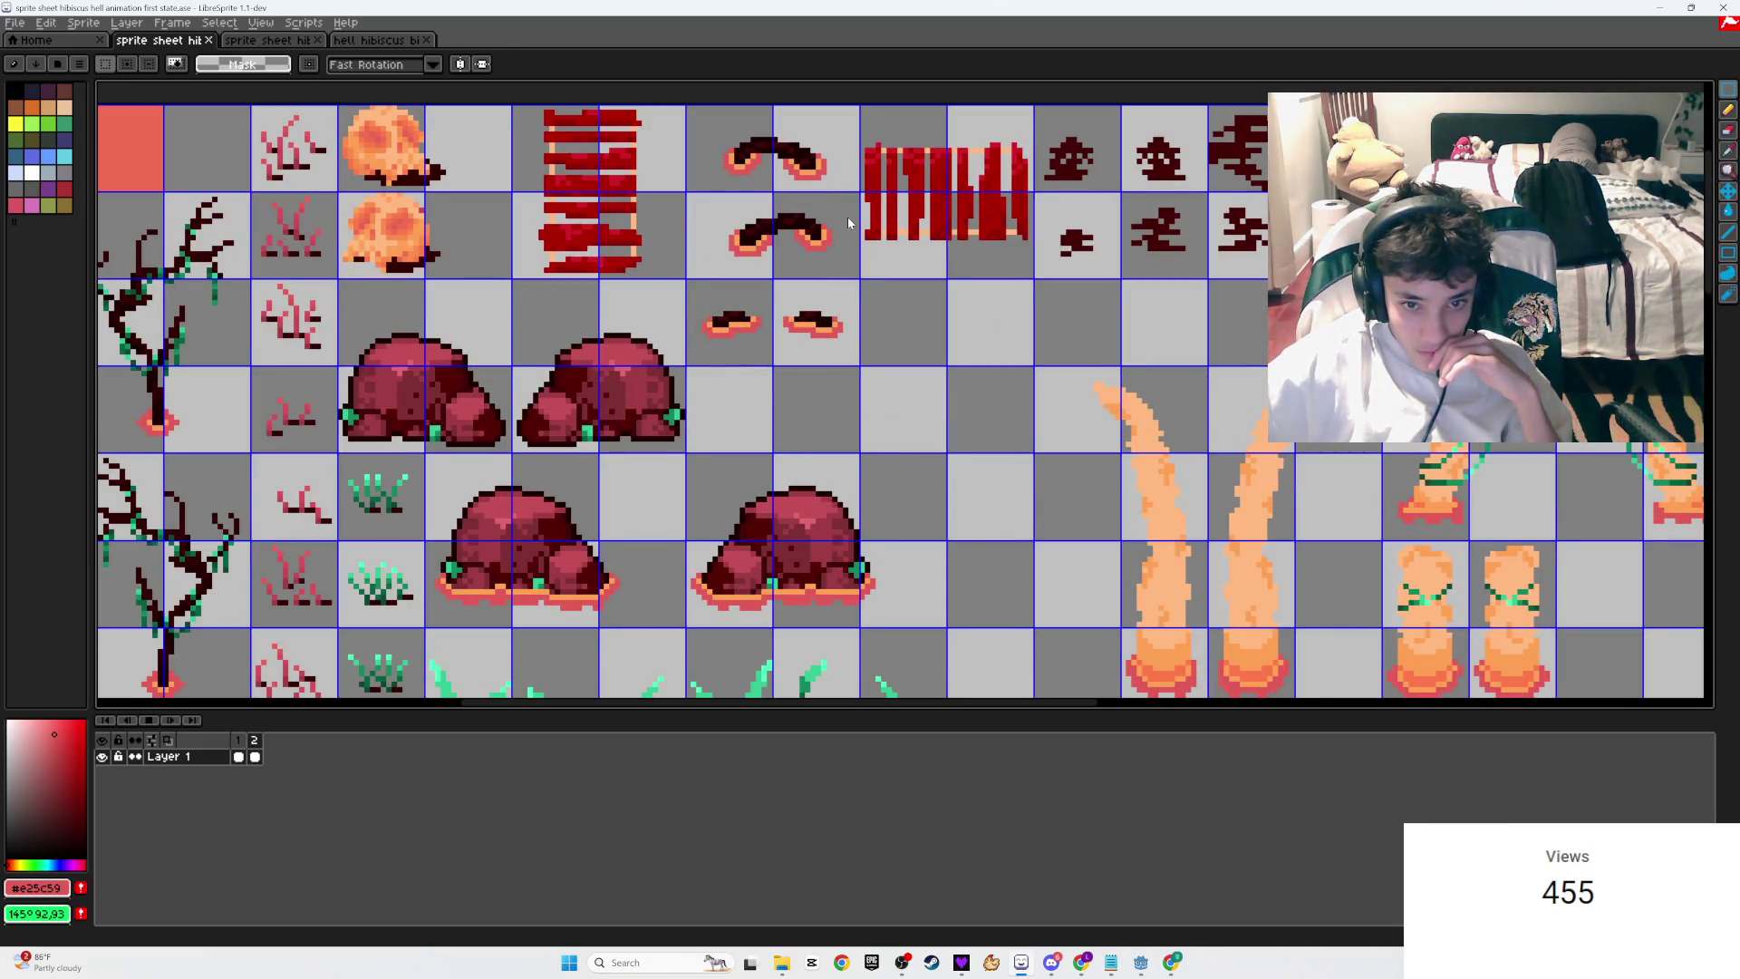
scroll(605, 393, left, 5)
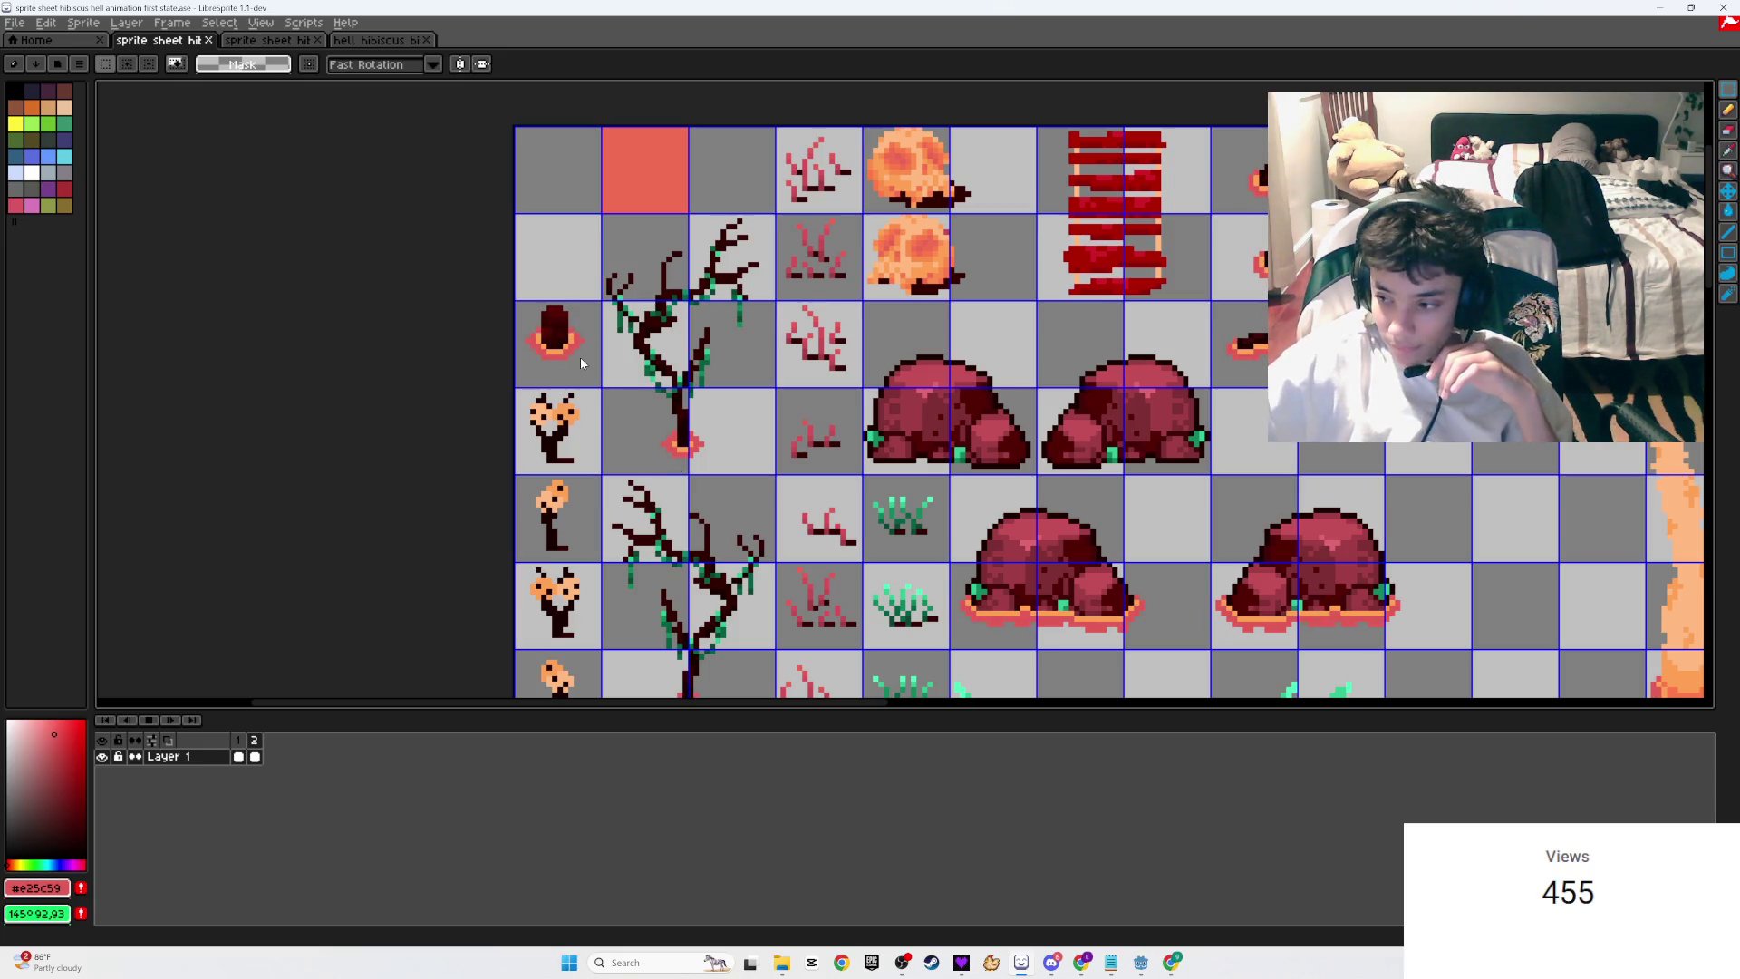
scroll(861, 541, down, 1)
drag(948, 537, 423, 322)
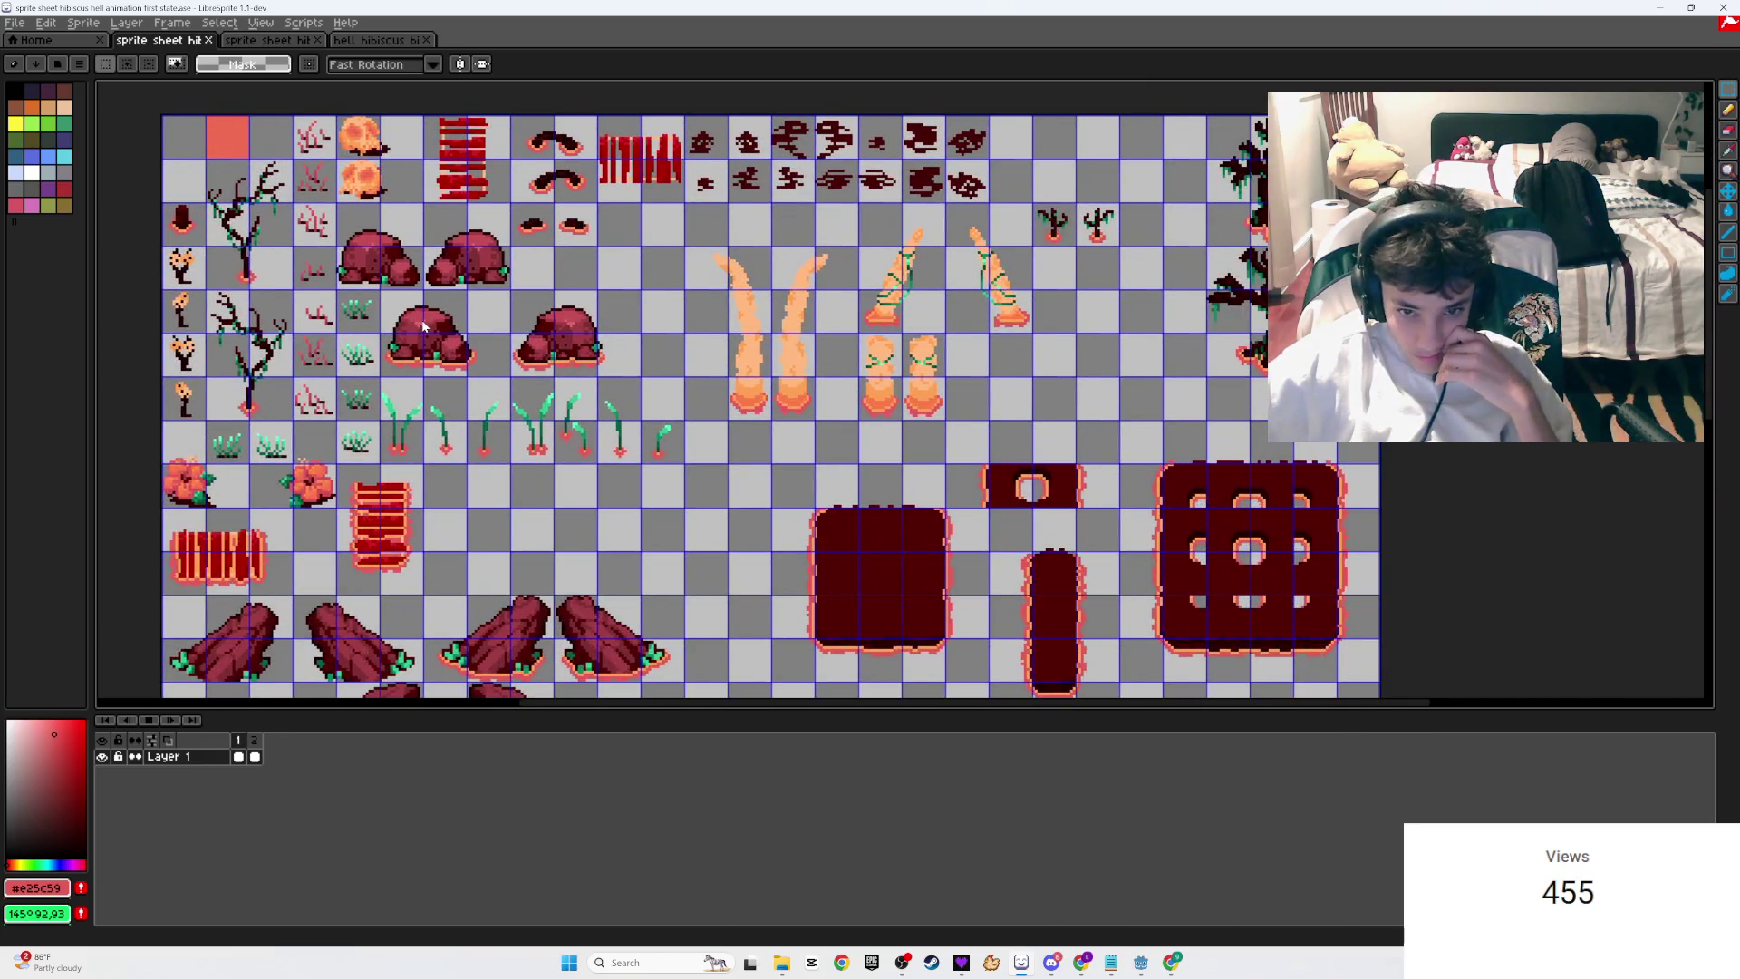
drag(1049, 283, 953, 231)
scroll(953, 231, up, 3)
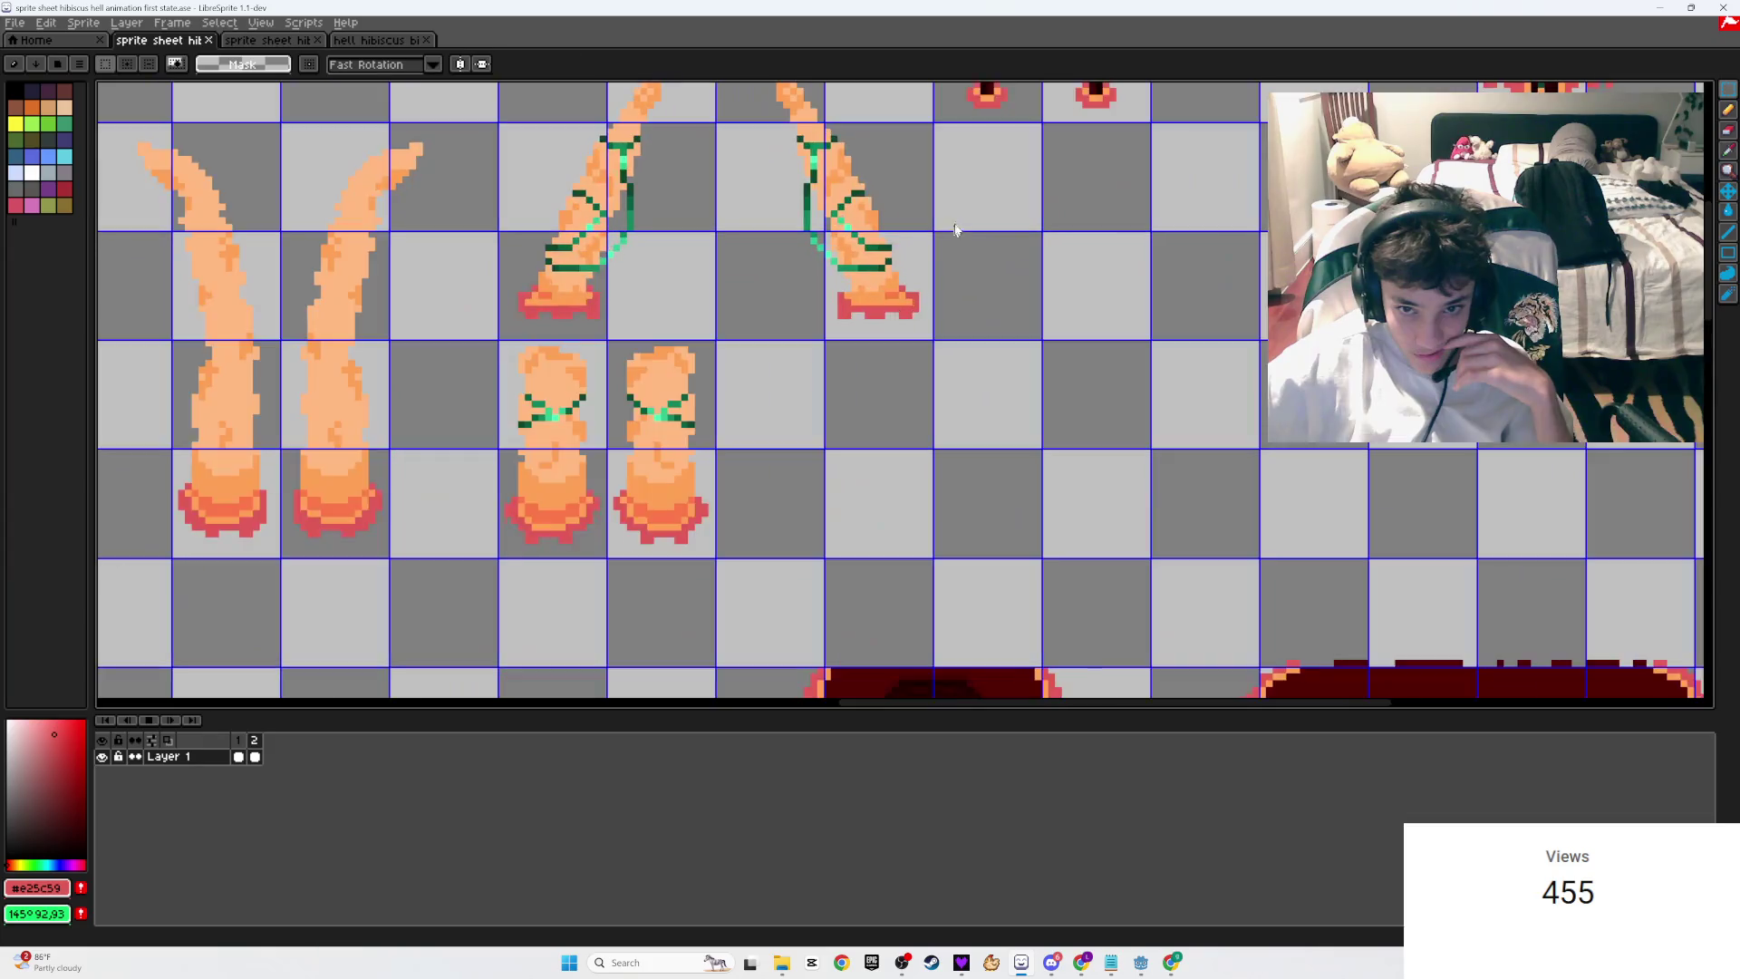
scroll(954, 231, down, 2)
scroll(928, 333, down, 1)
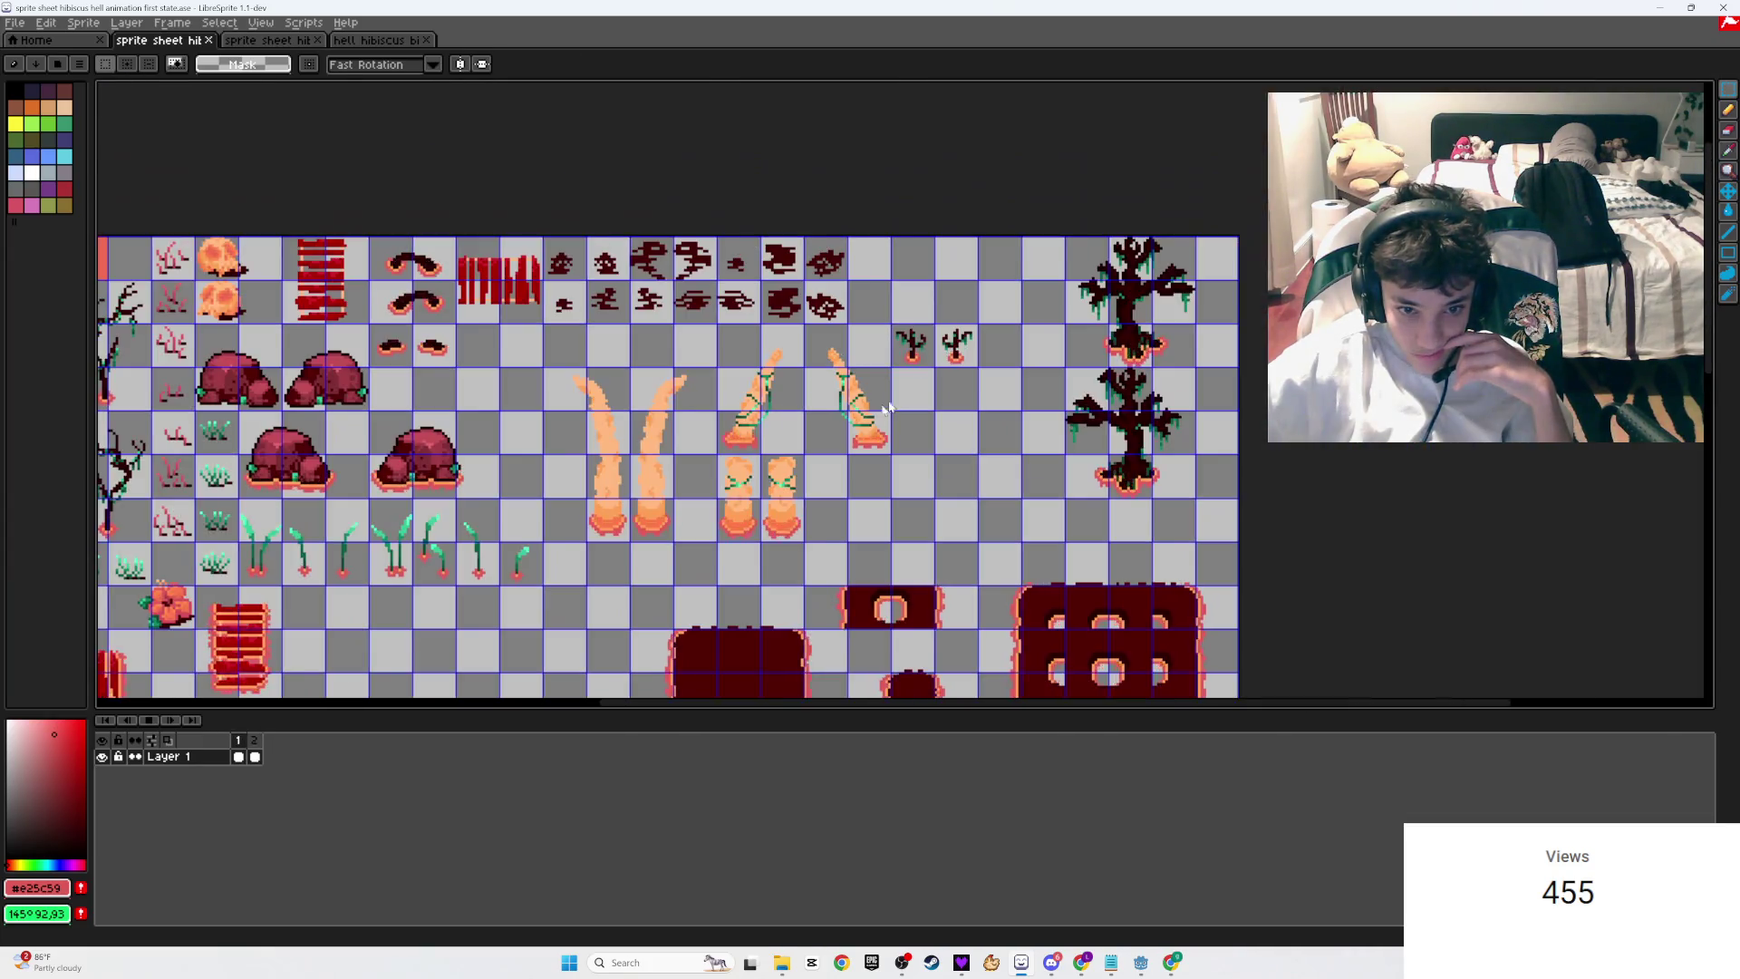
scroll(893, 405, up, 3)
scroll(764, 445, down, 4)
mouse_move(764, 445)
mouse_down()
mouse_move(794, 367)
mouse_move(879, 270)
mouse_up()
scroll(853, 496, up, 2)
drag(852, 496, 794, 397)
scroll(968, 521, up, 1)
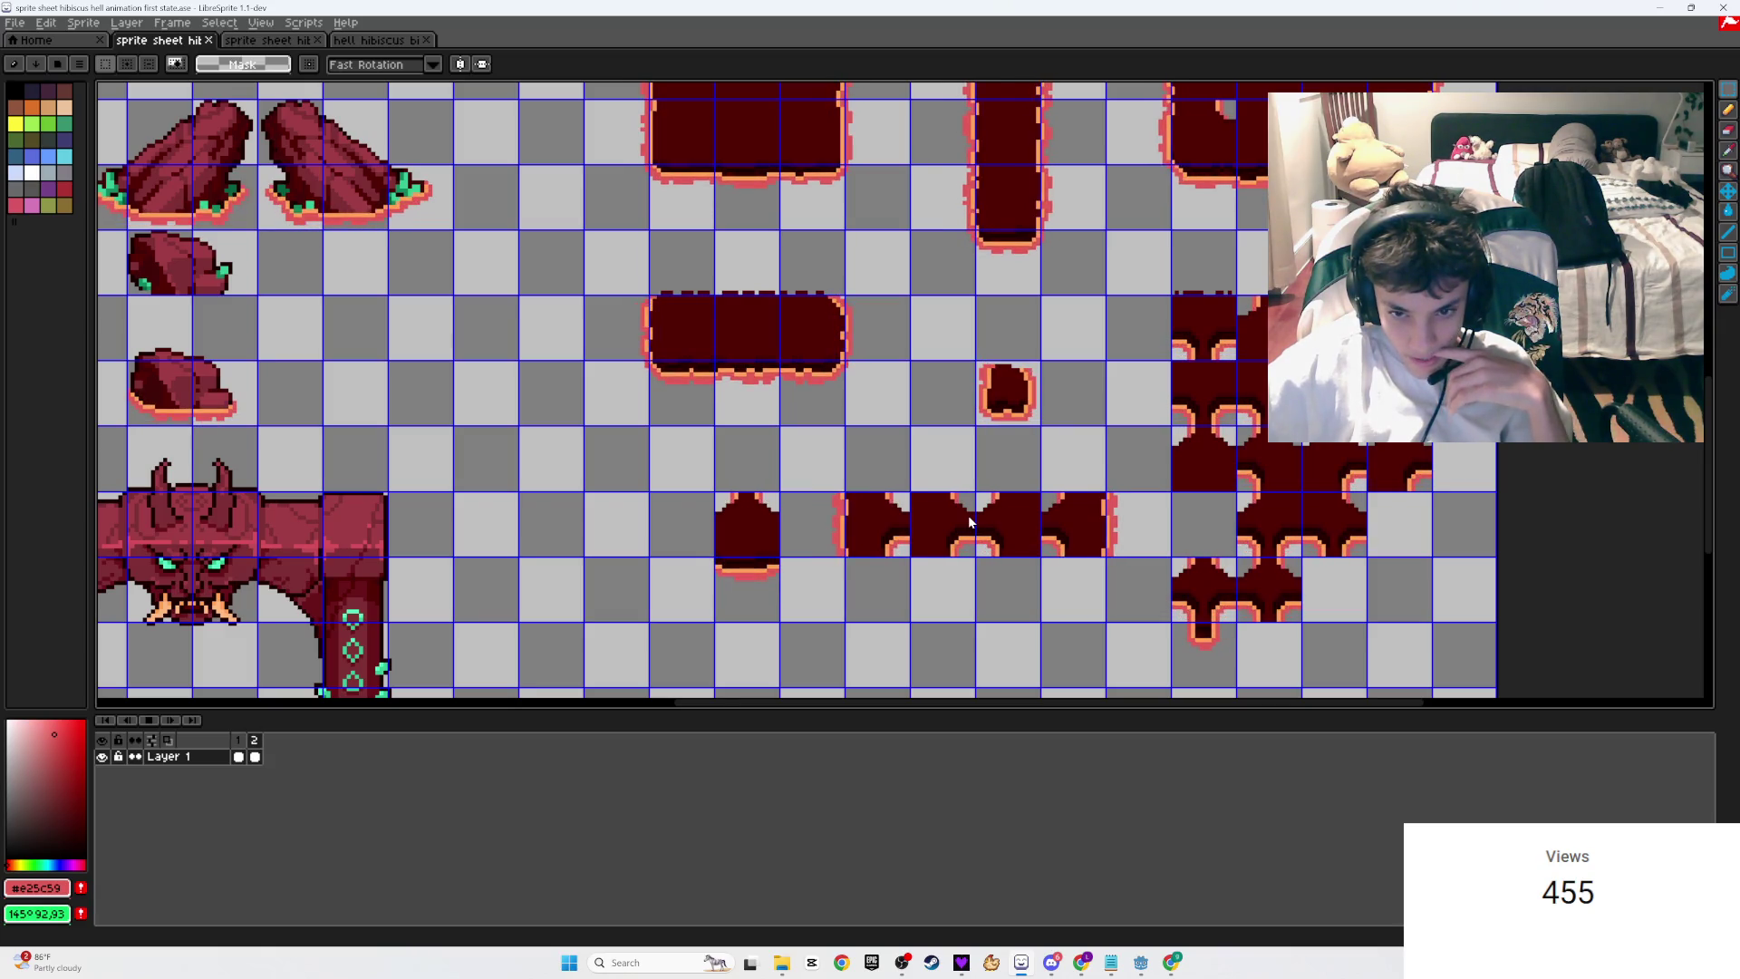
scroll(968, 520, down, 1)
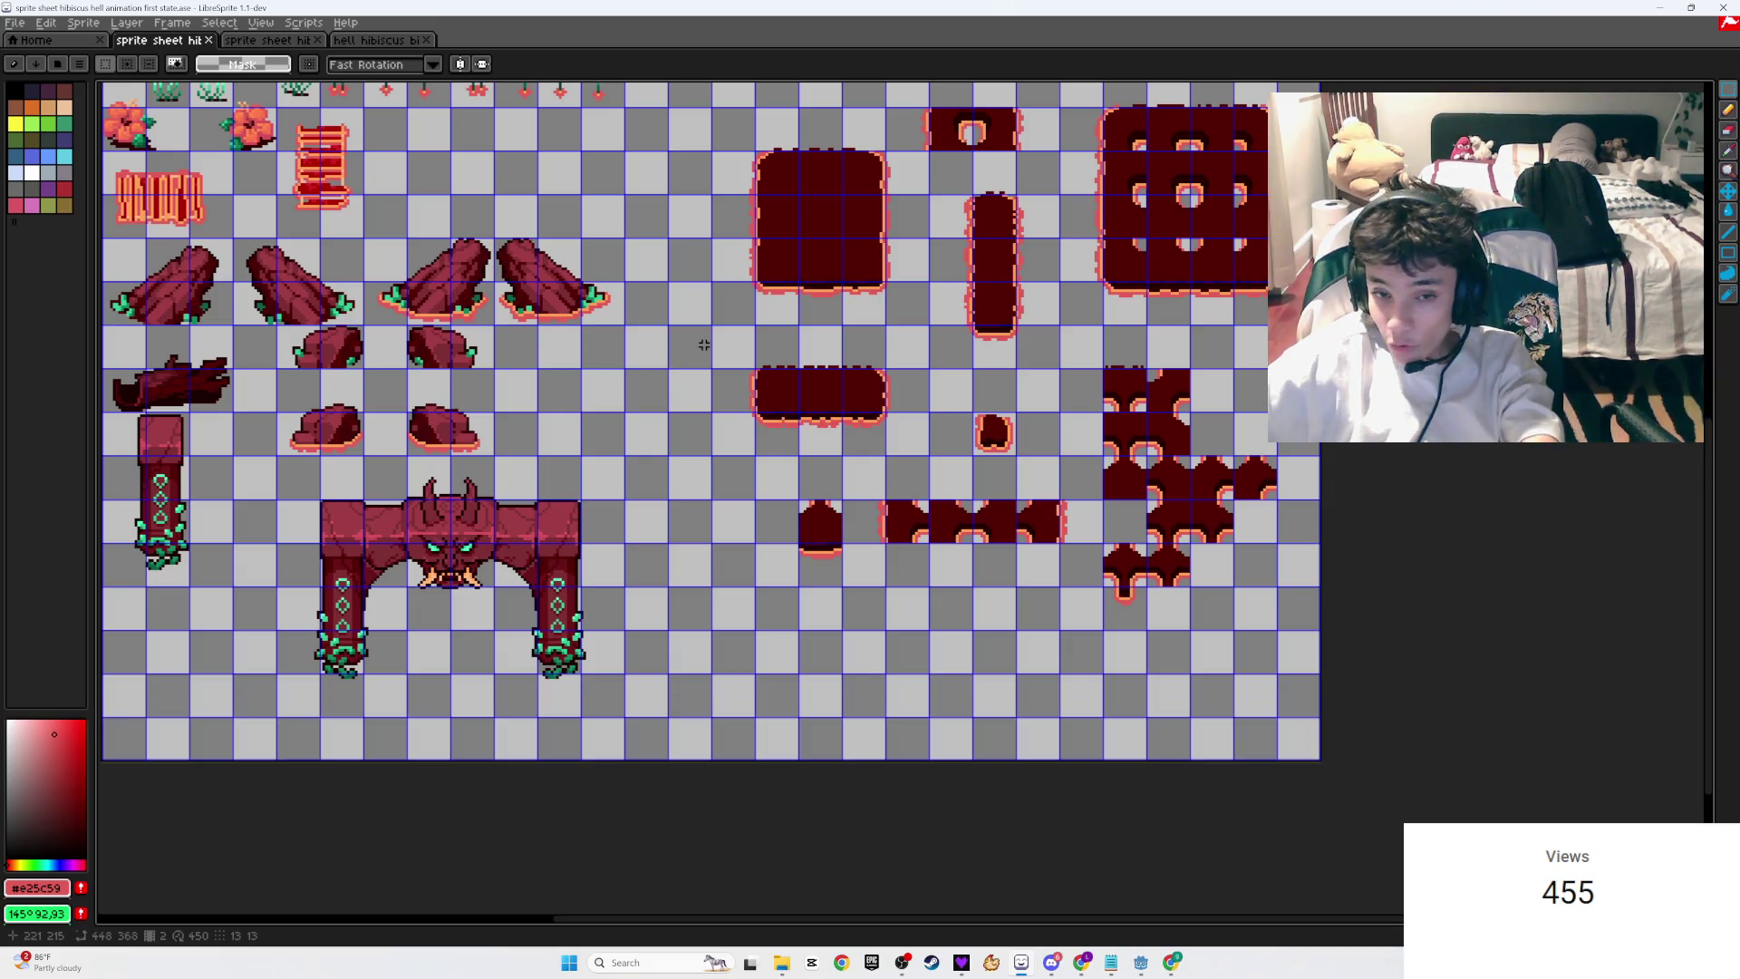
scroll(657, 363, down, 1)
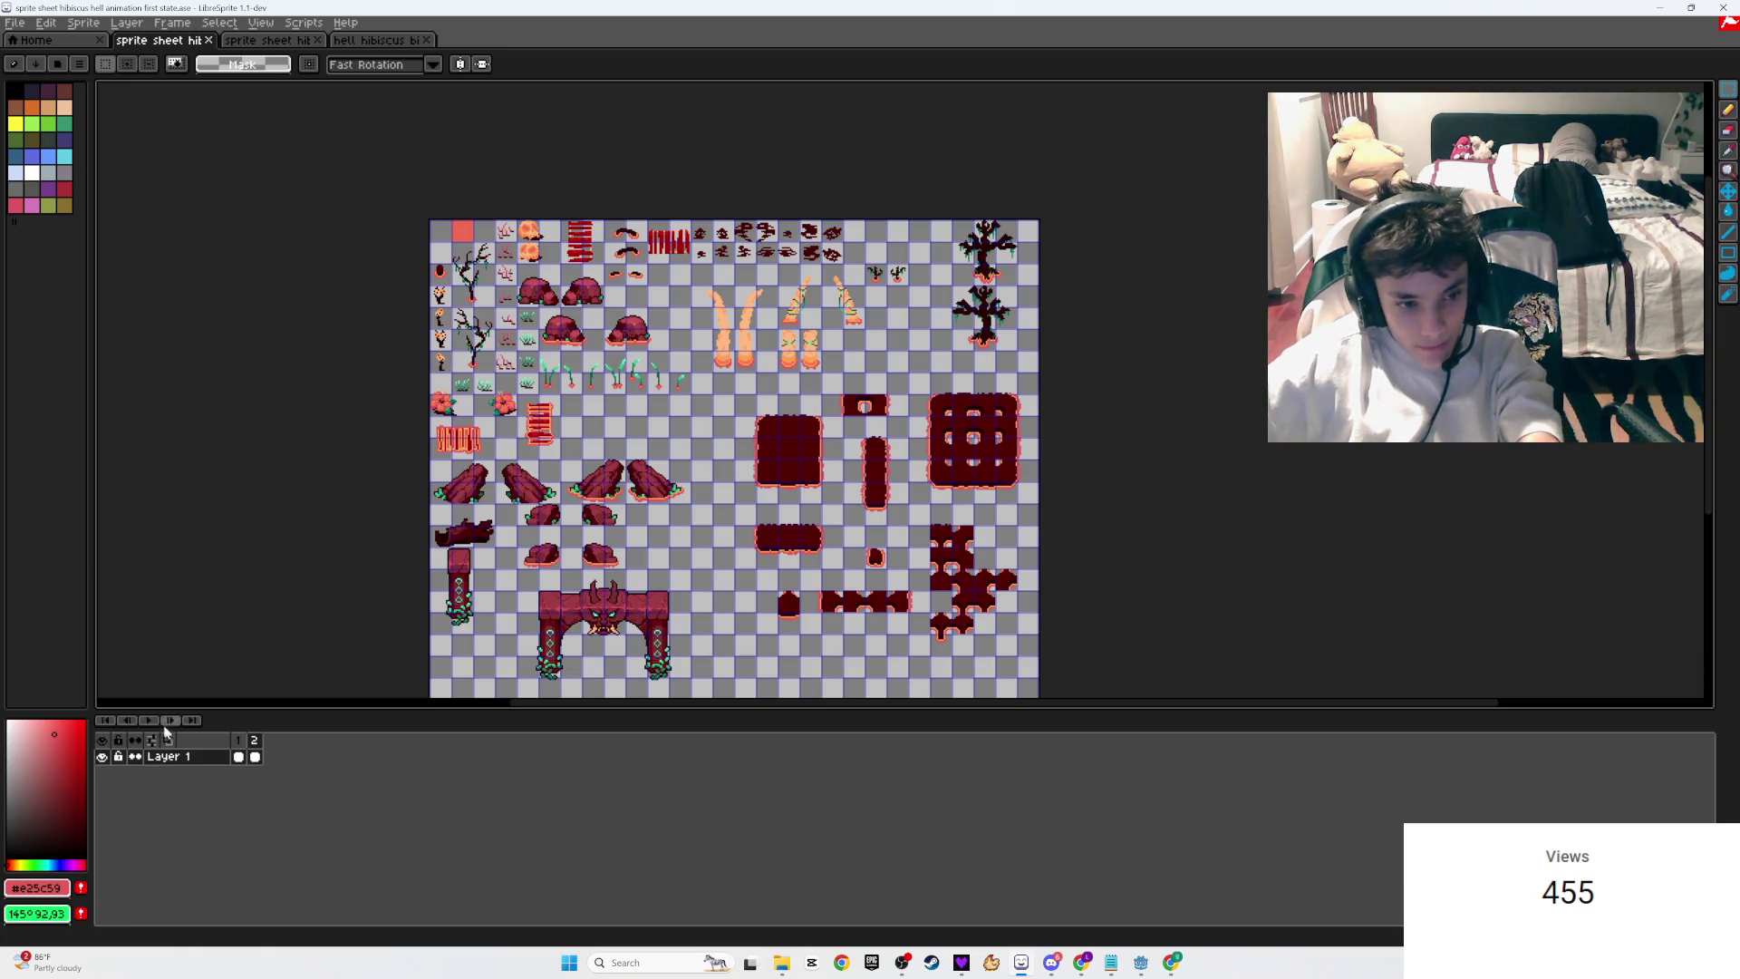
scroll(583, 491, up, 2)
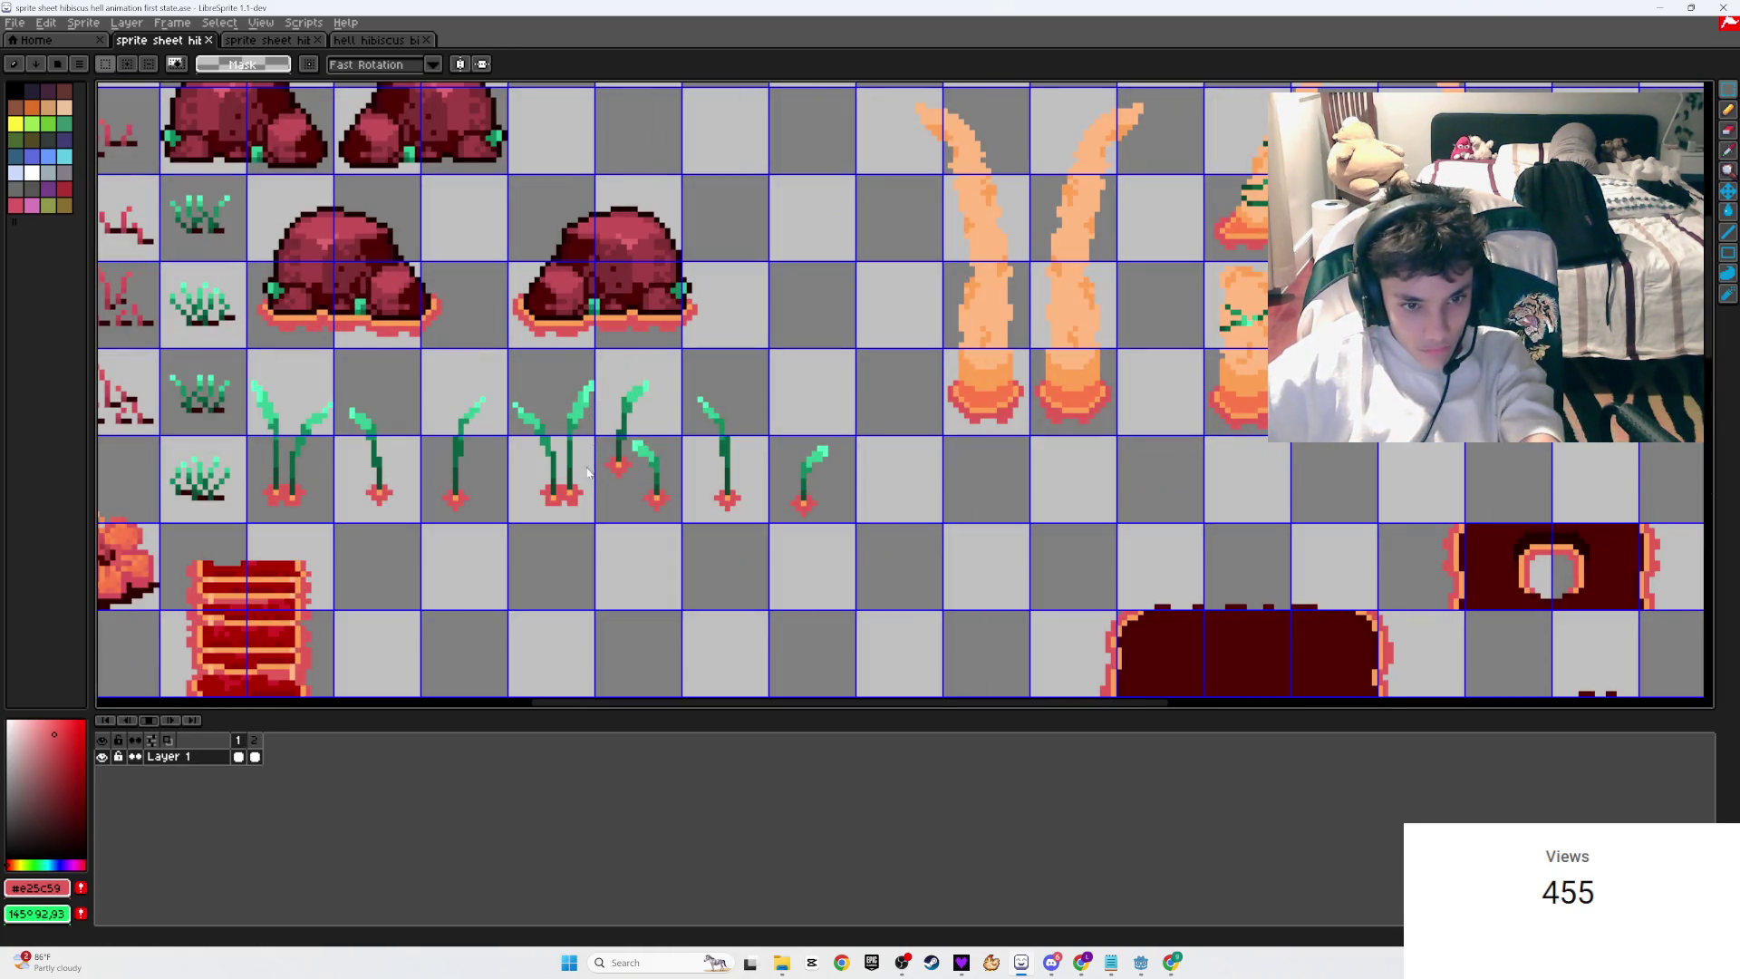
scroll(582, 491, up, 1)
scroll(583, 492, down, 1)
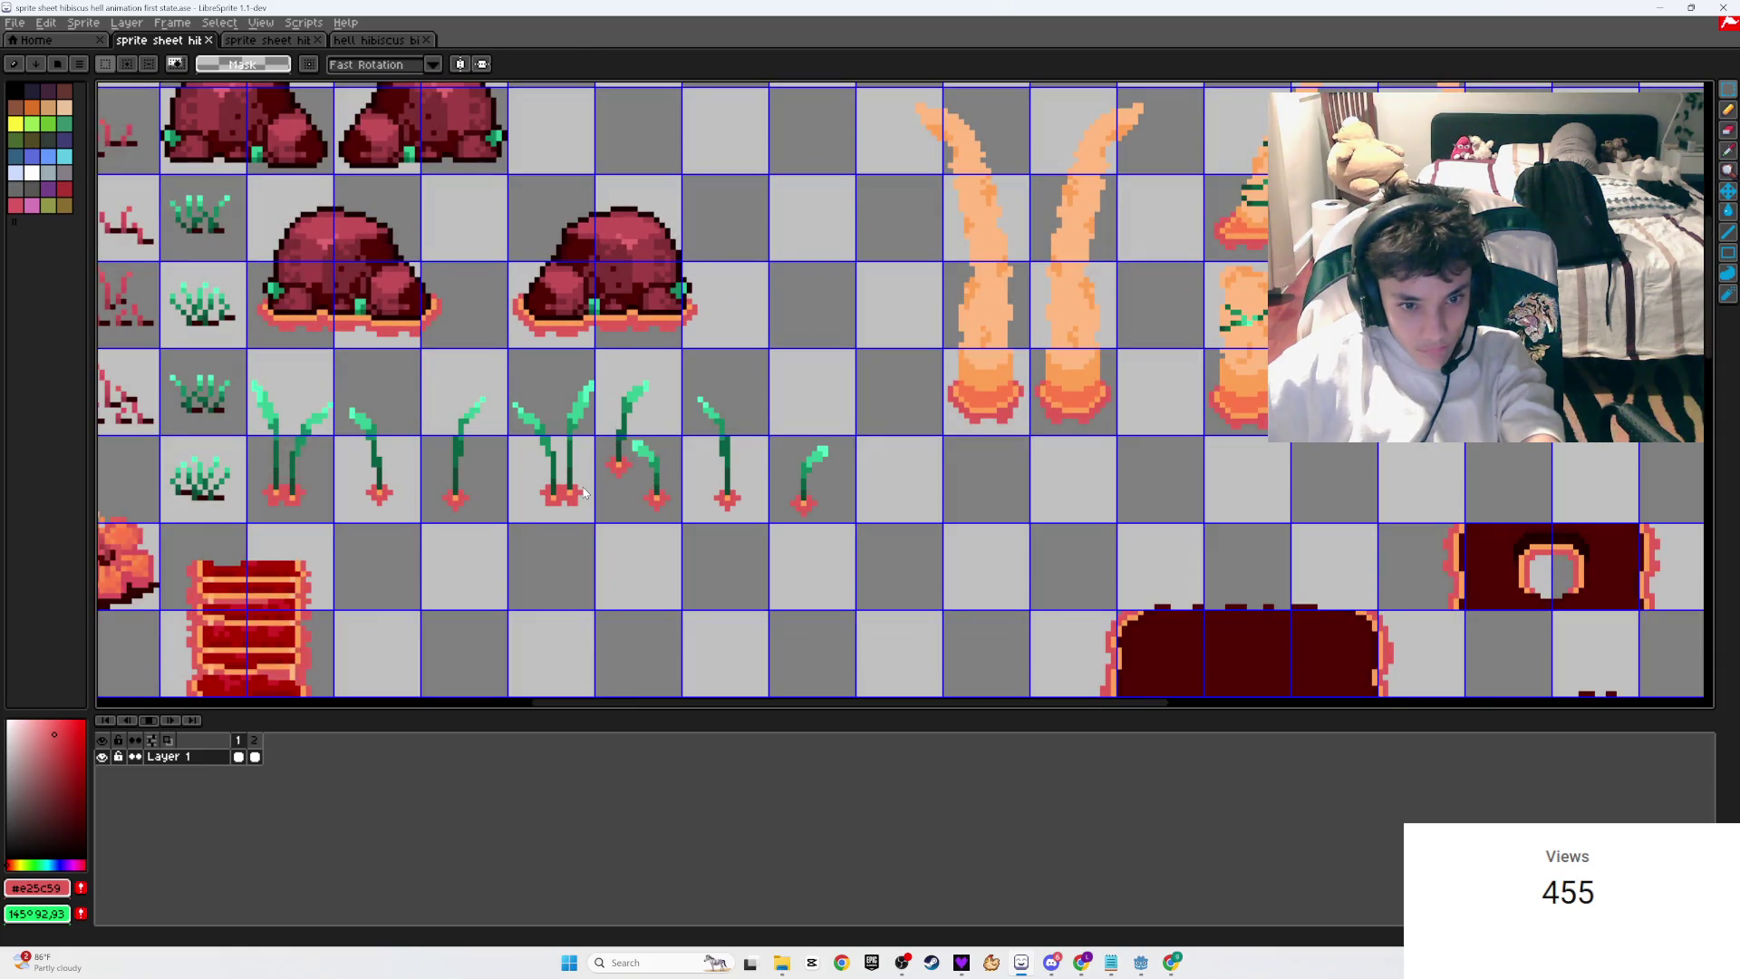
click(149, 719)
key(ctrl+s)
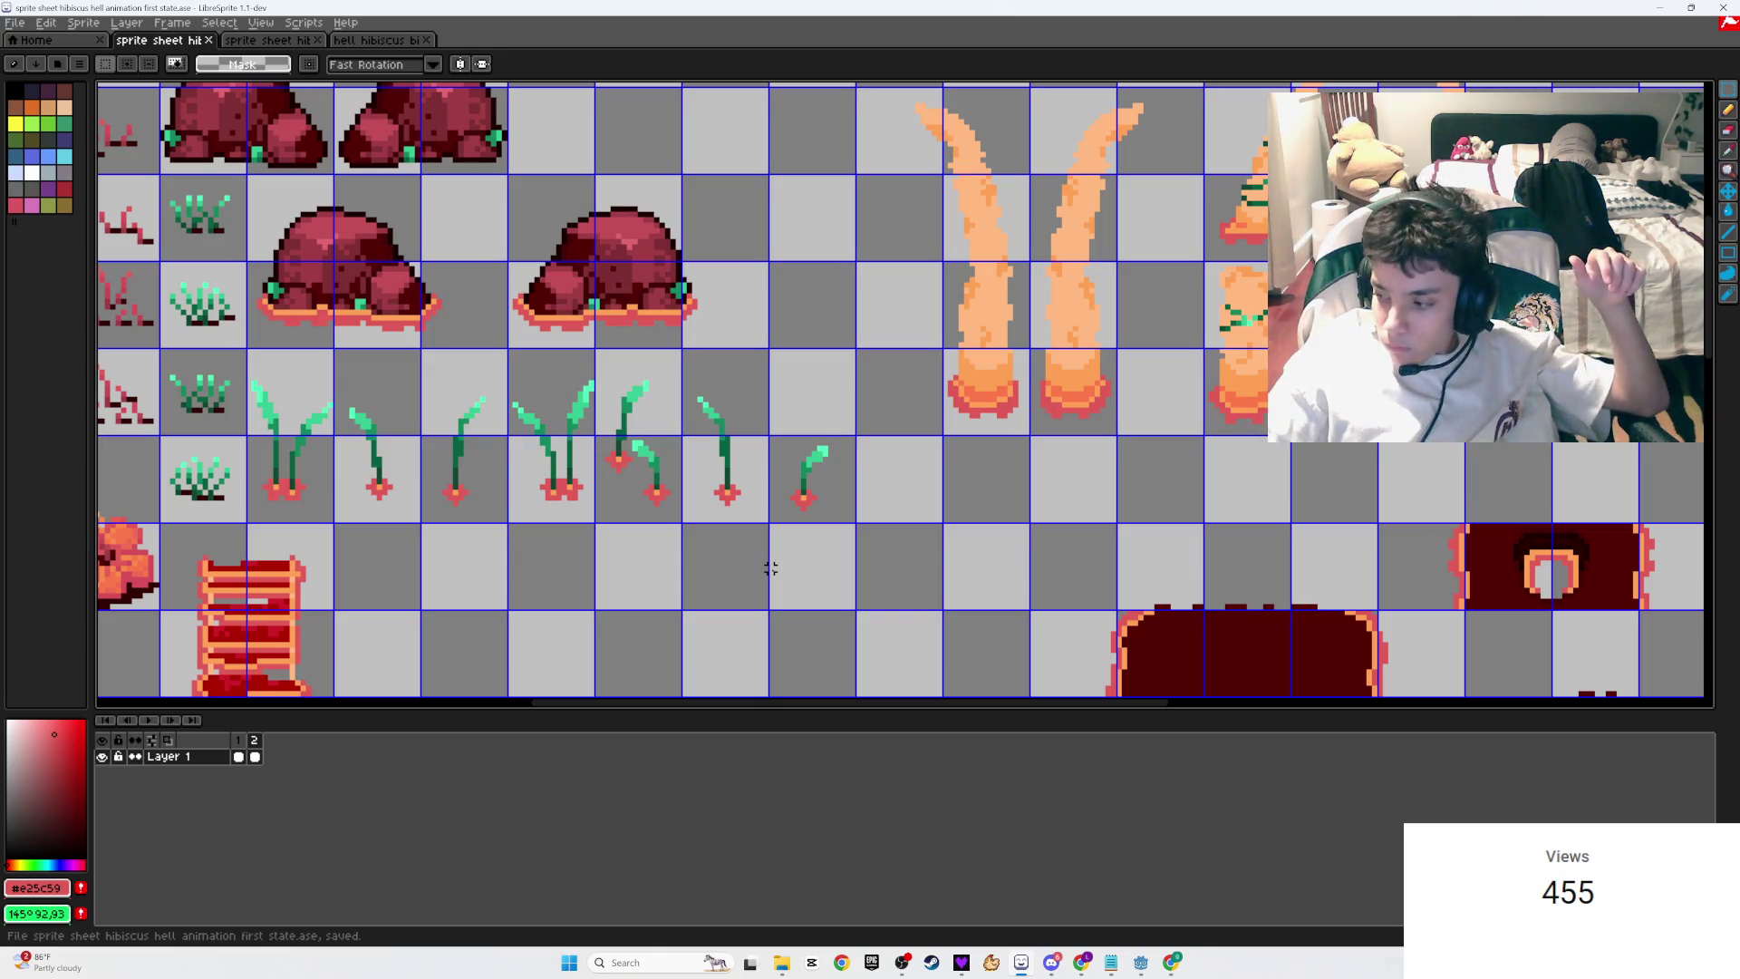
Step: Scroll down in the LibreSprite window
scroll(803, 497, down, 5)
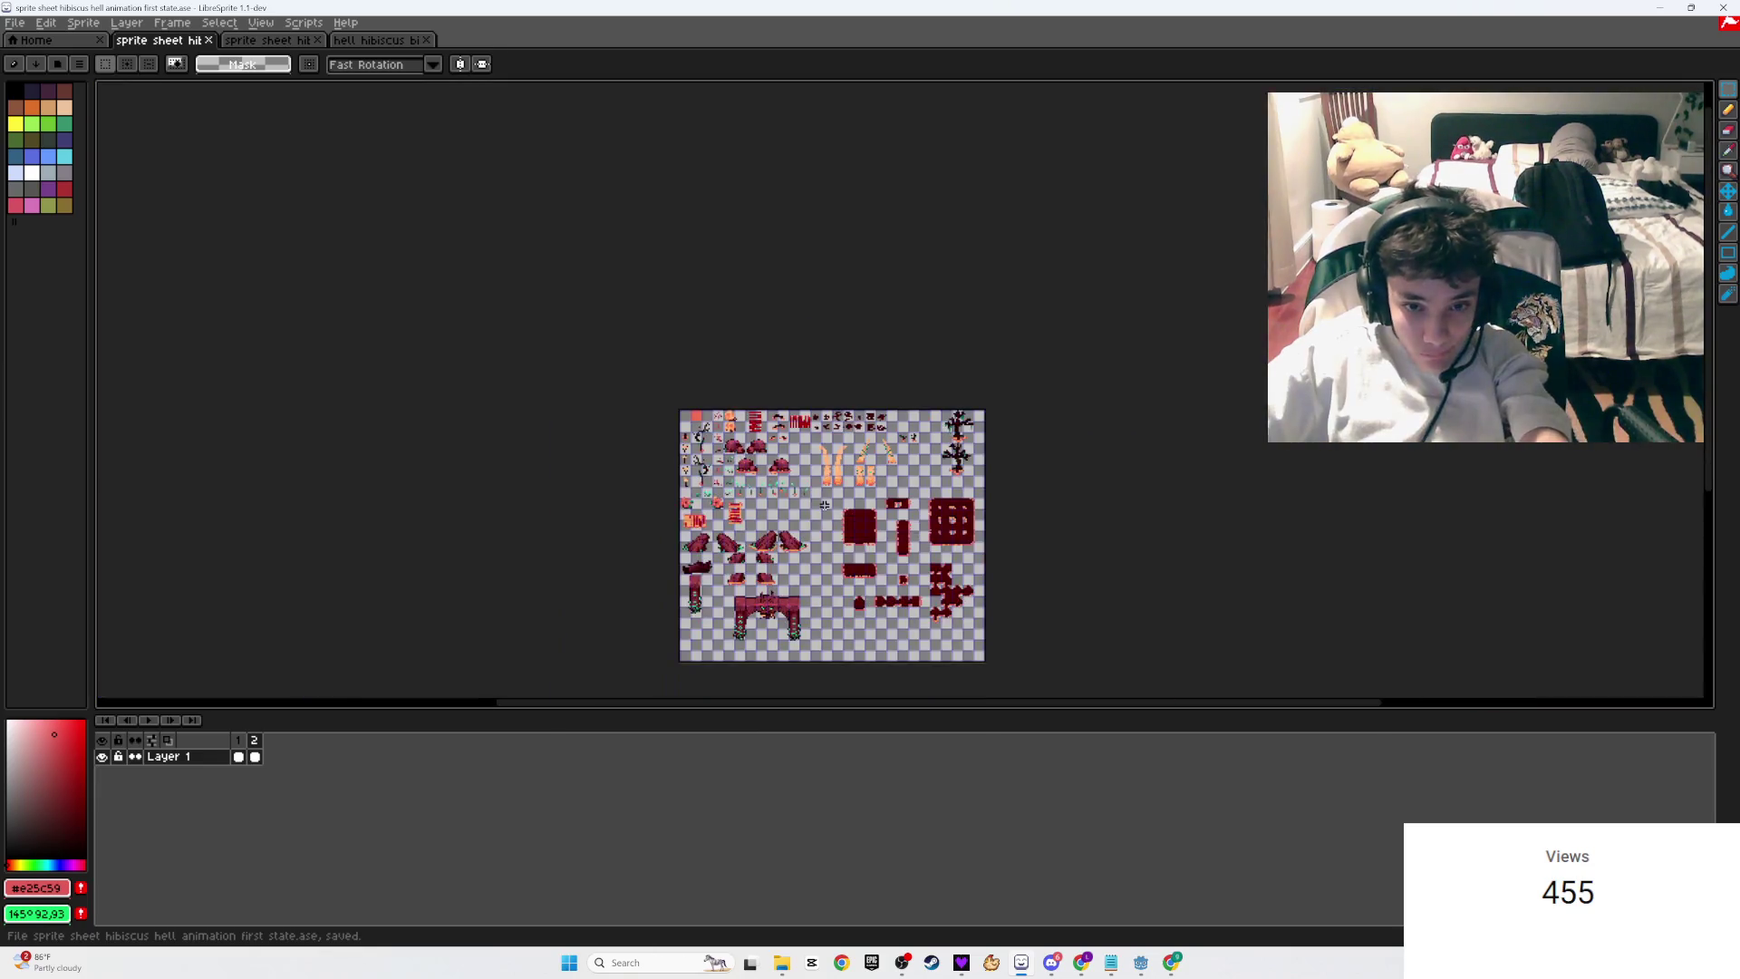
Step: Add a new layer, move Layer 1 above it, and open the new layer's properties to rename it
right_click(186, 758)
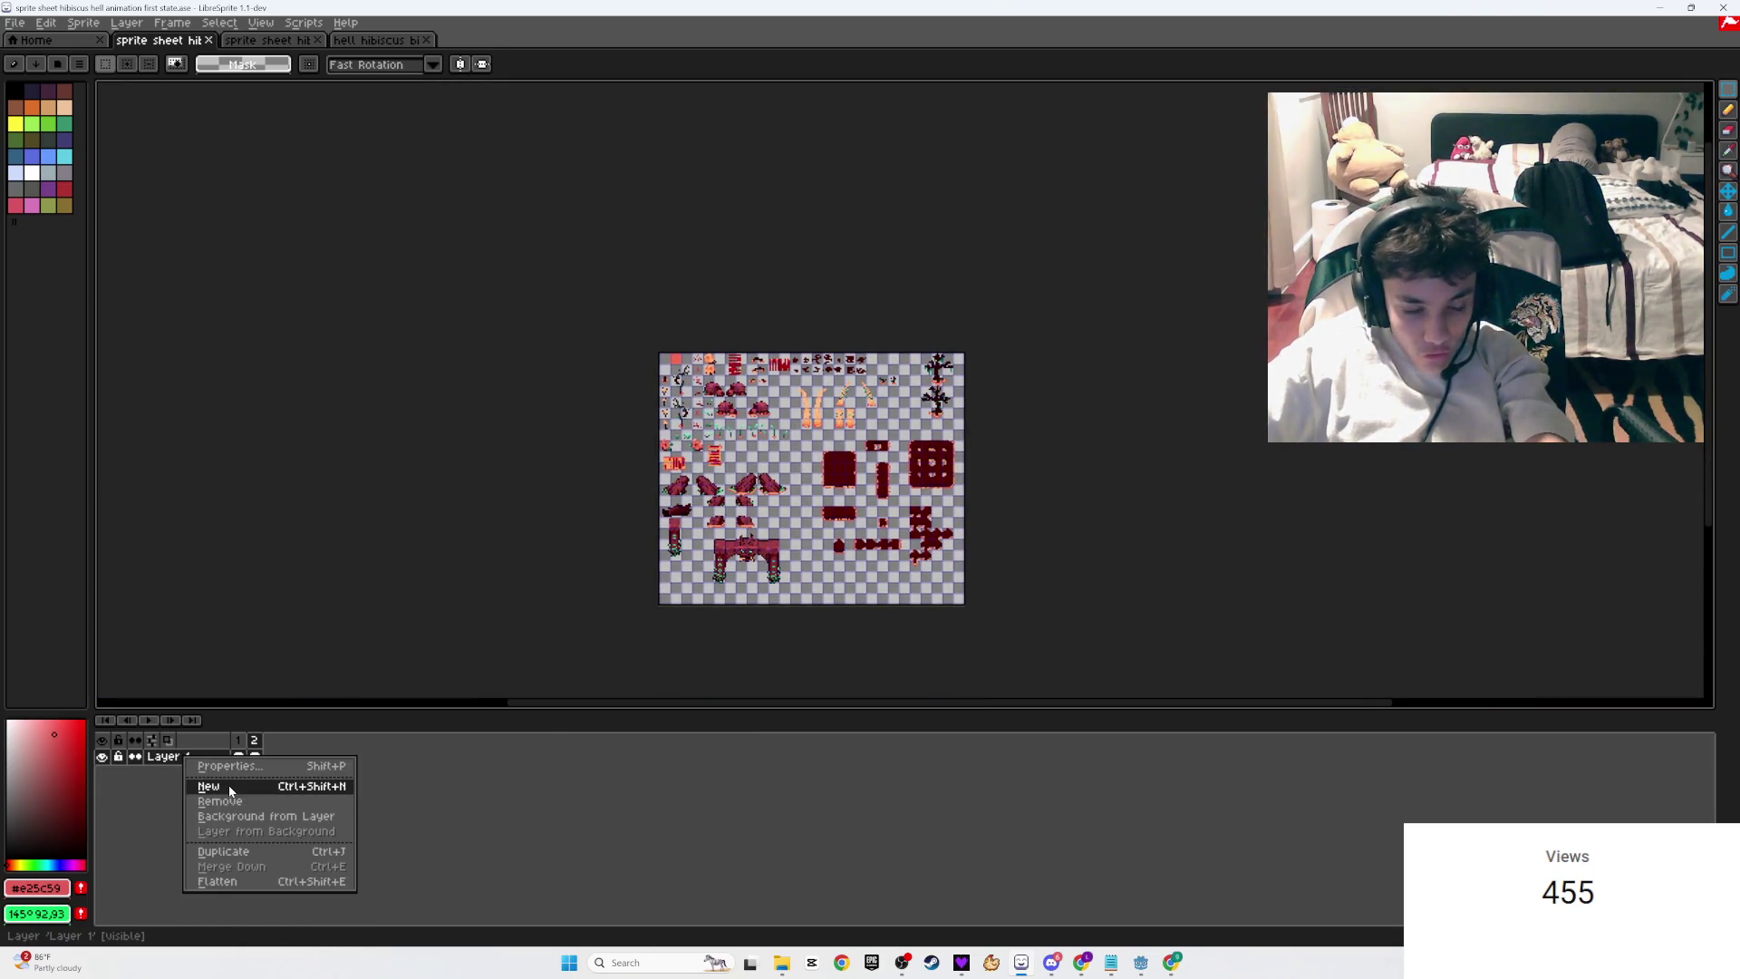
click(230, 789)
click(168, 777)
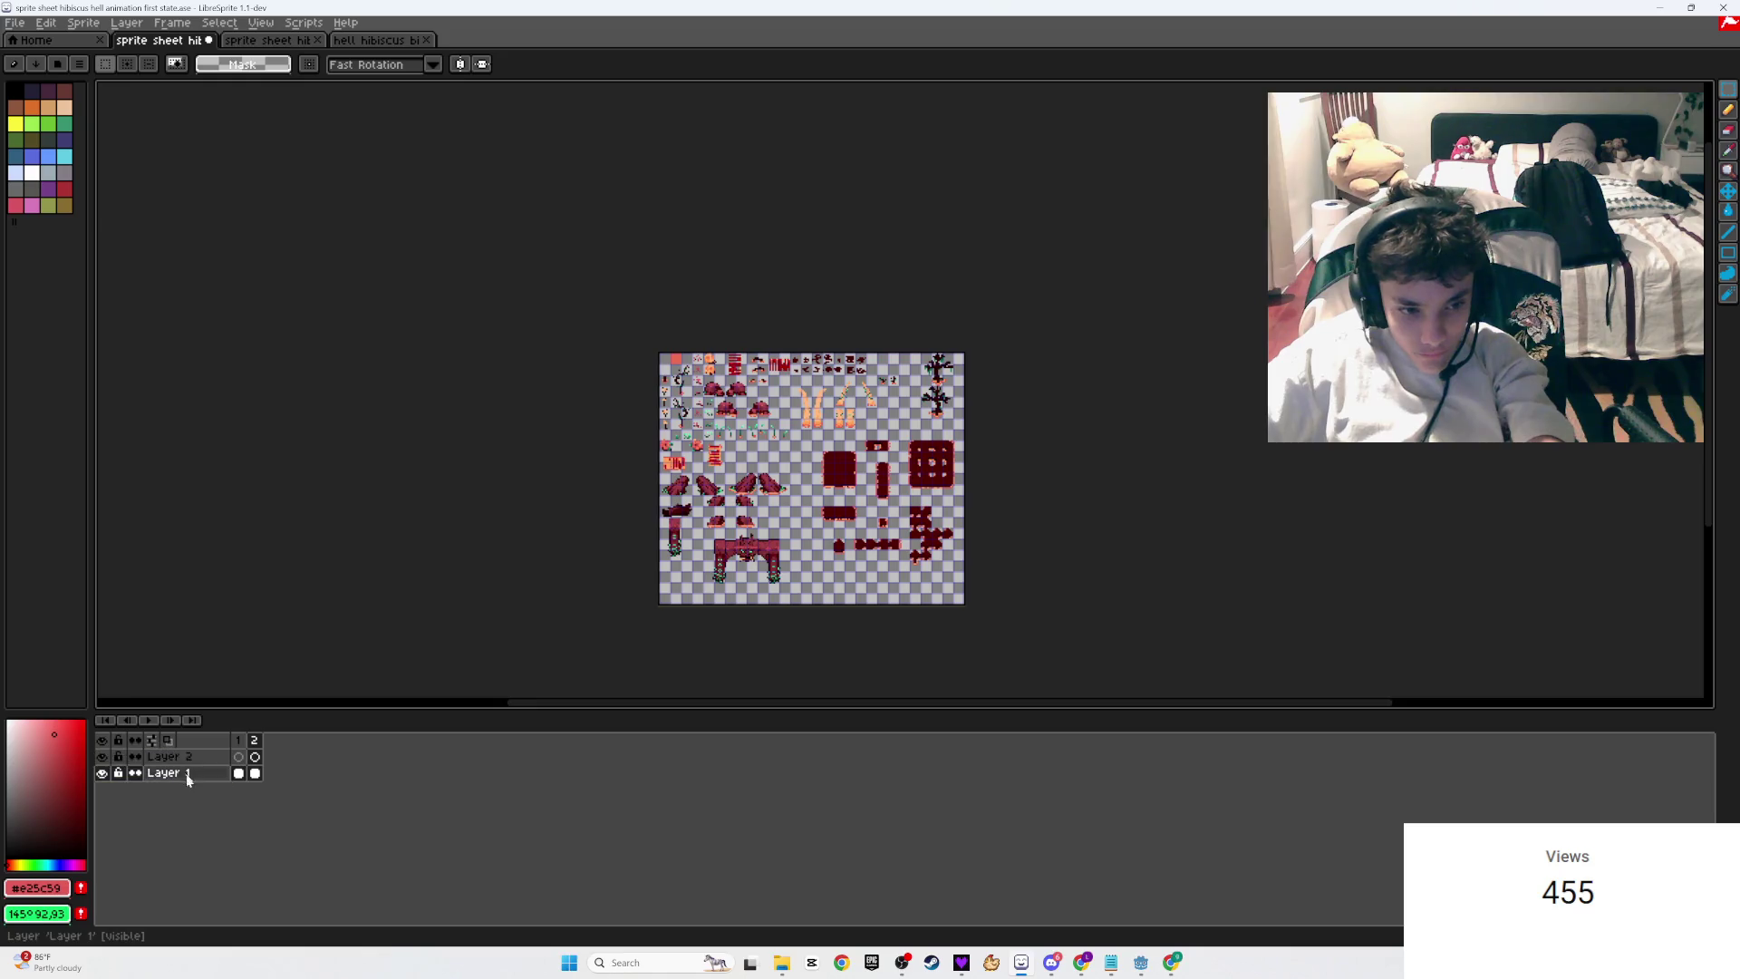
drag(154, 777, 161, 757)
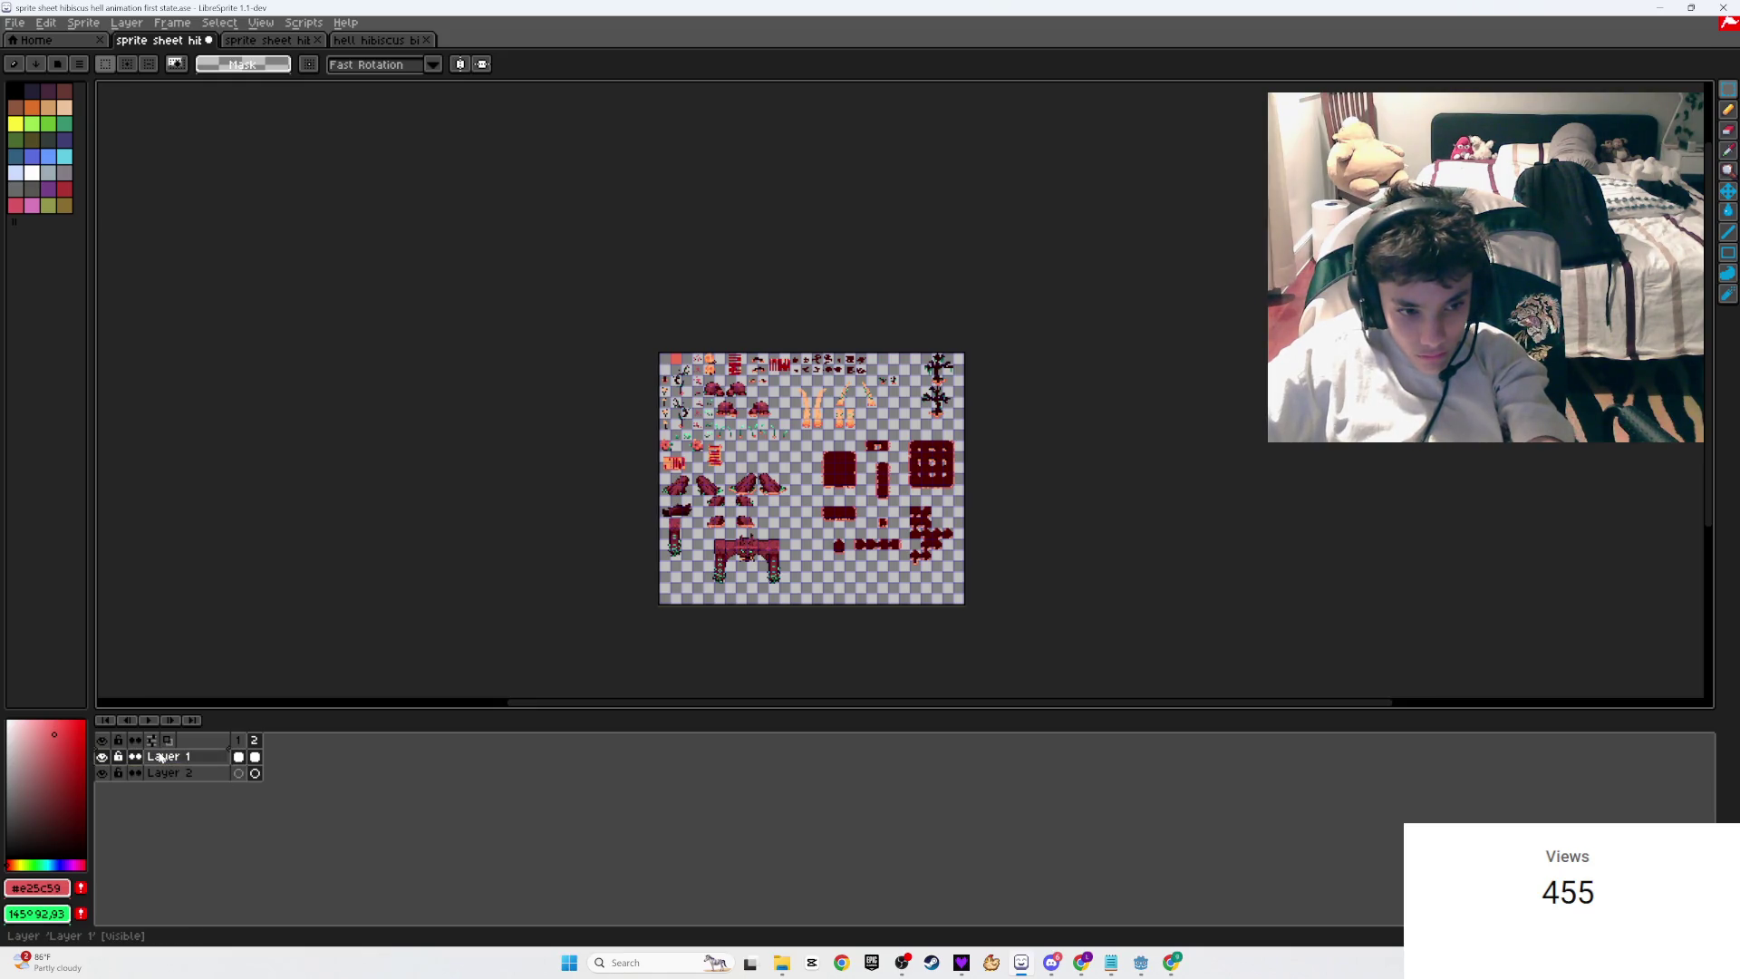
double_click(172, 773)
text(Background)
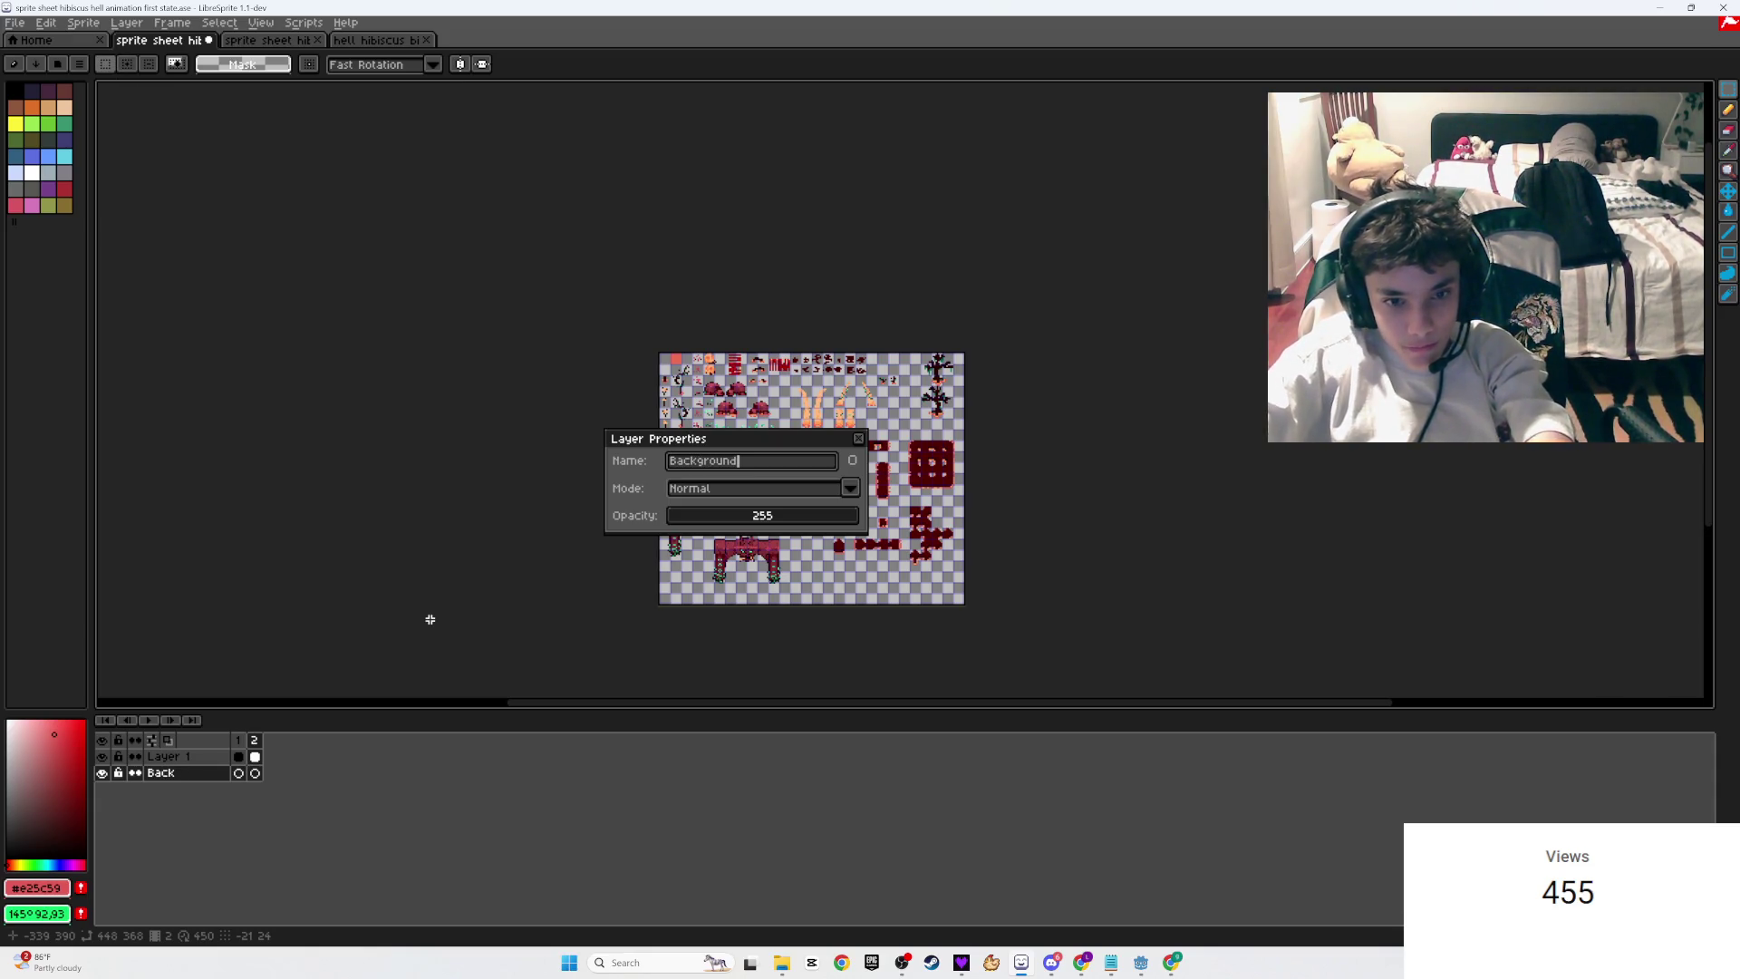
Step: Confirm the Background layer name and sample salmon #f16d53 from the sheet with the eyedropper
click(859, 439)
scroll(757, 399, up, 5)
key(i)
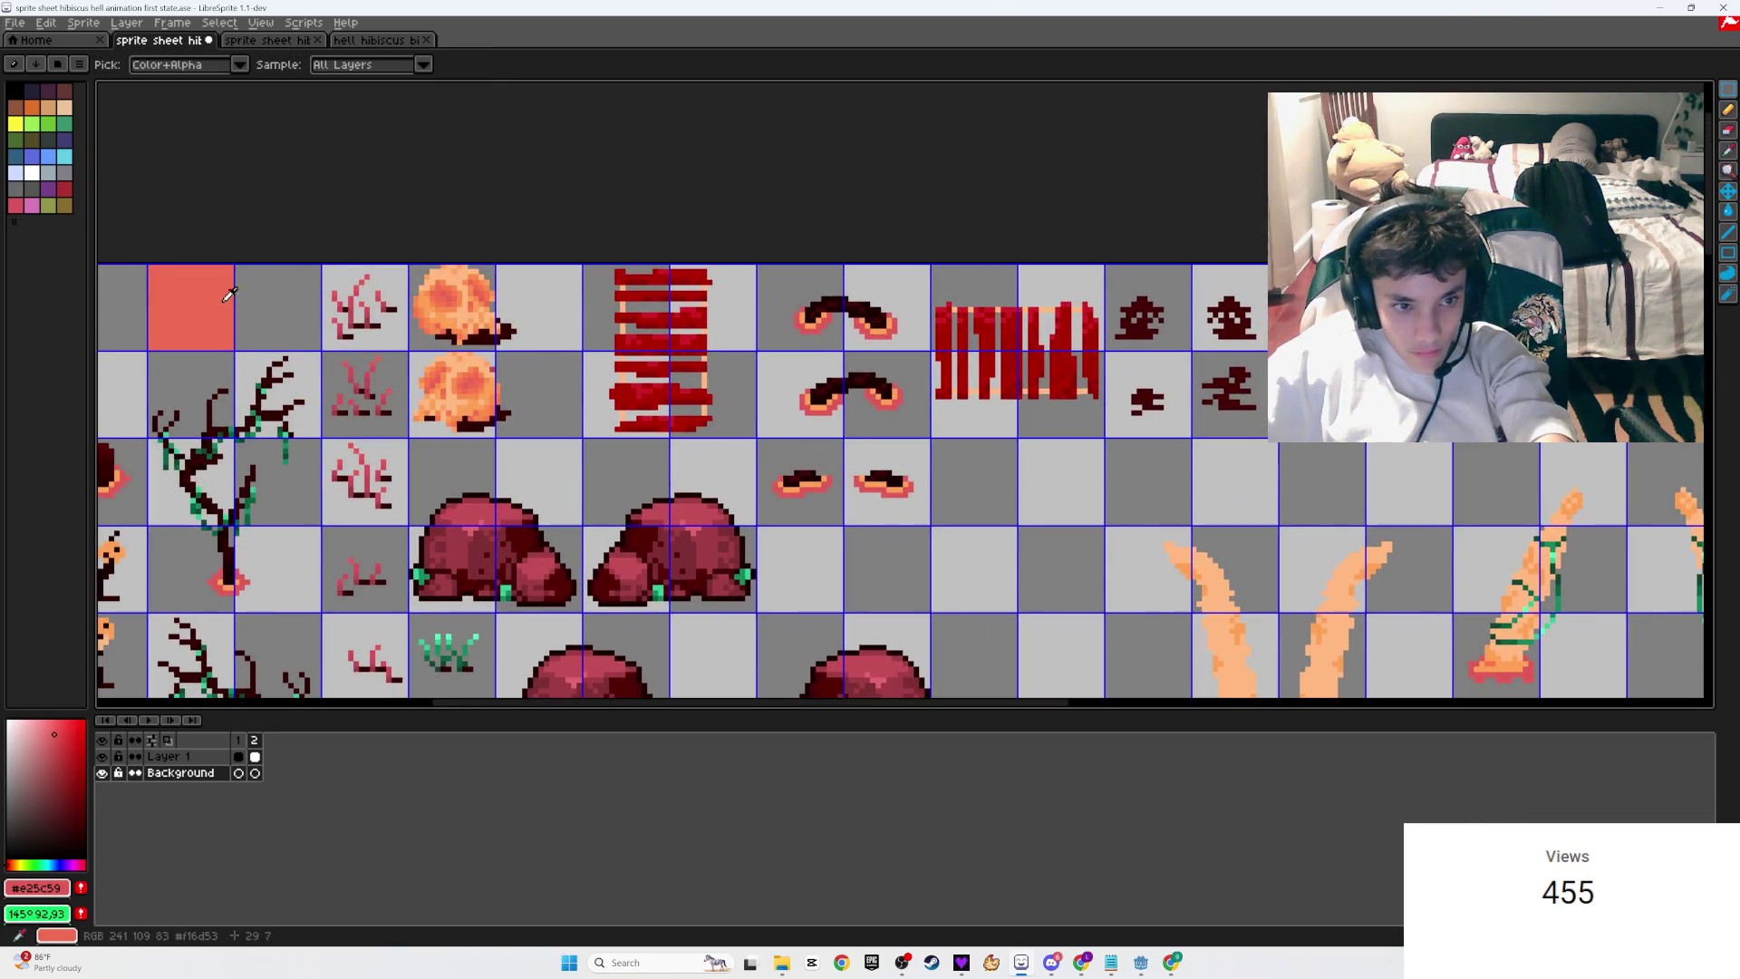
click(232, 294)
key(m)
scroll(796, 504, down, 5)
Step: Flood-fill the second frame's empty background with salmon and play the animation
key(g)
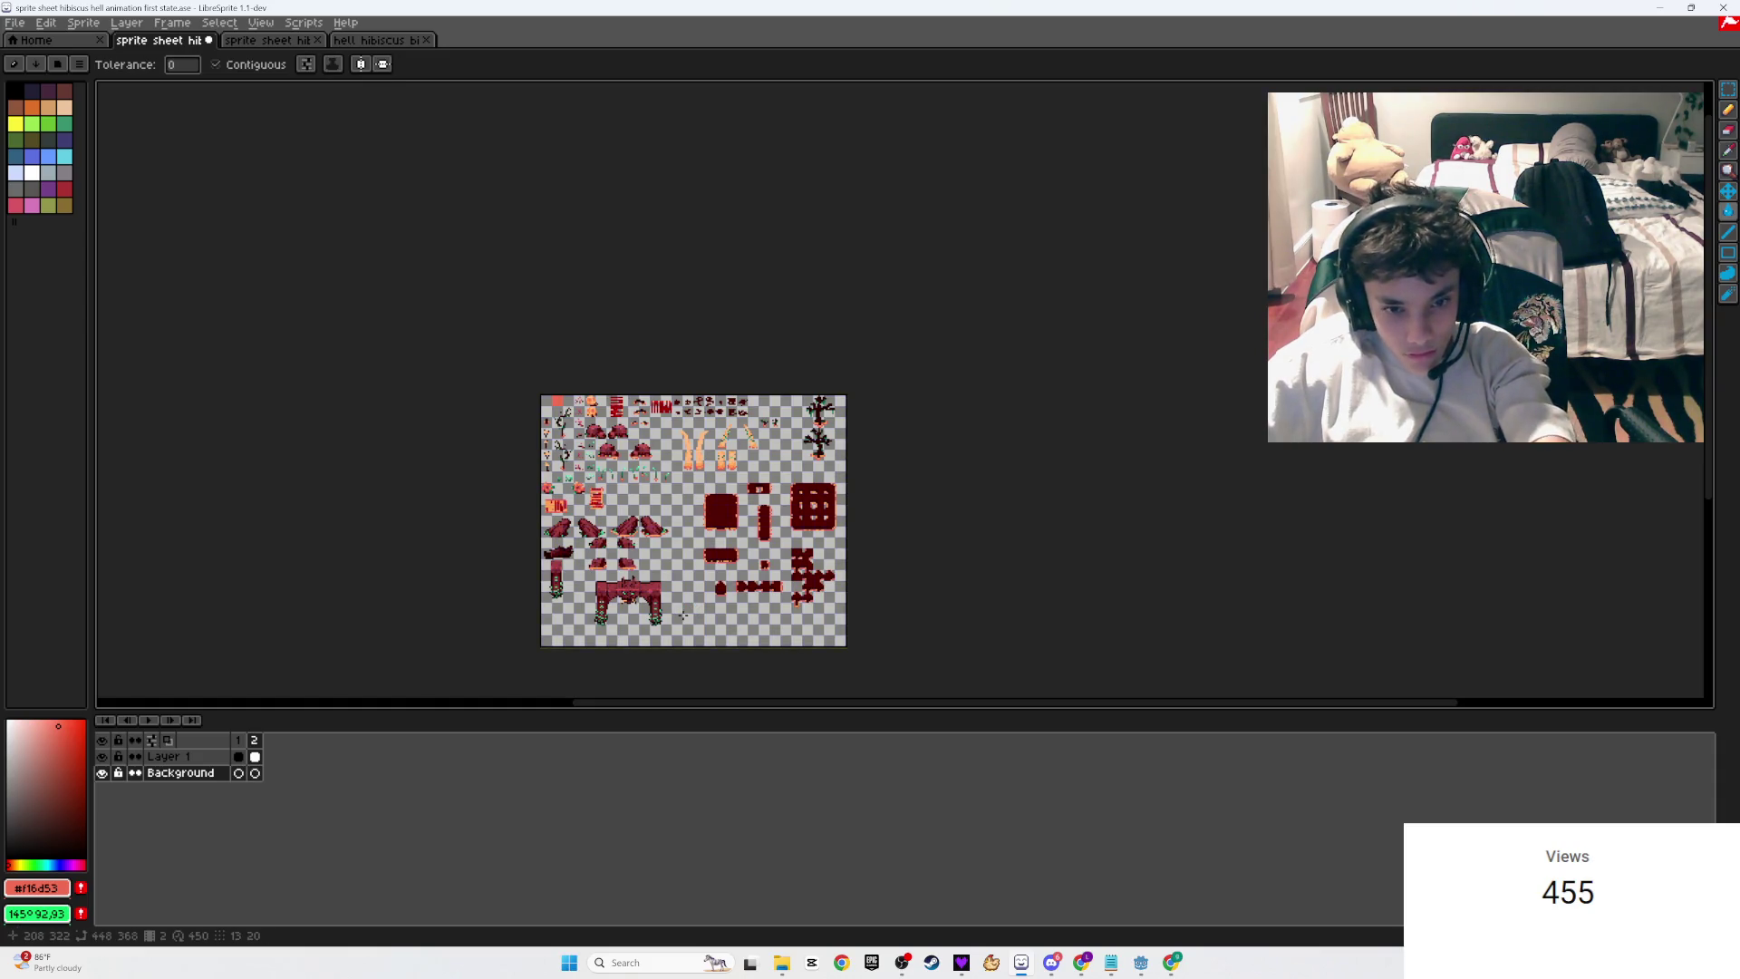
click(684, 617)
scroll(684, 616, up, 5)
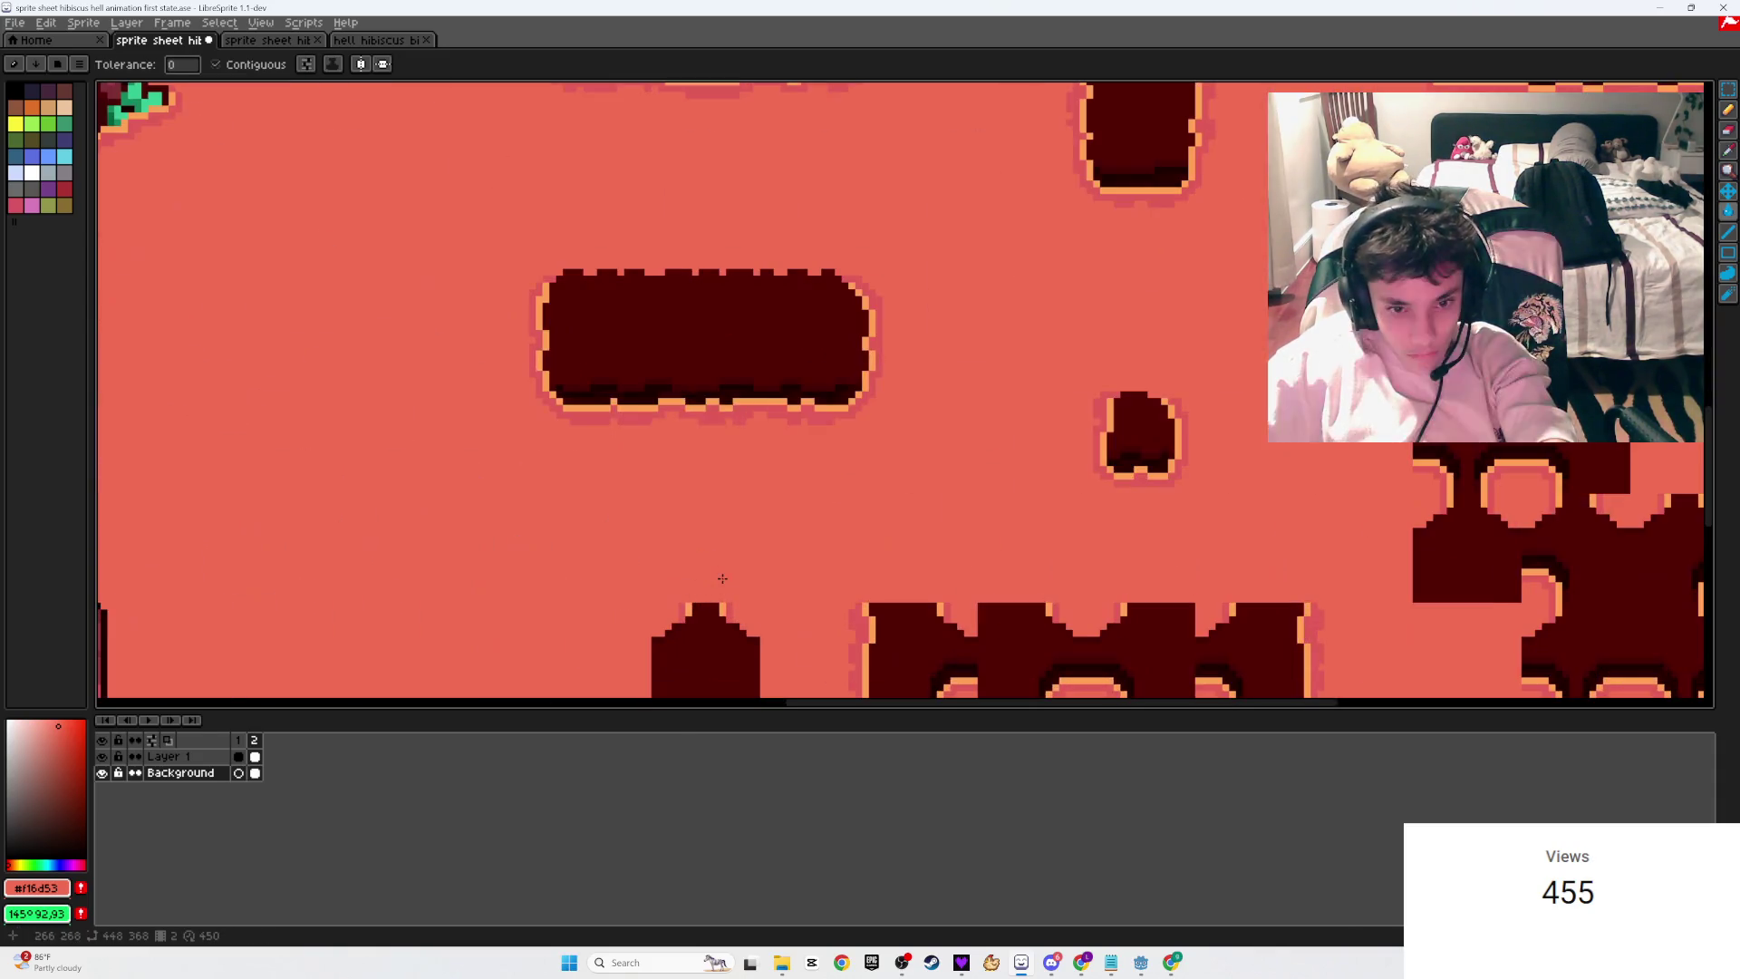
click(149, 721)
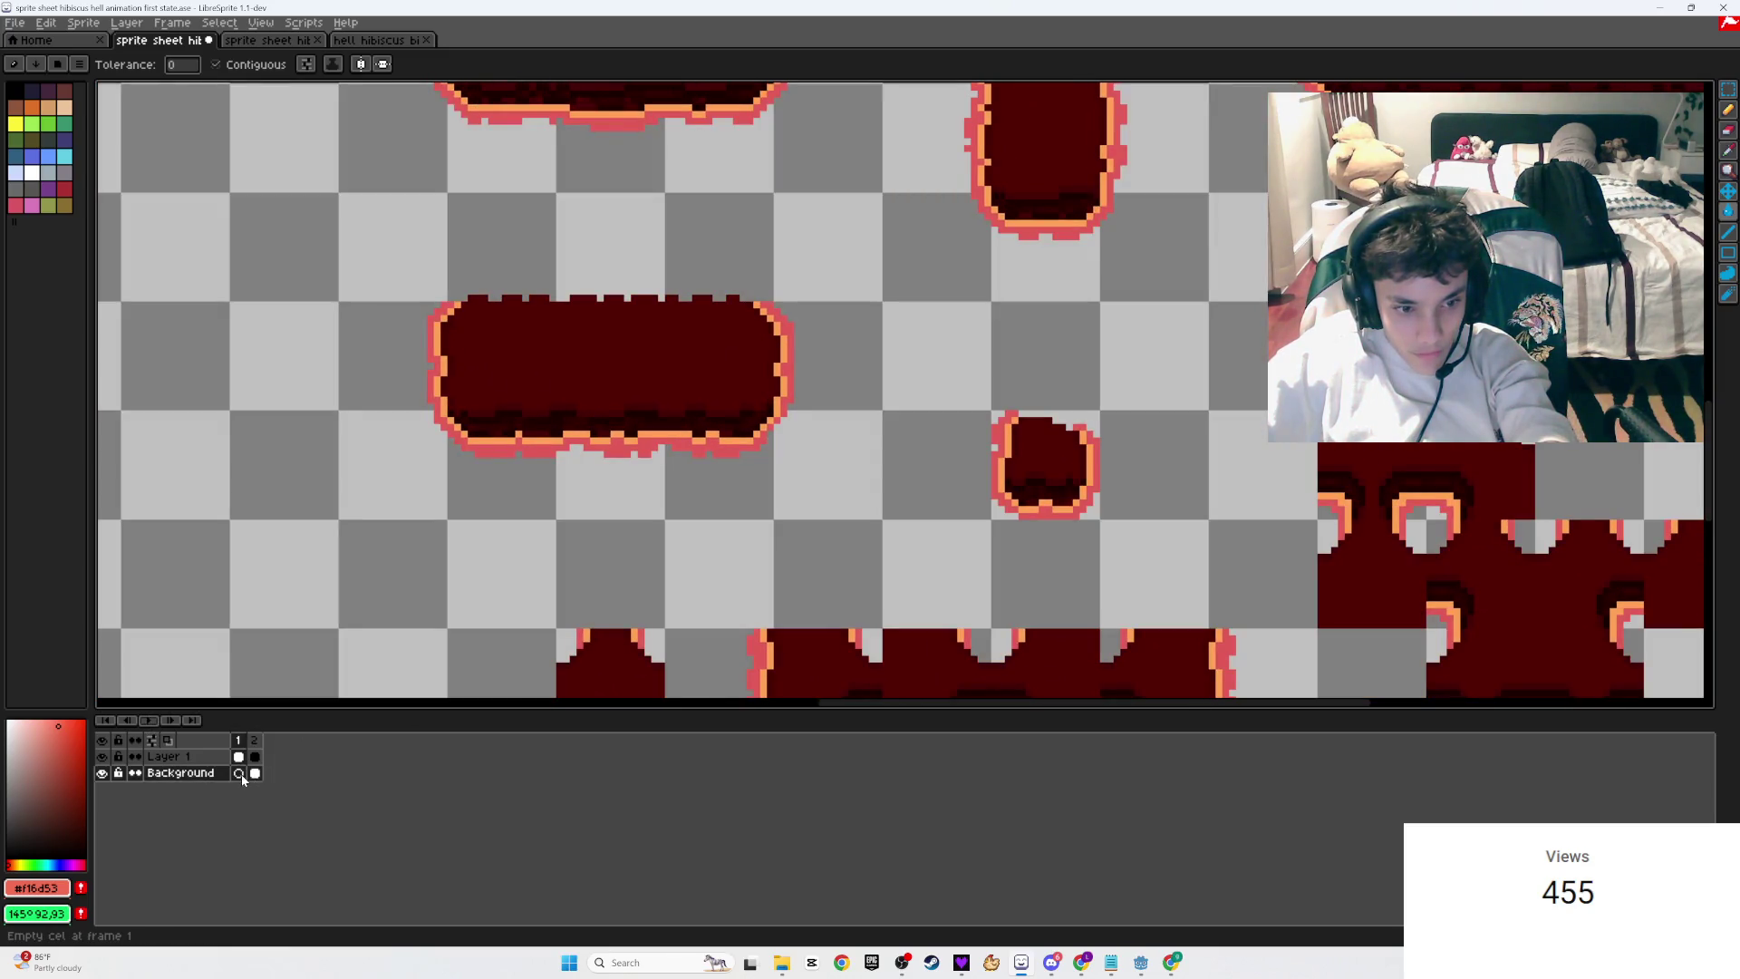
Step: Fill frame 1's background with salmon and pan over the wing and rock sprites
click(360, 615)
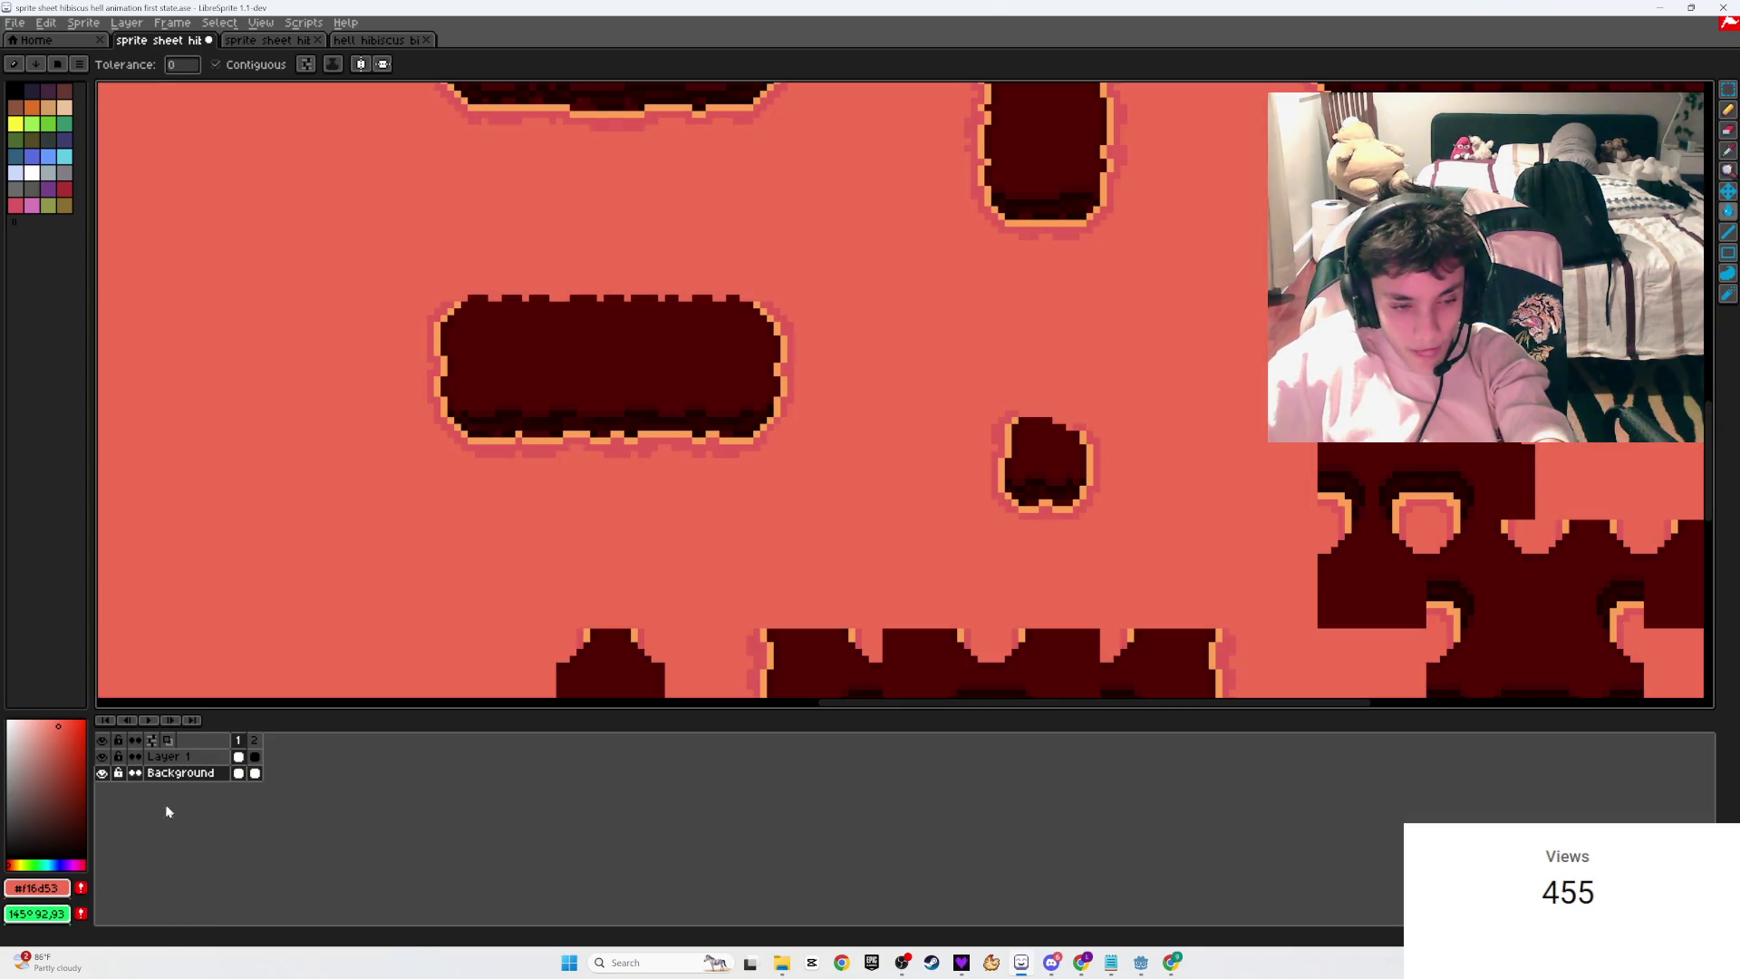
drag(491, 558, 328, 343)
scroll(328, 348, down, 3)
mouse_move(399, 447)
mouse_down()
mouse_move(661, 614)
mouse_move(812, 543)
mouse_up()
scroll(812, 544, up, 3)
drag(655, 479, 726, 481)
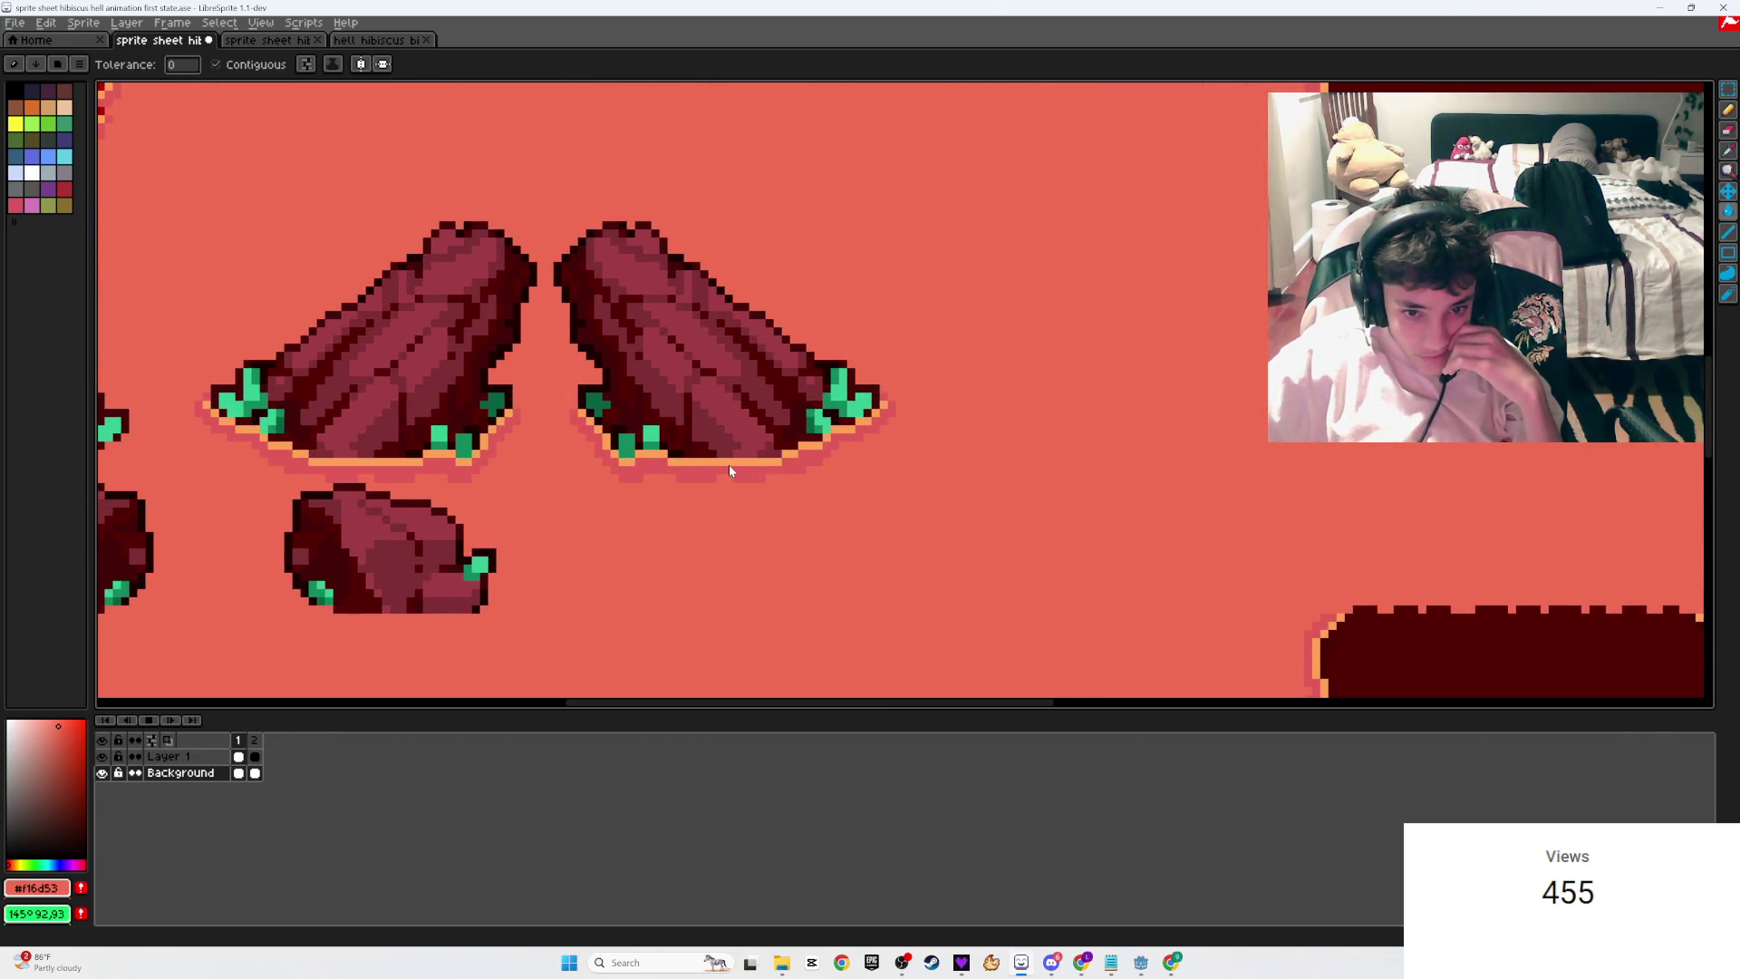
scroll(720, 500, down, 3)
Step: Pan across the leg, sprout and tree sprites, then stop the animation preview
drag(881, 272, 784, 475)
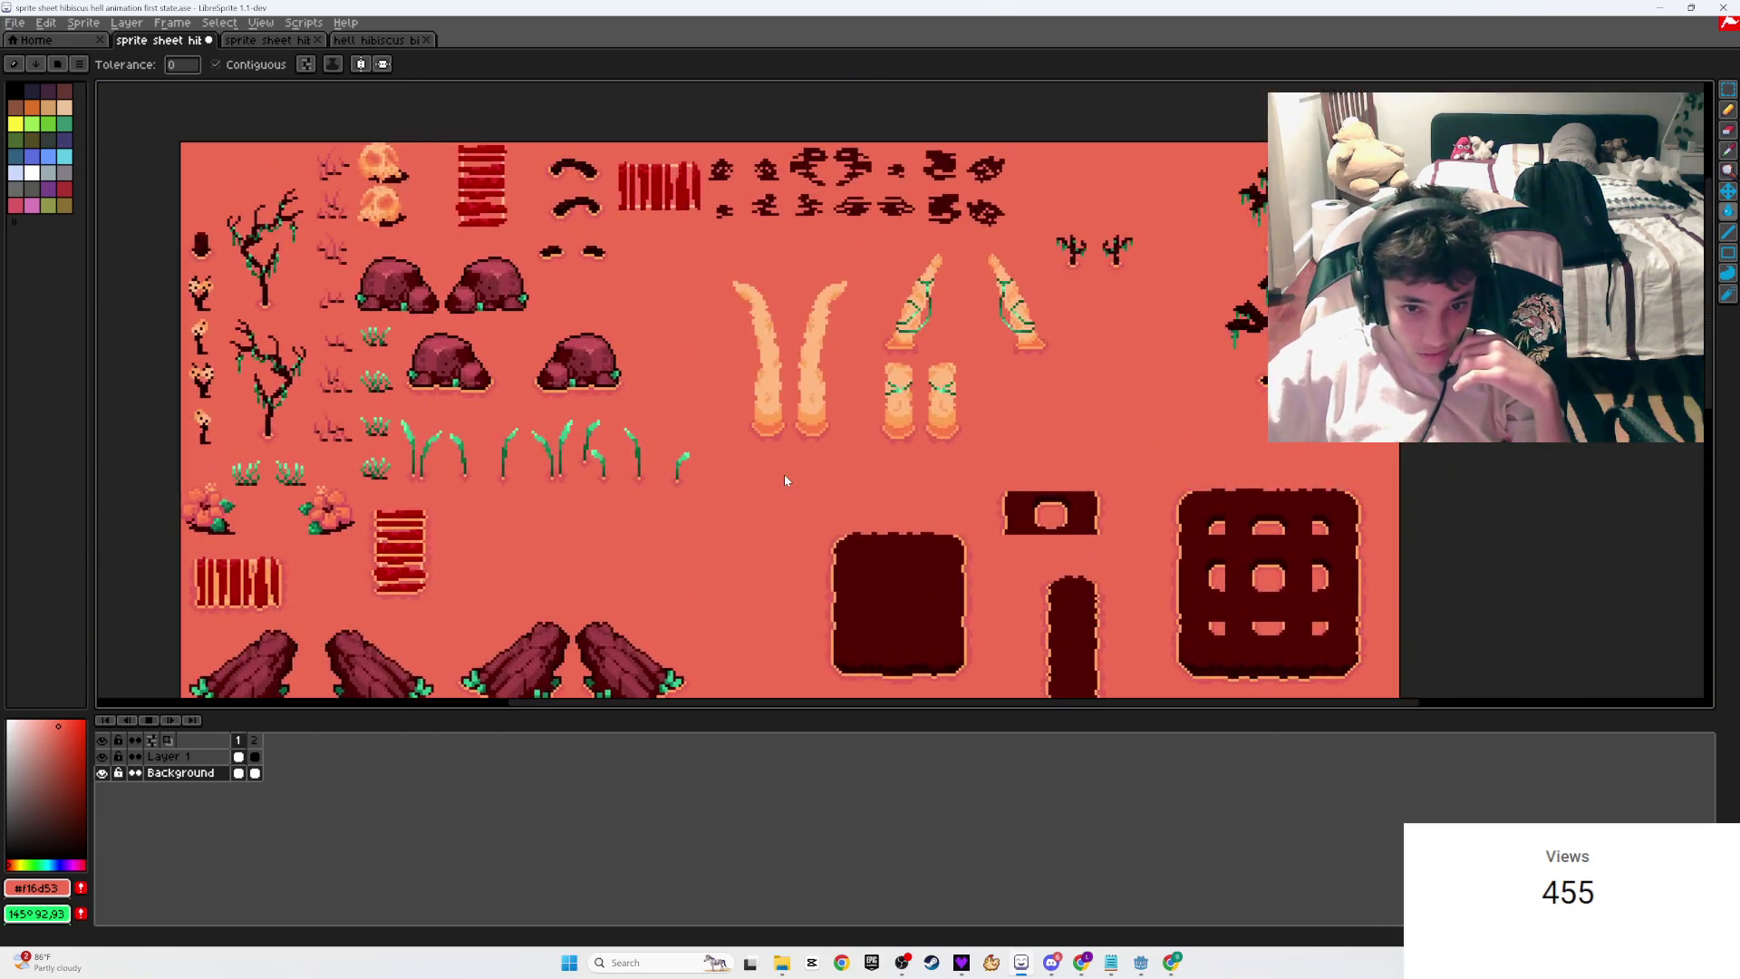
scroll(734, 544, up, 3)
drag(758, 535, 508, 680)
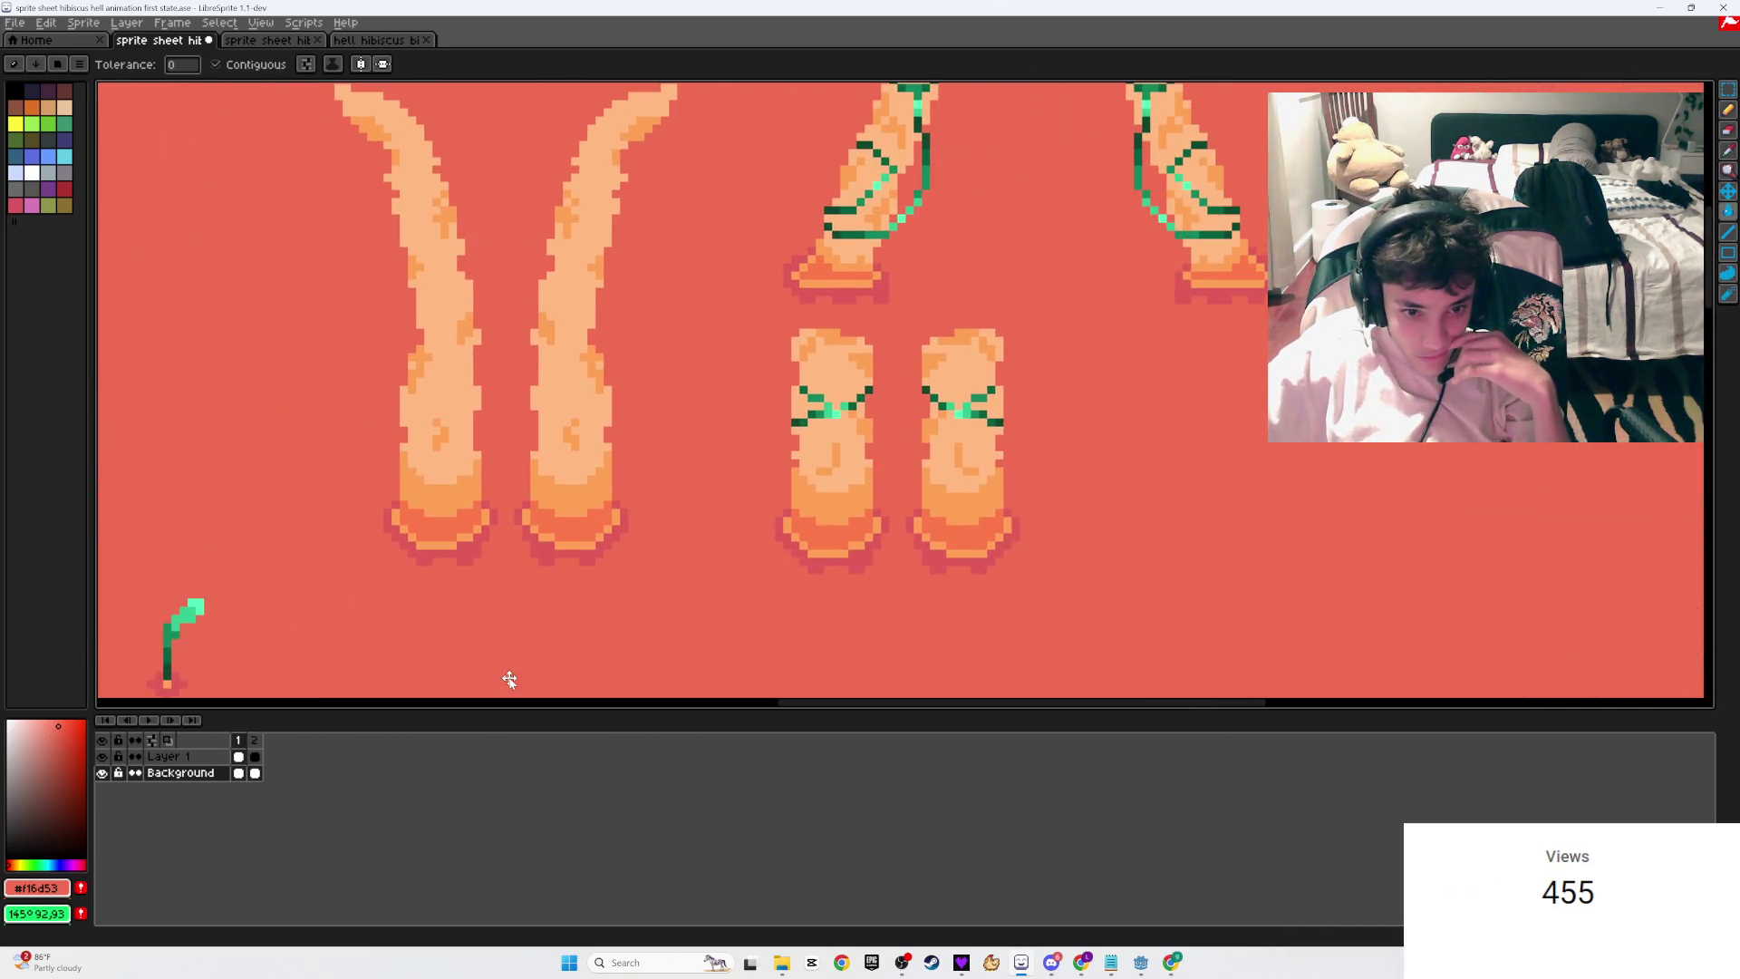
drag(492, 606, 401, 639)
scroll(402, 644, down, 2)
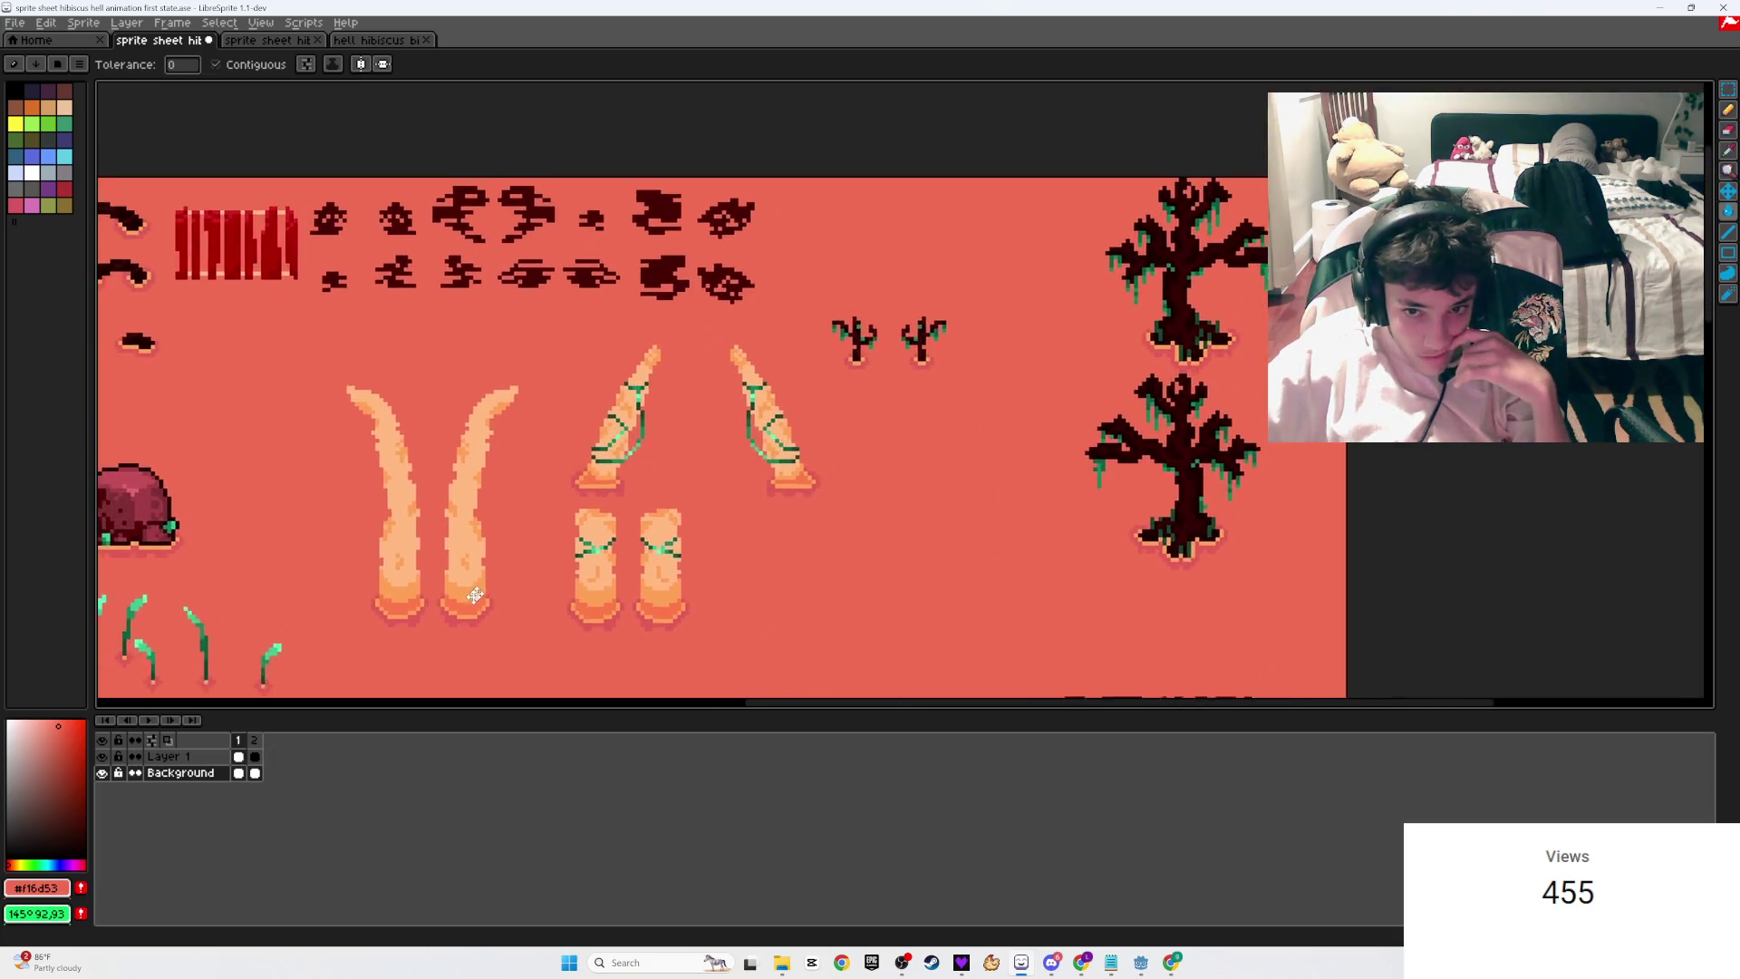
drag(471, 598, 594, 521)
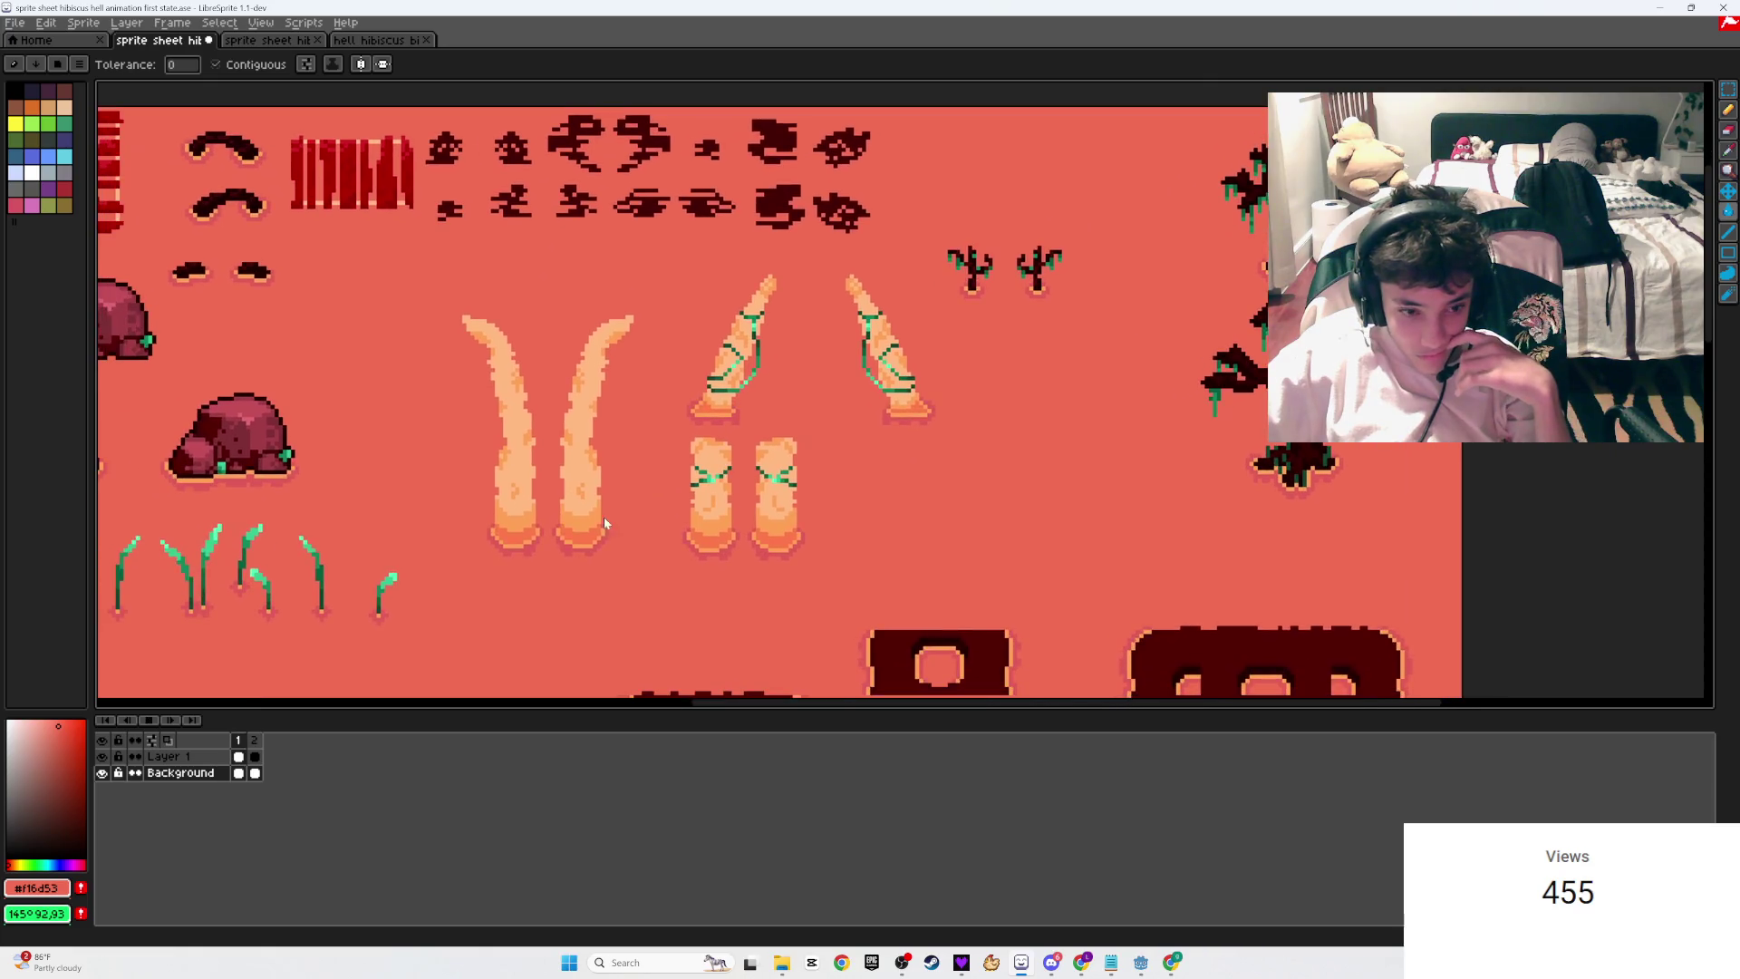
right_click(160, 771)
click(252, 769)
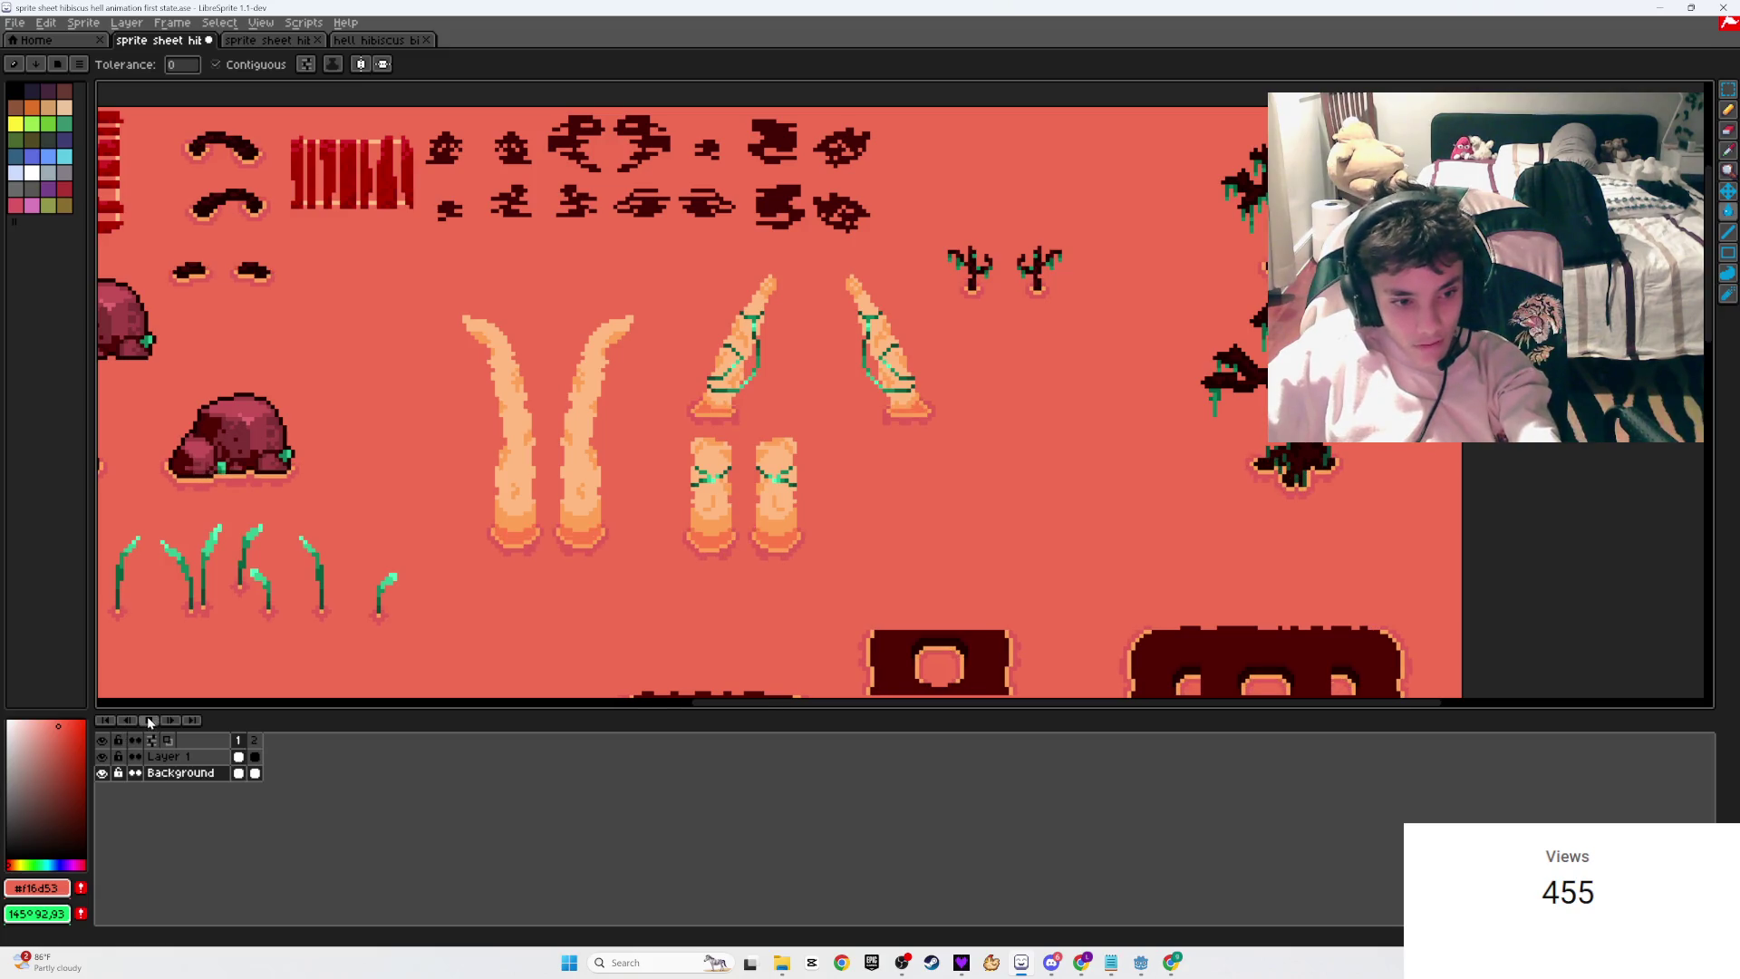
Step: Delete the Background layer from its right-click menu
right_click(171, 780)
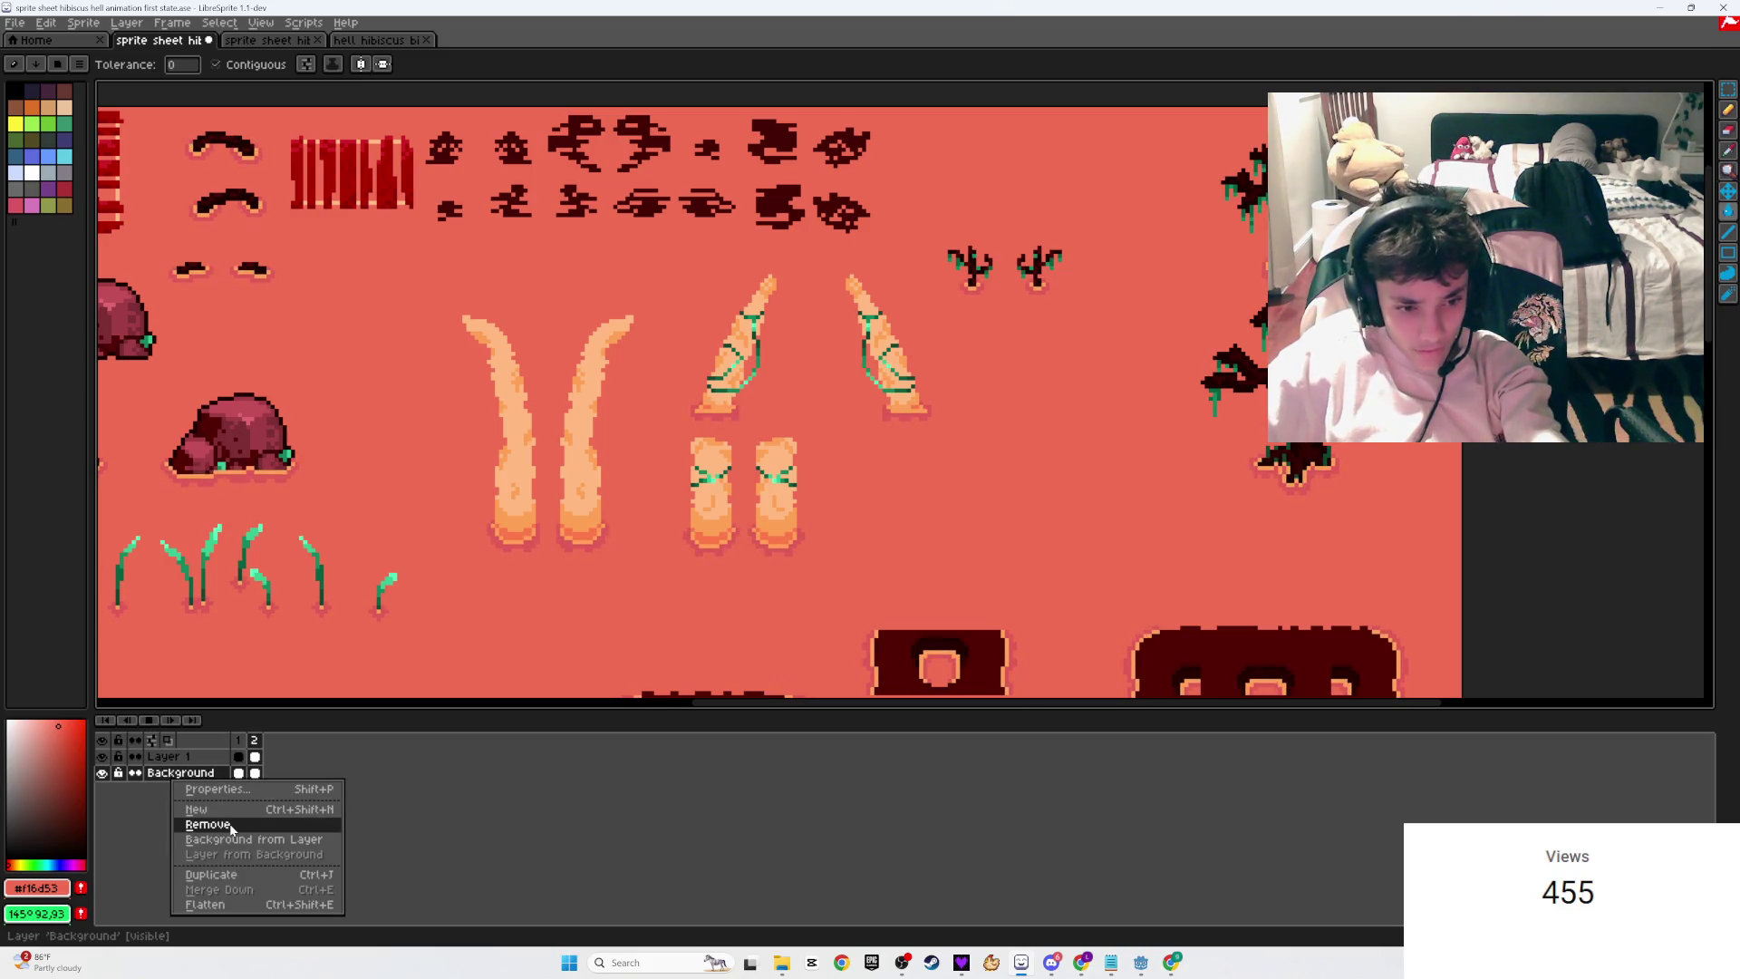
click(166, 745)
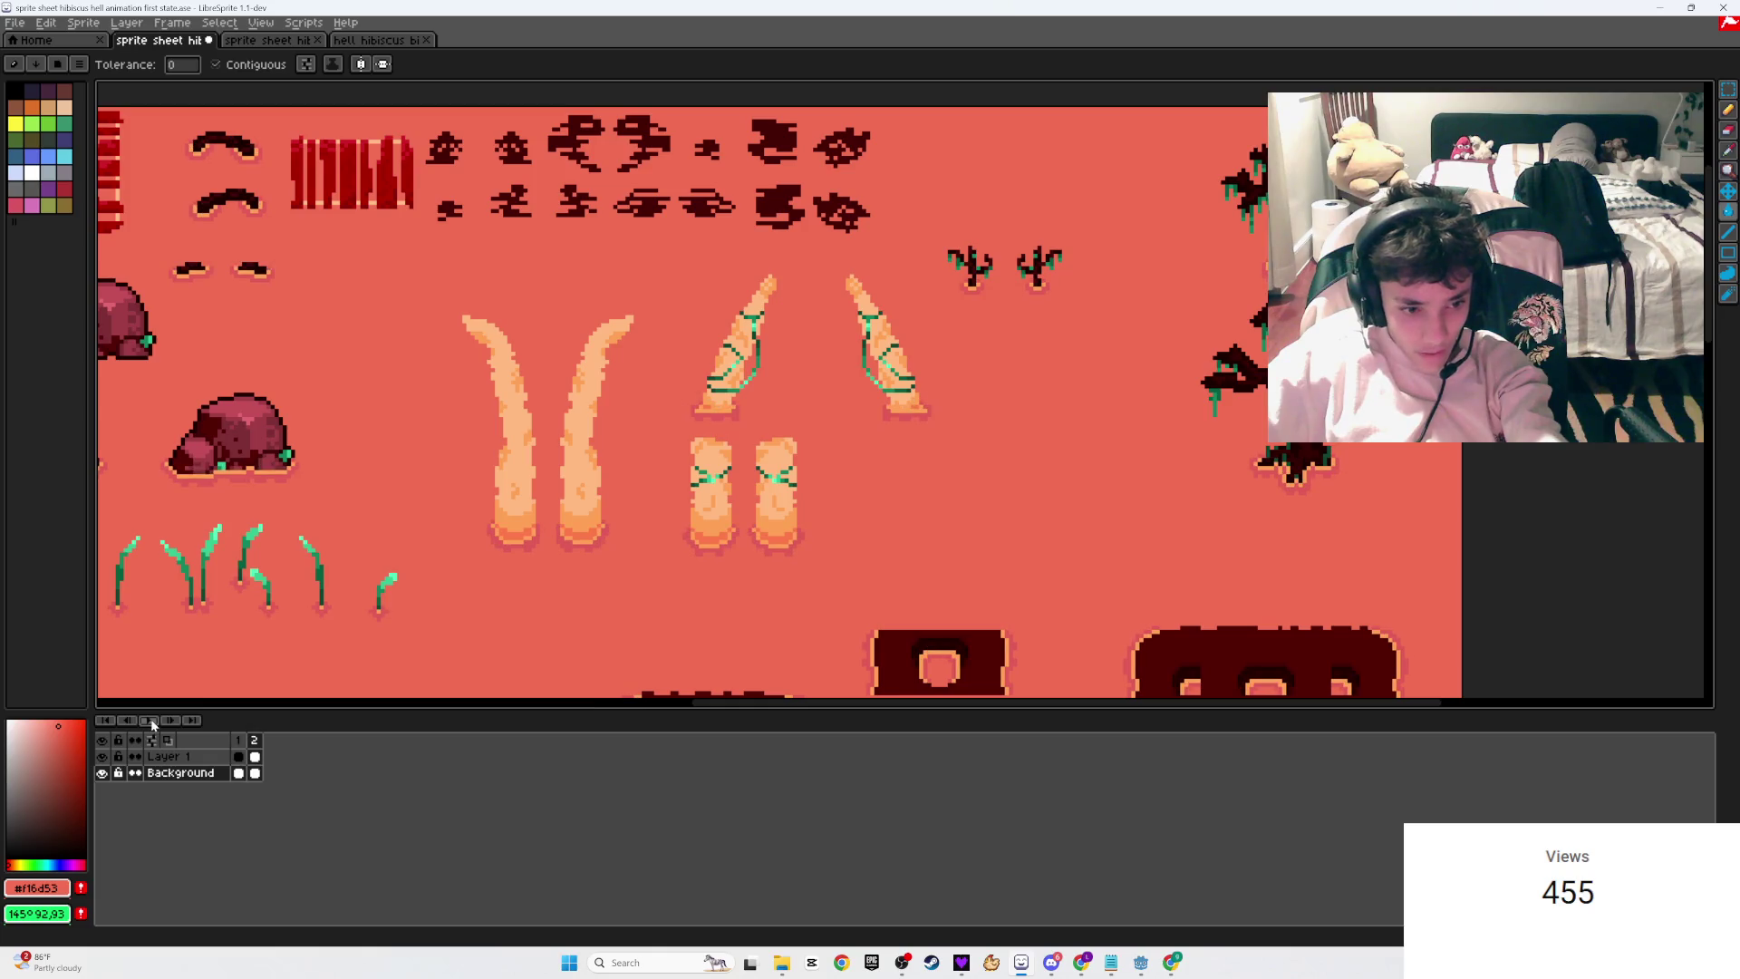
right_click(166, 782)
click(256, 820)
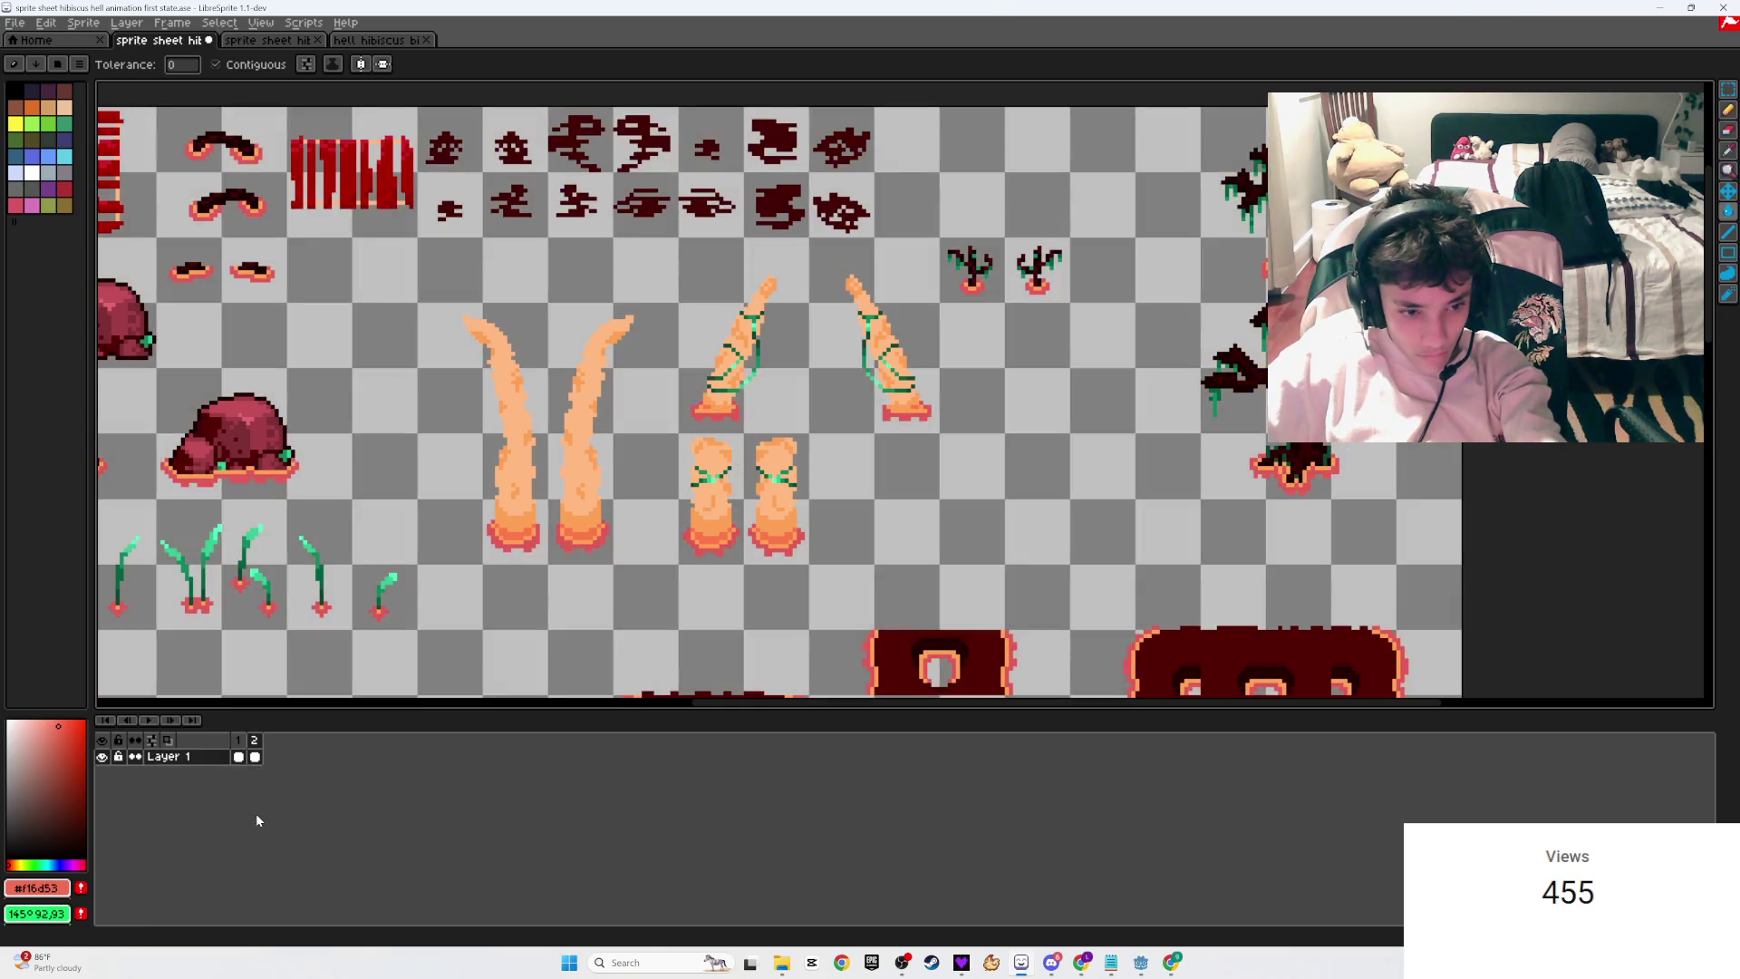
Step: Play the sprite animation on transparency, then stop it
click(147, 720)
scroll(681, 512, down, 3)
scroll(681, 512, up, 3)
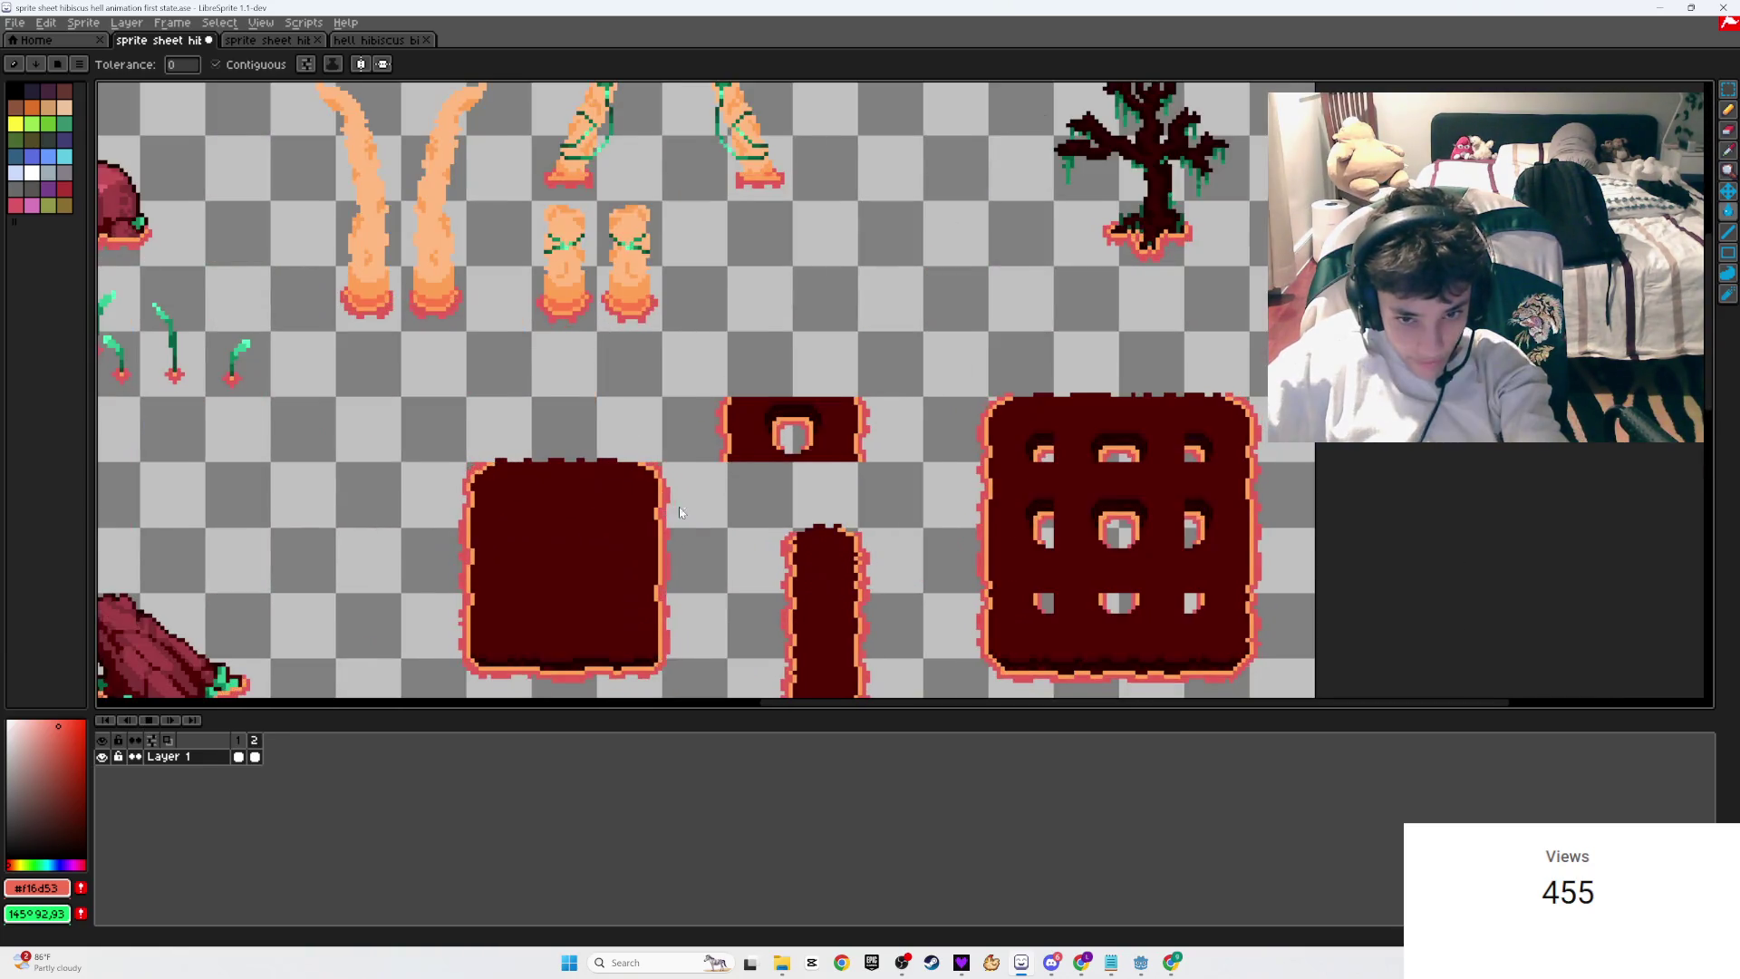
click(154, 721)
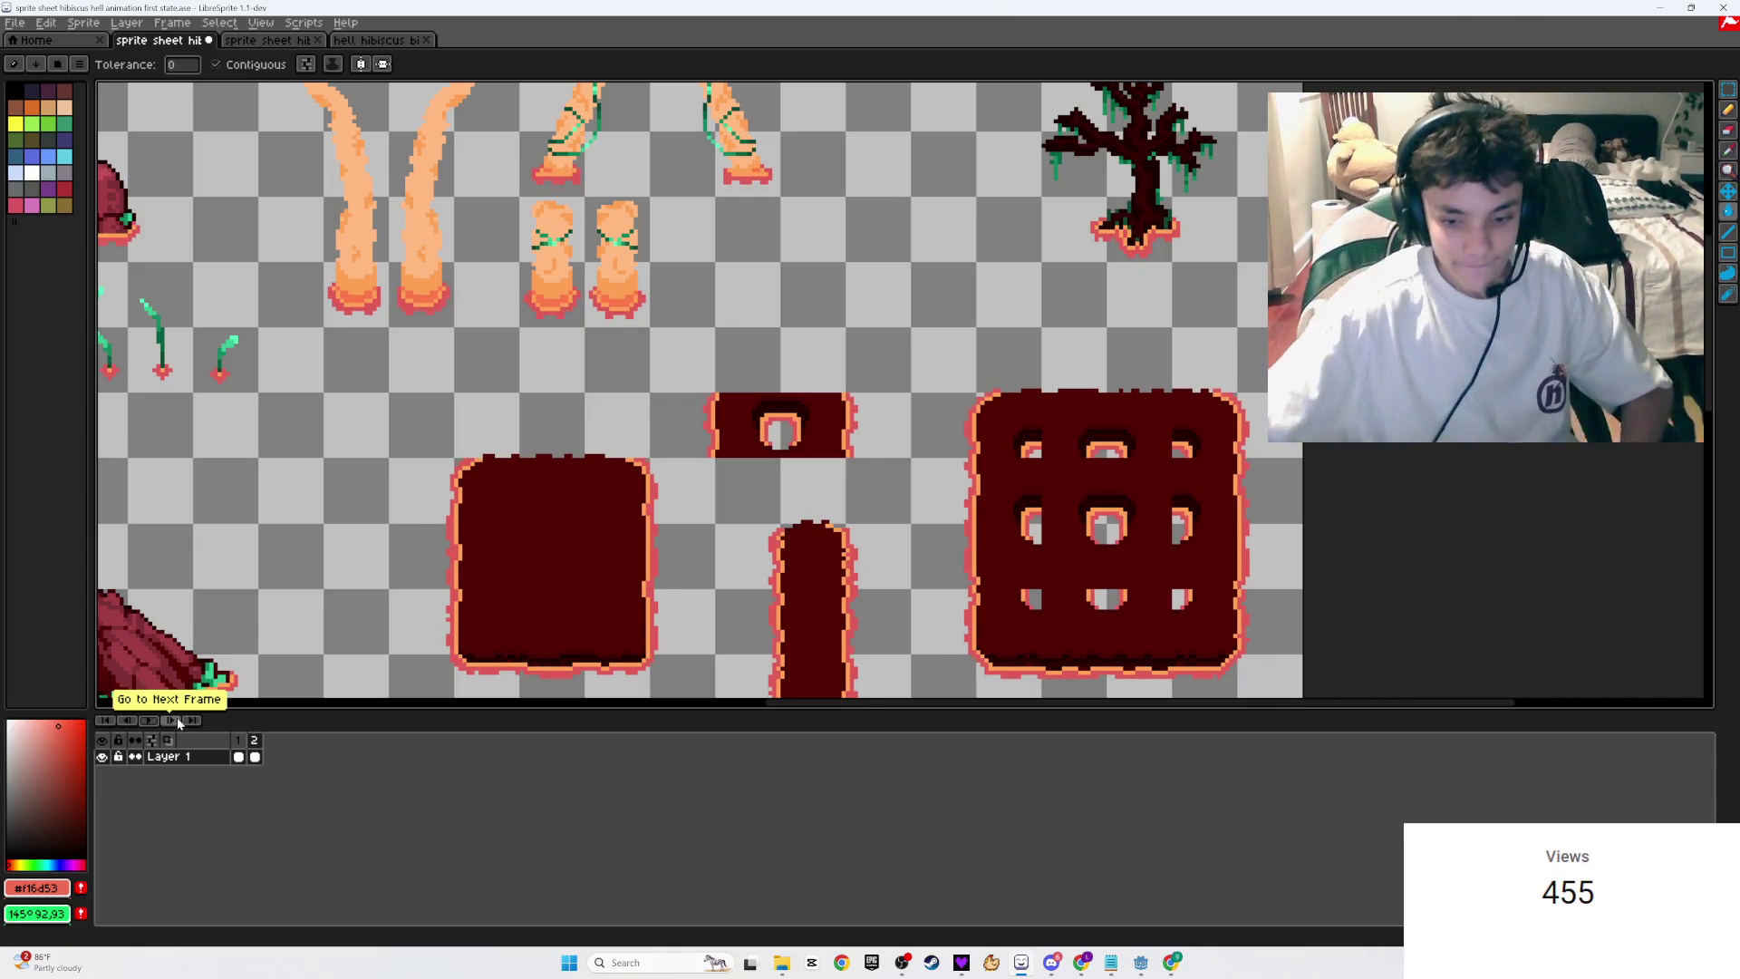
Step: Cycle through Godot, Chrome, Discord and OBS from the taskbar, ending on a new Chrome tab
click(1140, 962)
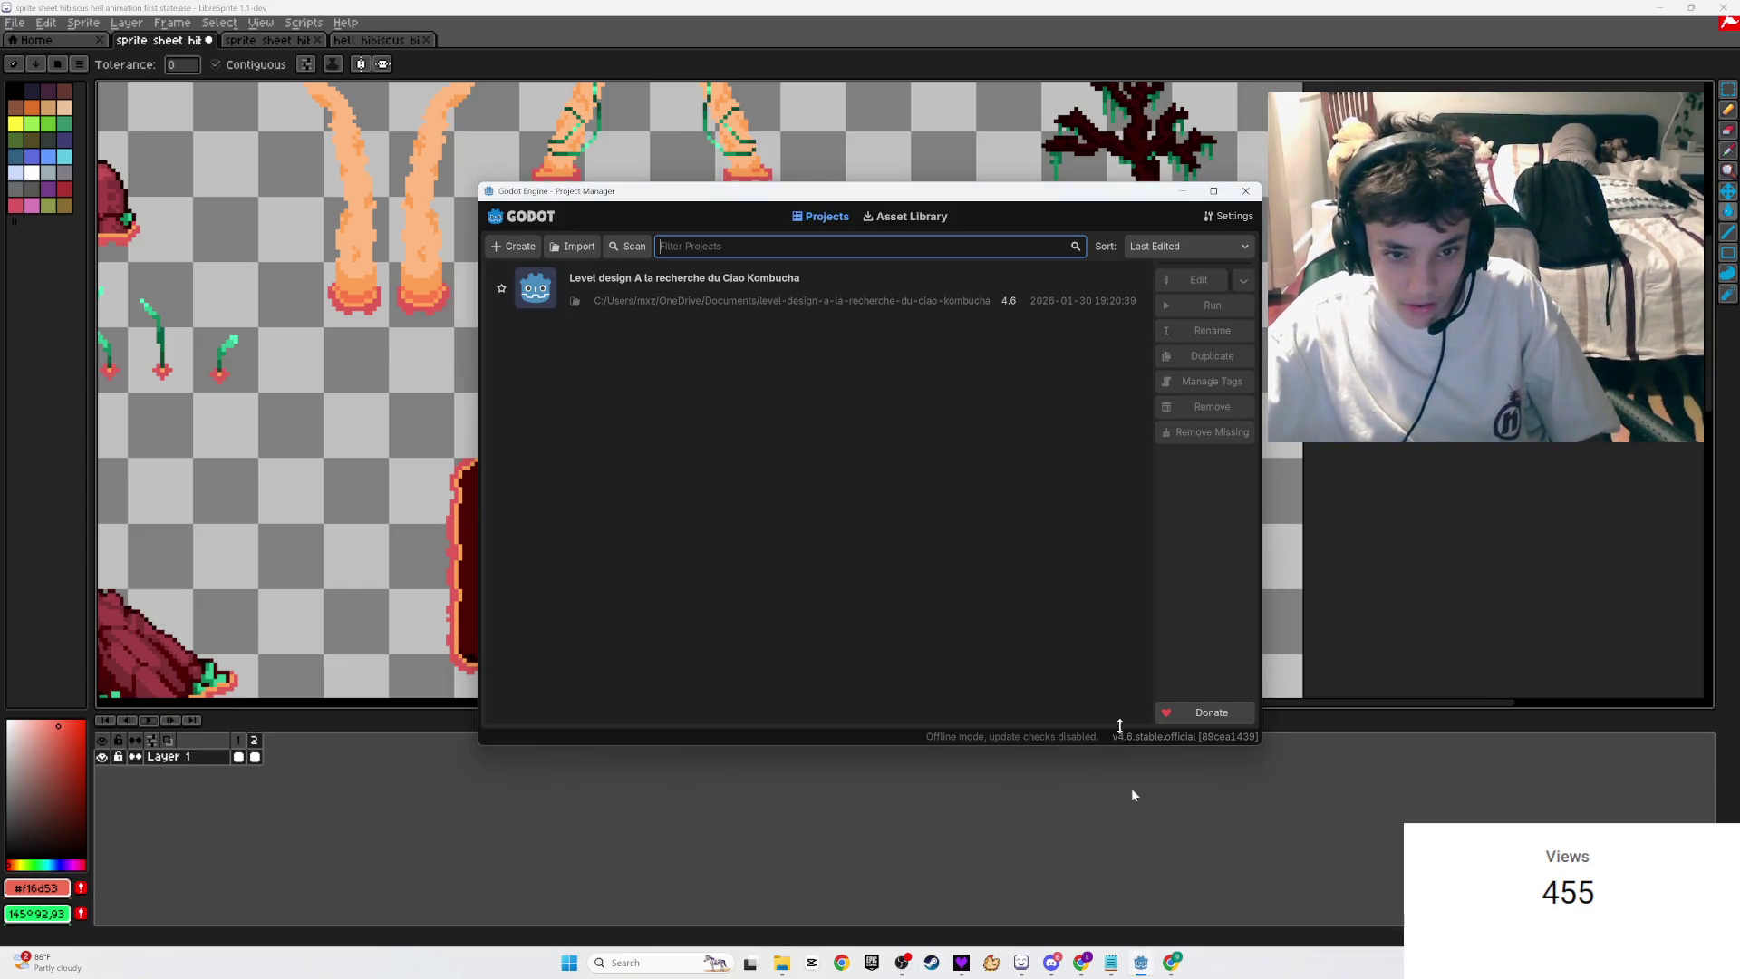
click(1171, 963)
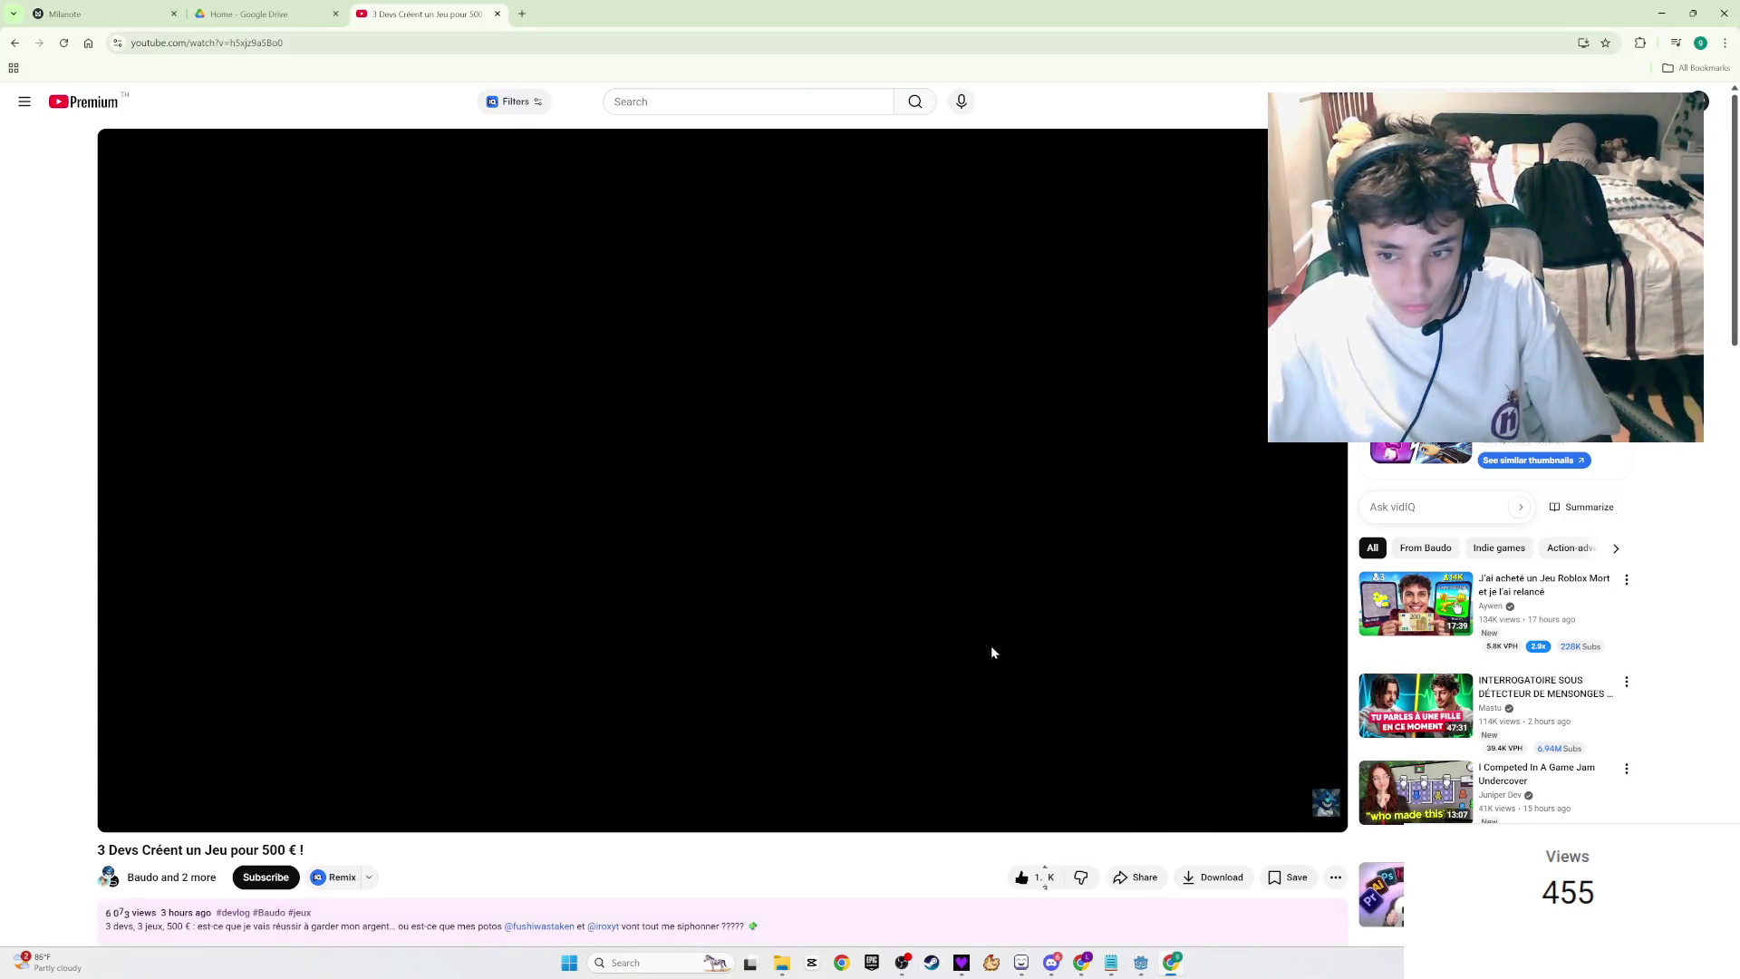
mouse_move(1111, 963)
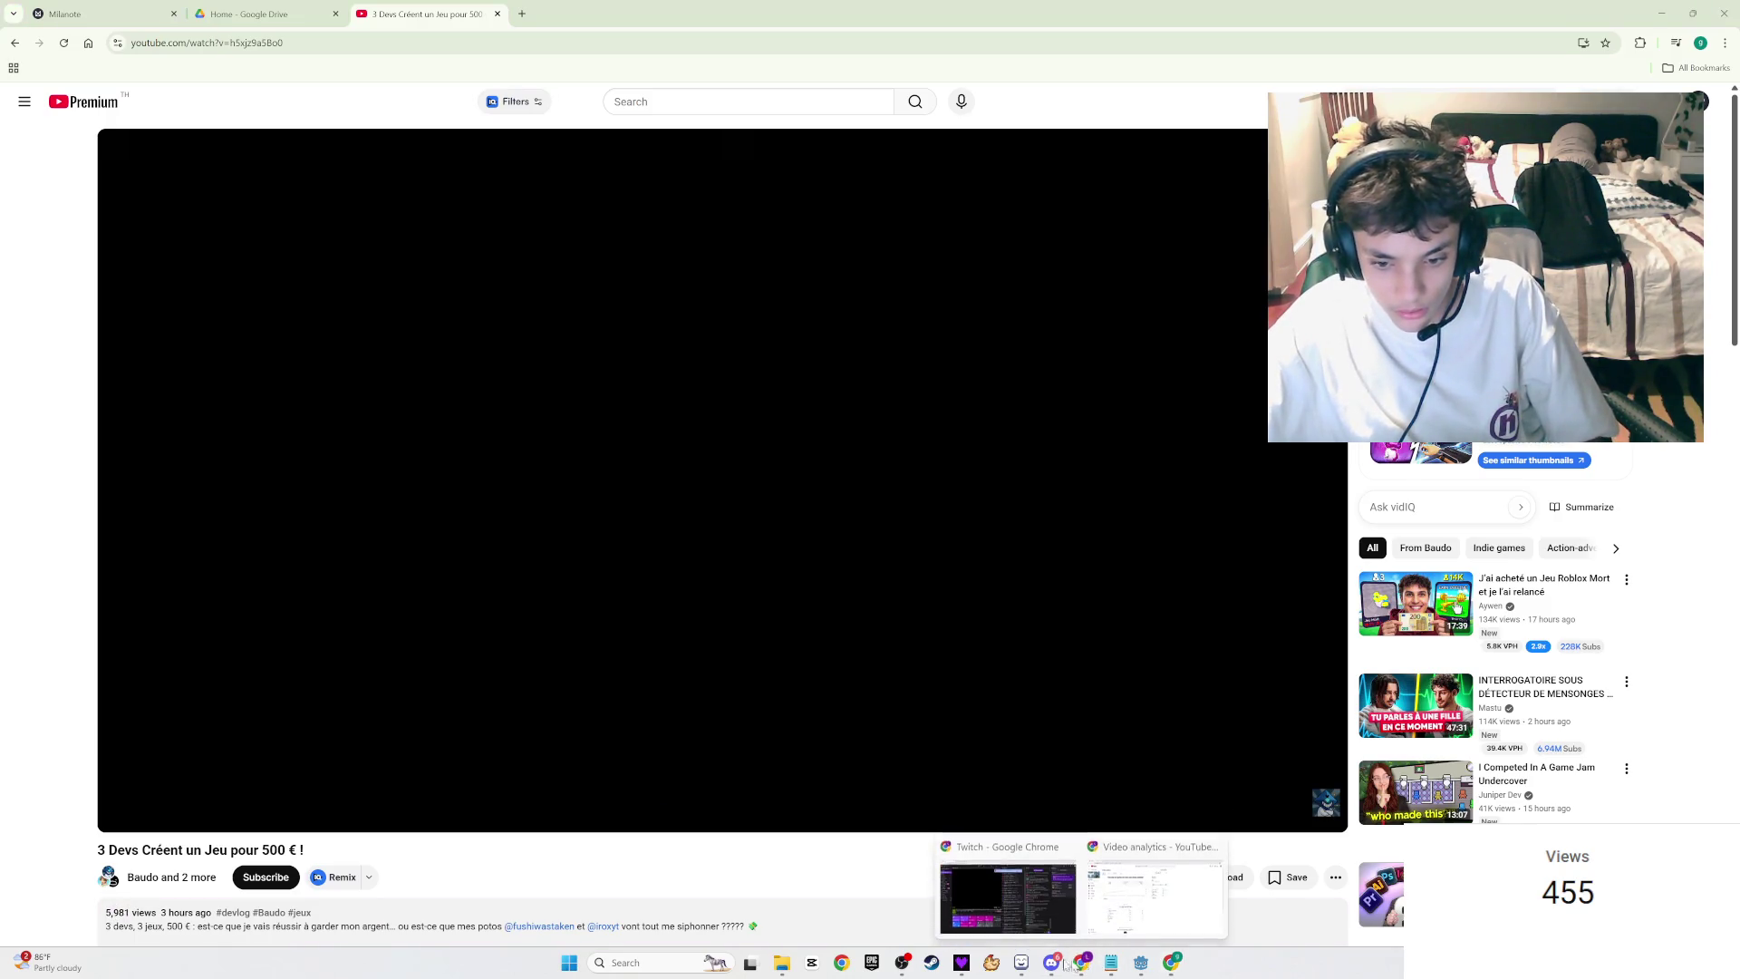
click(1051, 963)
mouse_move(1021, 963)
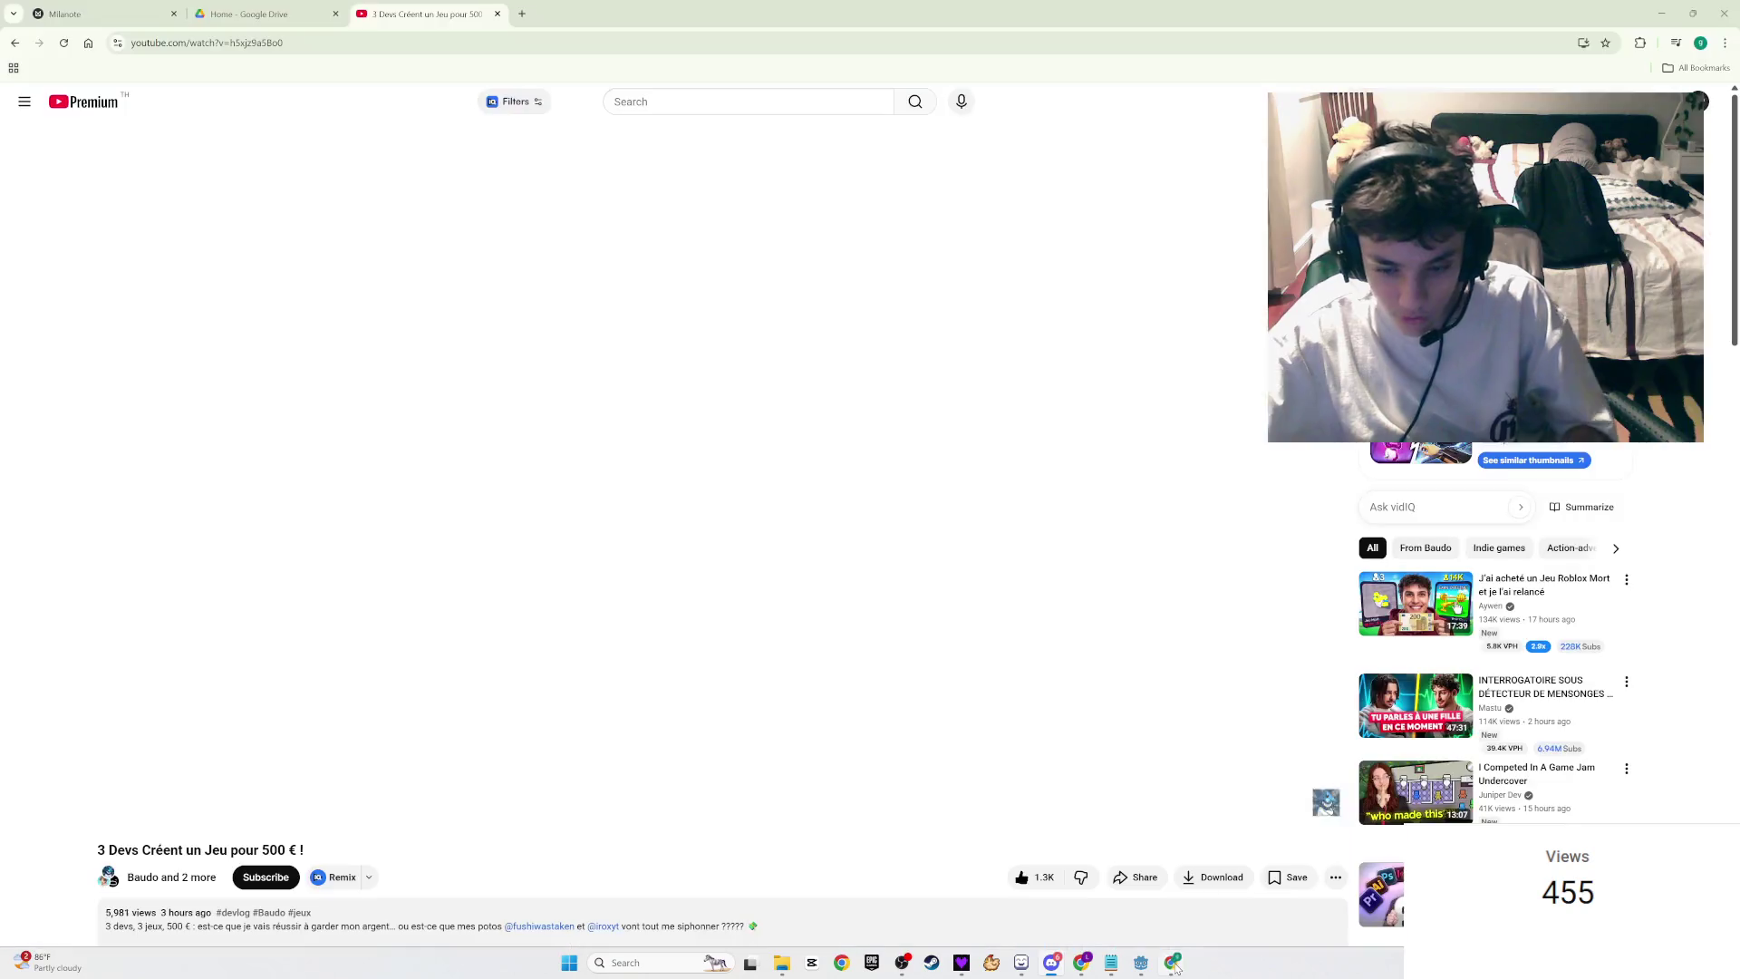
click(1171, 962)
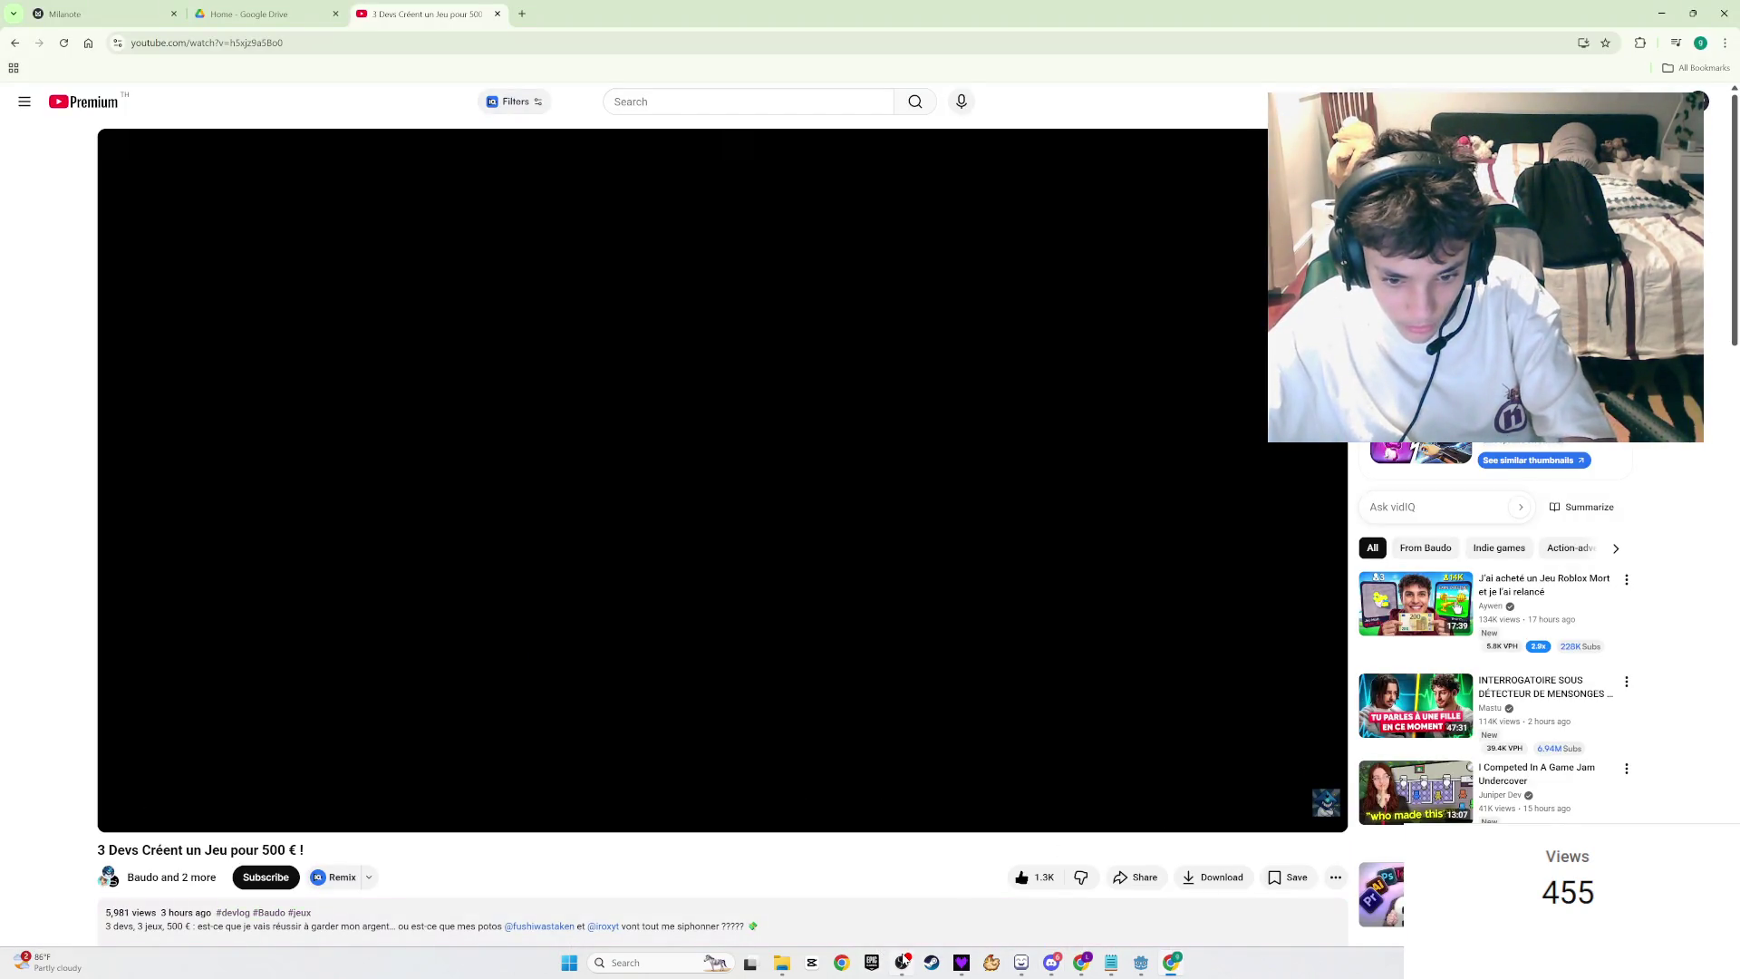
click(901, 963)
click(1171, 962)
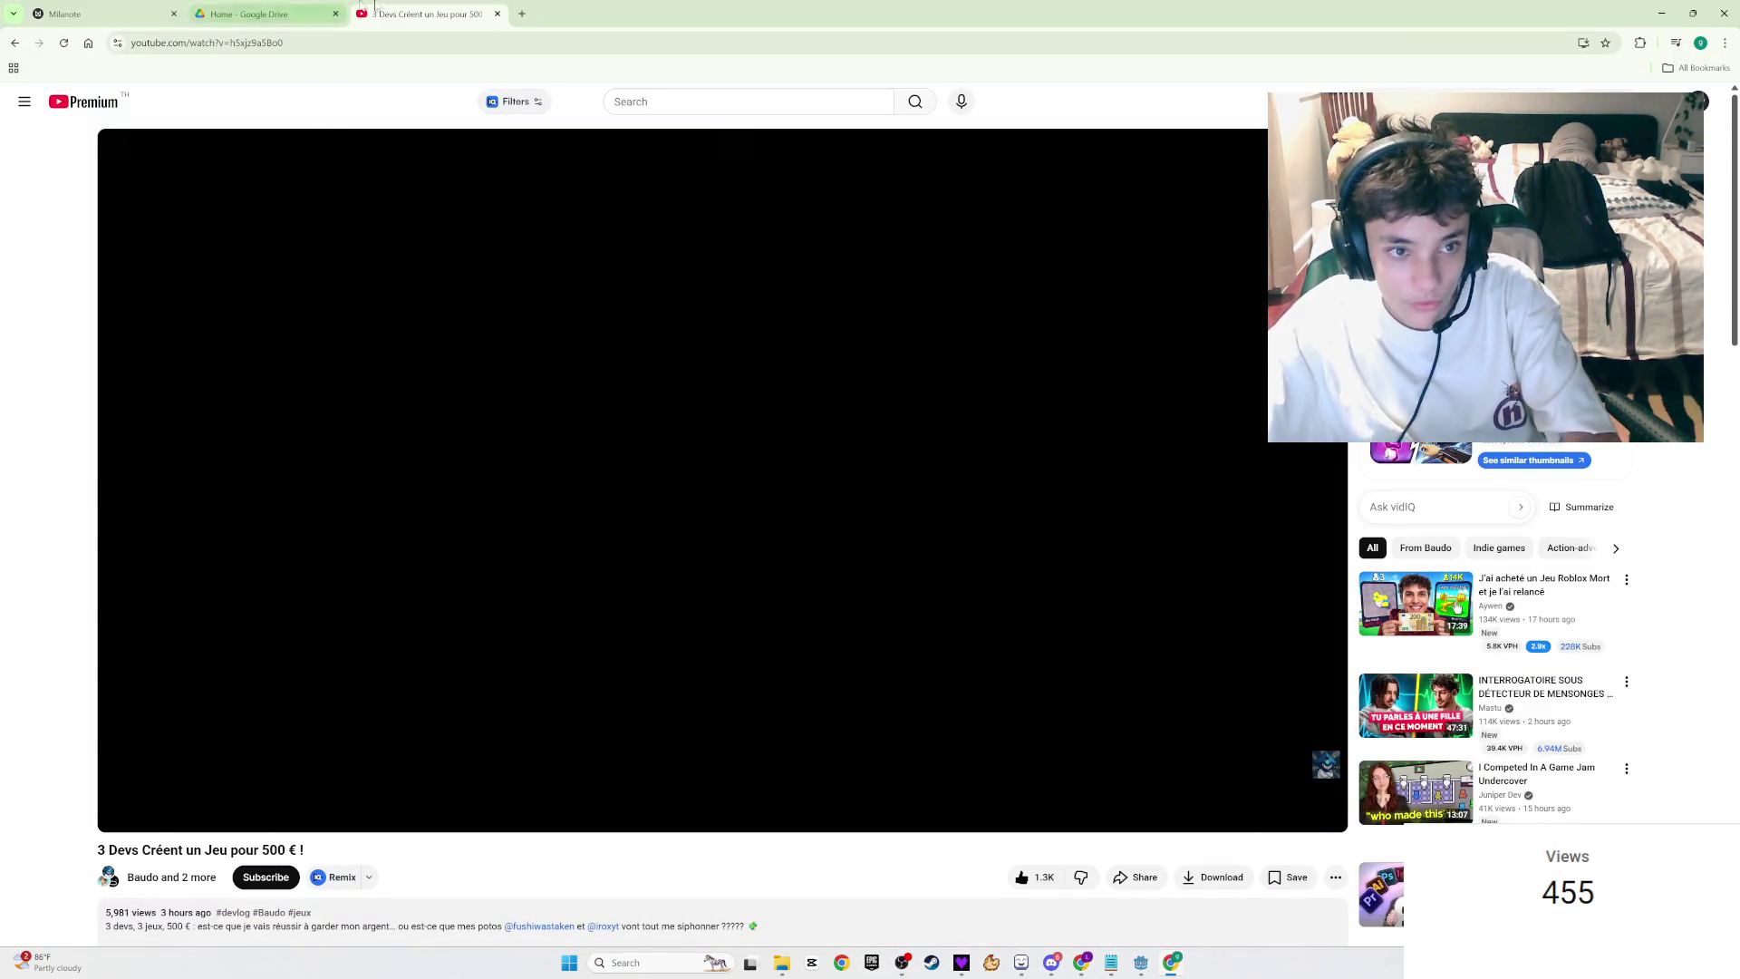
click(520, 11)
Step: Load Pinterest from the address bar ('pinte'), browse the home feed, and select the search field
text(pinte)
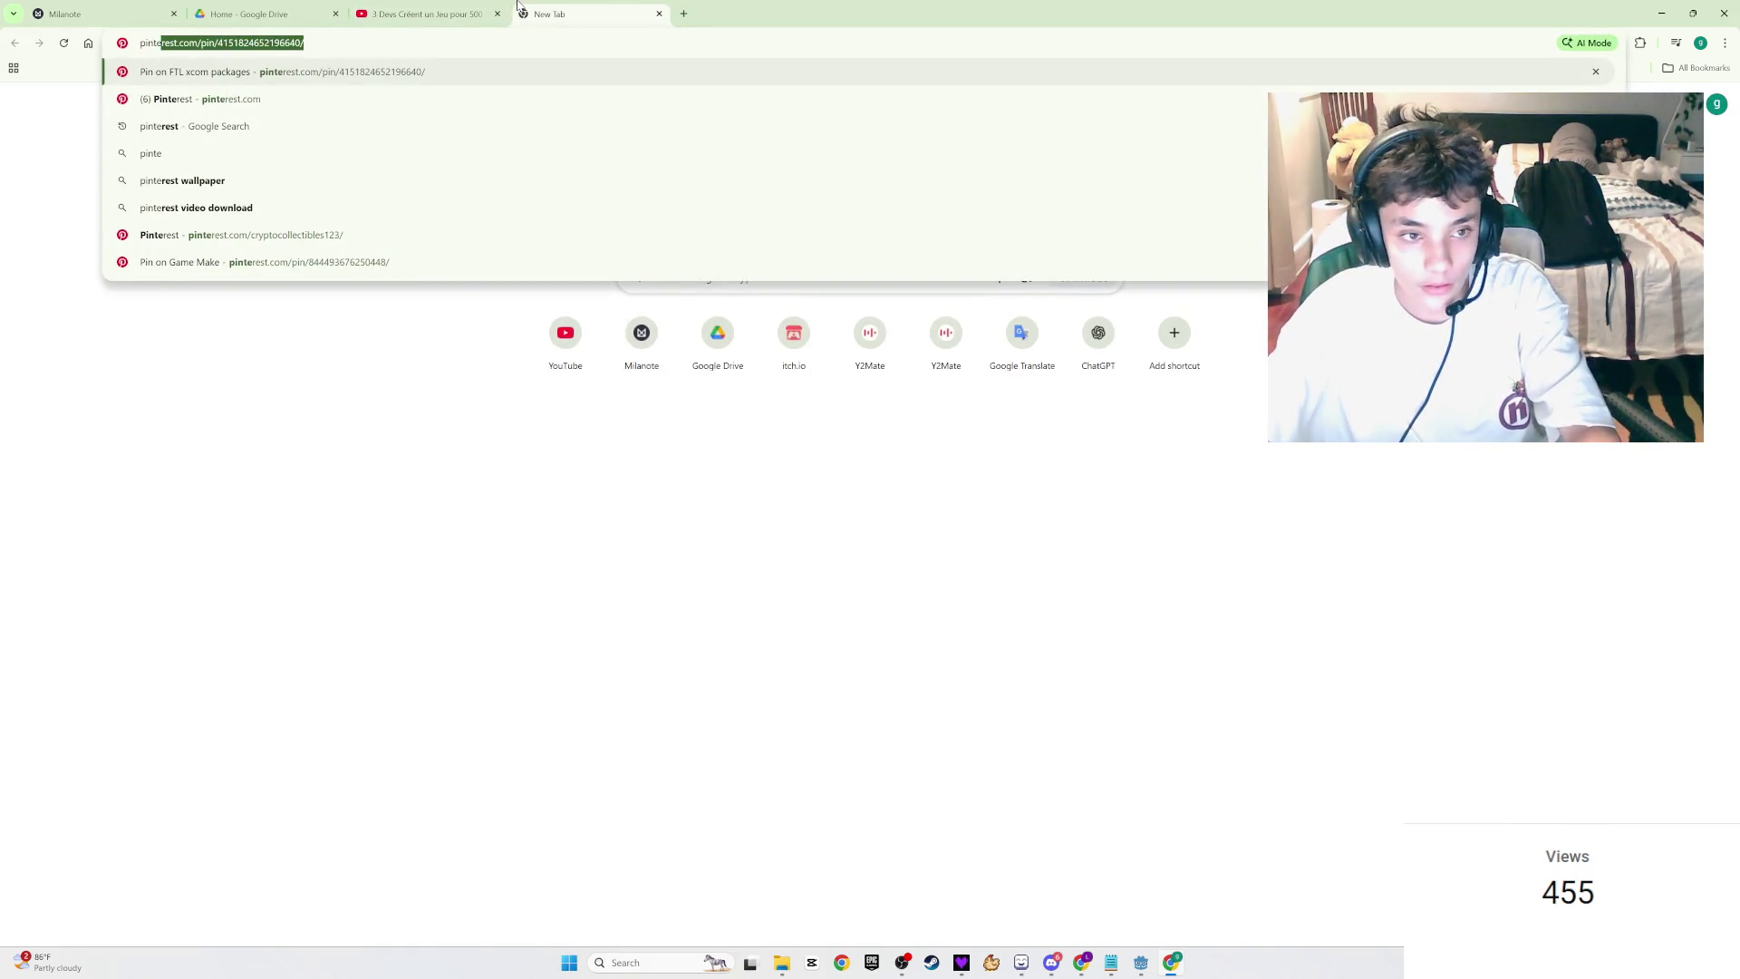
key(Return)
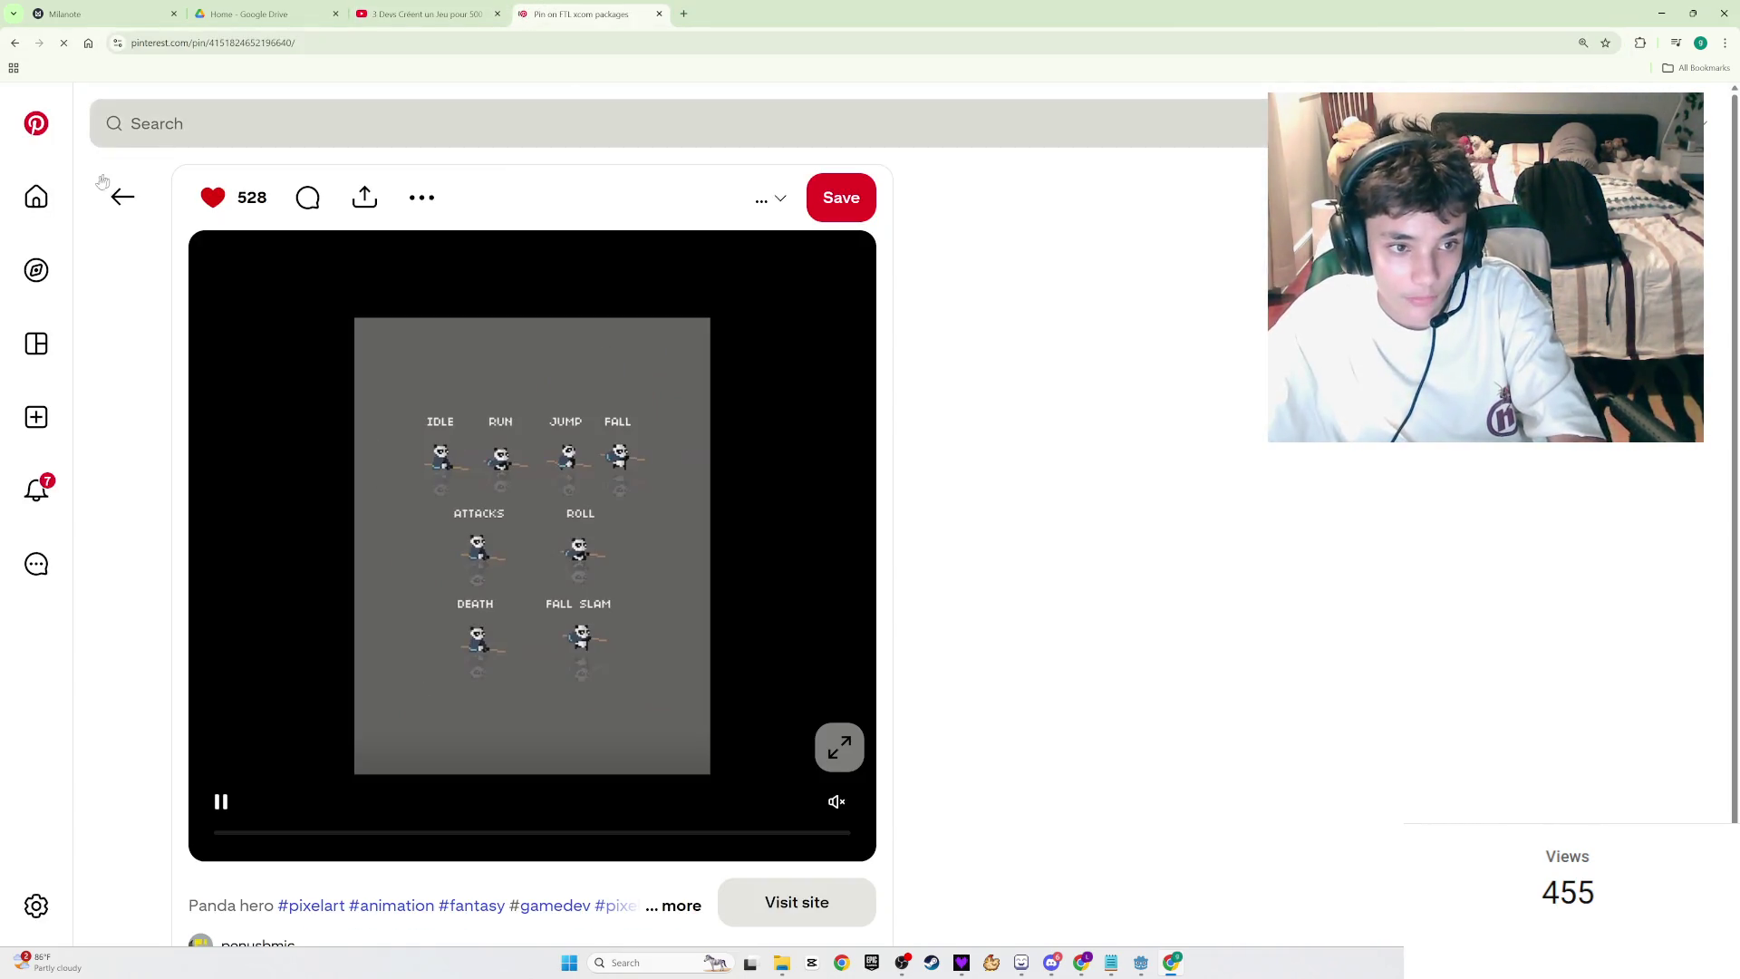
click(36, 196)
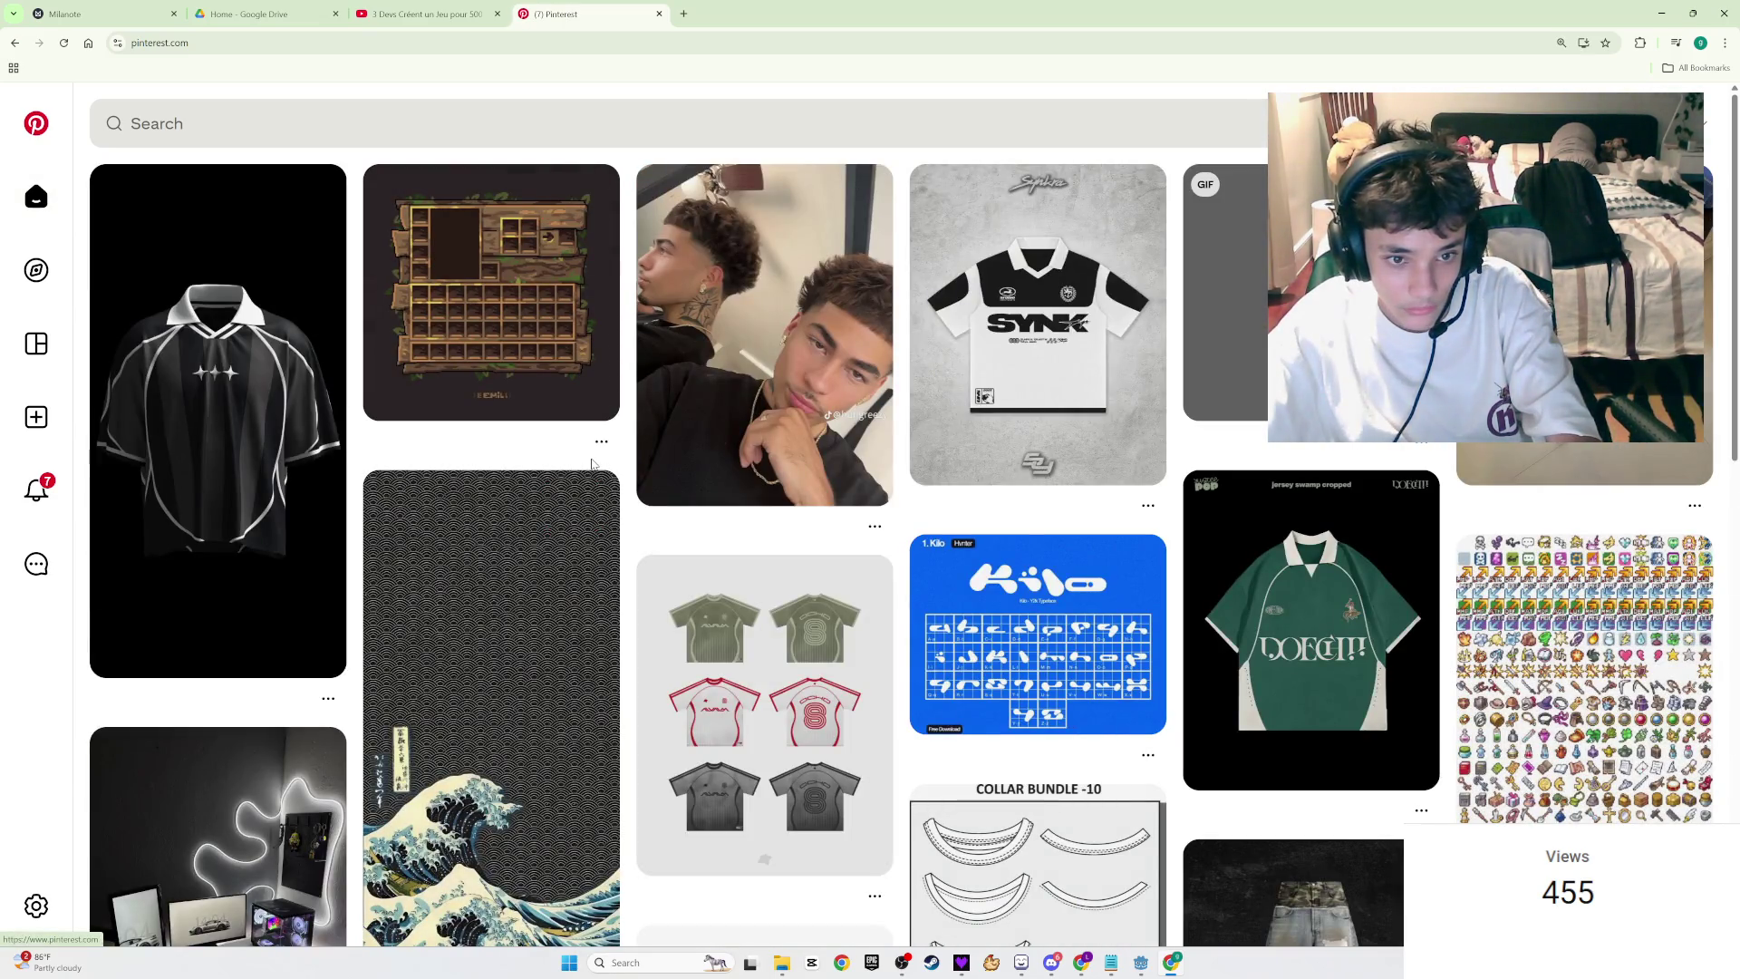
scroll(591, 464, down, 5)
scroll(635, 408, up, 5)
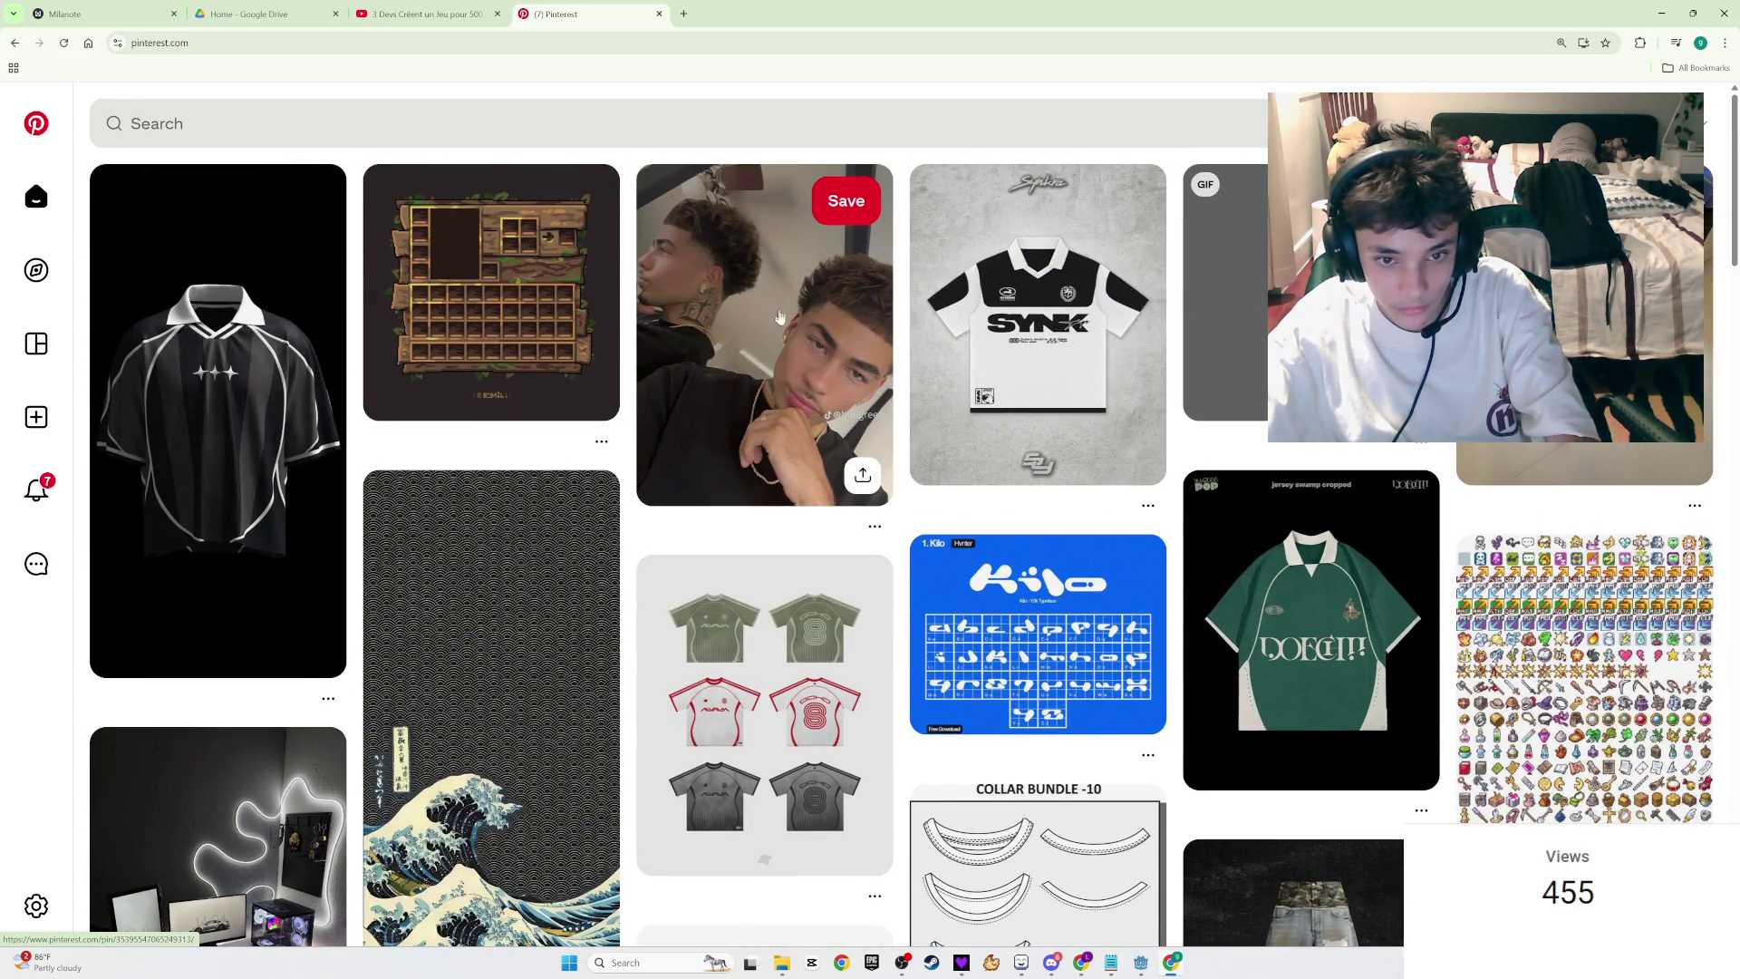
scroll(755, 412, down, 5)
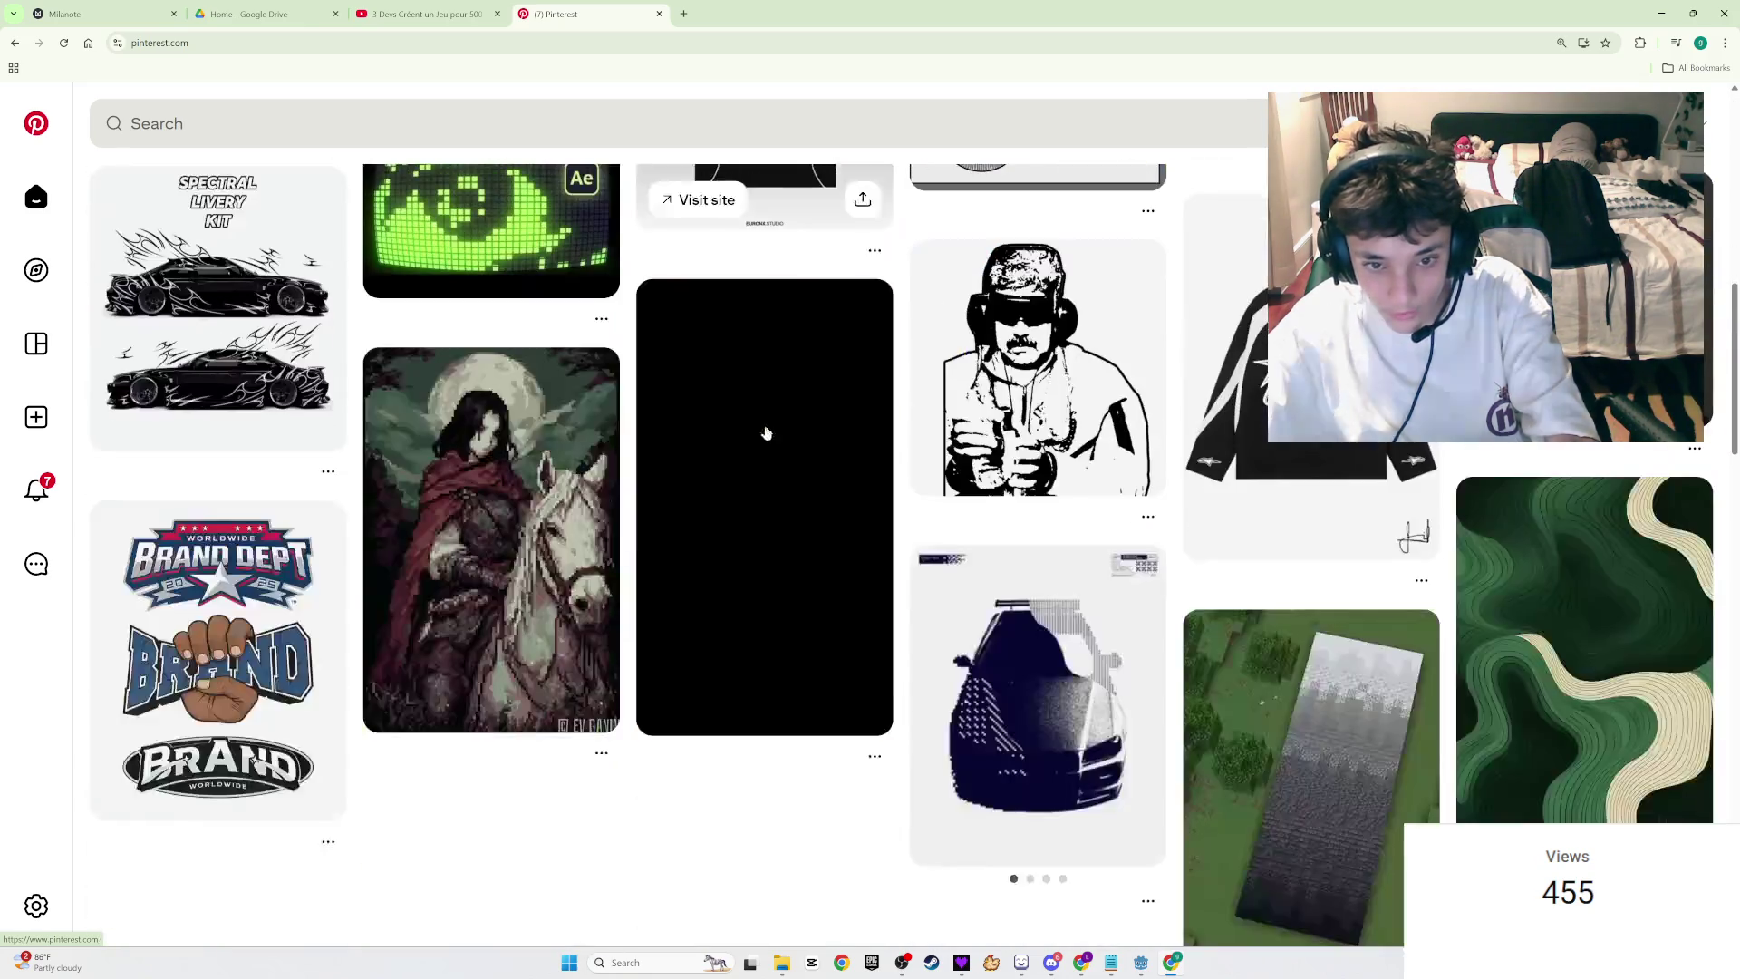
scroll(259, 451, up, 5)
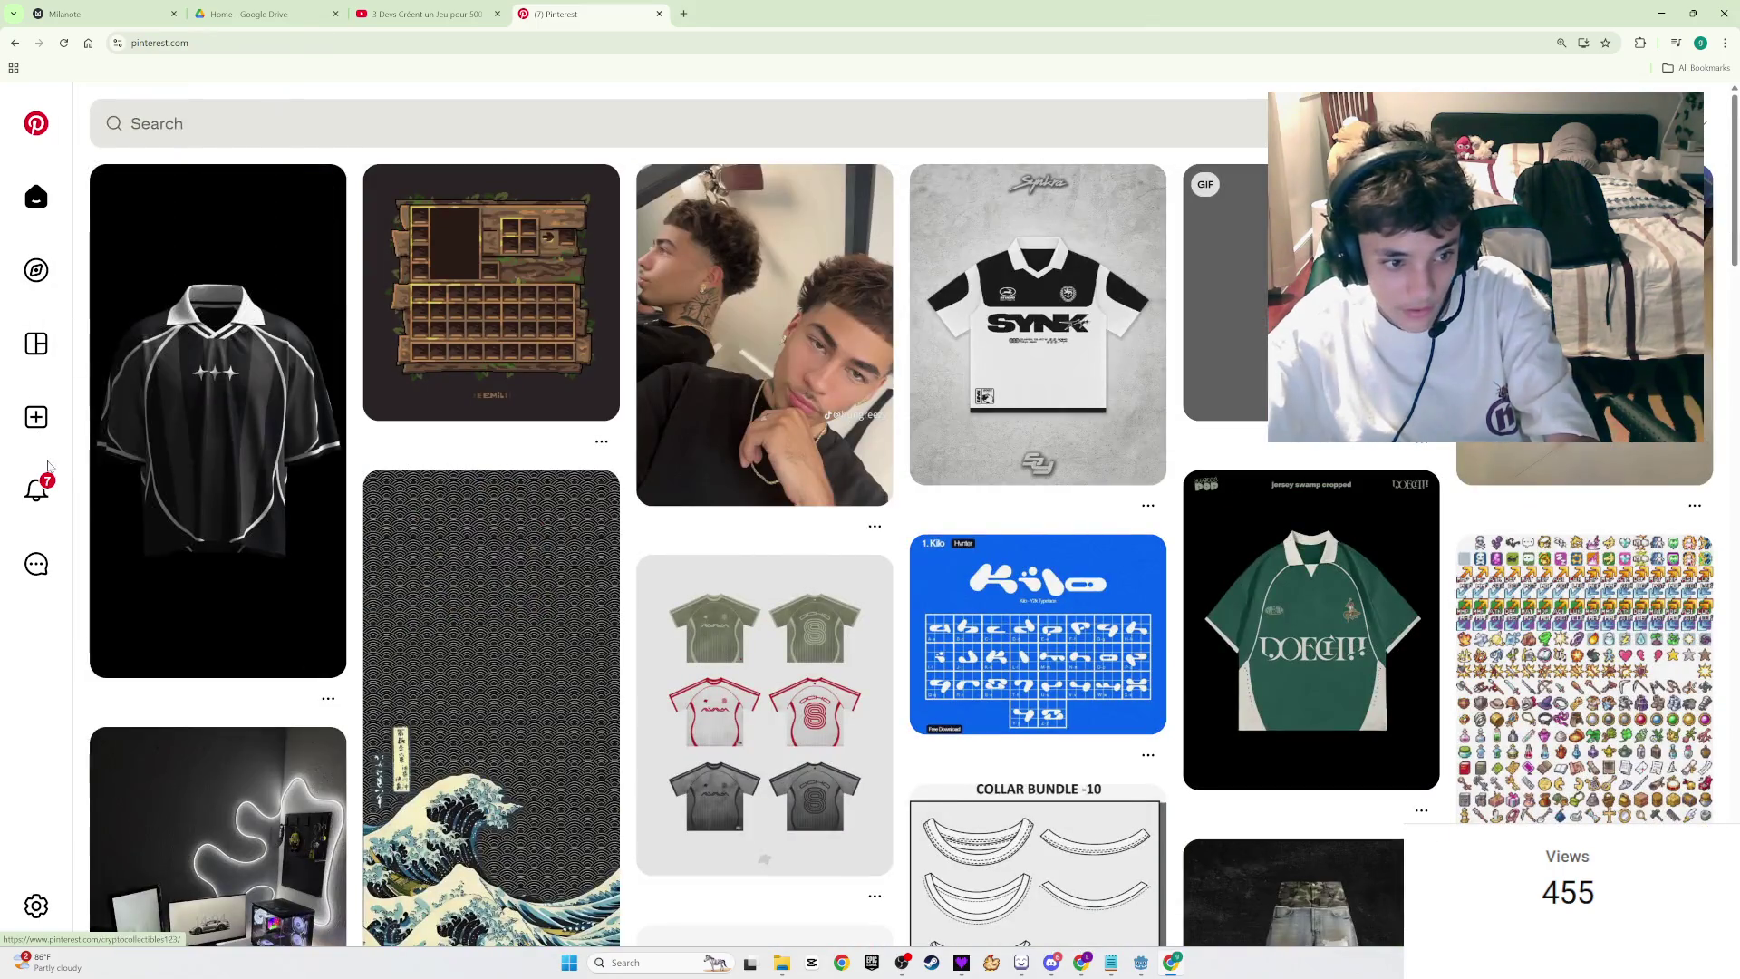
click(224, 120)
Step: Search Pinterest for 'pixel art', then refine the search to 'pixel art hell'
text(pix)
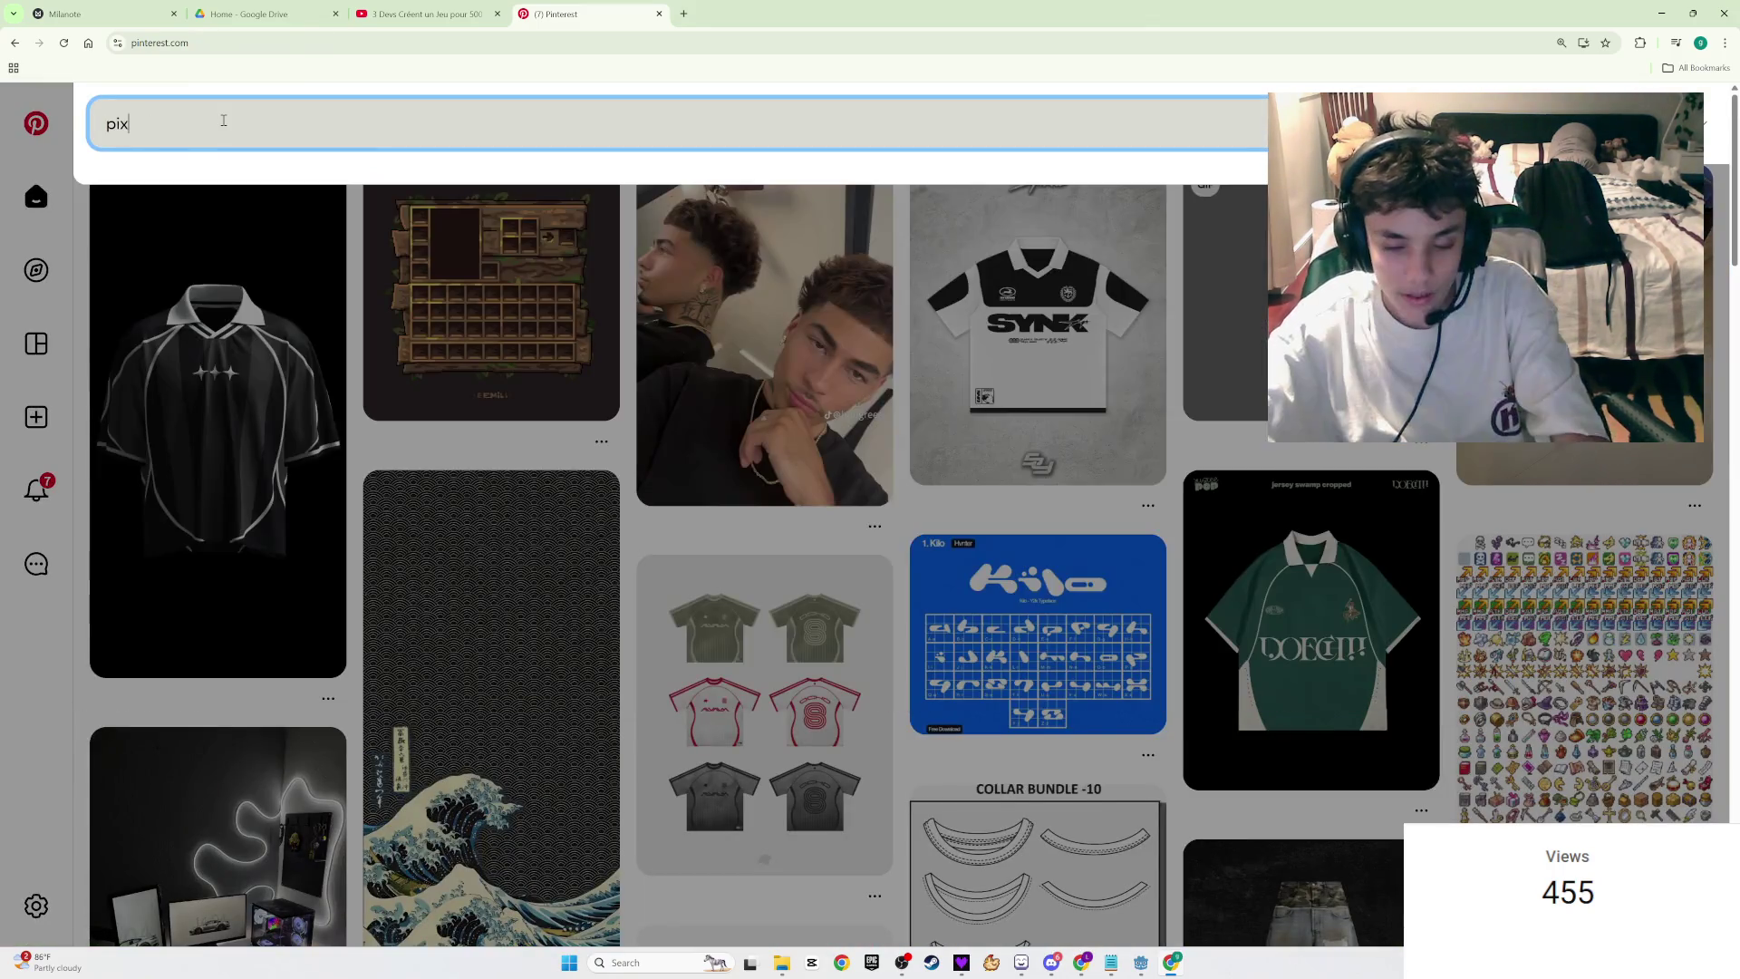
text(el art)
key(Return)
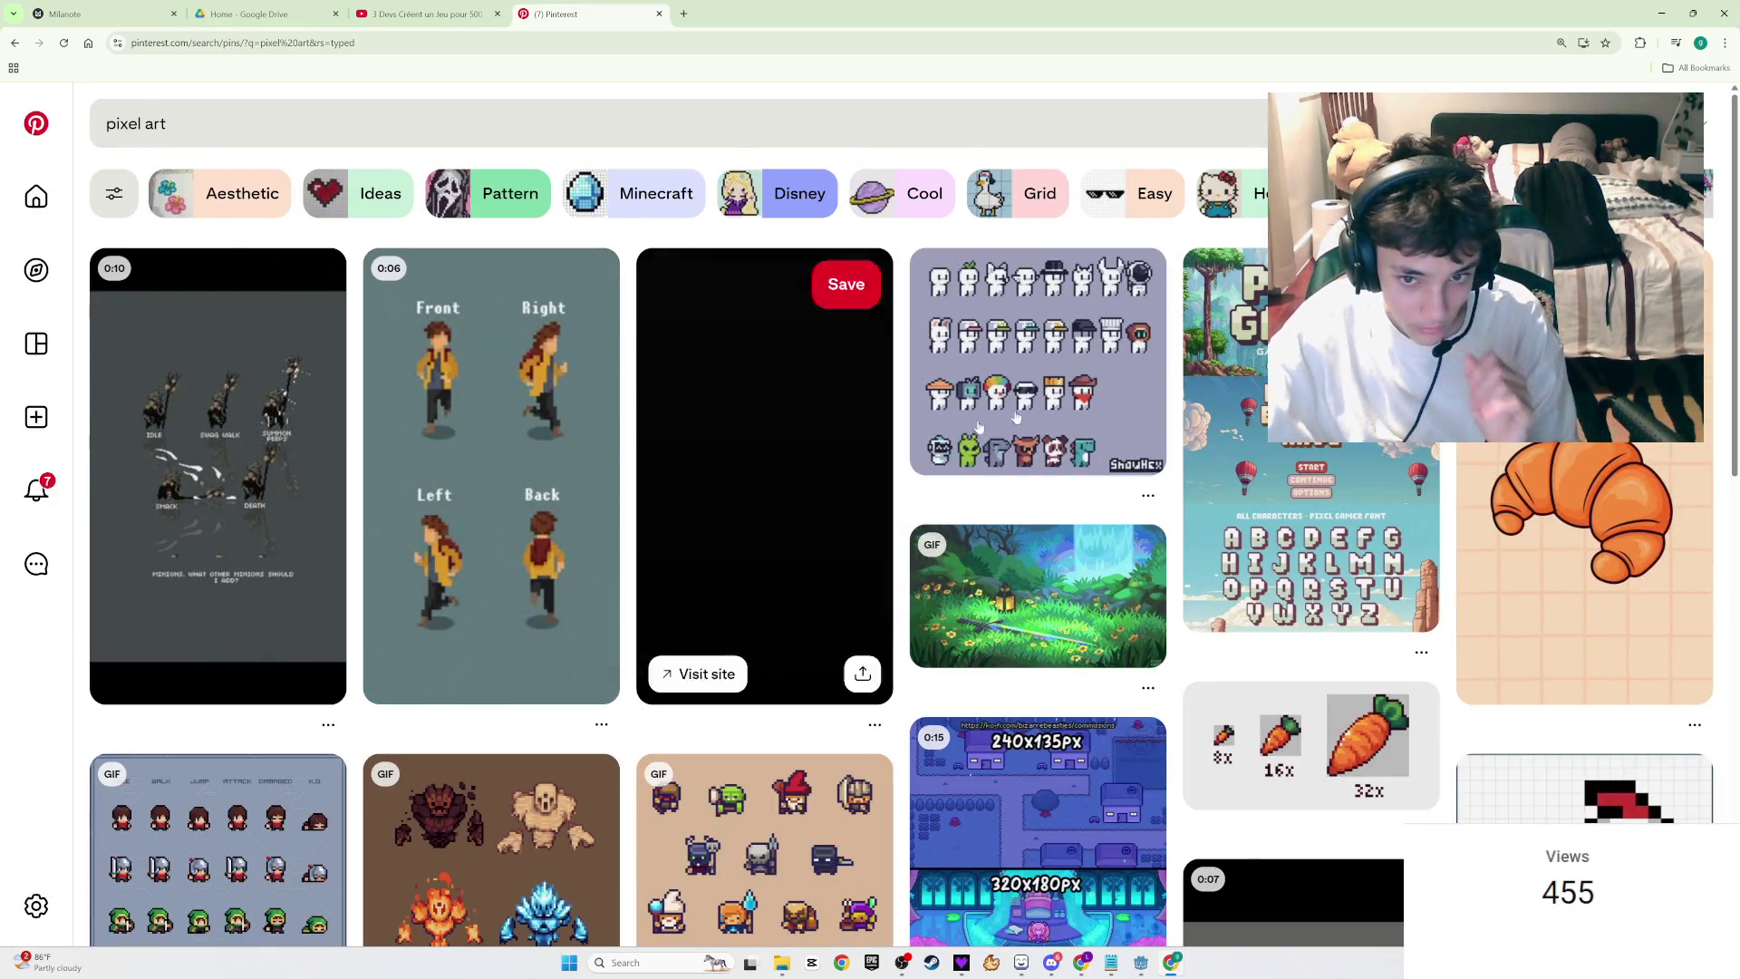
scroll(1341, 725, down, 5)
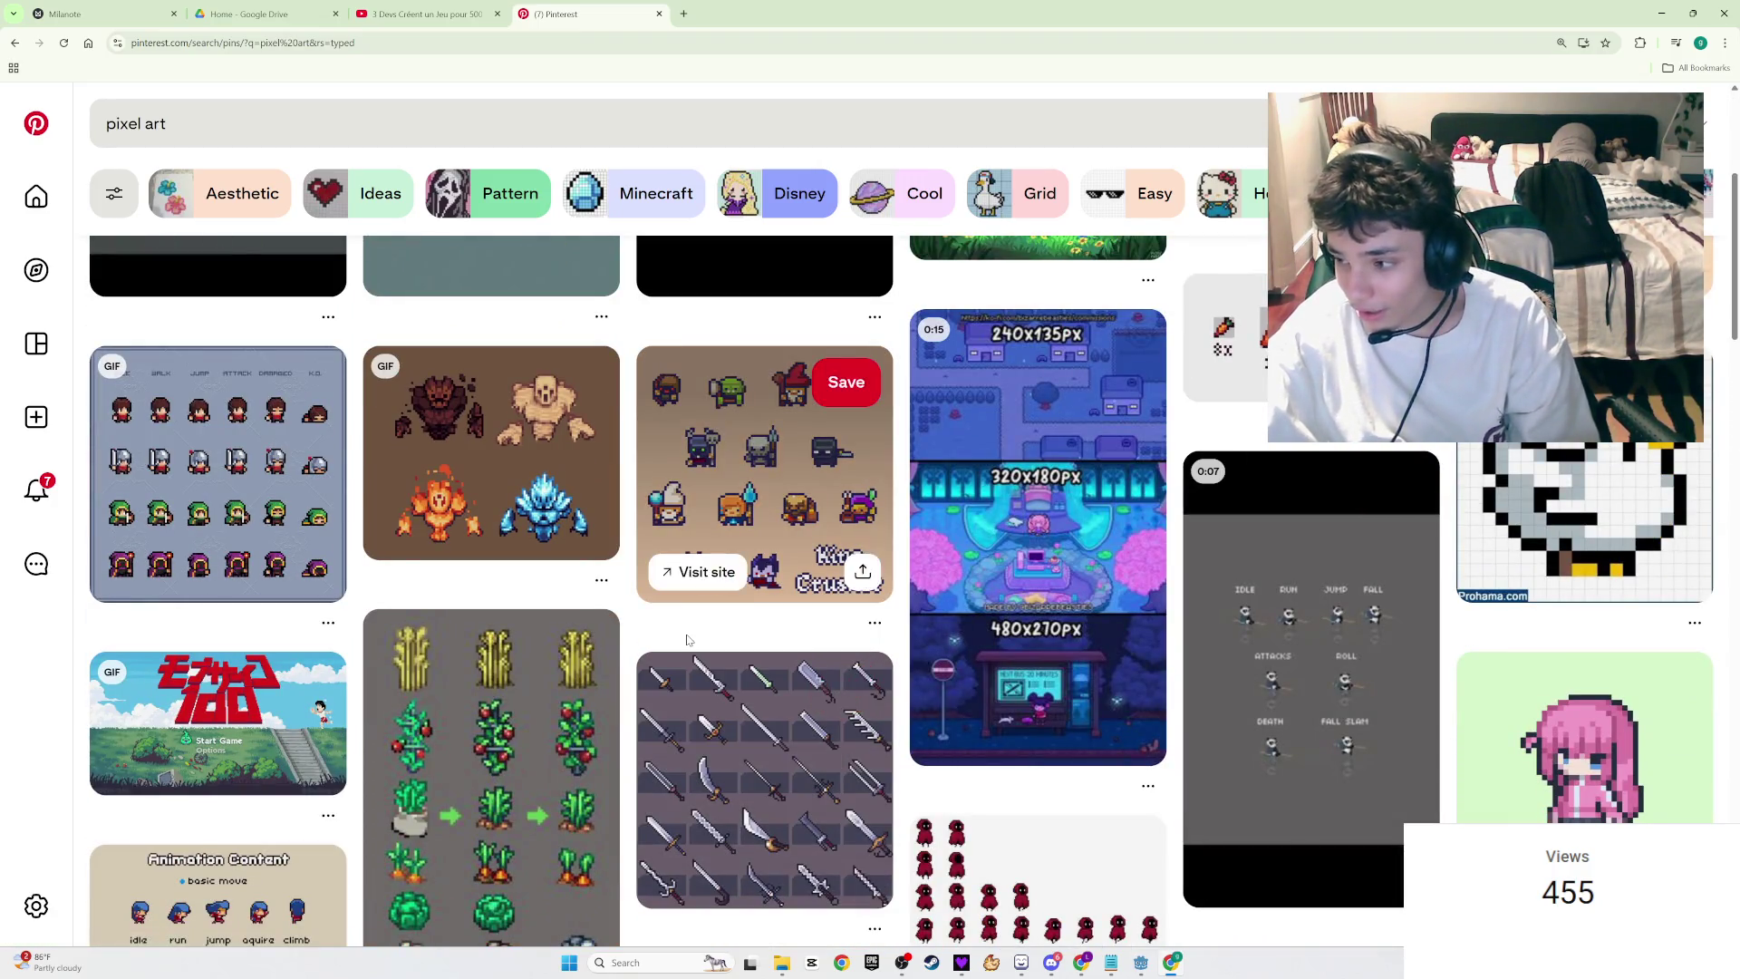
scroll(673, 628, up, 5)
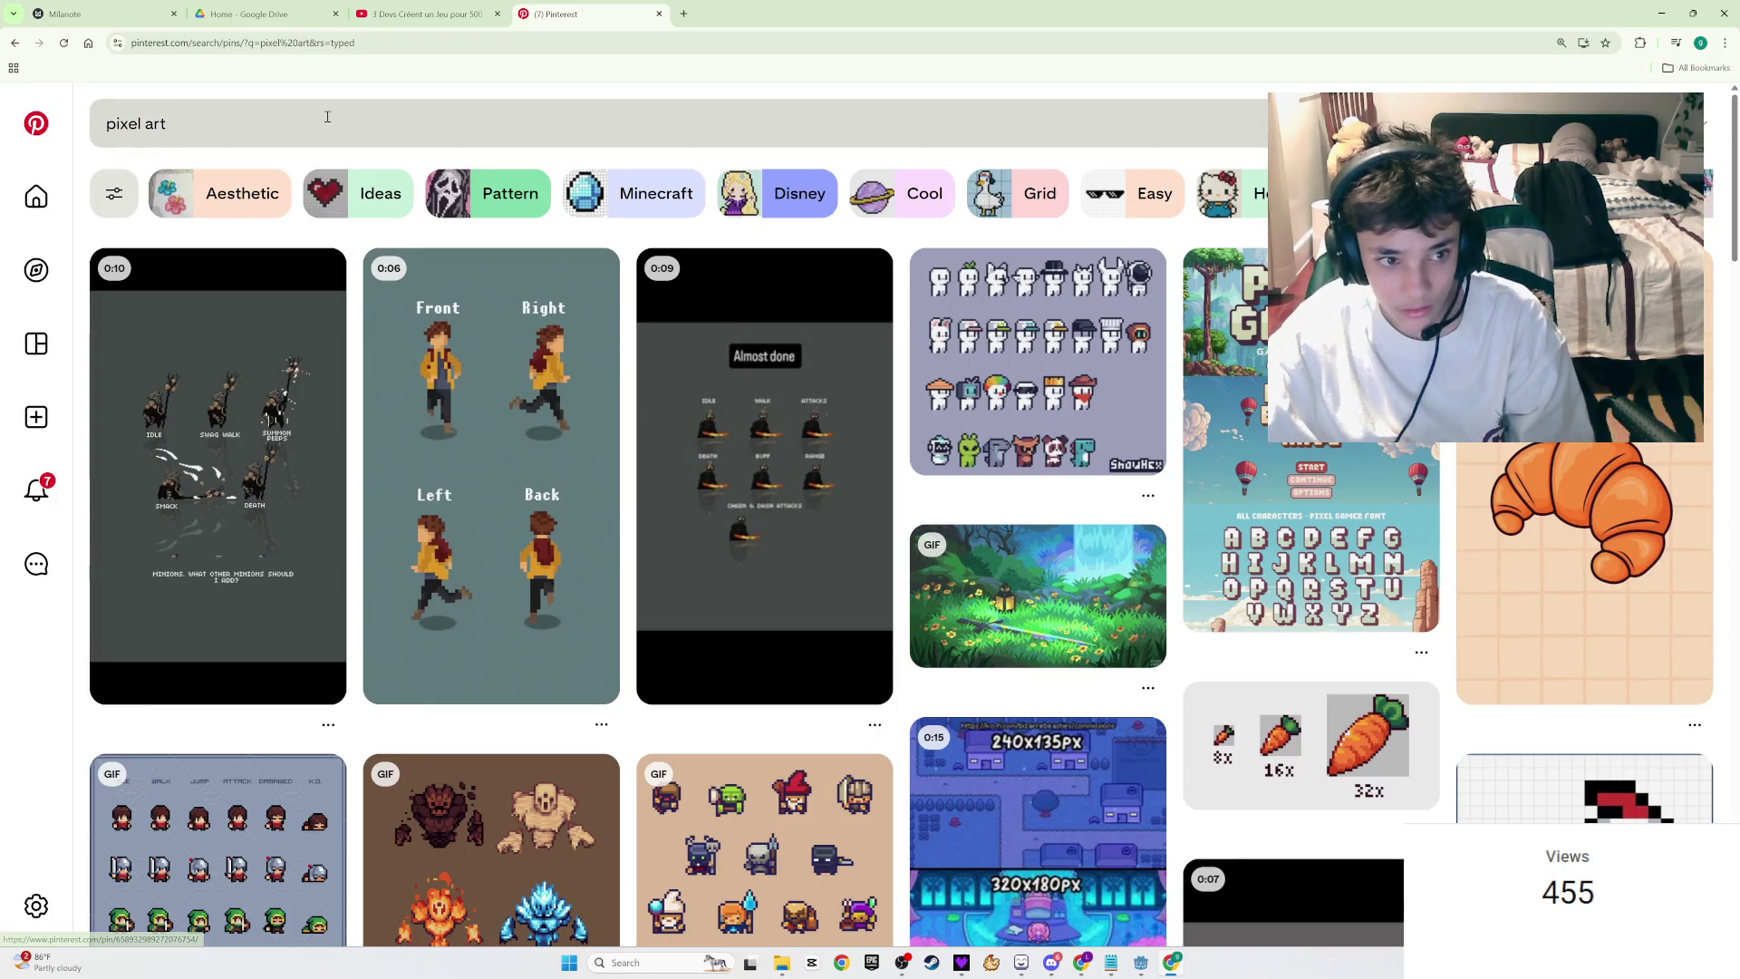
click(325, 119)
text(hell)
key(Return)
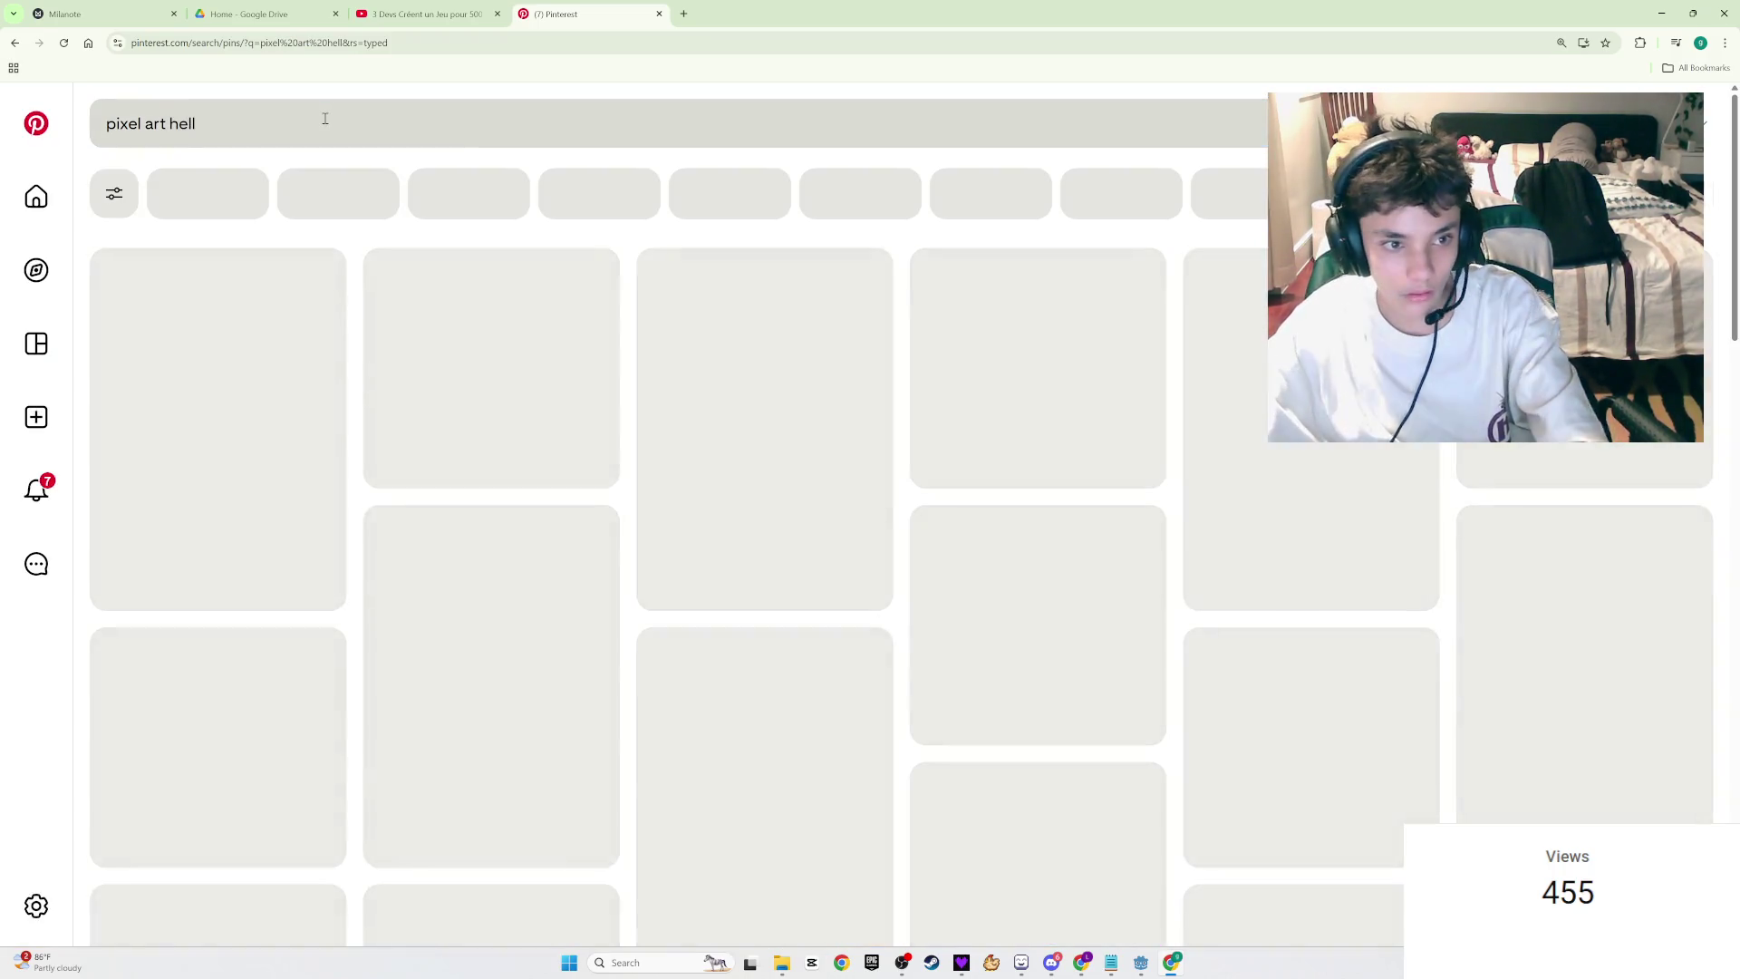